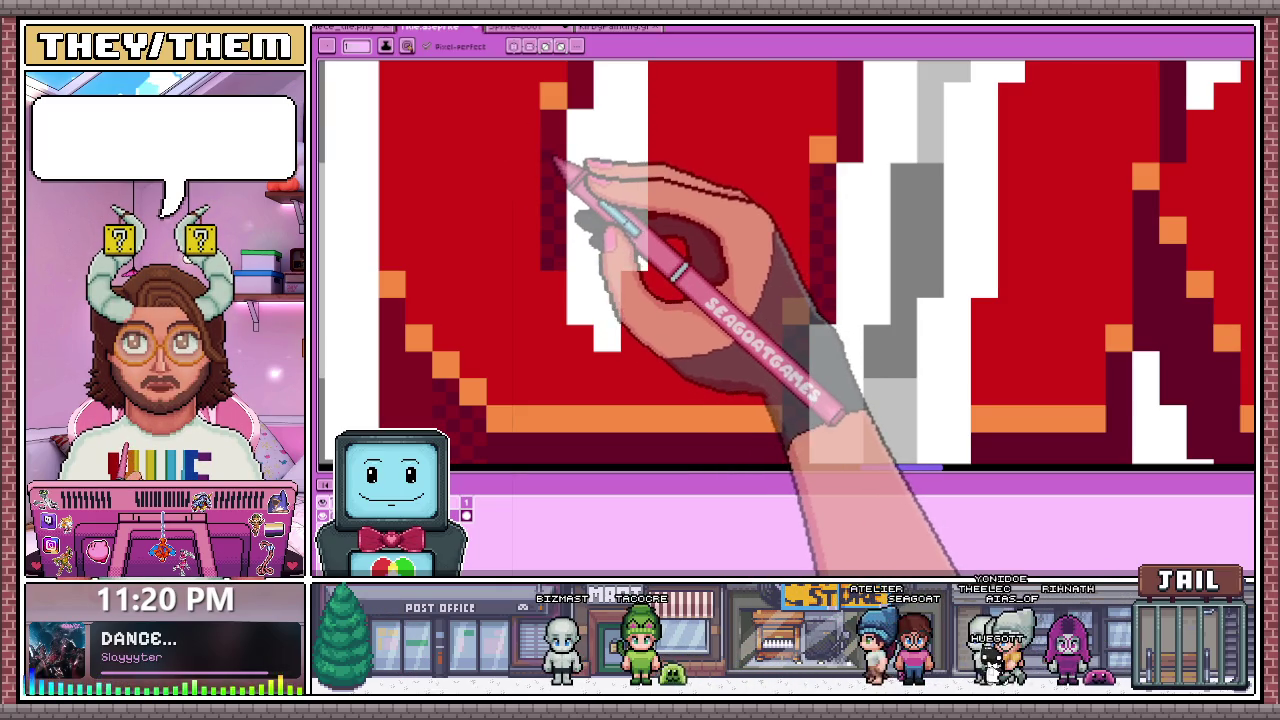
Step: Zoom in and dither a SURVIVE letter's dark-red shadow column with checker pixels
scroll(575, 180, "down", 1)
scroll(583, 110, "up", 1)
scroll(565, 180, "up", 1)
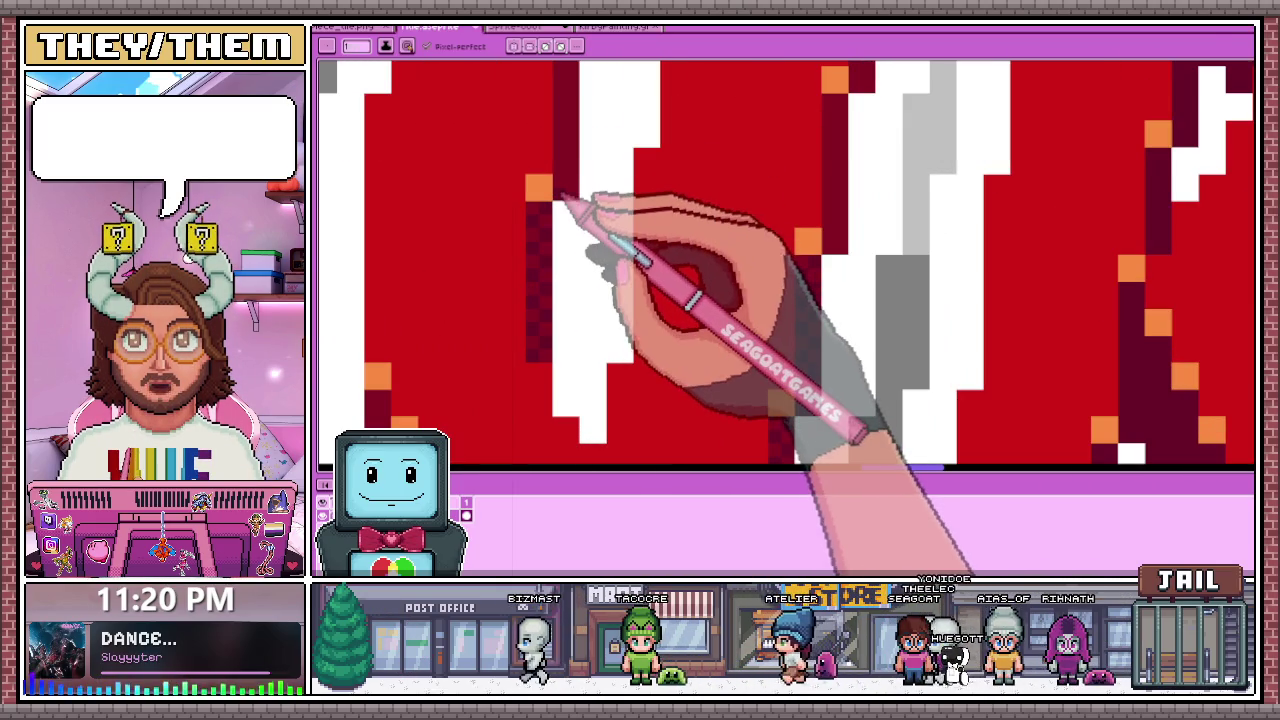
scroll(578, 250, "down", 1)
scroll(572, 305, "up", 2)
mouse_move(573, 318)
left_mouse_down()
mouse_move(586, 251)
mouse_move(565, 193)
left_mouse_up()
scroll(594, 163, "down", 1)
scroll(794, 134, "down", 1)
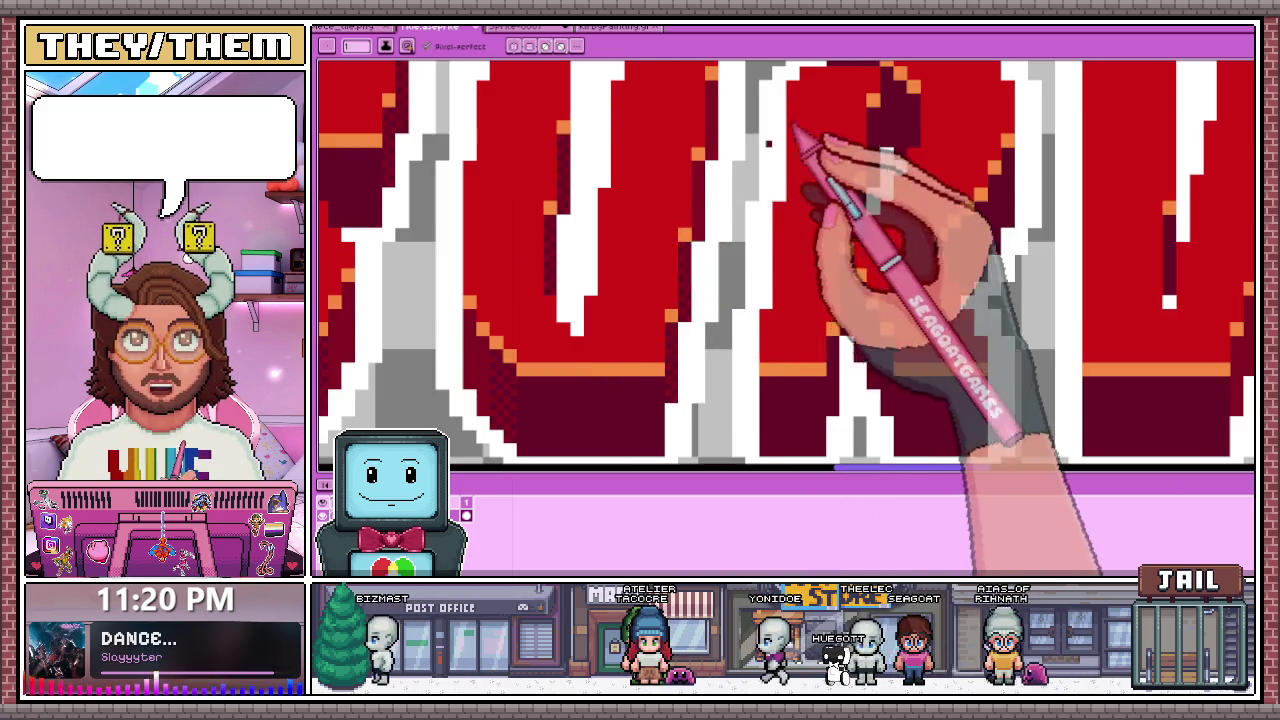
scroll(682, 248, "up", 2)
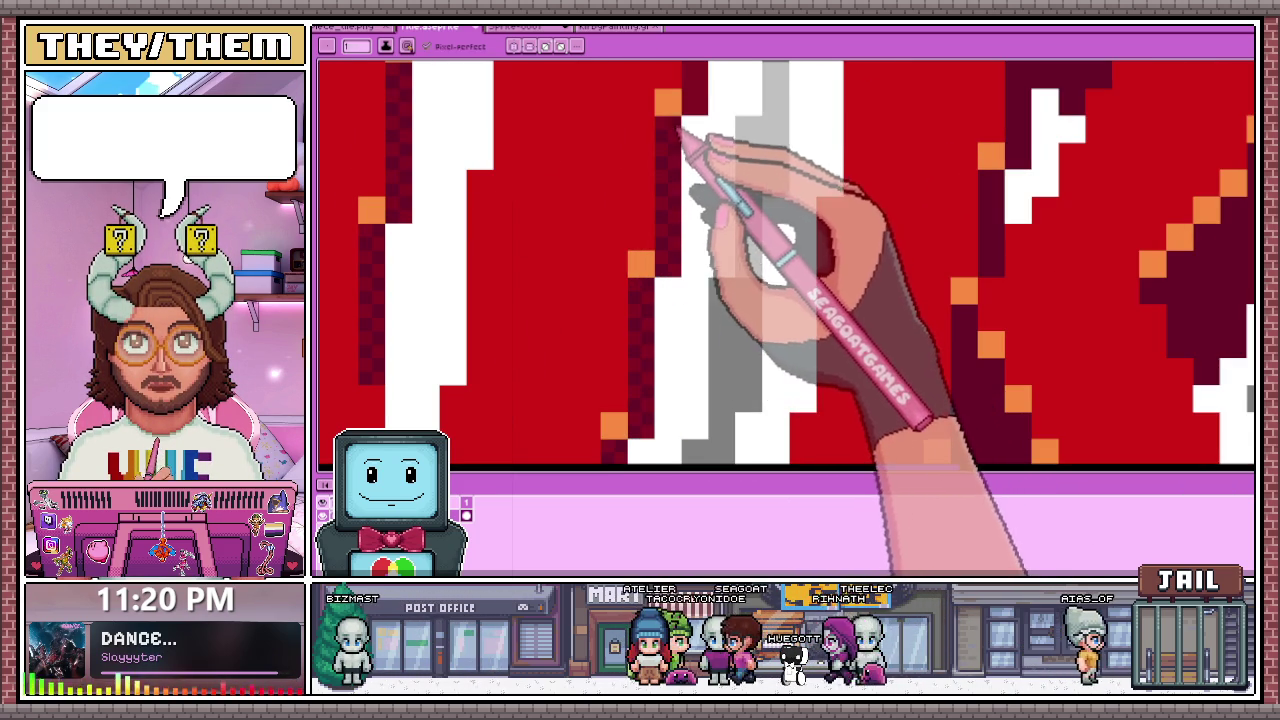
scroll(737, 209, "down", 1)
scroll(663, 263, "up", 1)
scroll(671, 227, "up", 1)
scroll(670, 233, "down", 1)
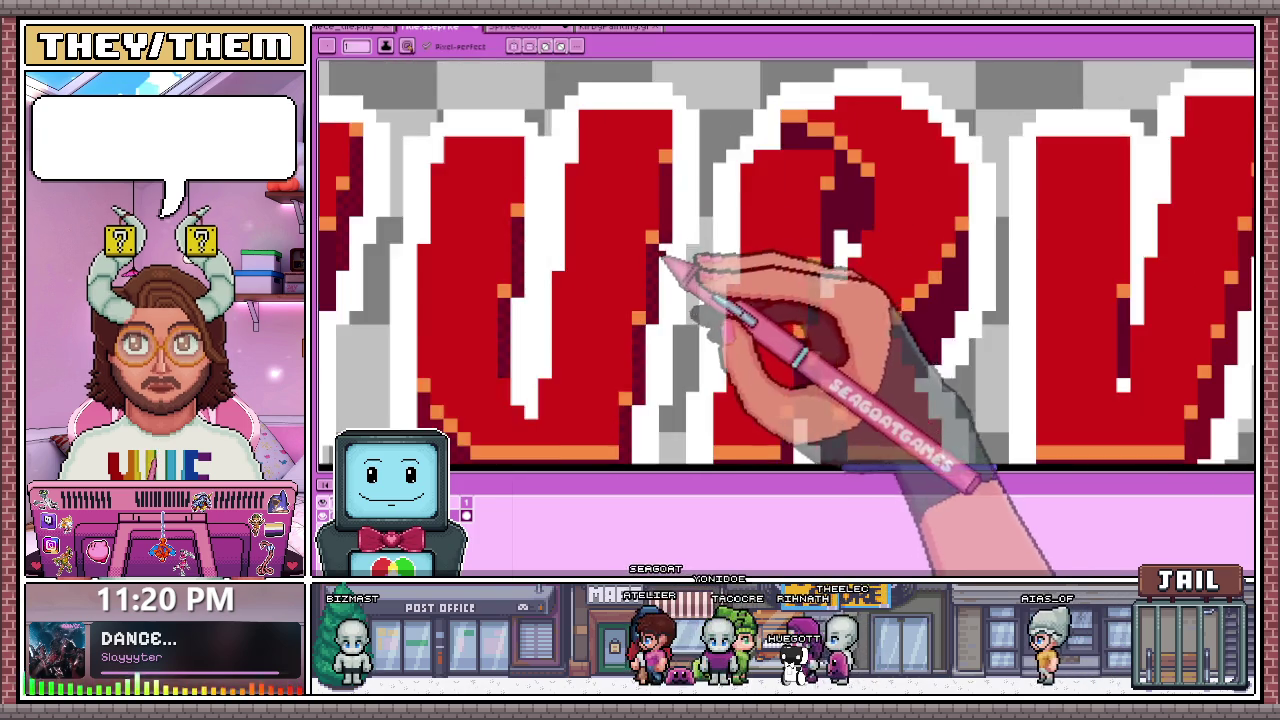
scroll(663, 263, "up", 1)
scroll(677, 251, "up", 1)
scroll(657, 277, "down", 1)
scroll(665, 222, "up", 1)
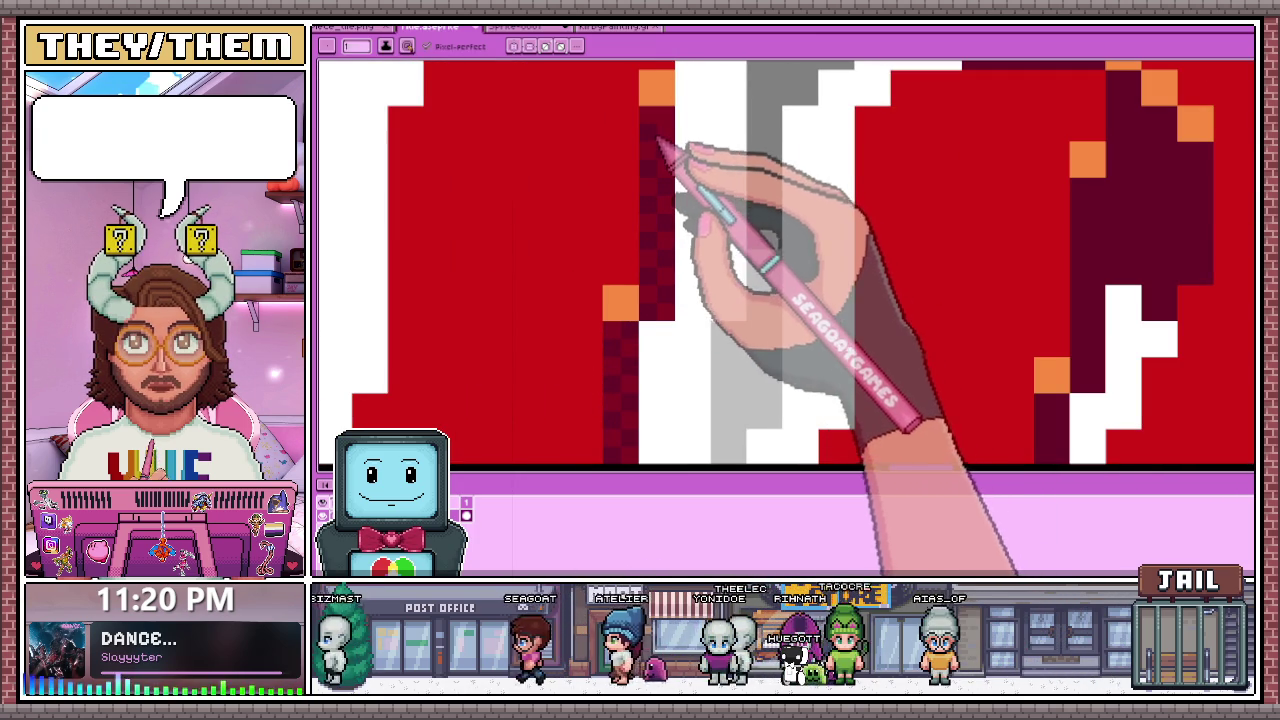
scroll(666, 155, "down", 1)
scroll(666, 160, "down", 2)
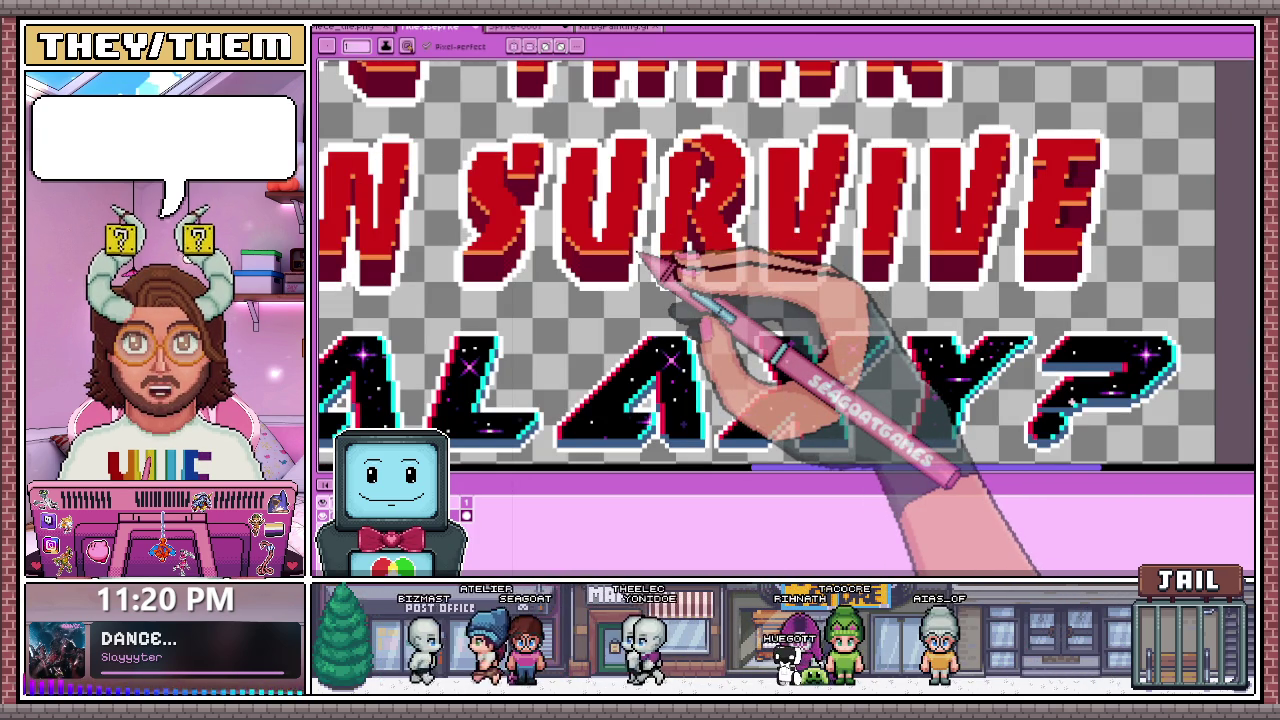
scroll(680, 258, "up", 2)
Step: Sample the dark red from the artwork and switch back to the Pencil for more shading
key("i")
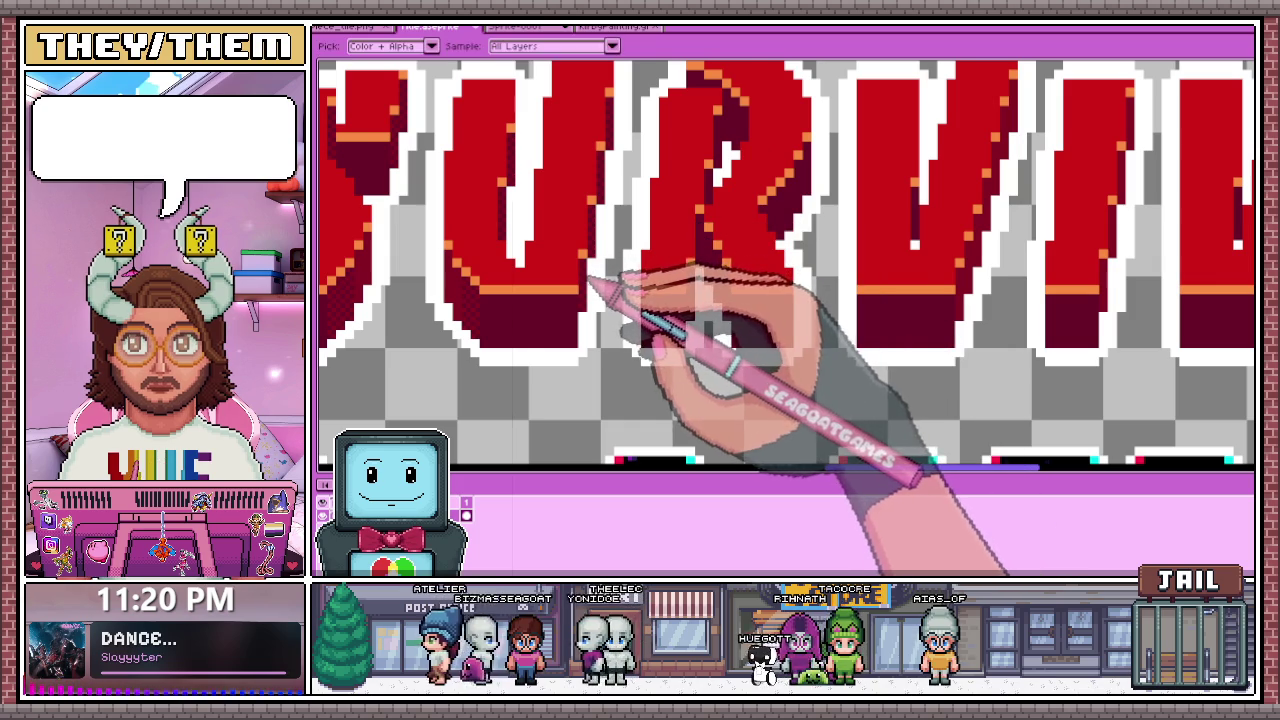
scroll(590, 283, "up", 1)
scroll(680, 300, "up", 1)
key("b")
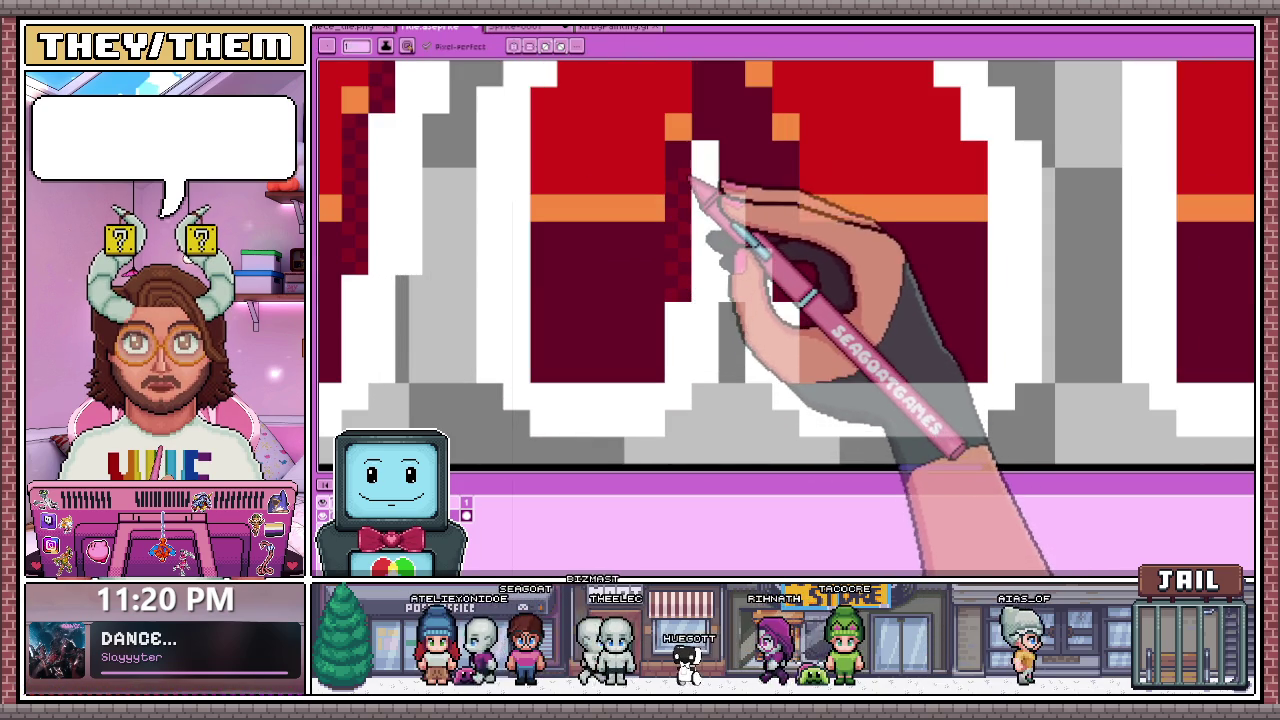
scroll(680, 371, "down", 2)
scroll(749, 251, "down", 1)
scroll(749, 271, "up", 1)
scroll(758, 323, "up", 2)
scroll(757, 323, "down", 1)
scroll(737, 243, "down", 1)
scroll(749, 320, "down", 1)
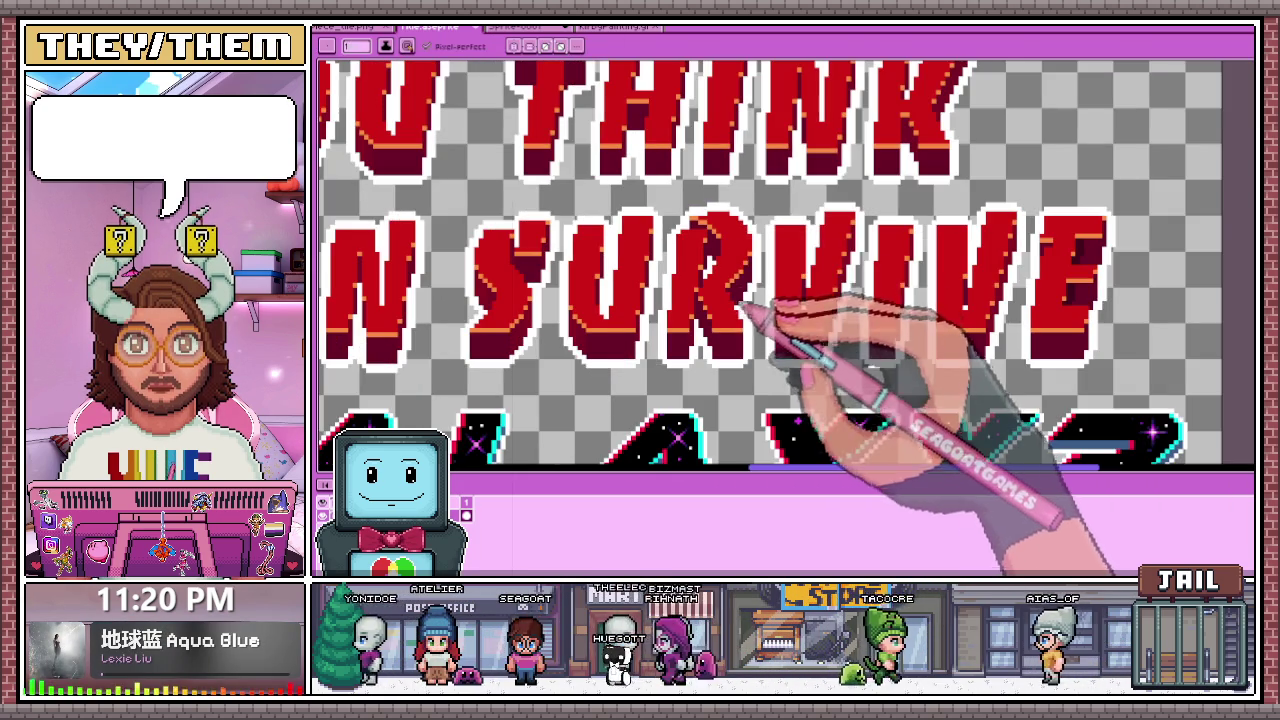
scroll(727, 290, "up", 1)
scroll(729, 282, "down", 1)
scroll(740, 280, "up", 1)
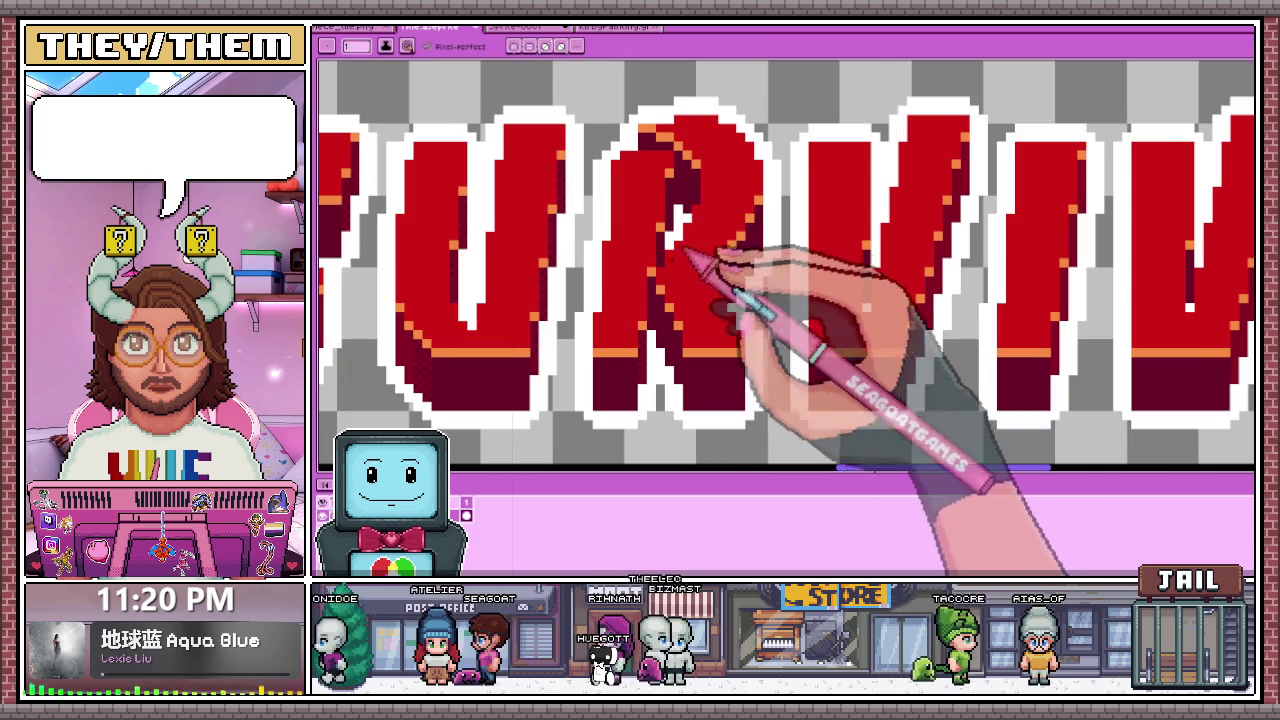
scroll(684, 290, "up", 1)
scroll(686, 300, "down", 1)
scroll(687, 280, "down", 2)
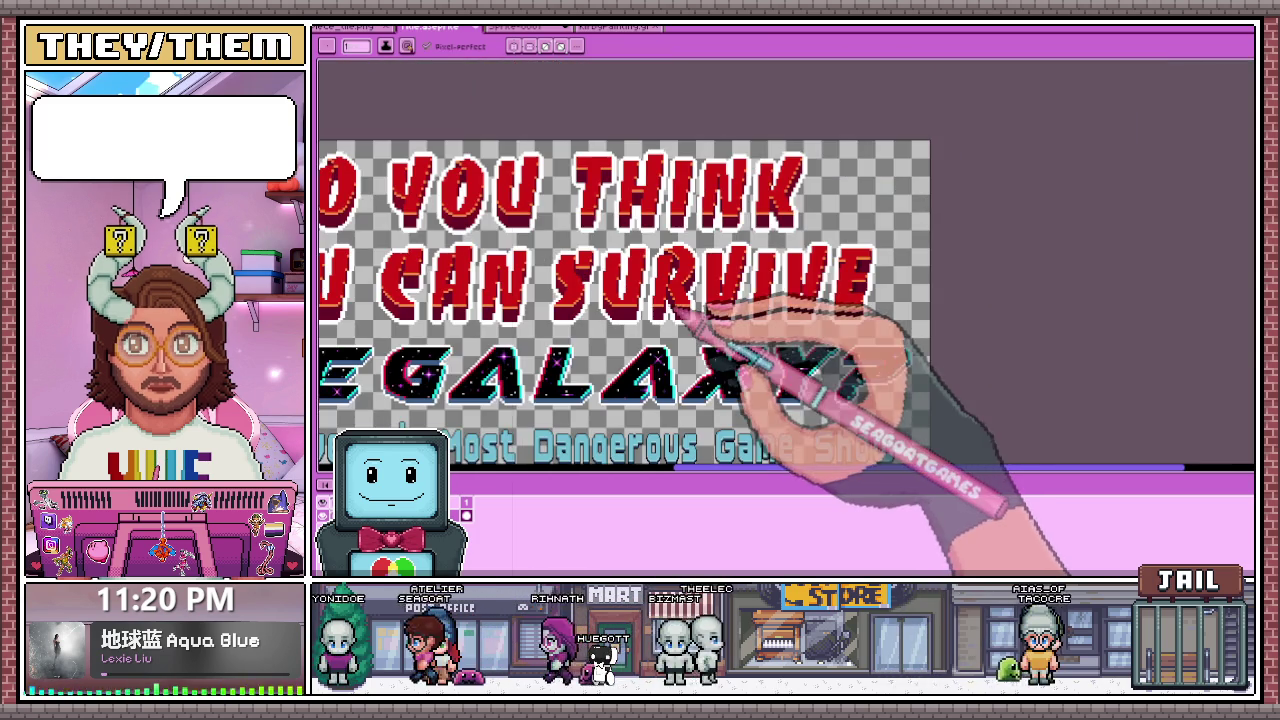
scroll(680, 307, "up", 2)
Step: Zoom around the title lettering and sample the darkest red from the letter shading
scroll(708, 277, "up", 2)
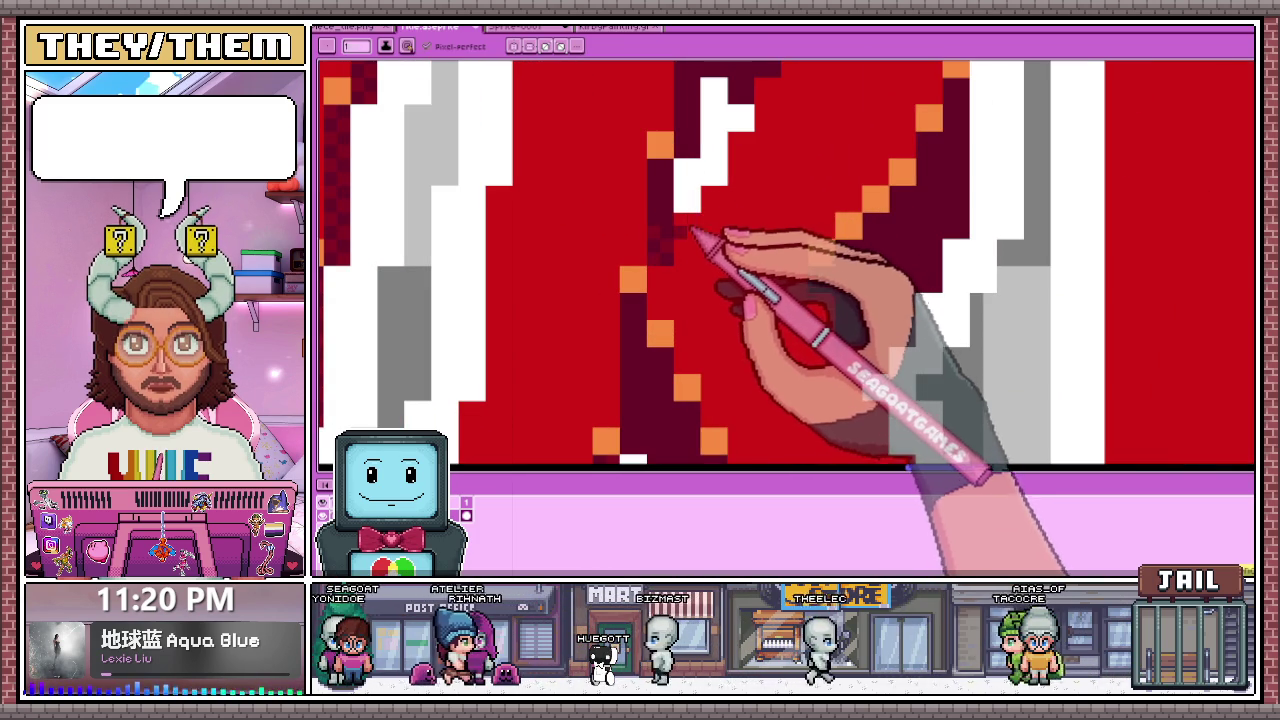
scroll(694, 177, "down", 2)
scroll(714, 357, "down", 1)
scroll(729, 351, "up", 1)
scroll(698, 332, "up", 1)
scroll(714, 286, "up", 1)
scroll(671, 271, "up", 1)
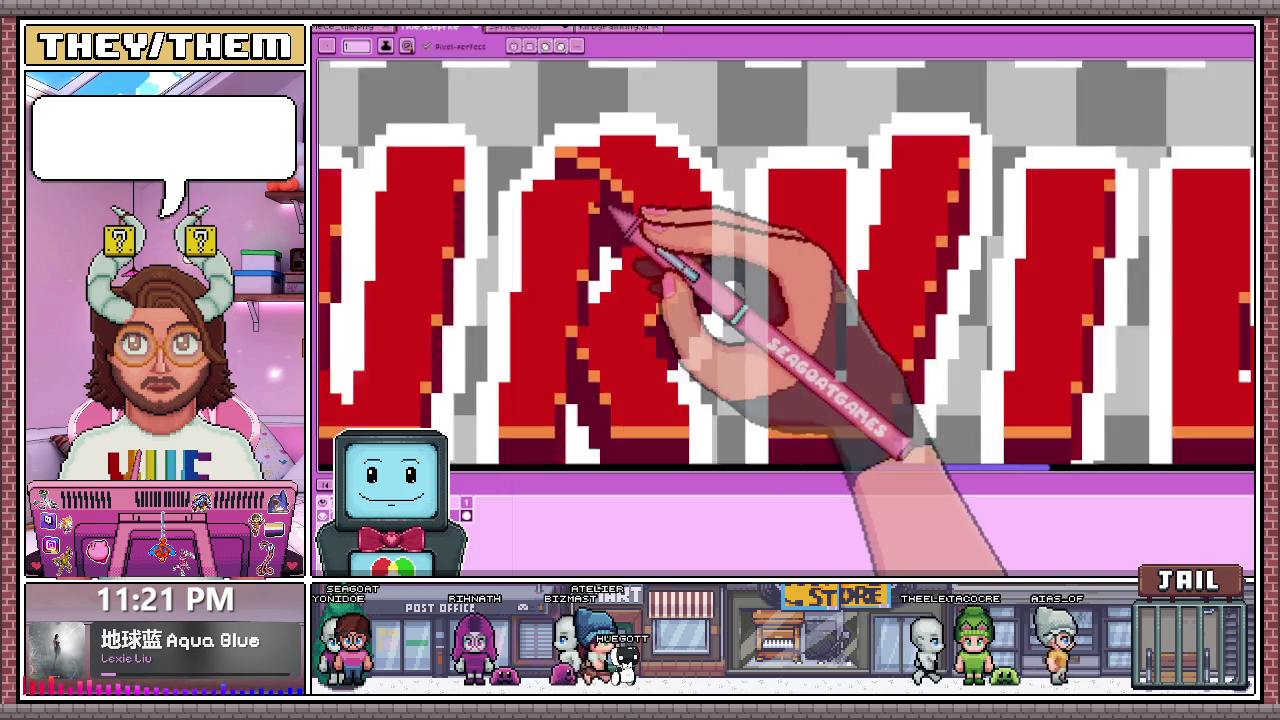
scroll(614, 186, "up", 2)
scroll(600, 180, "down", 2)
scroll(630, 210, "down", 2)
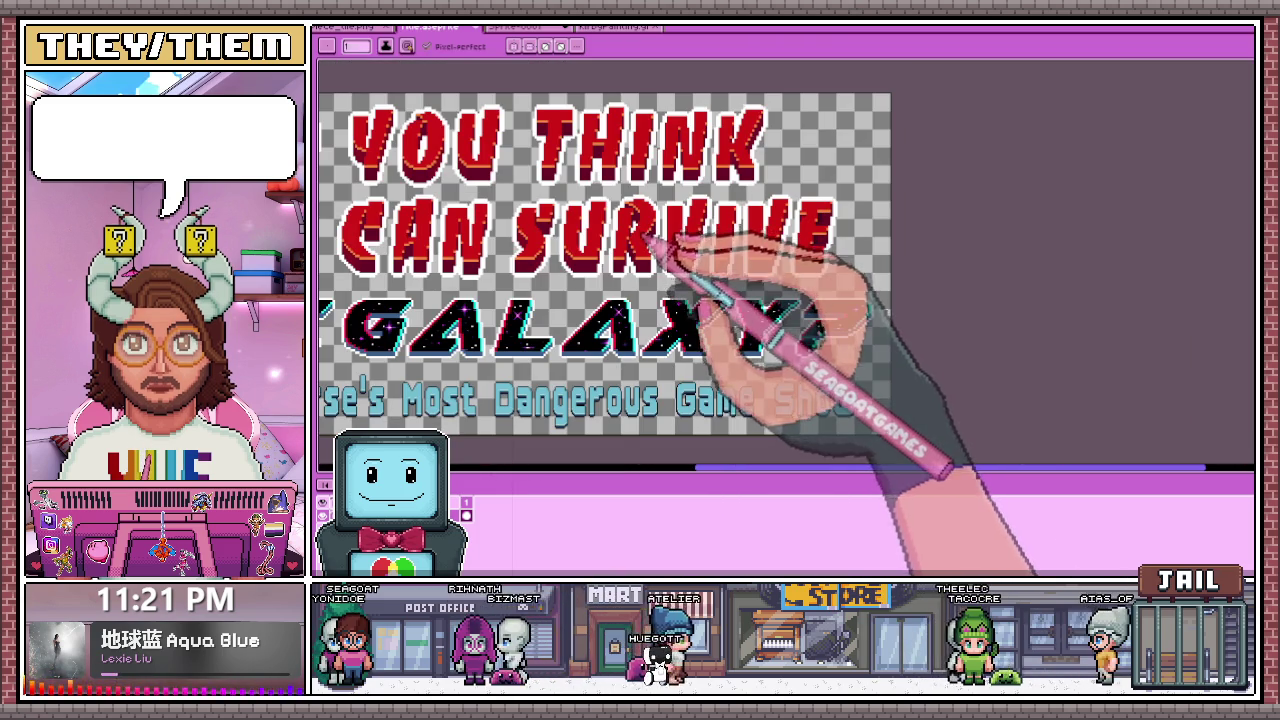
scroll(634, 251, "up", 1)
scroll(700, 277, "up", 1)
scroll(737, 257, "up", 2)
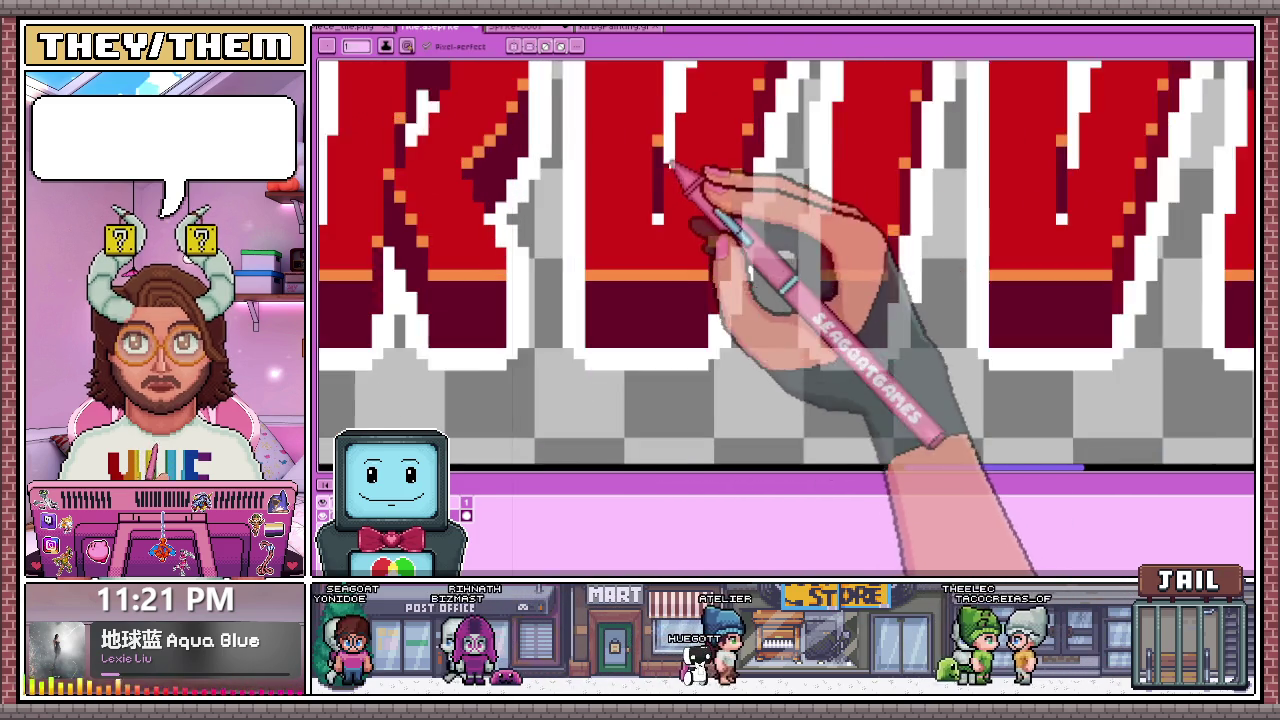
scroll(668, 200, "down", 1)
scroll(705, 235, "down", 1)
scroll(714, 227, "up", 1)
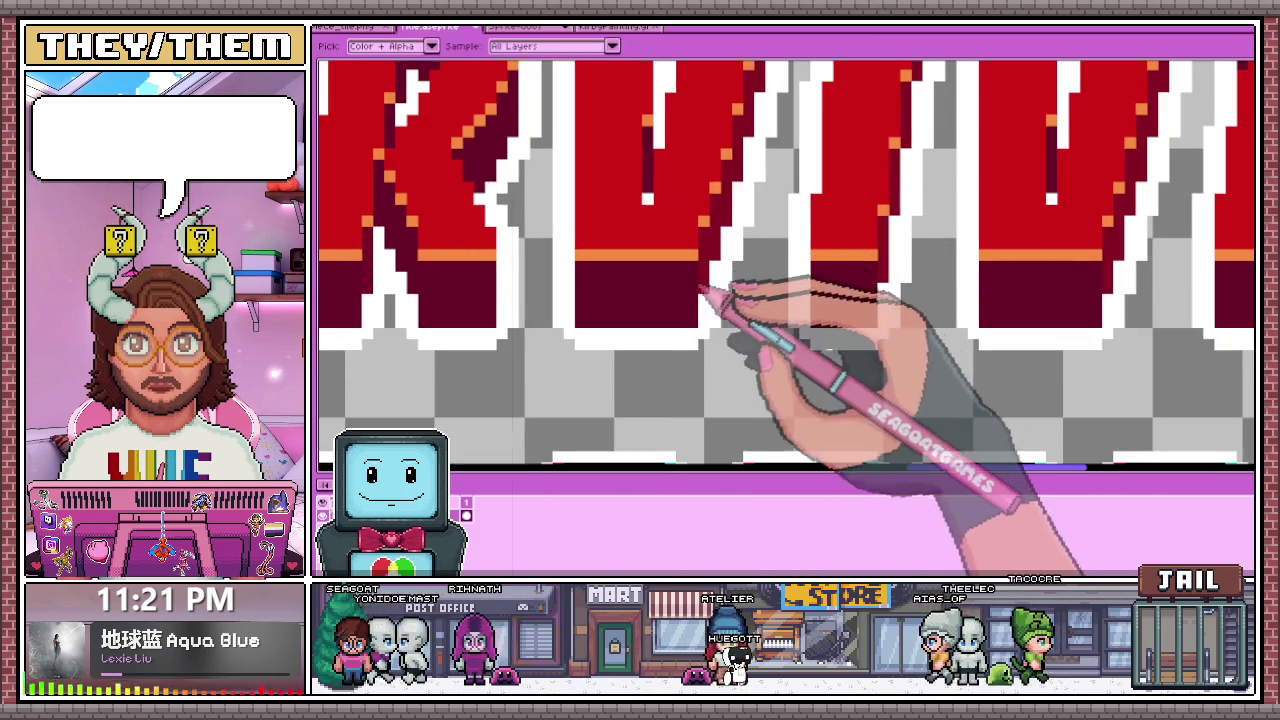
scroll(720, 280, "up", 1)
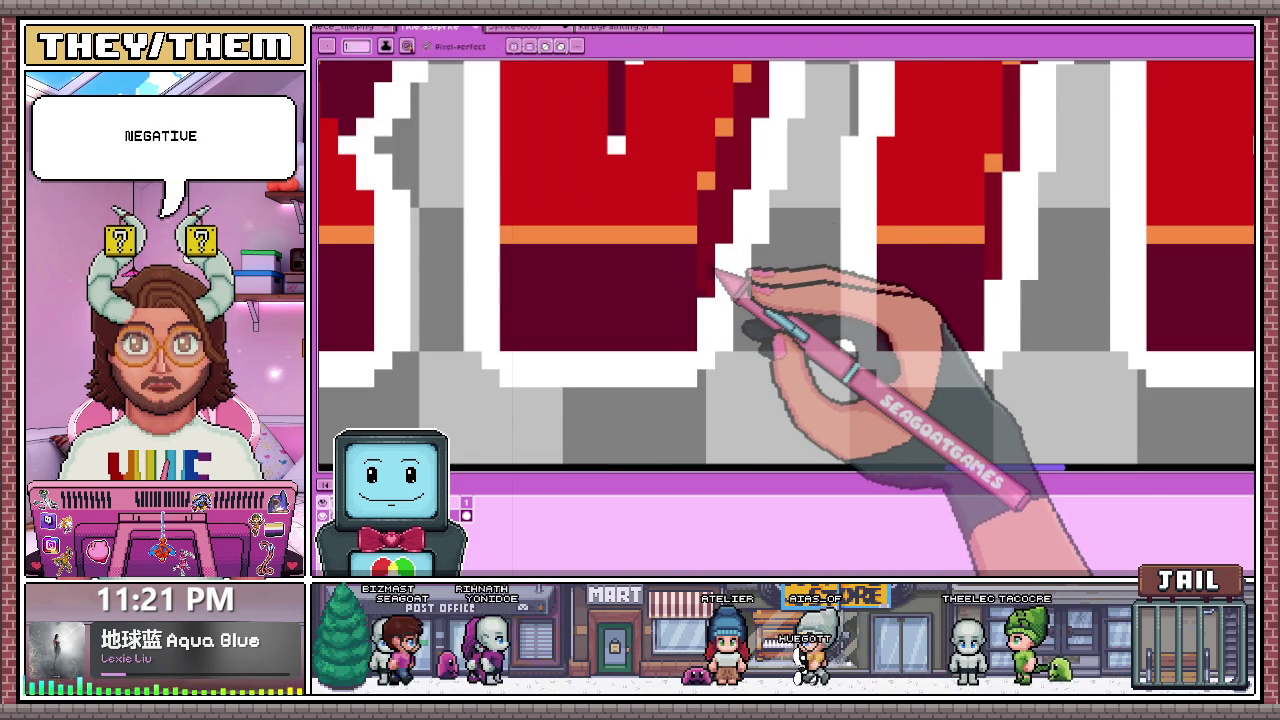
scroll(705, 242, "up", 1)
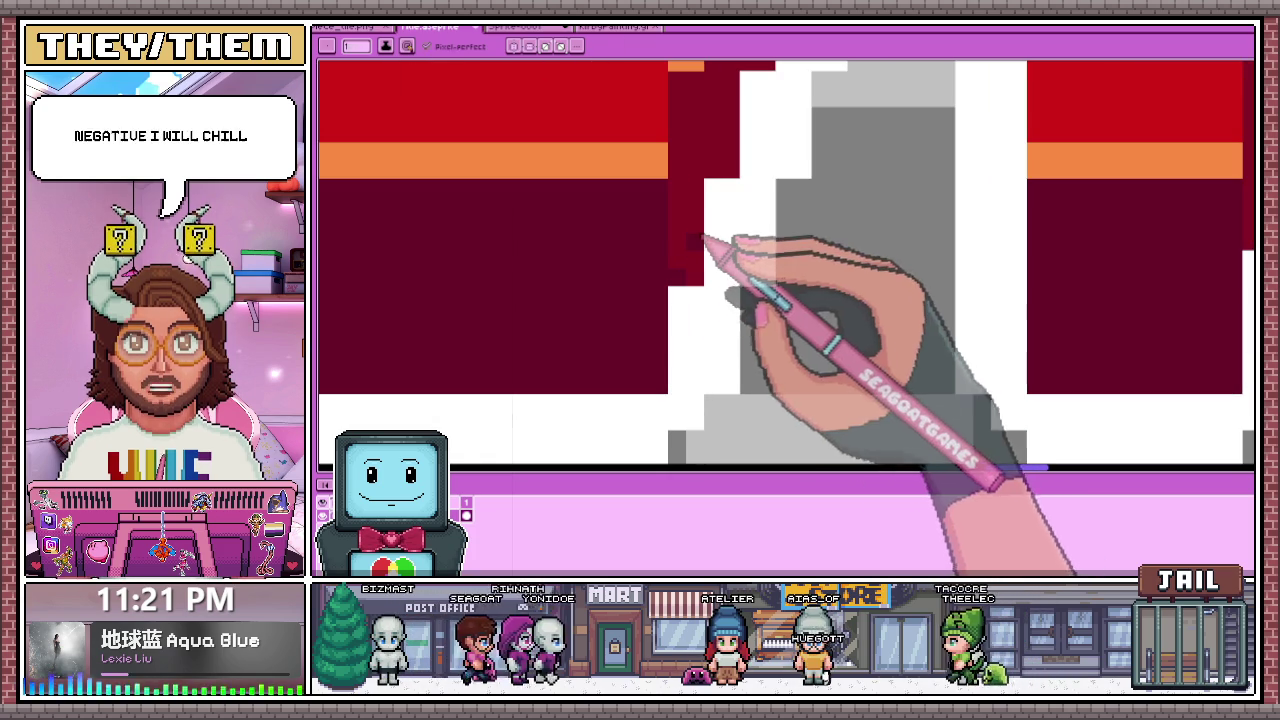
scroll(695, 217, "down", 1)
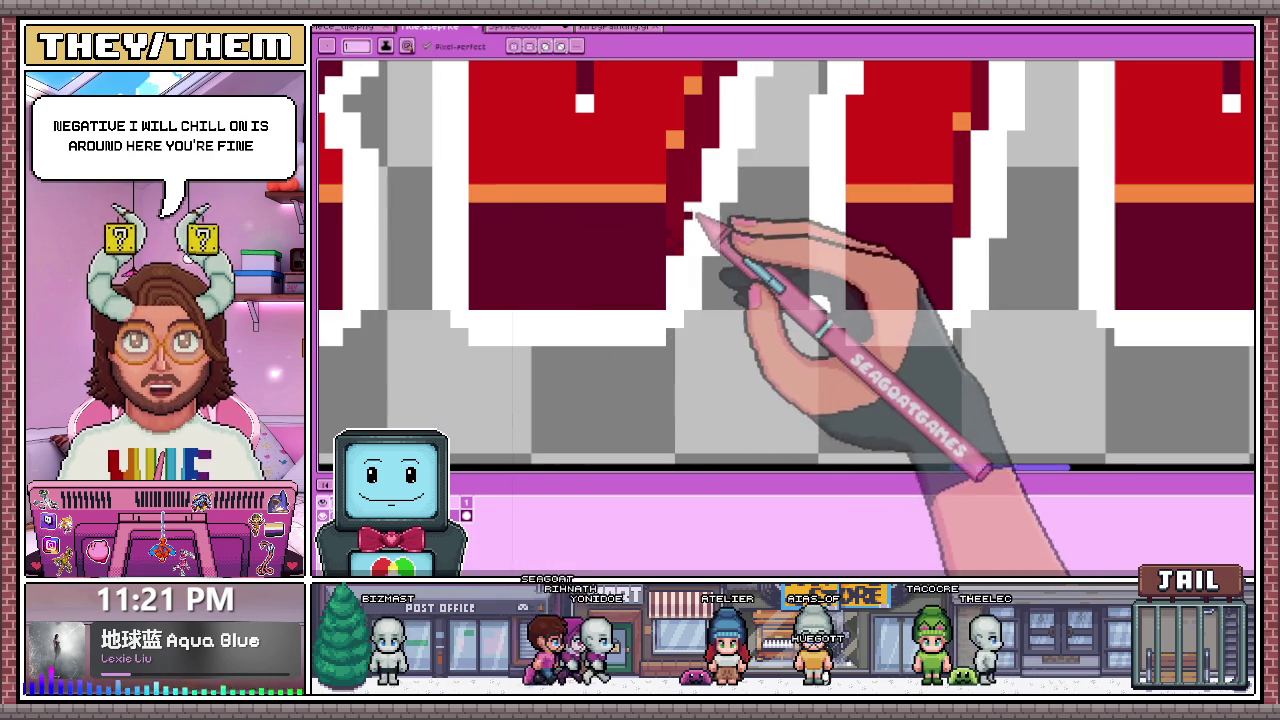
scroll(681, 222, "down", 1)
scroll(676, 232, "up", 2)
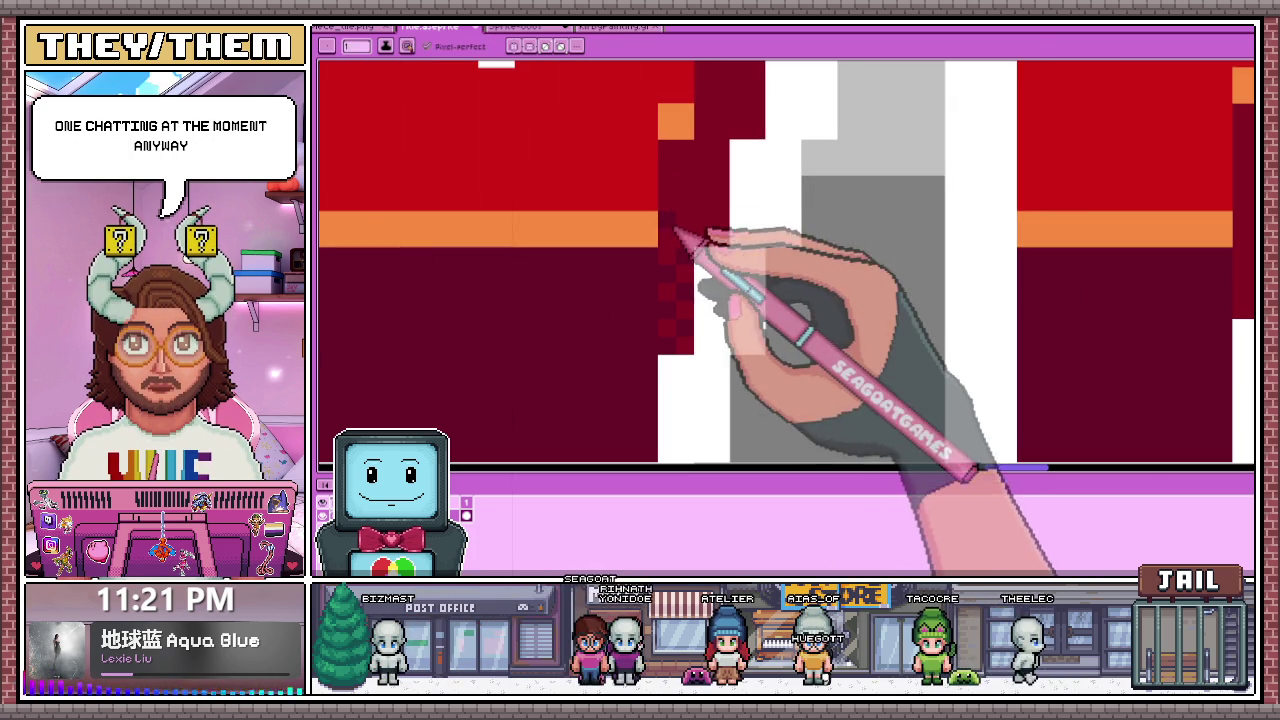
scroll(690, 215, "down", 1)
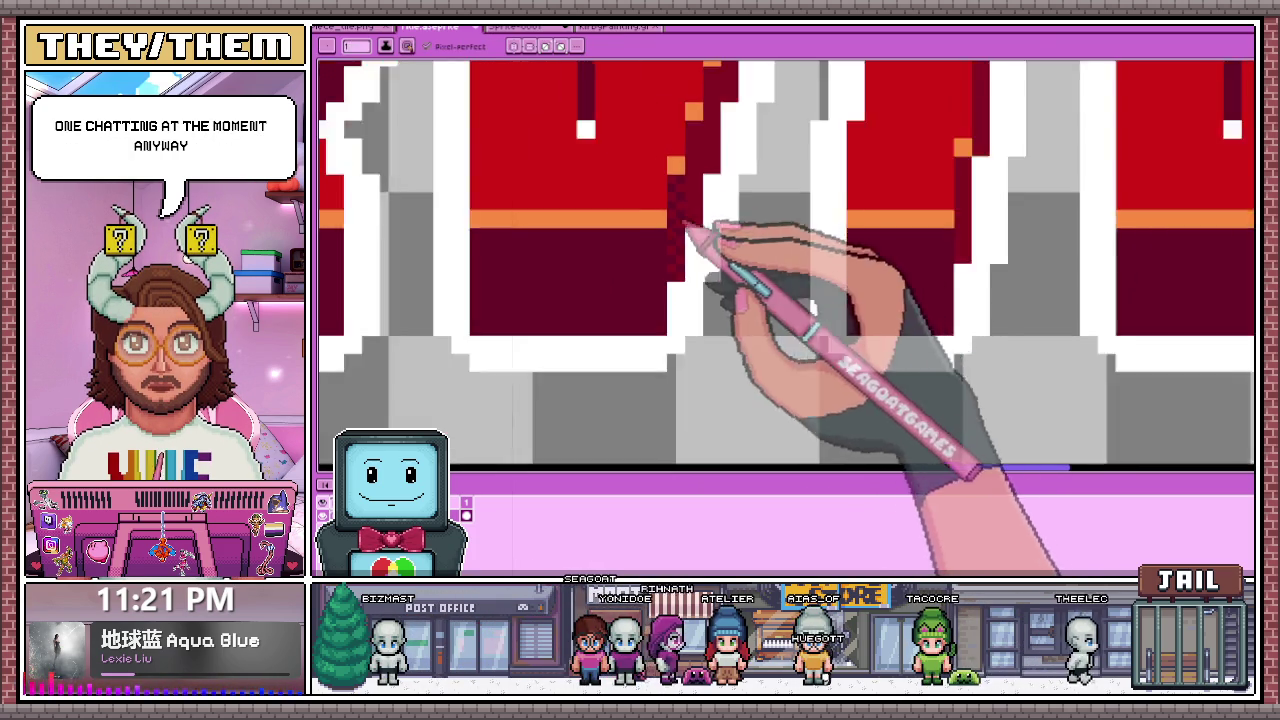
scroll(688, 238, "up", 1)
scroll(697, 210, "down", 1)
scroll(686, 240, "up", 1)
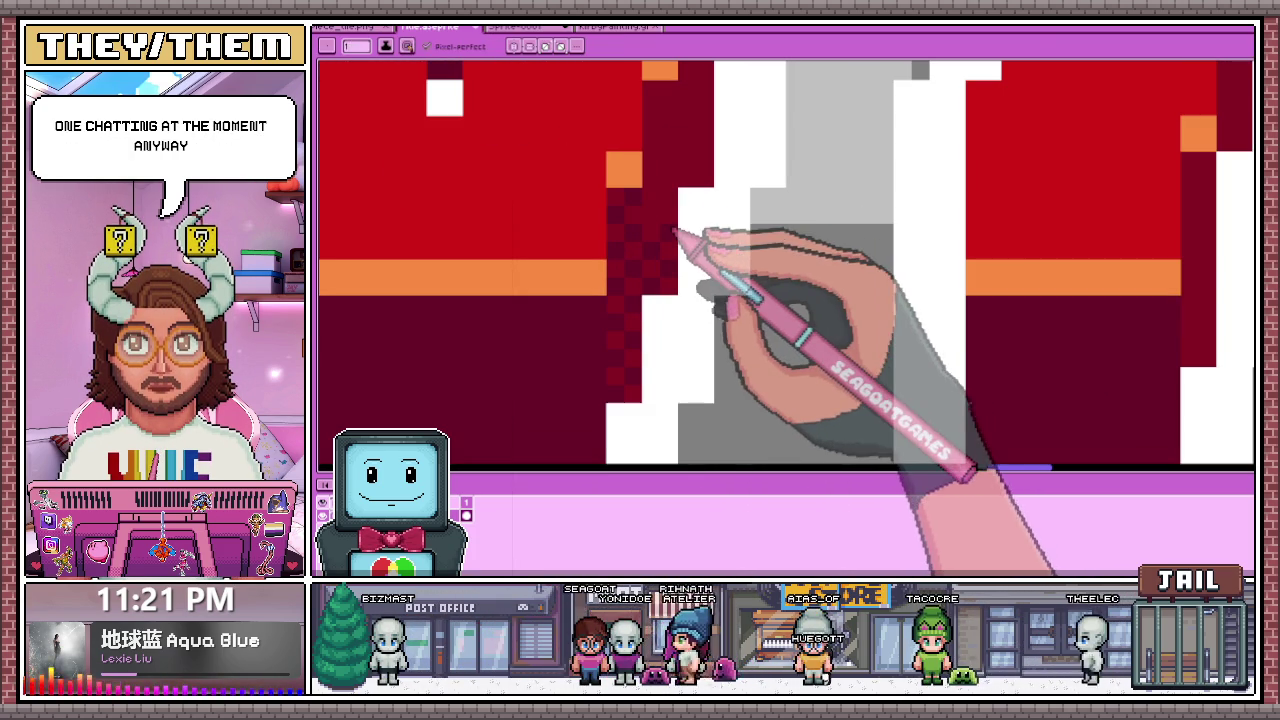
scroll(678, 188, "down", 1)
scroll(686, 194, "up", 2)
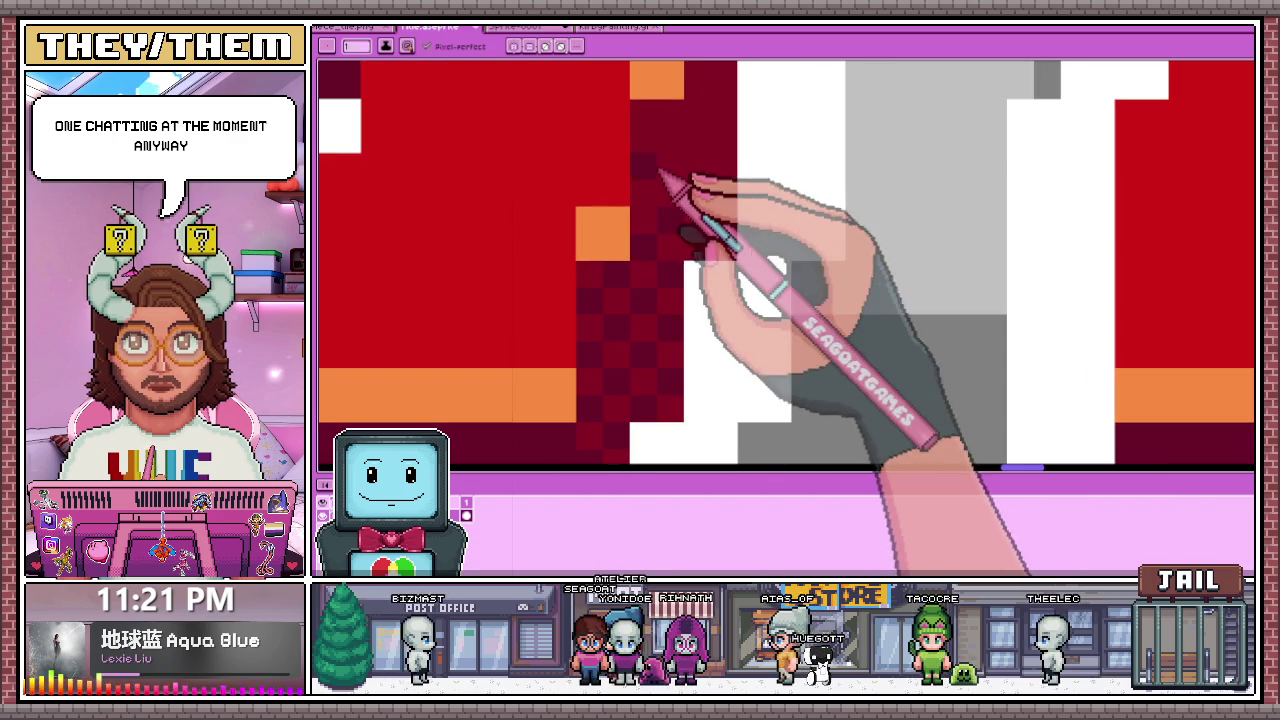
scroll(672, 175, "down", 1)
key("i")
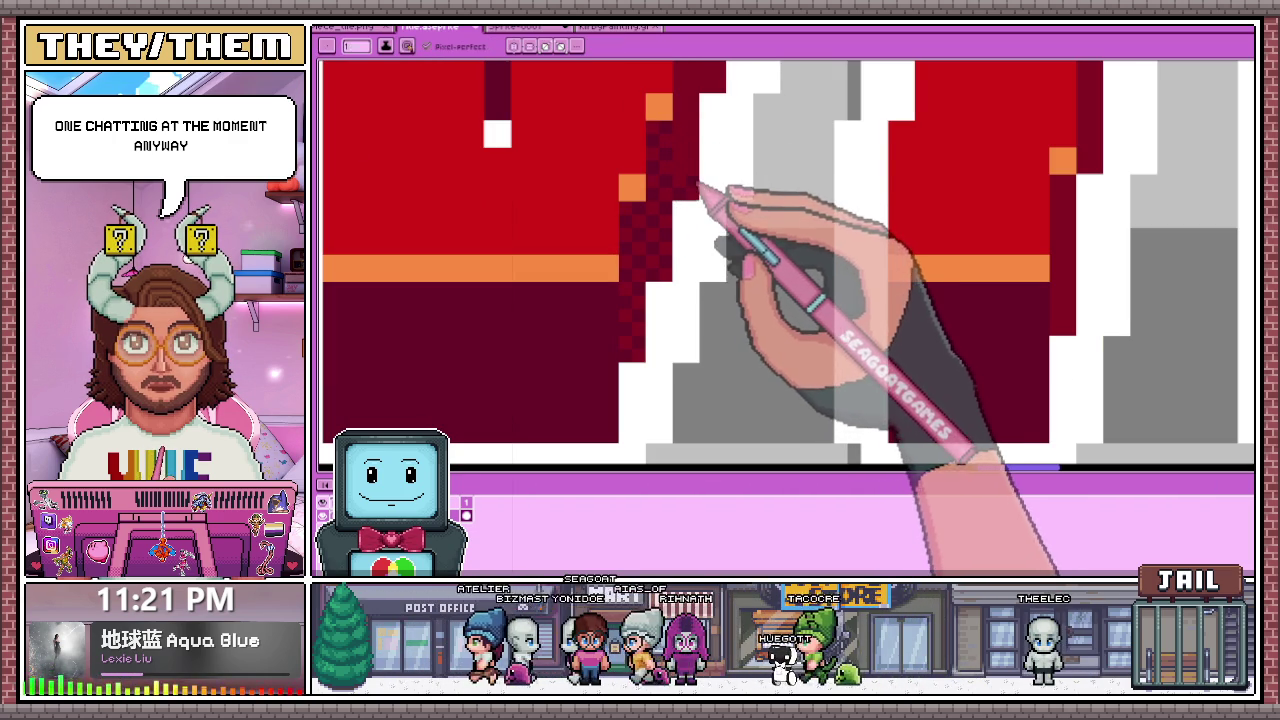
Step: Draw a dark checker dither up a letter's dark-red shading strip
scroll(697, 162, "down", 1)
scroll(680, 170, "up", 2)
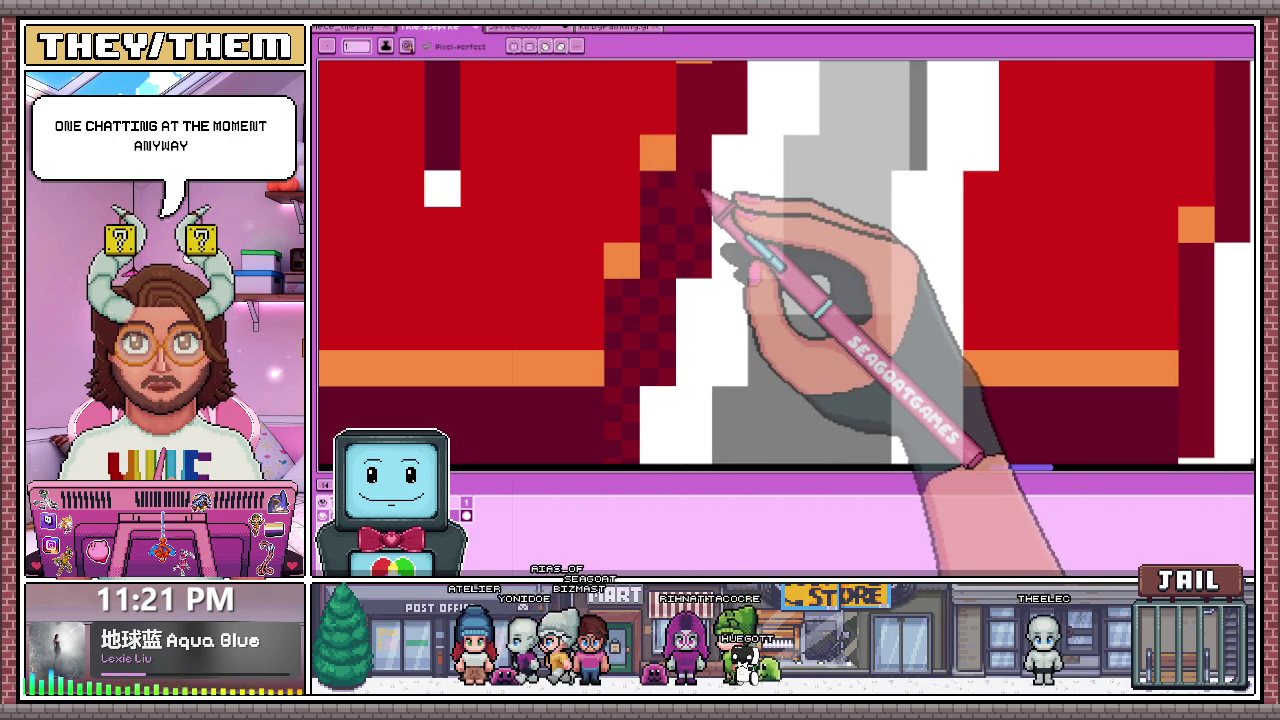
scroll(702, 200, "down", 1)
scroll(705, 215, "down", 1)
scroll(690, 240, "up", 2)
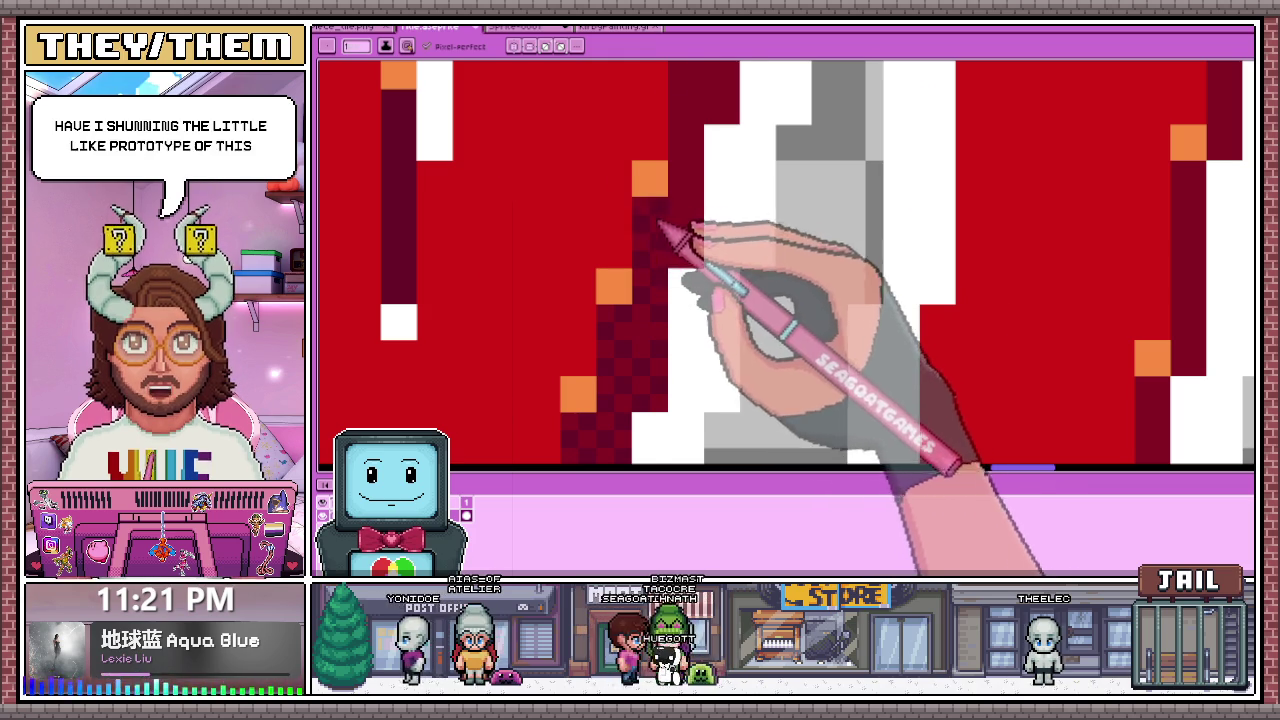
scroll(668, 240, "down", 1)
scroll(665, 262, "up", 1)
scroll(660, 275, "down", 1)
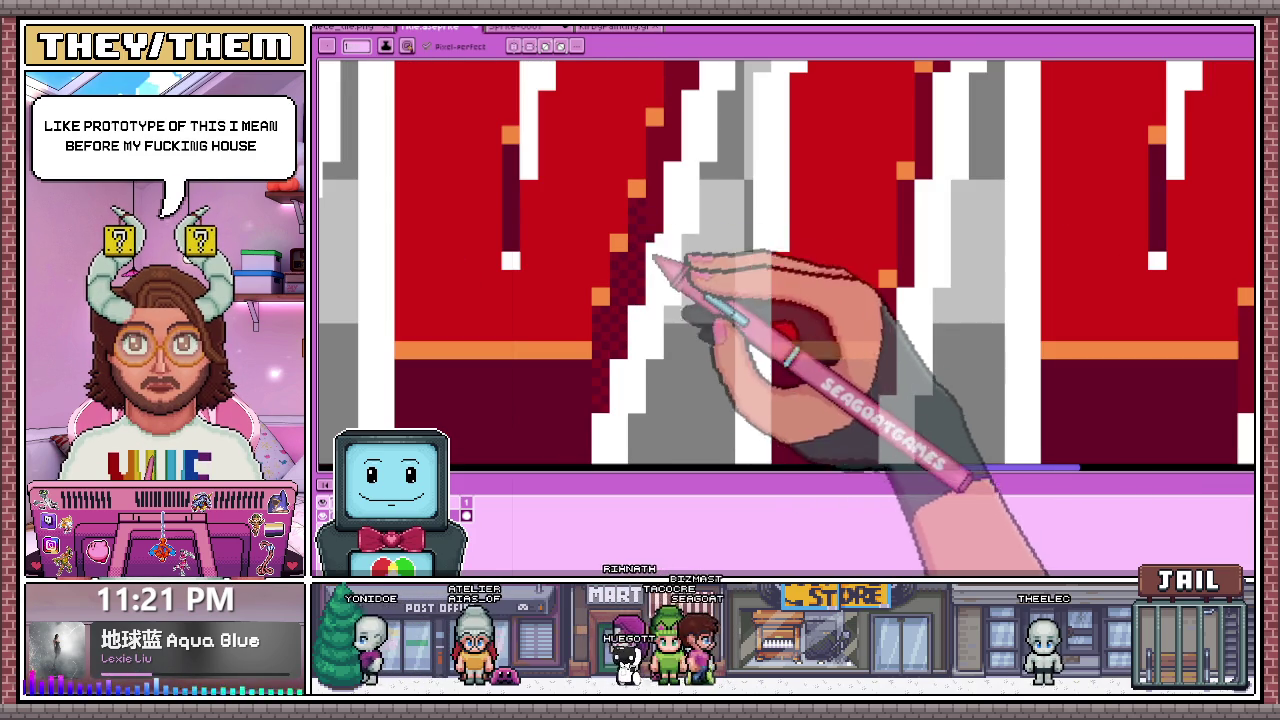
scroll(676, 210, "up", 2)
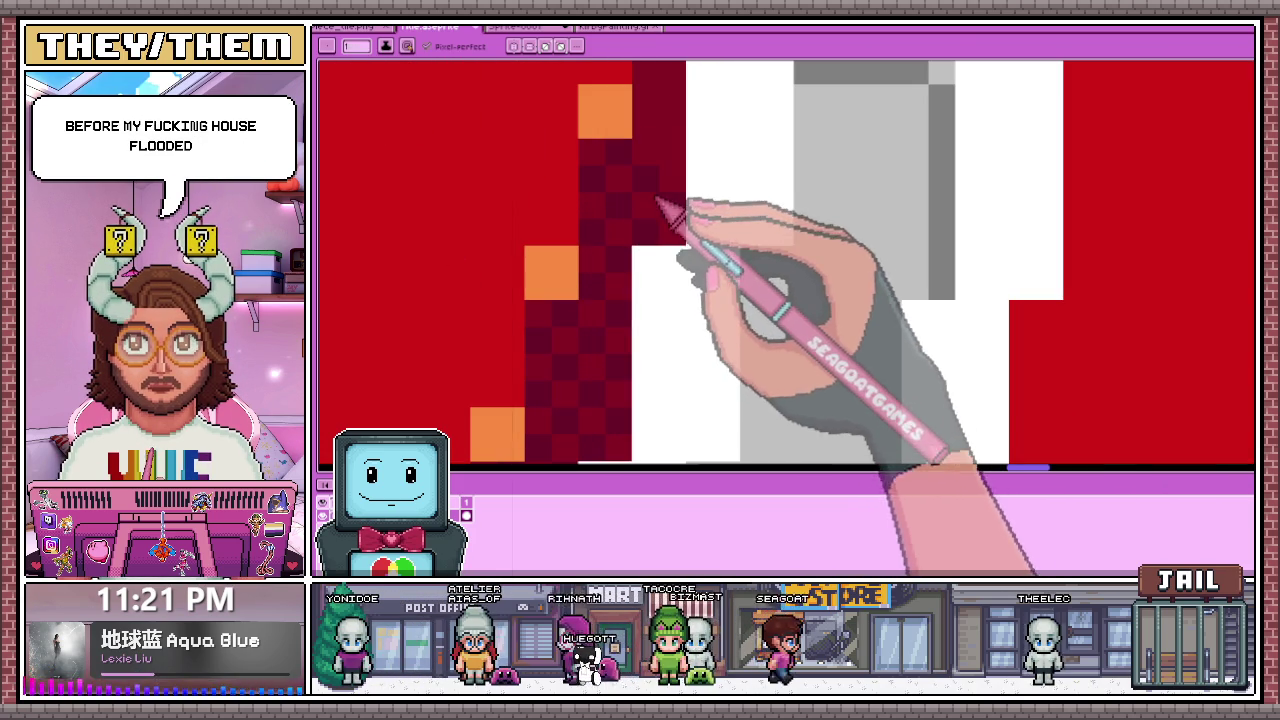
scroll(675, 159, "down", 2)
scroll(657, 200, "up", 1)
scroll(663, 200, "up", 1)
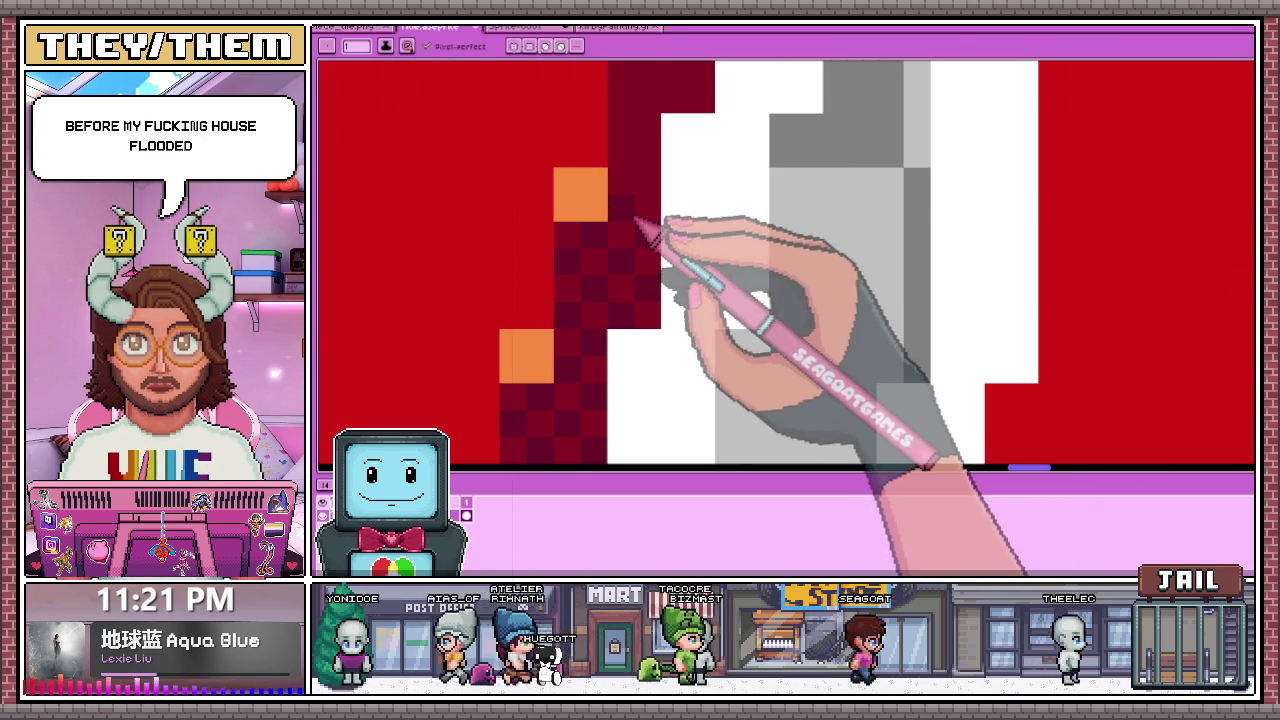
scroll(636, 167, "down", 2)
scroll(614, 429, "up", 1)
scroll(651, 263, "up", 1)
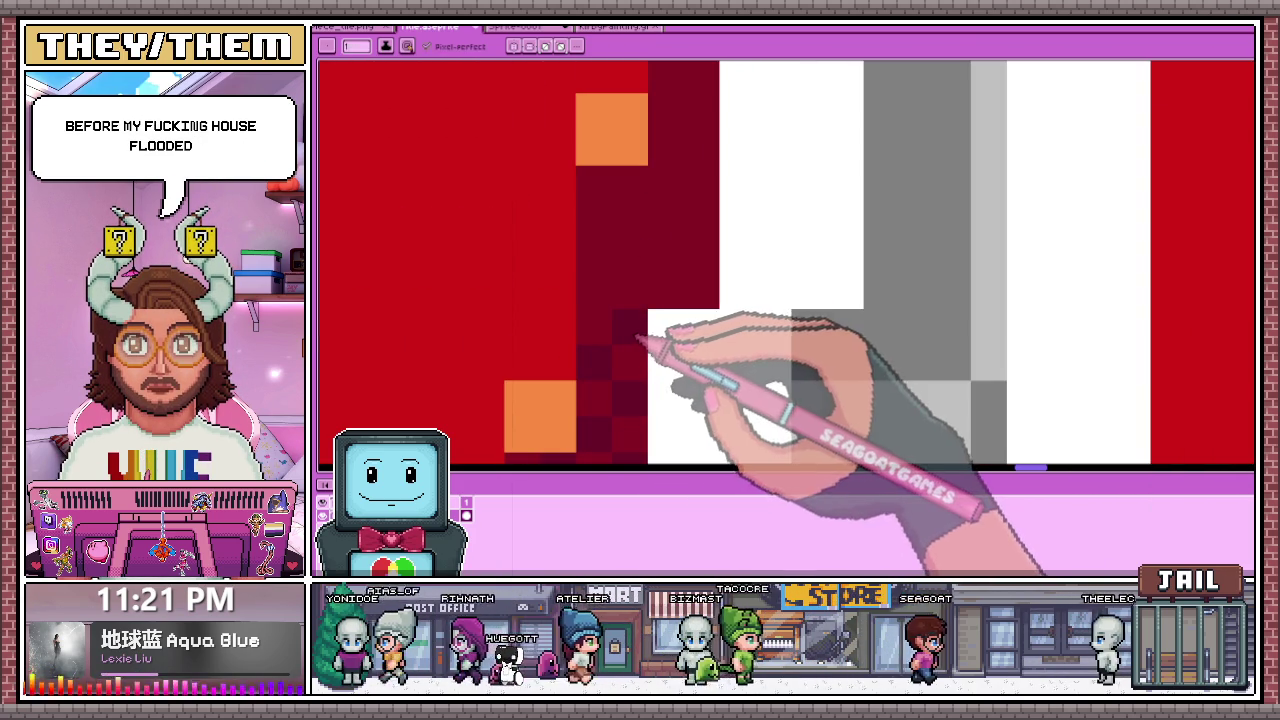
mouse_move(612, 295)
left_mouse_down()
mouse_move(634, 251)
mouse_move(663, 286)
mouse_move(700, 286)
mouse_move(686, 183)
left_mouse_up()
scroll(686, 183, "down", 2)
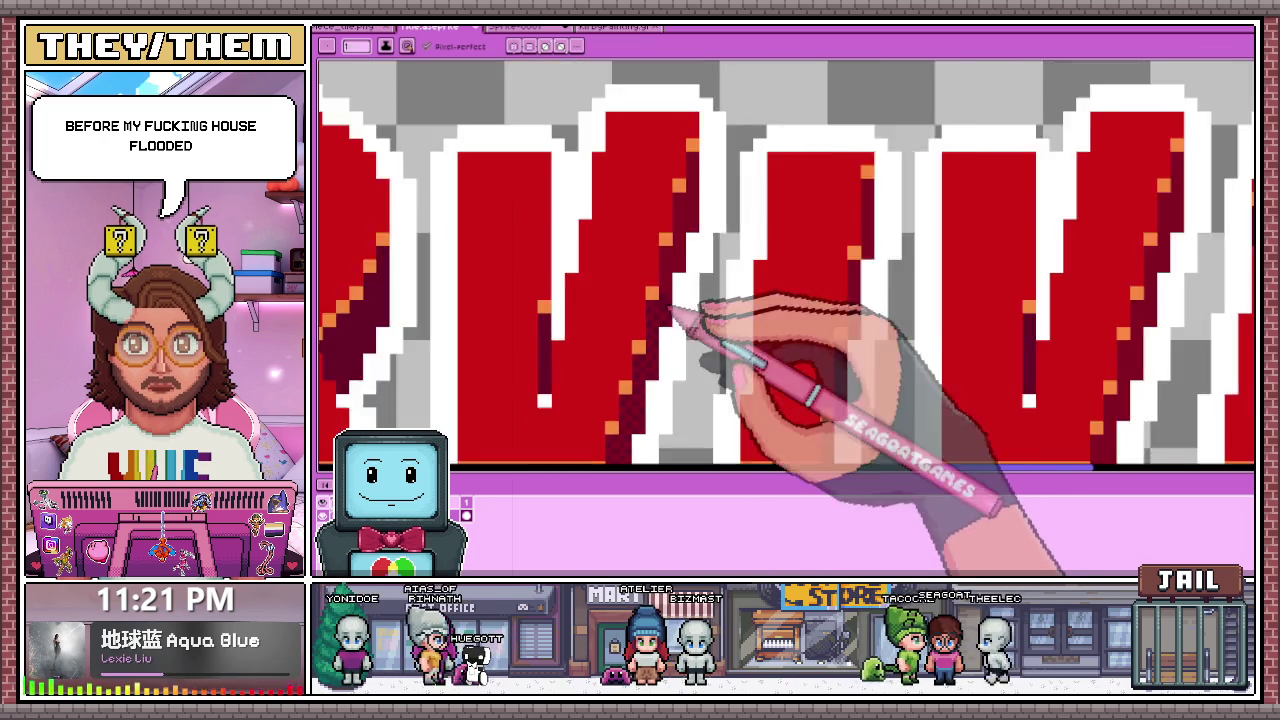
Step: Dither the dark-red shading columns of three more letters with checker pixels
scroll(671, 334, "up", 2)
scroll(686, 316, "up", 1)
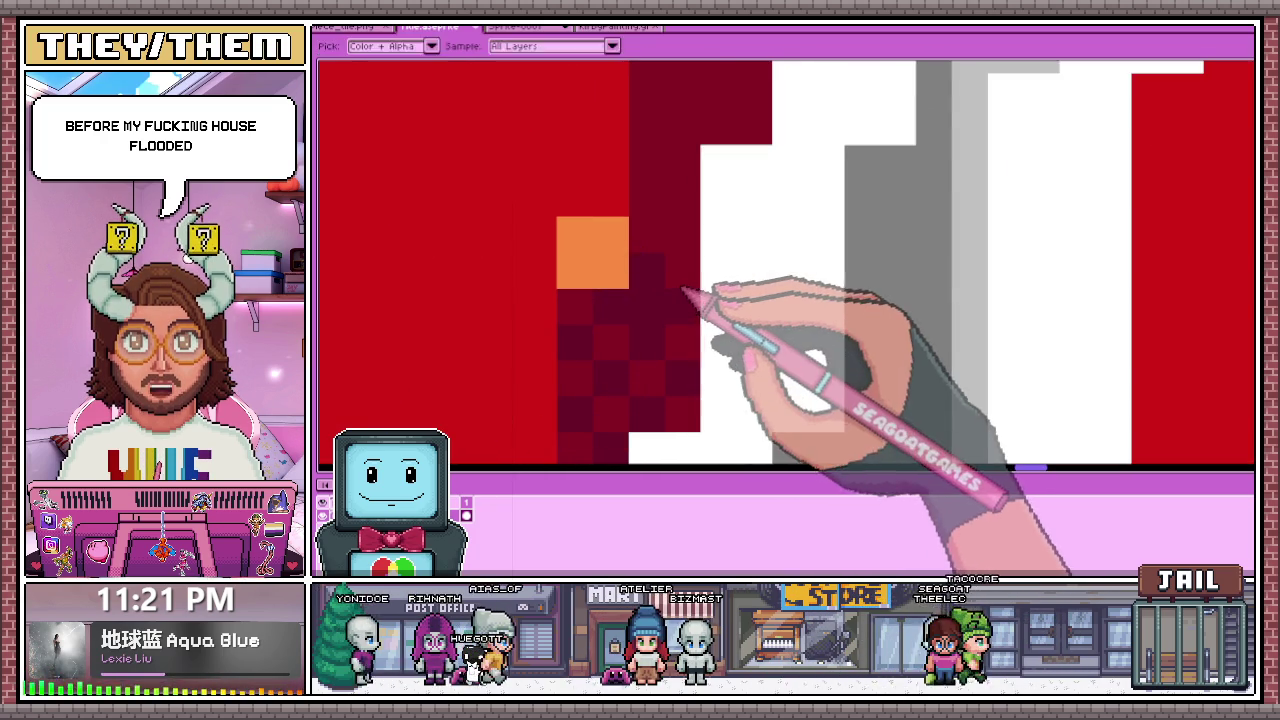
scroll(670, 300, "down", 1)
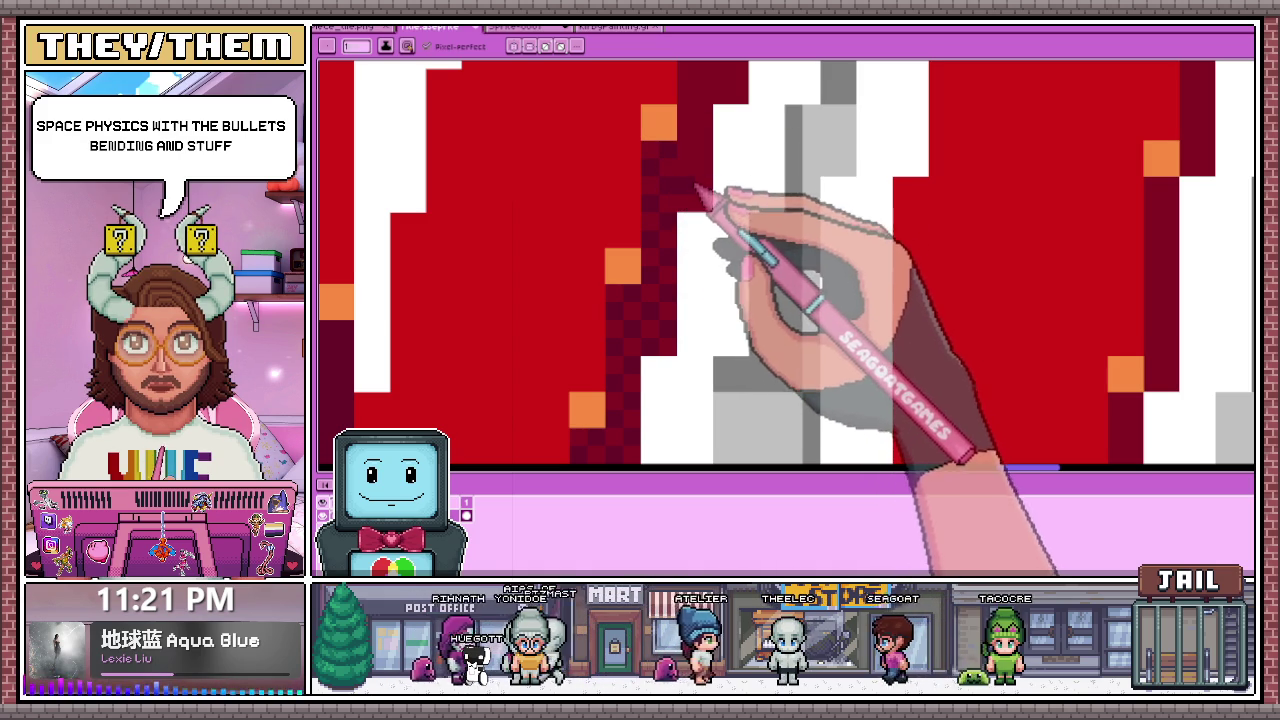
key("Right")
key("Right")
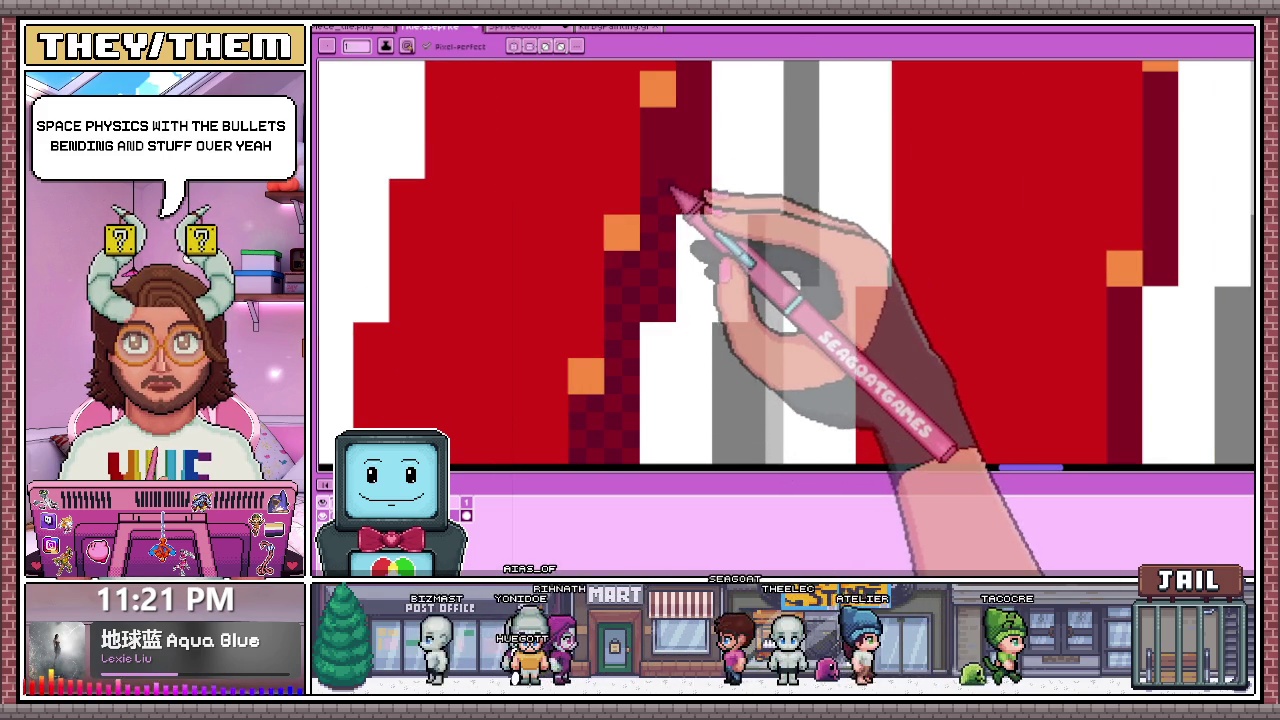
left_click_drag(677, 171, 651, 120)
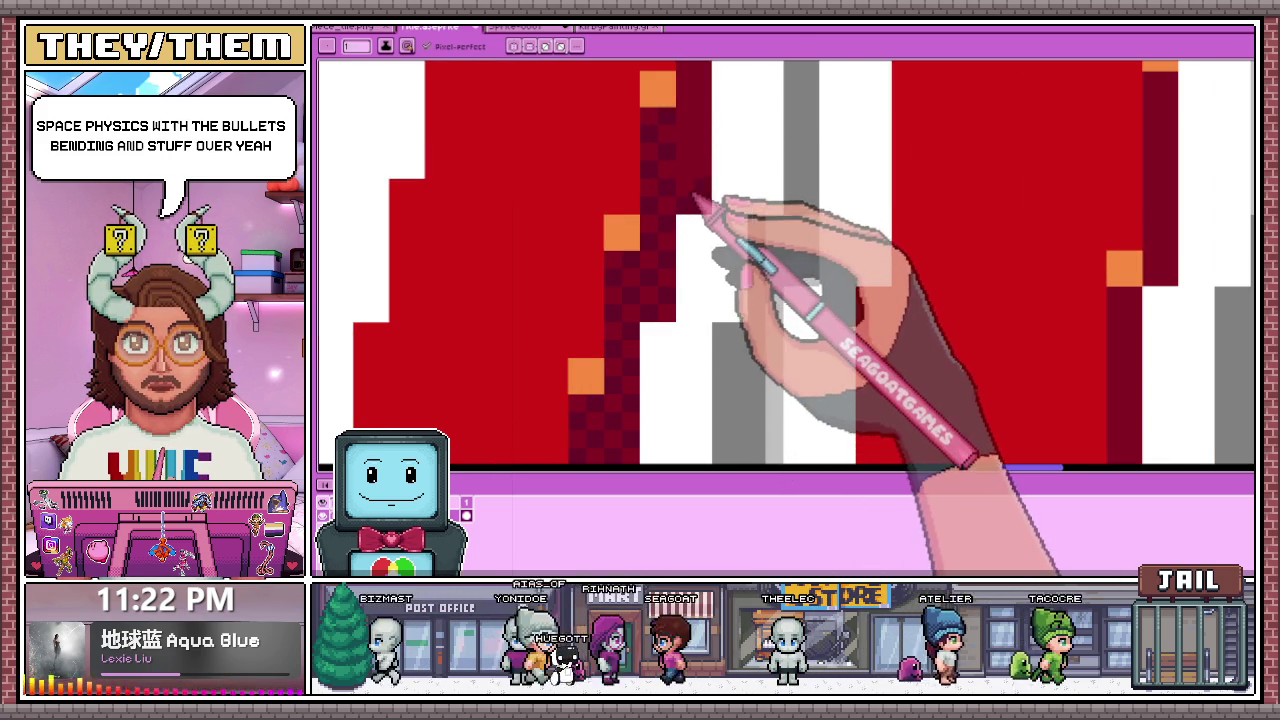
left_click_drag(694, 196, 673, 241)
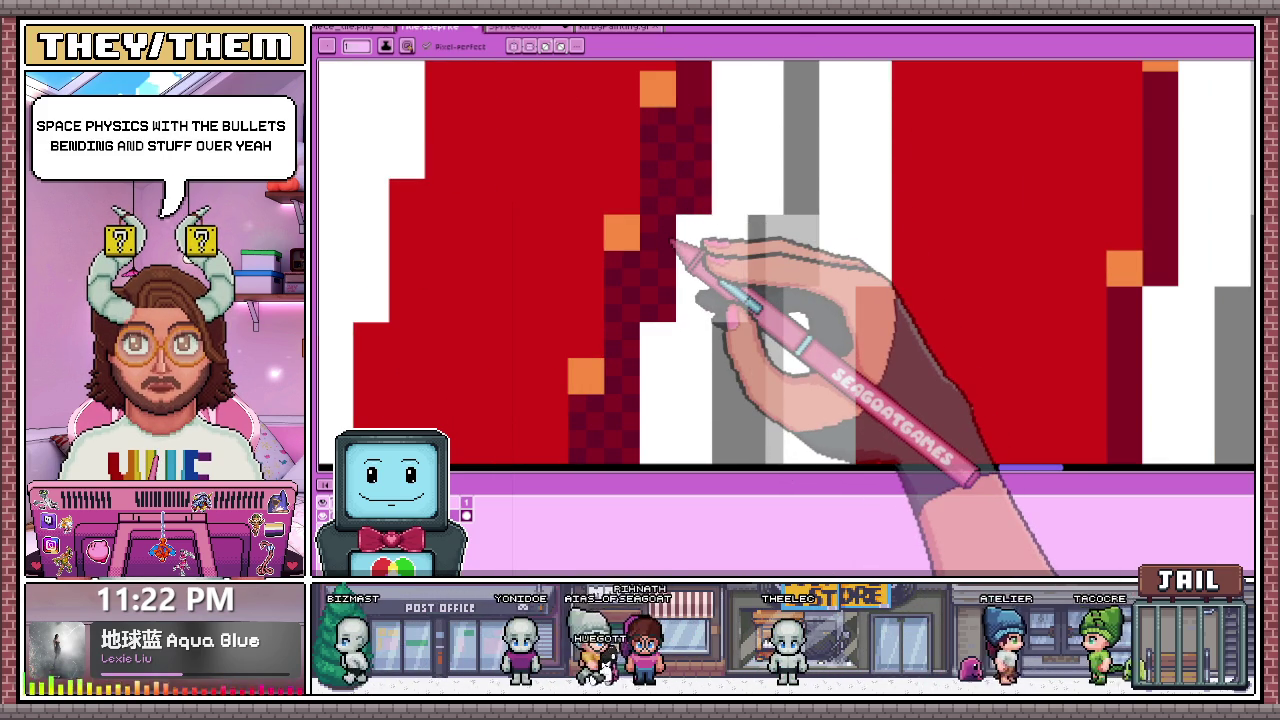
scroll(674, 245, "down", 3)
scroll(657, 286, "up", 4)
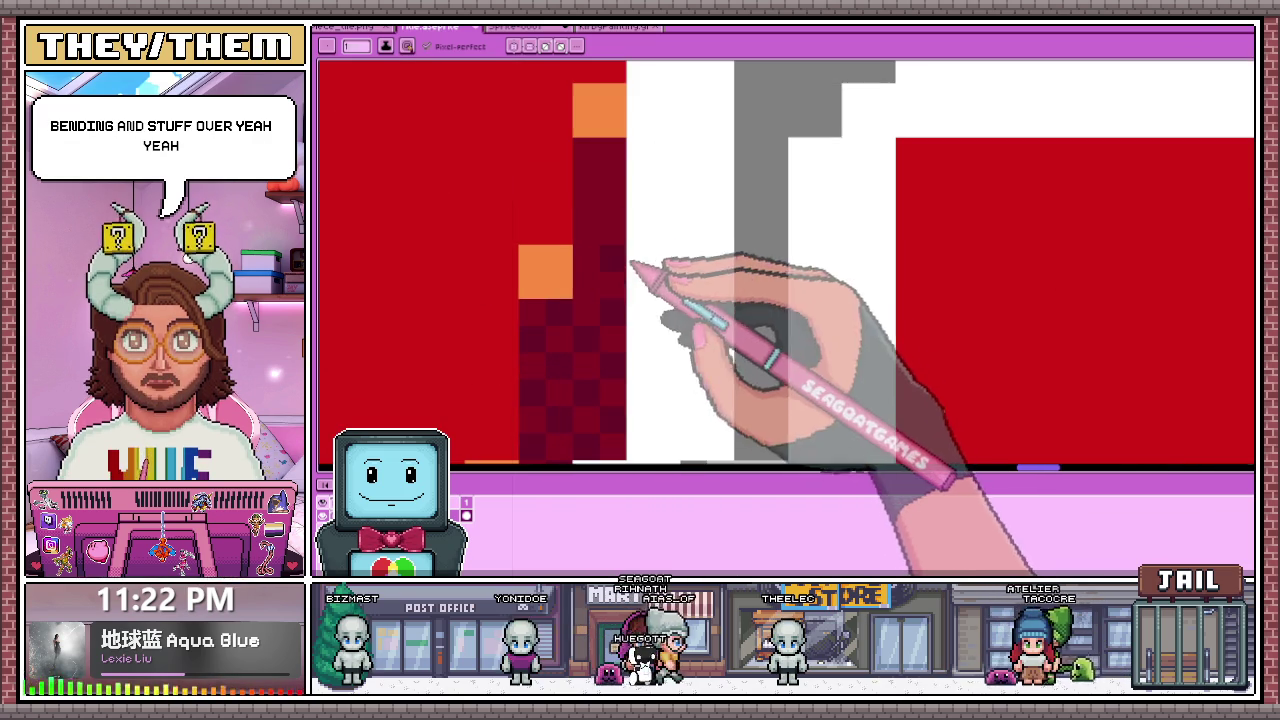
left_click_drag(596, 293, 612, 178)
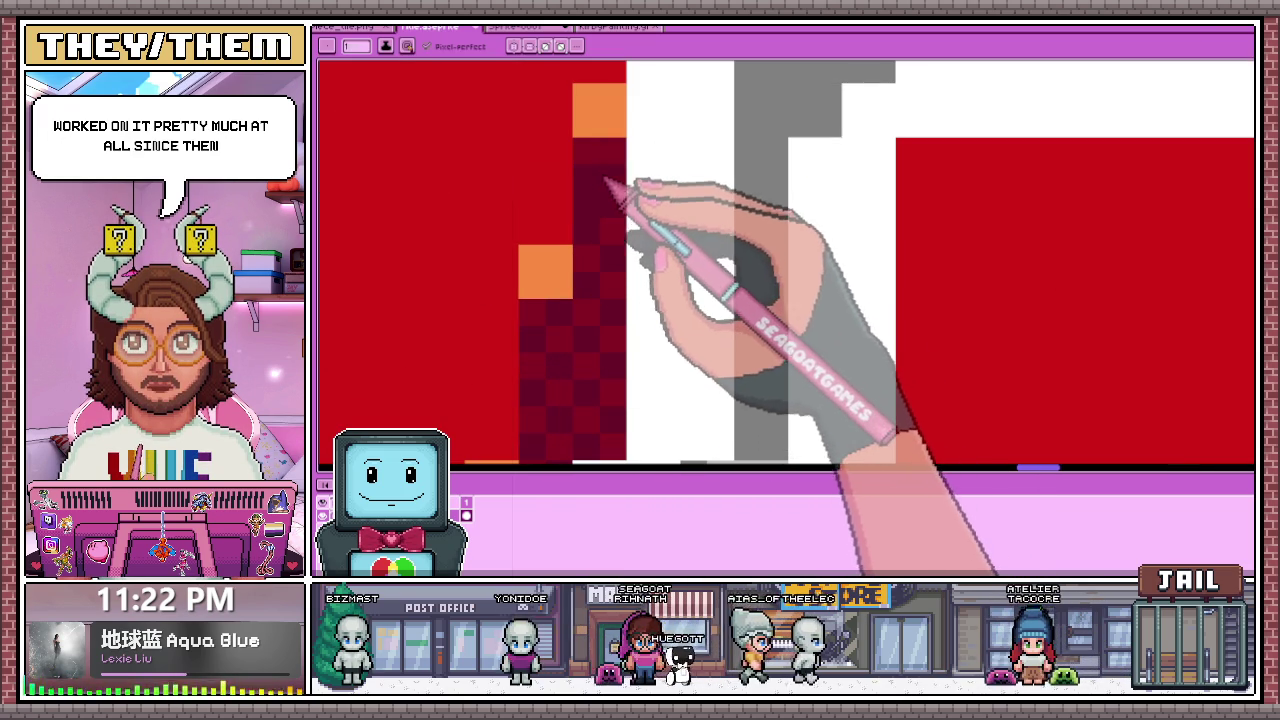
scroll(615, 195, "down", 1)
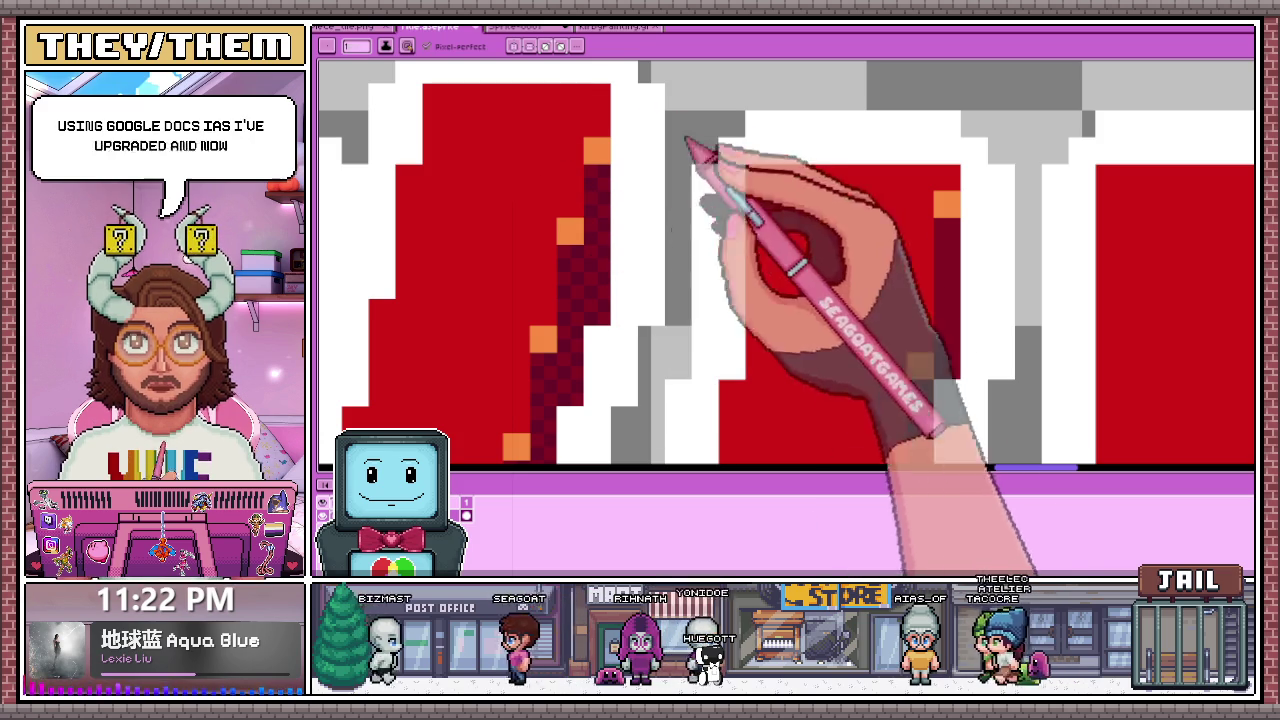
Step: Place alternating pixels up another dark-red column to its orange highlight, then switch to the design notes
scroll(533, 200, "down", 2)
scroll(737, 266, "down", 1)
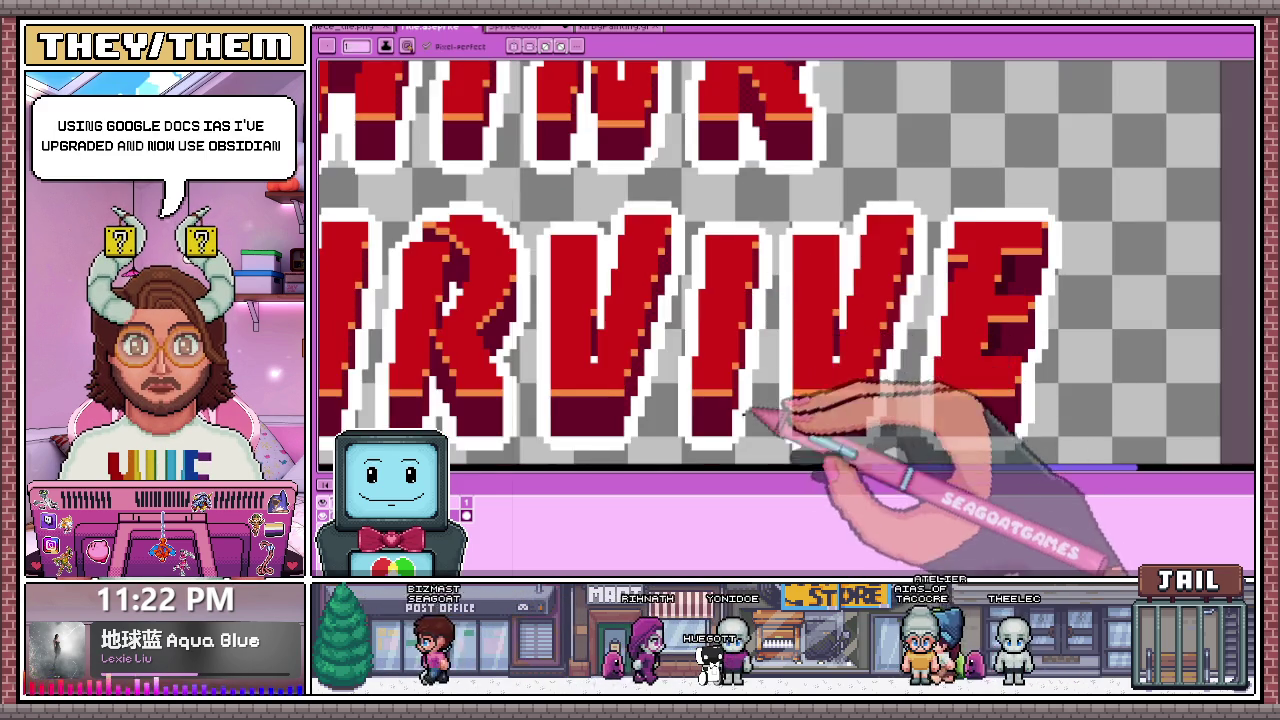
scroll(834, 391, "up", 2)
scroll(757, 457, "up", 2)
key("b")
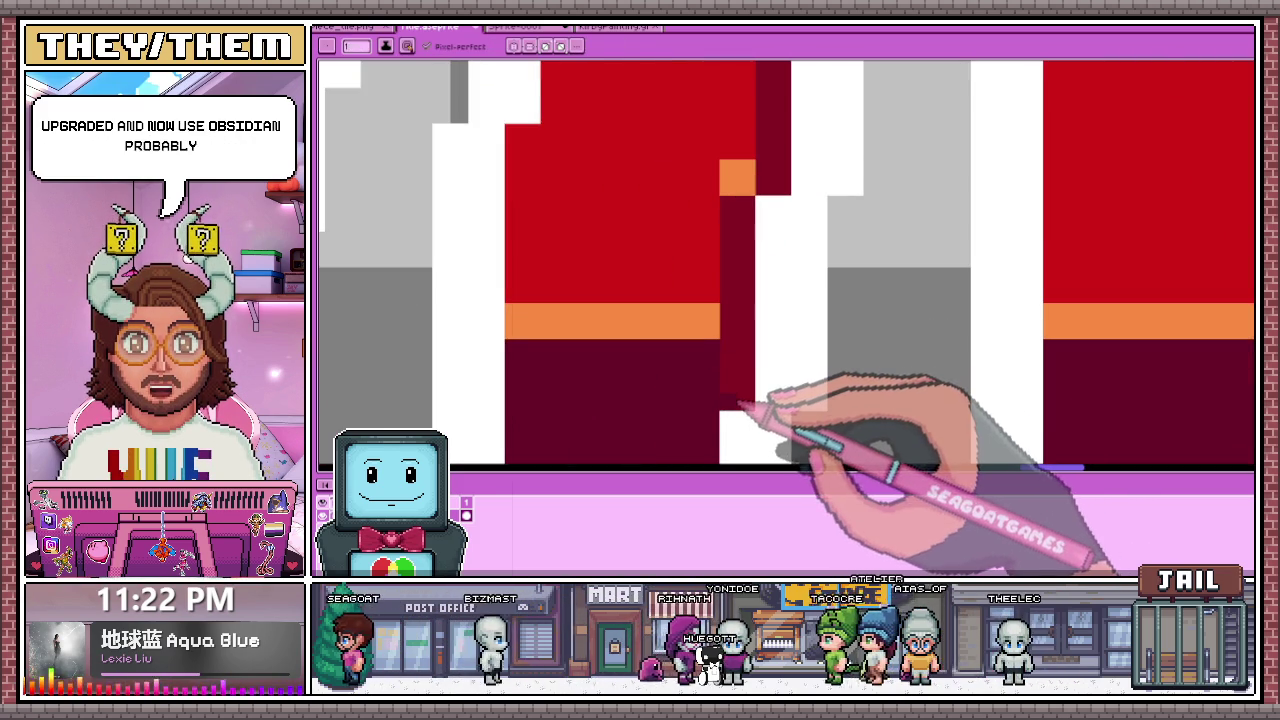
left_click(745, 345)
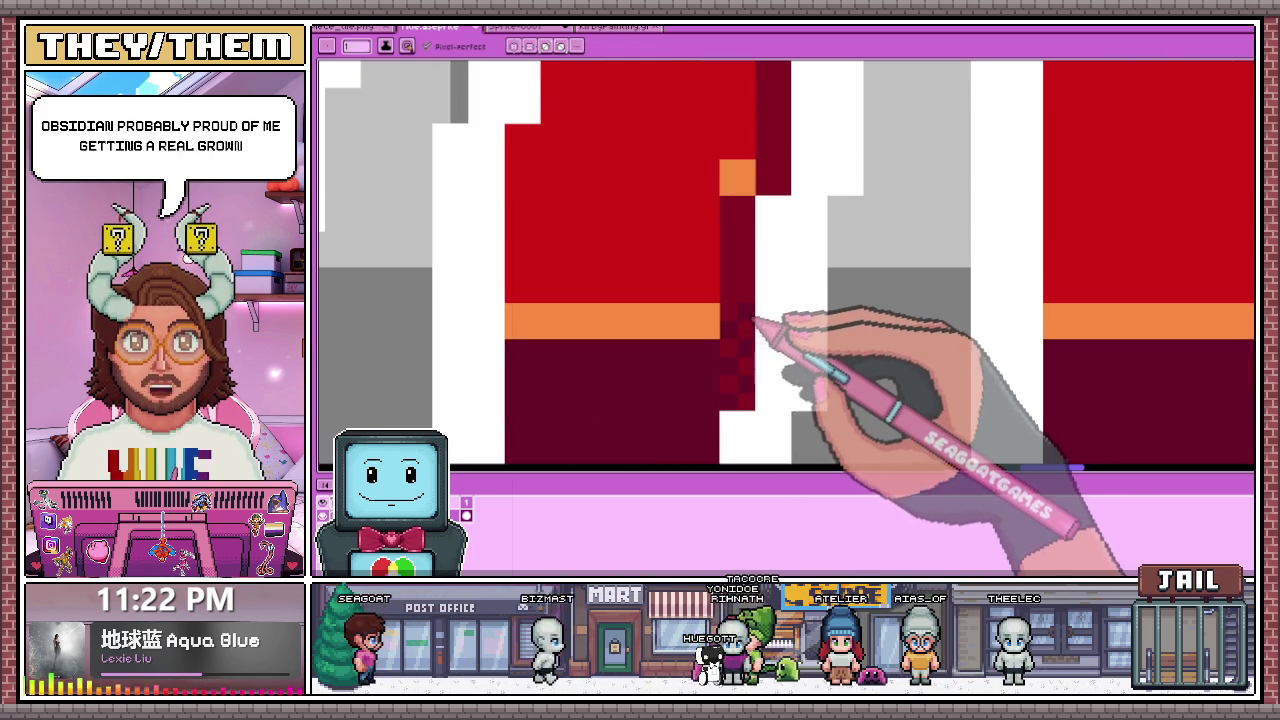
left_click(744, 322)
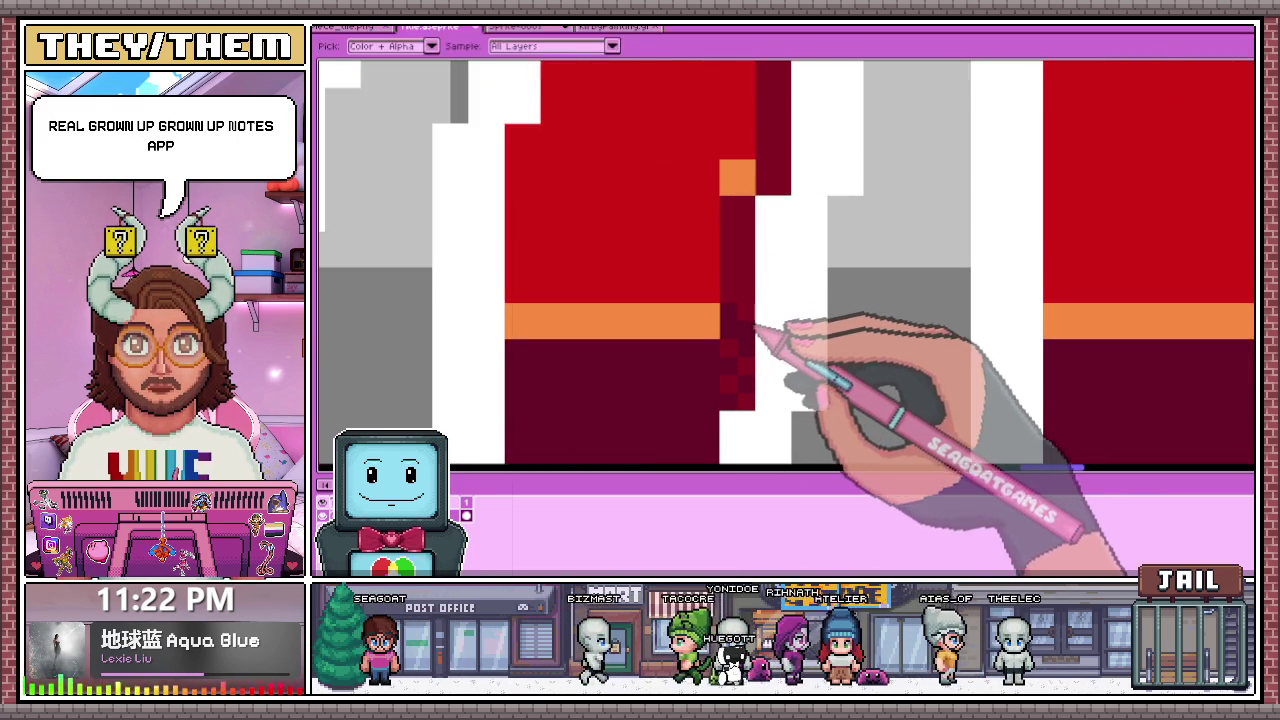
left_click(744, 287)
left_click(740, 257)
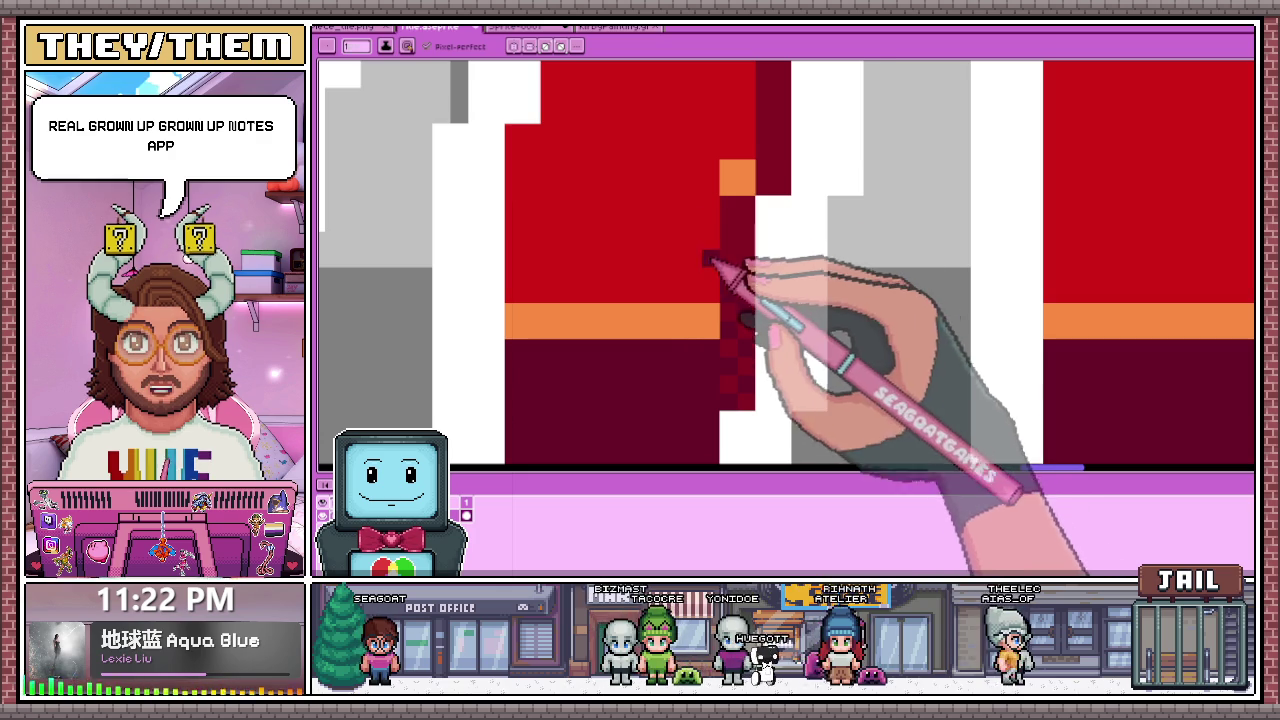
left_click(752, 245)
left_click(746, 218)
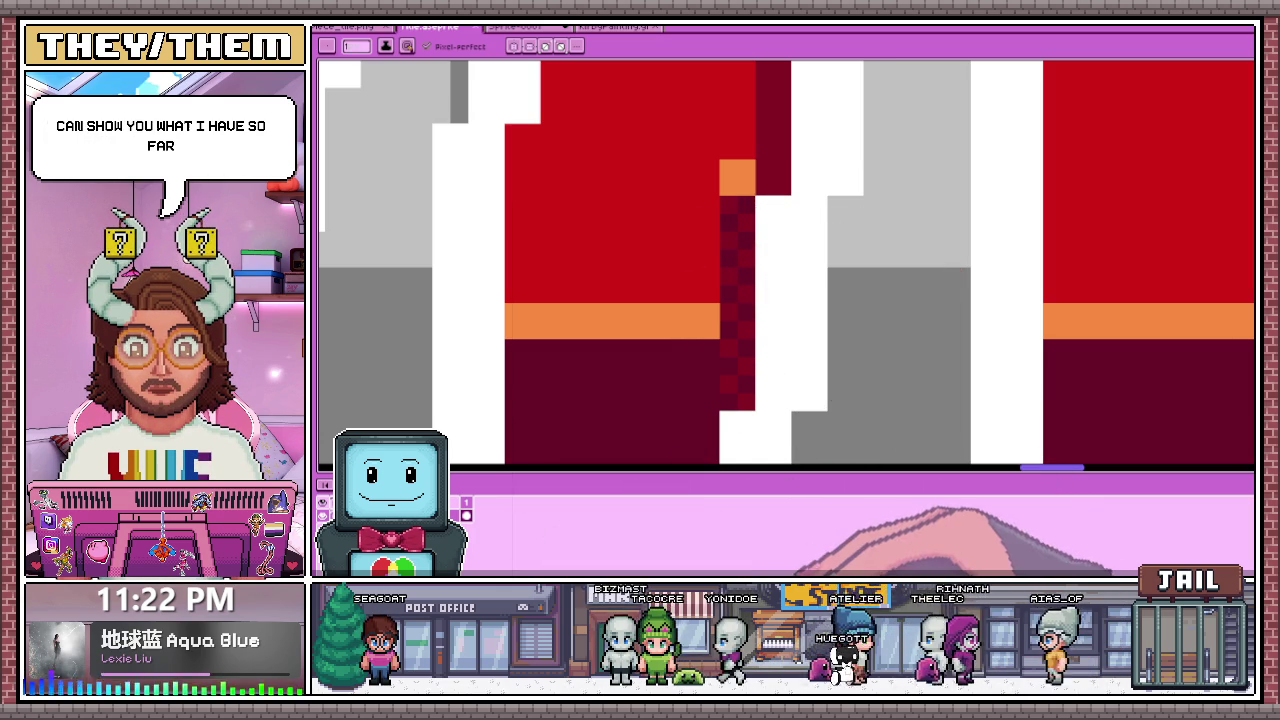
key("alt+Tab")
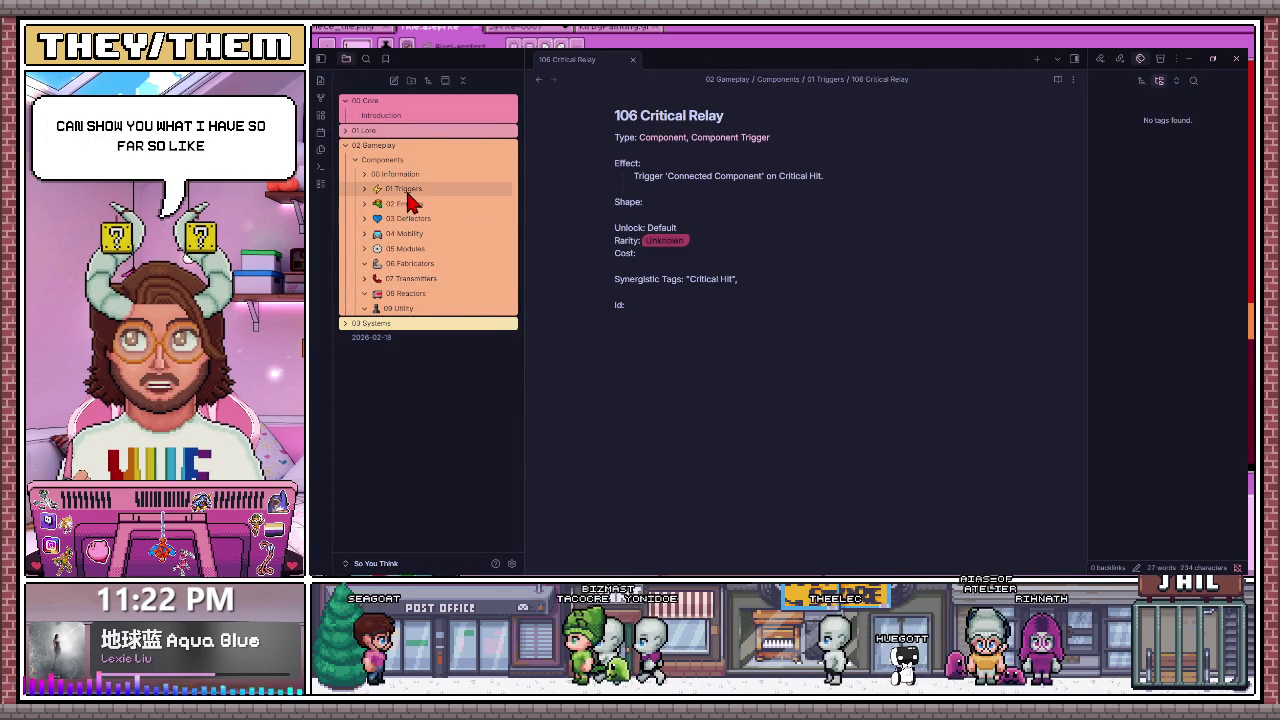
Step: Expand 01 Triggers, open the 101 Primary Trigger note, and show the graph view
left_click(407, 192)
left_click(405, 203)
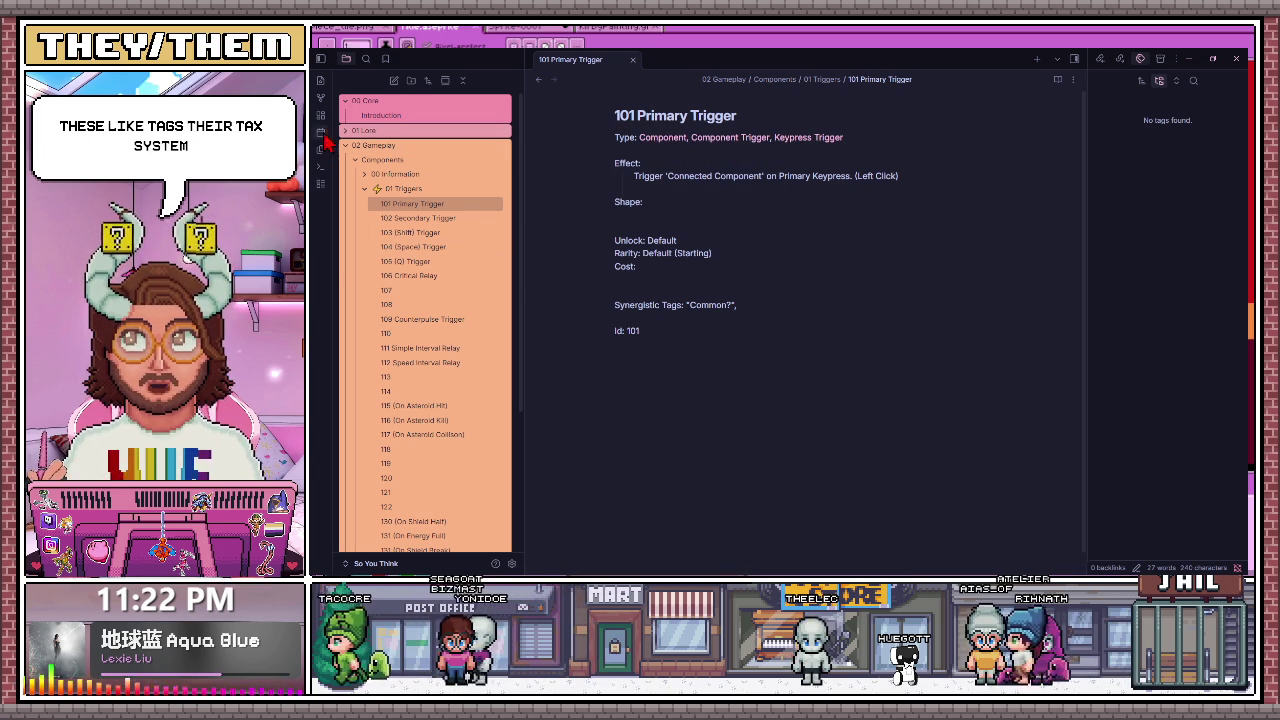
left_click(322, 100)
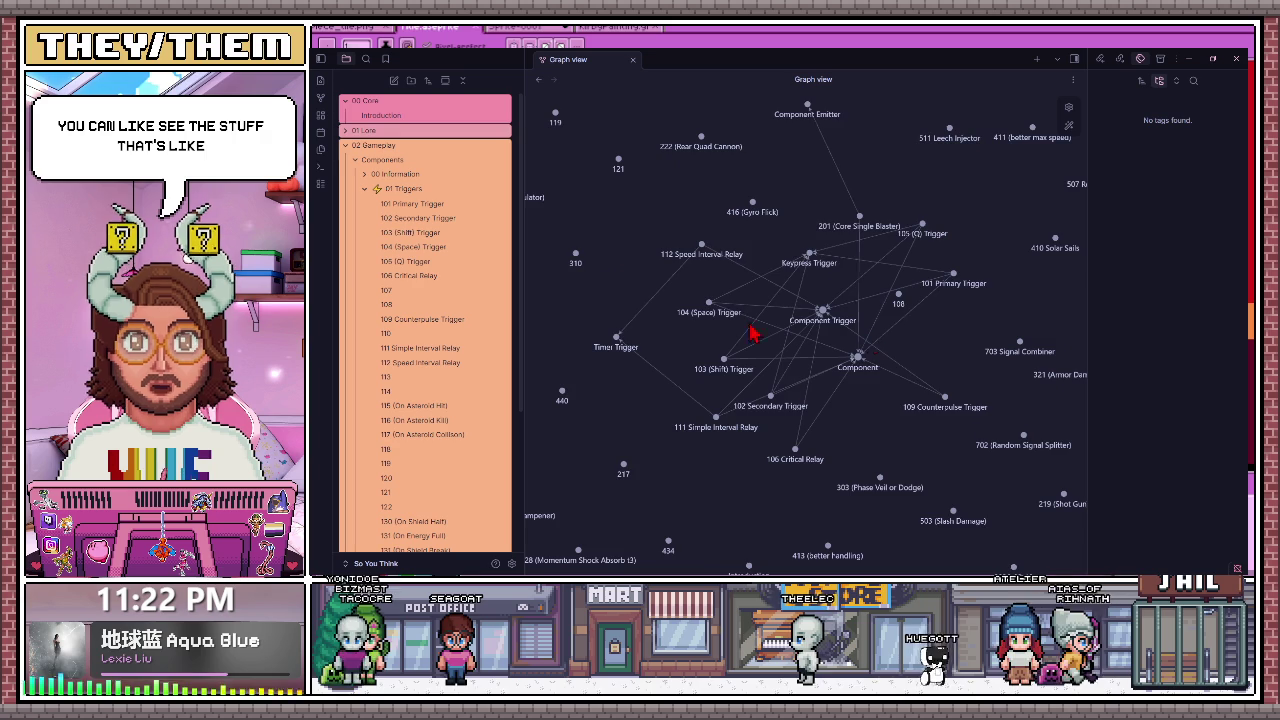
Step: Pan the graph and drag the Component and Component Trigger nodes to inspect links, then reopen 101 Primary Trigger
scroll(866, 320, "down", 3)
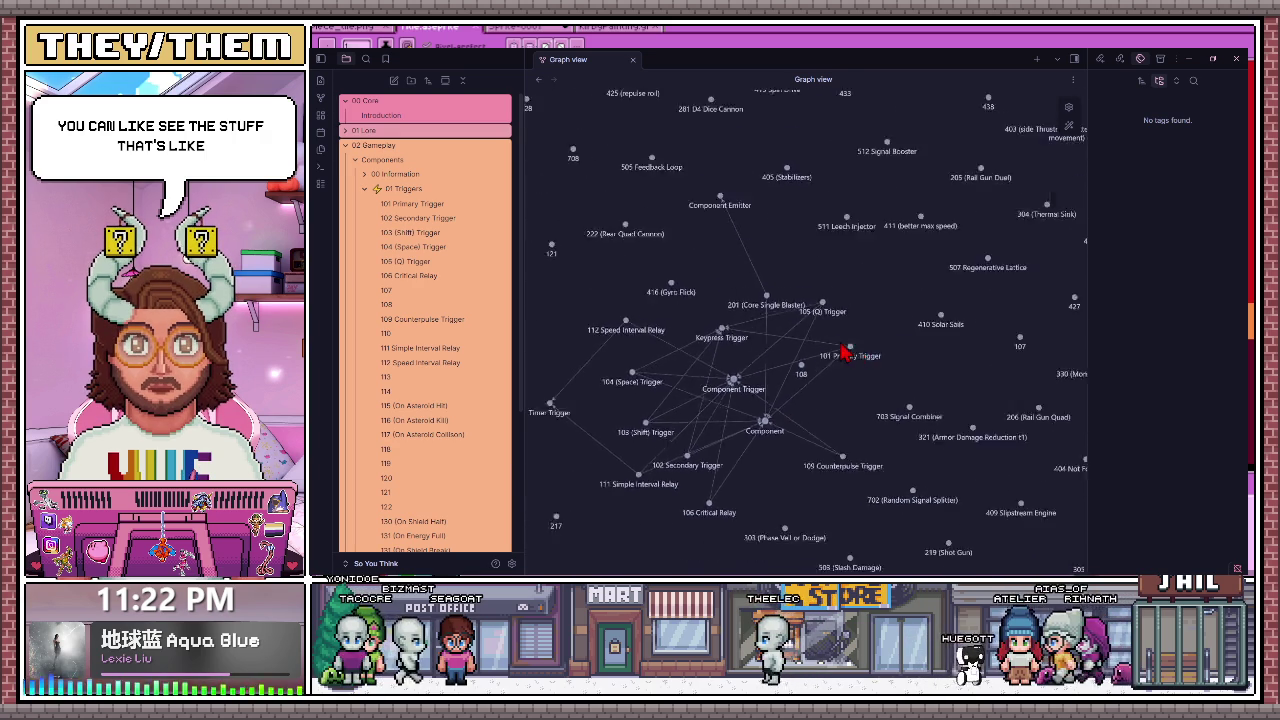
scroll(880, 470, "up", 3)
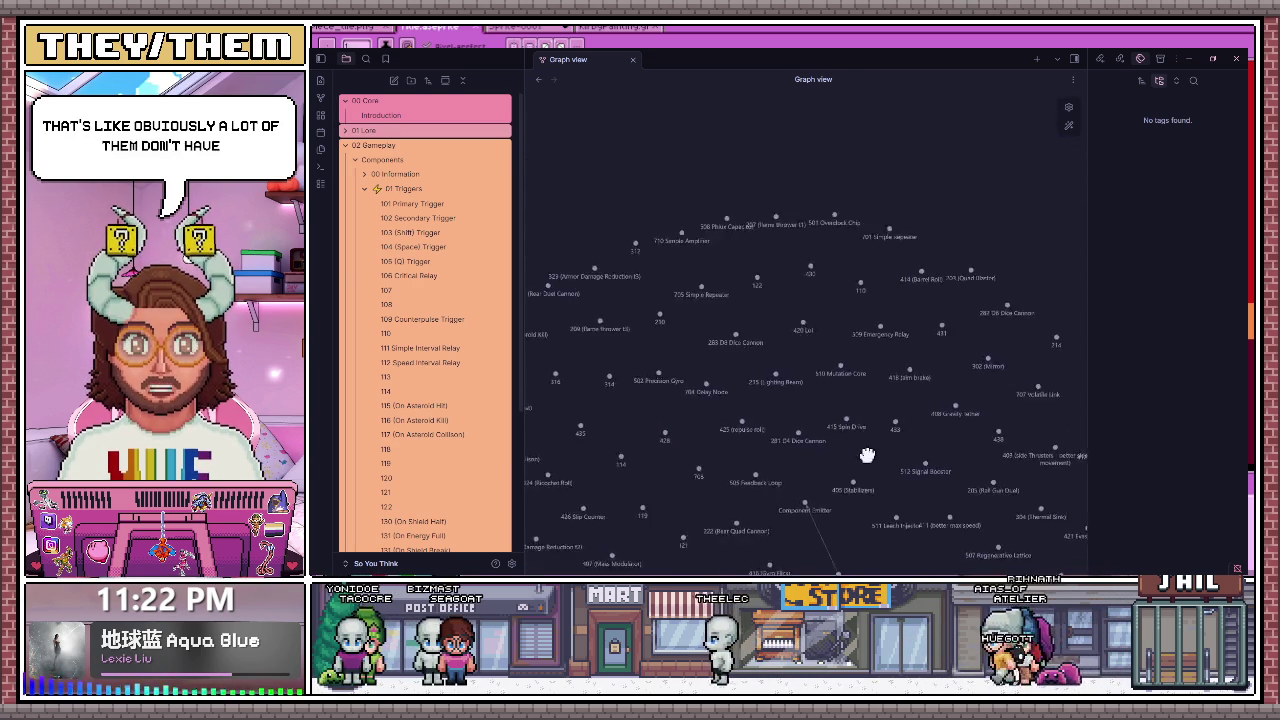
left_click_drag(757, 329, 634, 283)
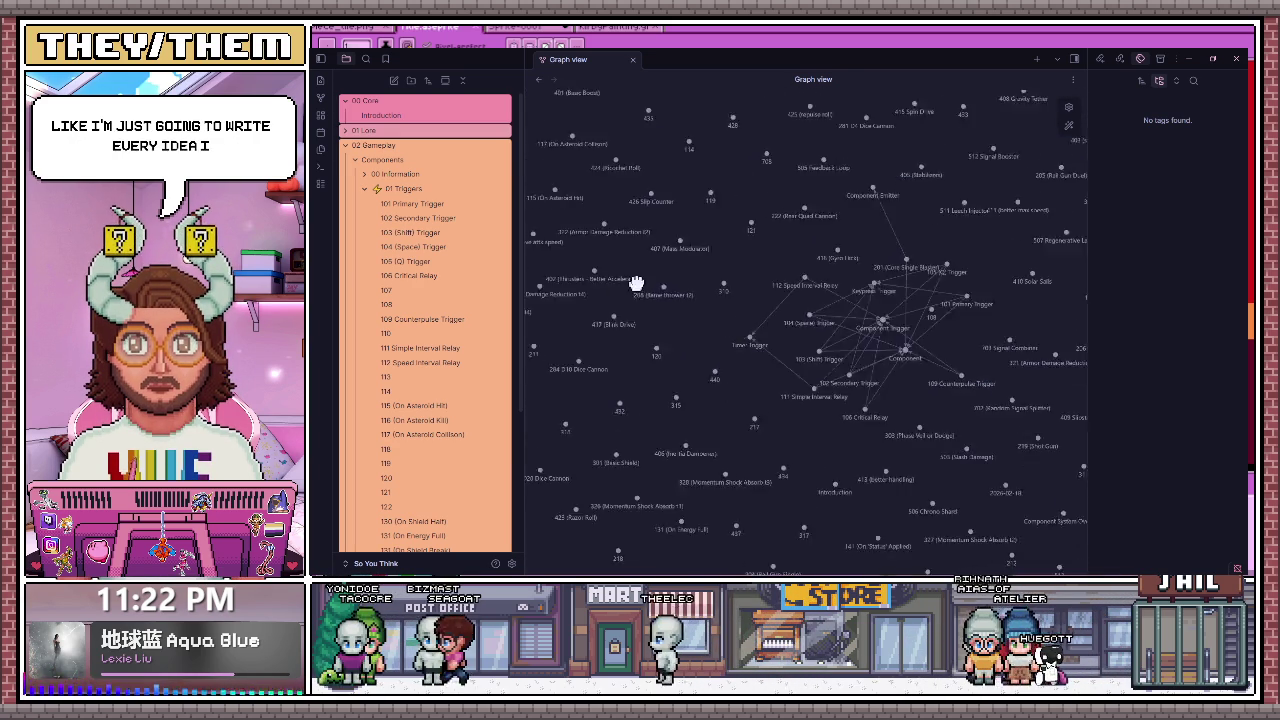
scroll(677, 277, "up", 5)
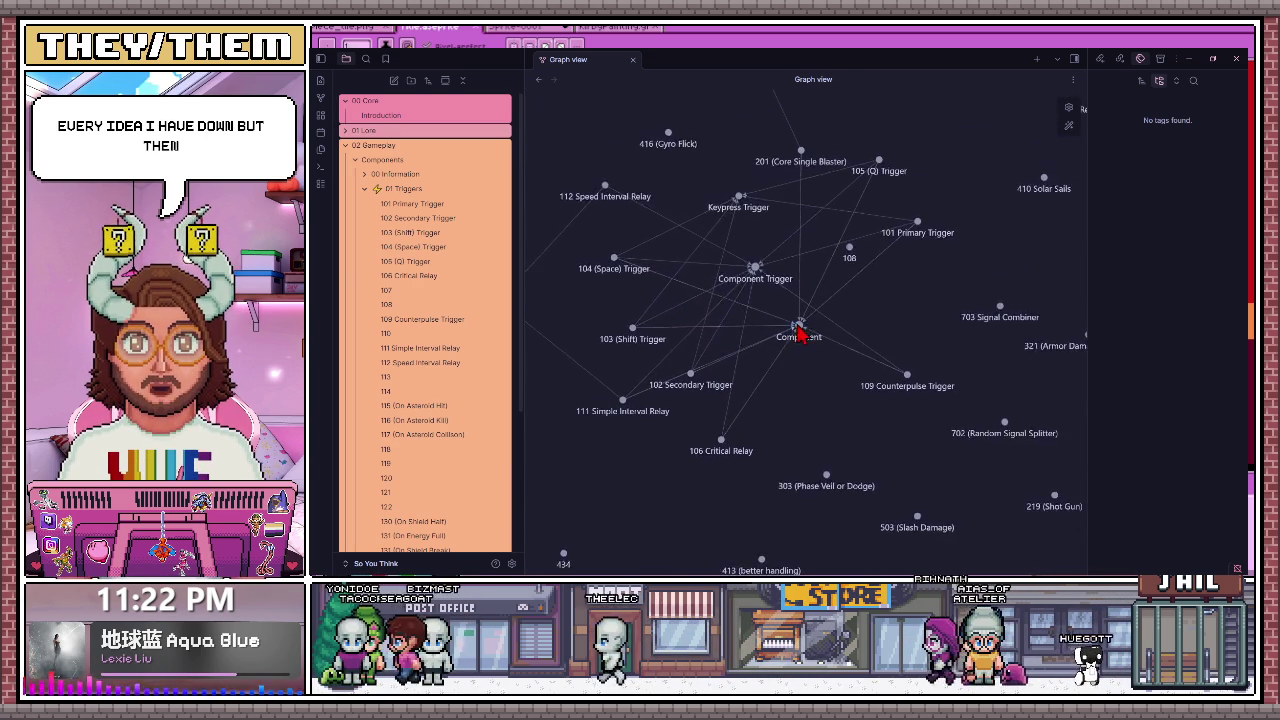
left_click_drag(848, 352, 990, 318)
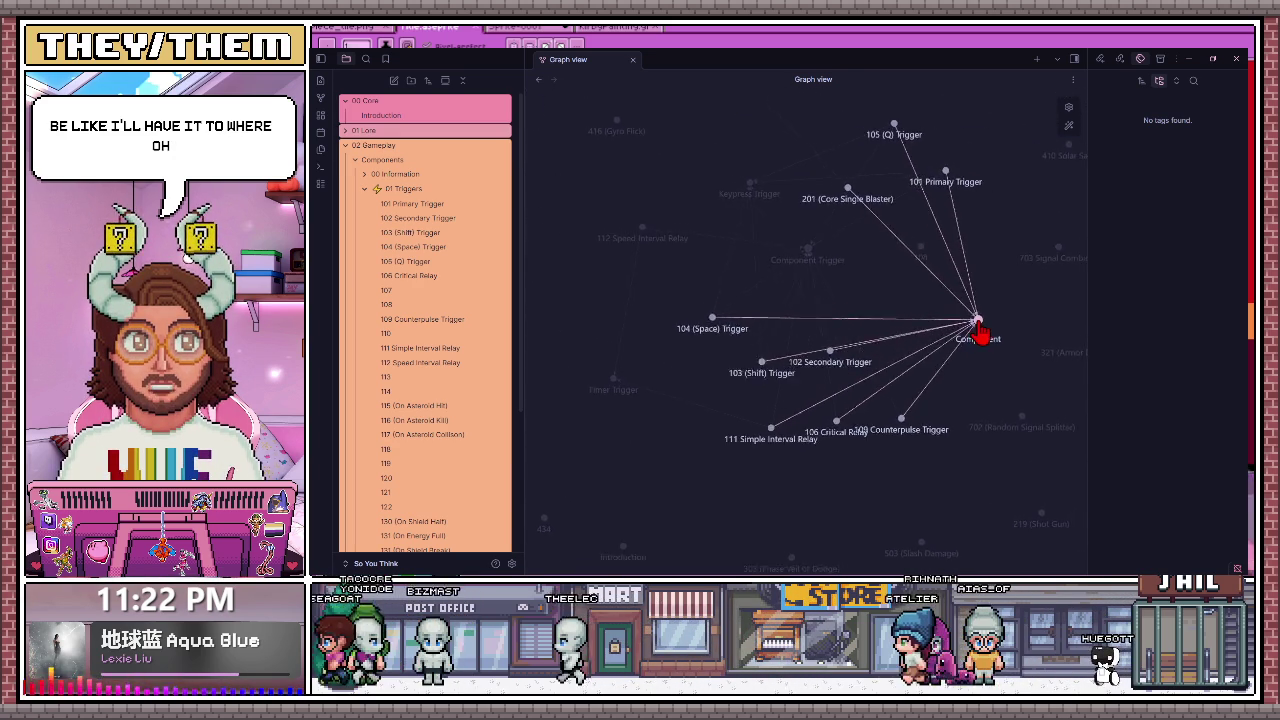
left_click_drag(990, 318, 997, 331)
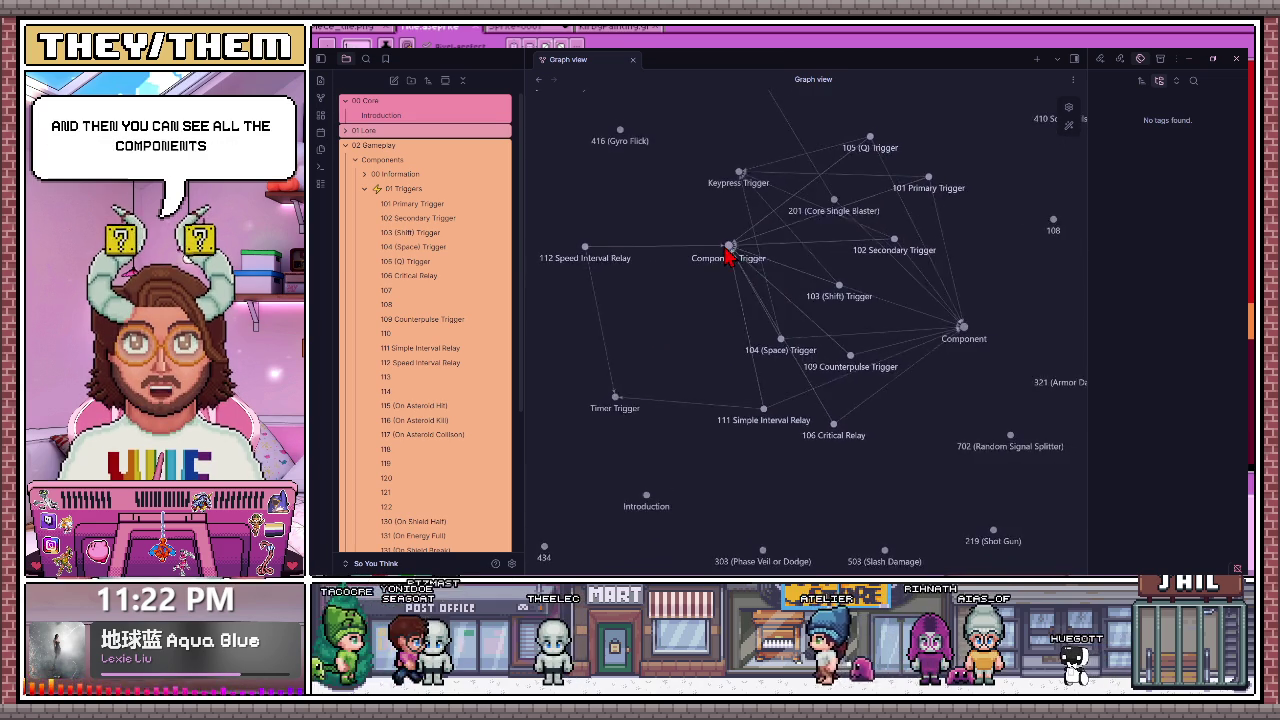
left_click_drag(733, 244, 672, 262)
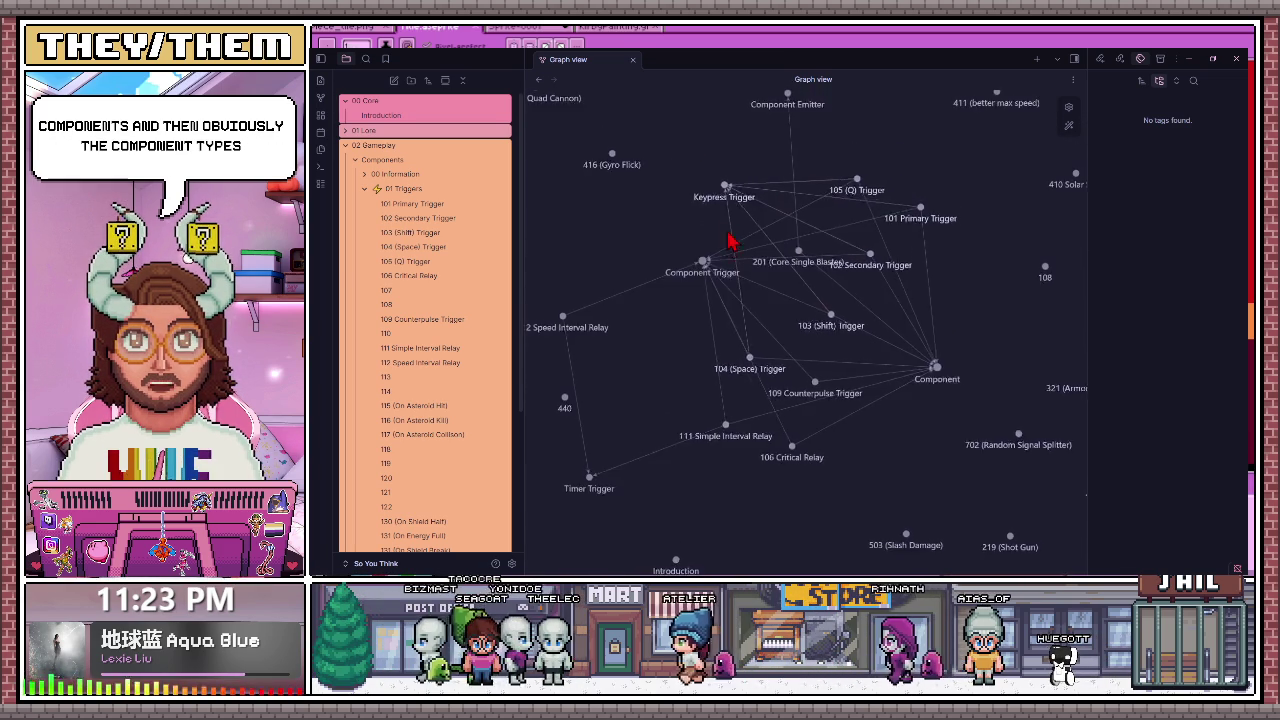
mouse_move(705, 260)
left_mouse_down()
mouse_move(675, 248)
mouse_move(720, 171)
left_mouse_up()
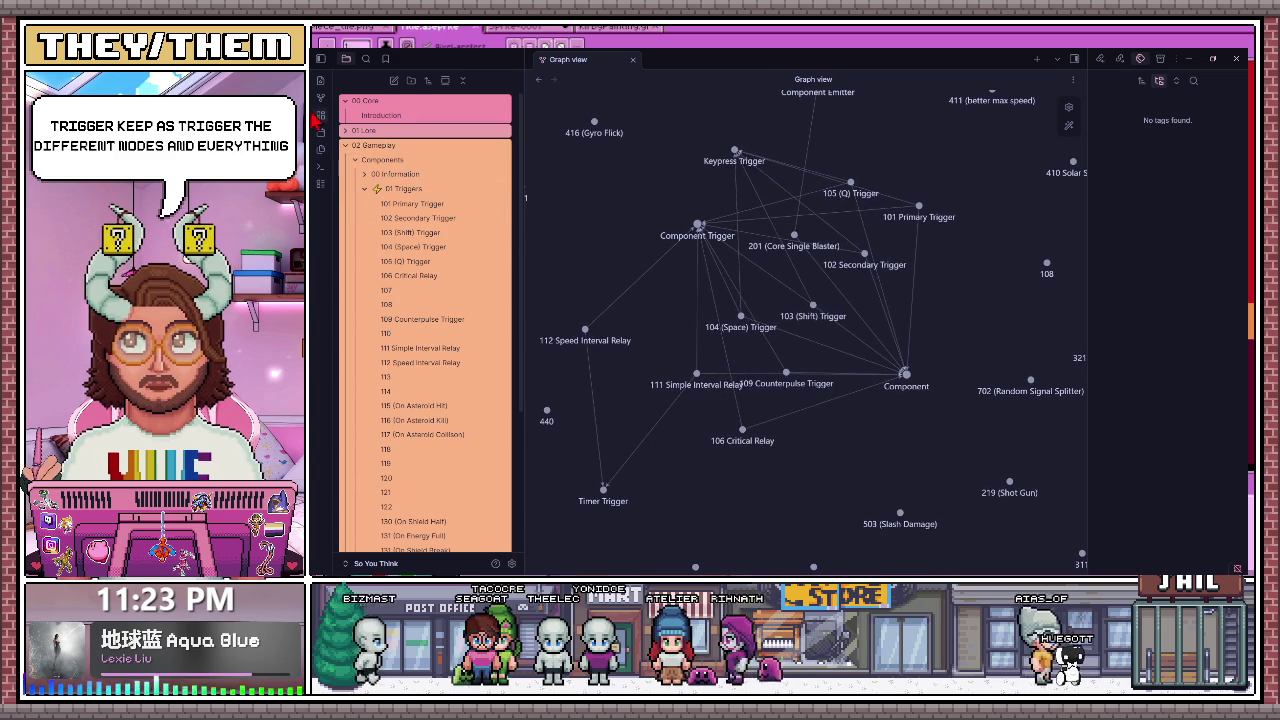
left_click(410, 205)
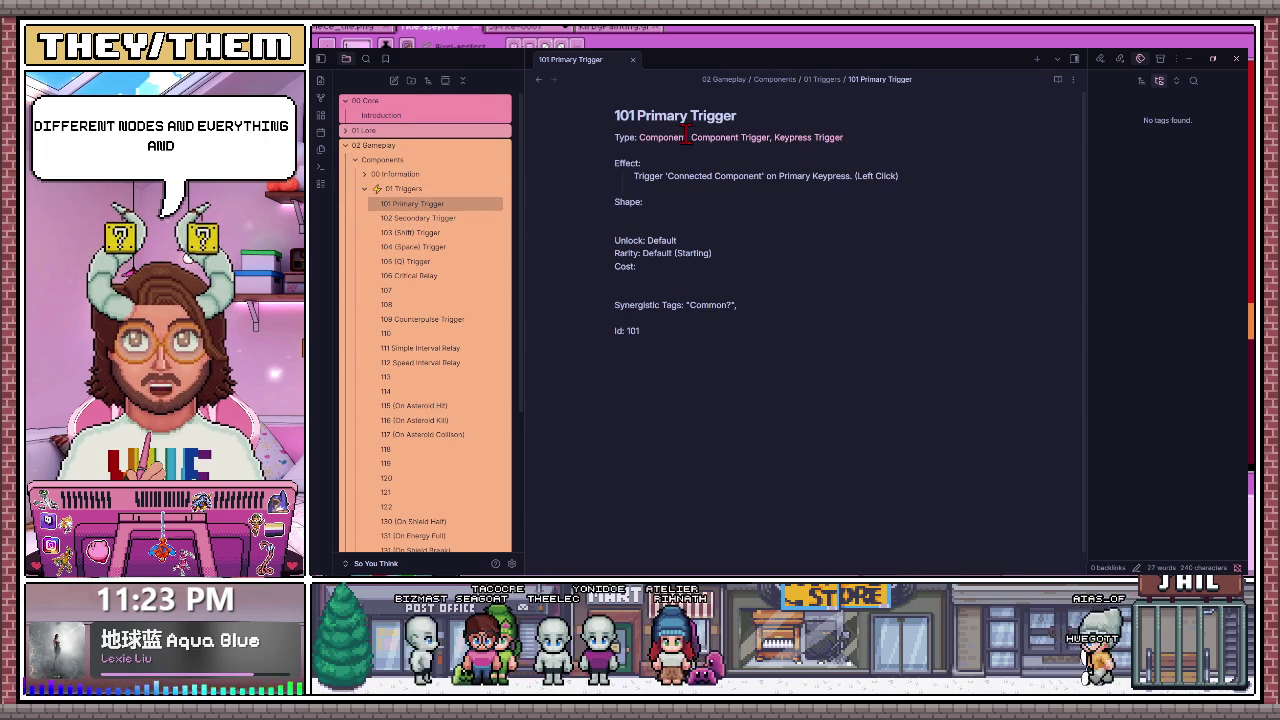
Step: Follow the Component and Component Trigger links from 101 Primary Trigger and return each time
left_click(665, 141)
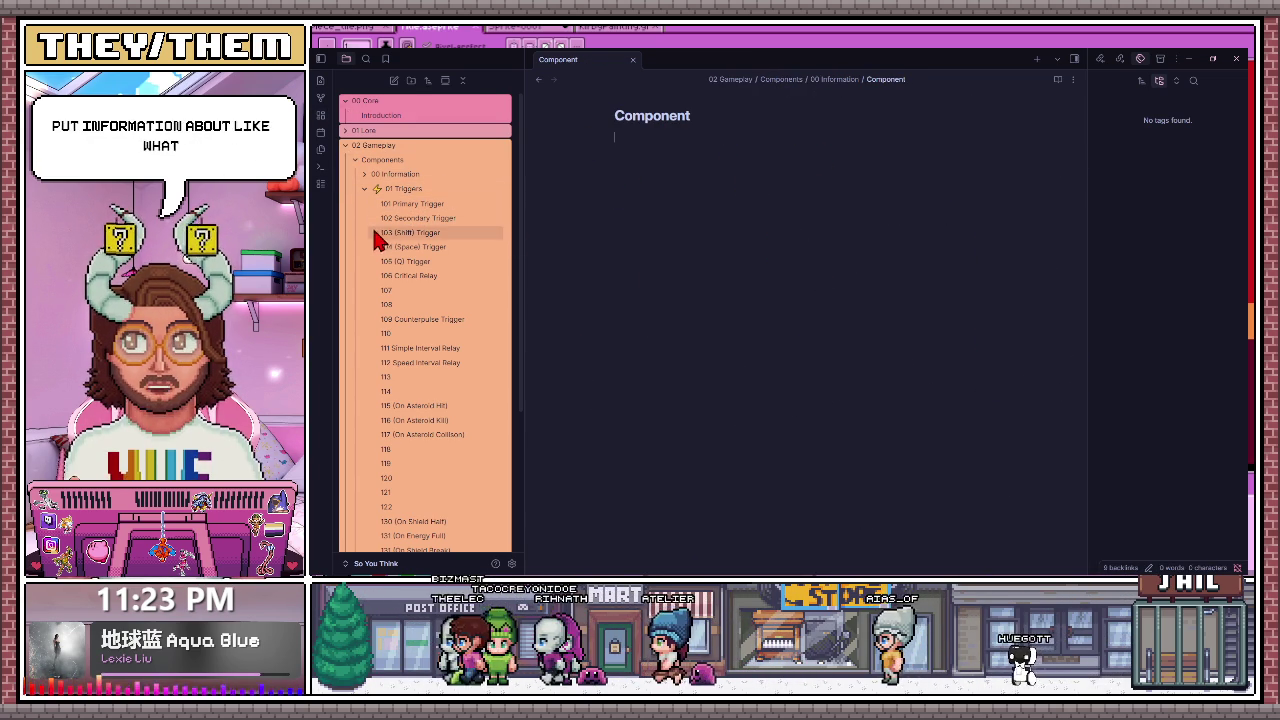
left_click(418, 206)
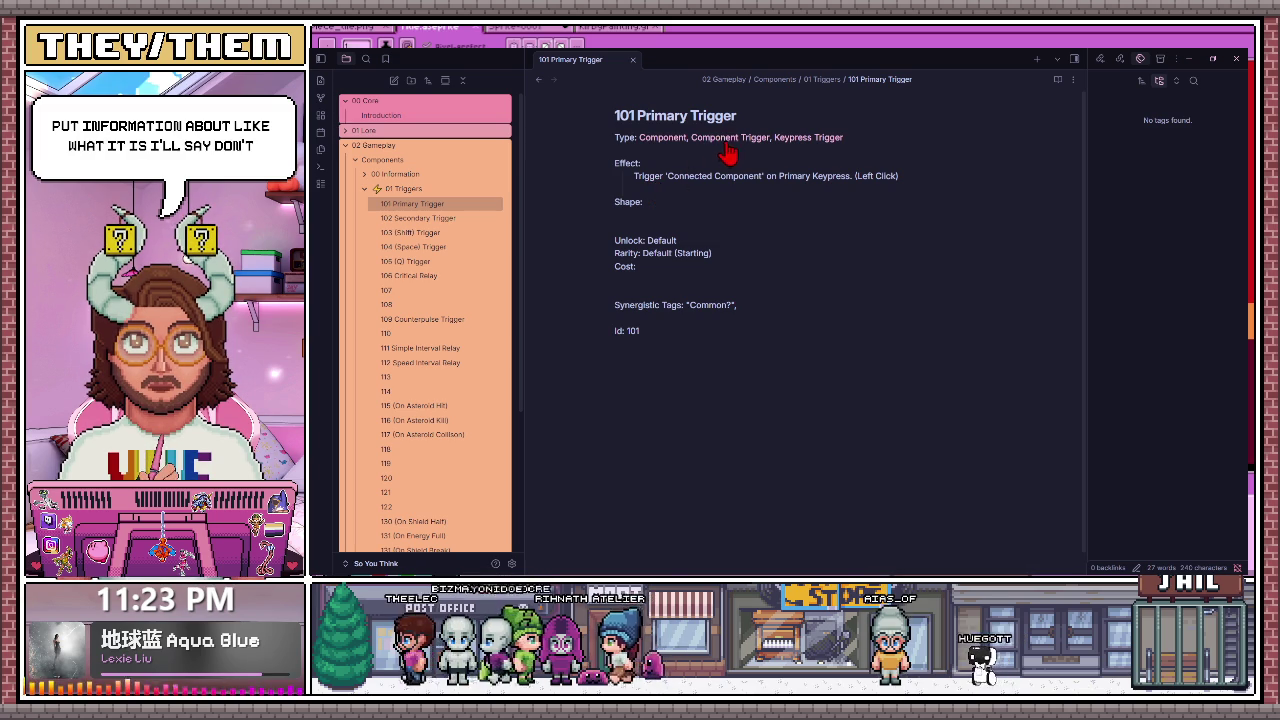
left_click(725, 140)
left_click(418, 206)
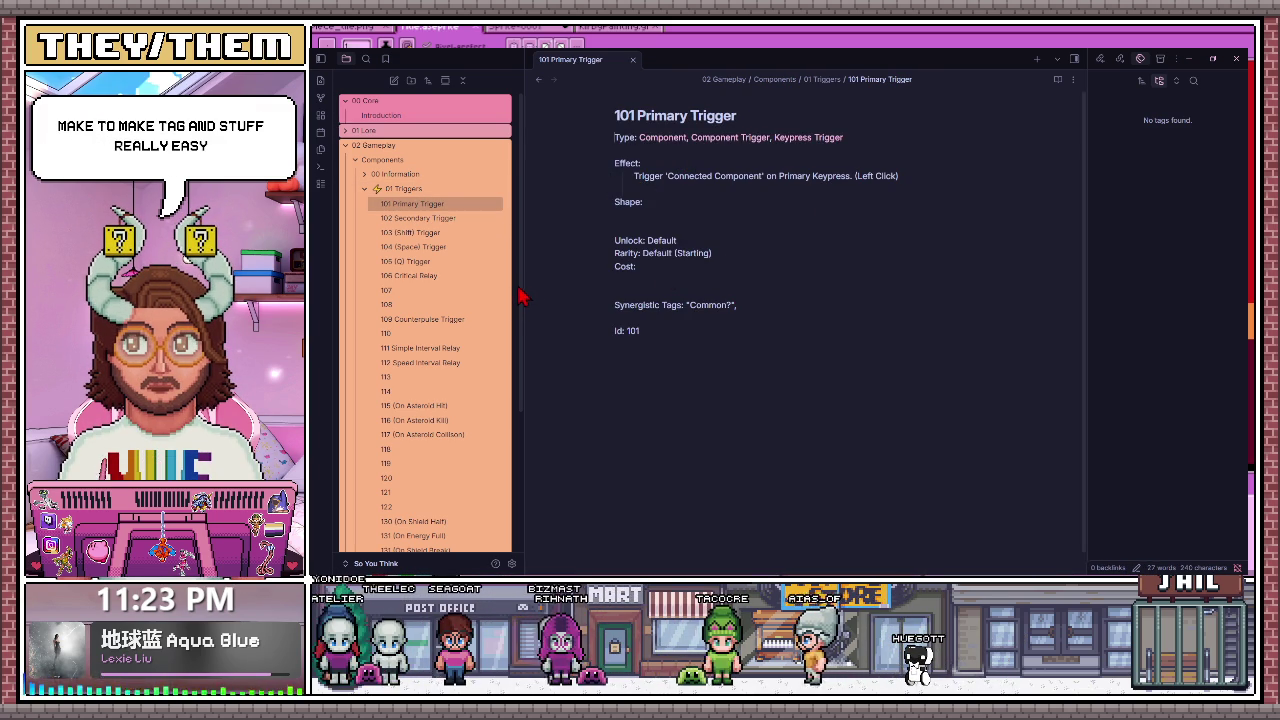
scroll(519, 296, "down", 2)
scroll(450, 287, "up", 2)
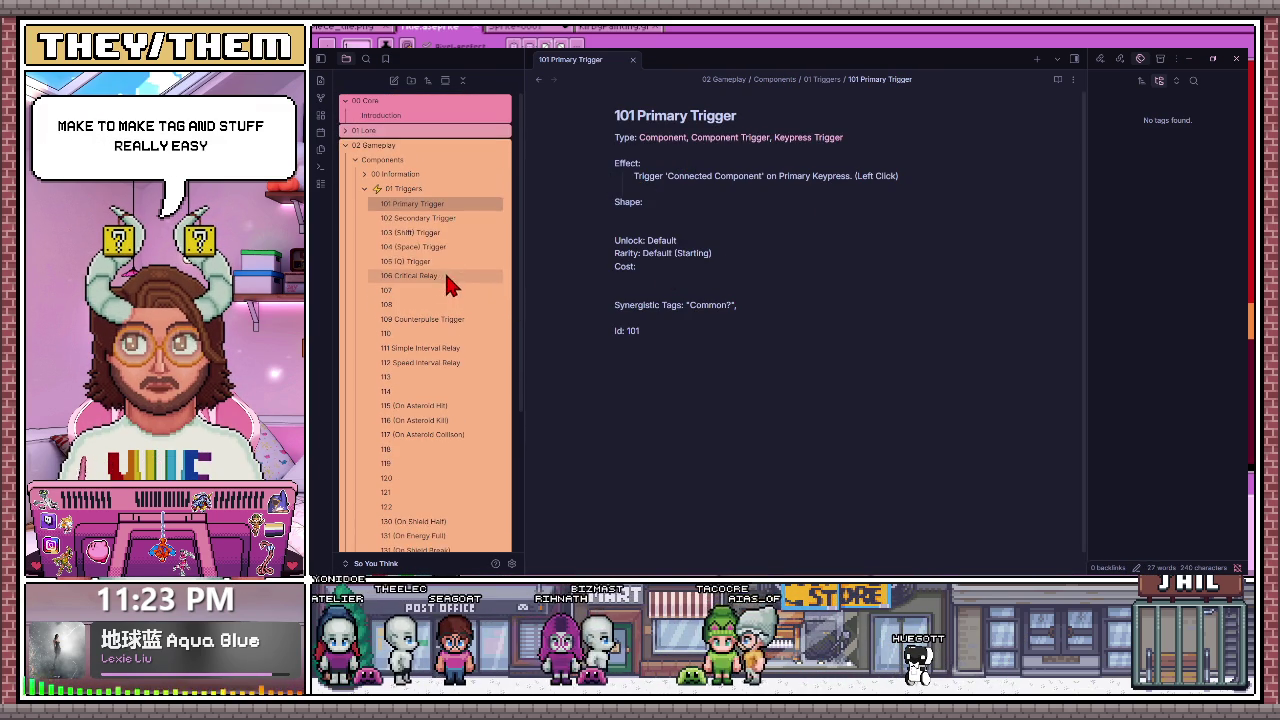
Step: Open 102 Secondary Trigger, collapse 01 Triggers, and re-expand Components to list all categories
left_click(418, 218)
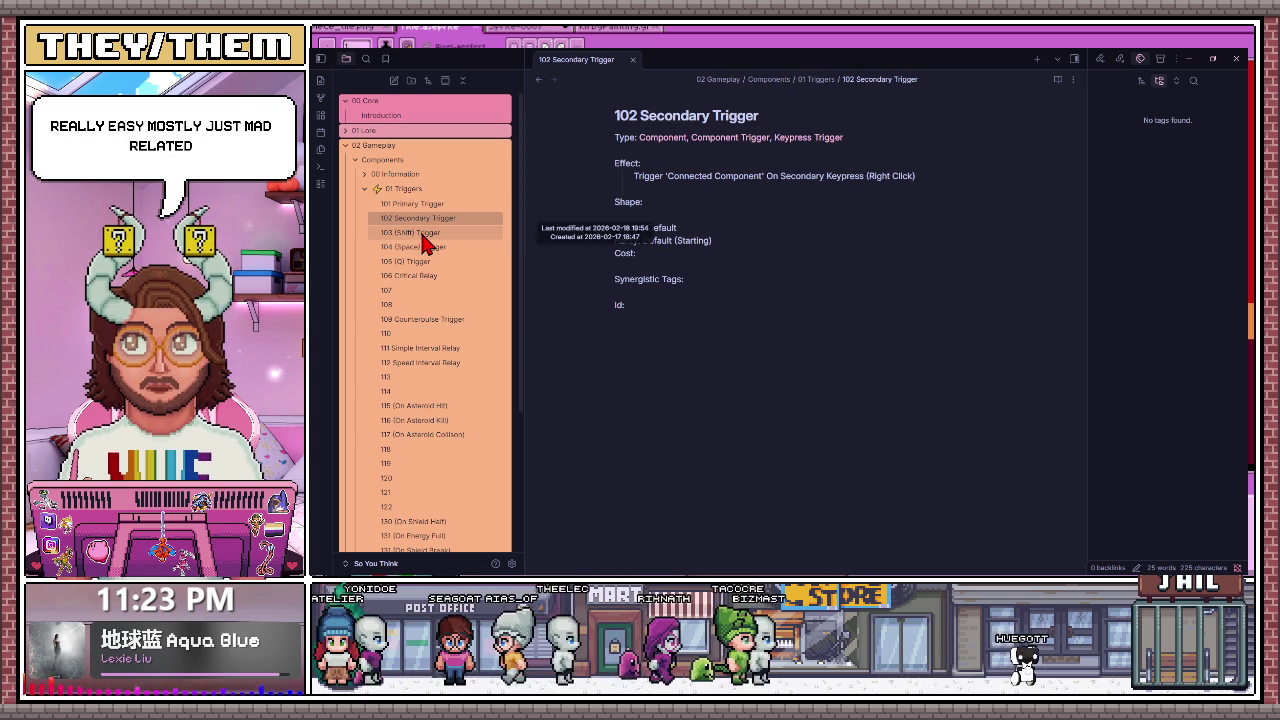
key("Down")
key("Down")
key("Down")
key("Down")
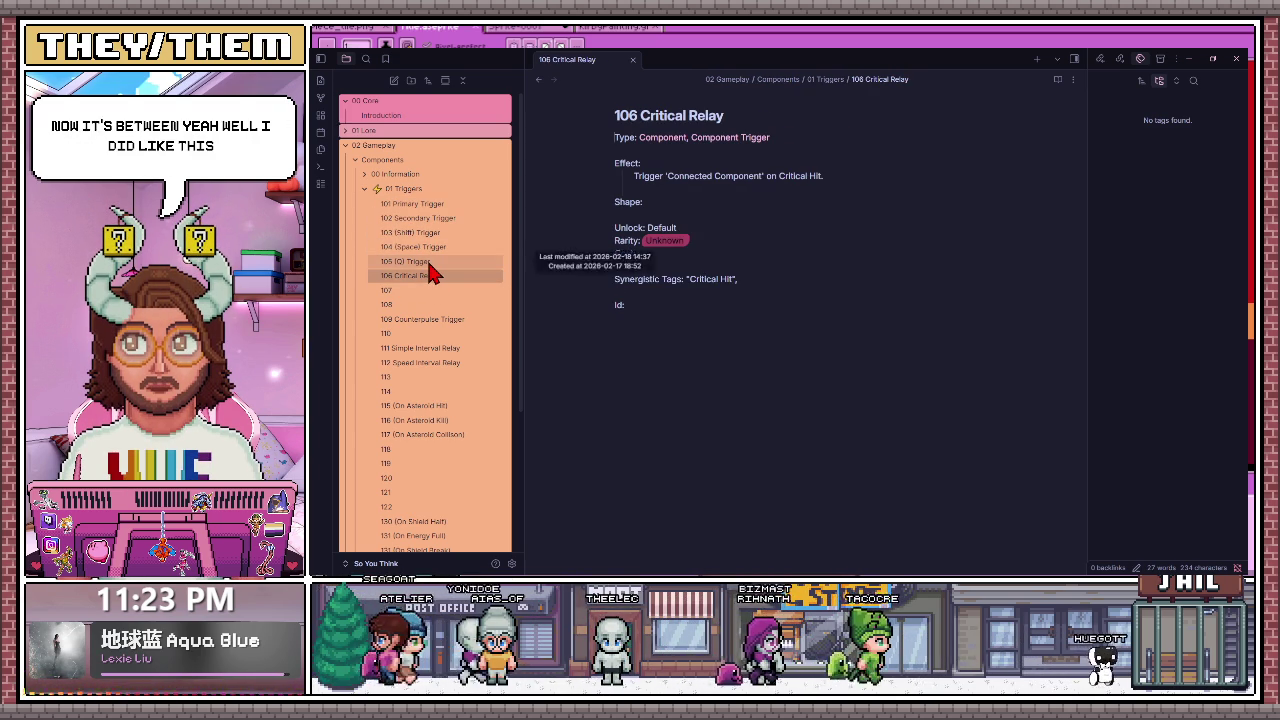
left_click(421, 218)
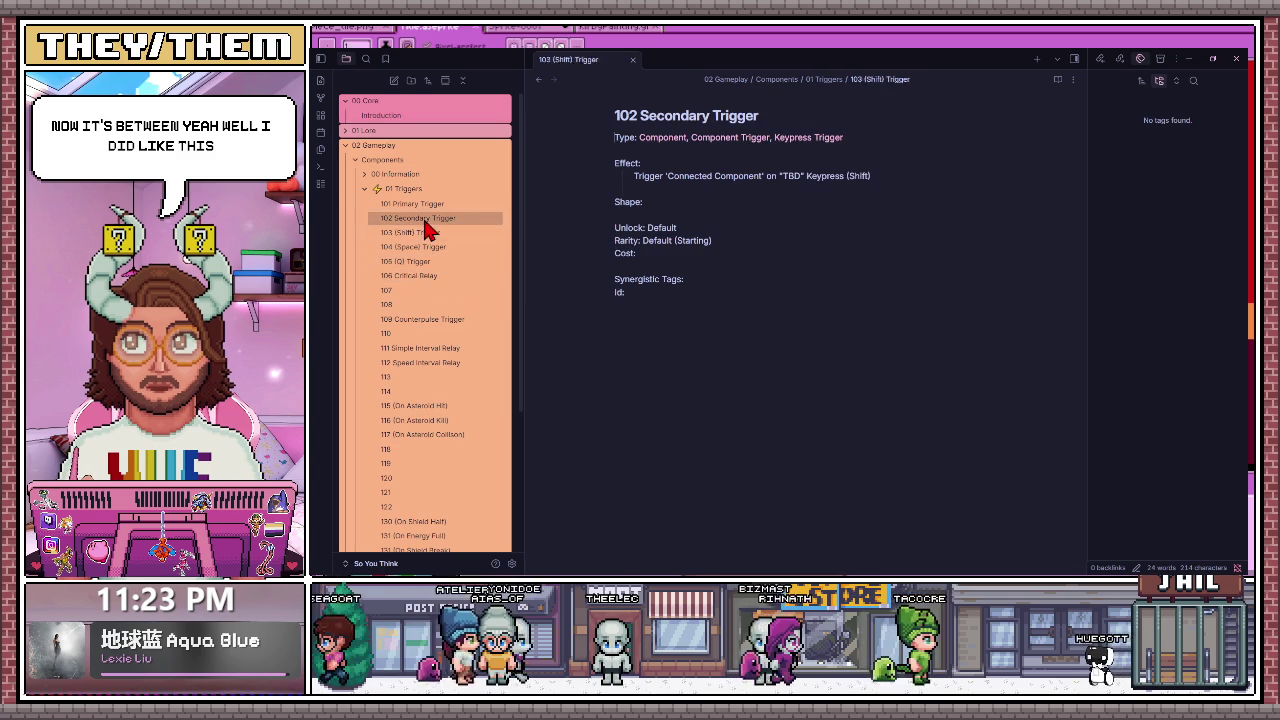
left_click(366, 189)
left_click(358, 163)
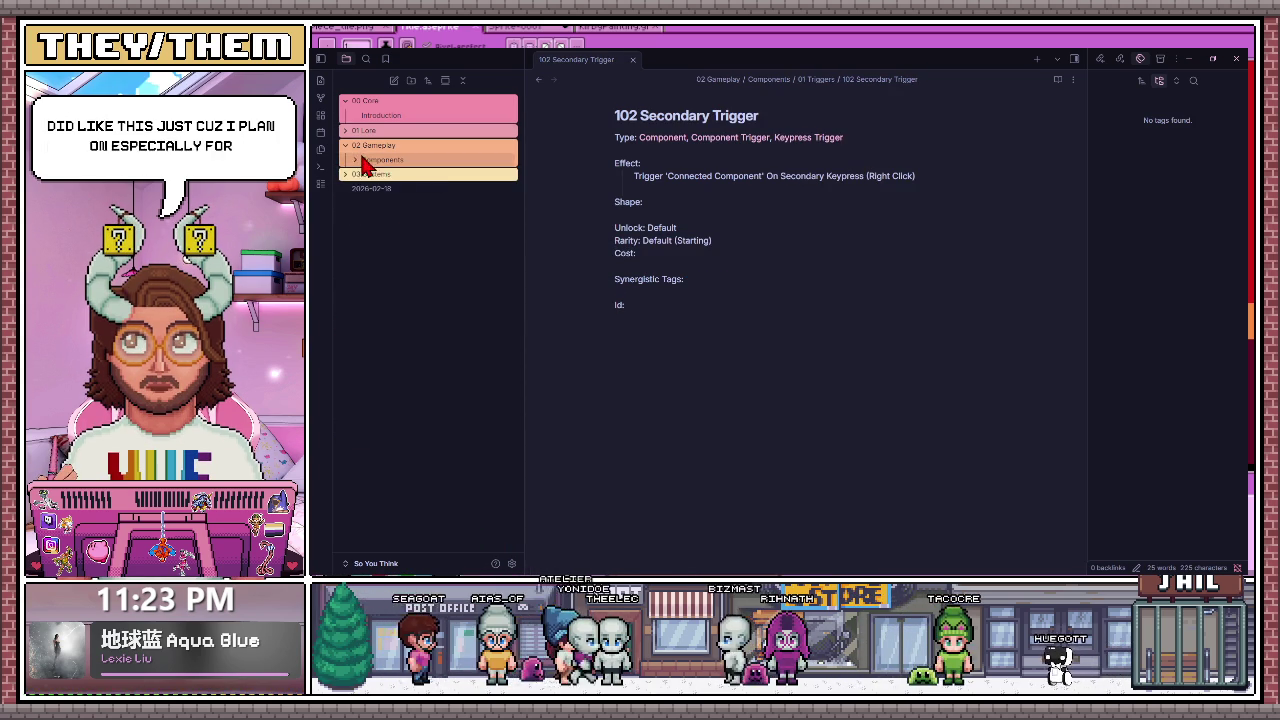
left_click(366, 164)
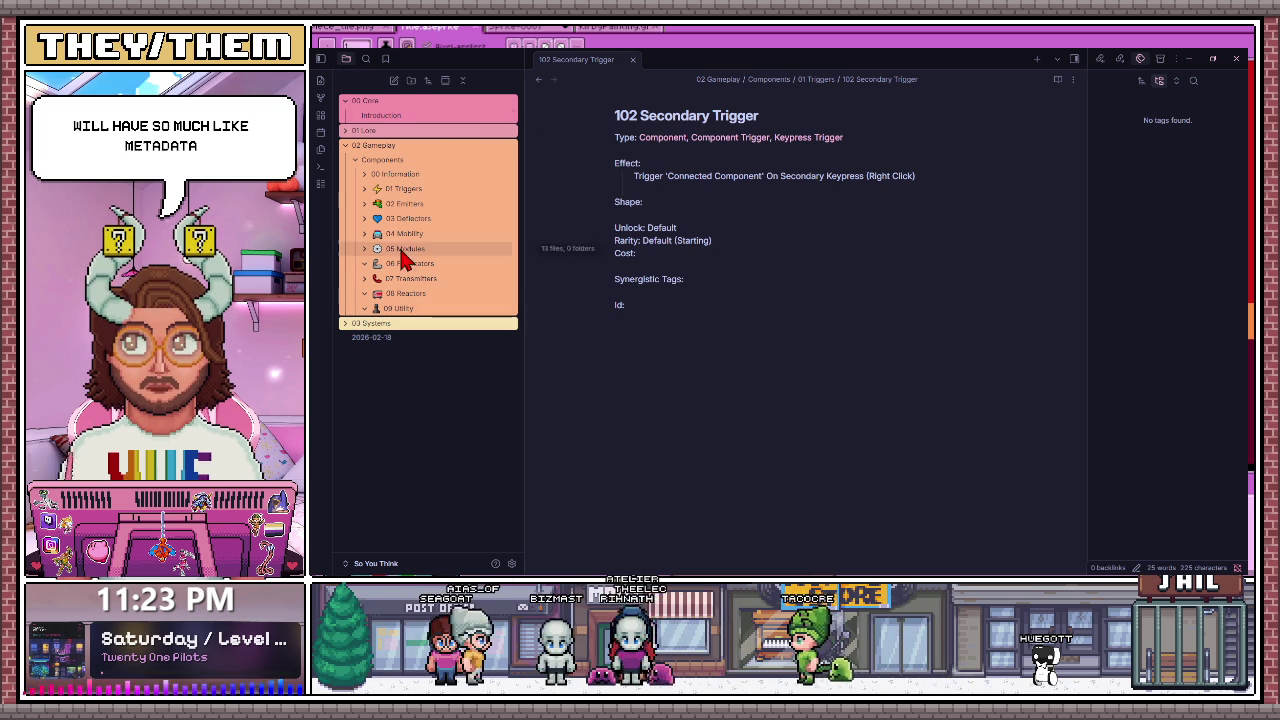
Step: Expand 01 Triggers and browse trigger notes 101 through 106, ending on 101 Primary Trigger
left_click(373, 189)
left_click(430, 204)
left_click(434, 218)
left_click(437, 247)
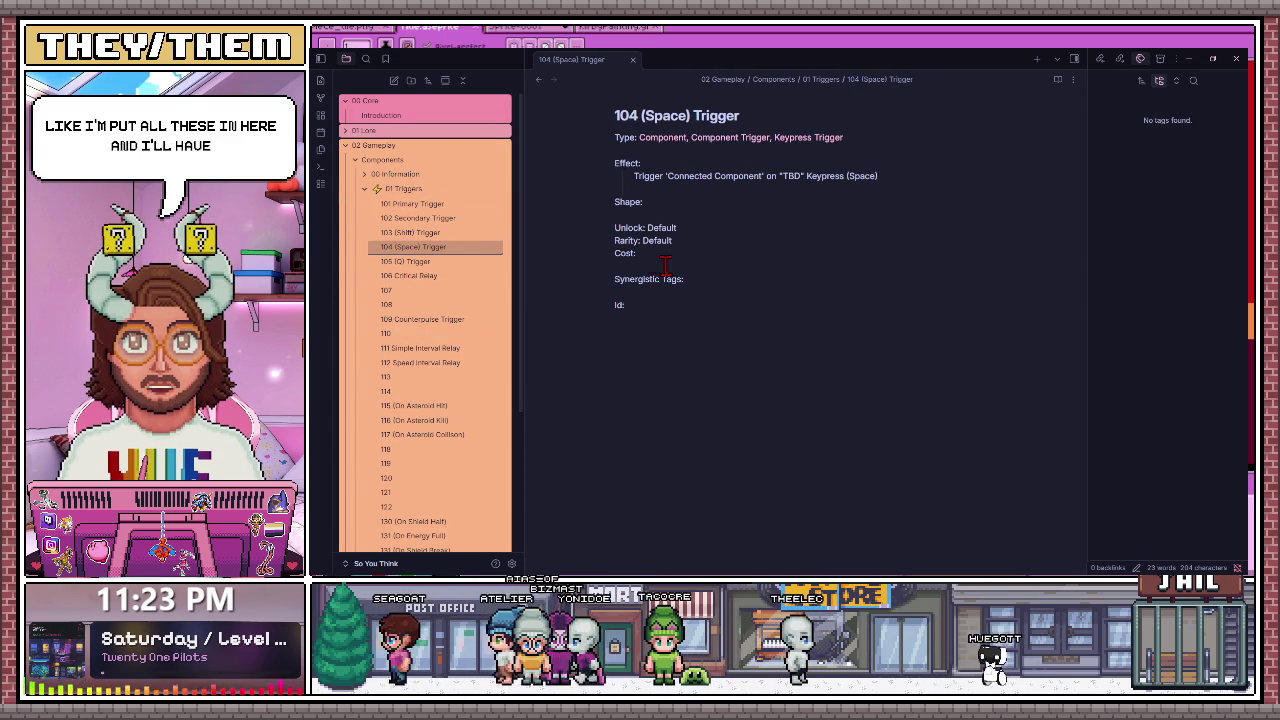
left_click(400, 278)
left_click(428, 205)
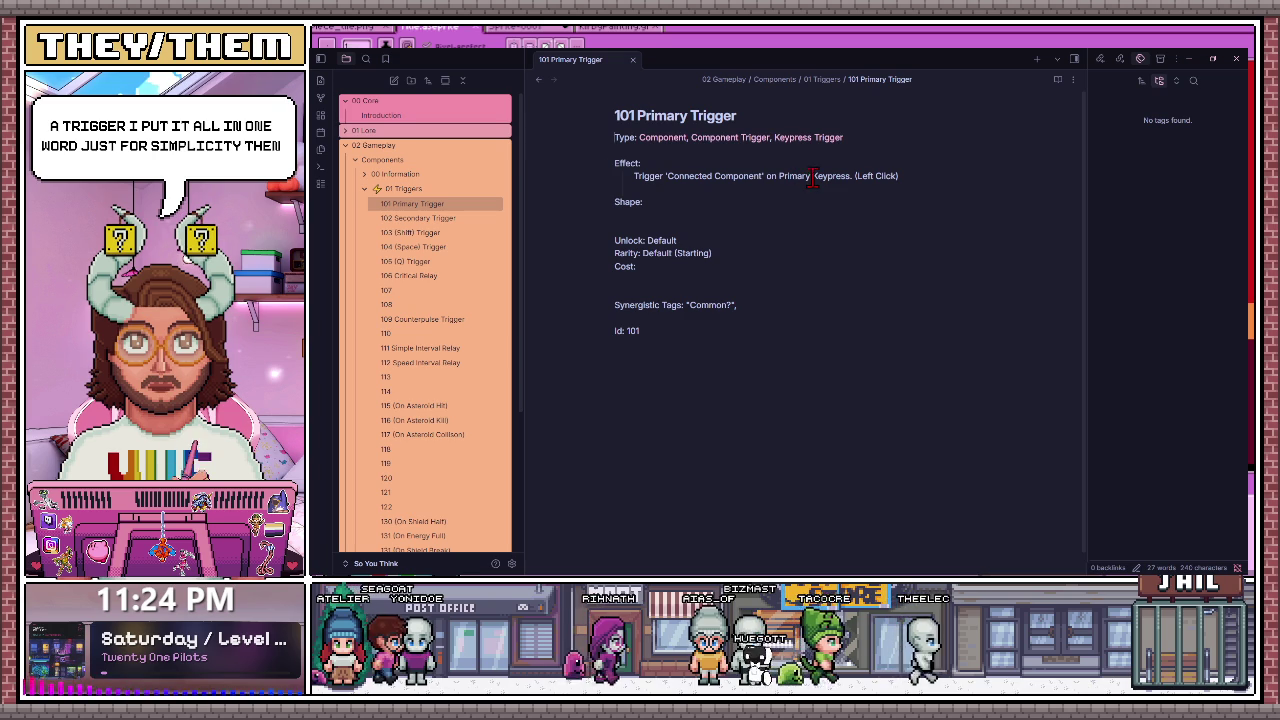
Step: Inspect 101 Primary Trigger's effect and Unlock: Default lines, then collapse 01 Triggers
triple_click(640, 176)
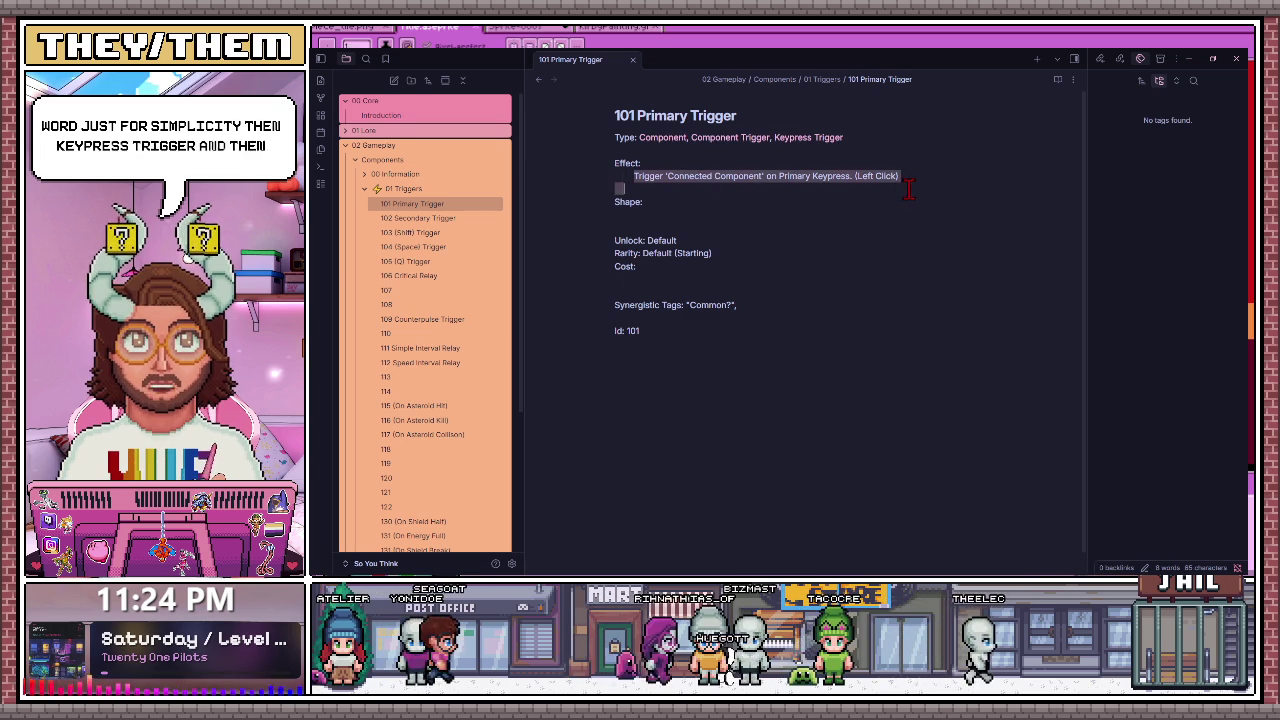
left_click(615, 227)
left_click_drag(680, 240, 590, 243)
left_click(680, 330)
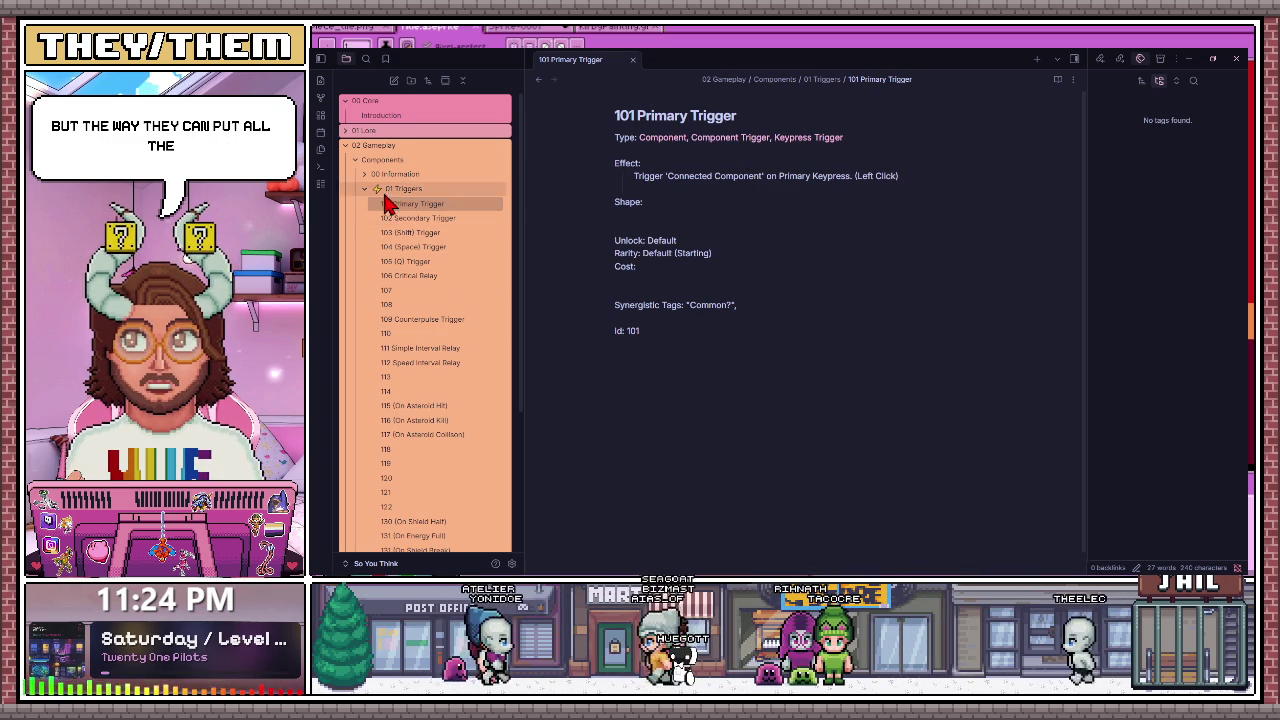
scroll(415, 420, "down", 4)
scroll(415, 340, "up", 5)
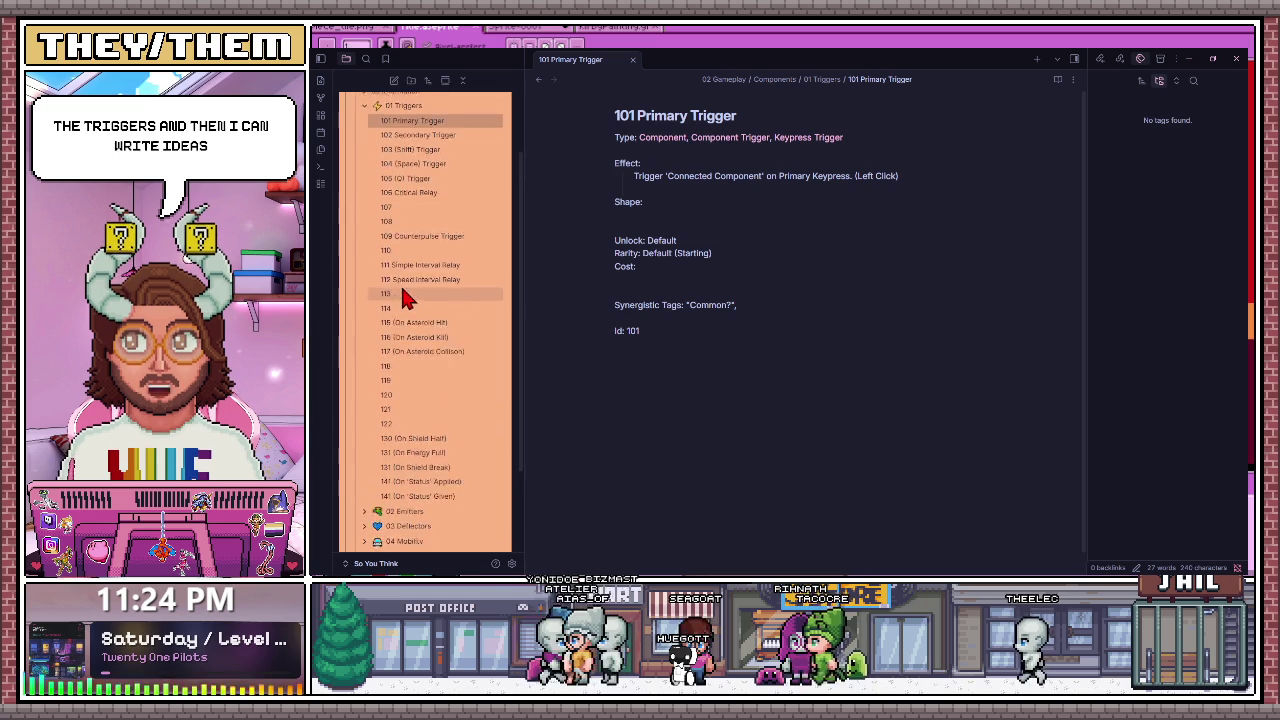
left_click(366, 187)
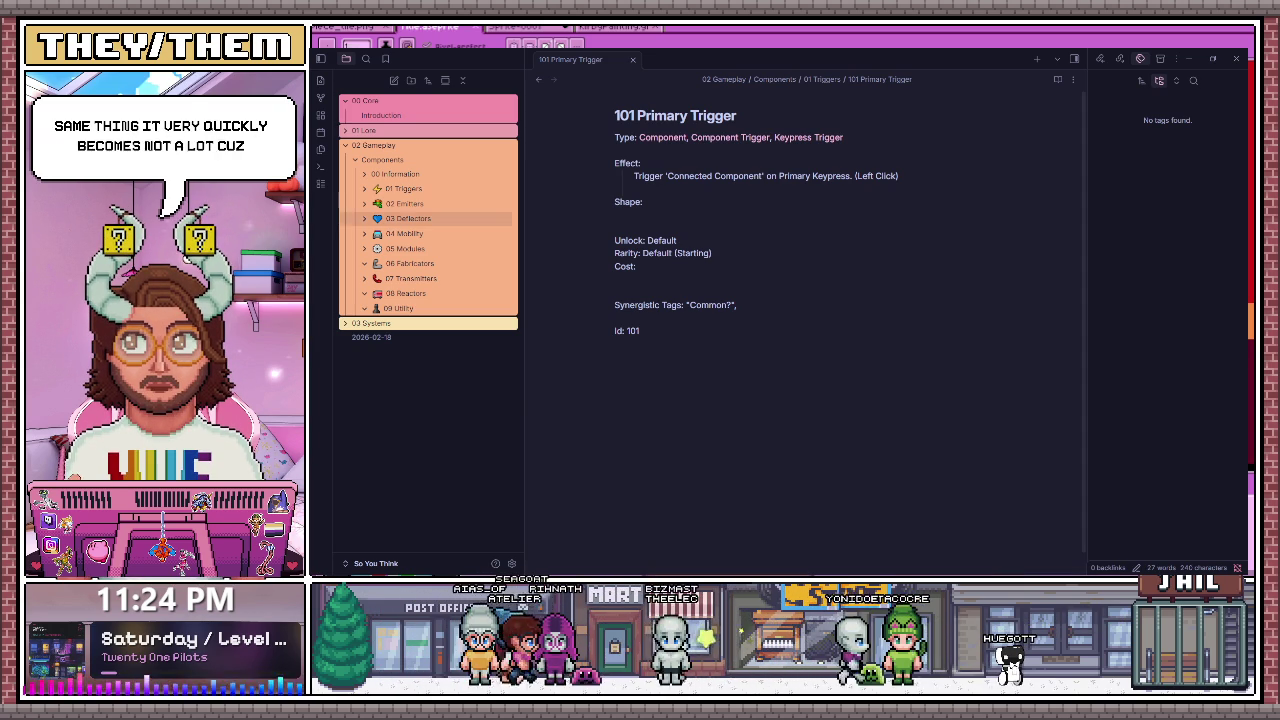
Step: Expand 02 Emitters and view the blaster, rail gun and flame thrower notes 201–209
left_click(367, 204)
left_click(423, 219)
left_click(435, 233)
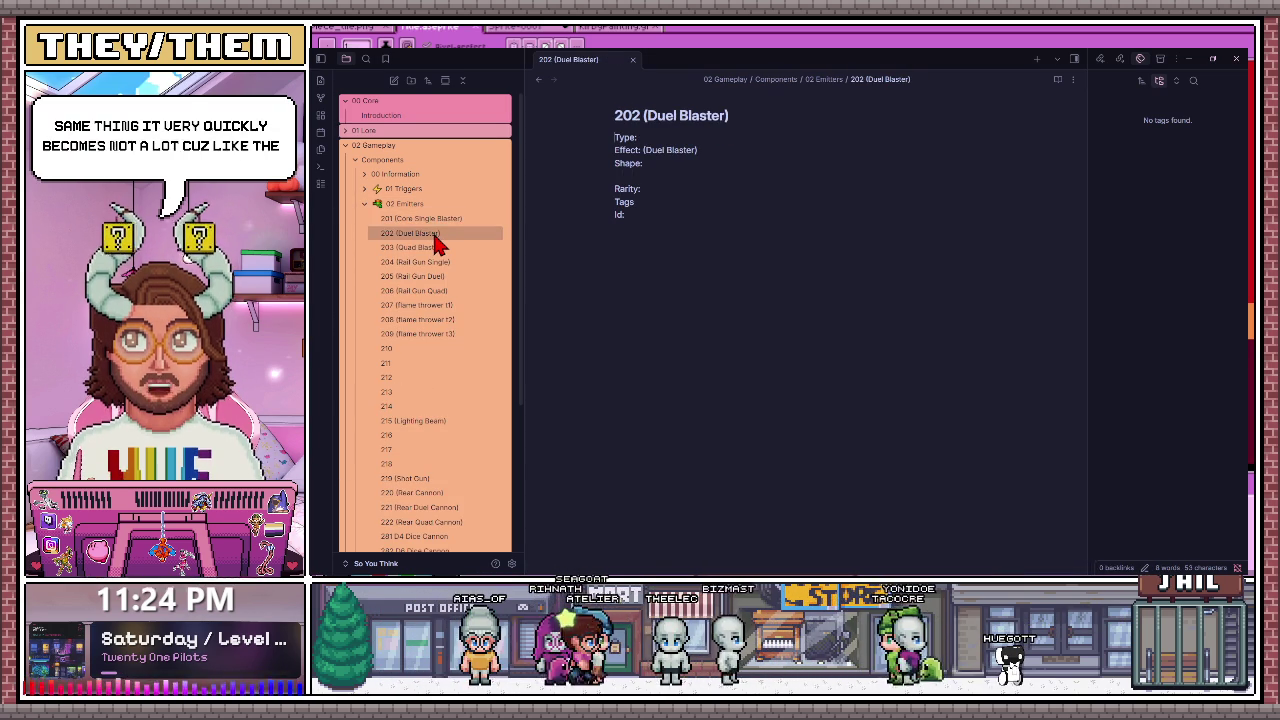
left_click(432, 247)
left_click(437, 277)
left_click(440, 291)
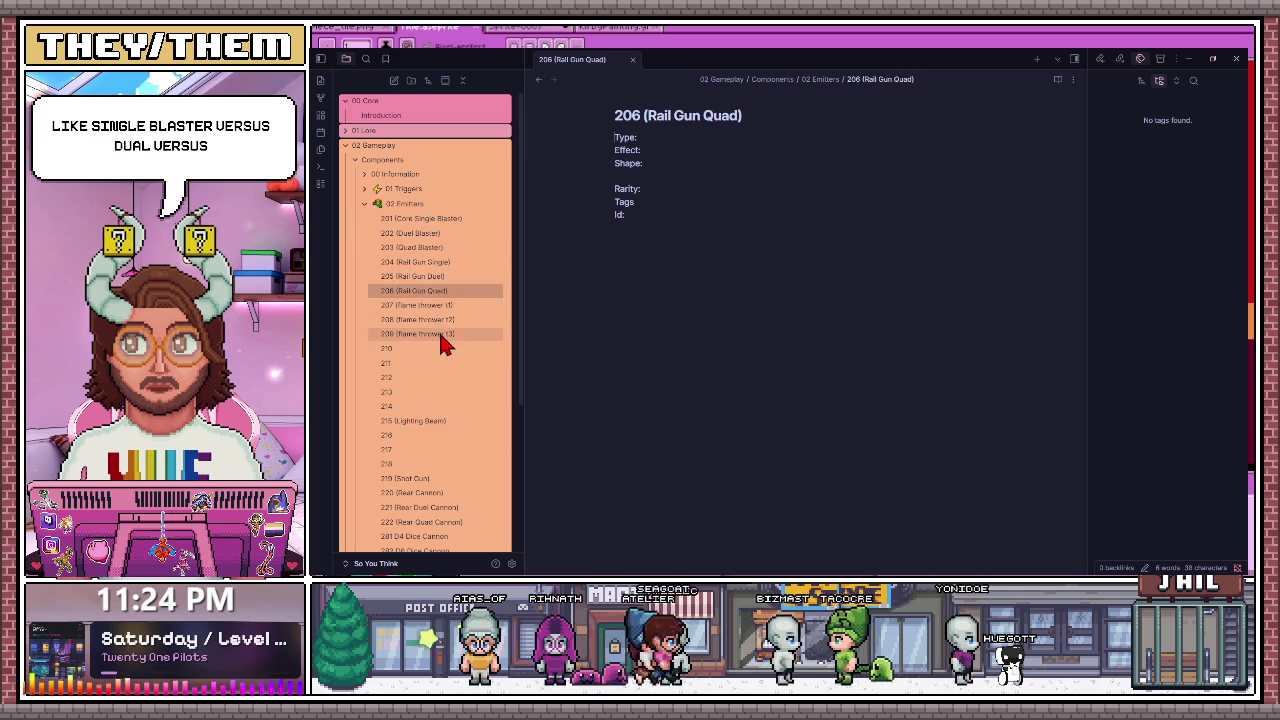
left_click(443, 336)
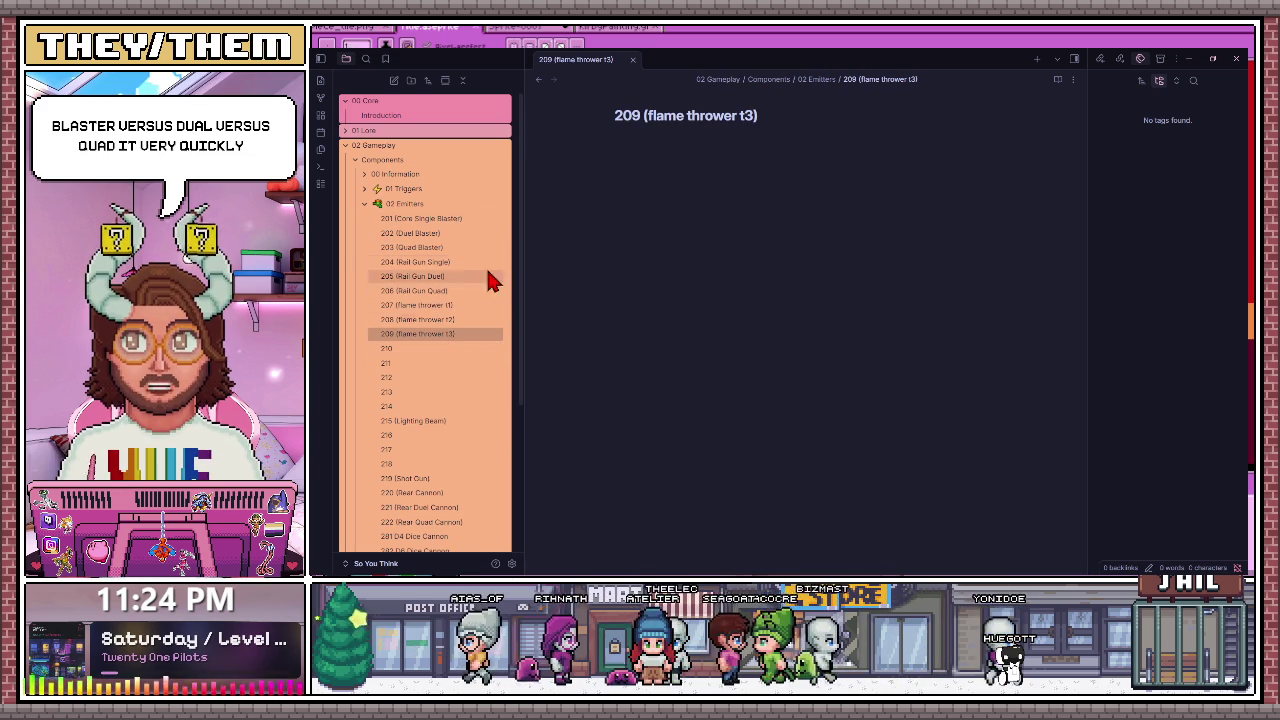
Step: Step back through emitter notes 210 down to 201, then collapse and re-expand 02 Emitters
left_click(440, 219)
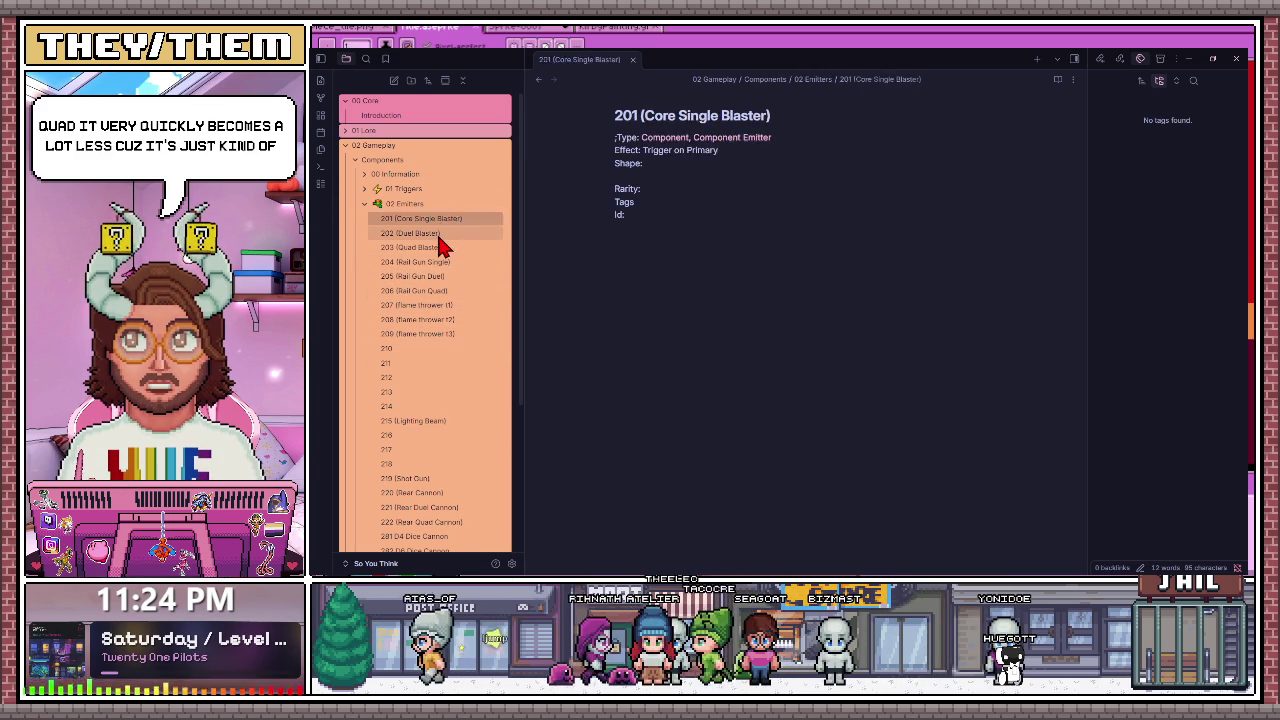
left_click(443, 247)
left_click(445, 347)
left_click(445, 333)
left_click(445, 305)
left_click(443, 290)
left_click(438, 276)
left_click(437, 264)
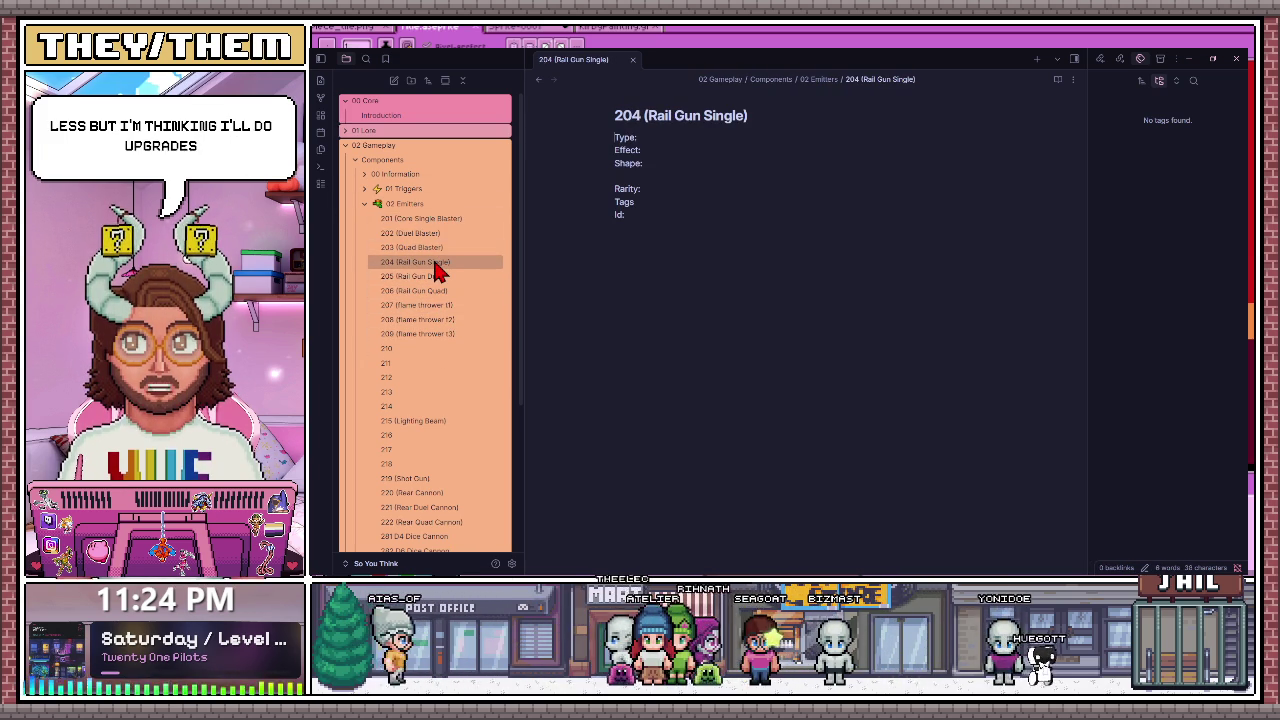
left_click(425, 248)
left_click(422, 234)
left_click(410, 219)
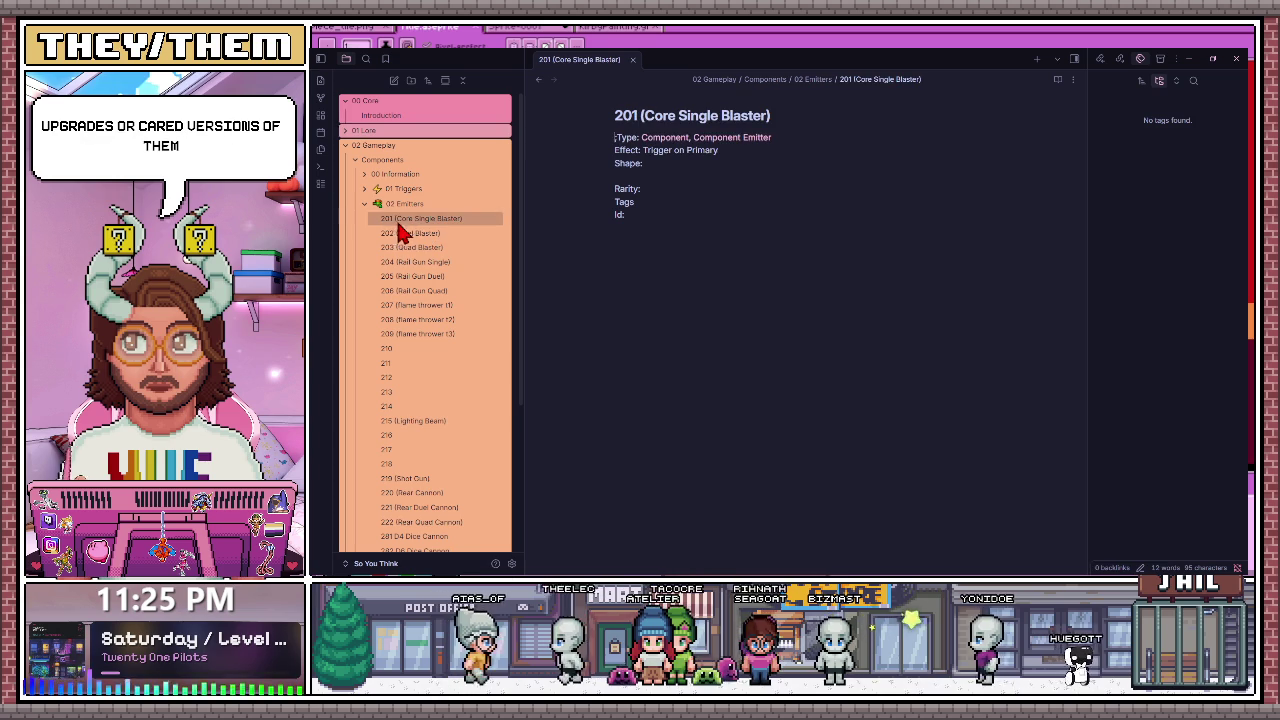
left_click(364, 205)
left_click(364, 205)
Step: Scroll to the 219 Shot Gun and 281–286 Dice Cannon notes, opening several
scroll(430, 400, "down", 2)
left_click(420, 390)
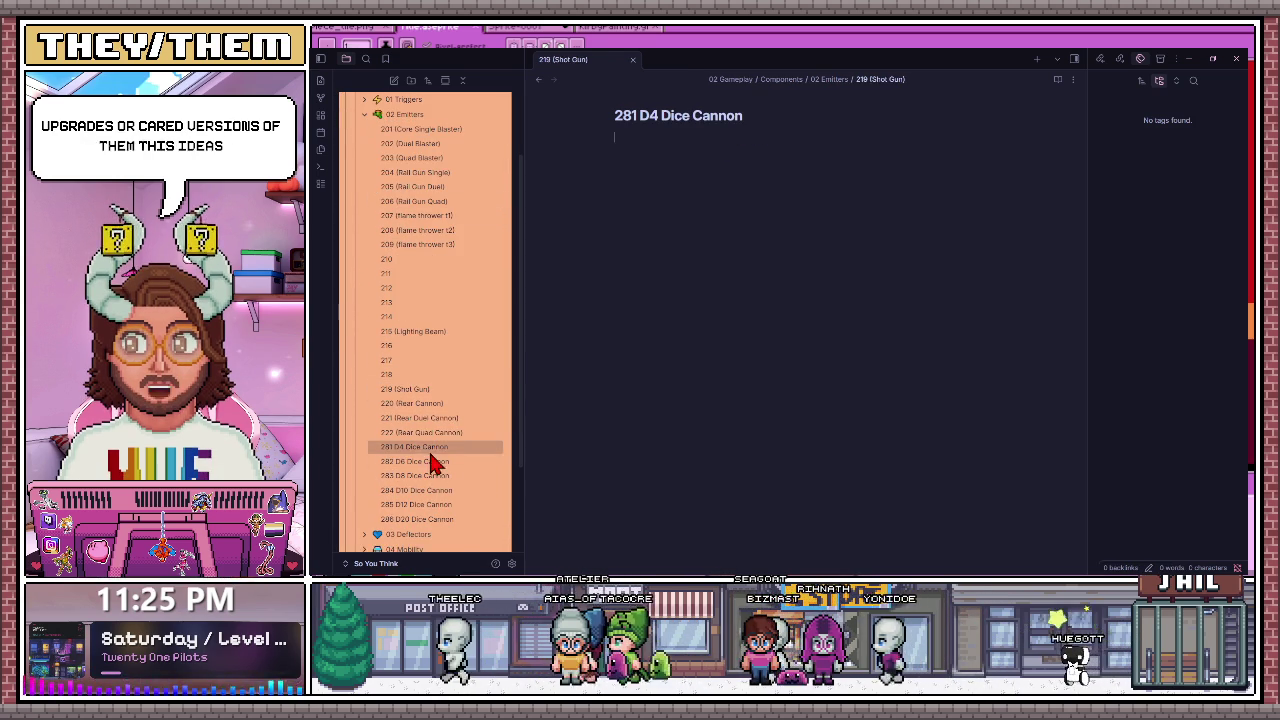
left_click(425, 447)
left_click(425, 476)
left_click(430, 490)
left_click(438, 519)
Step: Go through Dice Cannon notes D4 to D20, stay on empty 286, and collapse 02 Emitters
scroll(449, 442, "down", 1)
left_click(436, 395)
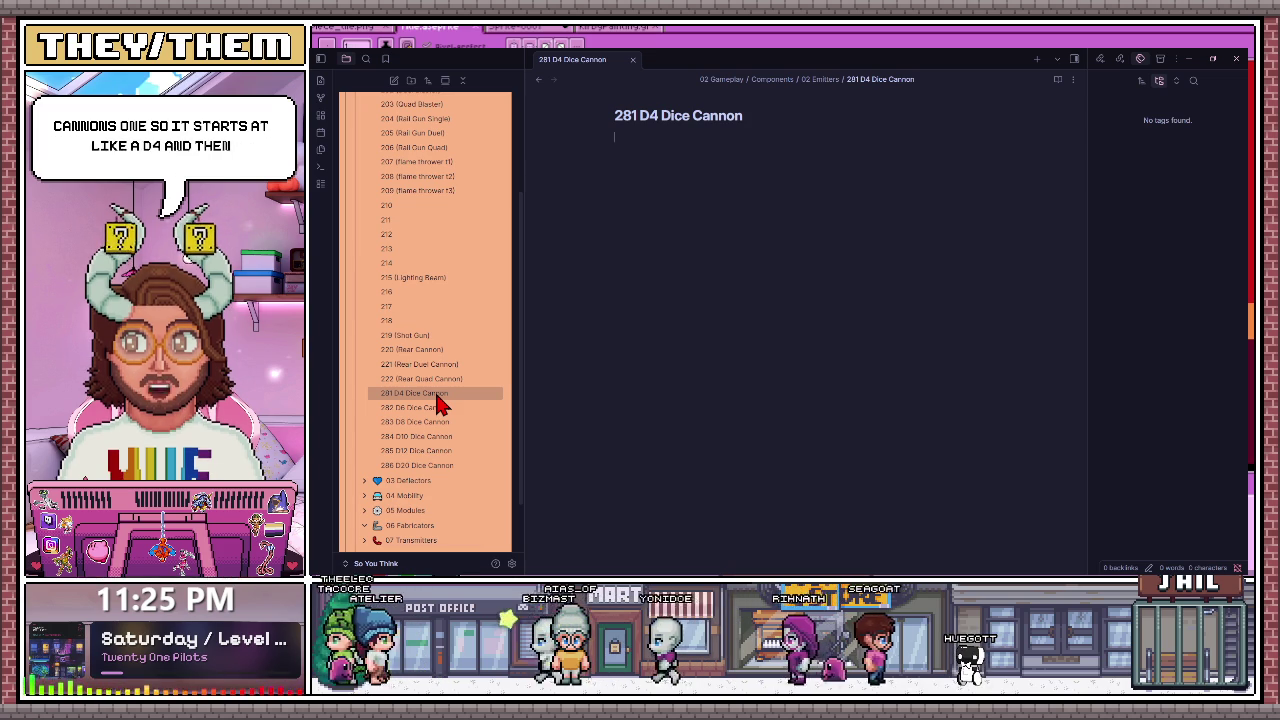
left_click(436, 410)
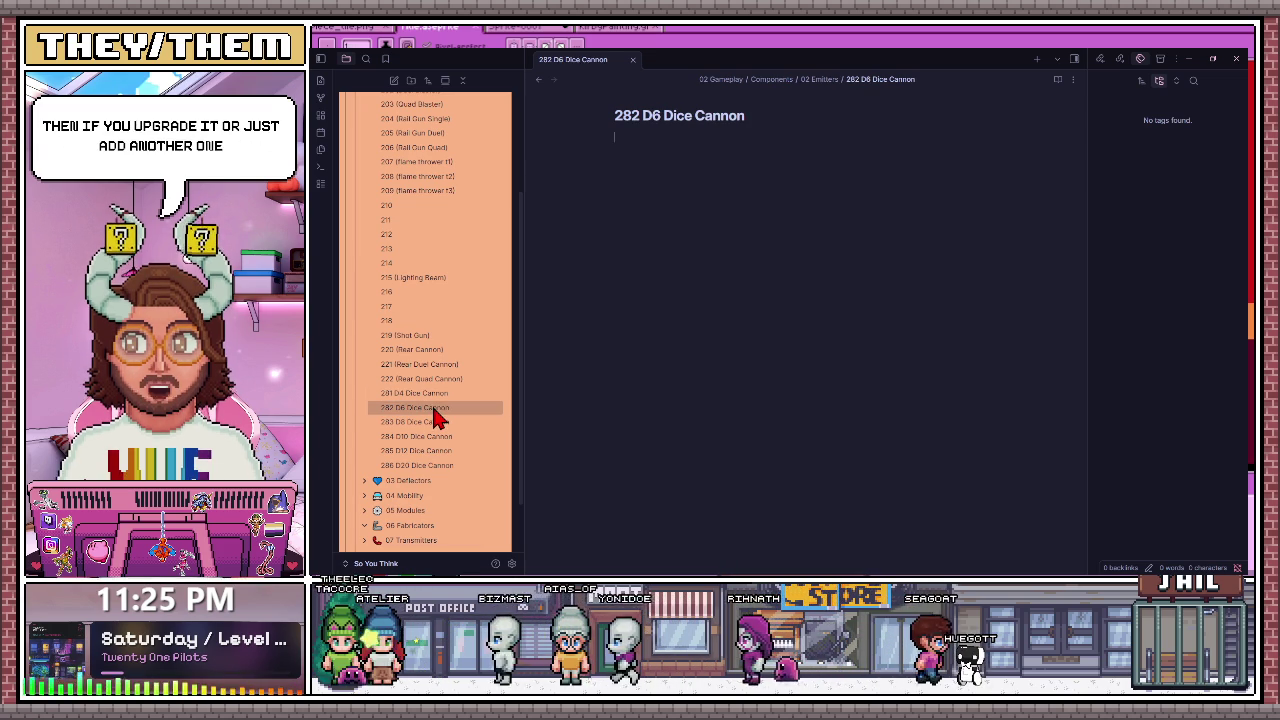
left_click(441, 437)
left_click(443, 450)
left_click(445, 464)
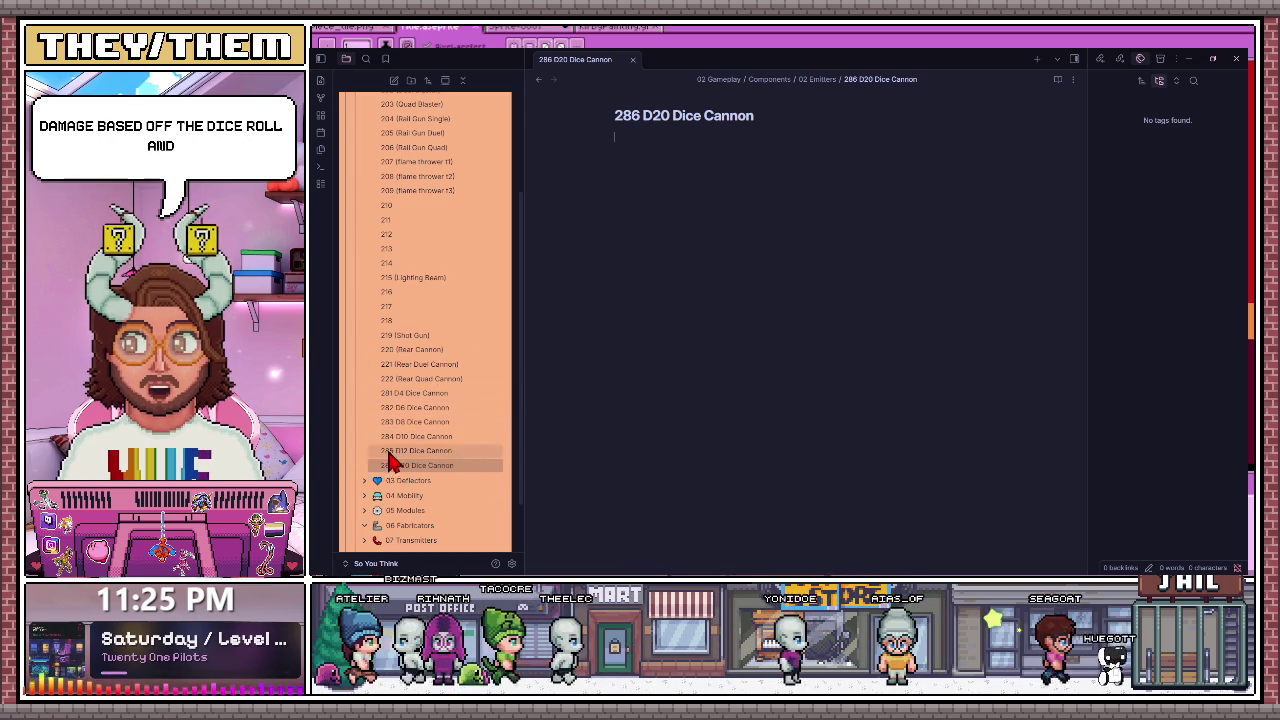
scroll(428, 420, "up", 3)
left_click(373, 152)
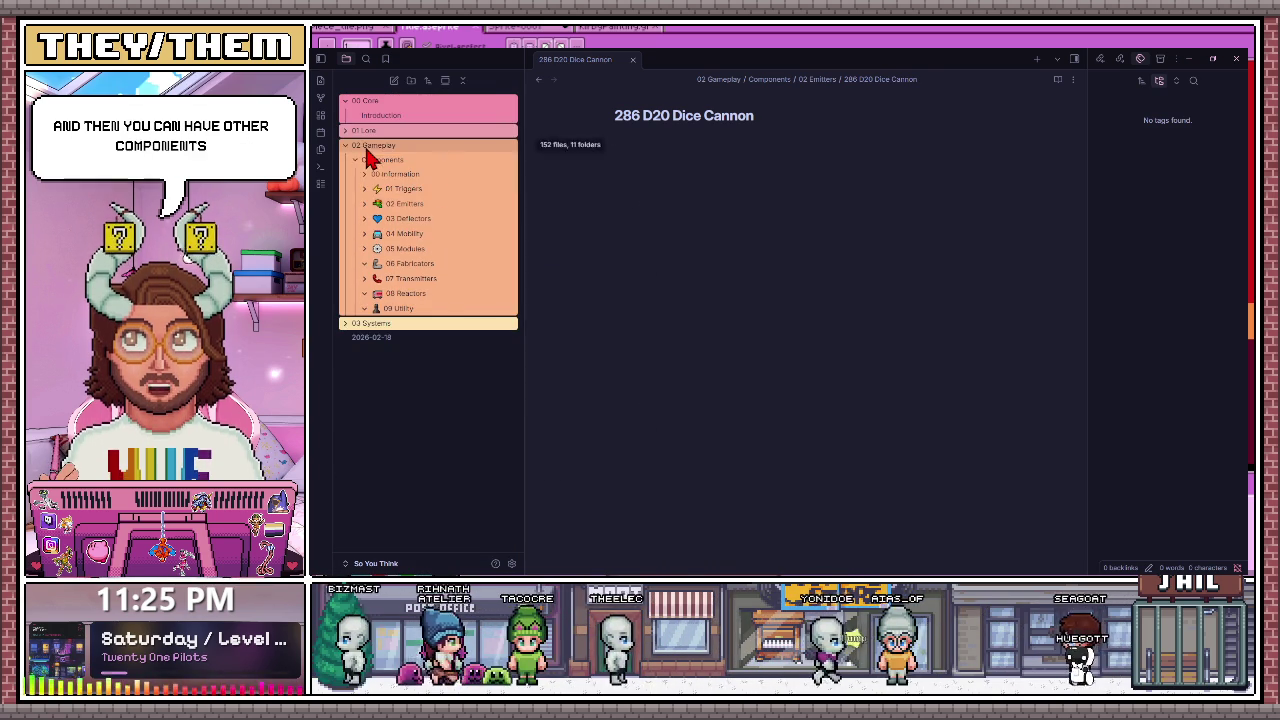
Step: Expand 01 Triggers and view notes 101 Primary, 103 (Shift) and 102 Secondary Trigger
left_click(408, 191)
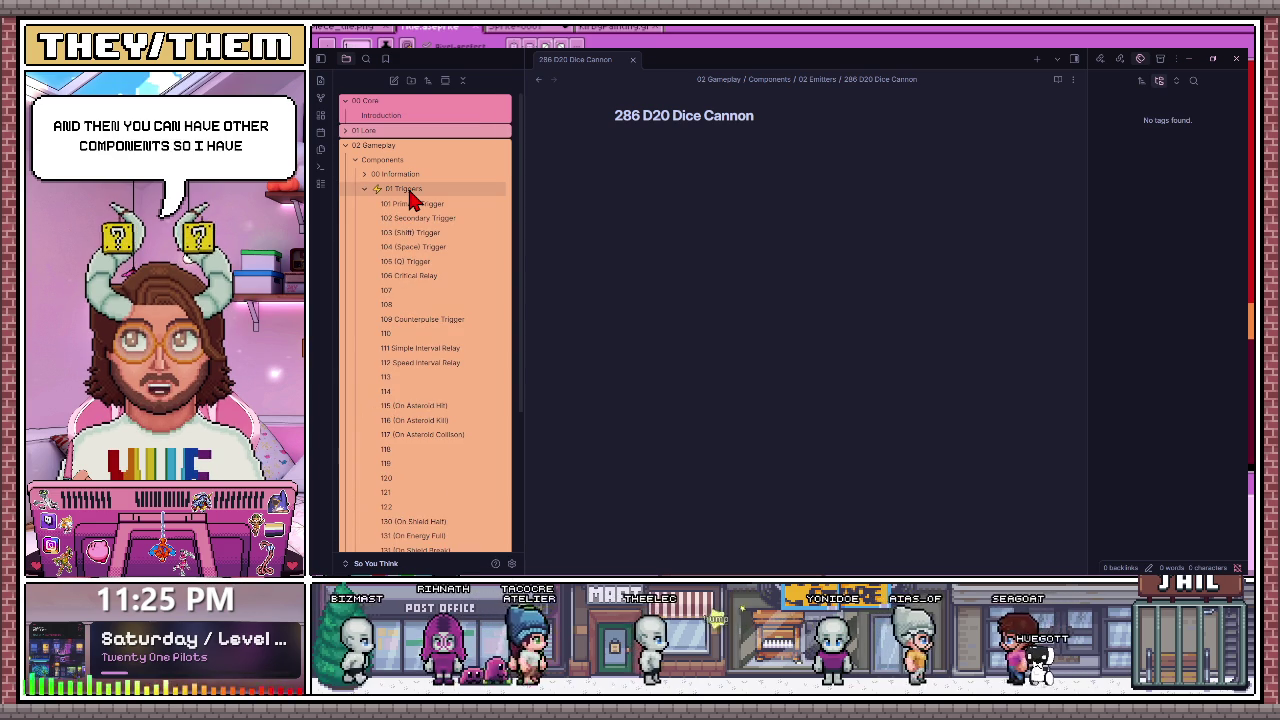
left_click(414, 203)
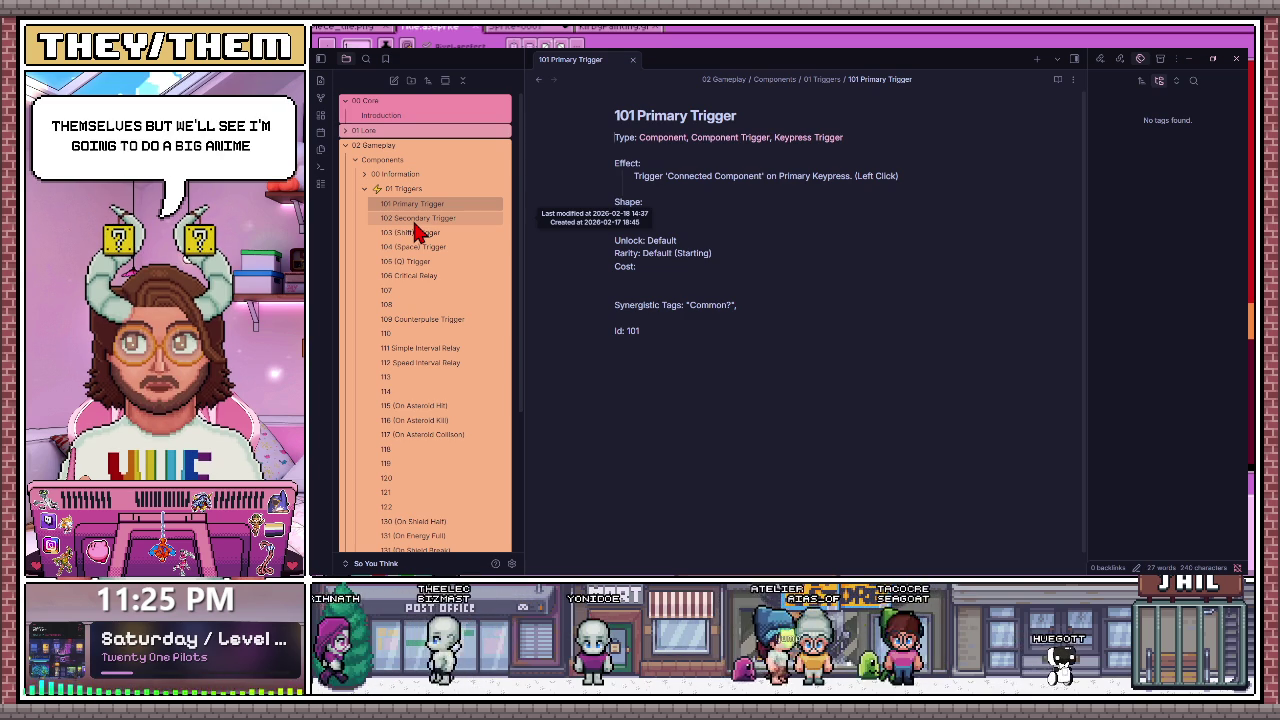
left_click(430, 232)
left_click(437, 219)
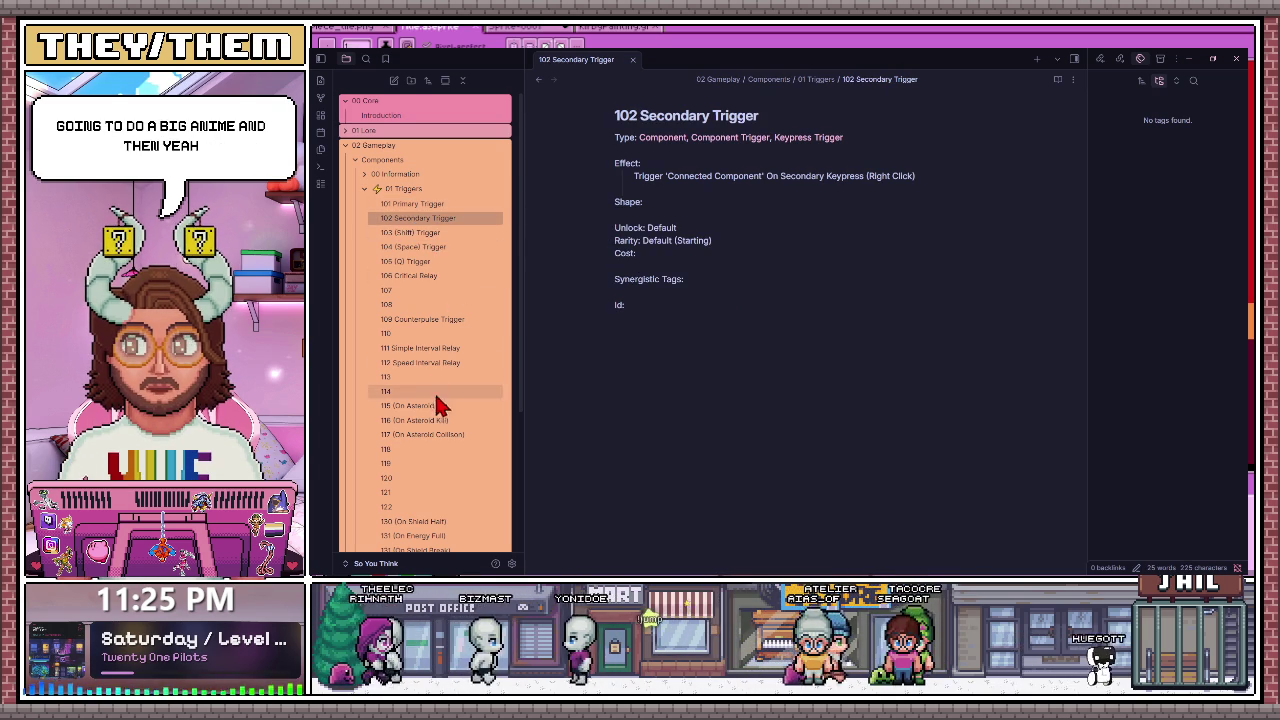
Step: Open 109 Counterpulse Trigger and examine its HP Below 50% effect text
left_click(437, 319)
left_click_drag(634, 176, 731, 176)
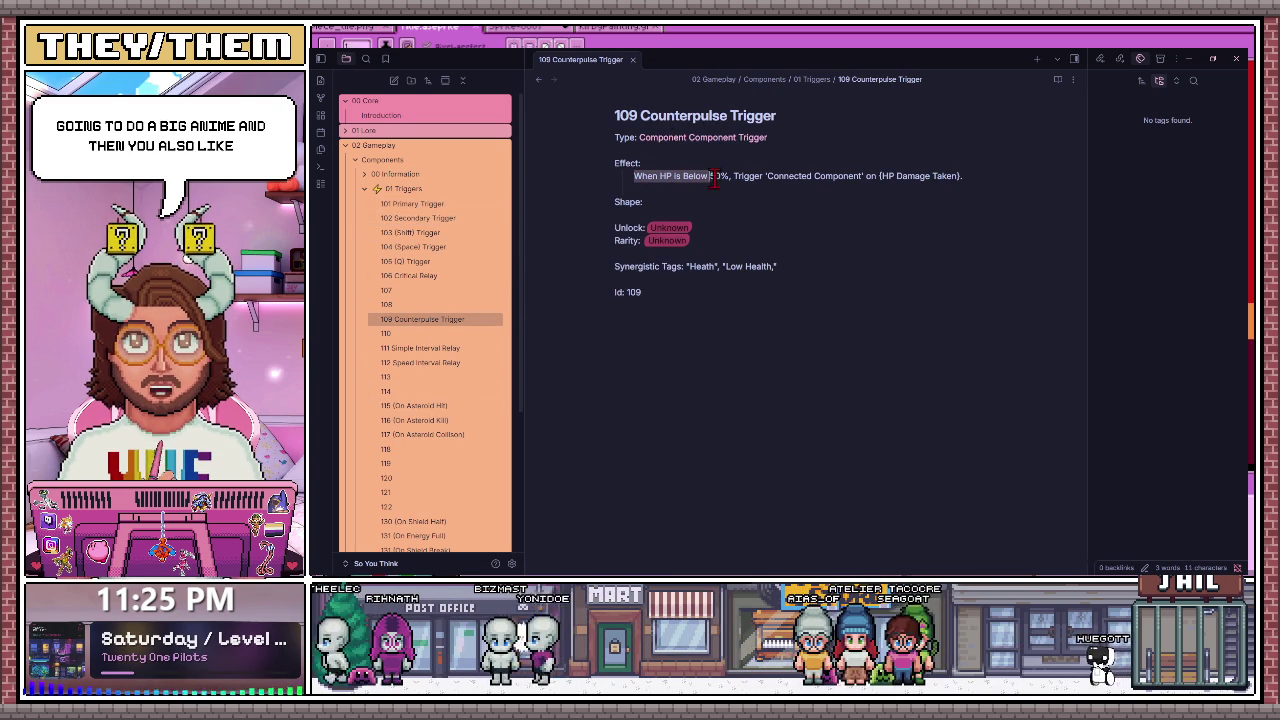
left_click(663, 178)
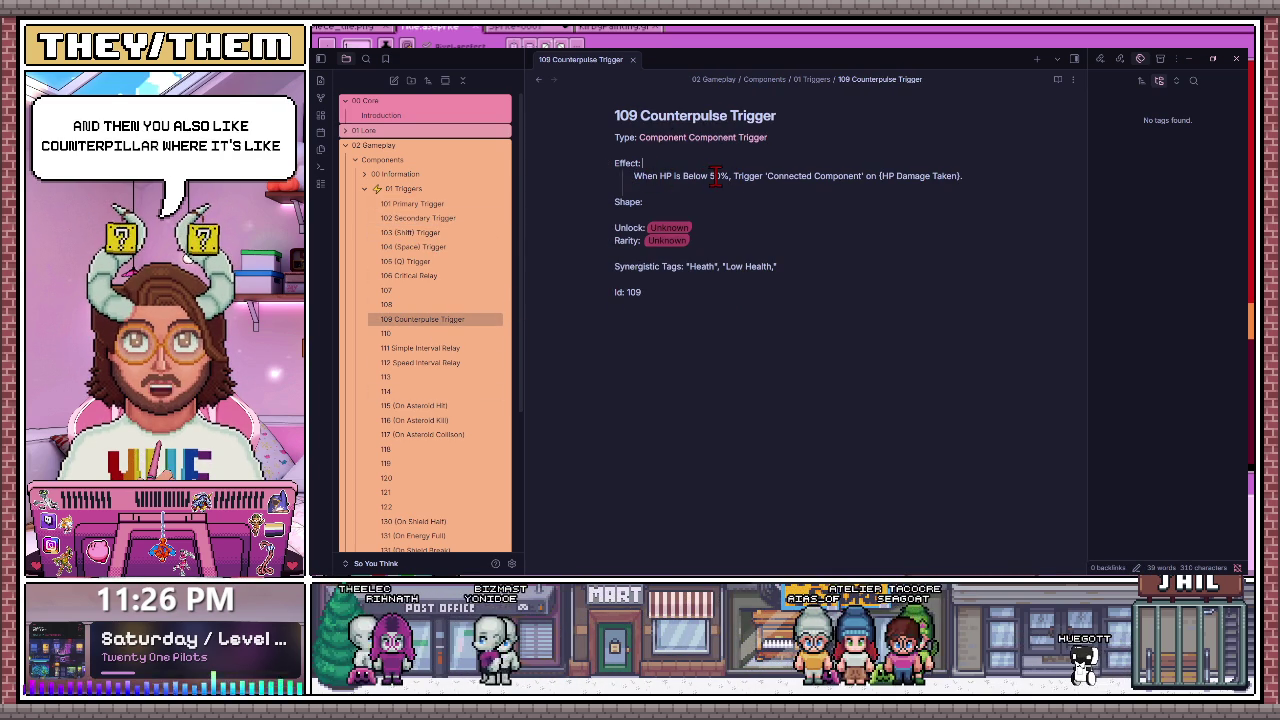
left_click_drag(736, 176, 872, 176)
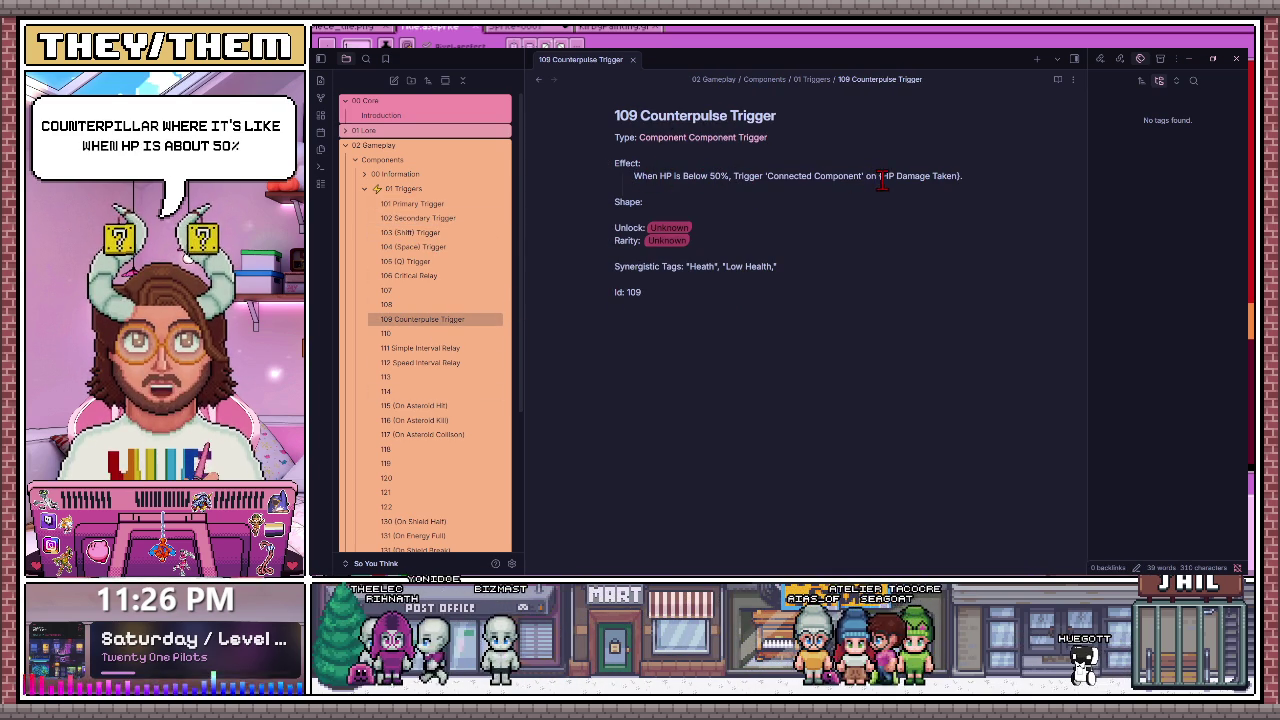
left_click(959, 245)
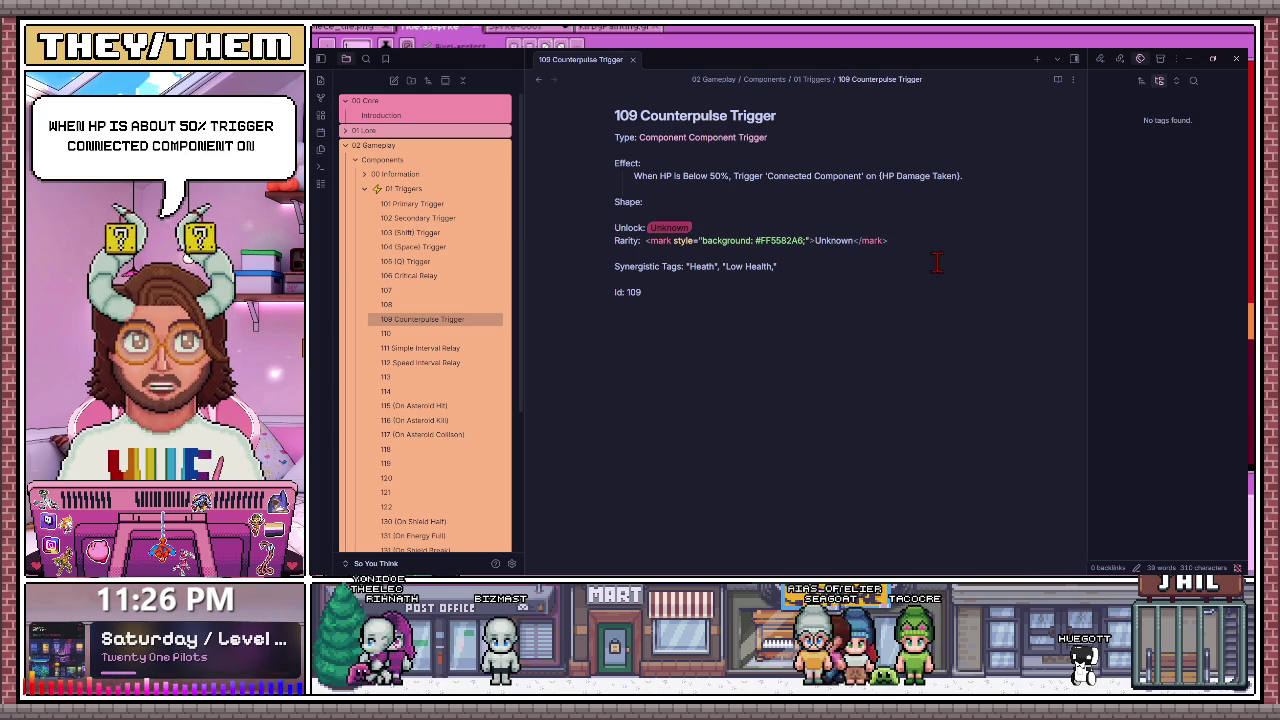
left_click(734, 289)
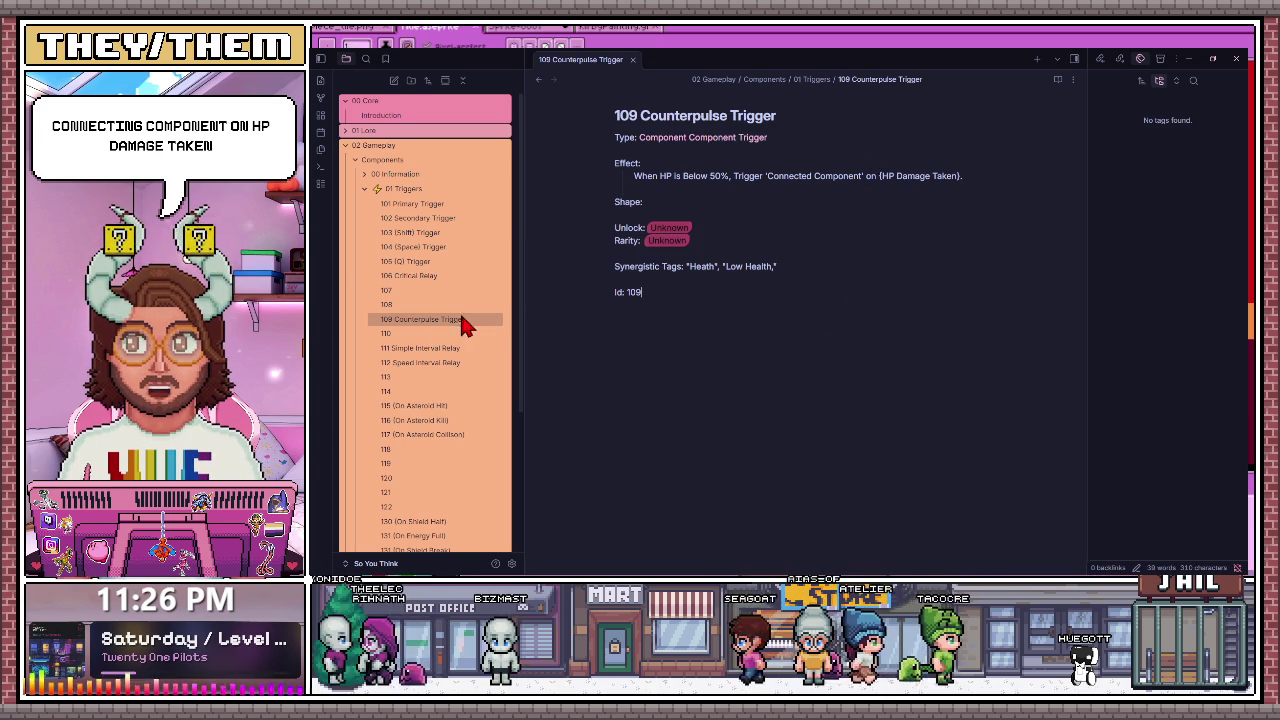
Step: View trigger notes 111, 115 and 117, ending on 116 (On Asteroid Kill)
left_click(428, 348)
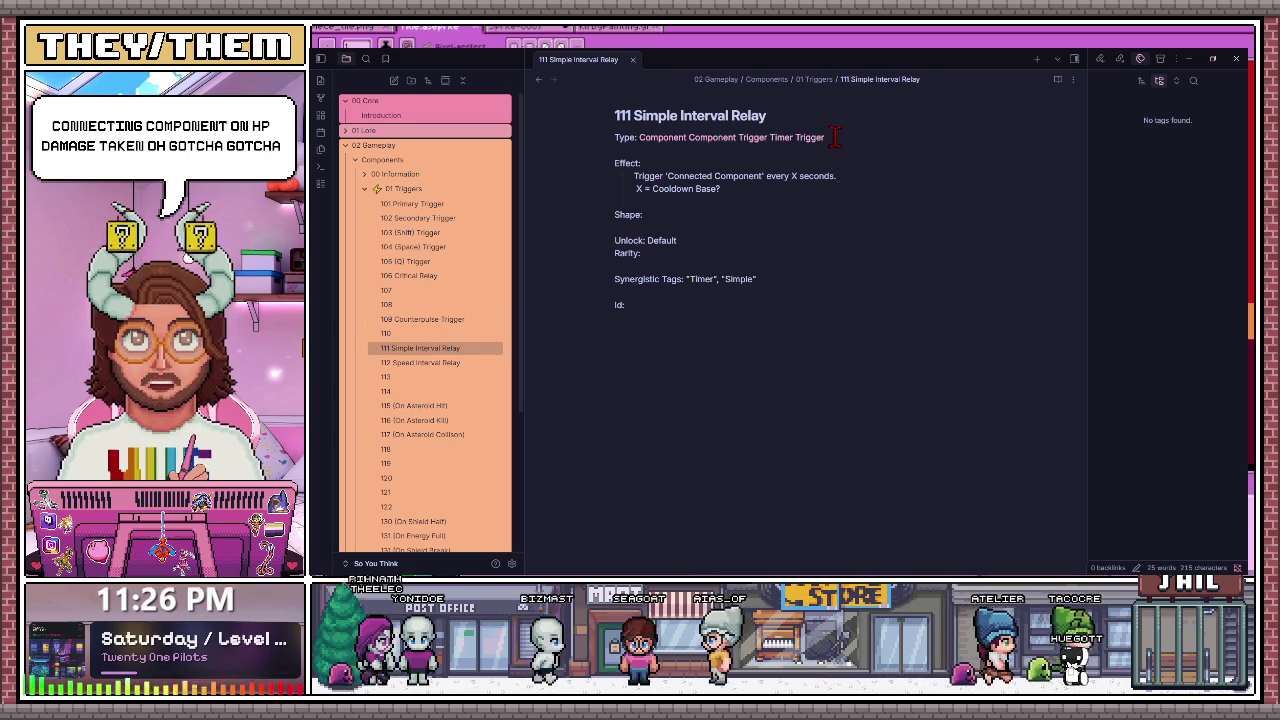
left_click(445, 405)
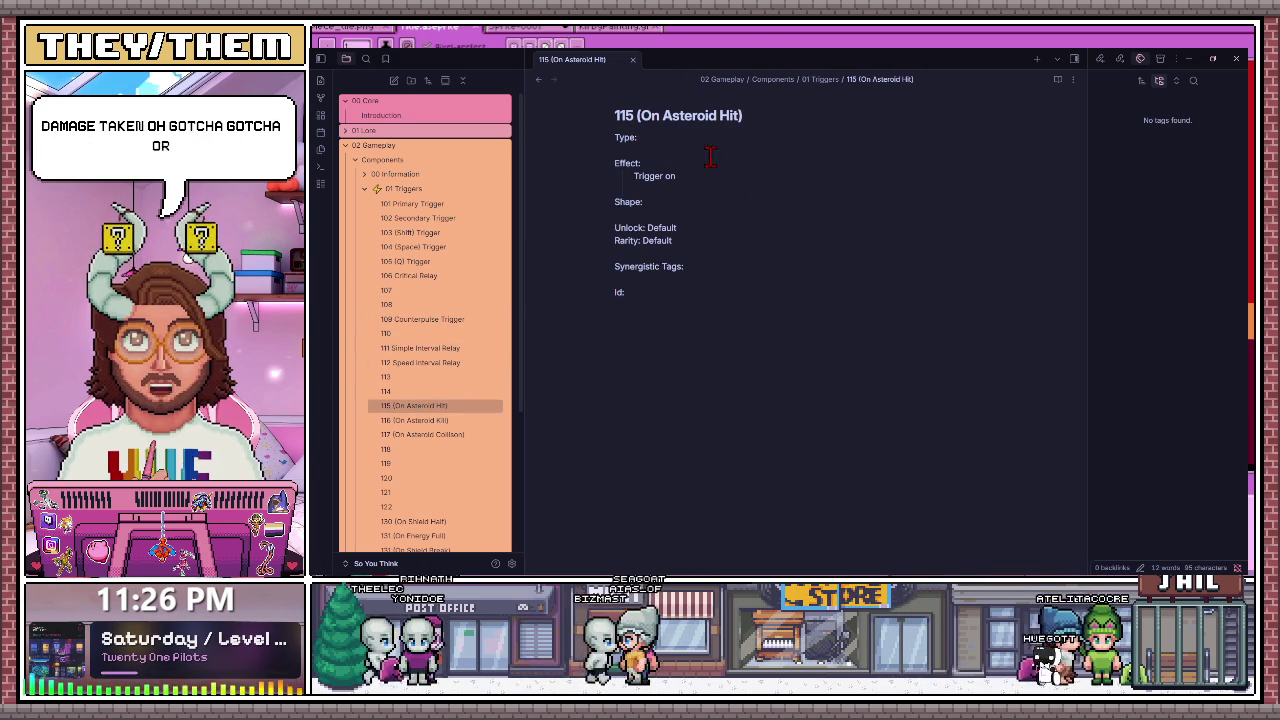
left_click(790, 167)
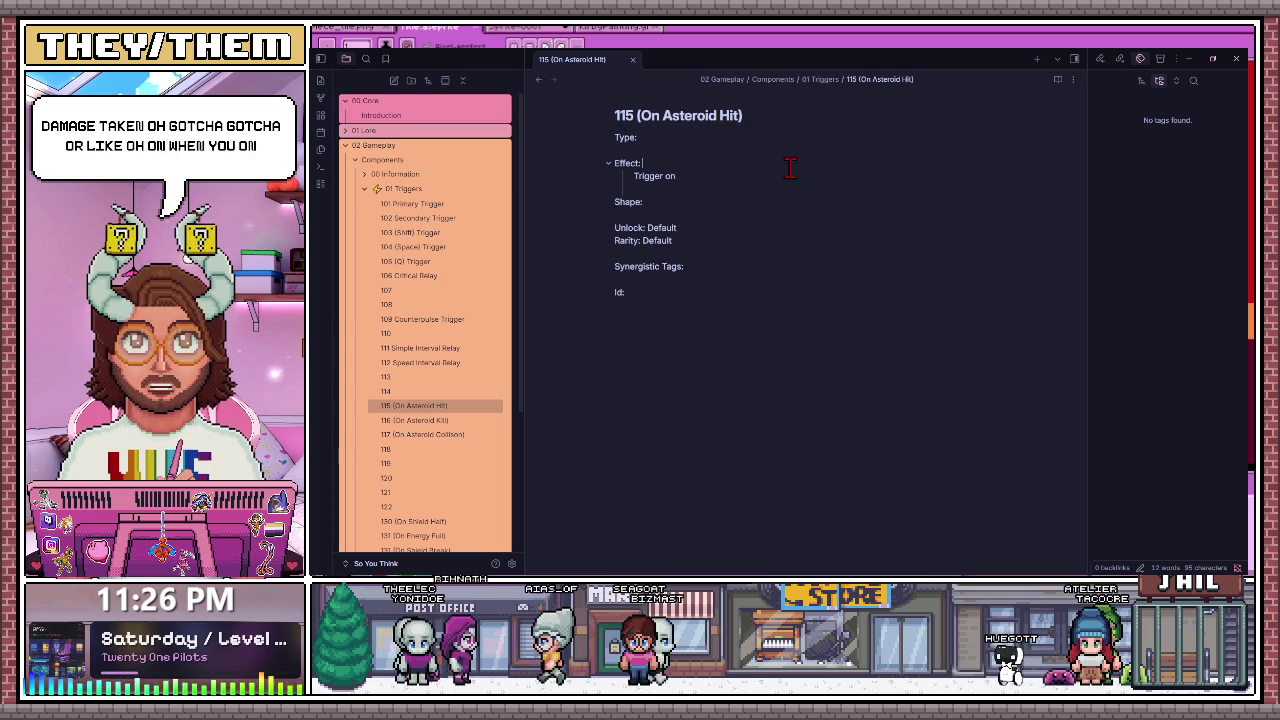
left_click(430, 436)
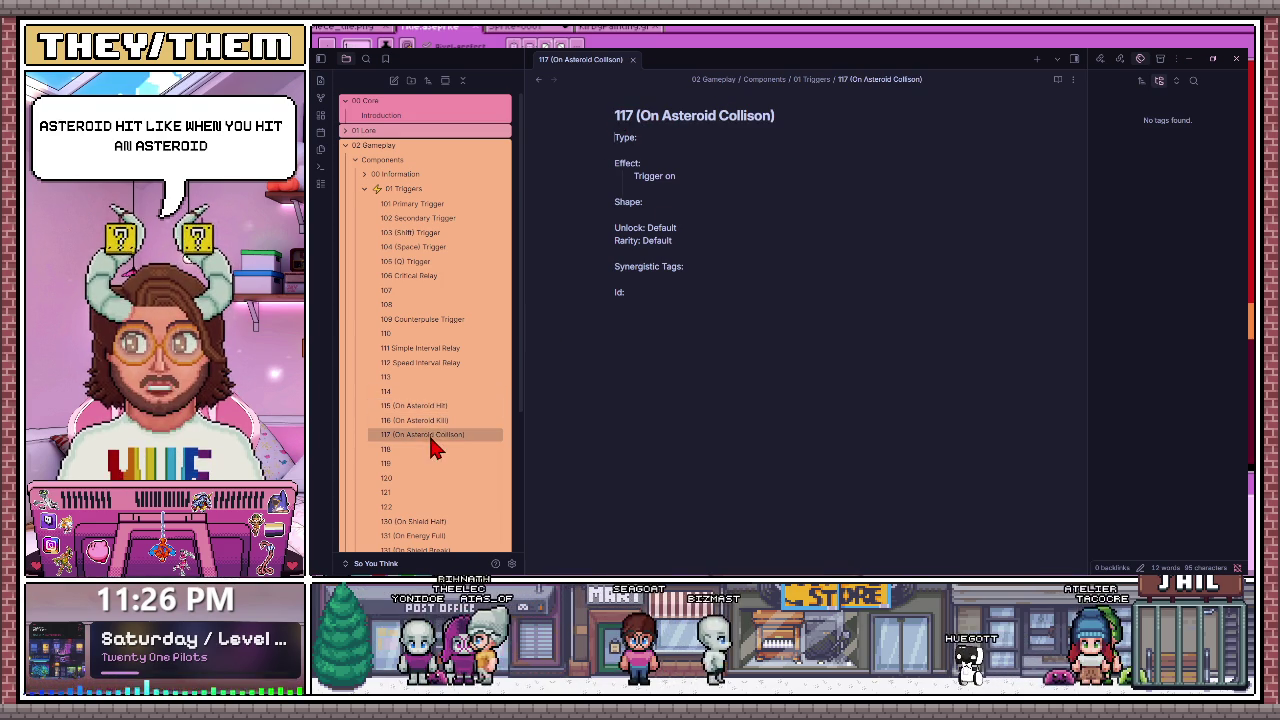
left_click(440, 420)
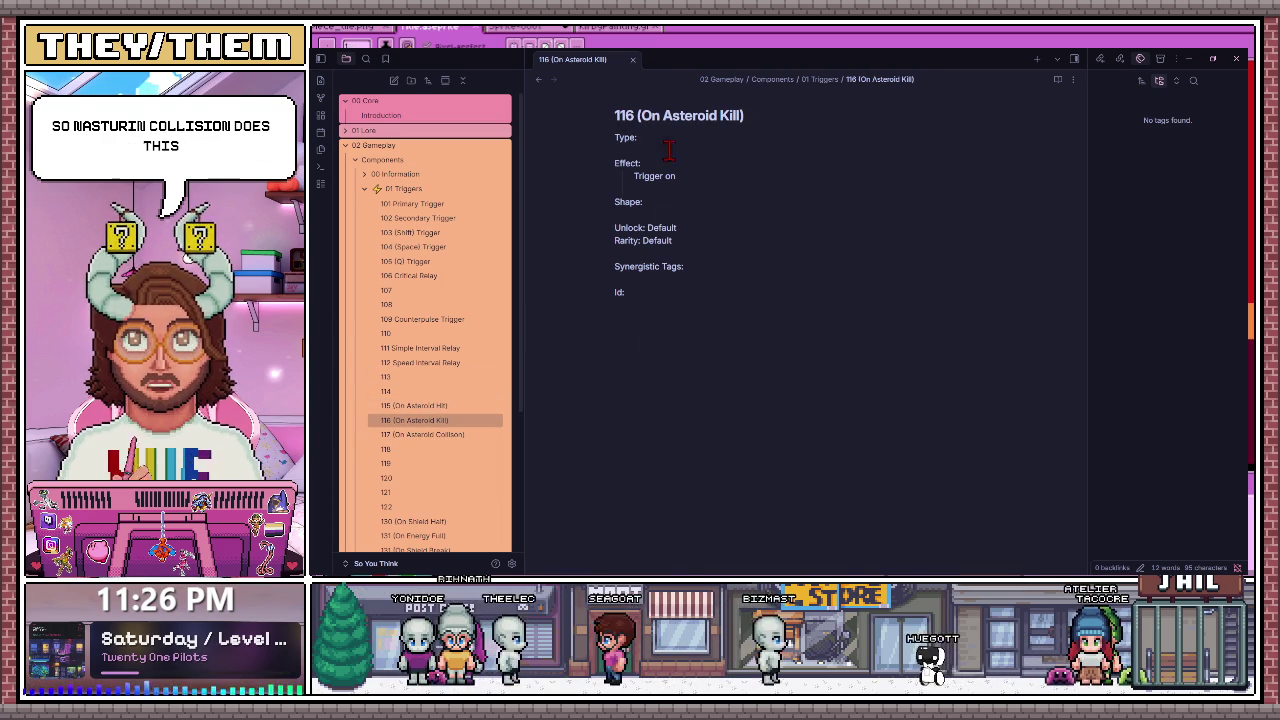
scroll(420, 365, "down", 1)
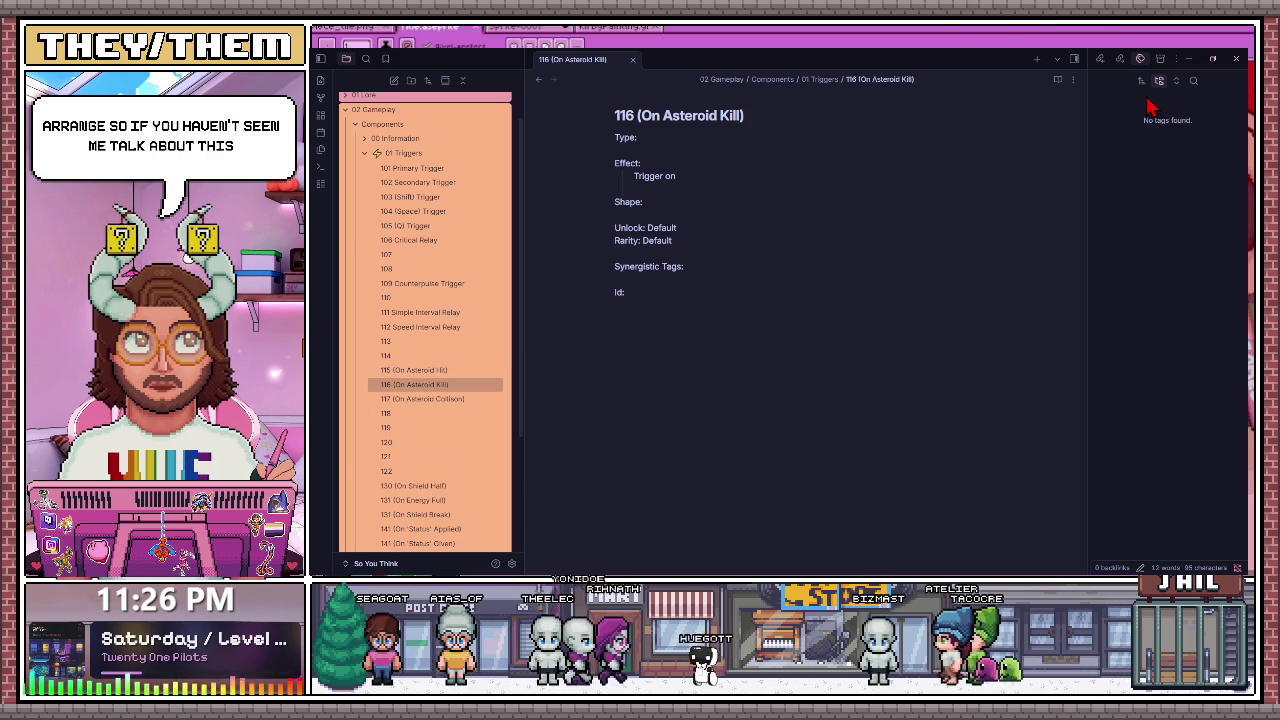
Step: Minimize Obsidian to bring back the Aseprite component-box sketch
left_click(1188, 59)
scroll(748, 280, "down", 5)
scroll(814, 214, "up", 2)
Step: Move the small dark-blue block sketch to the top-left using the Rectangular Marquee and commit
scroll(729, 194, "up", 1)
scroll(716, 265, "down", 2)
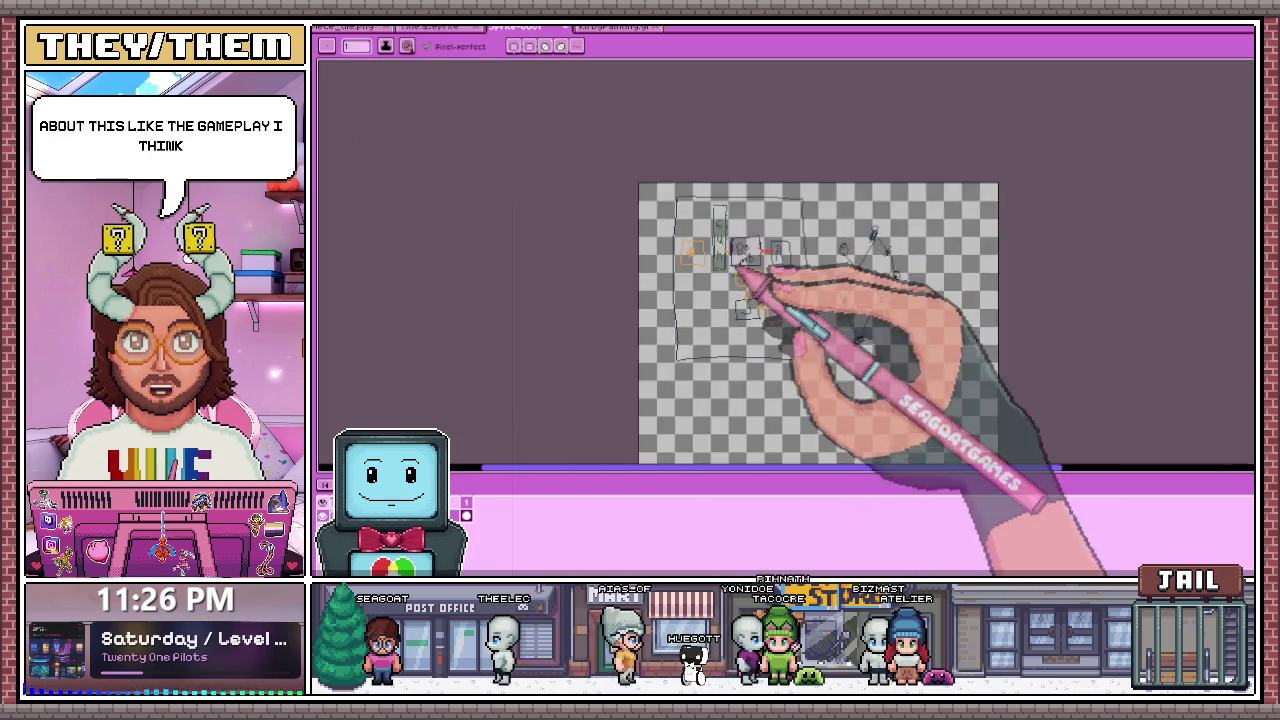
scroll(716, 266, "up", 3)
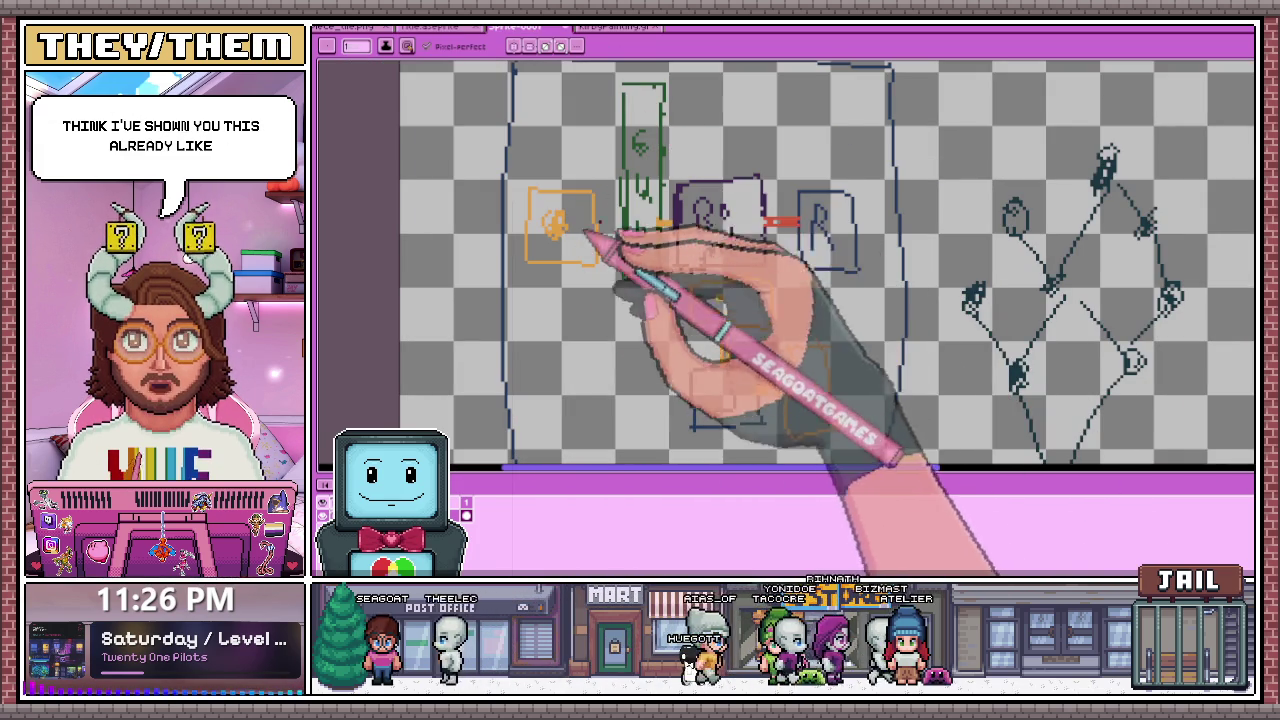
key("m")
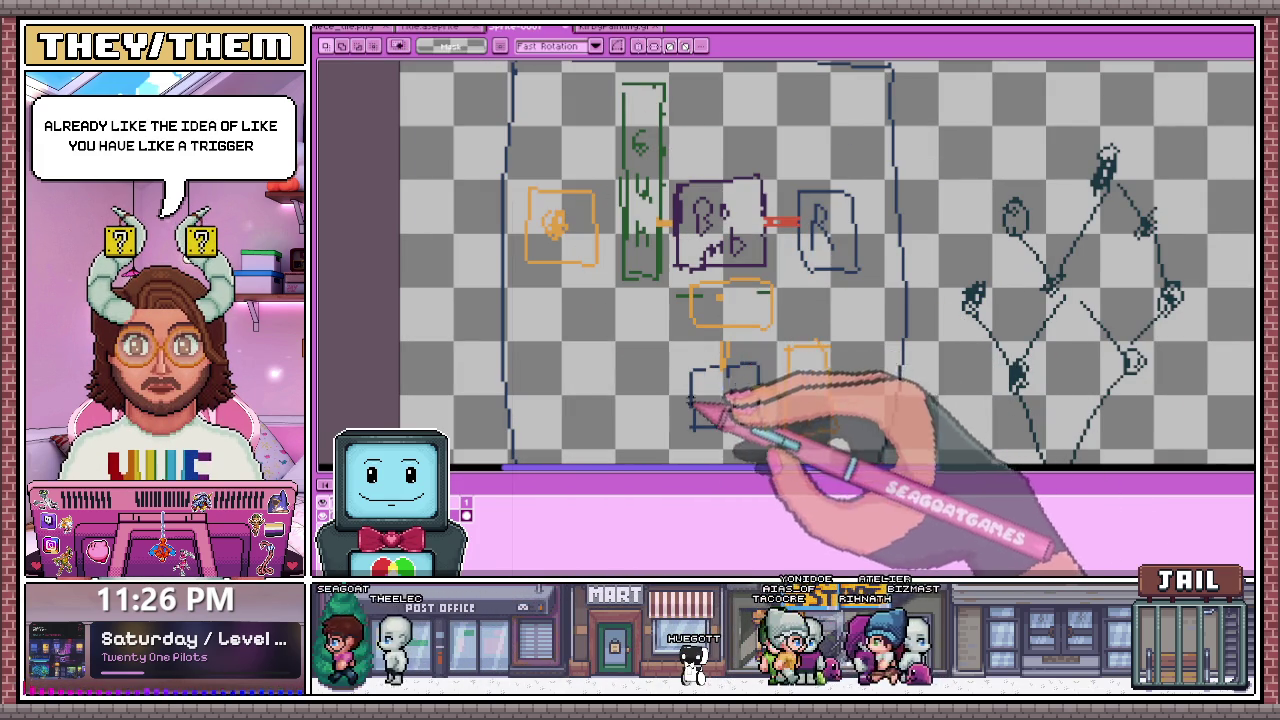
mouse_move(692, 338)
left_mouse_down()
mouse_move(790, 440)
mouse_move(590, 170)
mouse_move(508, 200)
left_mouse_up()
key("Return")
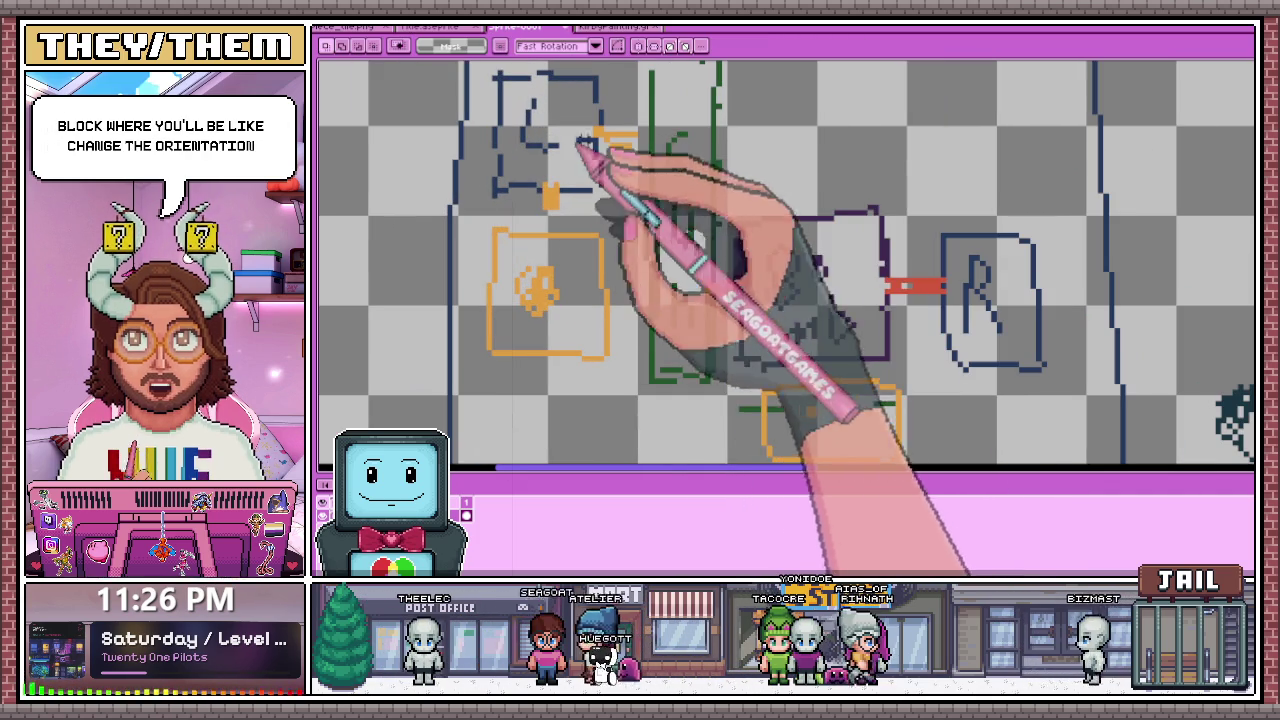
Step: Zoom around the canvas and reselect the moved top-left blue block sketch
scroll(685, 245, "down", 2)
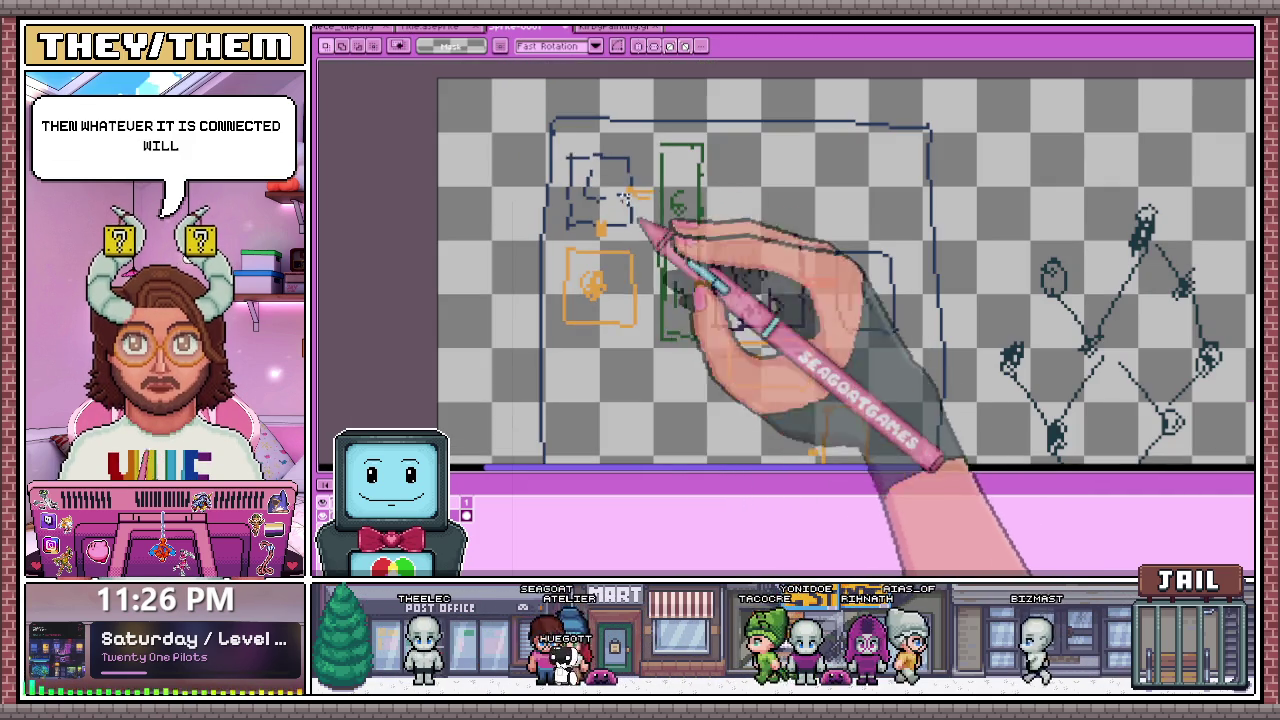
left_click_drag(553, 140, 655, 240)
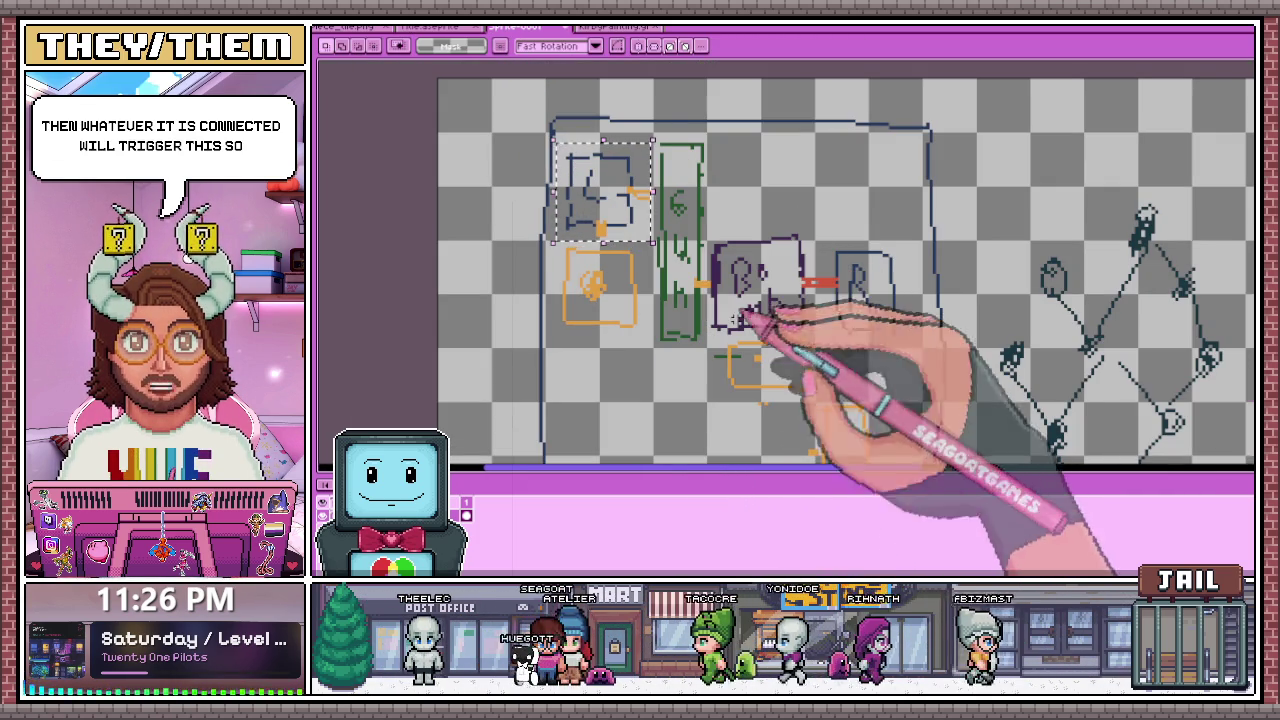
scroll(1029, 400, "down", 3)
scroll(814, 286, "up", 2)
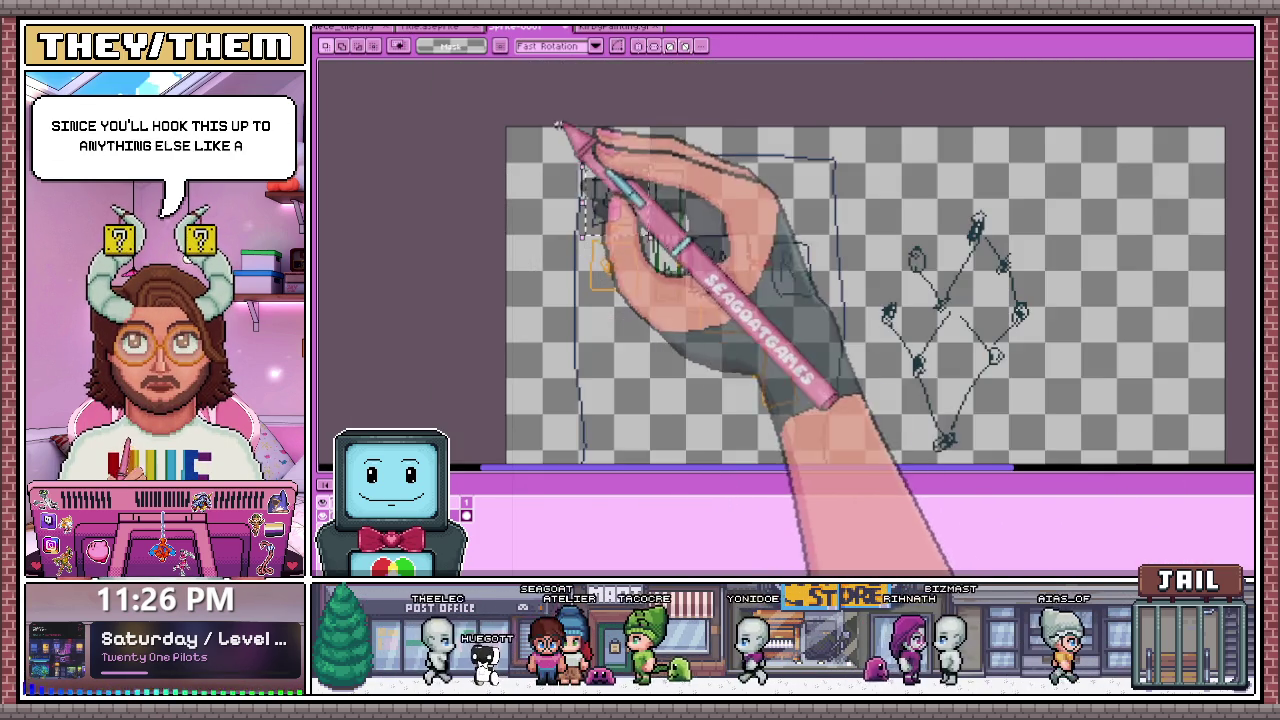
scroll(667, 212, "up", 2)
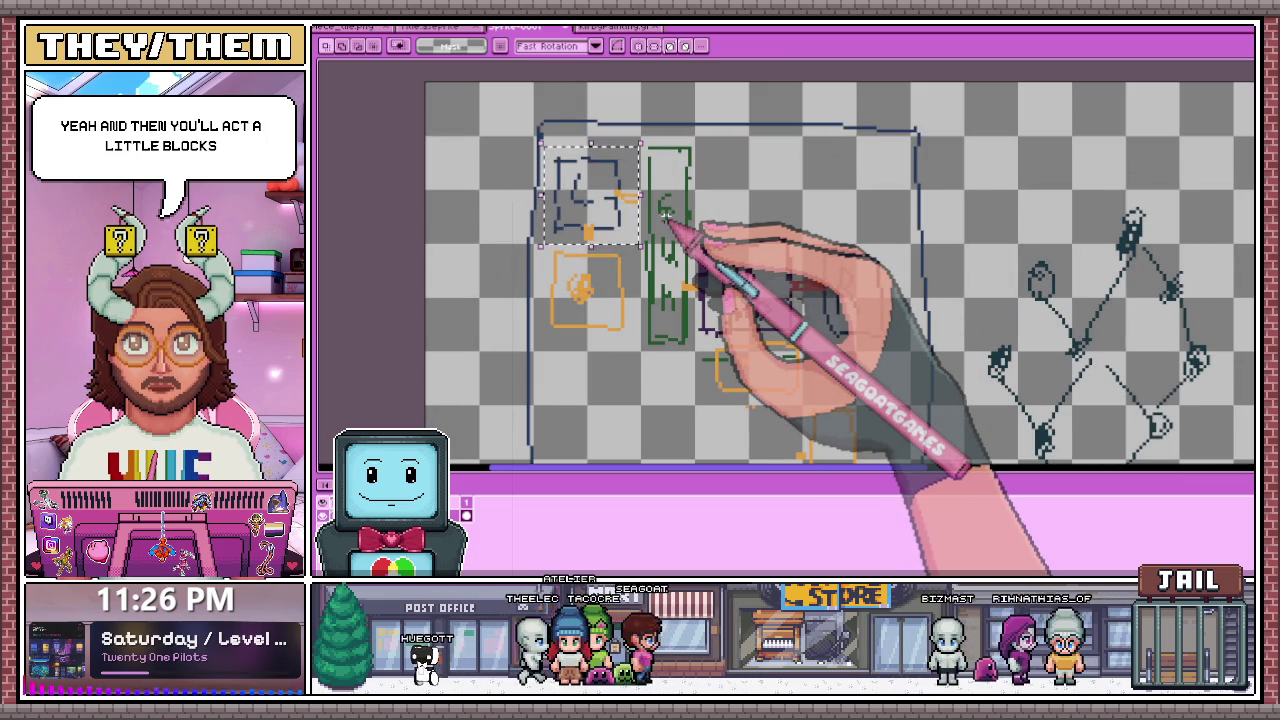
scroll(747, 226, "up", 1)
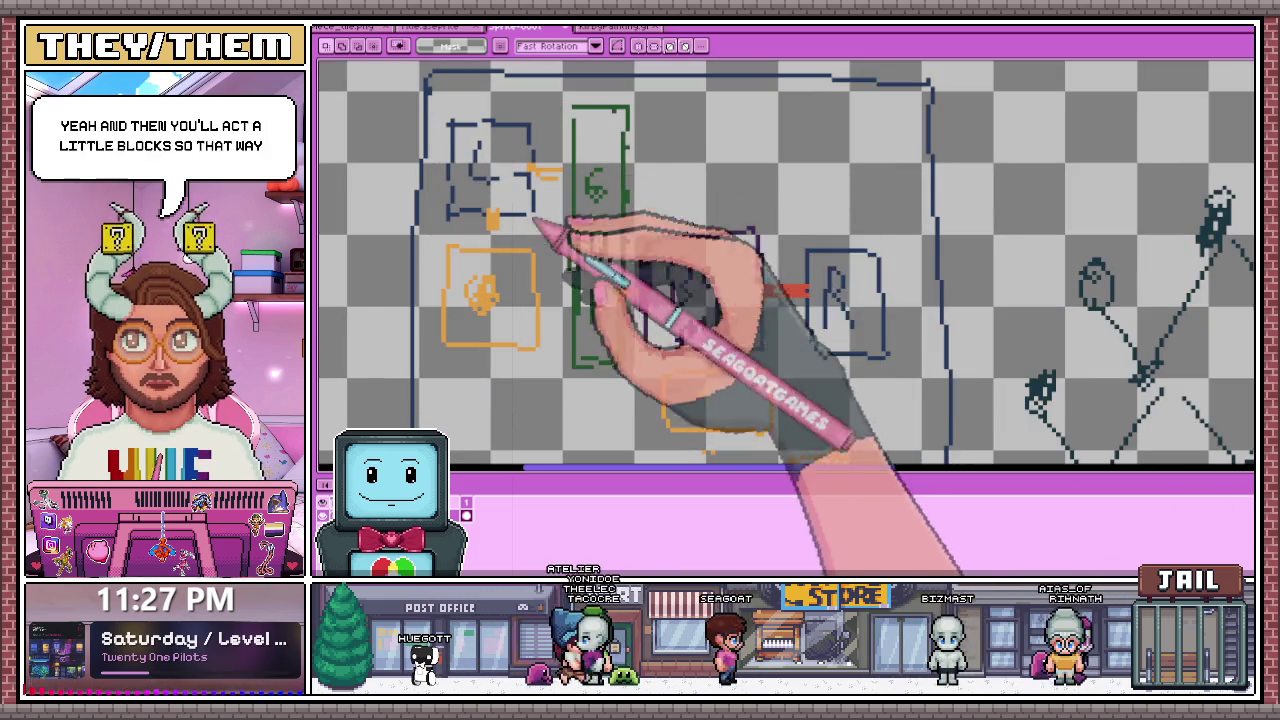
scroll(650, 265, "down", 2)
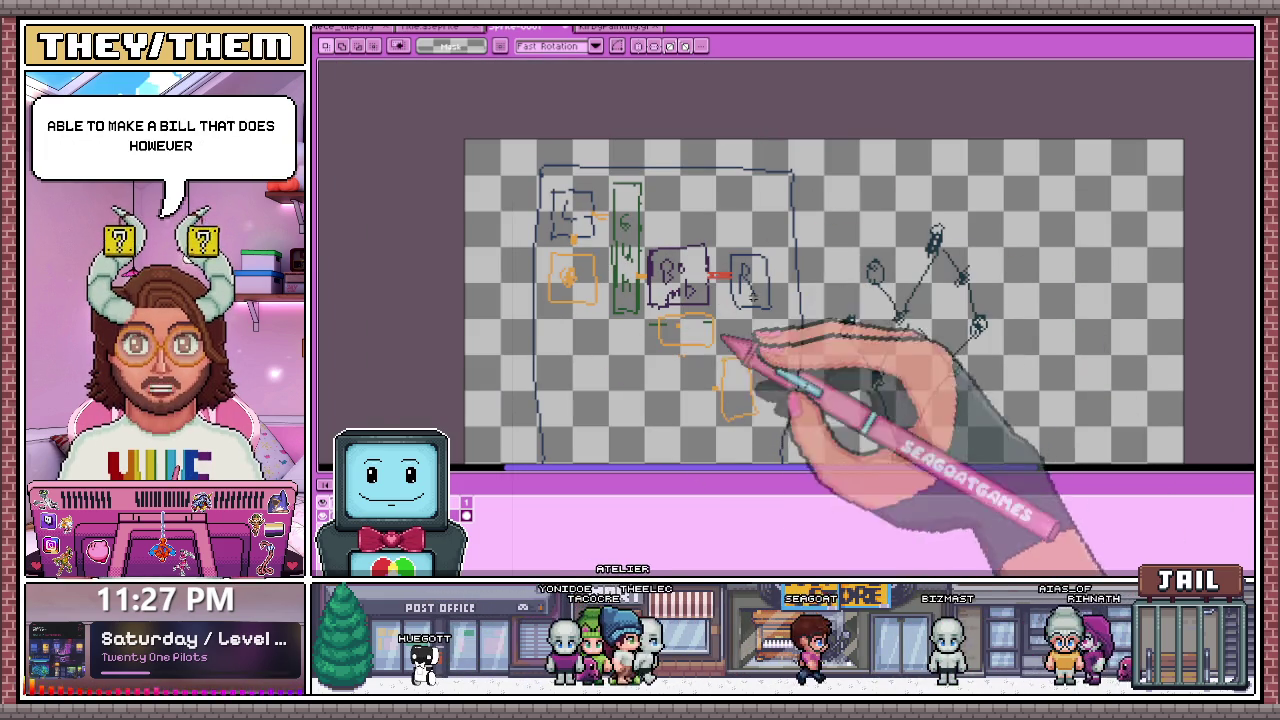
scroll(700, 320, "down", 2)
scroll(609, 263, "up", 3)
scroll(650, 280, "down", 3)
scroll(643, 280, "up", 3)
scroll(900, 330, "down", 2)
scroll(890, 262, "up", 2)
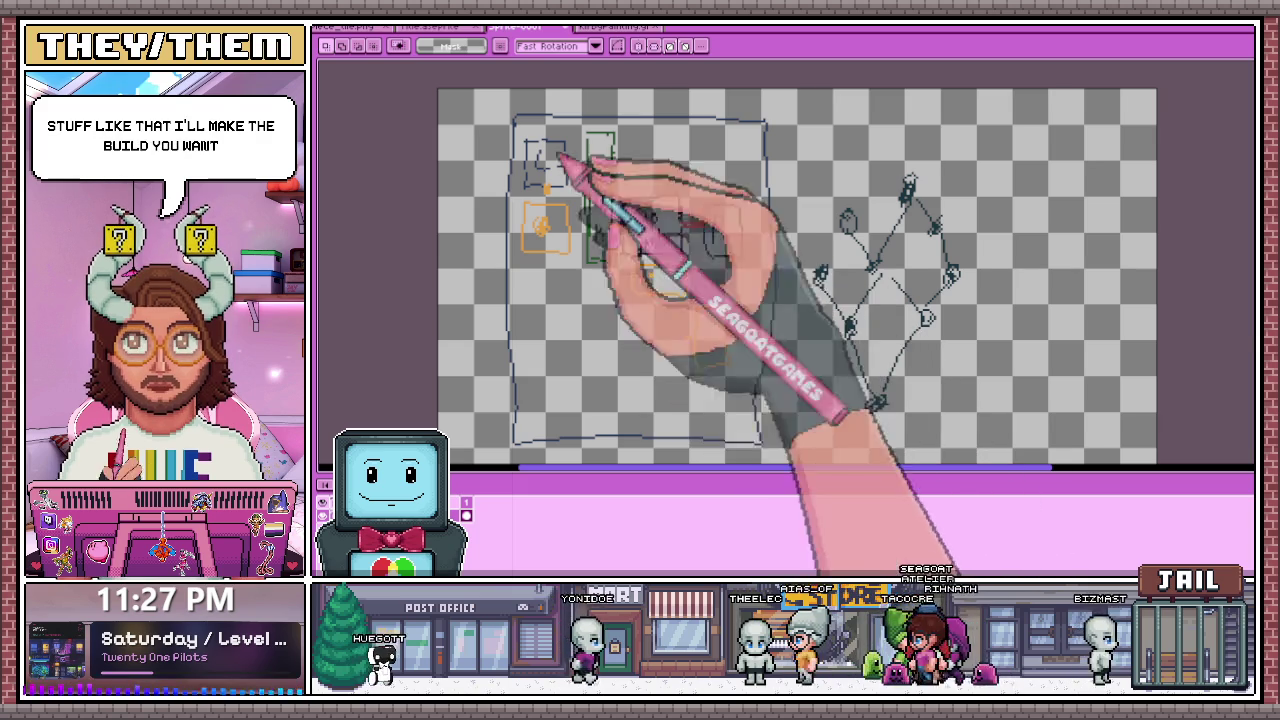
scroll(558, 140, "up", 2)
left_click_drag(538, 128, 647, 268)
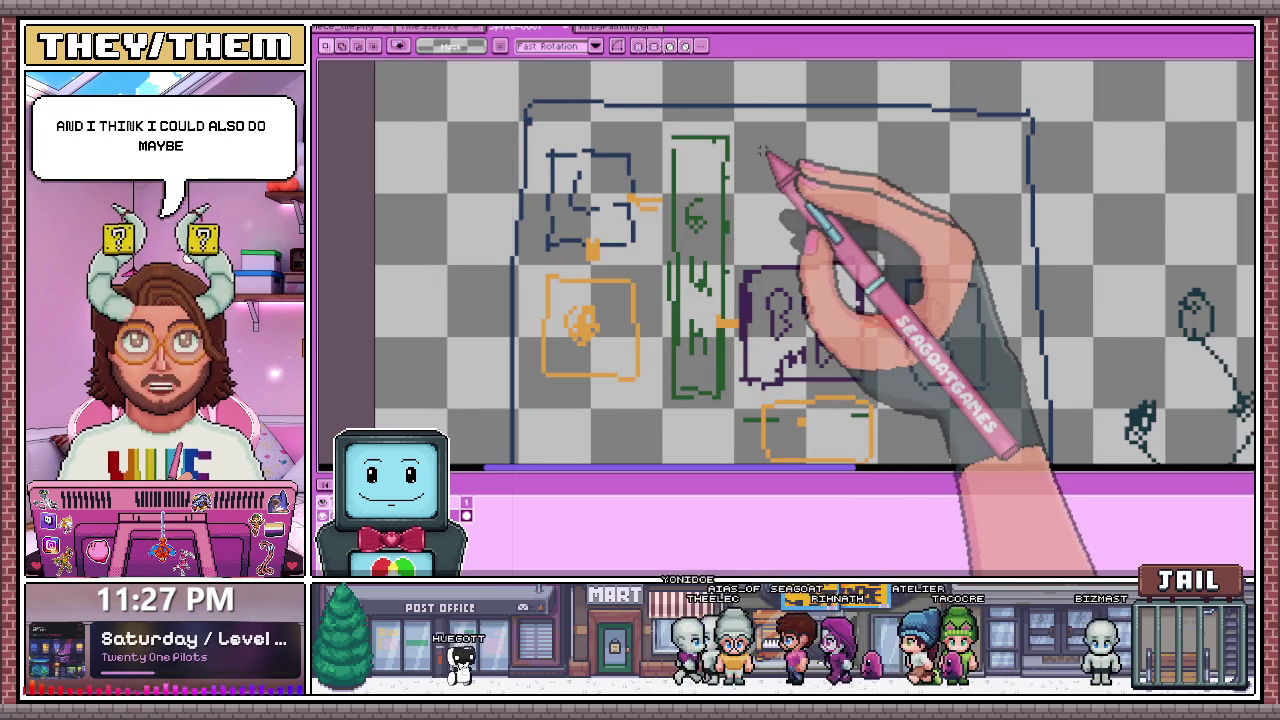
Step: Deselect and reselect the top-left blue block sketch while zooming to check it
left_click(628, 152)
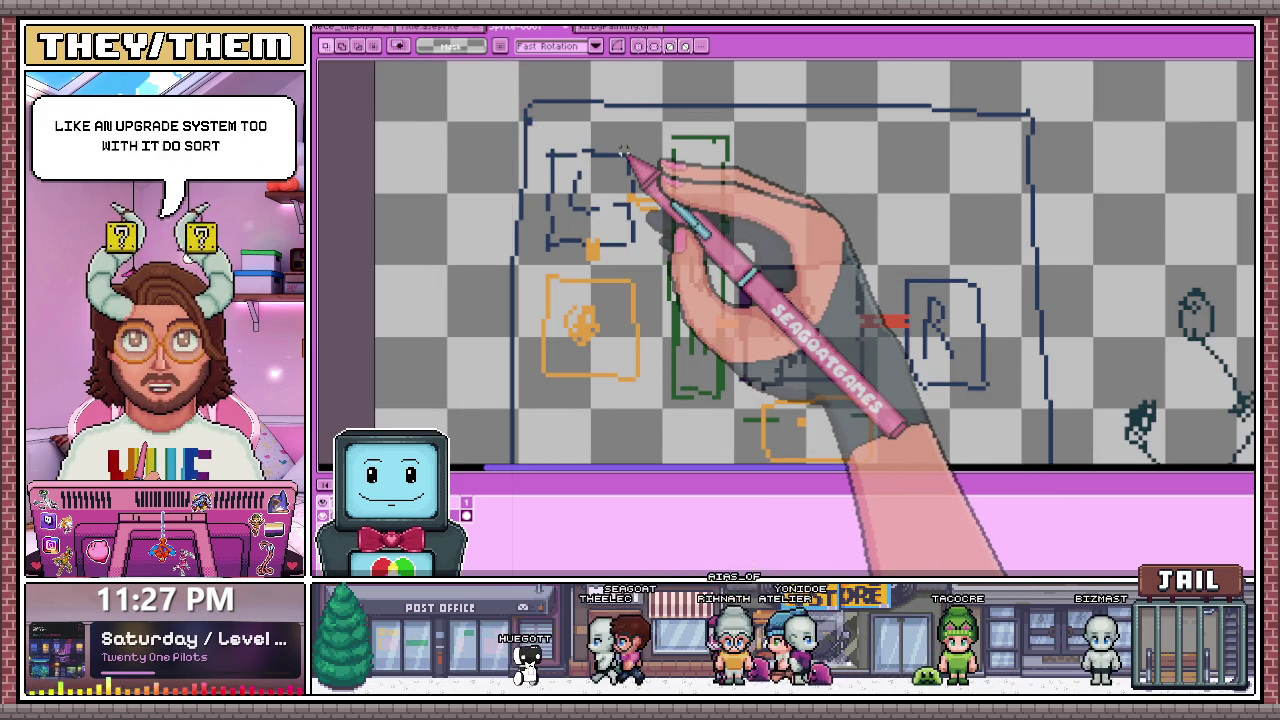
mouse_move(526, 133)
left_mouse_down()
mouse_move(622, 243)
mouse_move(656, 258)
left_mouse_up()
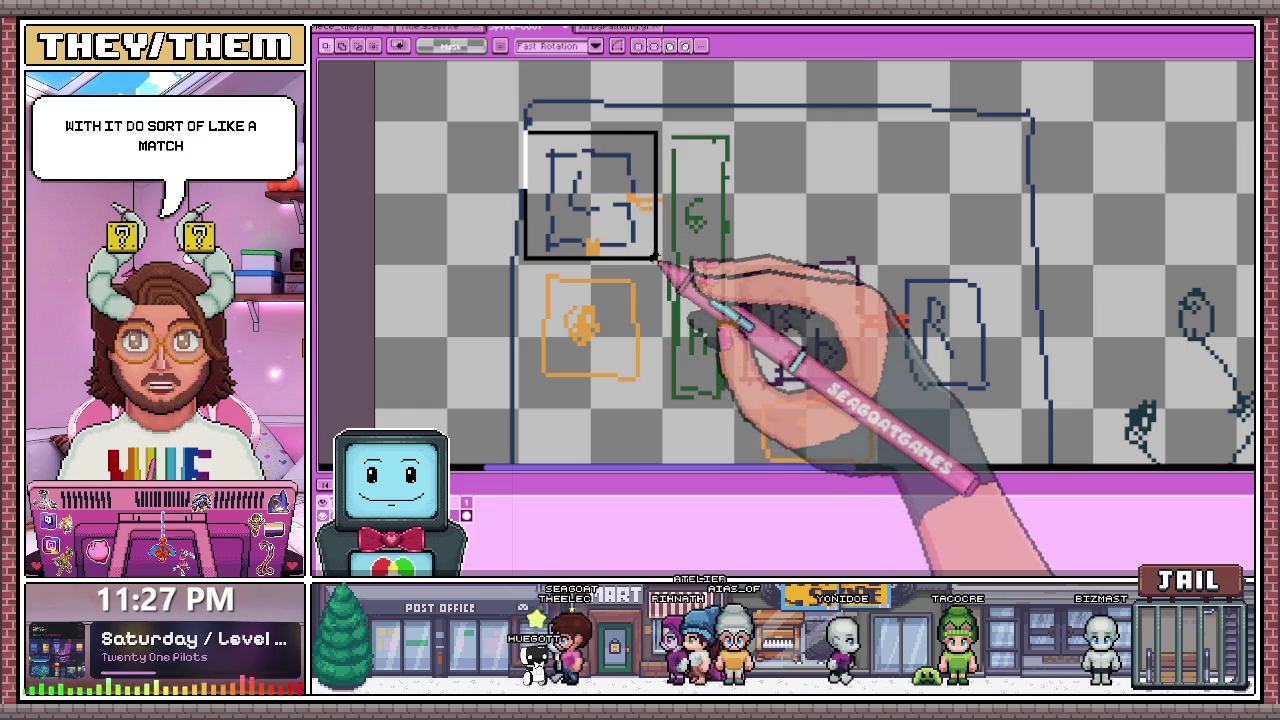
left_click(661, 263)
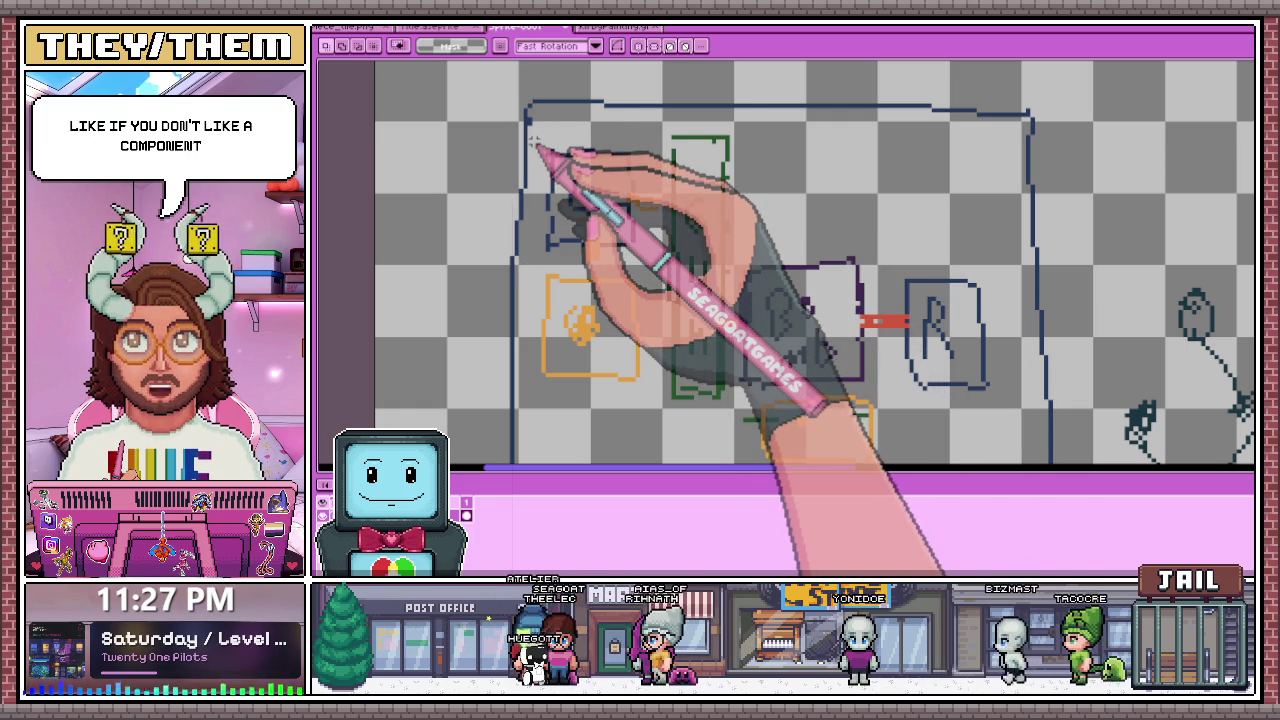
scroll(537, 148, "down", 5)
scroll(535, 160, "up", 3)
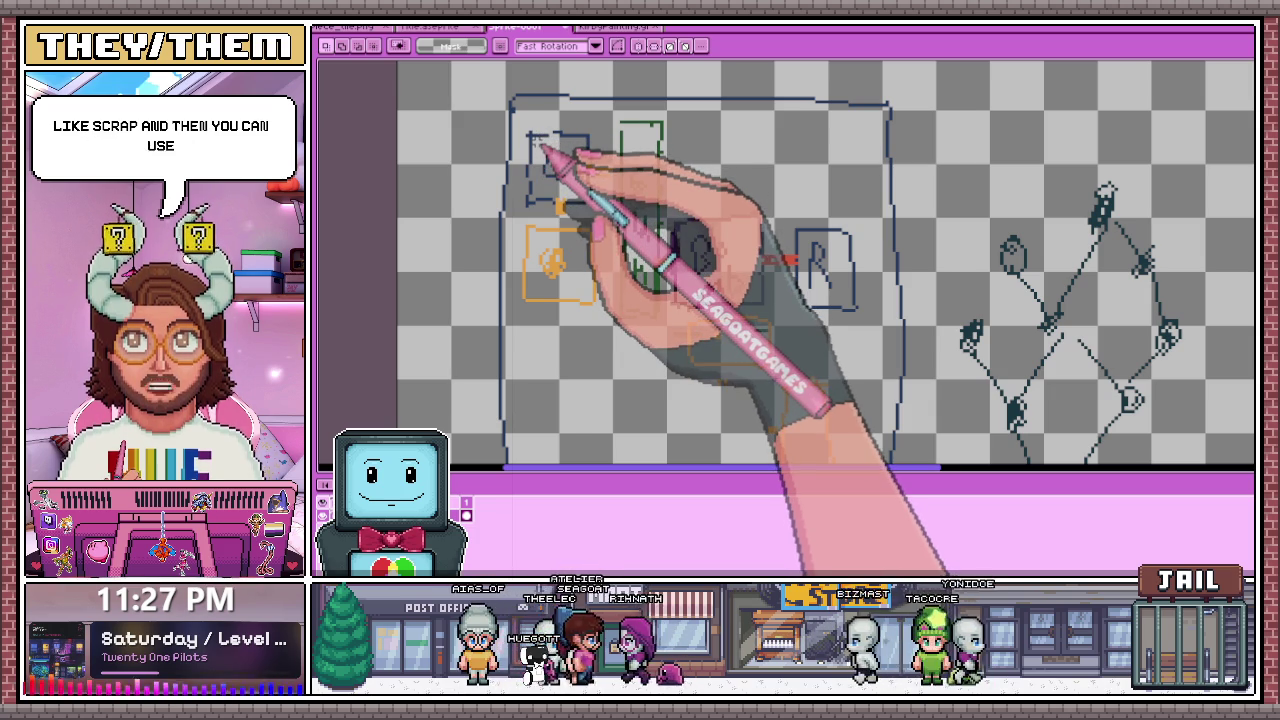
scroll(590, 230, "down", 4)
scroll(615, 268, "up", 2)
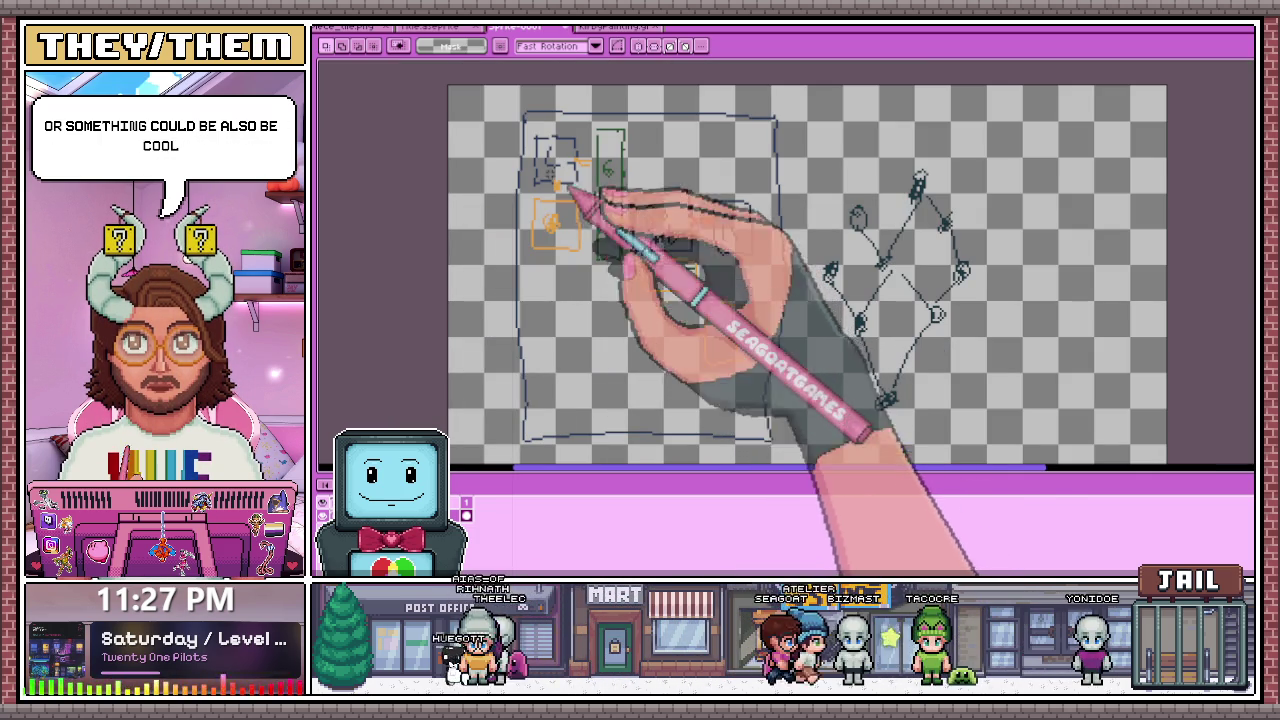
scroll(560, 160, "up", 2)
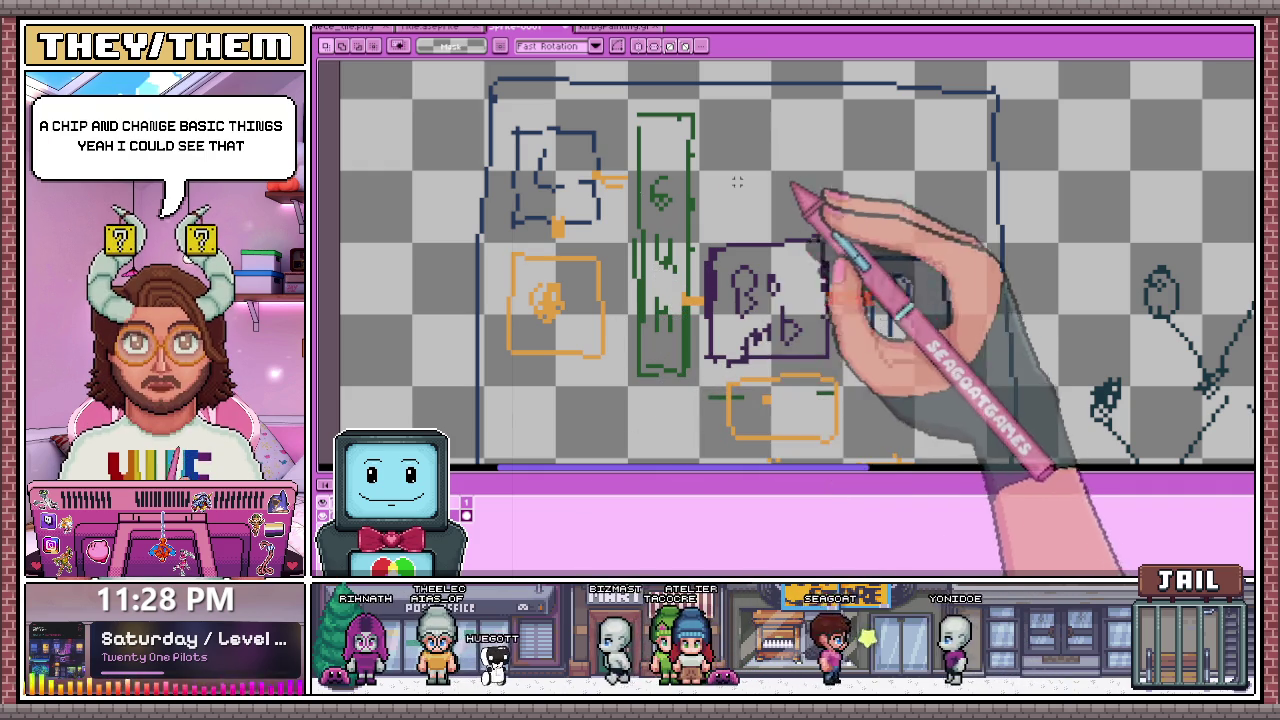
Step: Select the top-left blue block, rotate it to its new angle, and commit the transform
mouse_move(512, 127)
left_mouse_down()
mouse_move(621, 244)
mouse_move(480, 237)
mouse_move(722, 258)
left_mouse_up()
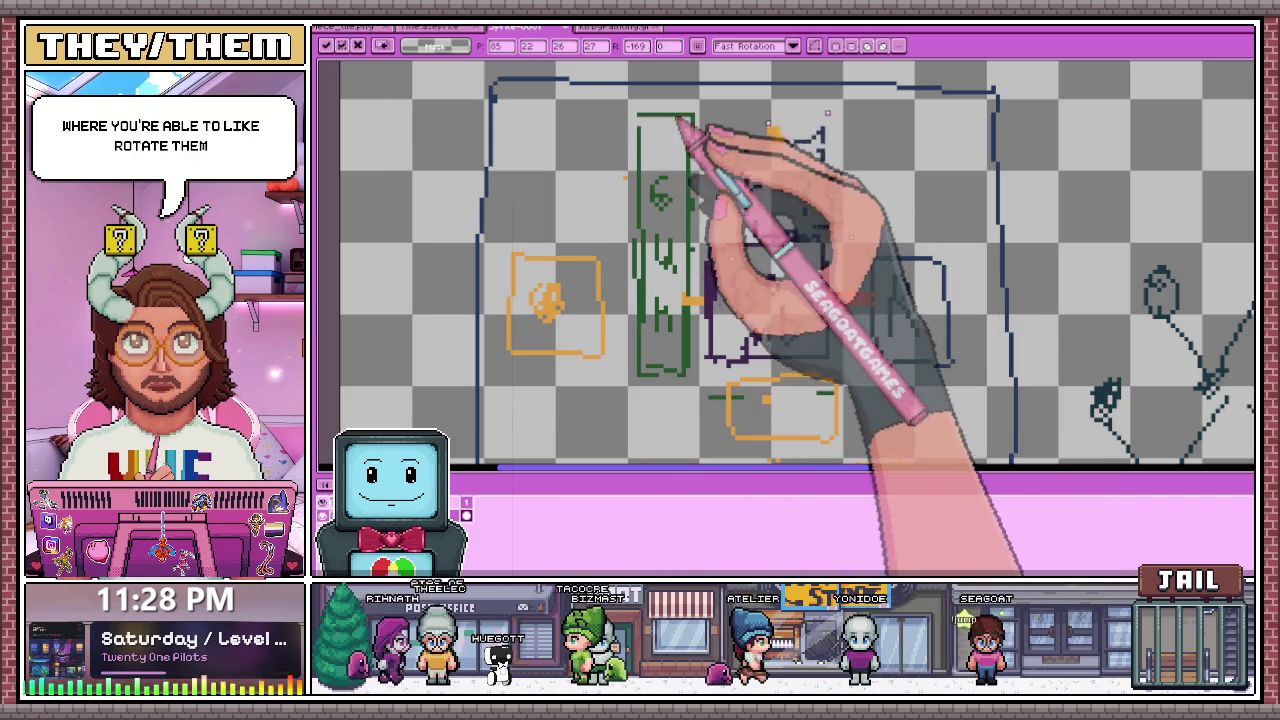
left_click_drag(705, 255, 814, 200)
scroll(838, 232, "down", 3)
key("Return")
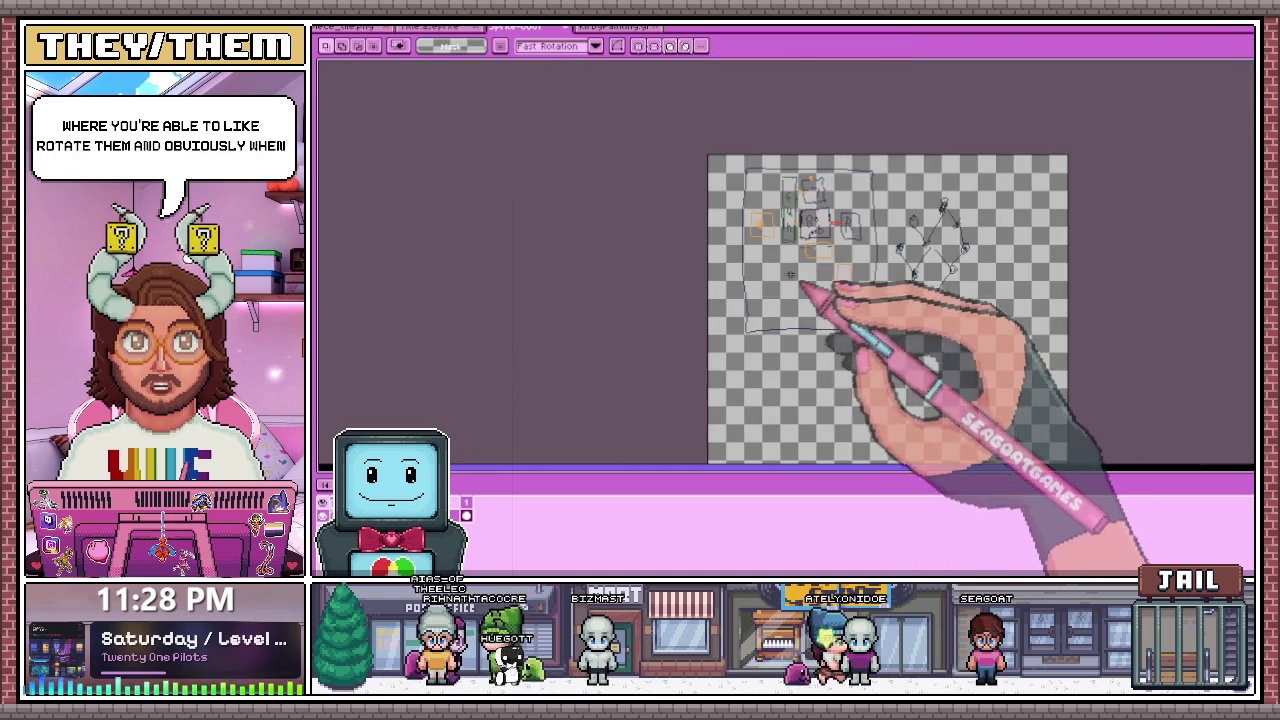
scroll(818, 252, "up", 4)
key("b")
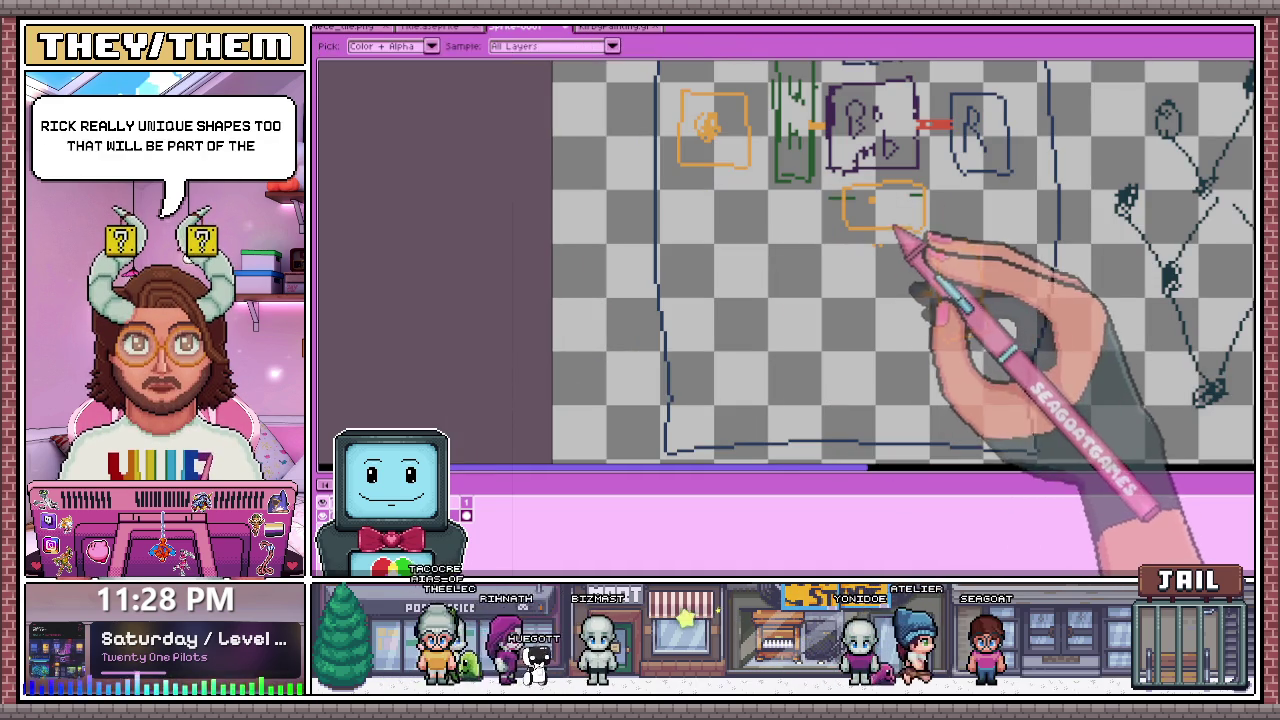
scroll(672, 262, "up", 2)
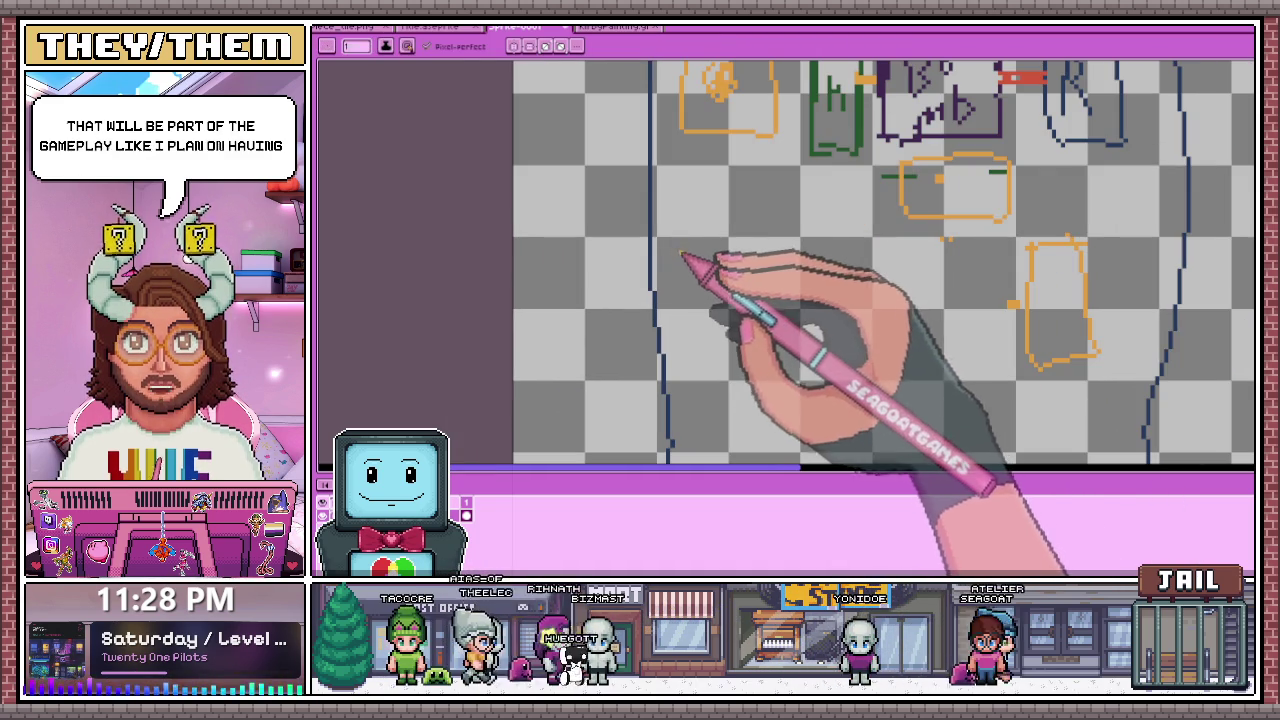
Step: Draw the top, sides and edges of an orange T-shaped room outline below the rooms
left_click_drag(691, 247, 682, 294)
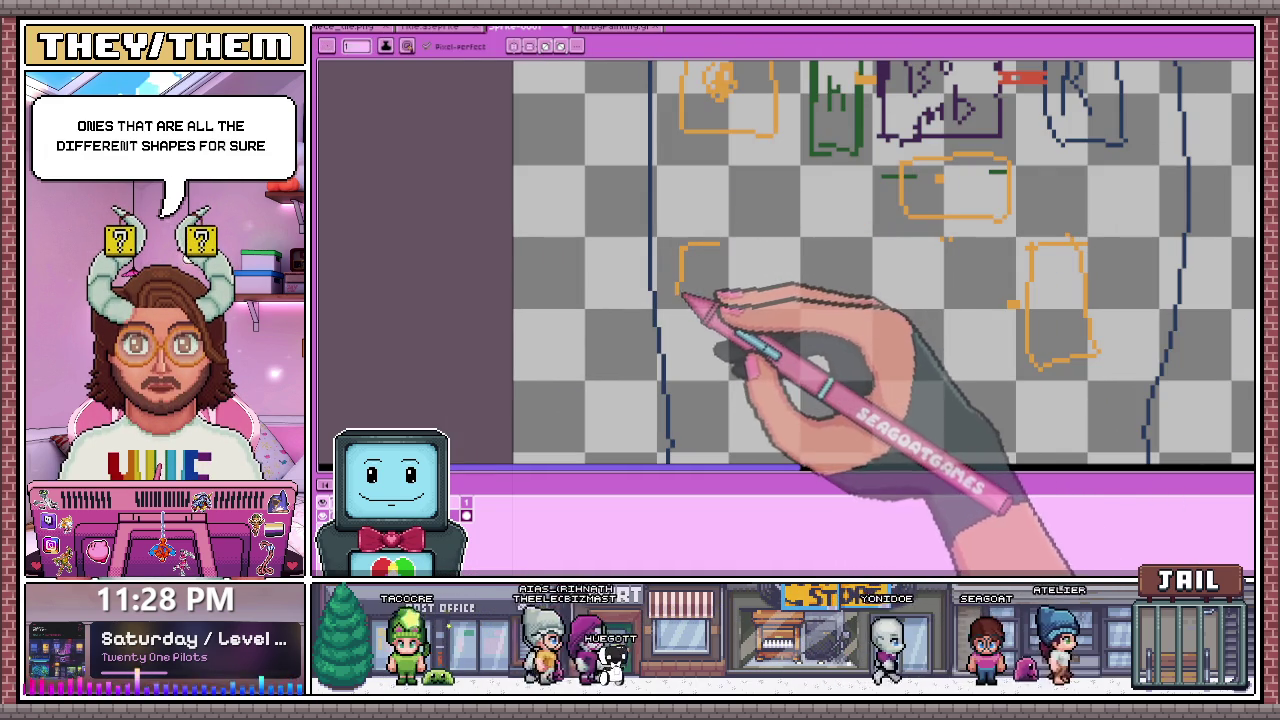
left_click_drag(768, 297, 800, 297)
mouse_move(688, 245)
left_mouse_down()
mouse_move(686, 272)
mouse_move(800, 241)
mouse_move(858, 288)
mouse_move(826, 292)
left_mouse_up()
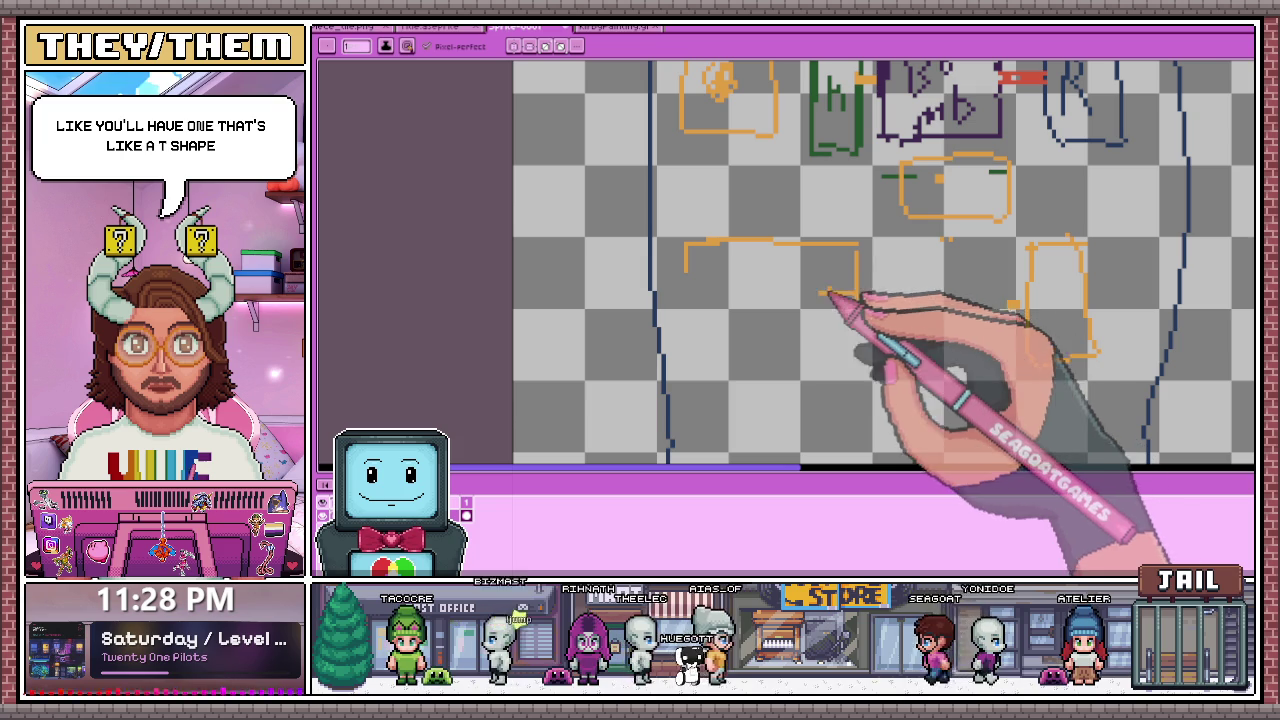
left_click_drag(688, 268, 690, 298)
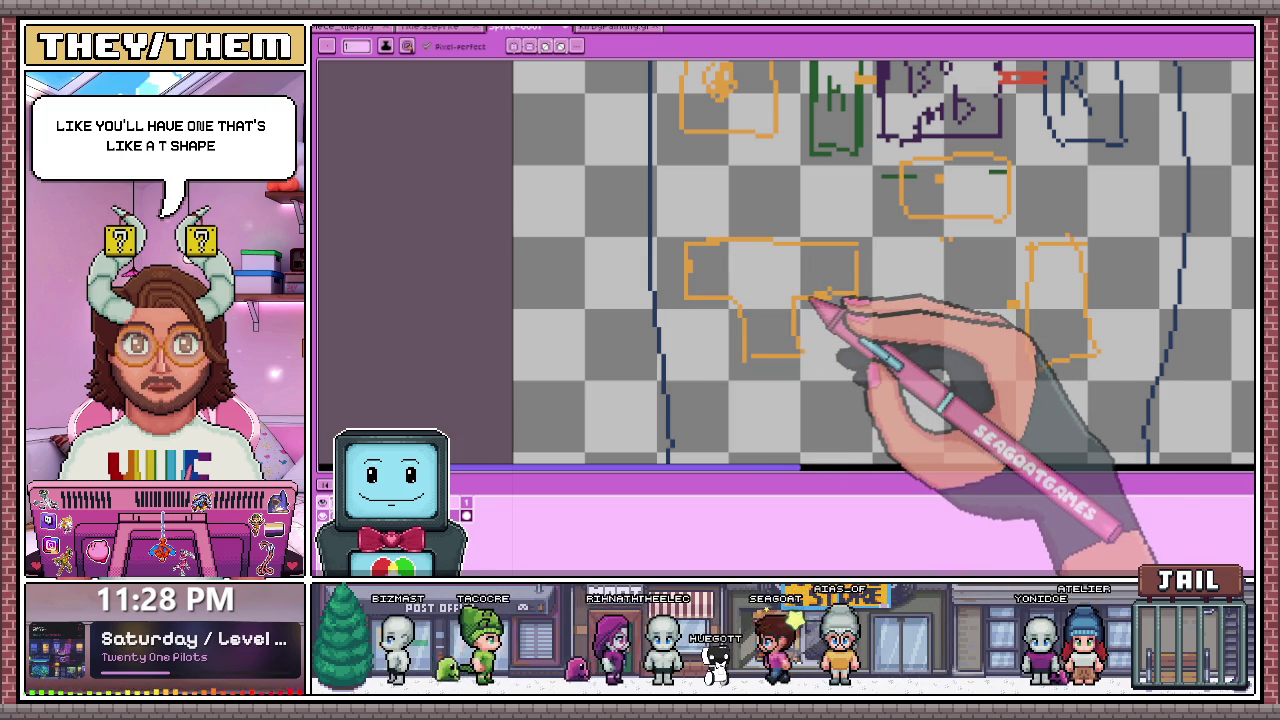
scroll(815, 300, "down", 1)
scroll(794, 329, "down", 1)
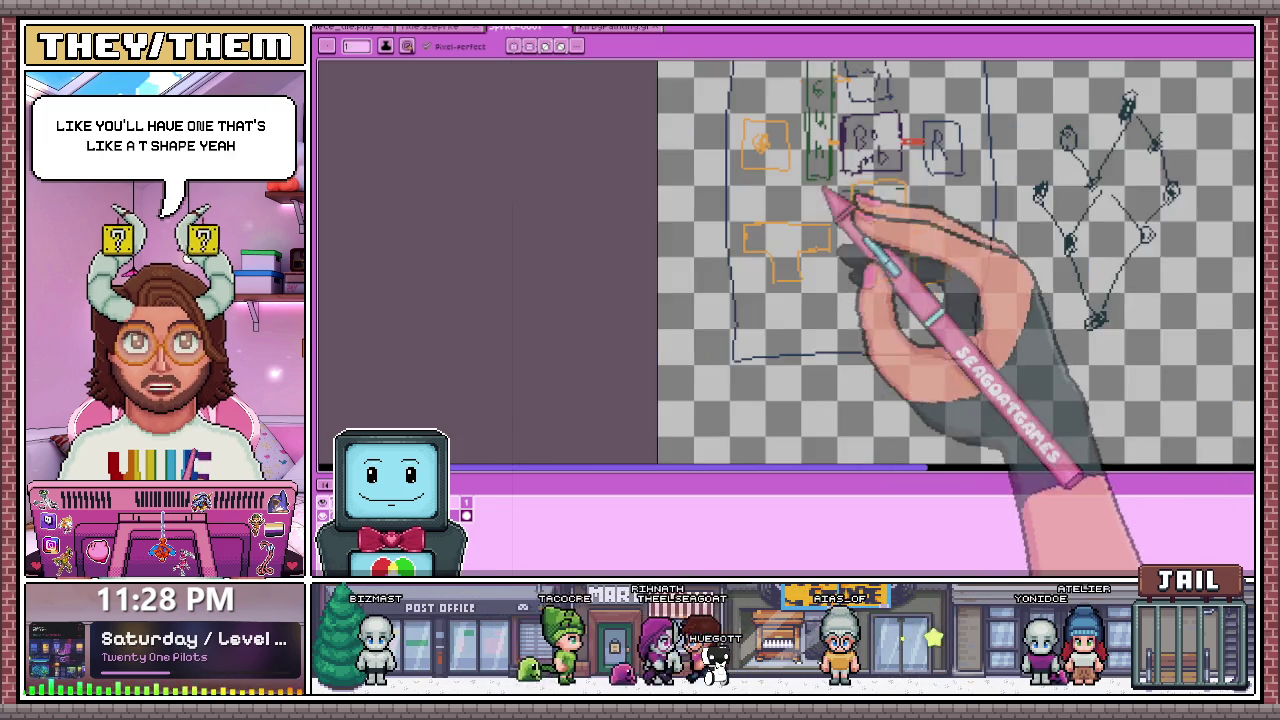
scroll(829, 200, "up", 1)
scroll(857, 314, "up", 1)
scroll(858, 316, "down", 1)
scroll(857, 366, "up", 1)
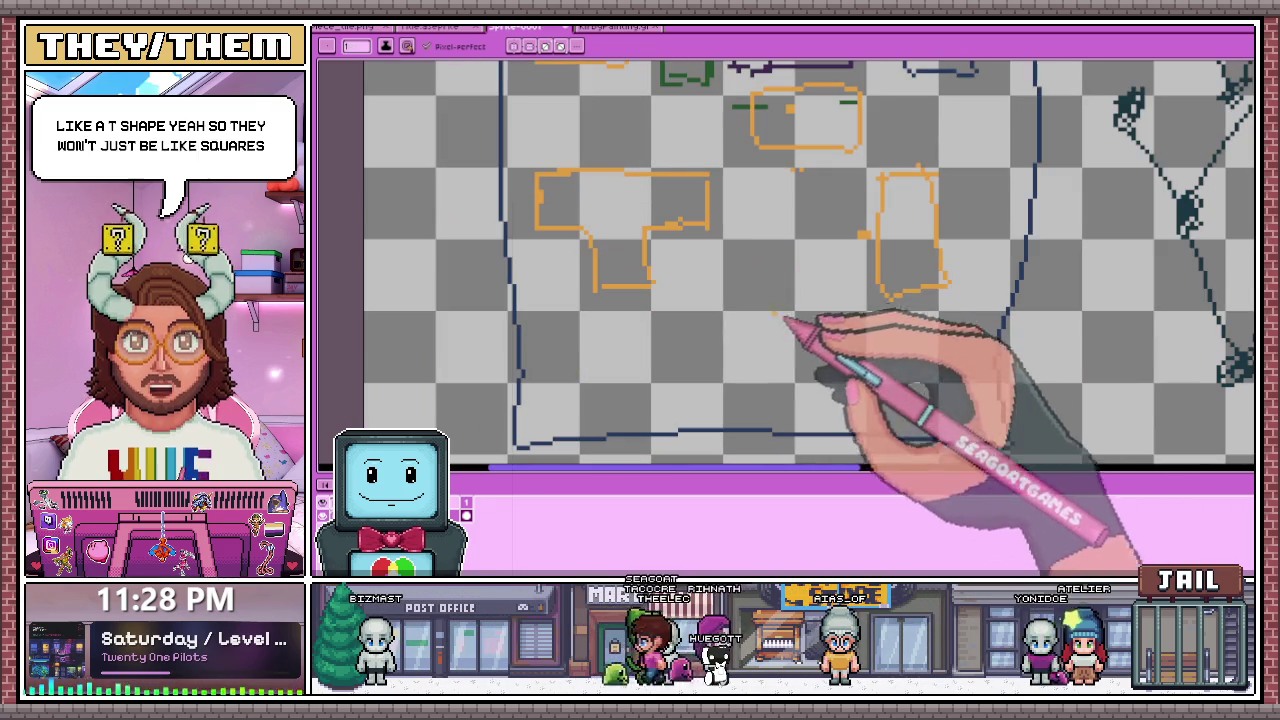
Step: Add the T shape's stem, an L-shaped room line and a tall rectangular room outline
mouse_move(686, 300)
left_mouse_down()
mouse_move(748, 418)
mouse_move(785, 418)
left_mouse_up()
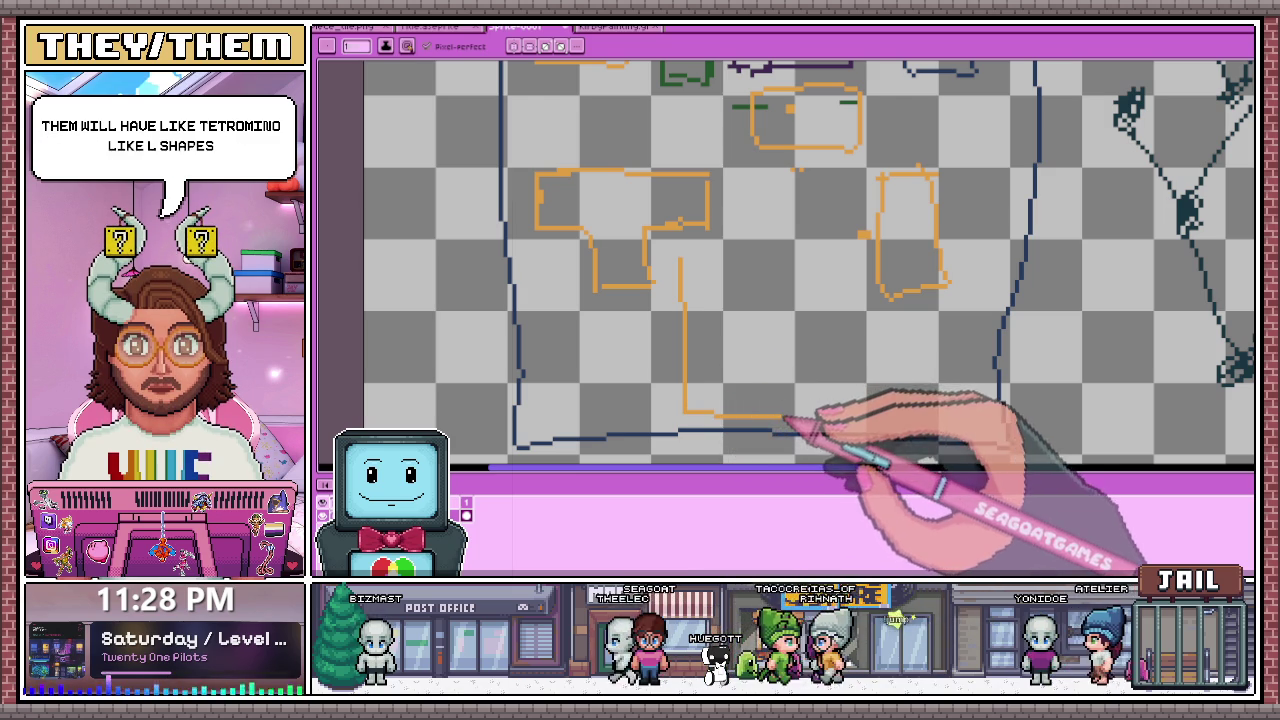
left_click_drag(714, 392, 715, 273)
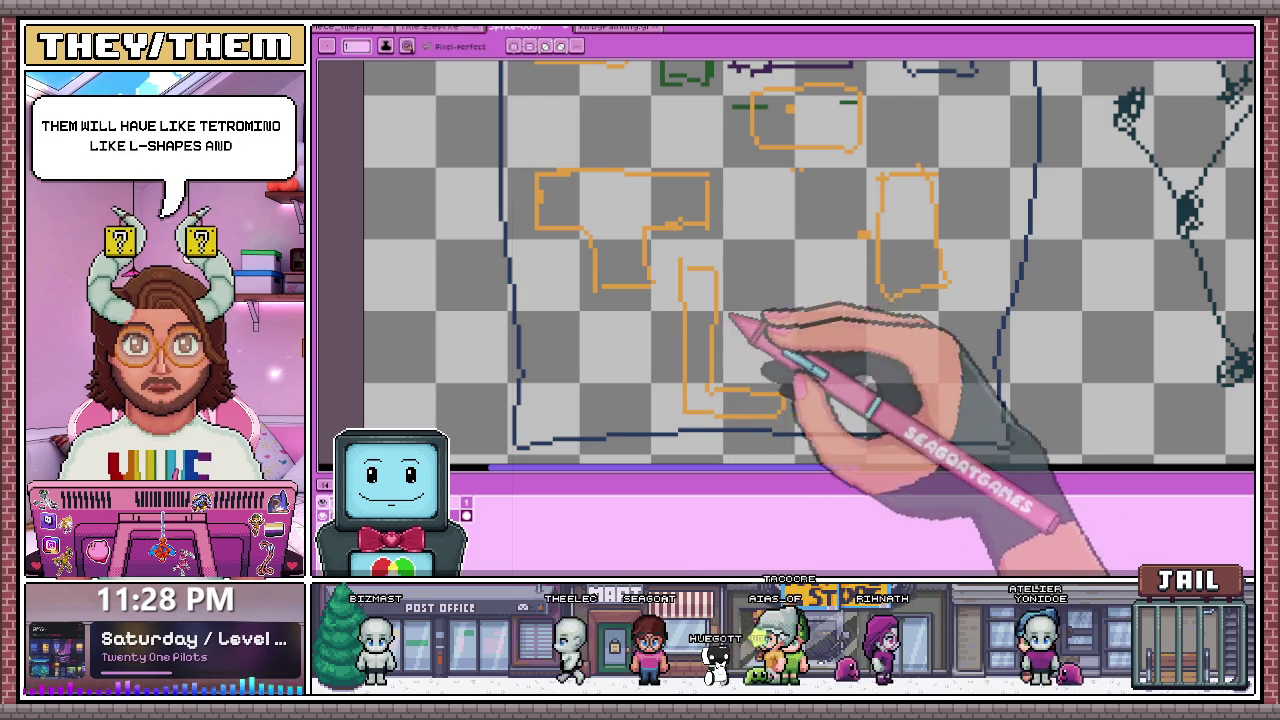
mouse_move(757, 206)
left_mouse_down()
mouse_move(771, 329)
mouse_move(837, 366)
mouse_move(790, 200)
left_mouse_up()
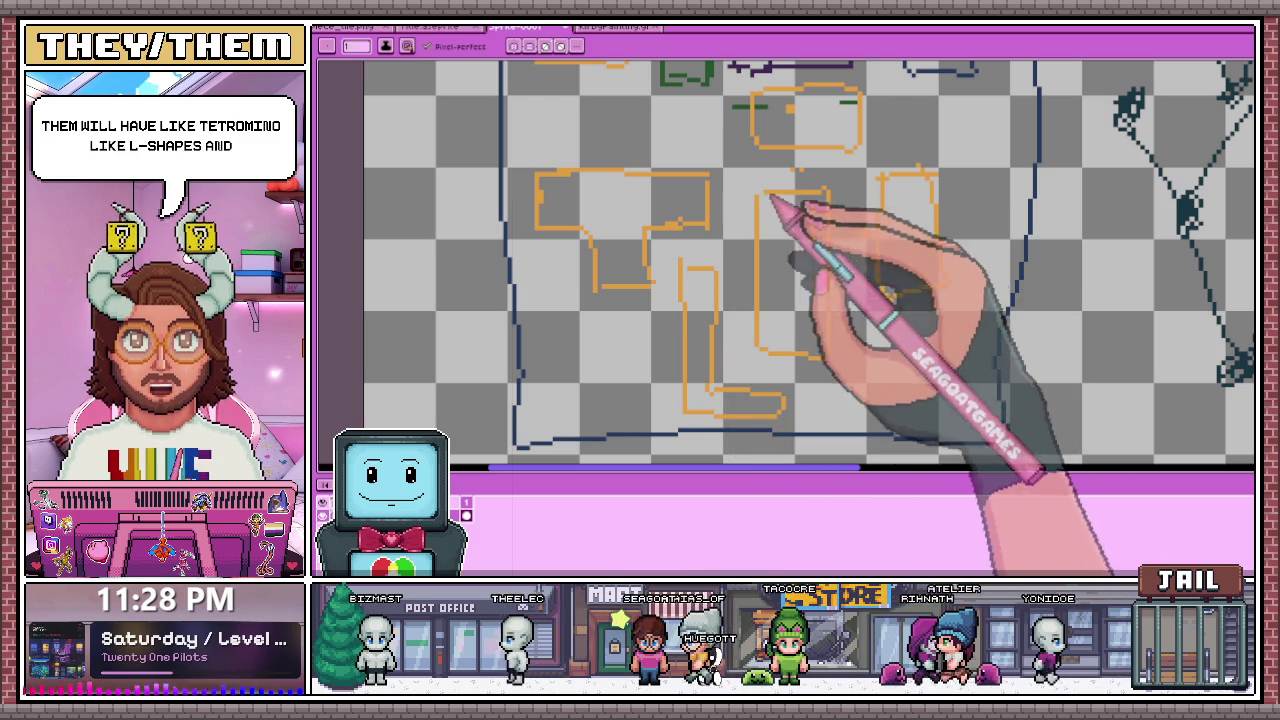
scroll(733, 300, "down", 1)
scroll(725, 320, "down", 1)
scroll(720, 320, "up", 1)
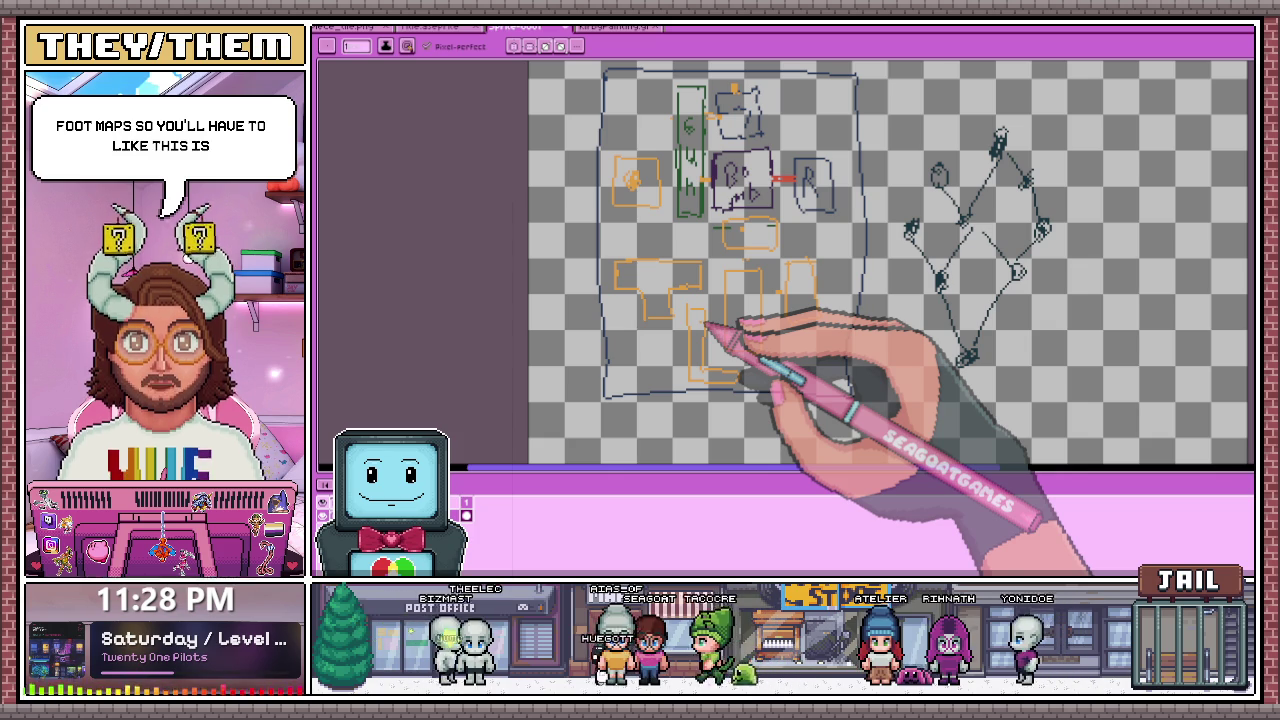
Step: Draw a circle around the bottom node of the right-hand node diagram
scroll(720, 335, "down", 1)
scroll(735, 345, "up", 1)
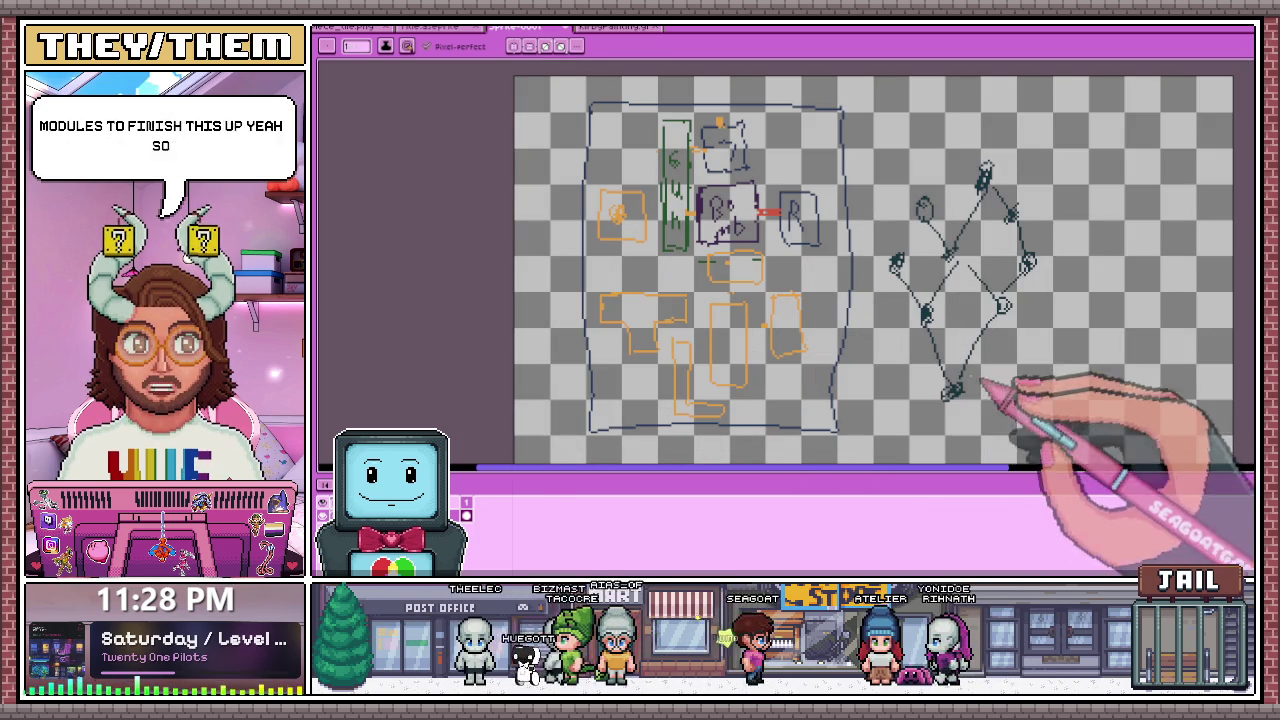
left_click_drag(928, 385, 980, 410)
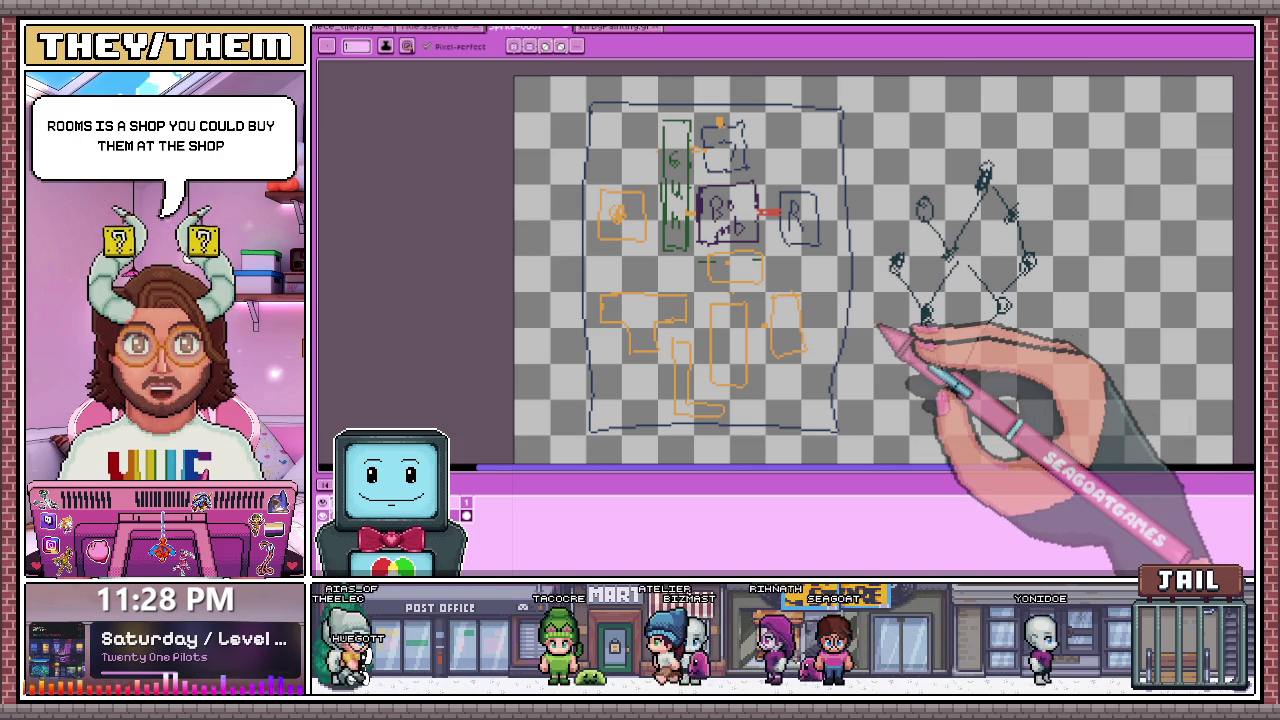
Step: Finish the small doodle sitting above the purple box
scroll(812, 300, "up", 1)
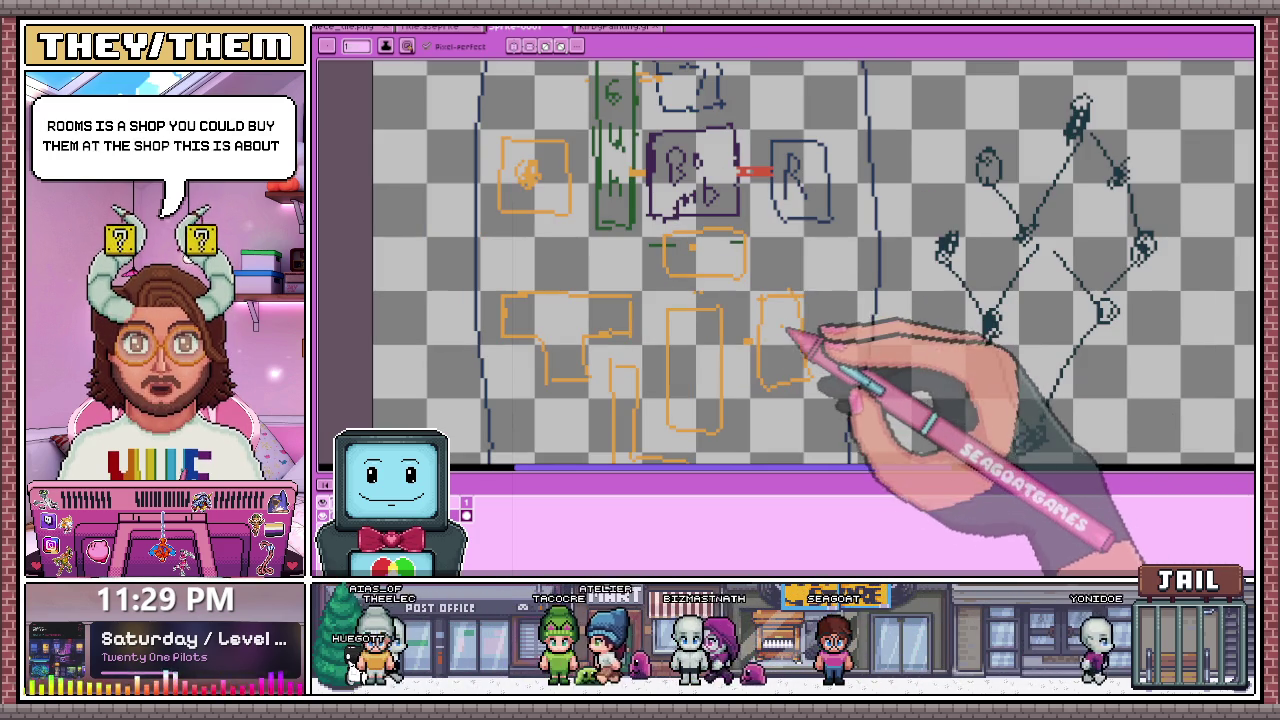
scroll(771, 180, "down", 1)
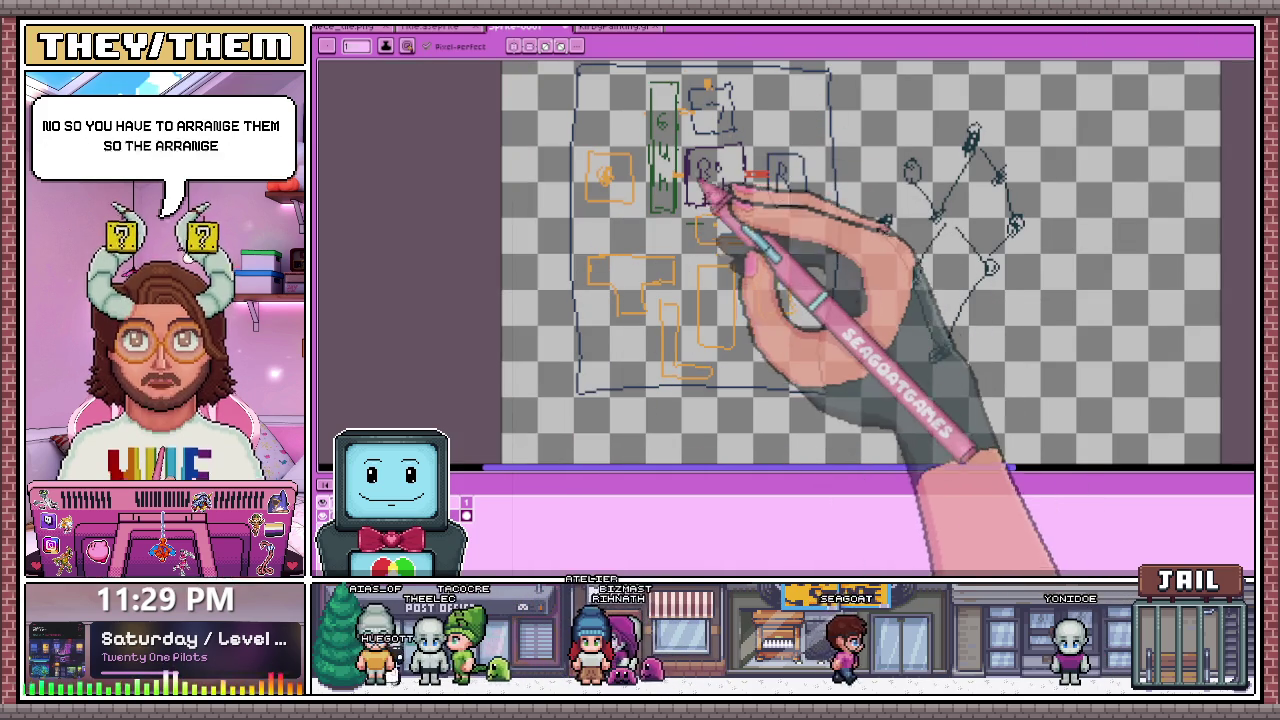
scroll(660, 172, "up", 2)
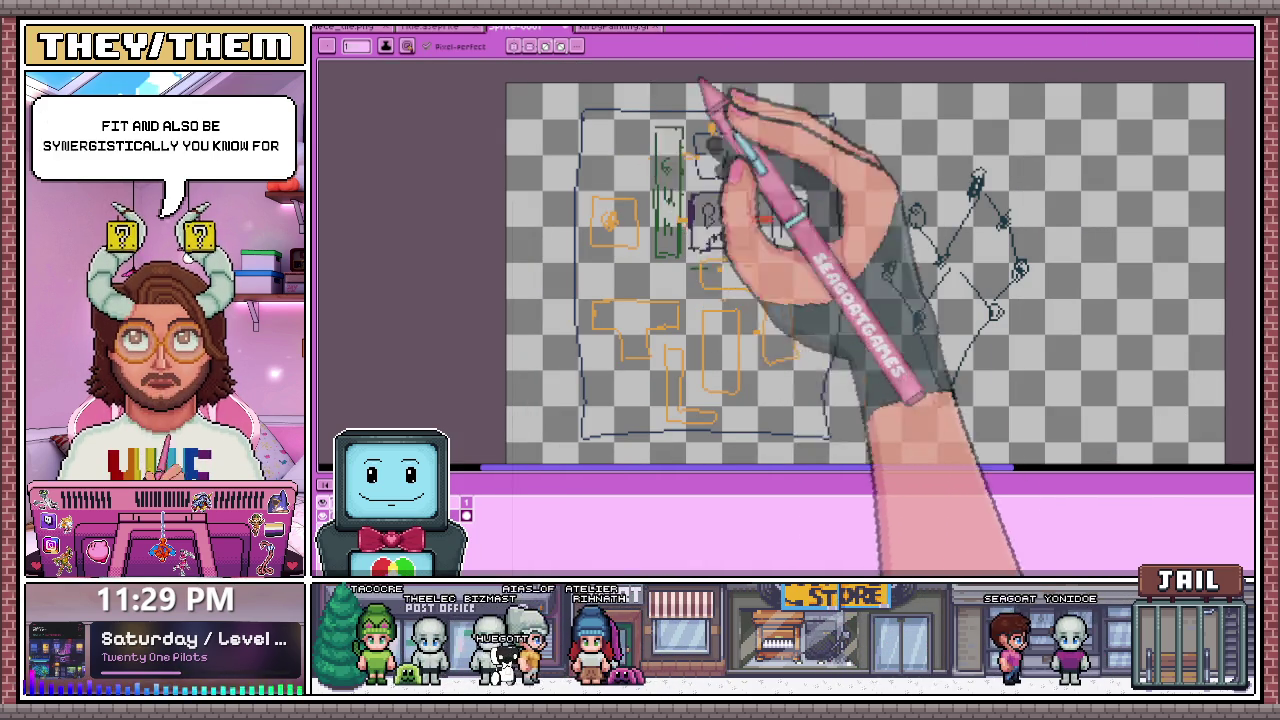
scroll(720, 160, "up", 1)
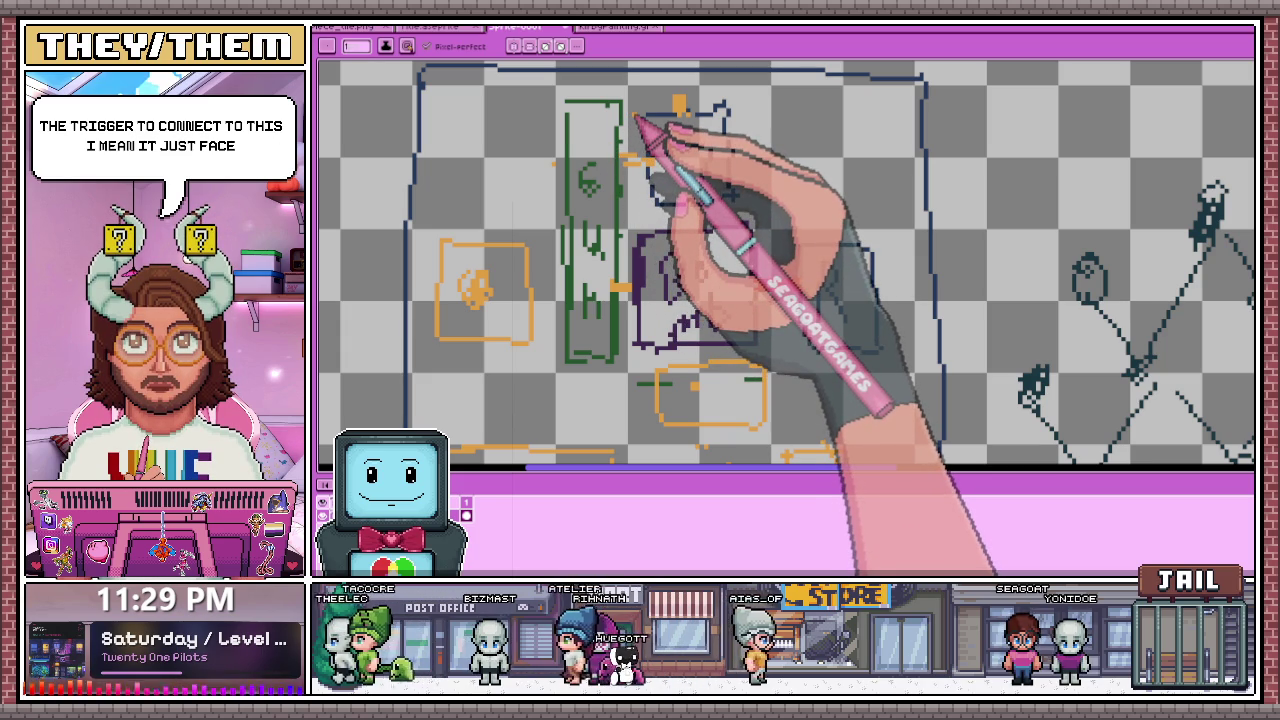
mouse_move(637, 117)
left_mouse_down()
mouse_move(674, 109)
mouse_move(686, 200)
mouse_move(663, 271)
mouse_move(705, 240)
left_mouse_up()
scroll(766, 157, "down", 1)
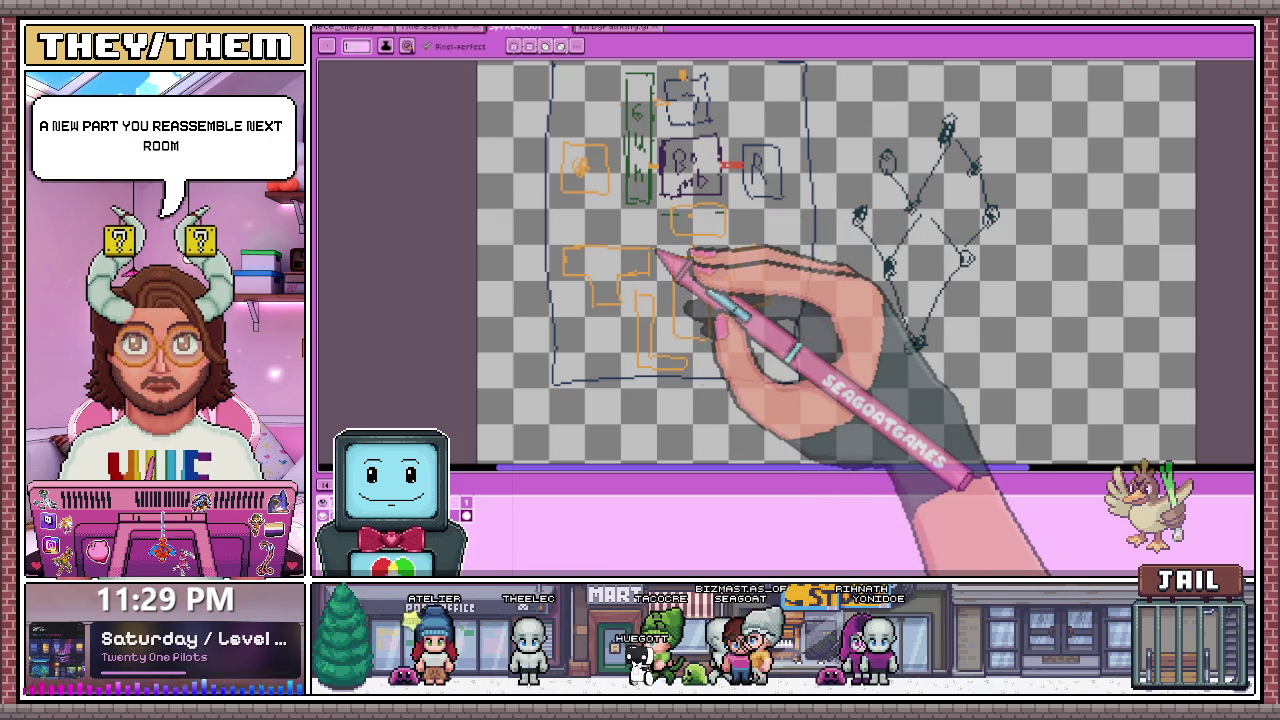
scroll(640, 300, "down", 2)
scroll(700, 350, "up", 2)
scroll(740, 355, "down", 2)
scroll(690, 356, "up", 3)
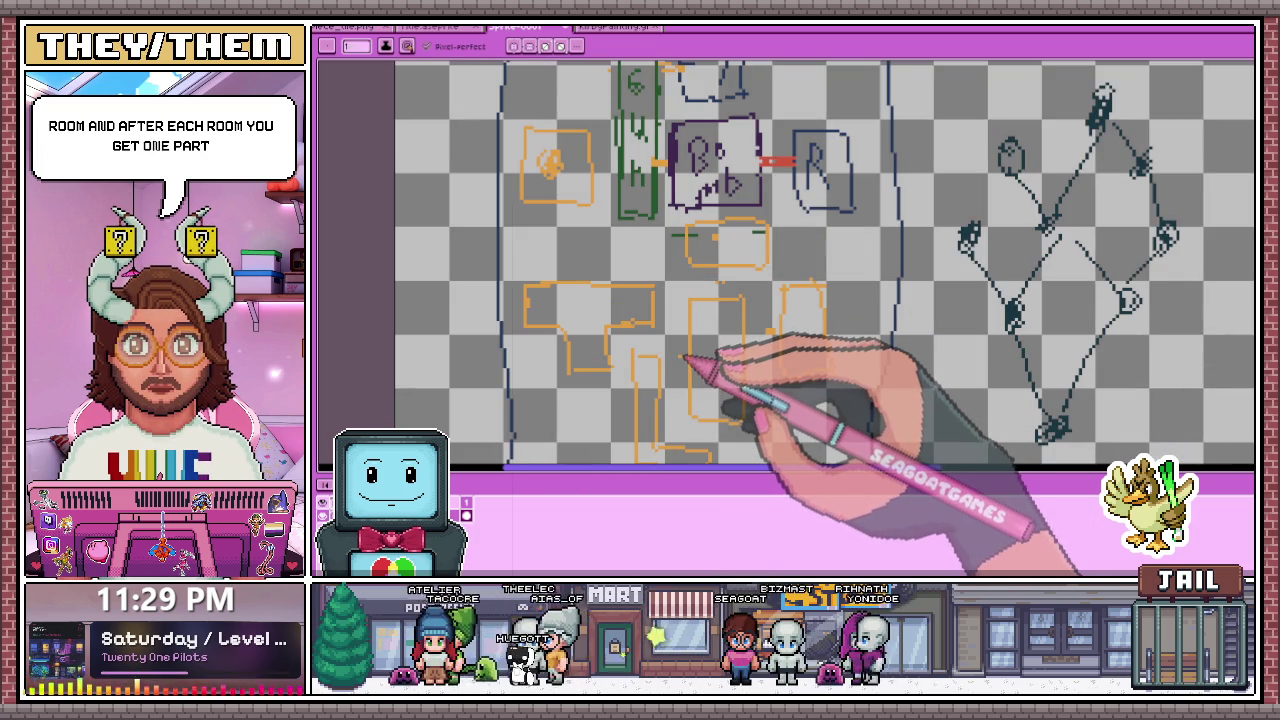
scroll(975, 260, "down", 3)
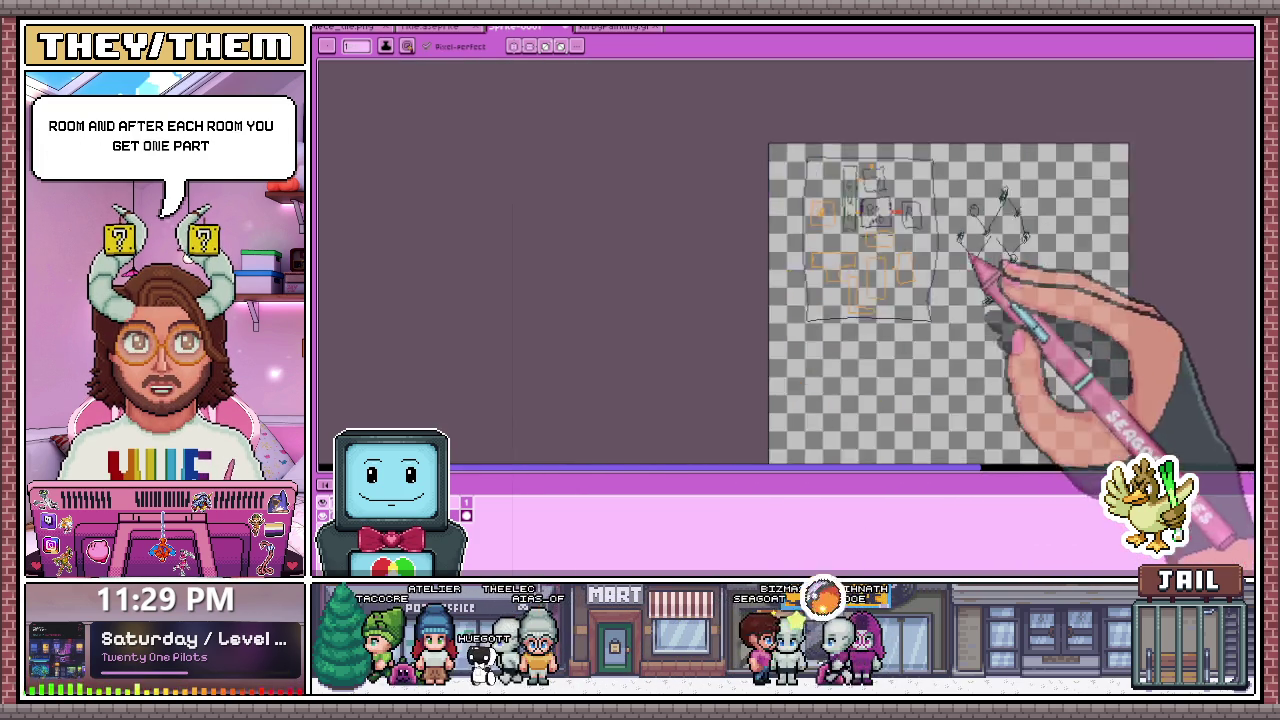
scroll(972, 260, "up", 3)
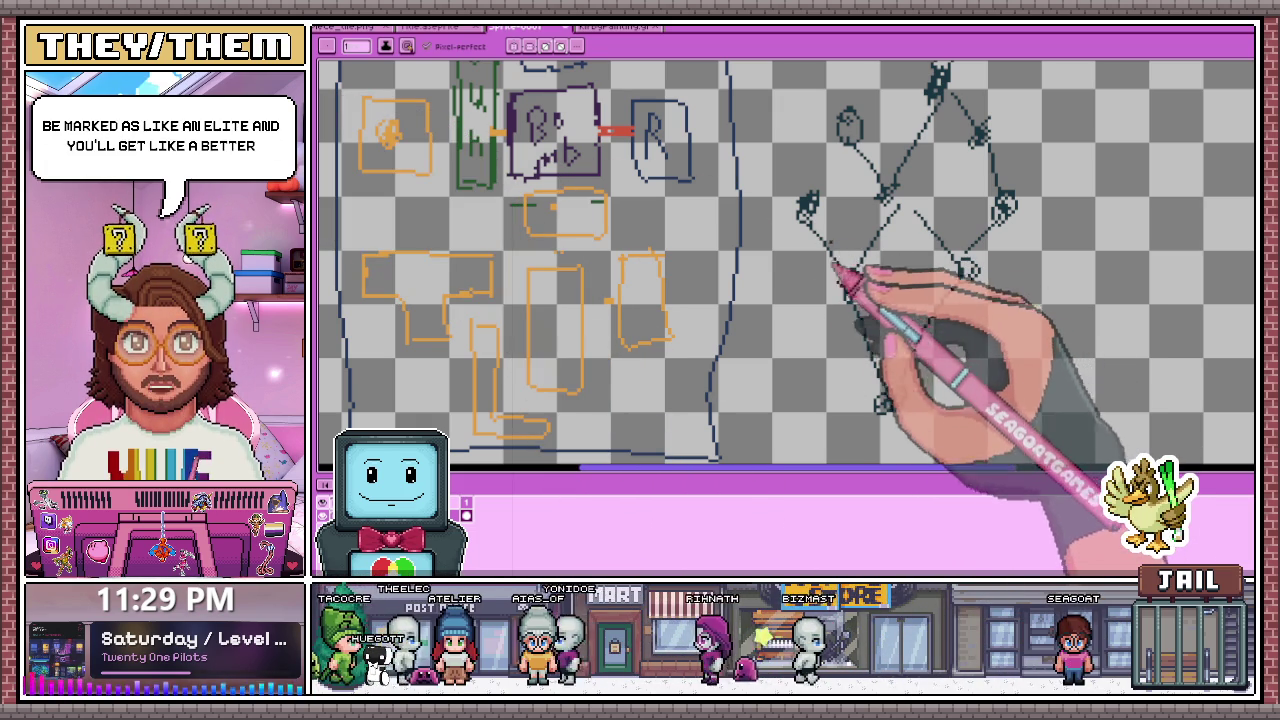
scroll(820, 350, "down", 2)
scroll(800, 335, "up", 1)
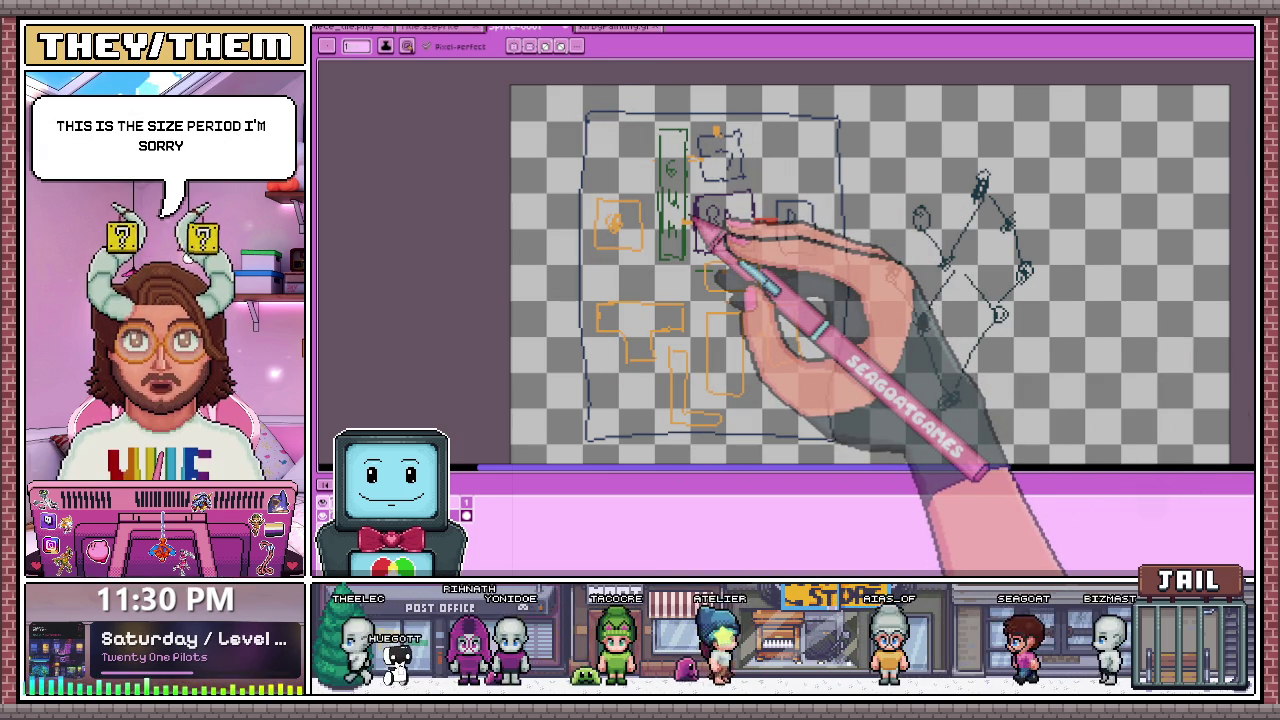
scroll(740, 320, "down", 1)
scroll(745, 325, "up", 1)
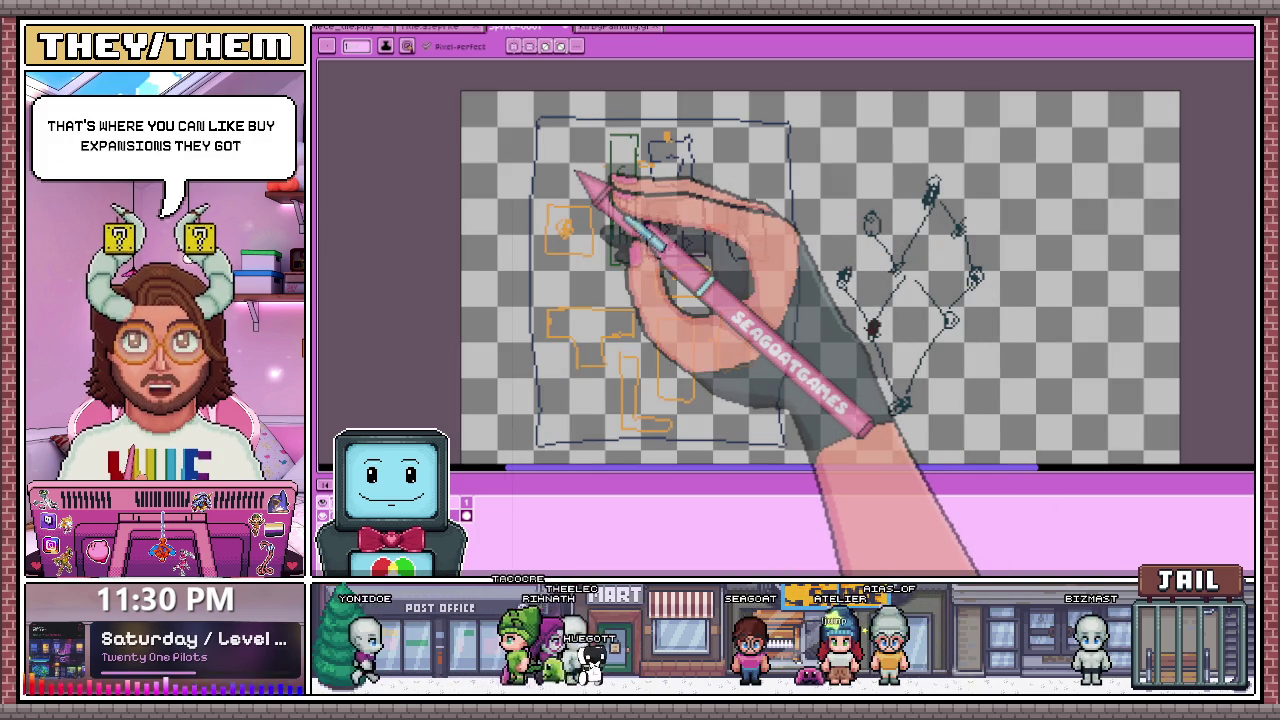
scroll(576, 172, "up", 2)
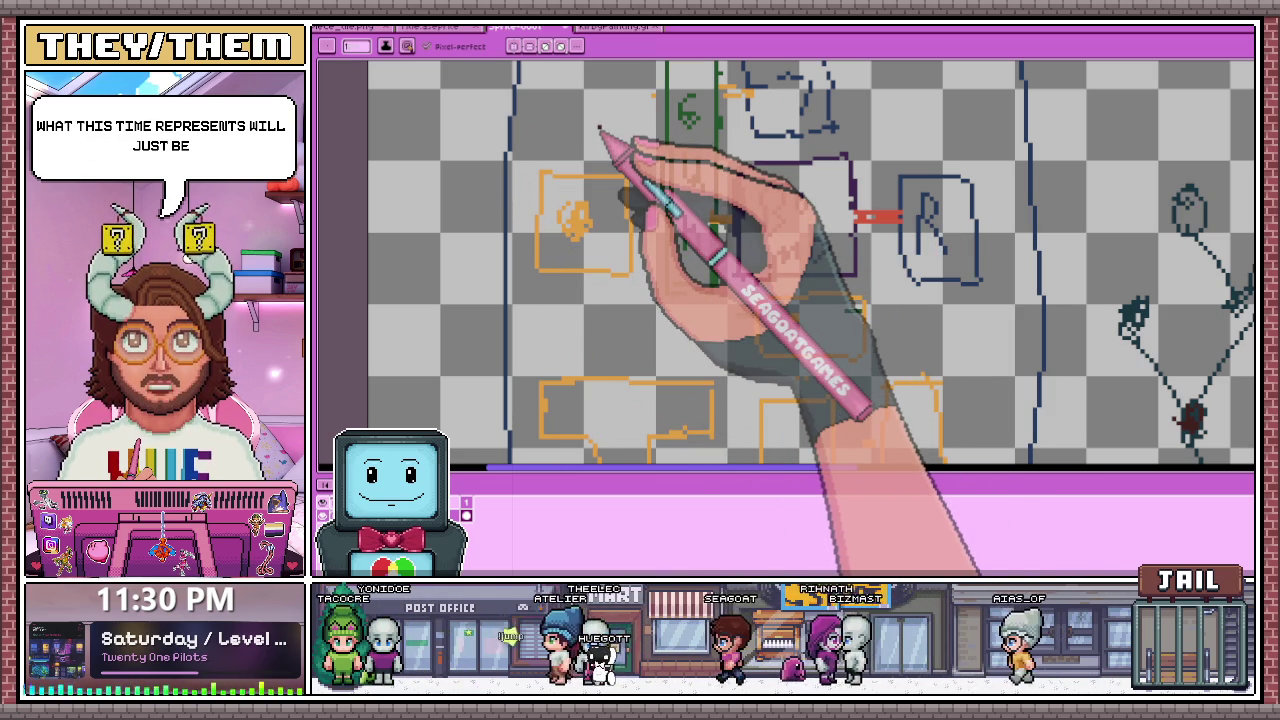
scroll(737, 250, "down", 2)
scroll(749, 210, "up", 2)
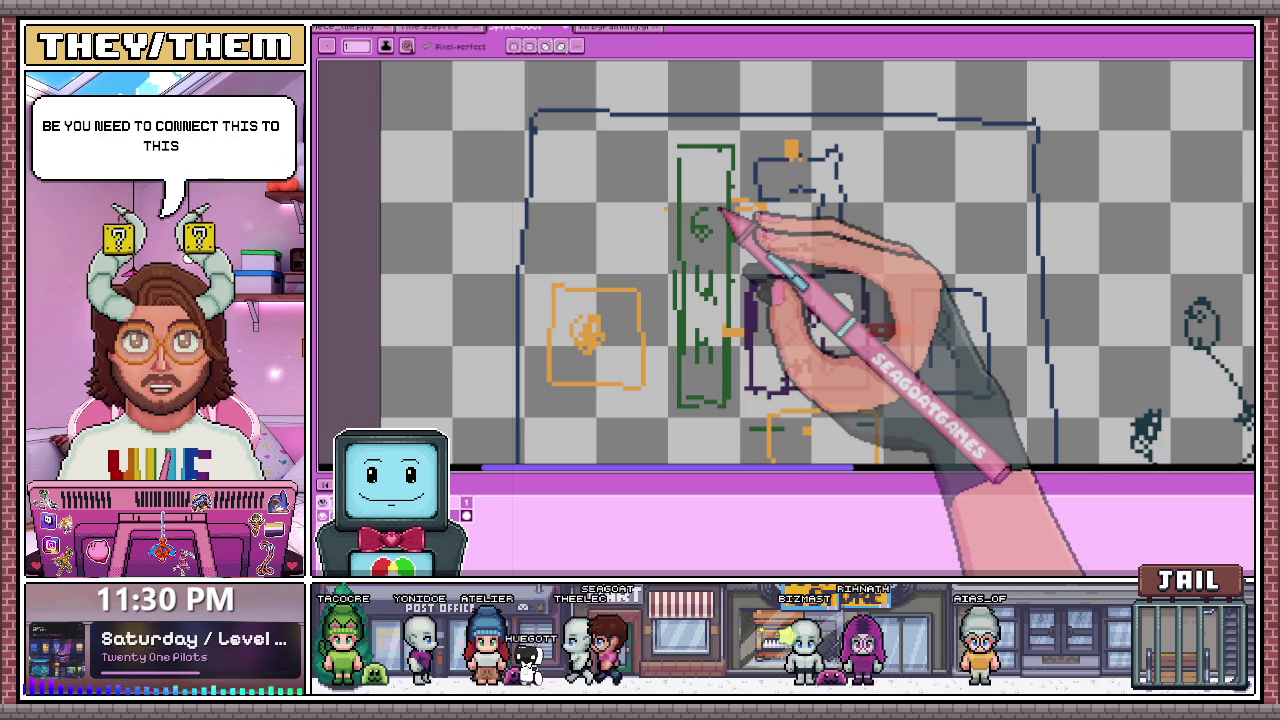
scroll(814, 240, "down", 3)
scroll(809, 277, "up", 2)
scroll(814, 337, "up", 1)
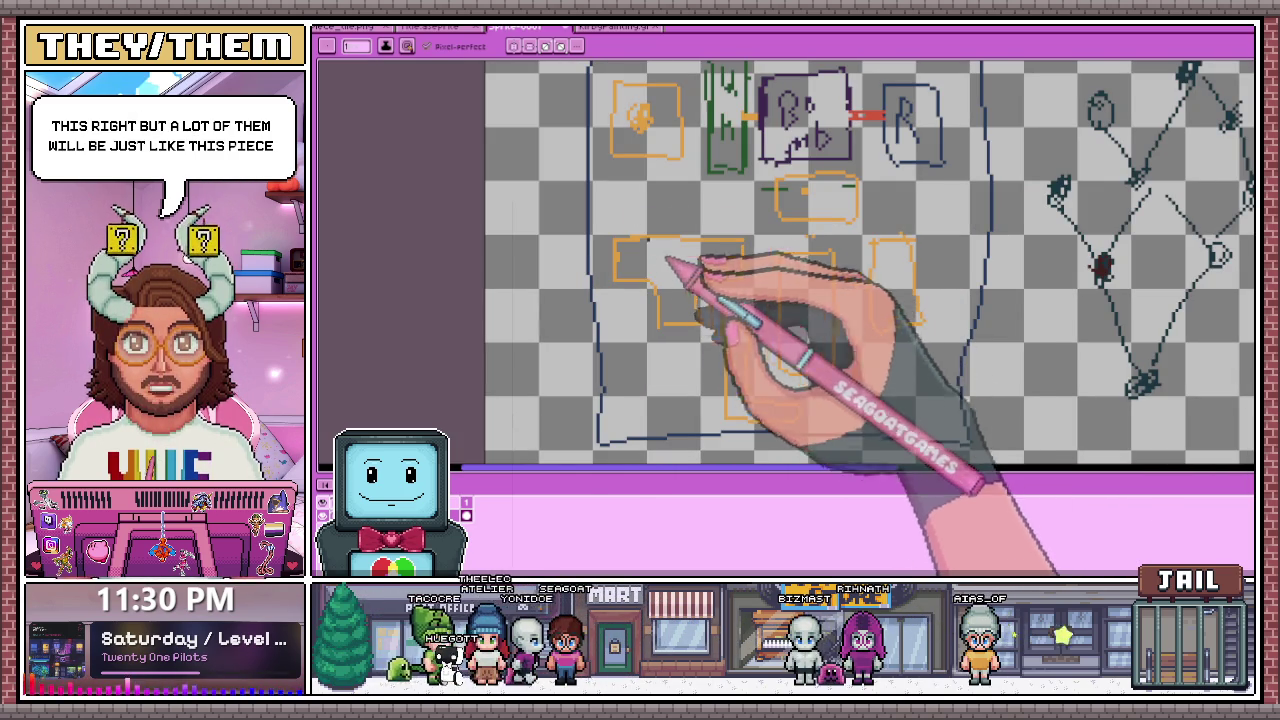
scroll(680, 275, "down", 2)
scroll(690, 292, "up", 2)
scroll(640, 290, "up", 1)
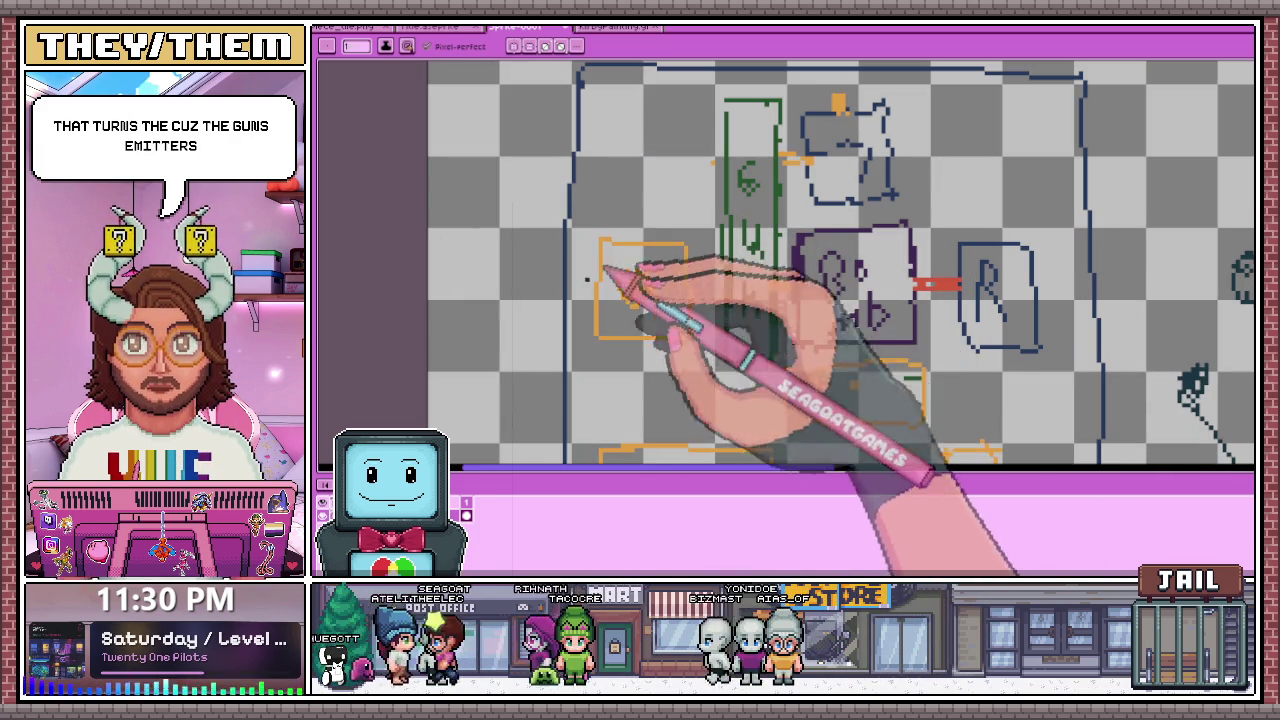
Step: Redraw a larger mark in the orange box and add a short dark line beside the green rectangle
left_click_drag(622, 278, 634, 290)
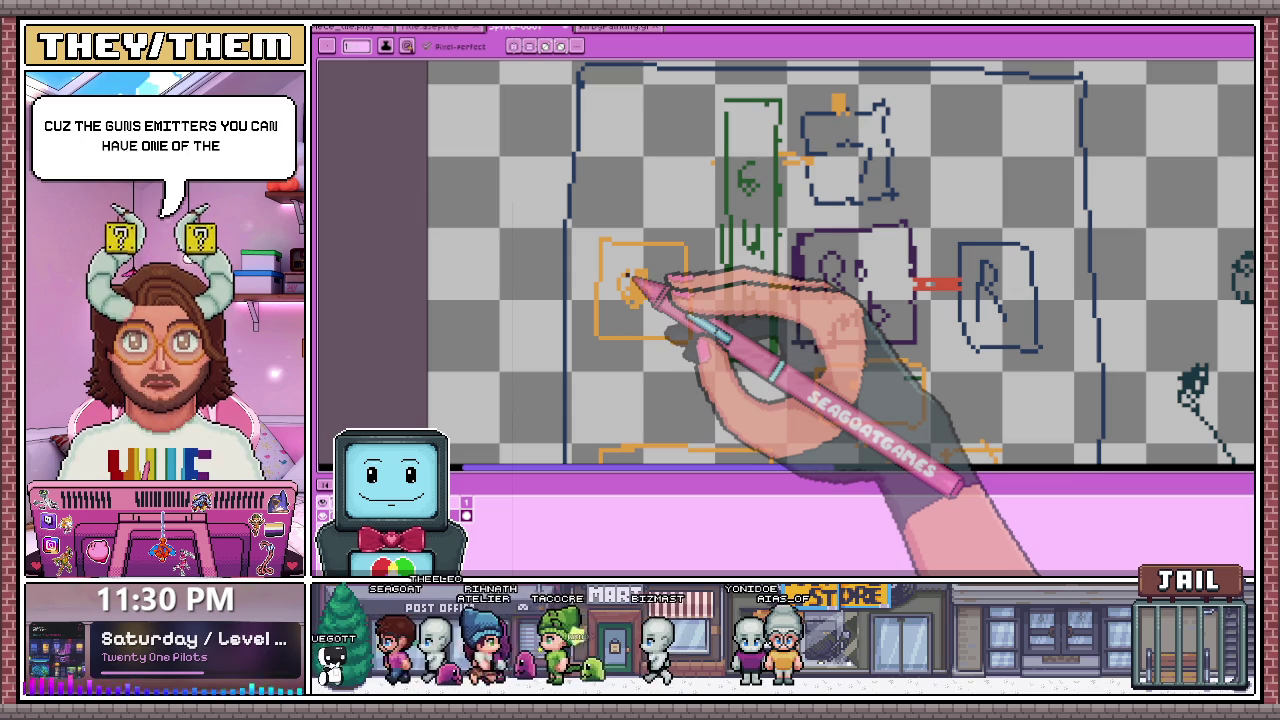
left_click_drag(628, 282, 640, 292)
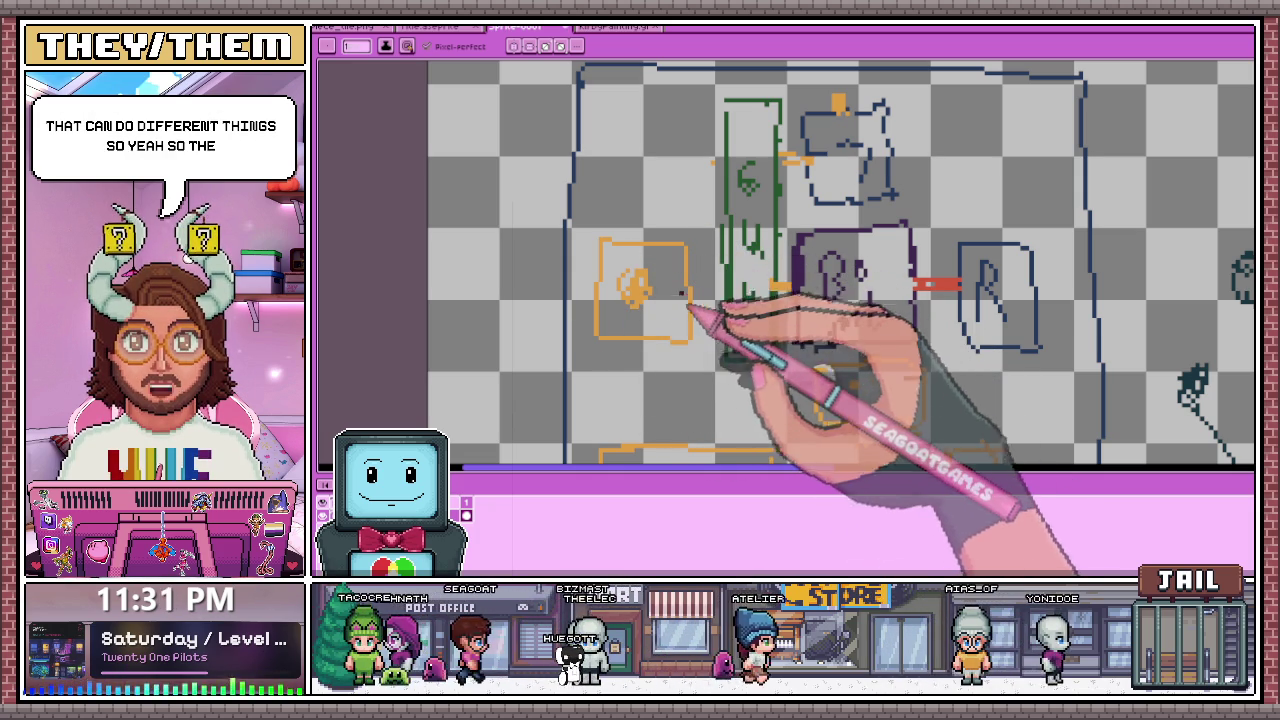
left_click_drag(684, 288, 716, 288)
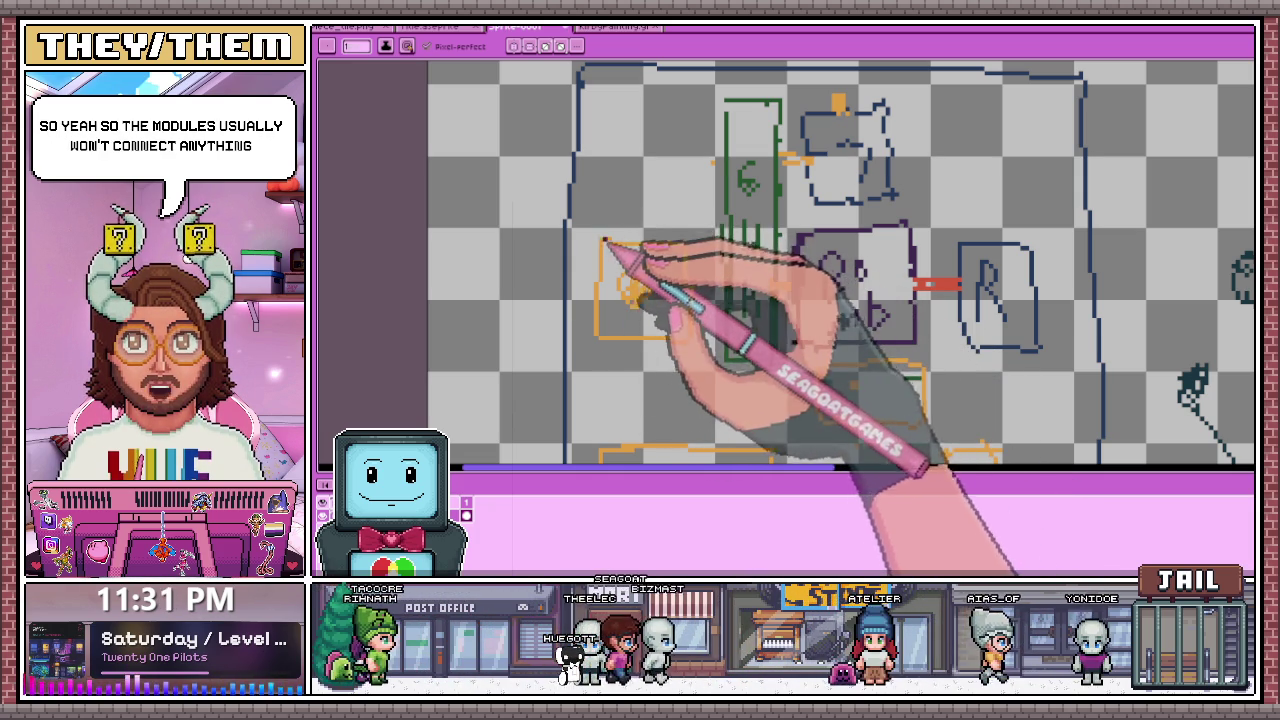
Step: Scatter single dark dots around the edges of the layout sketch
left_click(600, 198)
left_click(546, 248)
left_click(537, 323)
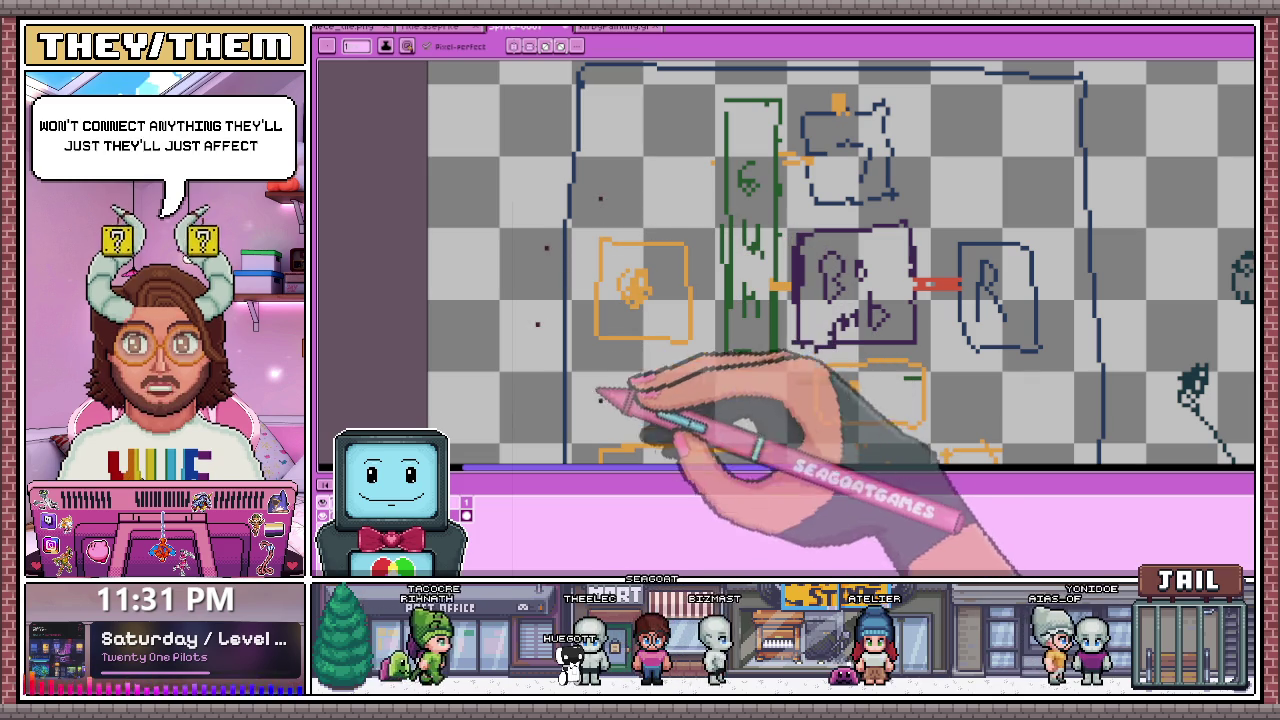
left_click(609, 409)
left_click(686, 409)
left_click(681, 188)
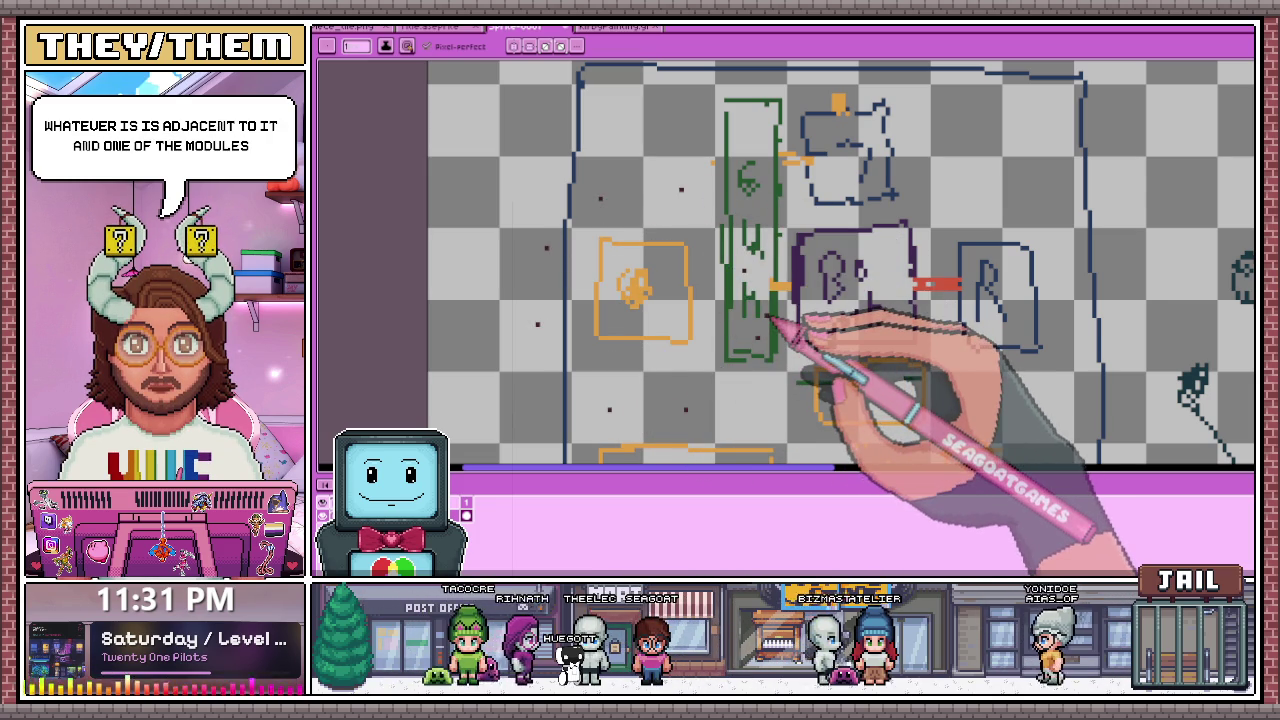
scroll(750, 316, "down", 2)
scroll(720, 330, "up", 1)
scroll(700, 322, "up", 1)
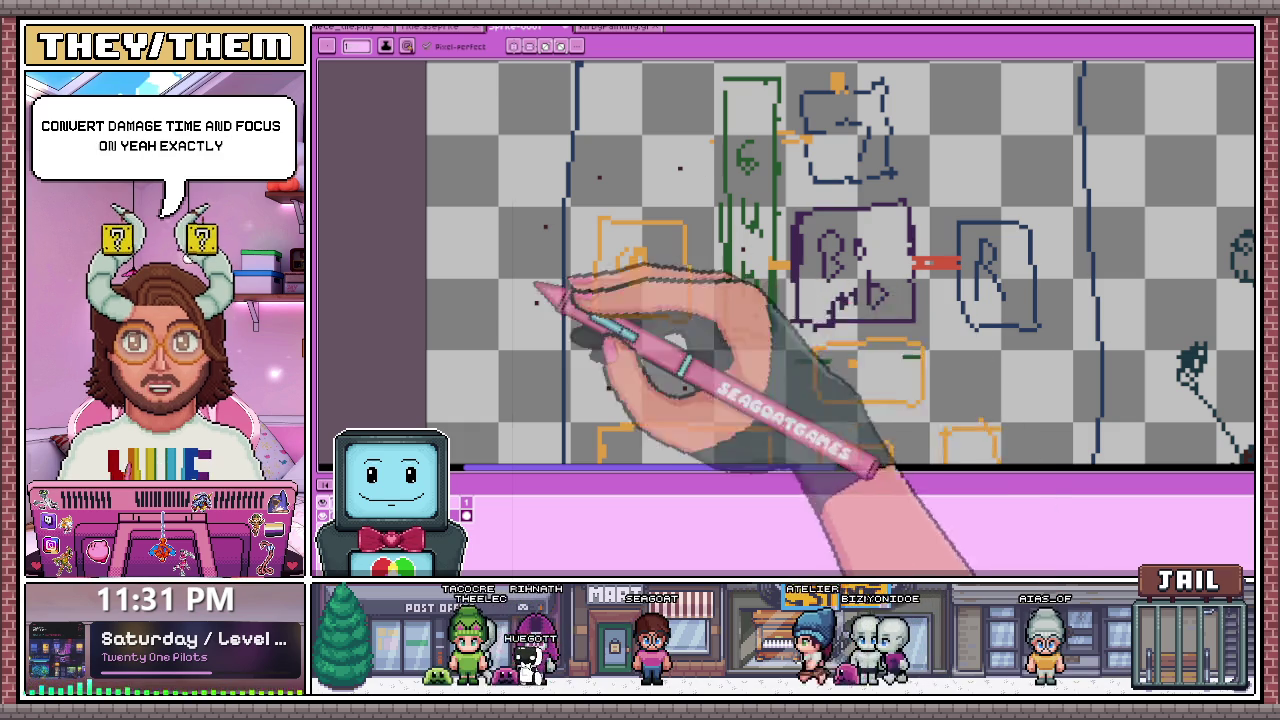
left_click(514, 182)
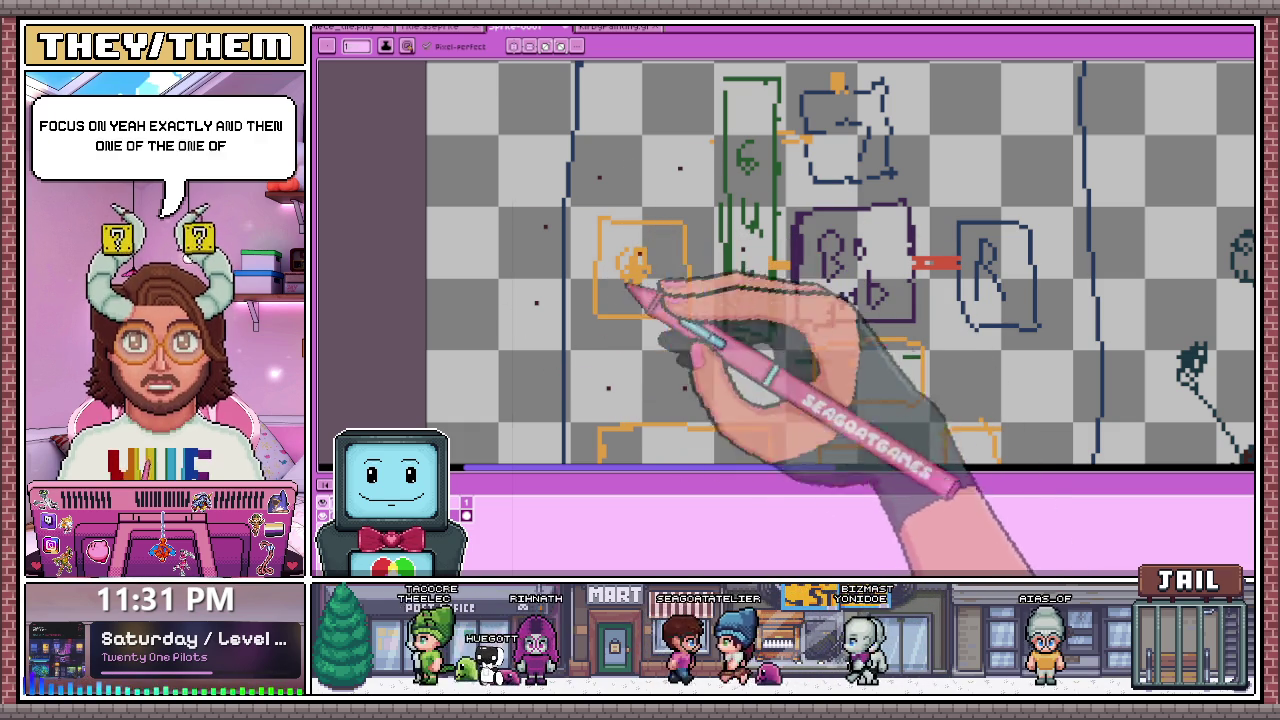
left_click(581, 186)
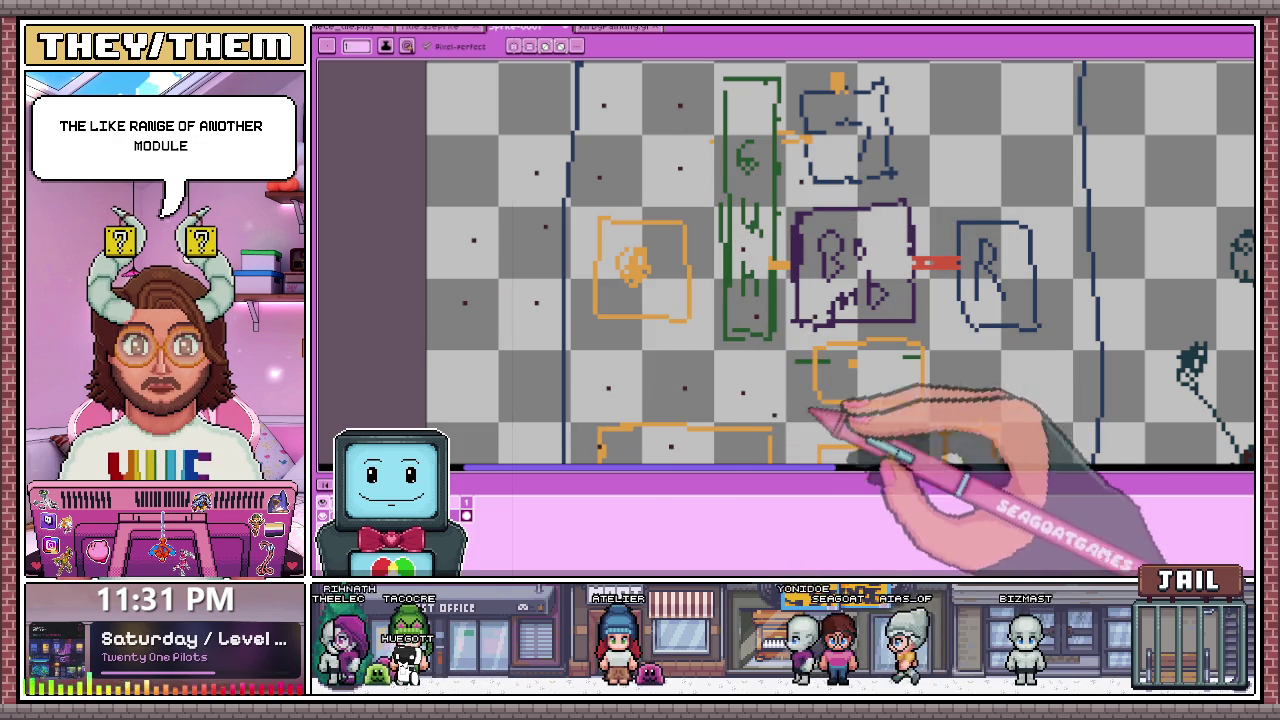
Step: Draw a new dark rounded box outline in the lower part of the layout
mouse_move(614, 354)
left_mouse_down()
mouse_move(594, 418)
mouse_move(634, 371)
mouse_move(640, 385)
left_mouse_up()
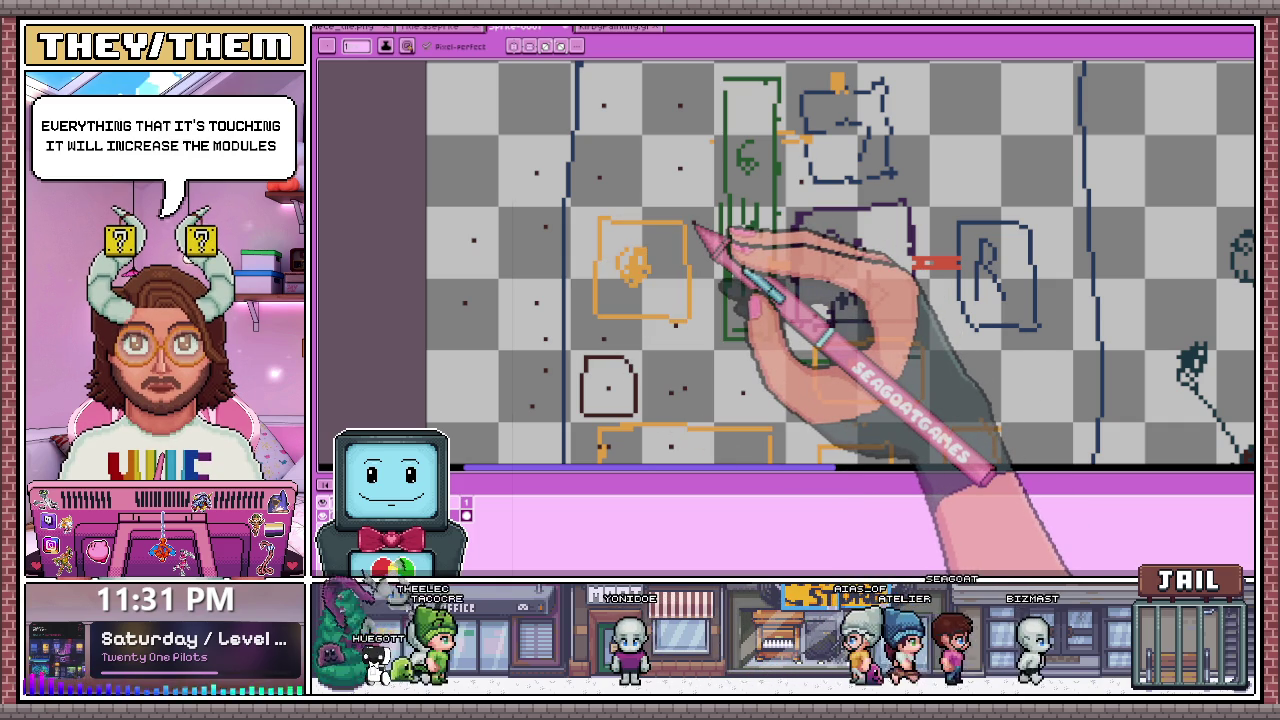
scroll(700, 230, "down", 2)
scroll(740, 230, "up", 1)
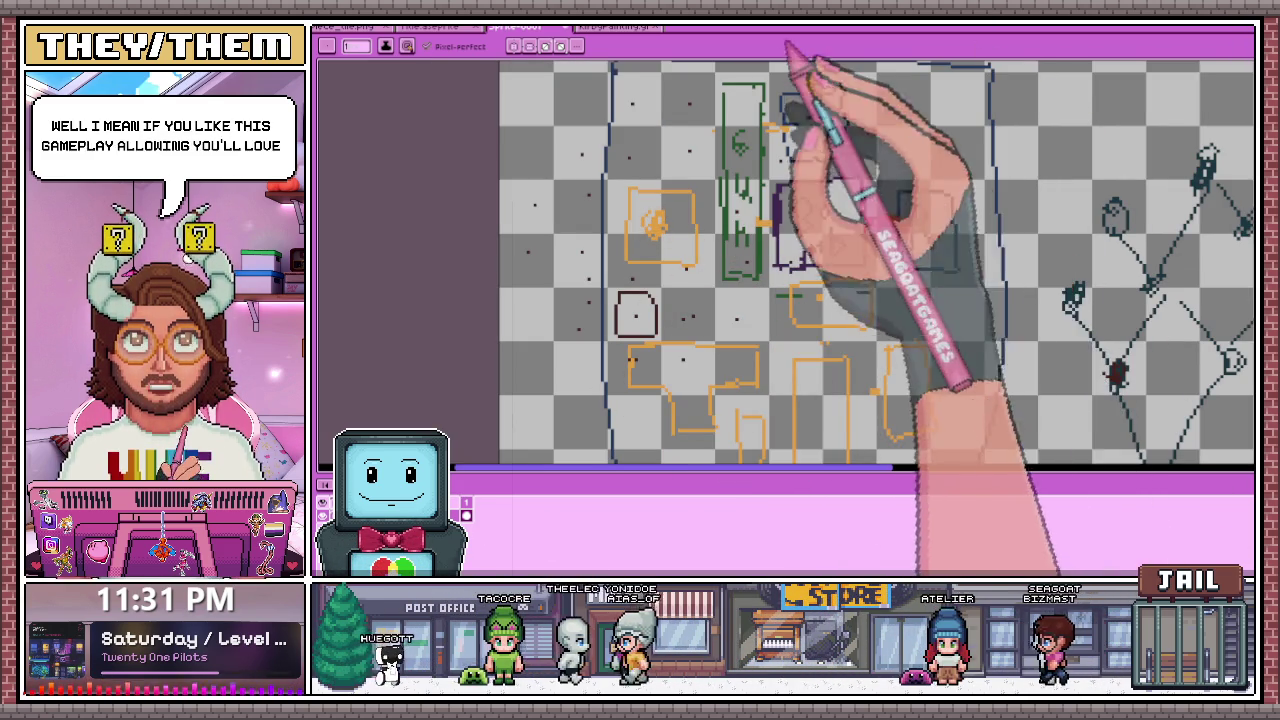
scroll(823, 220, "down", 1)
scroll(785, 197, "down", 1)
scroll(785, 197, "up", 1)
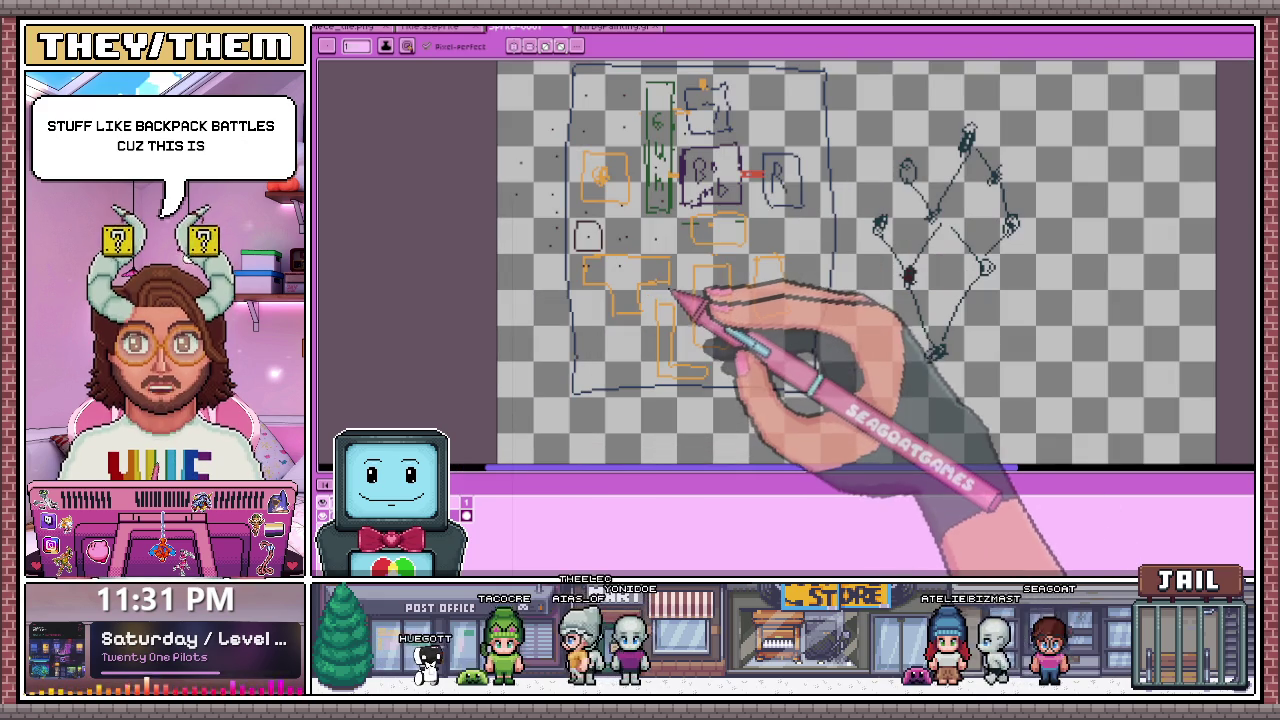
scroll(650, 275, "down", 1)
scroll(623, 266, "up", 1)
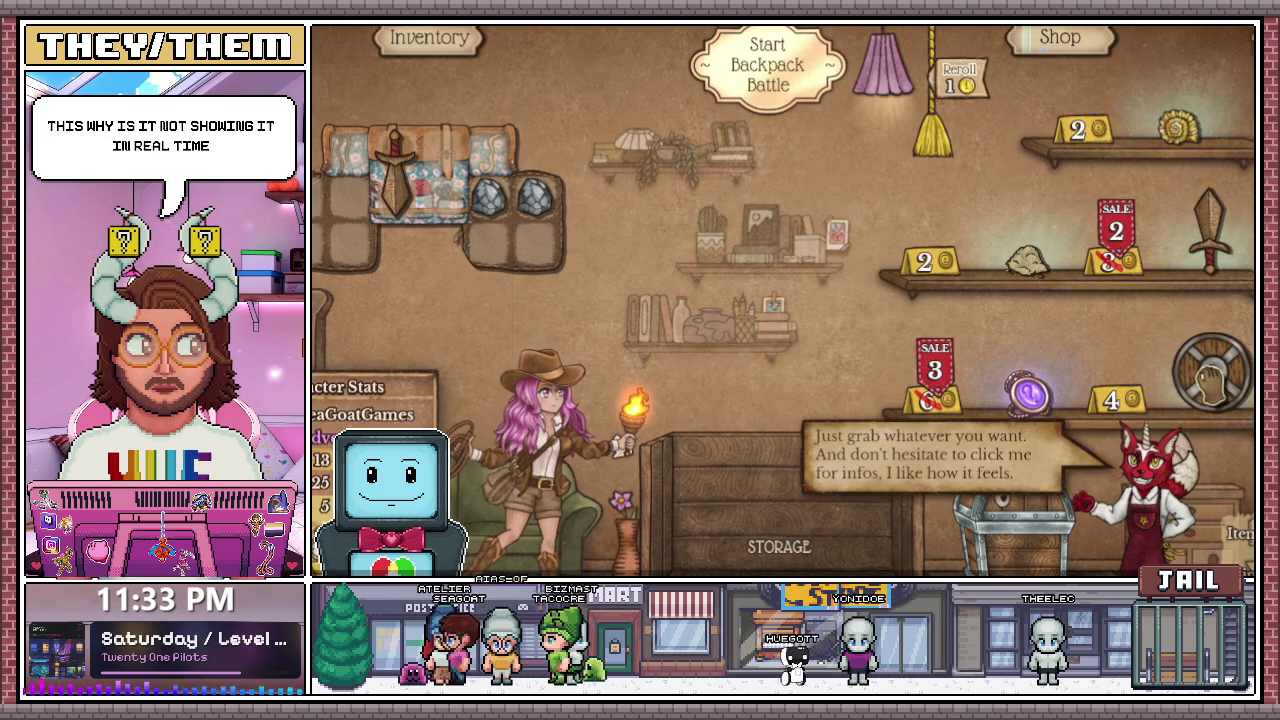
Step: Pick up the wooden sword in the starting backpack
left_click_drag(398, 172, 425, 180)
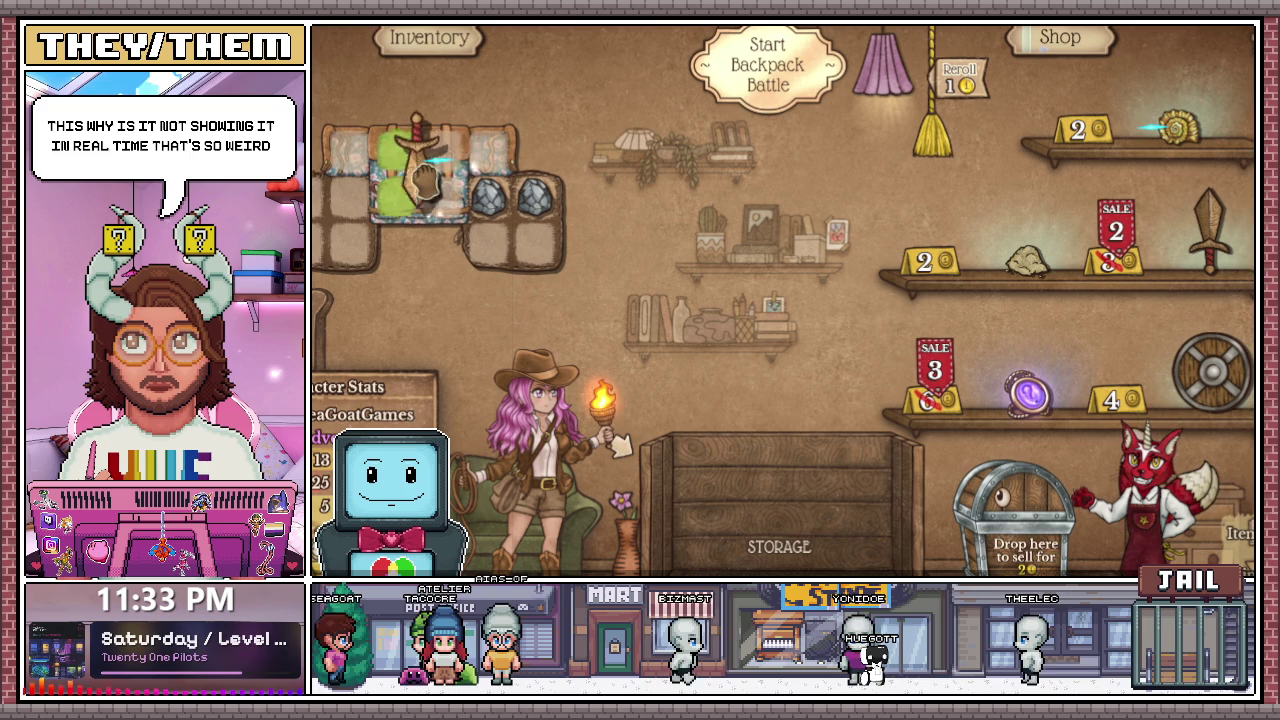
Step: Set the sword upright, move a stone, and buy a second Wooden Sword and a Shell Totem
left_click_drag(425, 180, 400, 170)
left_click_drag(535, 197, 498, 165)
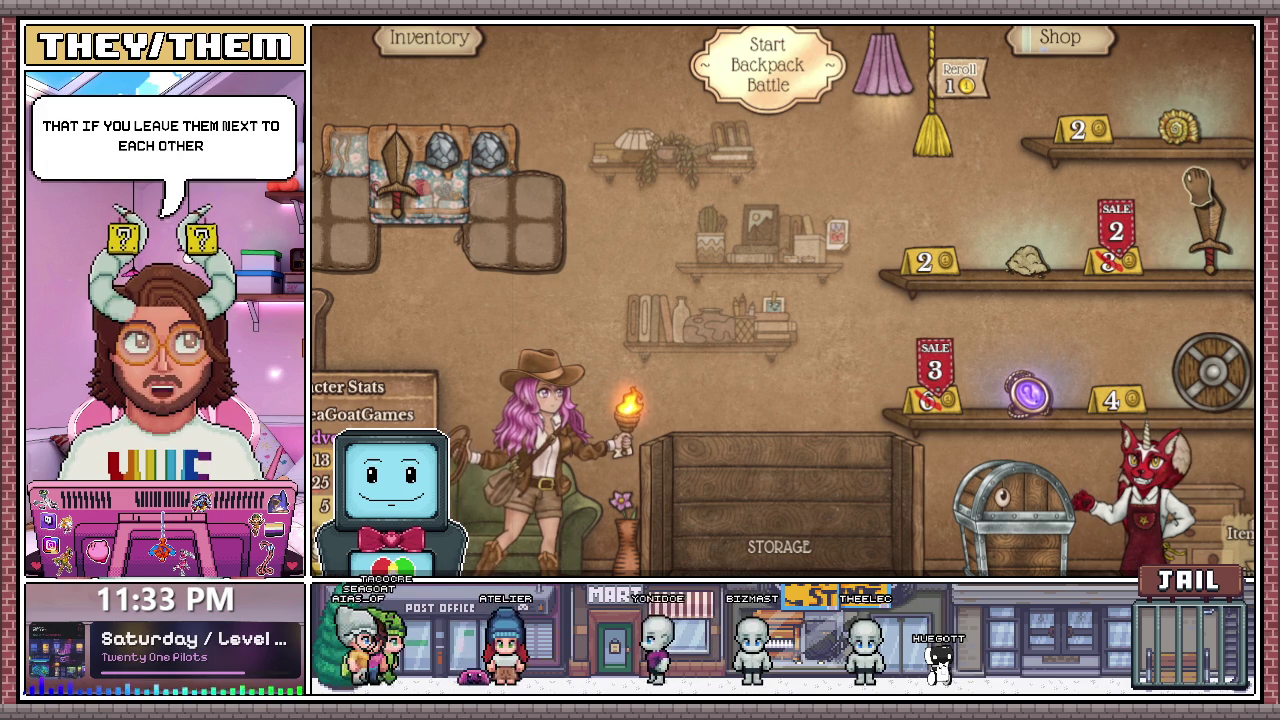
left_click_drag(1207, 228, 490, 215)
left_click_drag(1160, 145, 530, 205)
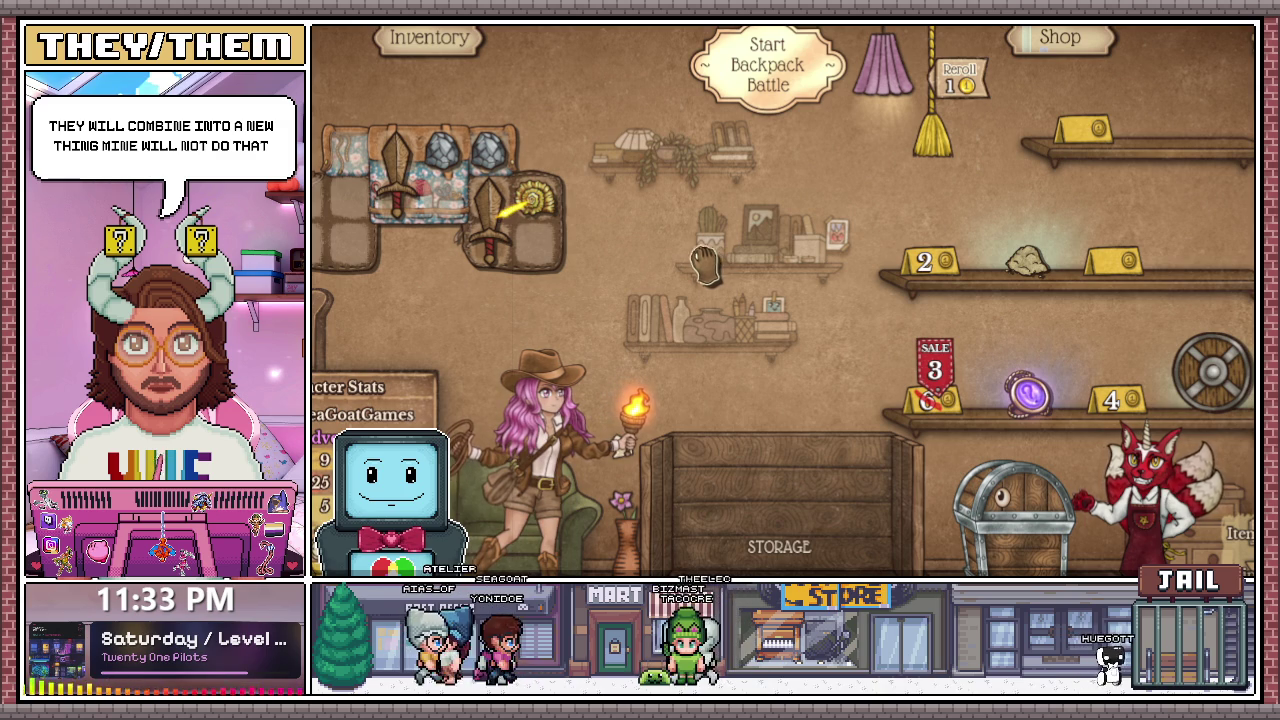
mouse_move(395, 180)
left_mouse_down()
mouse_move(368, 200)
mouse_move(348, 160)
mouse_move(680, 195)
left_mouse_up()
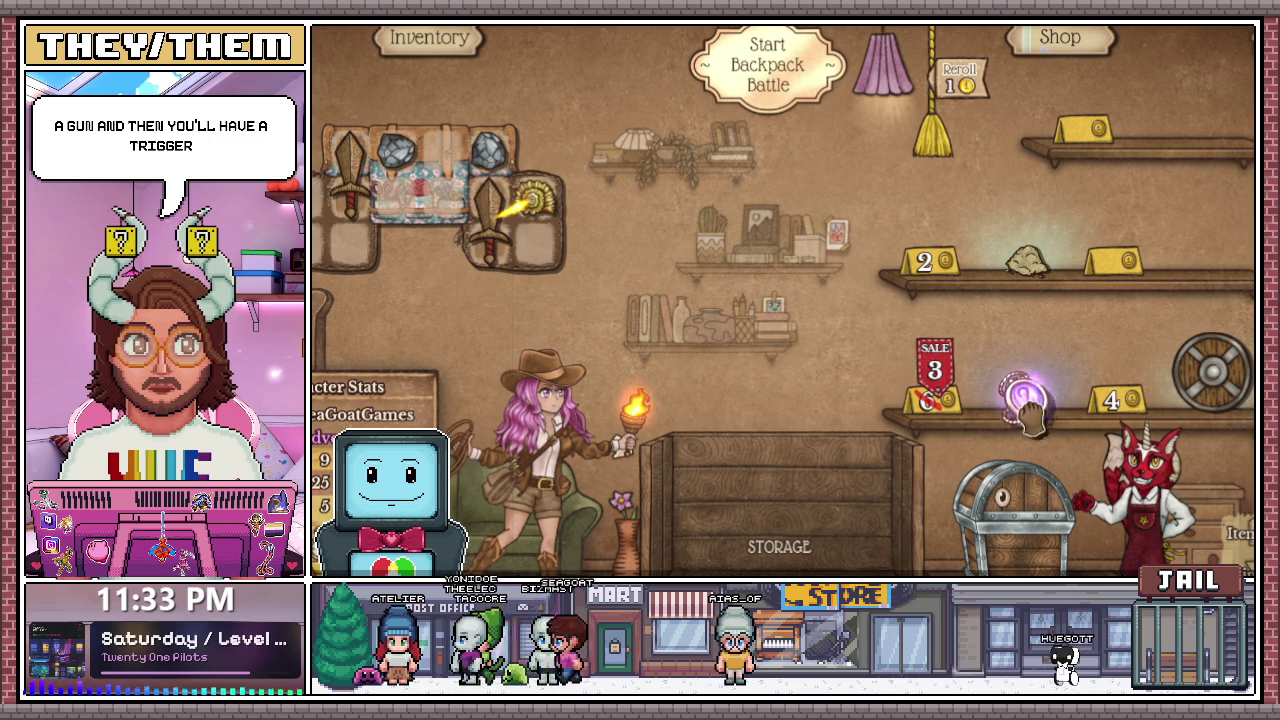
Step: Buy the amulet and Pocket Sand, fight a battle, and dismiss the Round lost screen
left_click_drag(470, 218, 515, 262)
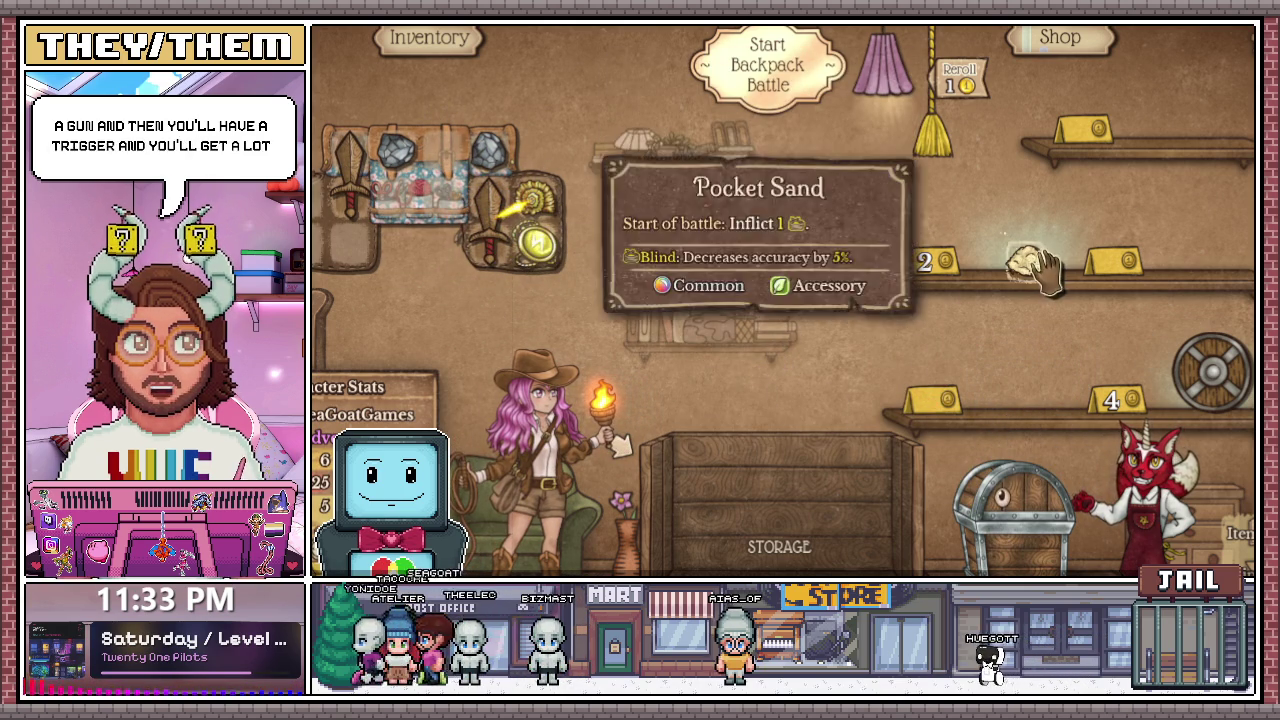
left_click_drag(1027, 262, 445, 160)
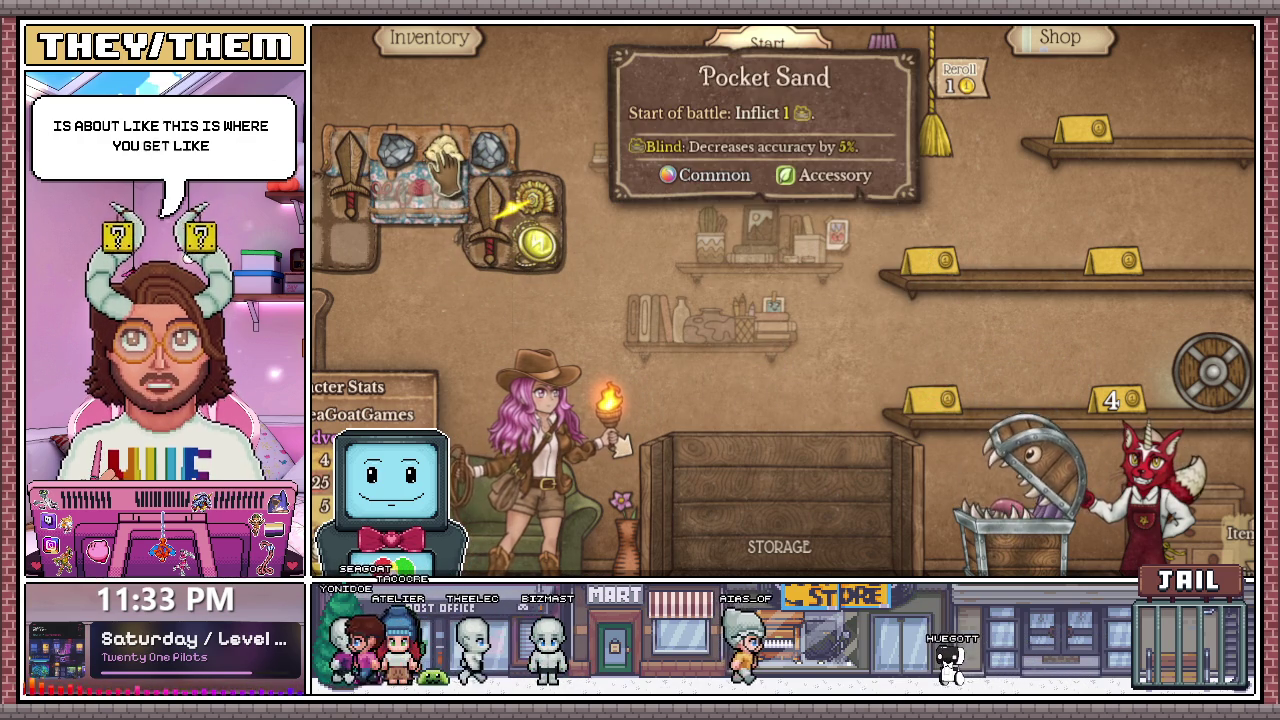
mouse_move(422, 218)
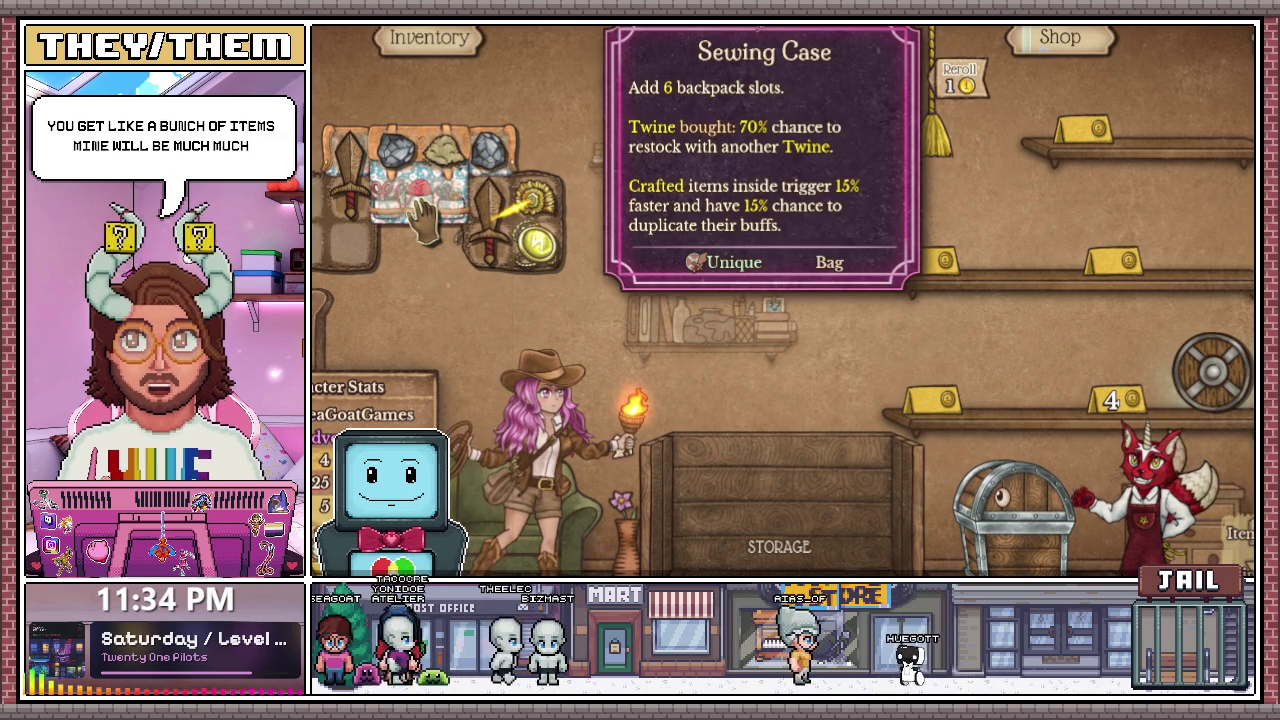
mouse_move(451, 209)
left_mouse_down()
mouse_move(468, 235)
mouse_move(485, 228)
left_mouse_up()
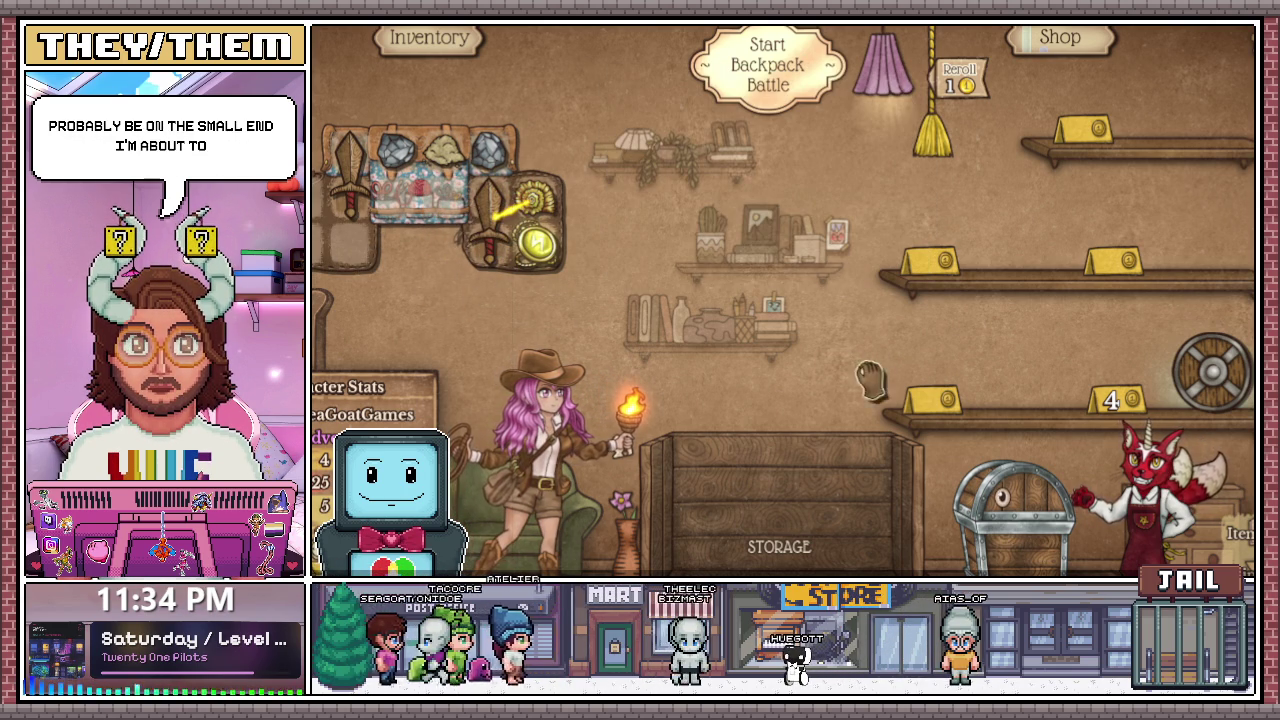
left_click(783, 95)
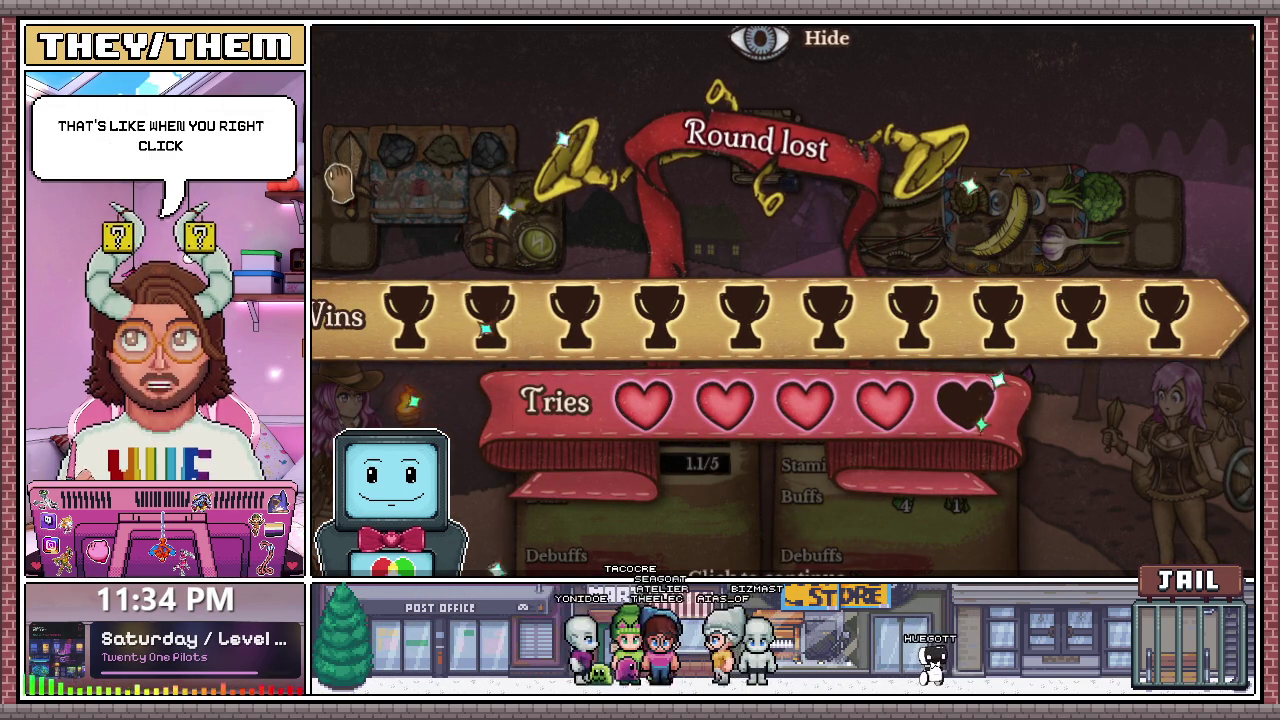
left_click(908, 251)
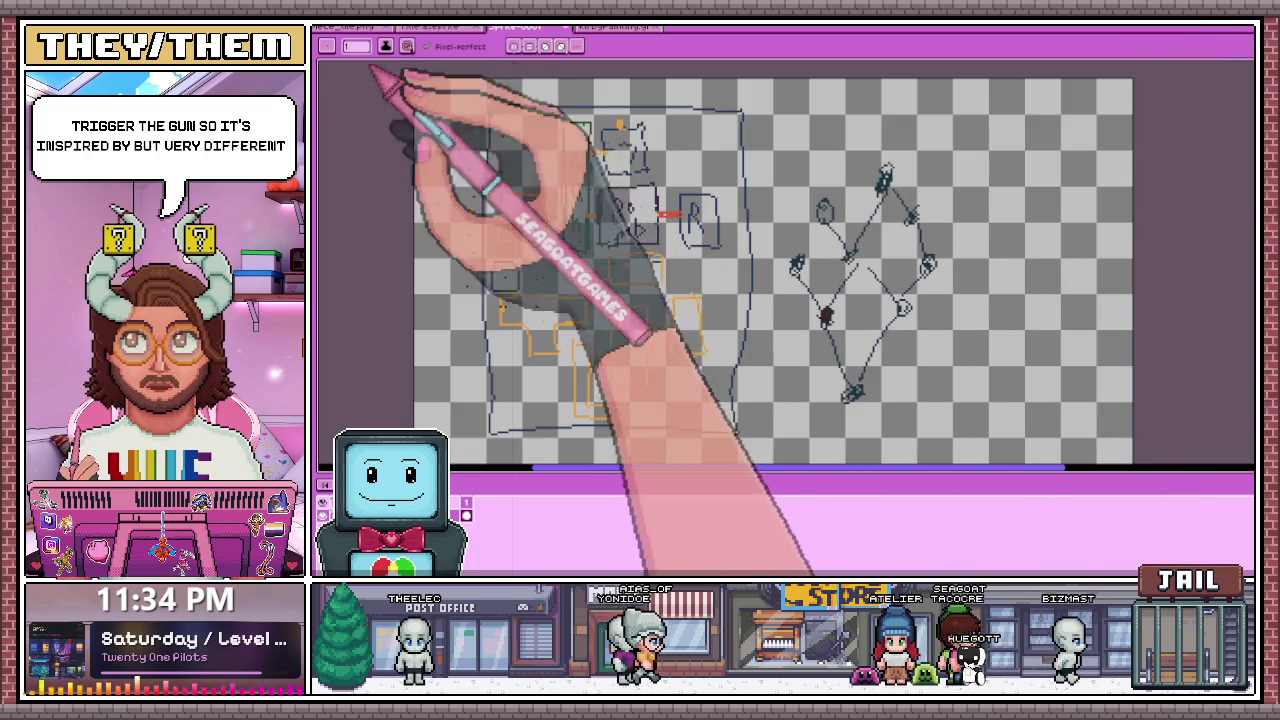
left_click(430, 27)
Step: Paint a checkerboard of dark-red dither pixels along the red letters' diagonal shadow edges
scroll(722, 228, "up", 2)
key("alt")
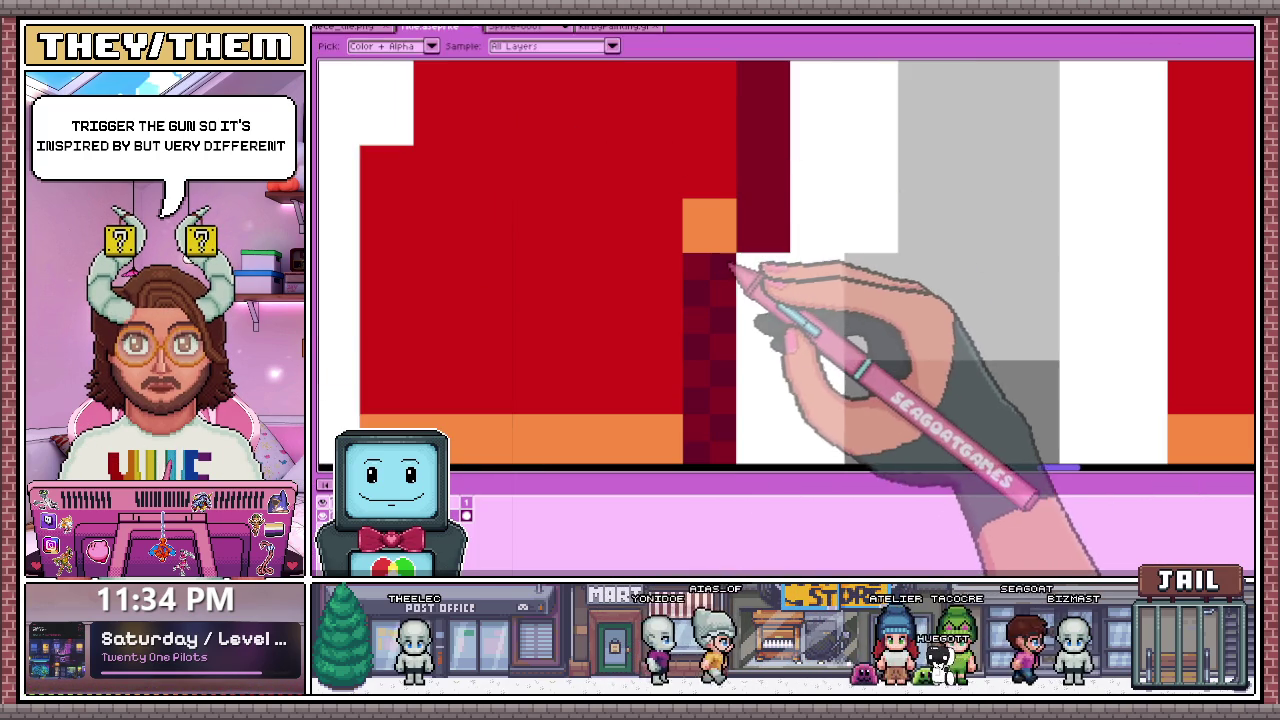
scroll(755, 240, "down", 2)
scroll(757, 228, "up", 2)
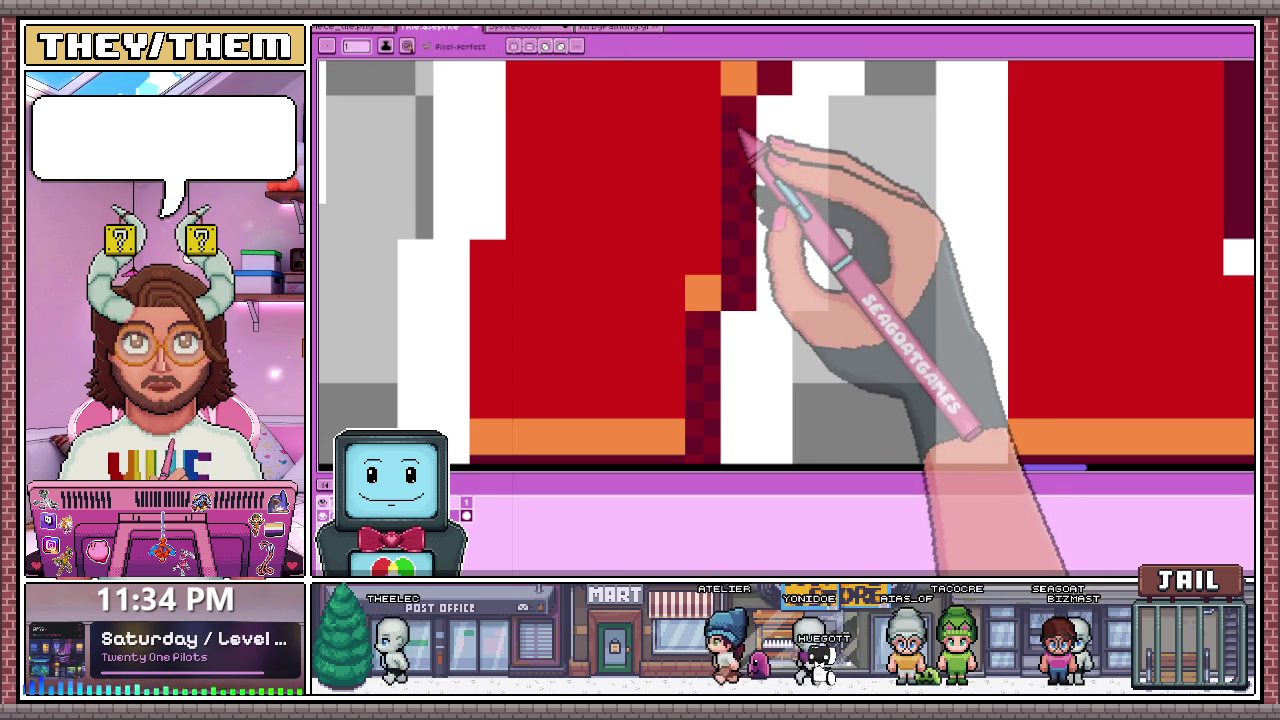
scroll(738, 132, "down", 1)
scroll(740, 230, "down", 1)
scroll(748, 175, "up", 1)
scroll(729, 250, "up", 1)
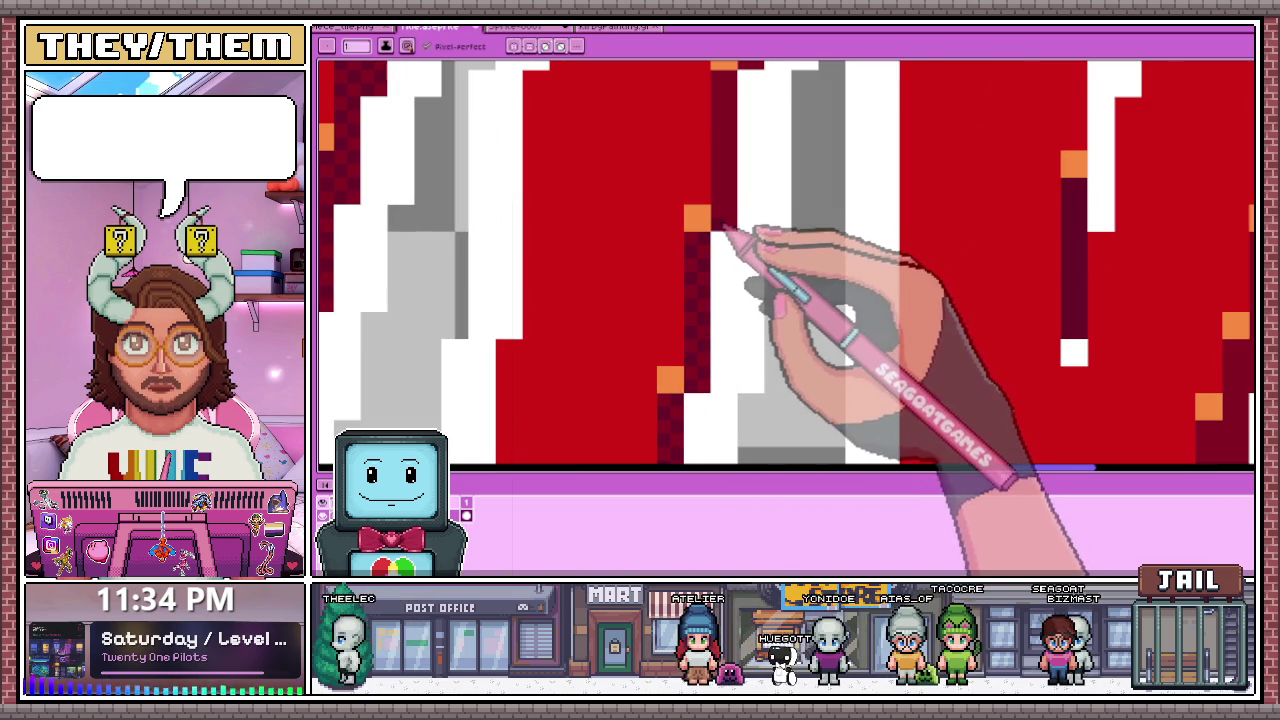
scroll(728, 212, "down", 1)
scroll(766, 214, "down", 1)
scroll(714, 291, "up", 1)
scroll(700, 288, "up", 1)
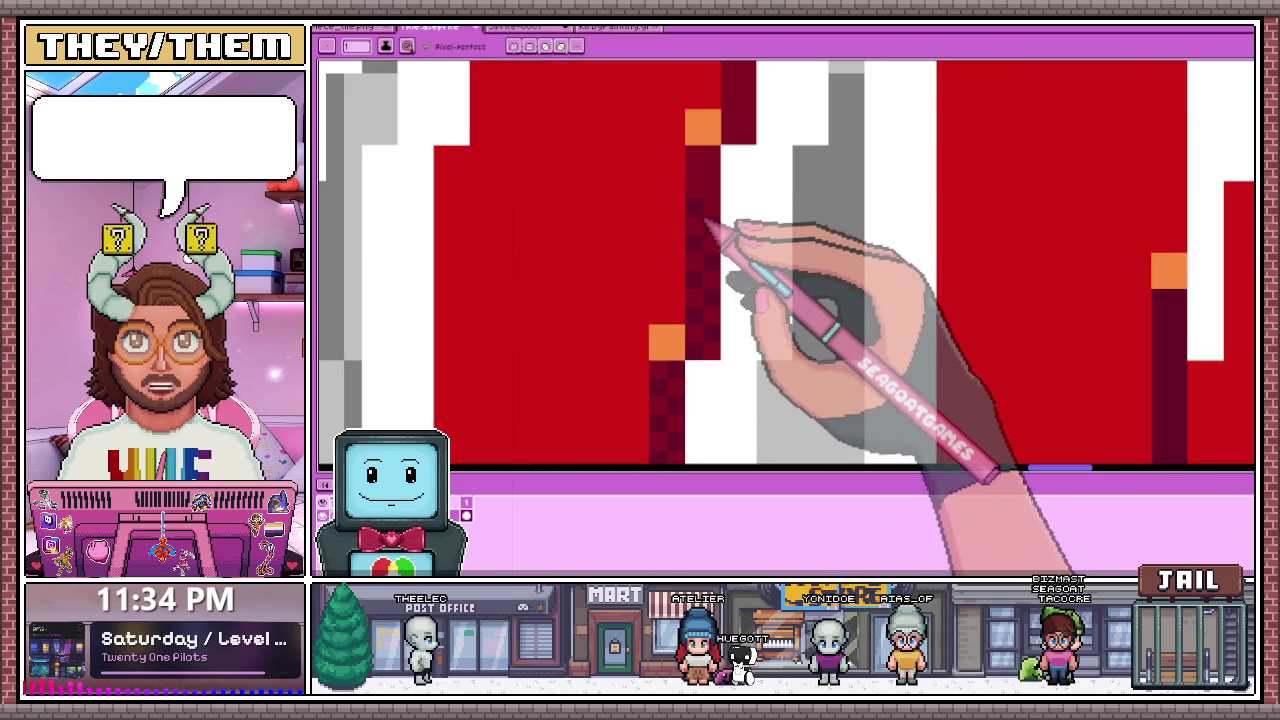
scroll(702, 184, "down", 2)
scroll(710, 192, "up", 2)
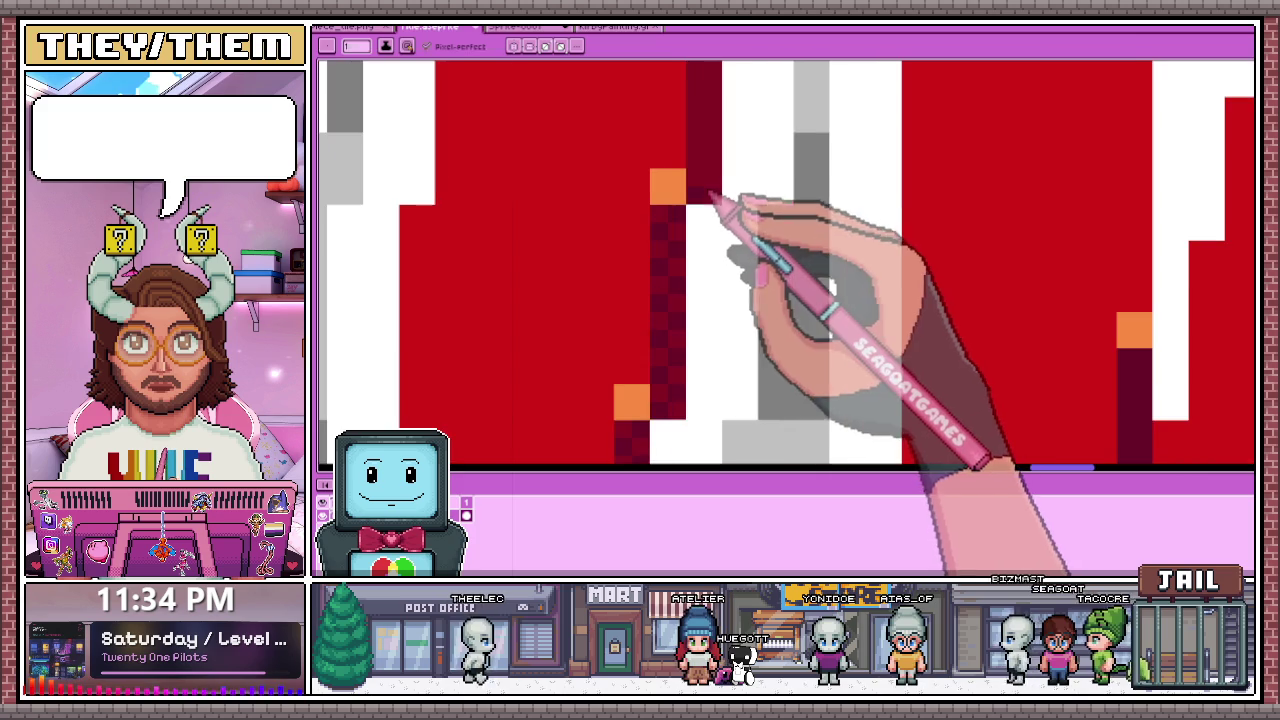
scroll(720, 183, "down", 2)
scroll(710, 160, "up", 3)
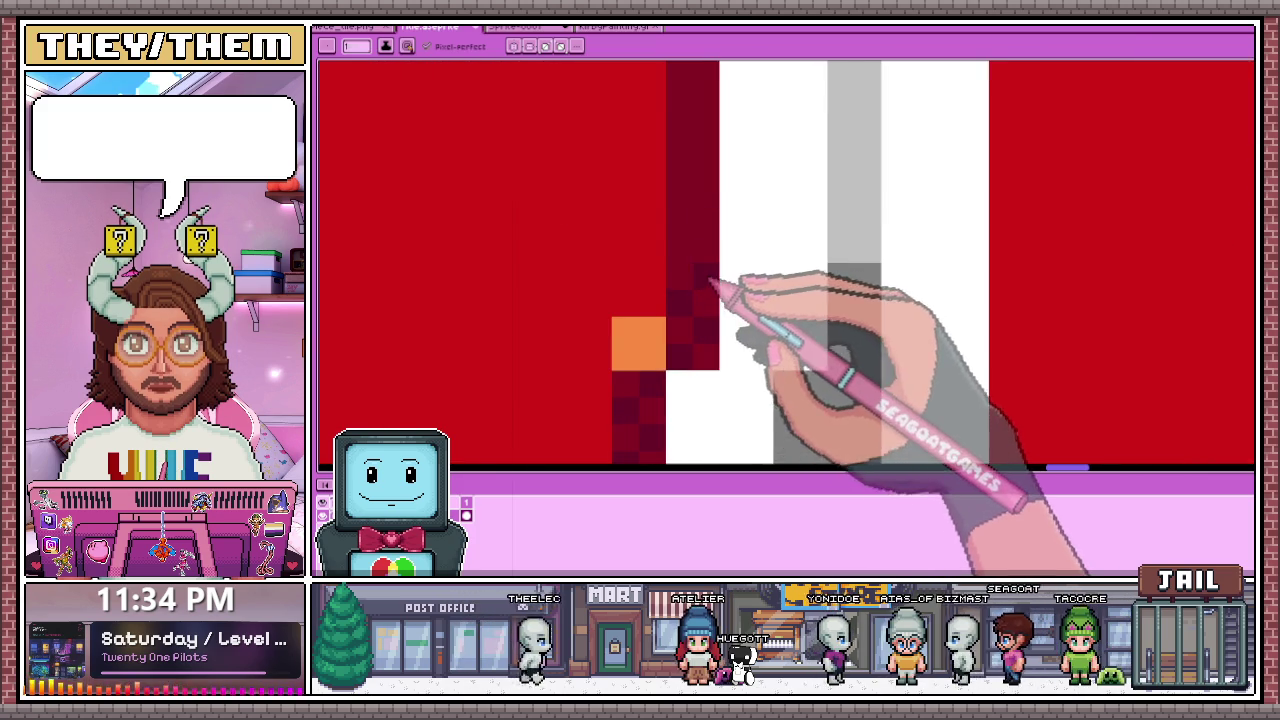
scroll(705, 262, "down", 1)
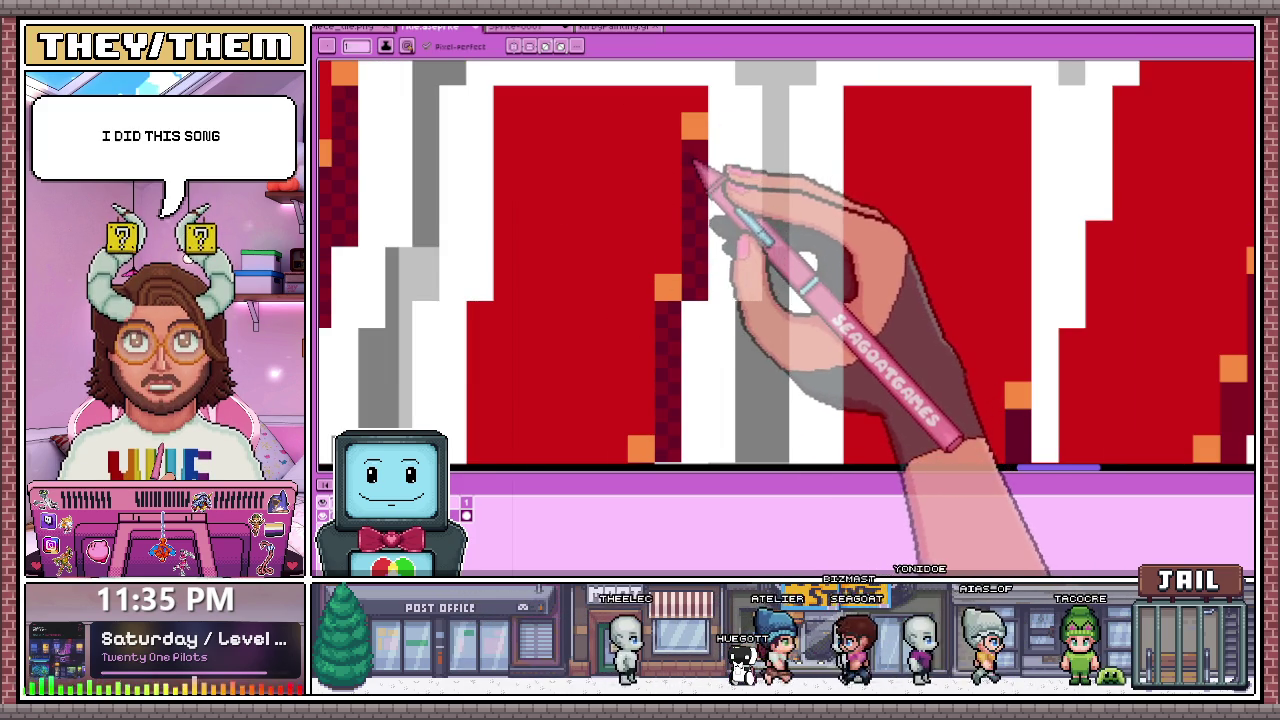
scroll(680, 170, "down", 2)
scroll(757, 191, "down", 1)
scroll(757, 234, "up", 3)
scroll(844, 412, "up", 1)
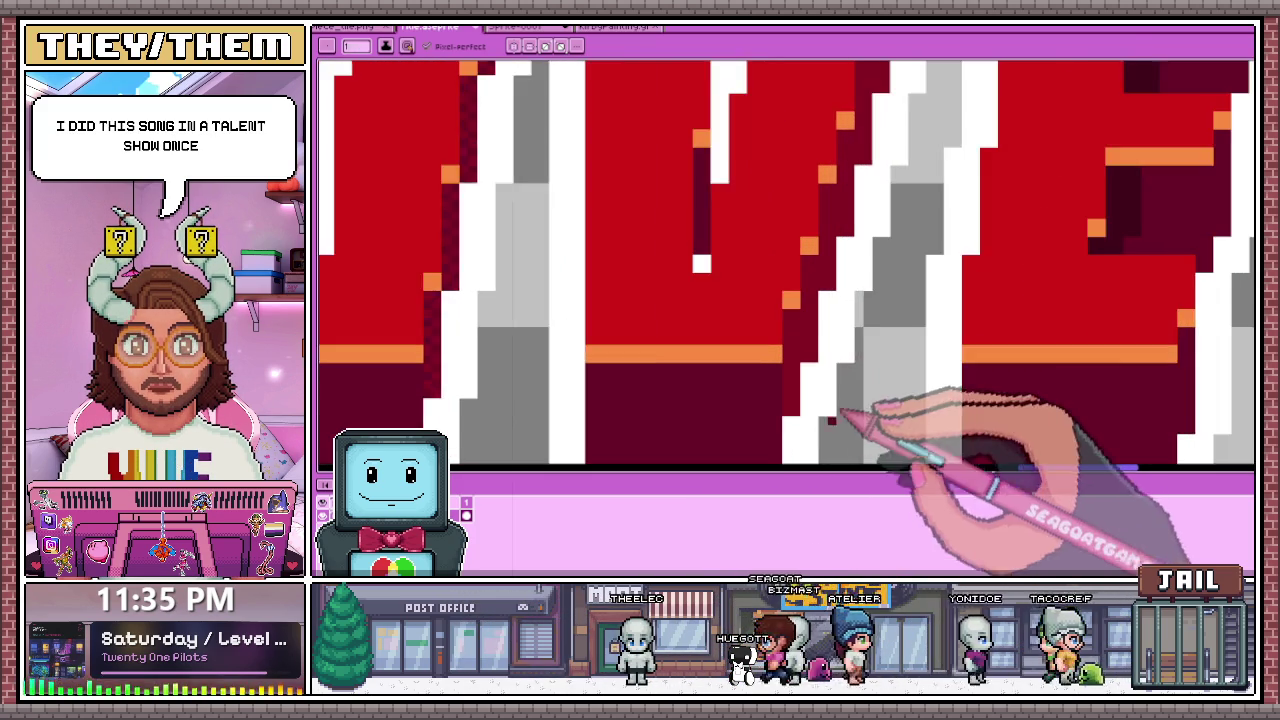
scroll(838, 415, "up", 1)
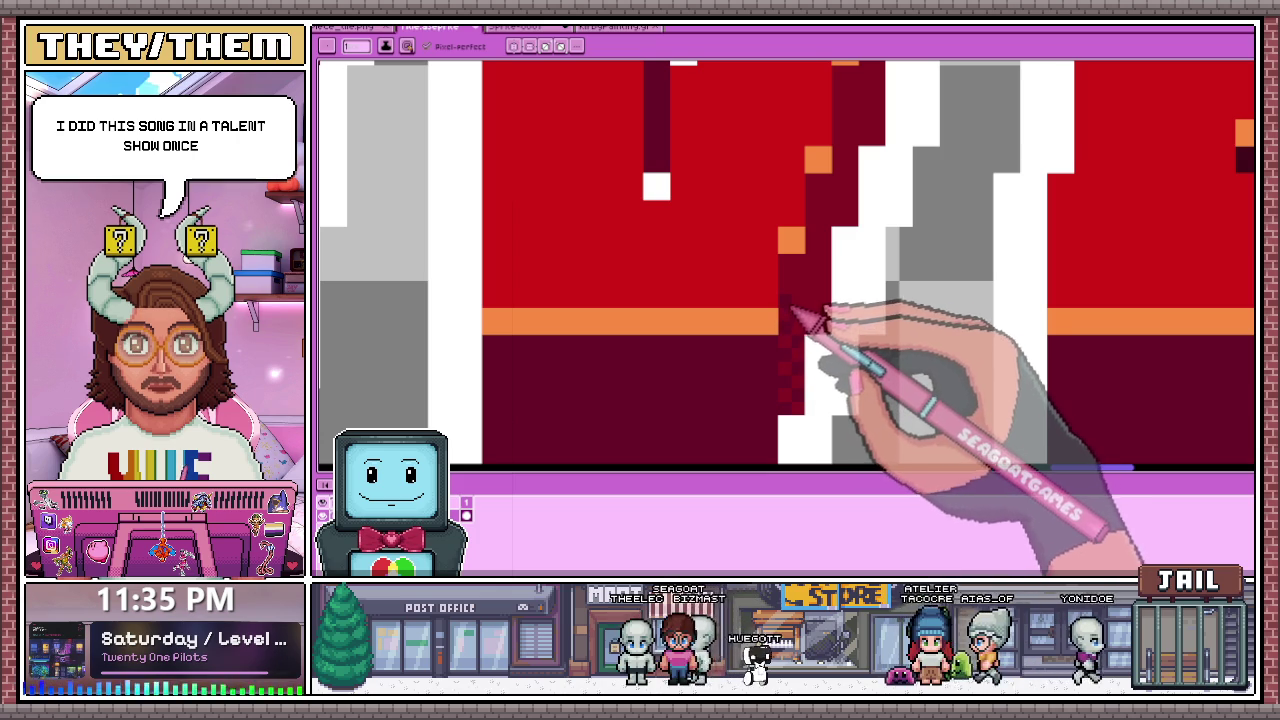
scroll(805, 290, "up", 1)
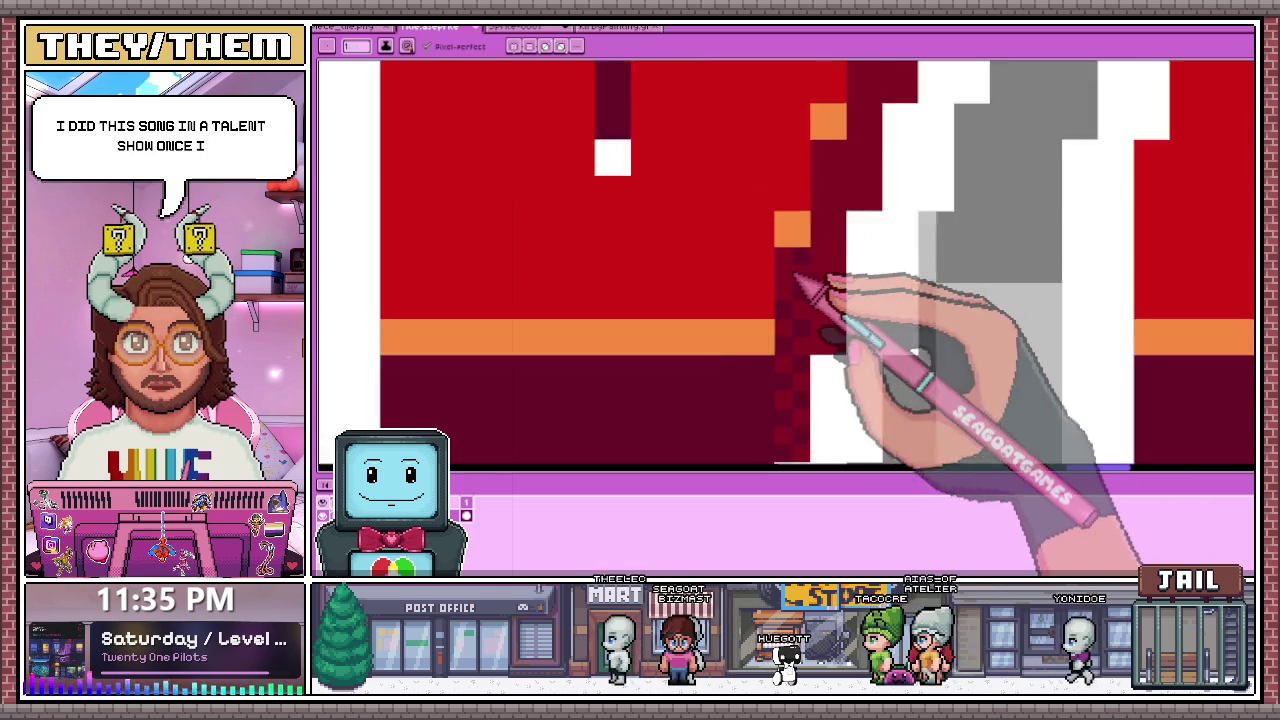
scroll(790, 292, "up", 1)
scroll(640, 190, "down", 1)
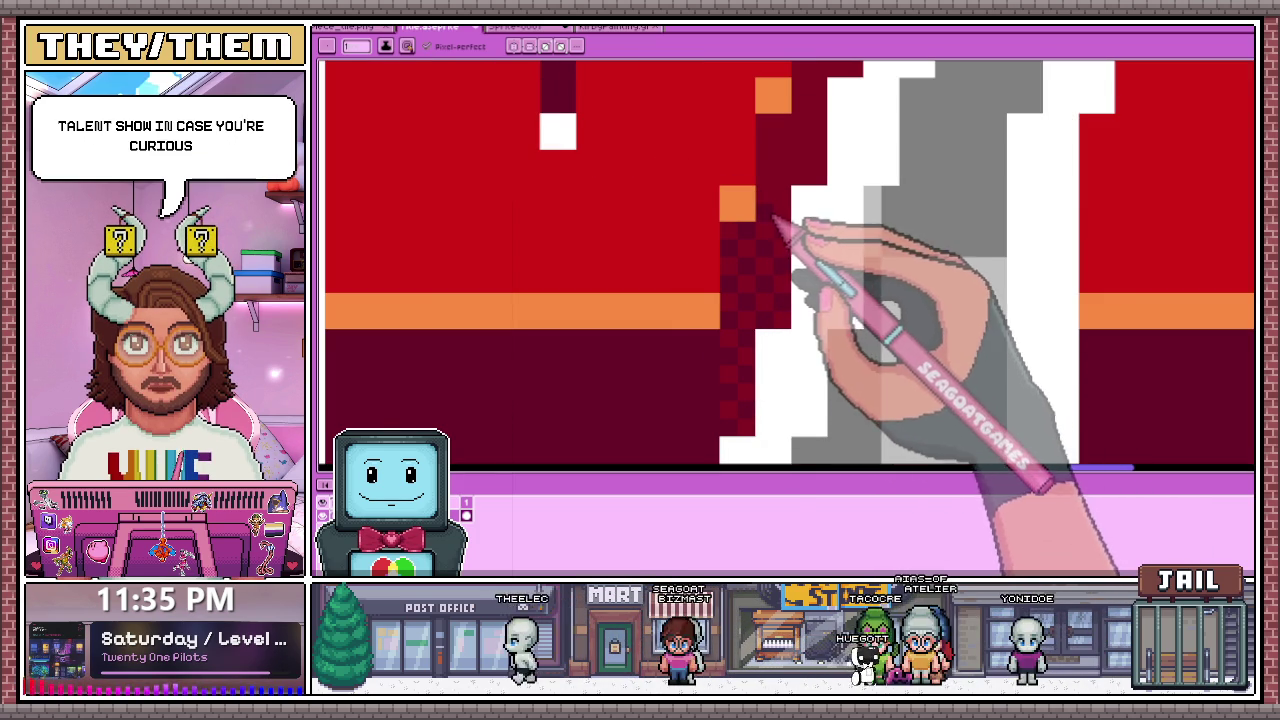
scroll(774, 217, "down", 1)
scroll(768, 214, "up", 1)
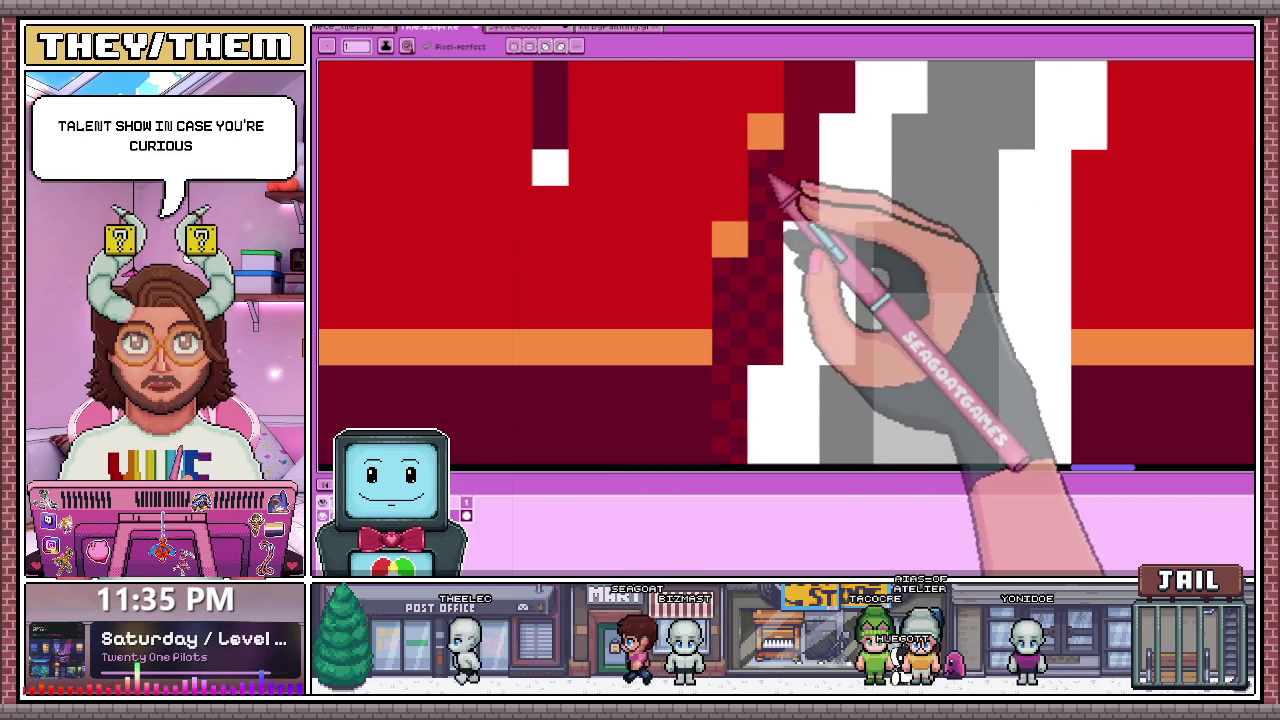
scroll(769, 180, "down", 2)
scroll(757, 268, "up", 3)
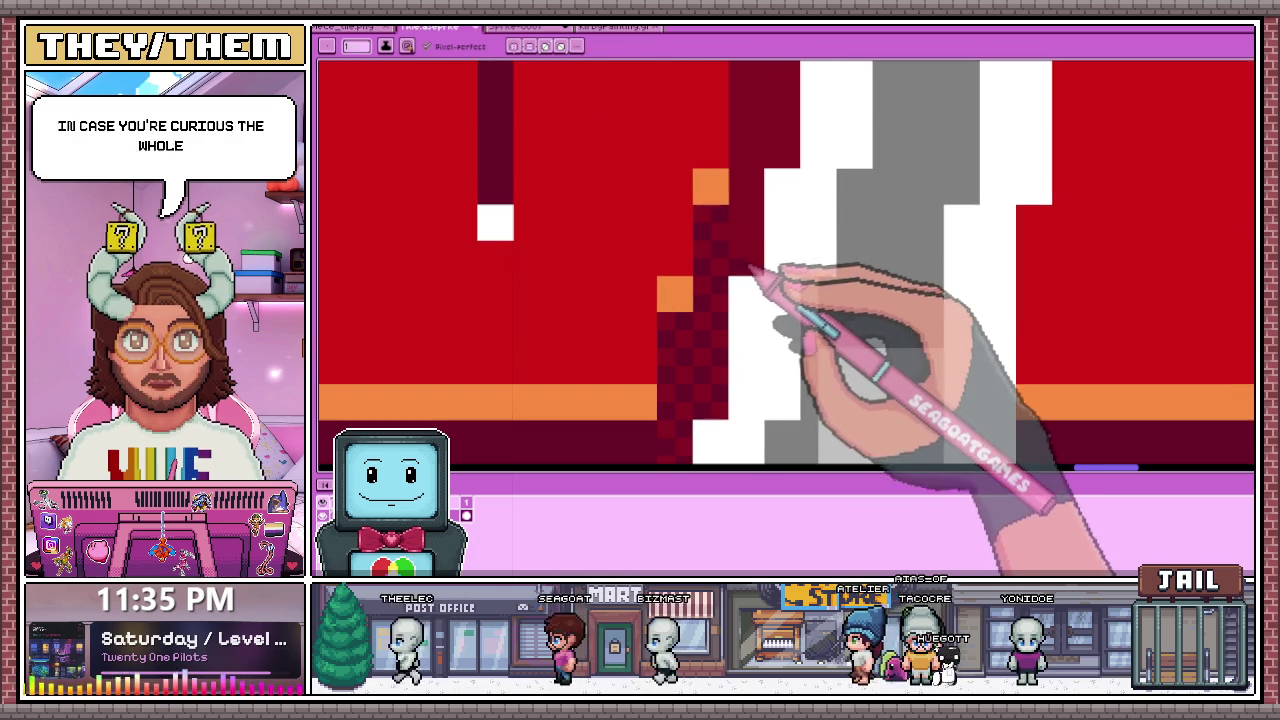
scroll(748, 212, "down", 1)
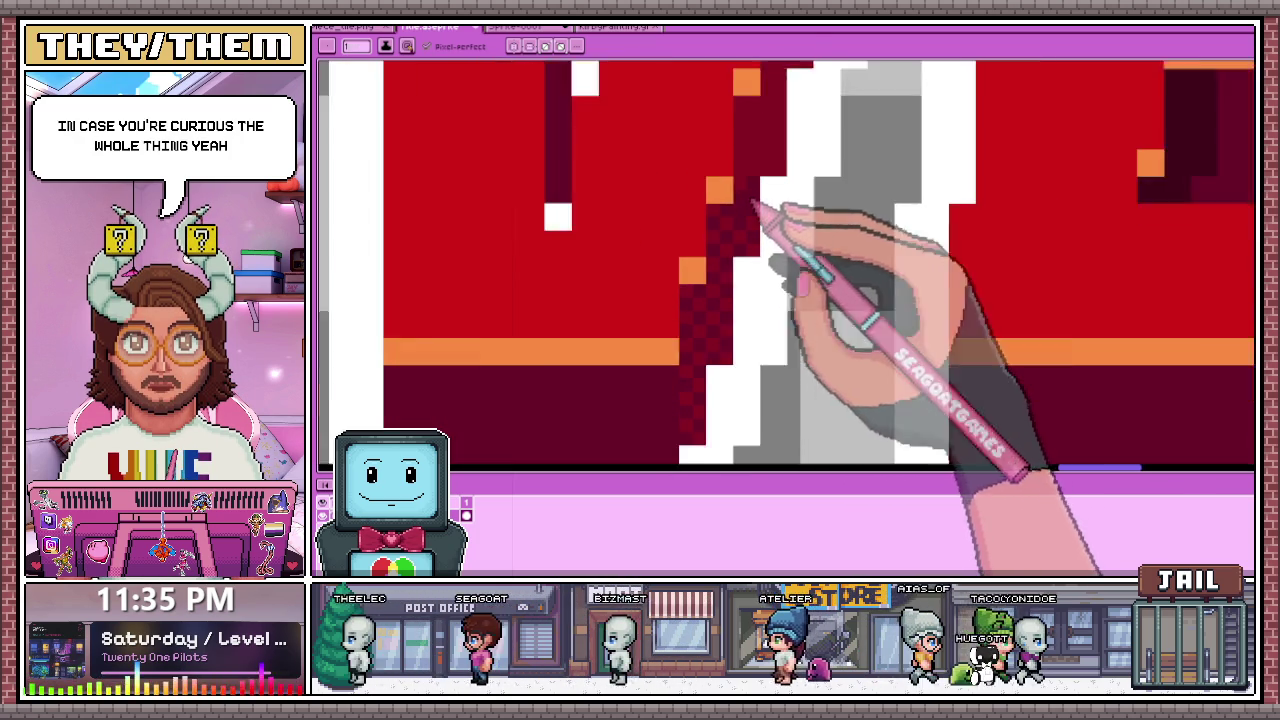
scroll(750, 213, "down", 2)
scroll(765, 205, "up", 3)
scroll(750, 210, "down", 1)
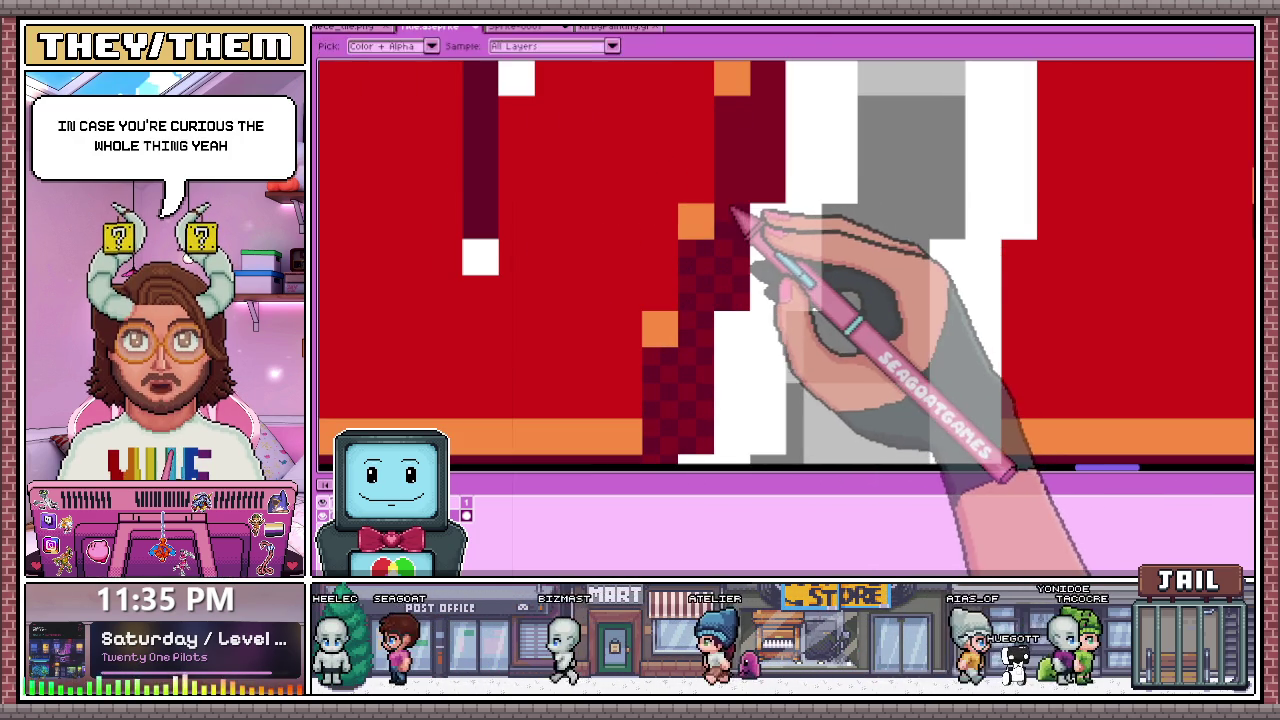
scroll(740, 207, "down", 1)
scroll(745, 180, "up", 2)
scroll(740, 190, "up", 1)
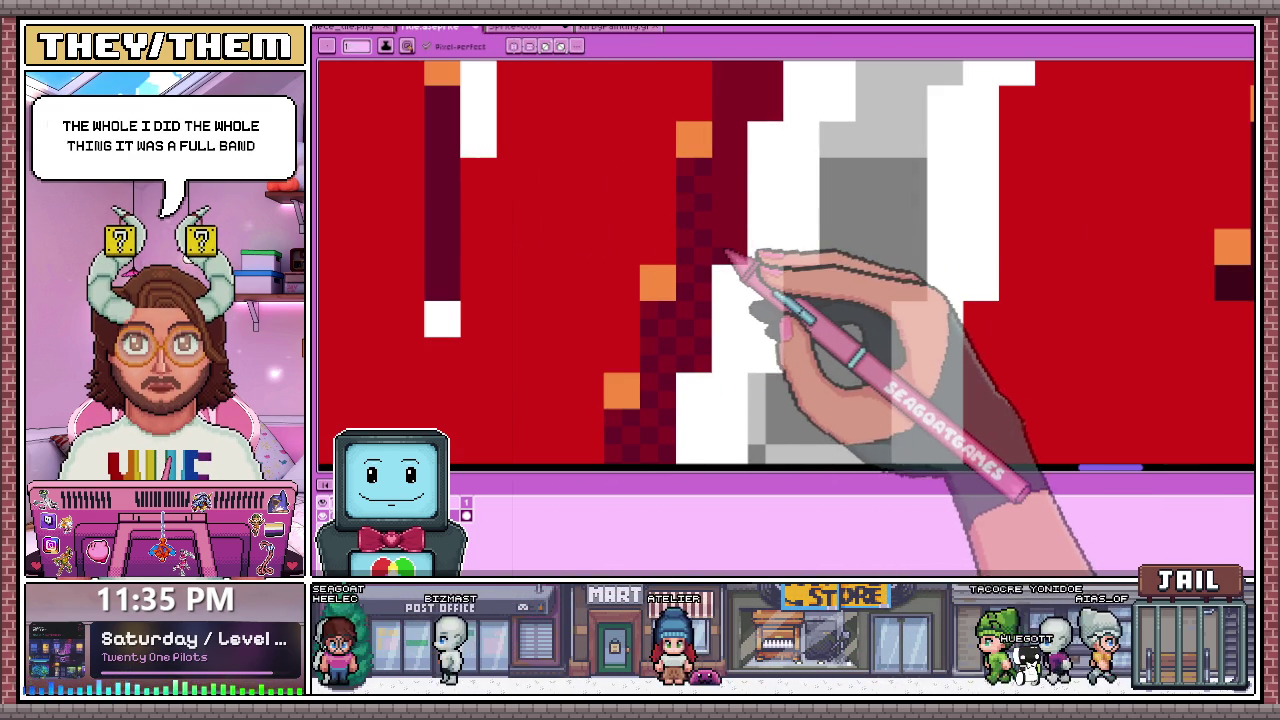
scroll(745, 216, "down", 1)
scroll(735, 240, "up", 2)
scroll(712, 322, "down", 1)
scroll(713, 257, "up", 1)
scroll(700, 205, "down", 1)
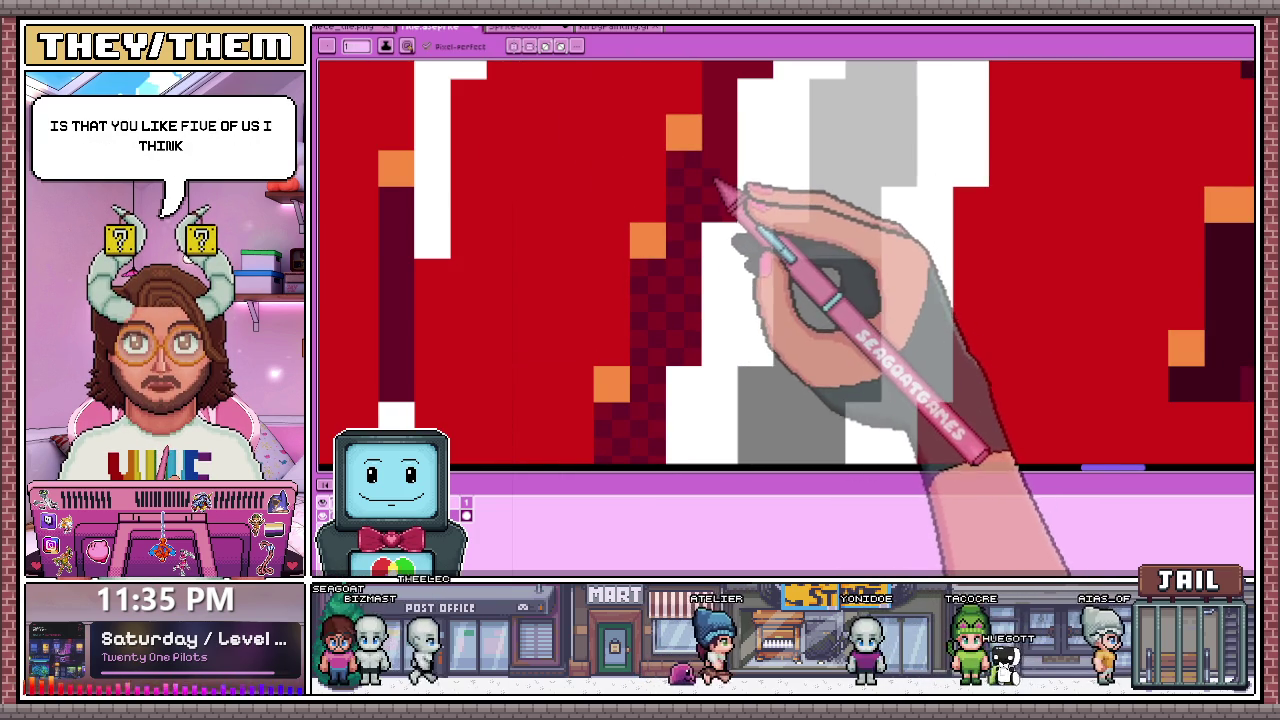
scroll(670, 300, "down", 1)
scroll(690, 265, "up", 1)
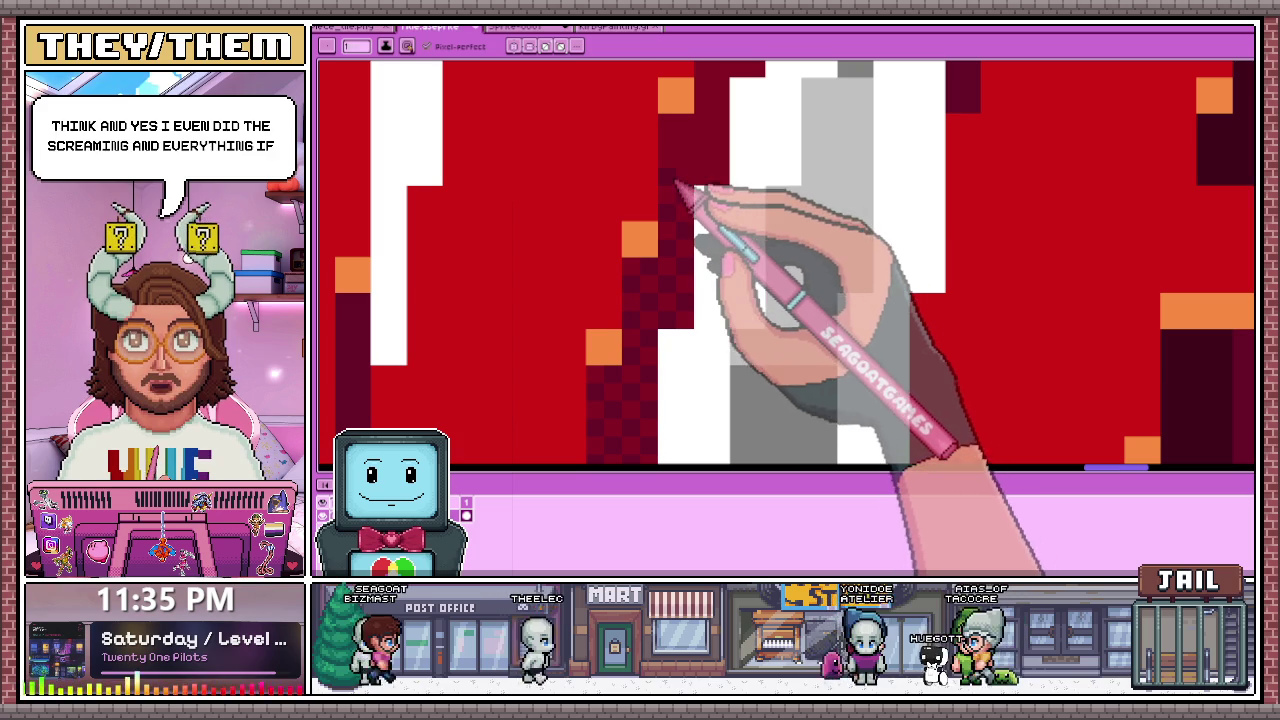
scroll(672, 185, "down", 1)
scroll(690, 180, "down", 1)
scroll(660, 240, "up", 2)
scroll(645, 150, "down", 1)
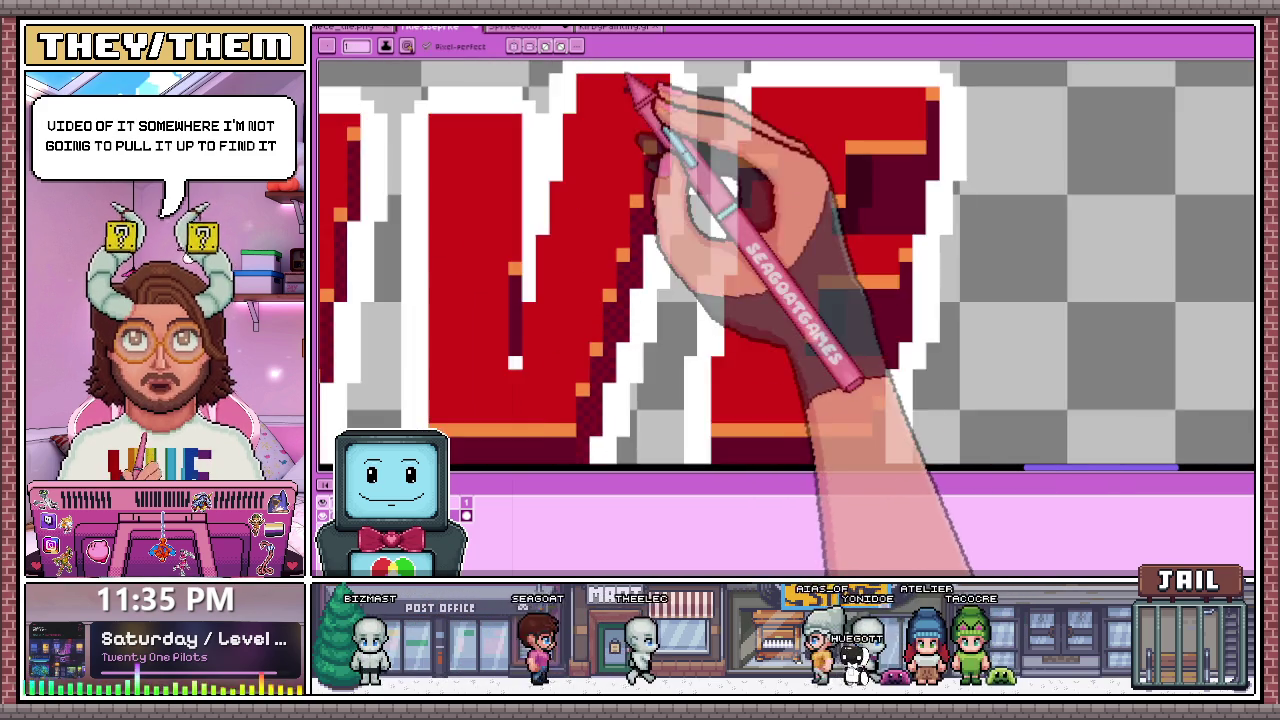
scroll(663, 251, "up", 1)
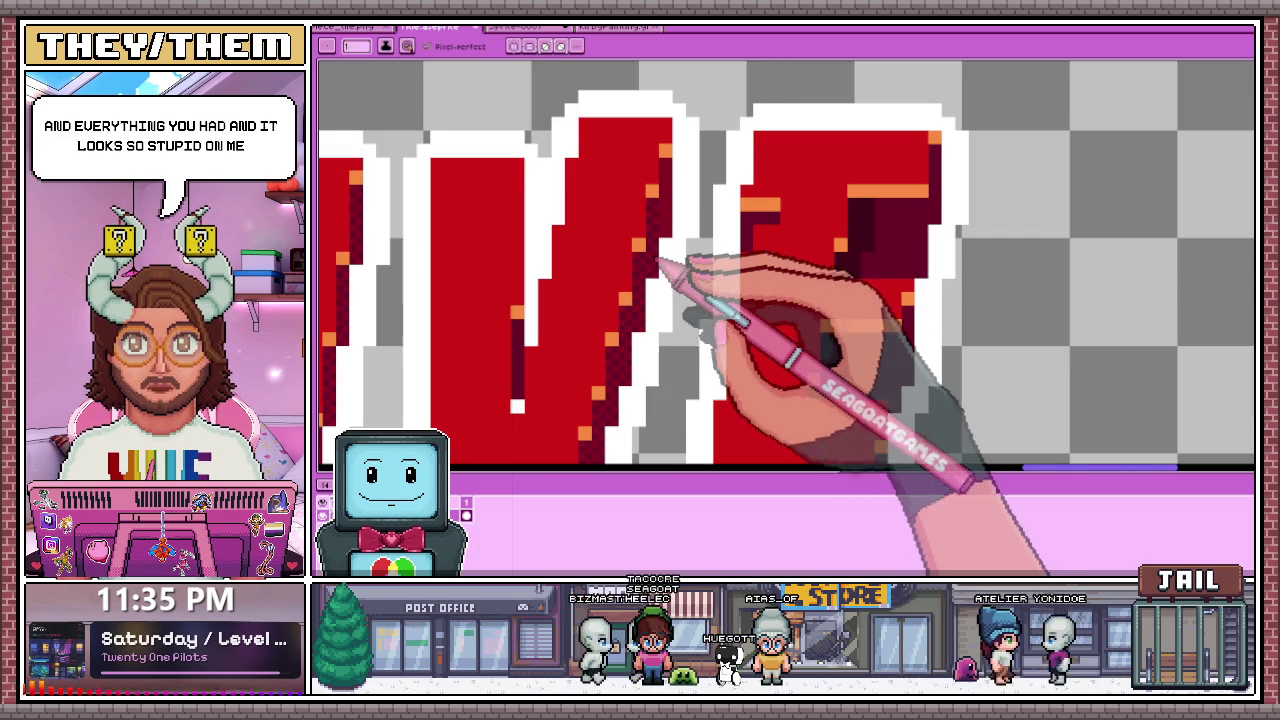
scroll(663, 263, "down", 2)
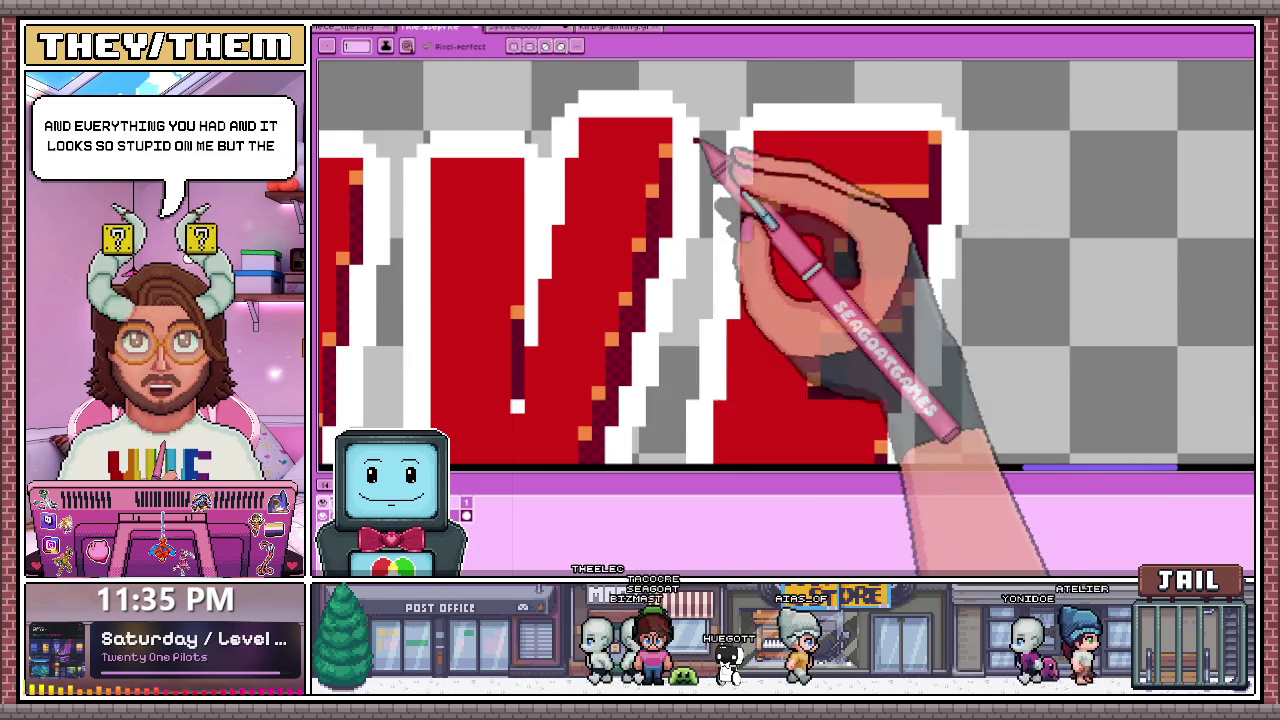
scroll(690, 160, "up", 2)
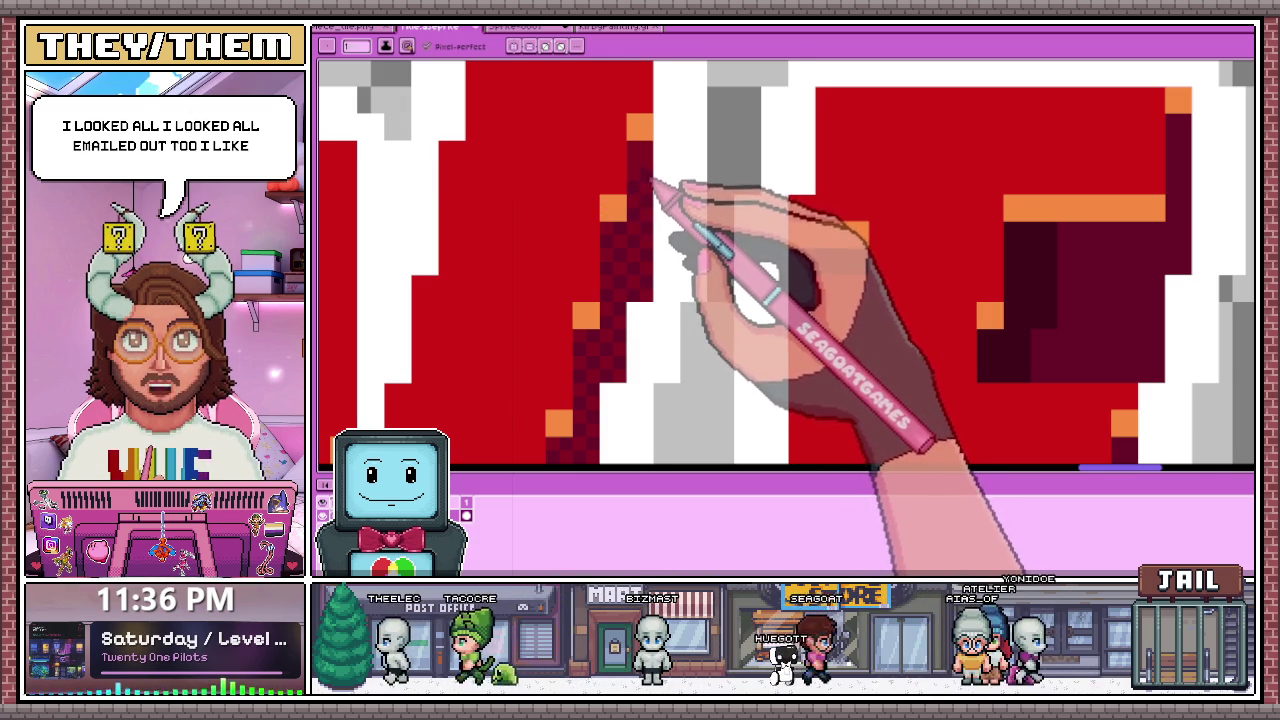
Step: Eyedrop the dark red shade from the V of SURVIVE
scroll(655, 208, "up", 1)
scroll(652, 183, "down", 3)
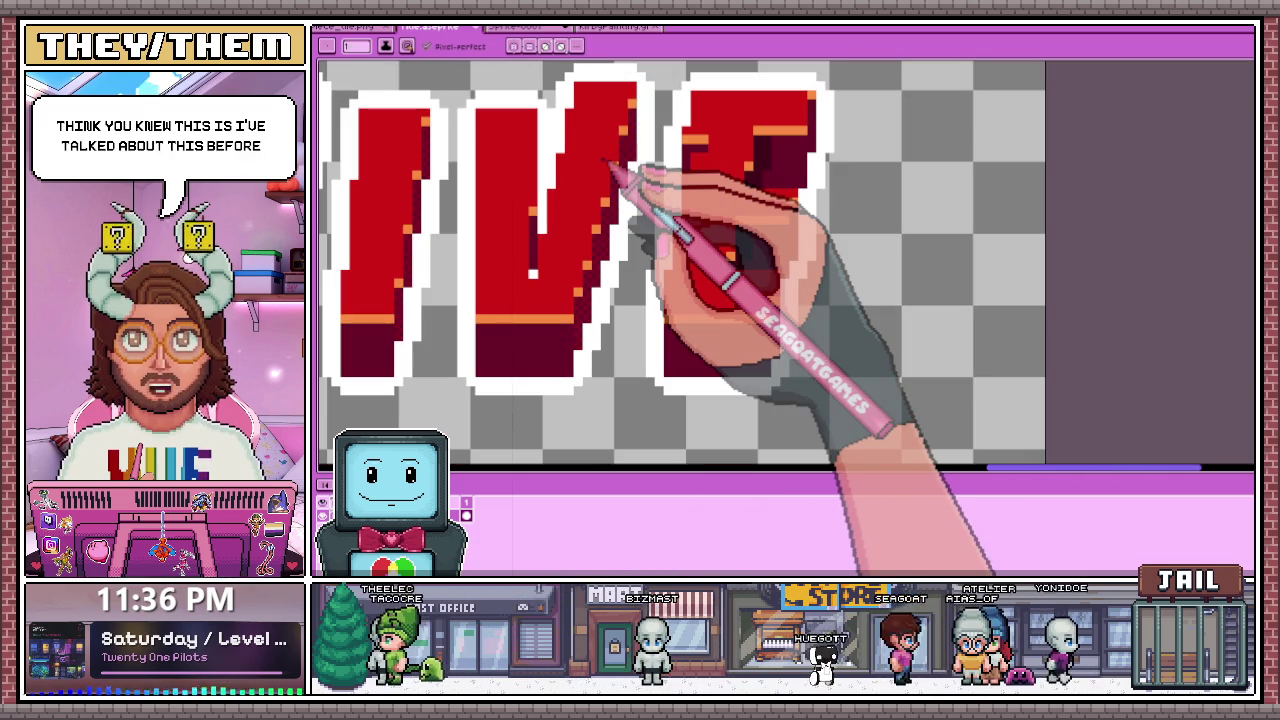
key("i")
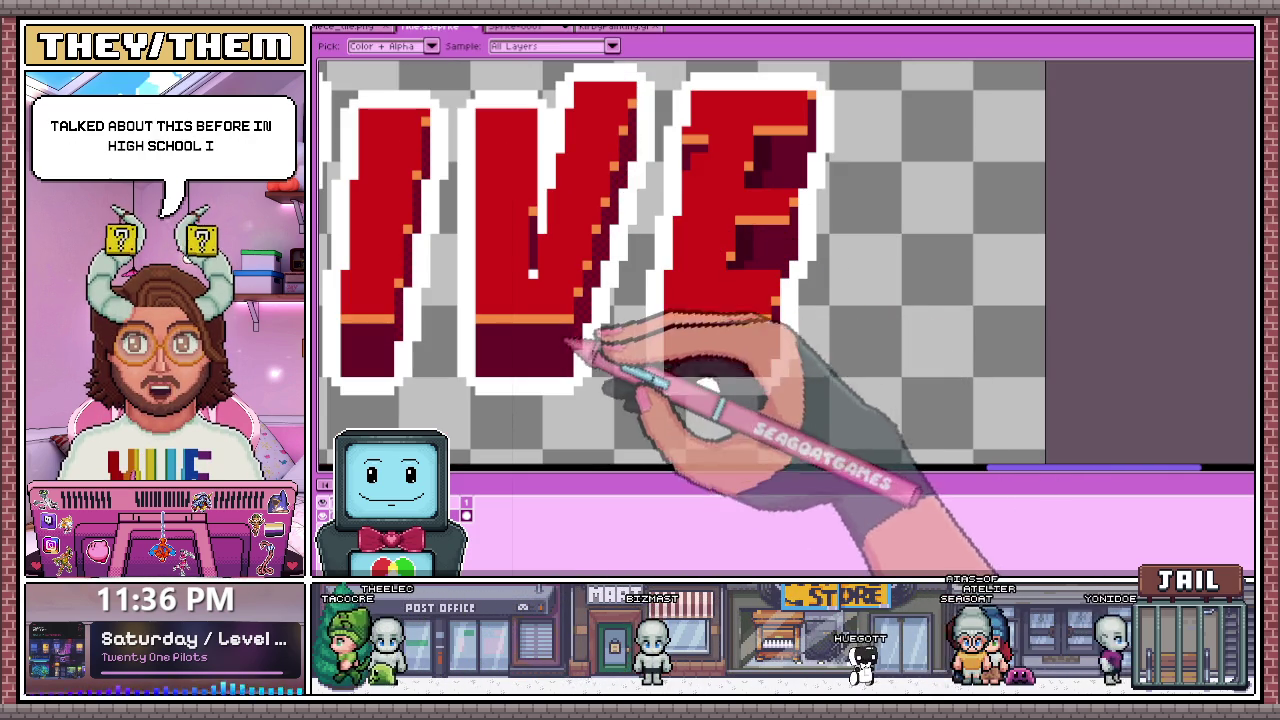
scroll(703, 250, "up", 2)
key("b")
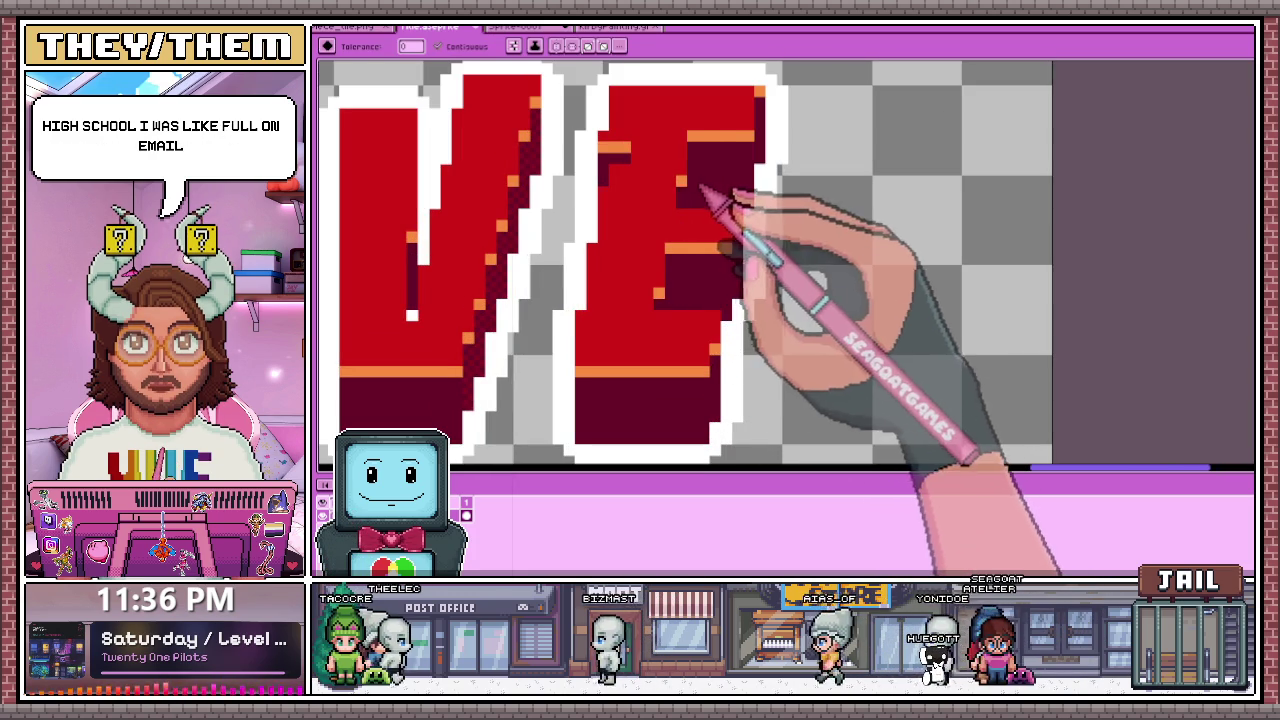
left_click(535, 187, "alt")
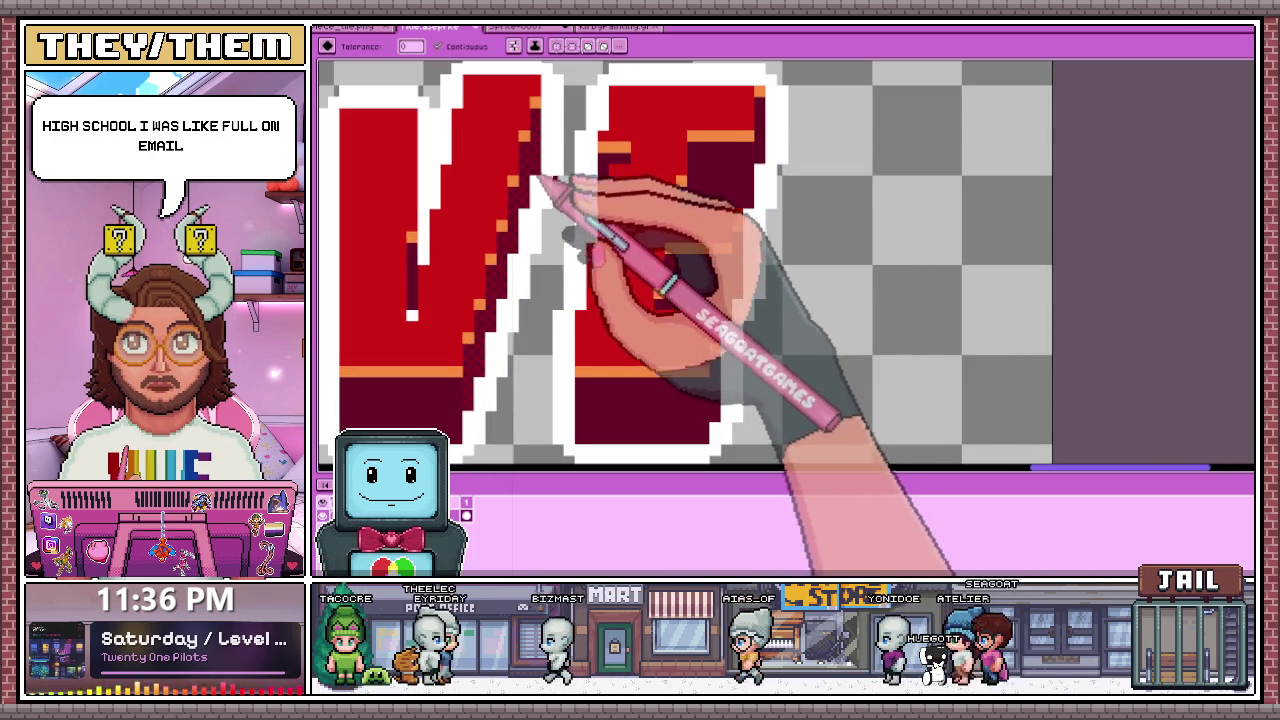
Step: Paint checker dither pixels into the E's wide dark-red shadow block with the Pencil
scroll(610, 240, "up", 1)
scroll(686, 300, "down", 1)
scroll(700, 251, "down", 1)
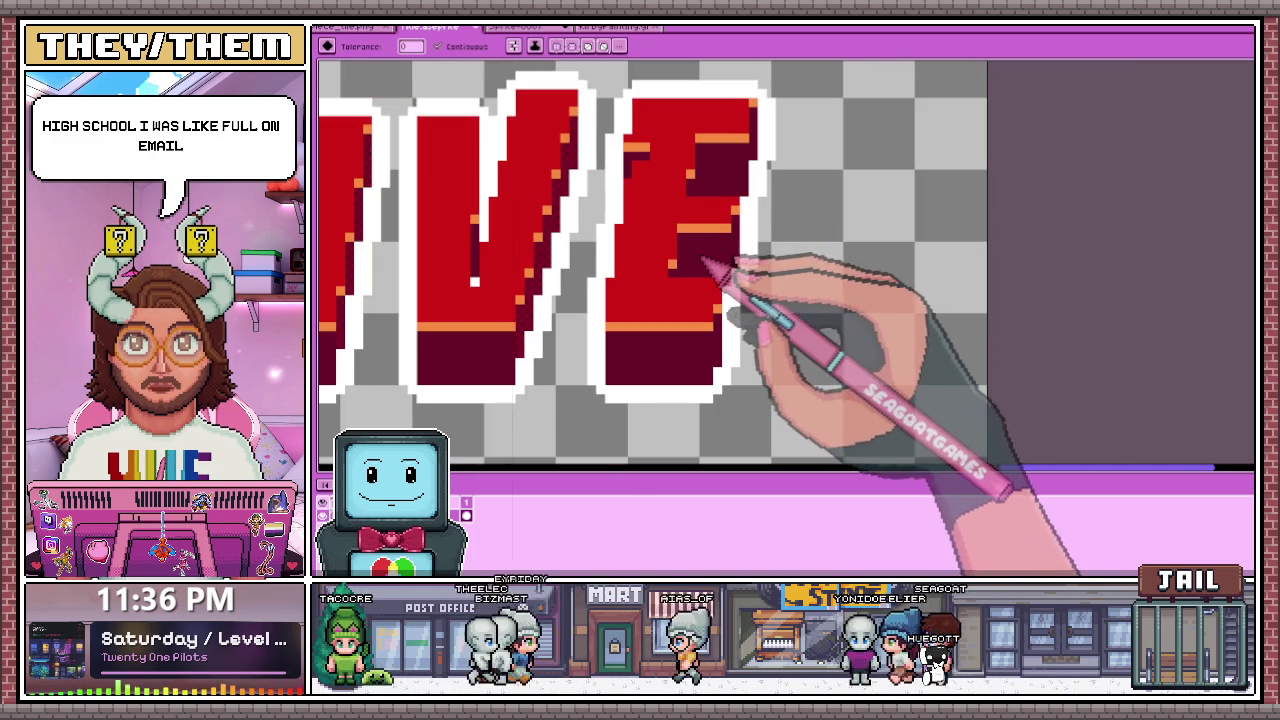
scroll(660, 360, "up", 1)
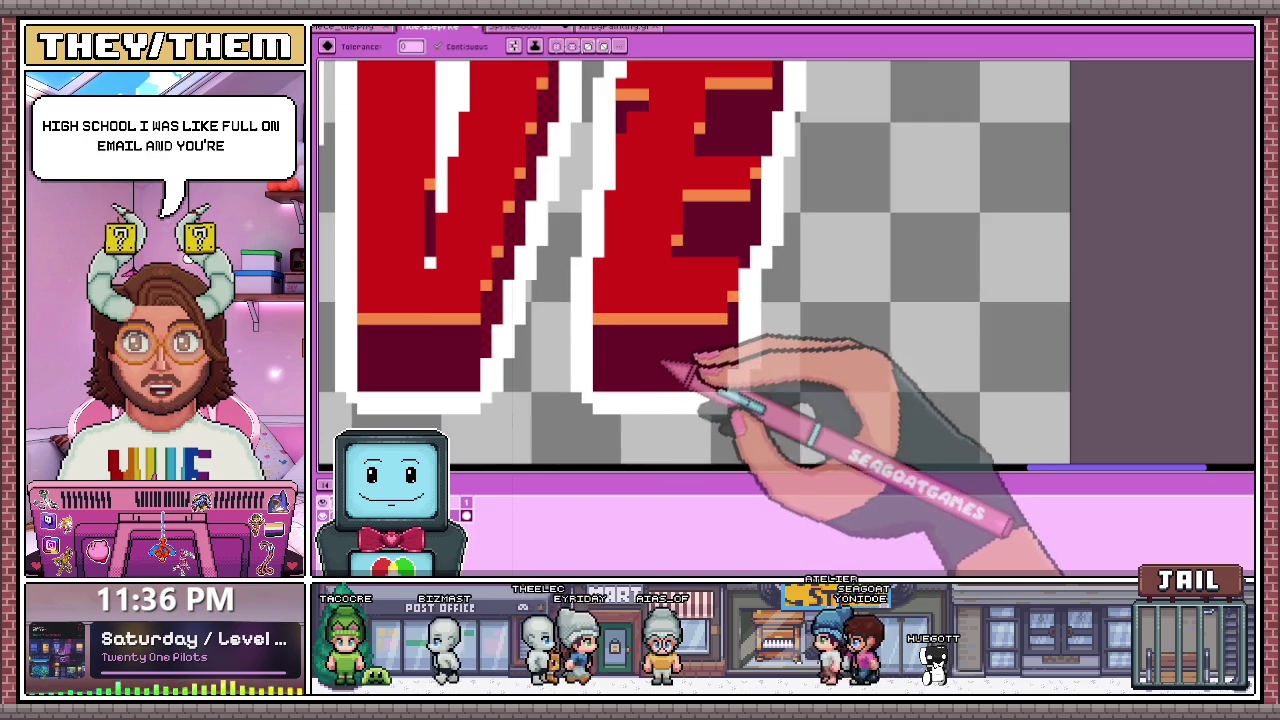
key("b")
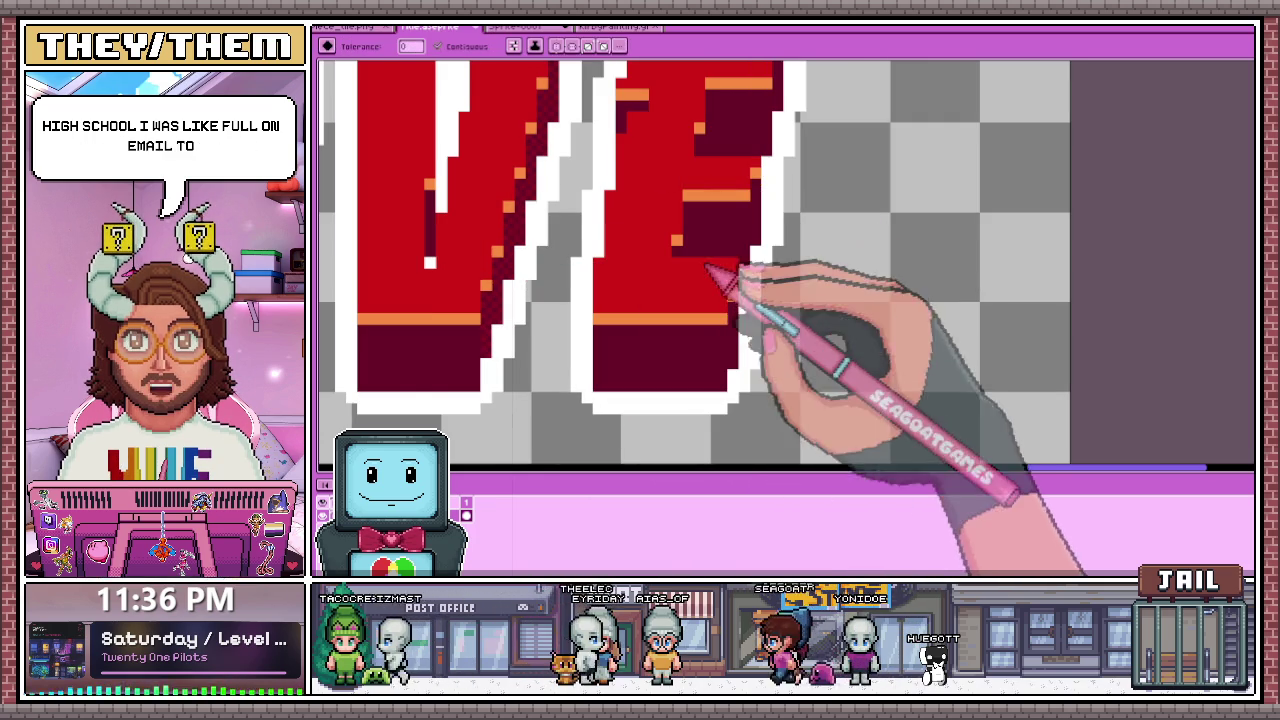
scroll(735, 252, "up", 2)
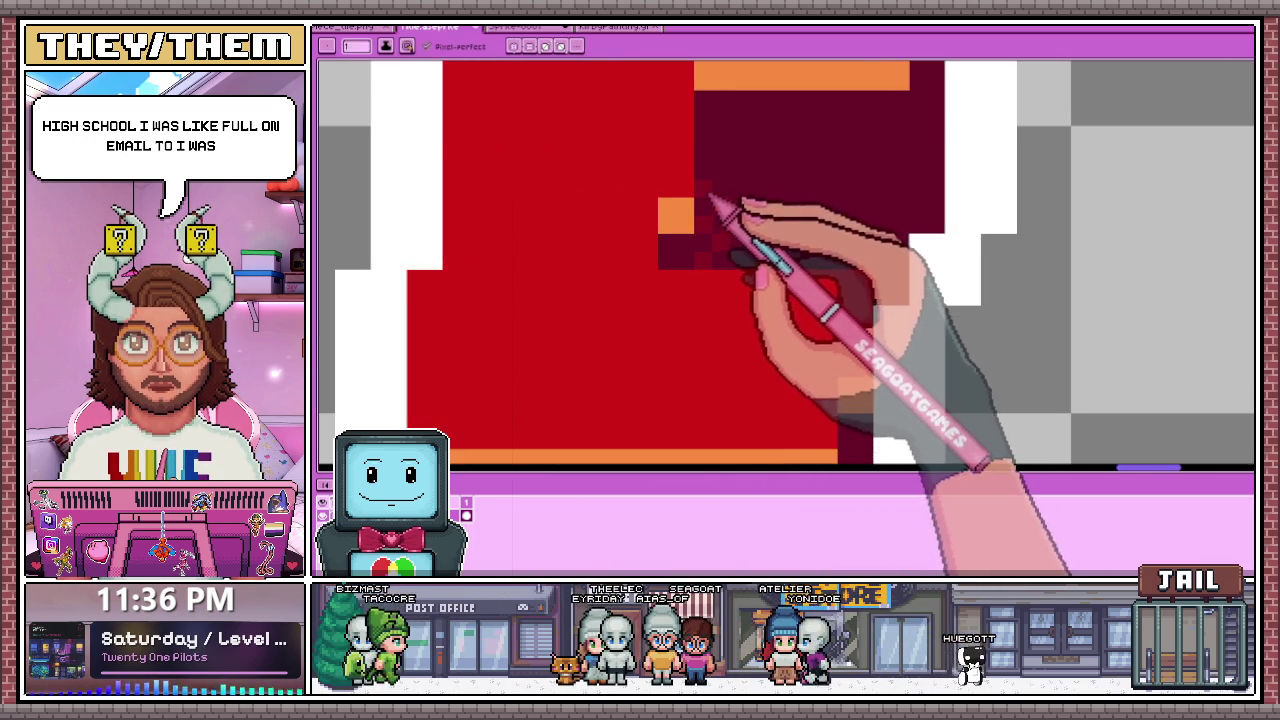
scroll(710, 195, "down", 2)
scroll(722, 212, "up", 2)
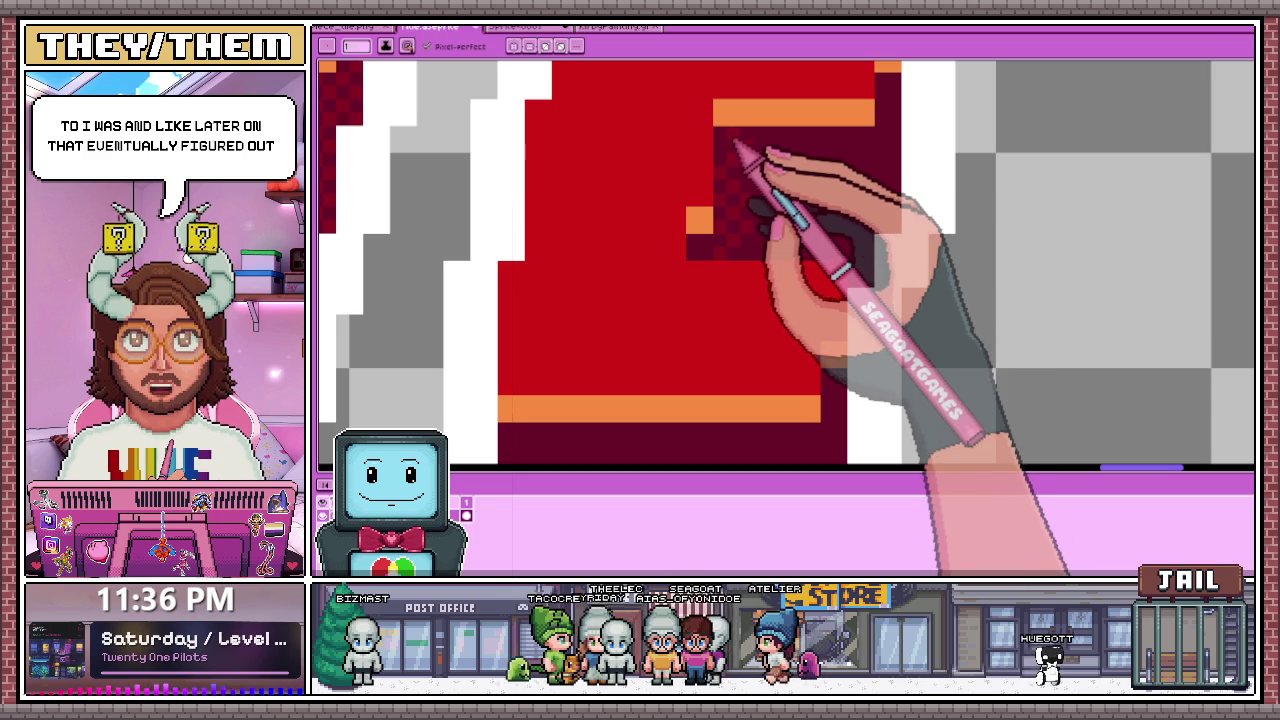
scroll(726, 150, "down", 3)
scroll(729, 204, "up", 4)
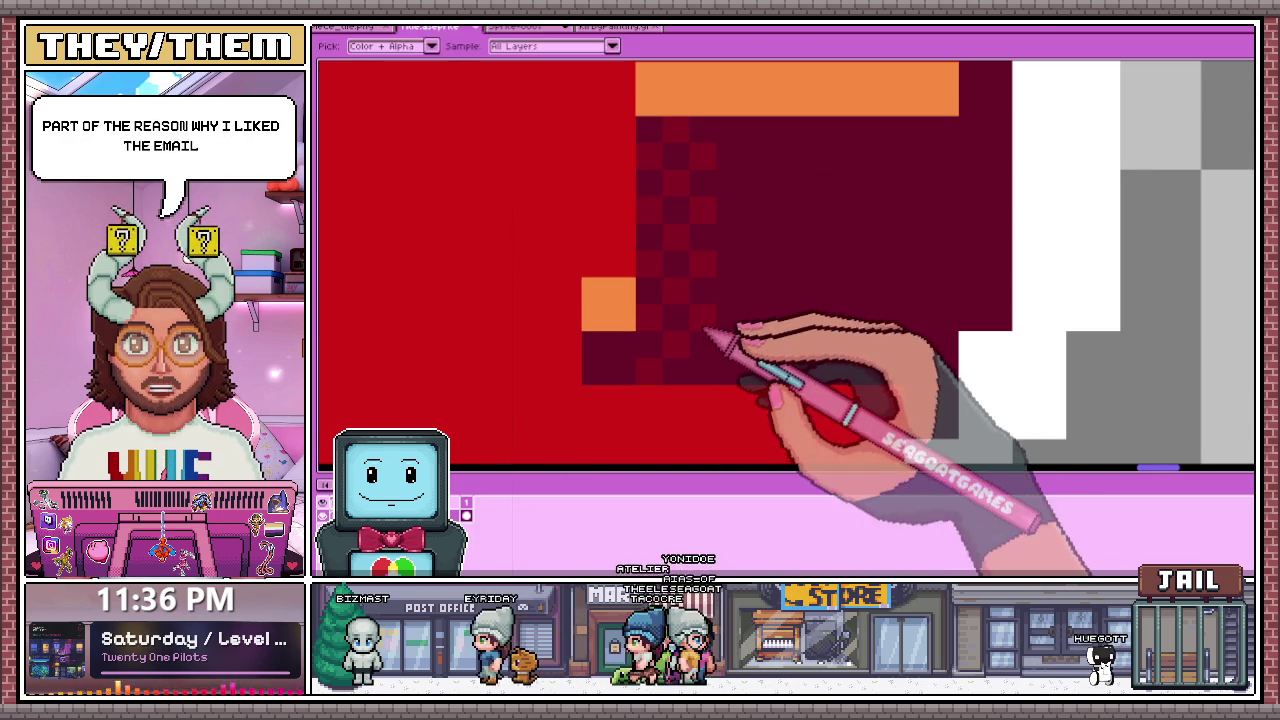
key("b")
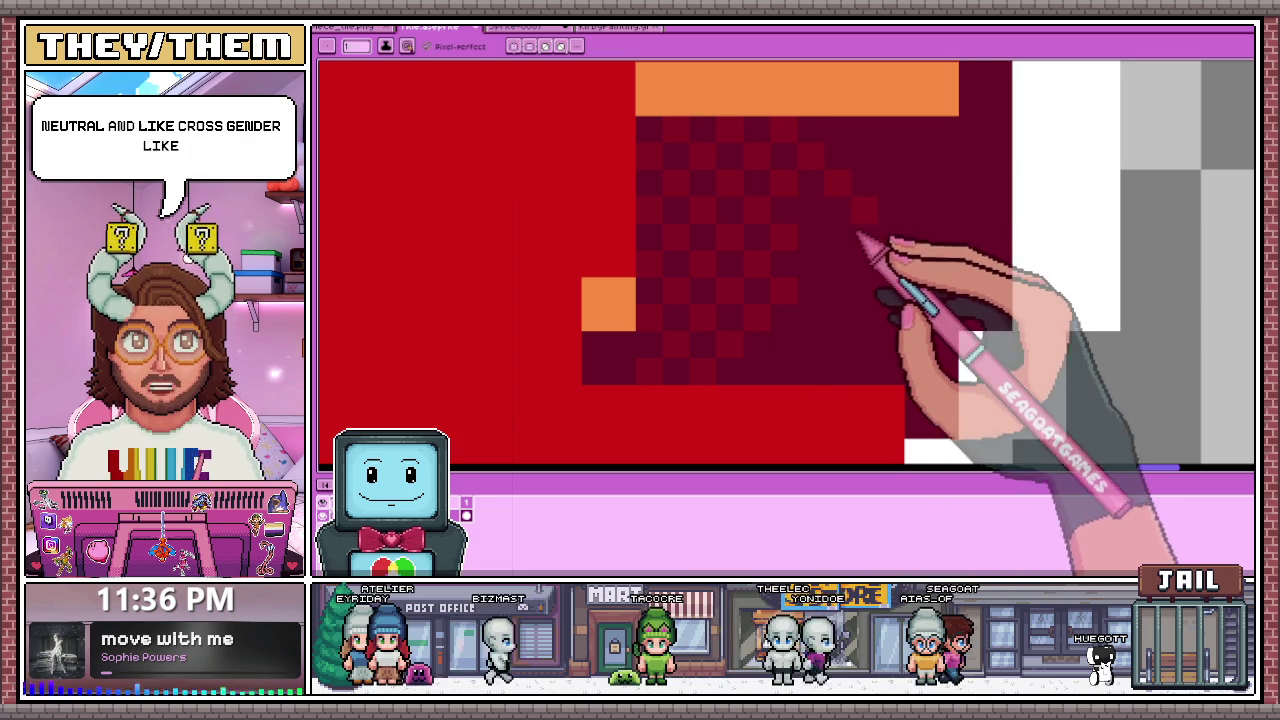
Step: Paint a dark-red checkerboard dither across the E's upper shadow block in SURVIVE
left_click_drag(858, 210, 928, 282)
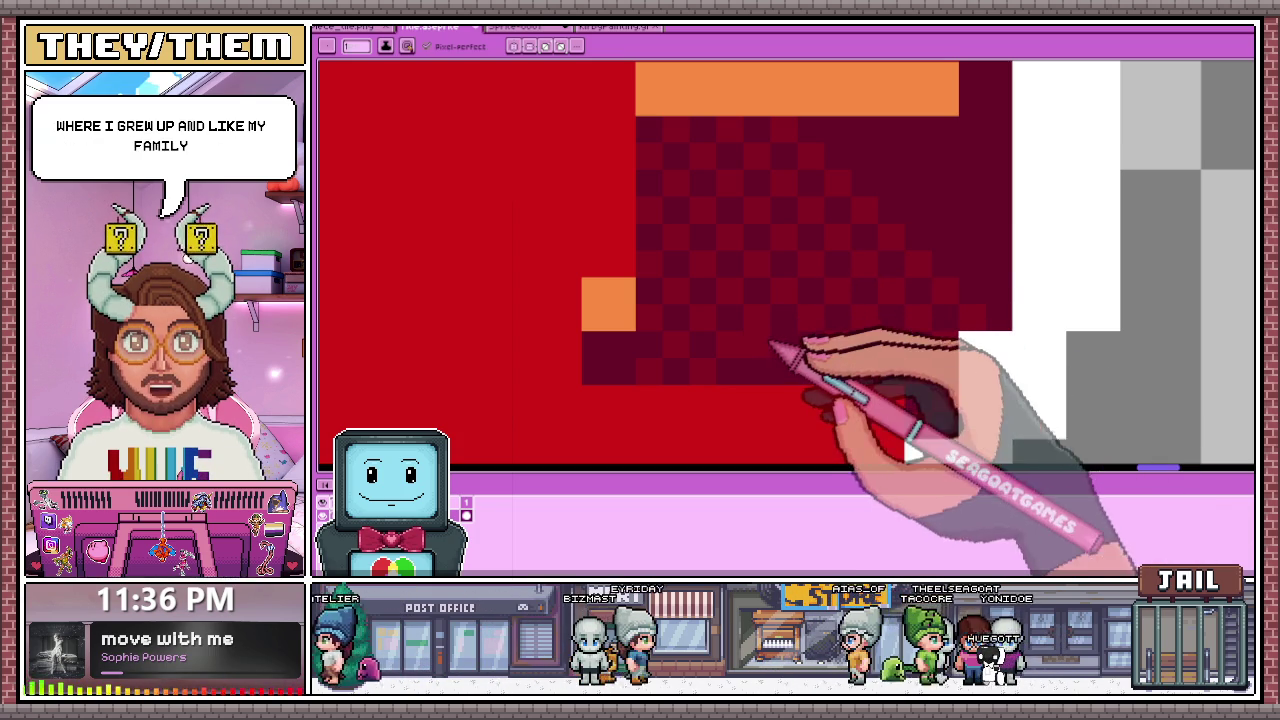
scroll(751, 272, "down", 2)
scroll(752, 270, "up", 1)
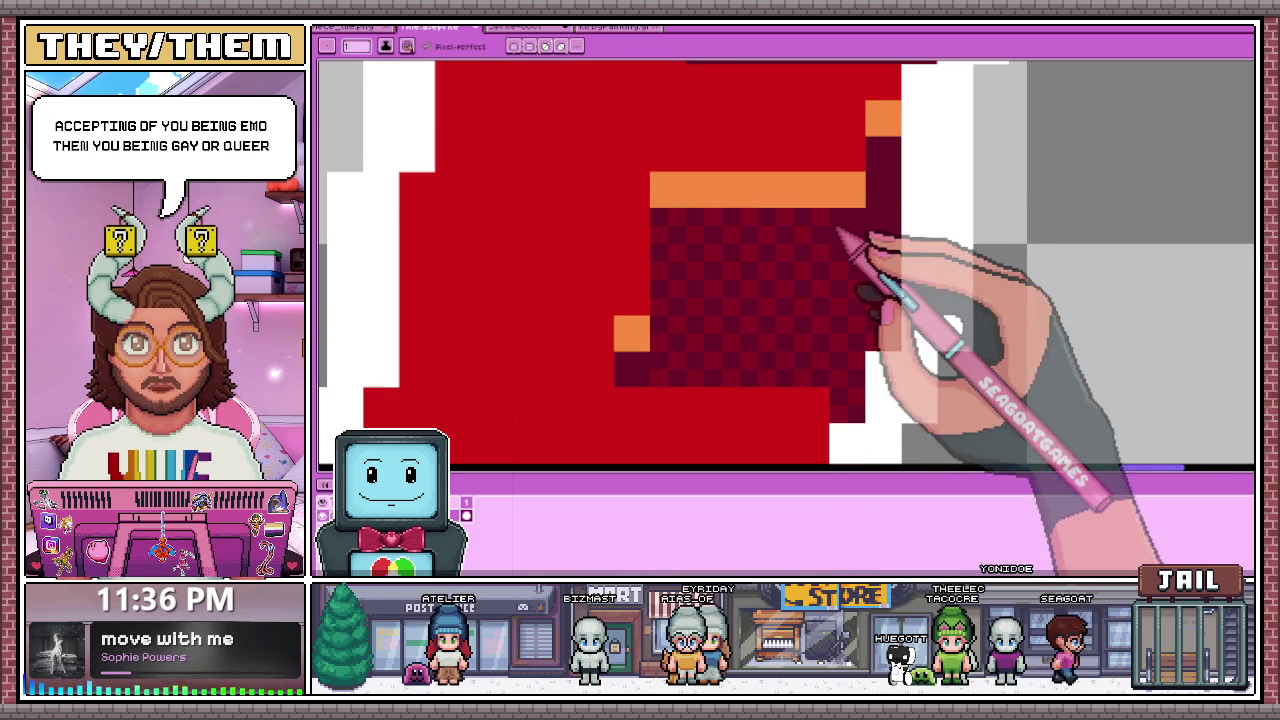
scroll(830, 230, "up", 1)
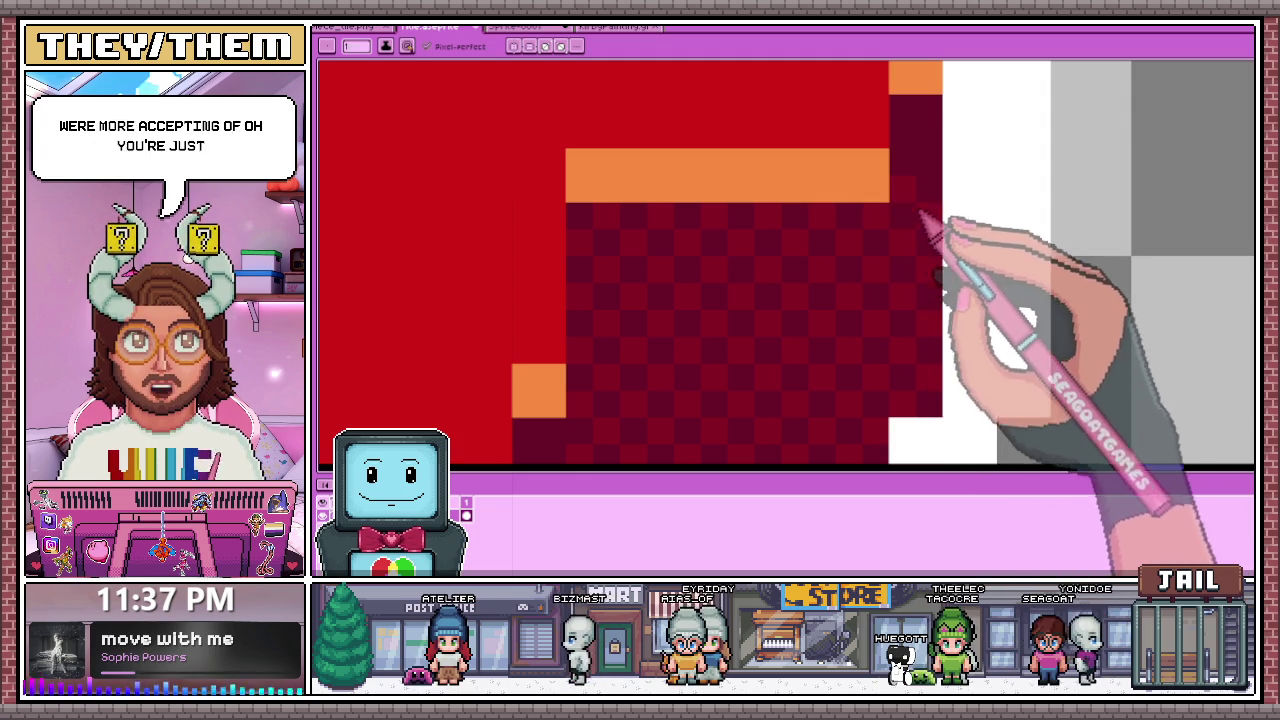
scroll(908, 171, "left", 5)
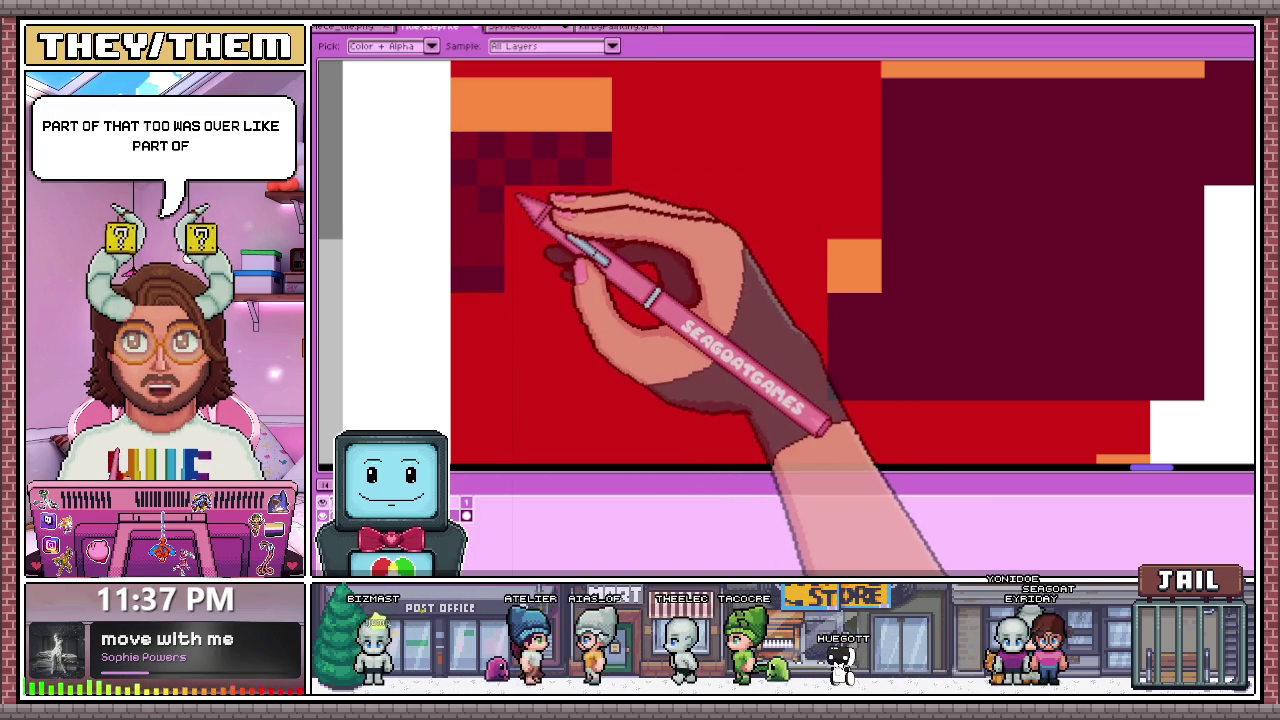
scroll(510, 275, "down", 2)
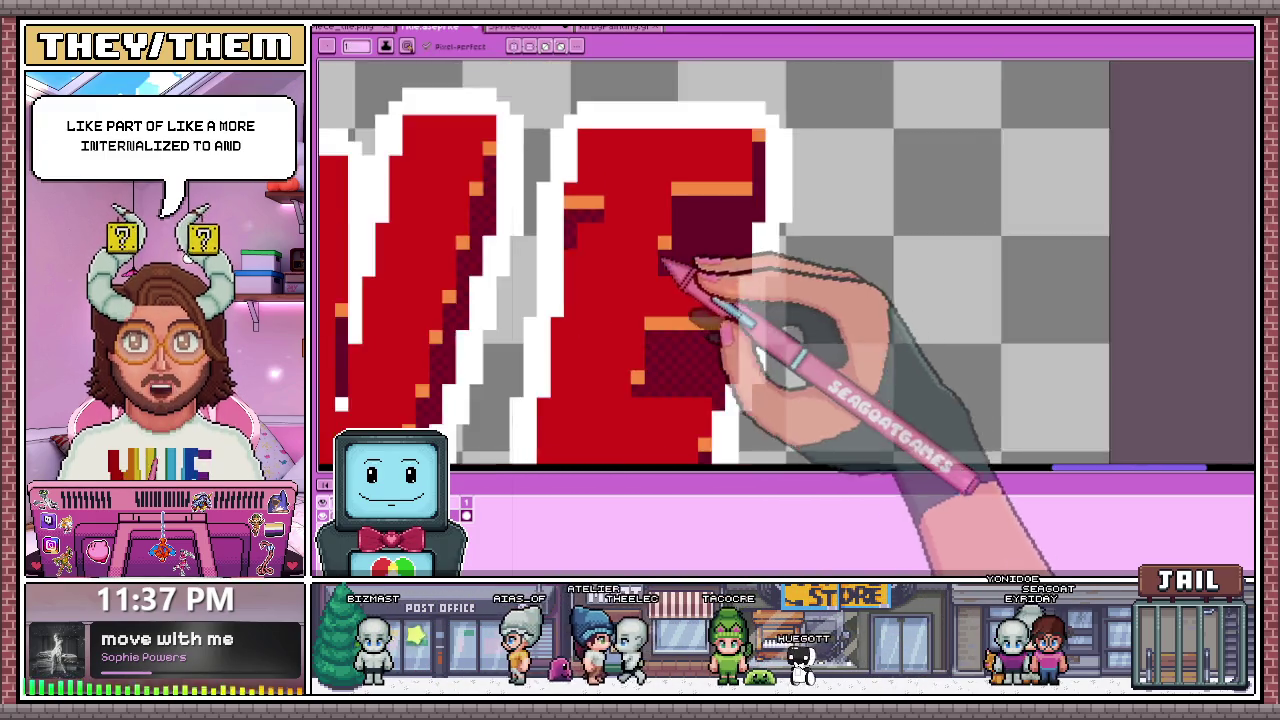
scroll(680, 270, "up", 2)
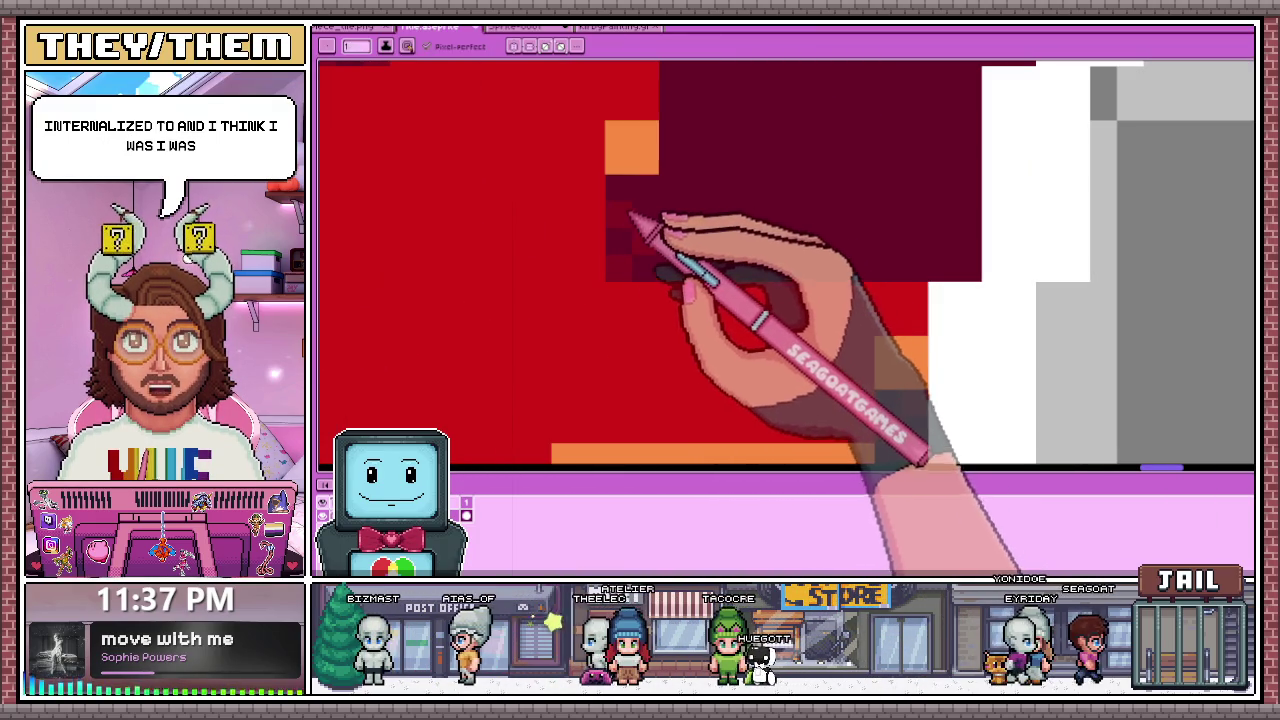
Step: Clear the stray dark-red pixels along the shadow's right edge
scroll(700, 230, "down", 2)
scroll(676, 216, "up", 1)
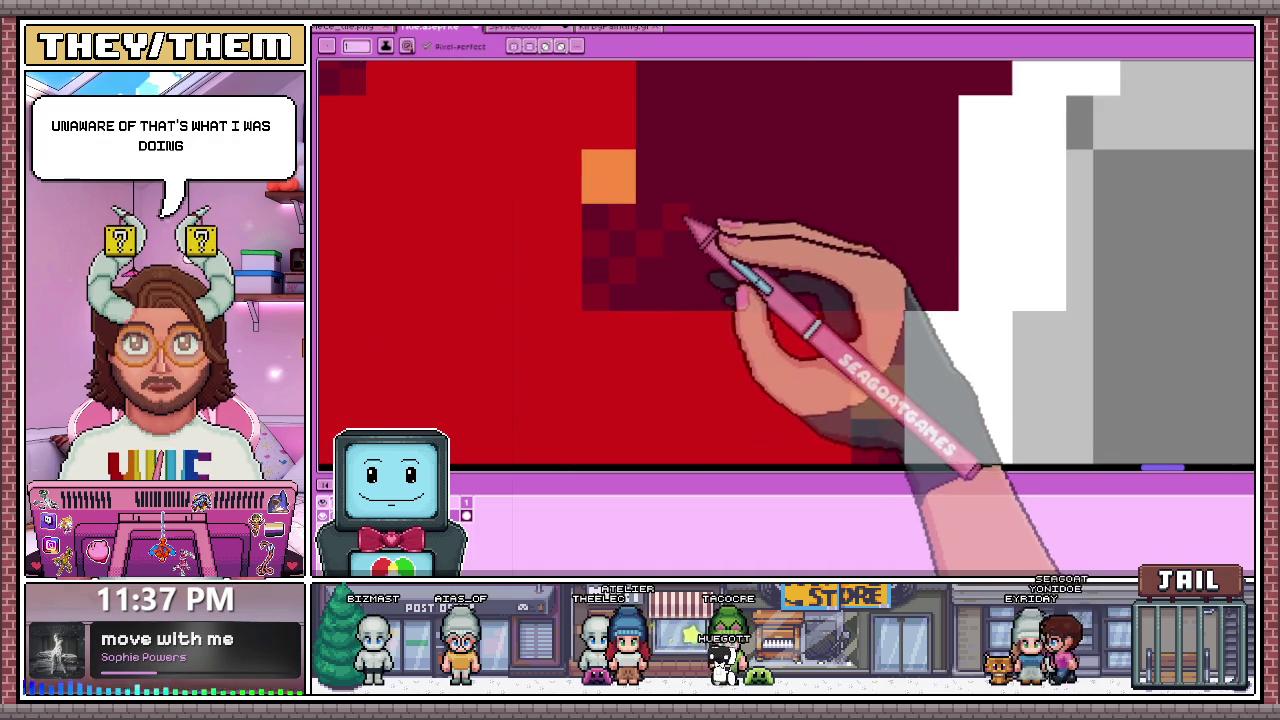
scroll(680, 228, "down", 1)
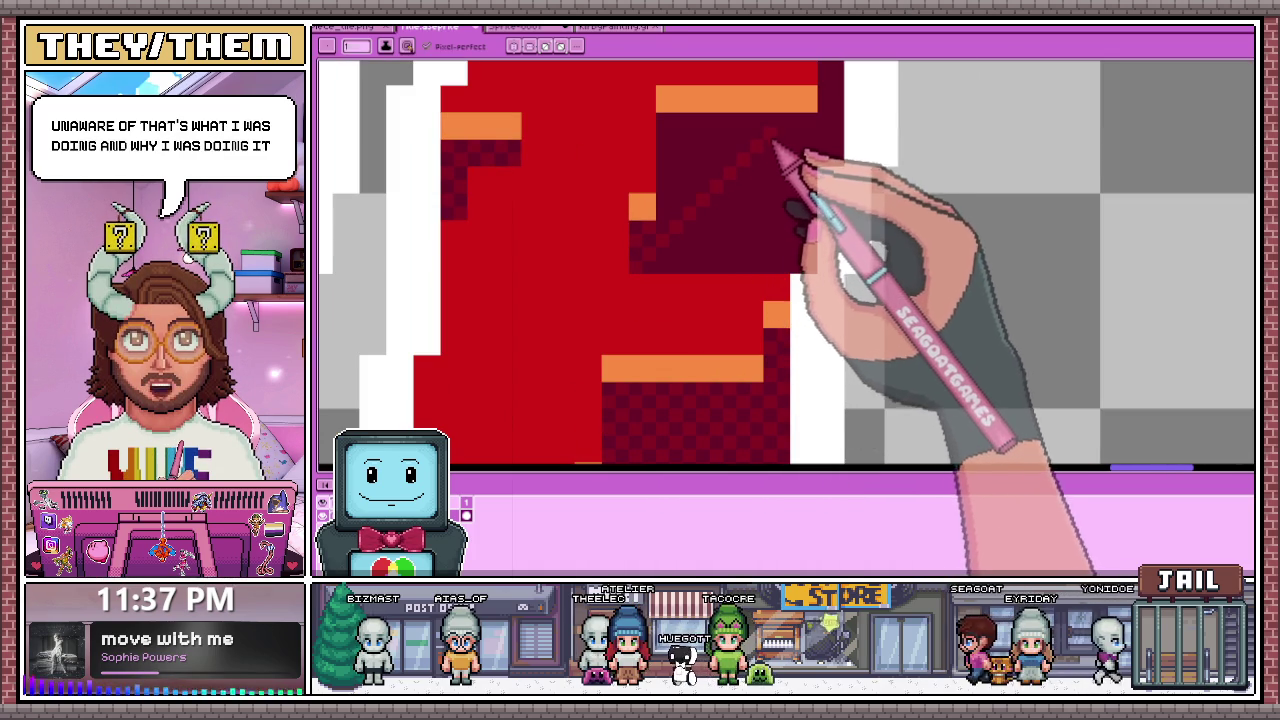
scroll(700, 235, "up", 1)
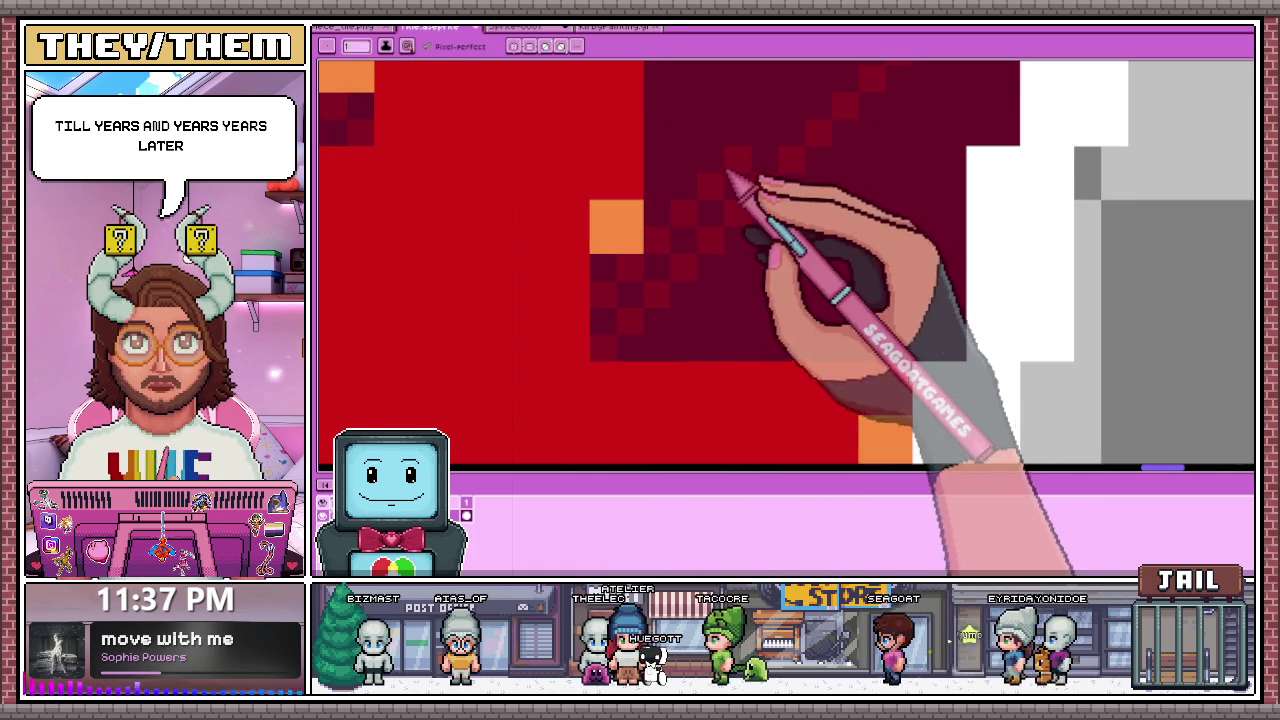
scroll(720, 195, "down", 1)
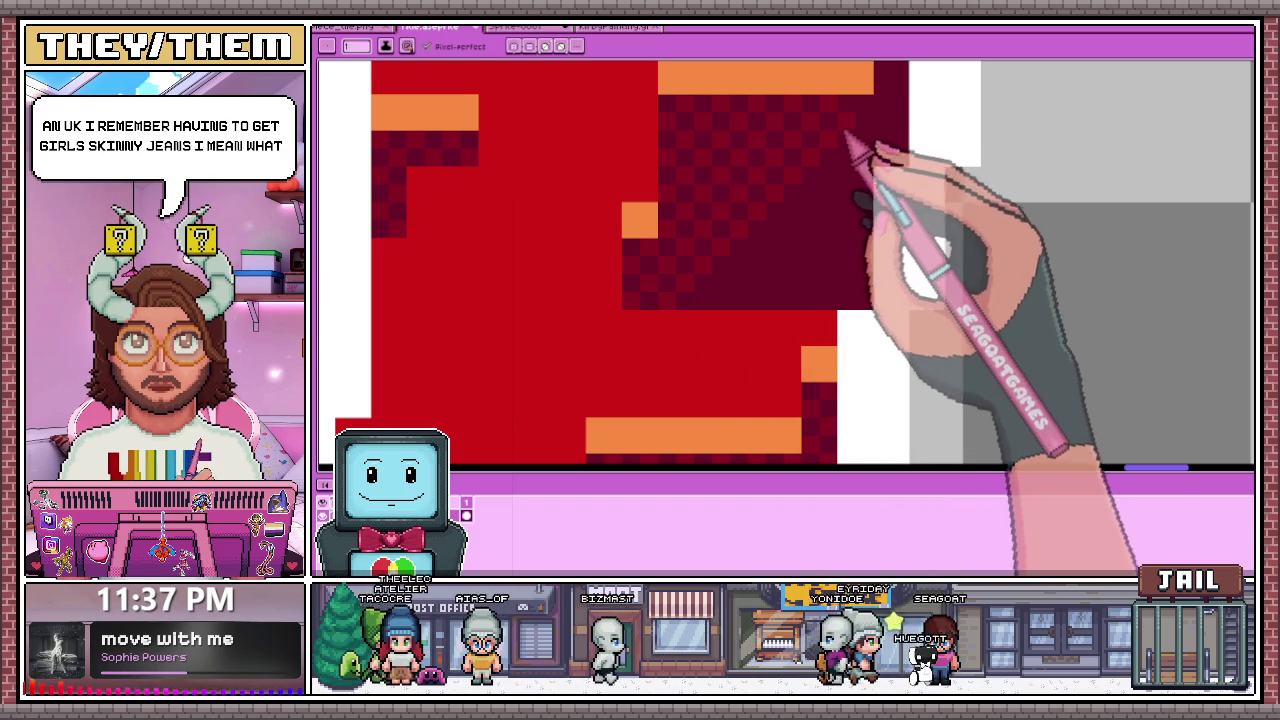
left_click_drag(885, 175, 885, 300)
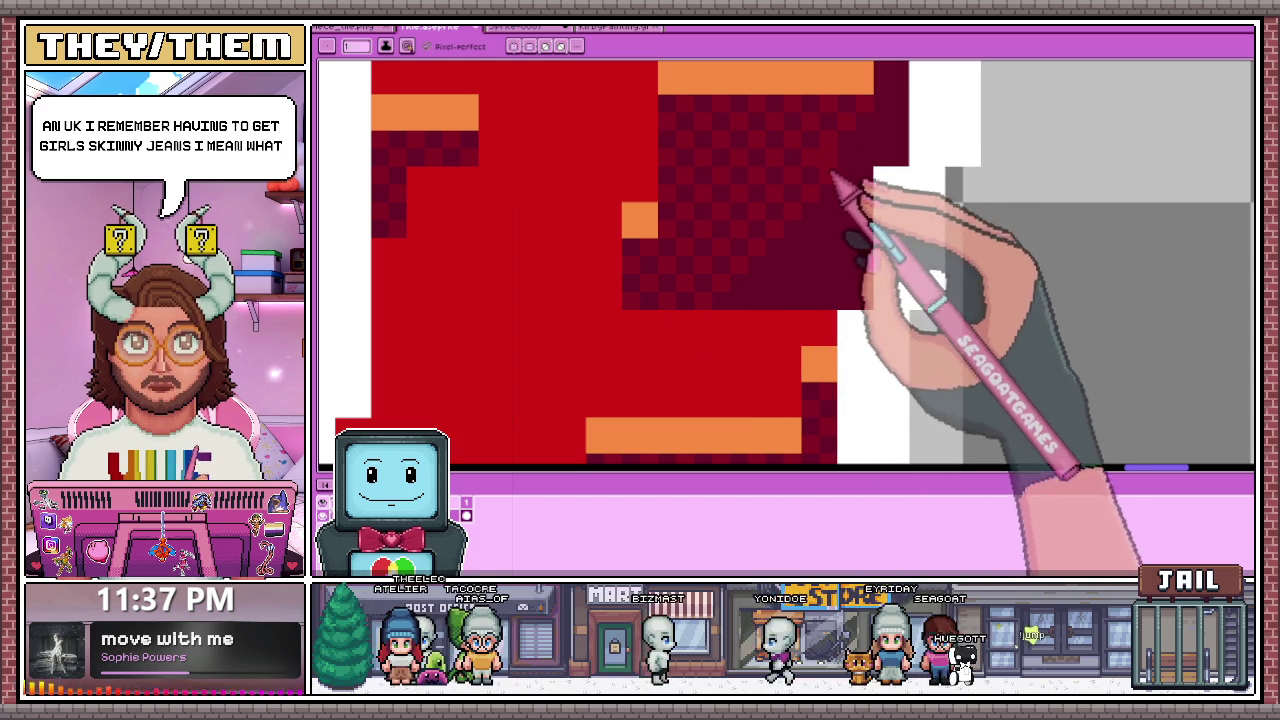
Step: Pan and zoom around the E to inspect its dithered shadow's right edge and the SURVIVE title
left_click_drag(894, 129, 860, 194)
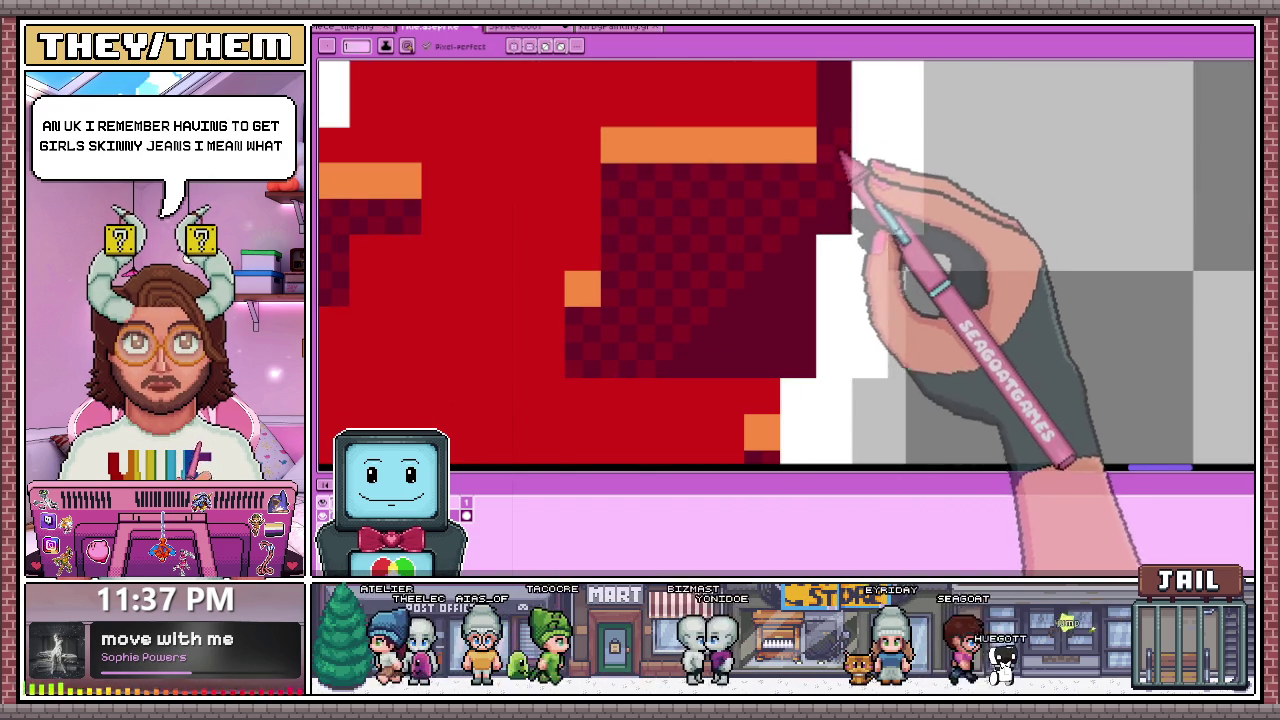
scroll(838, 170, "down", 3)
scroll(780, 230, "up", 3)
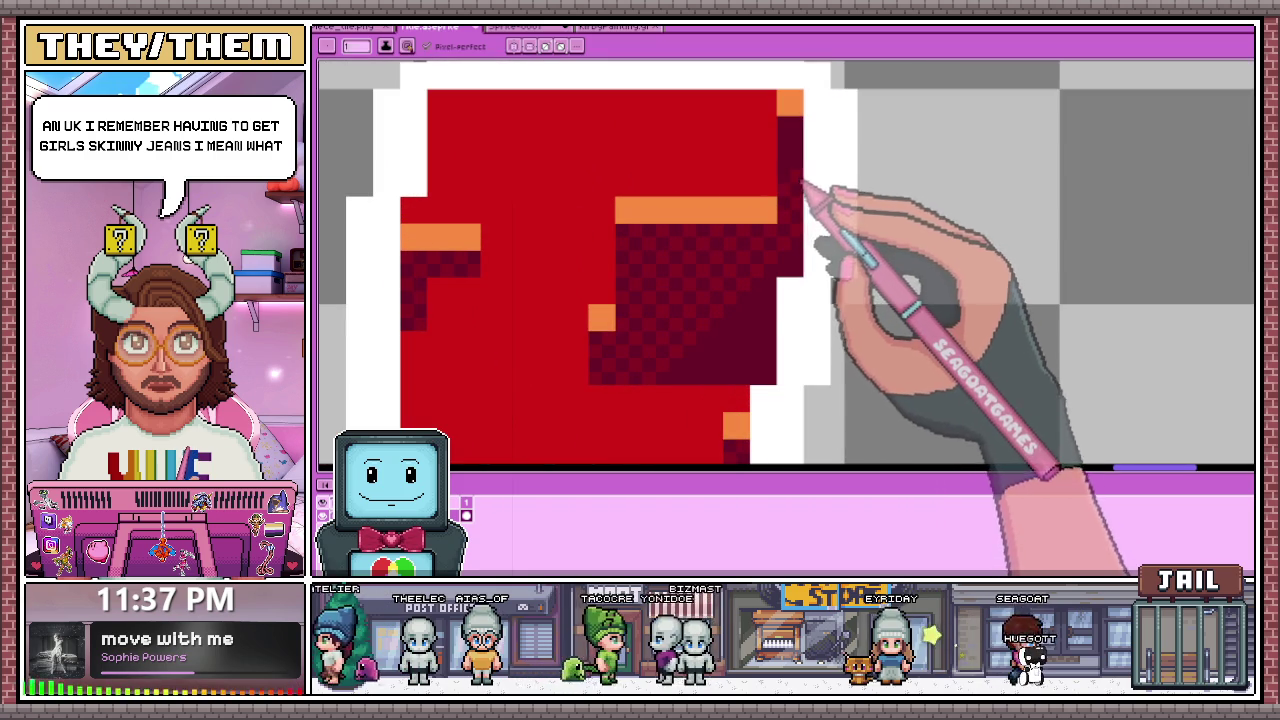
scroll(800, 172, "up", 1)
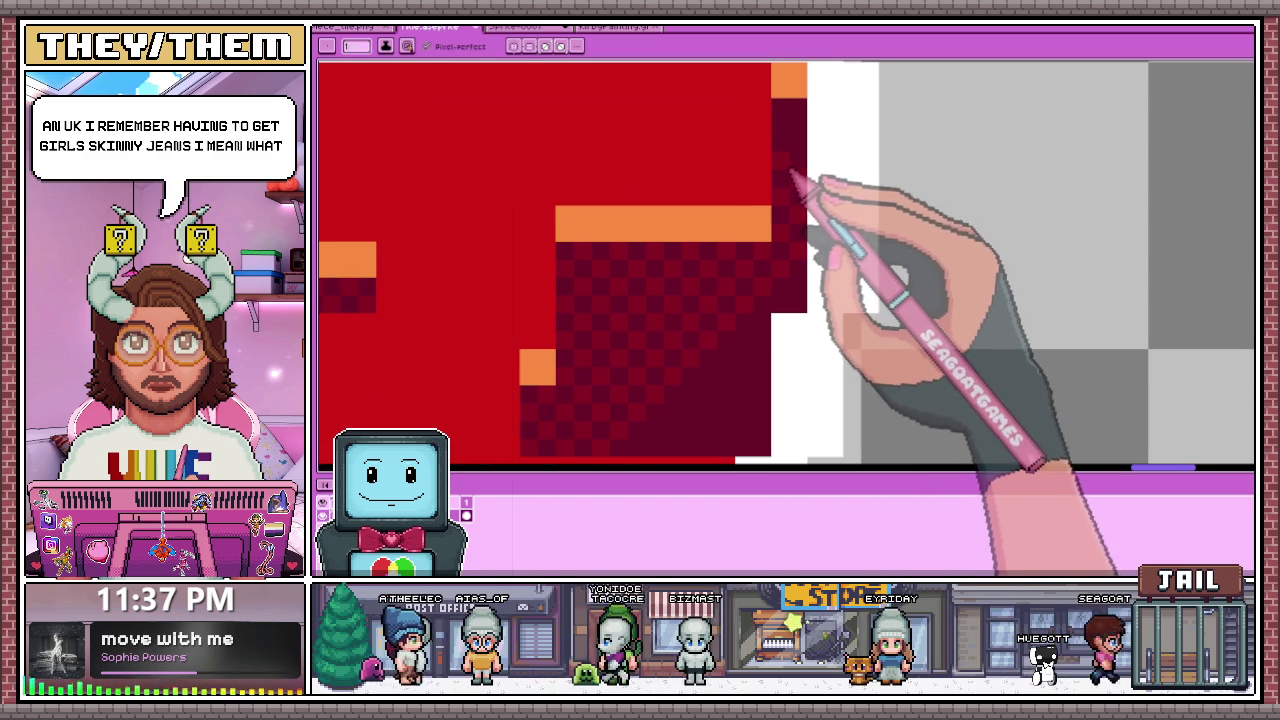
scroll(800, 125, "down", 2)
scroll(757, 286, "up", 3)
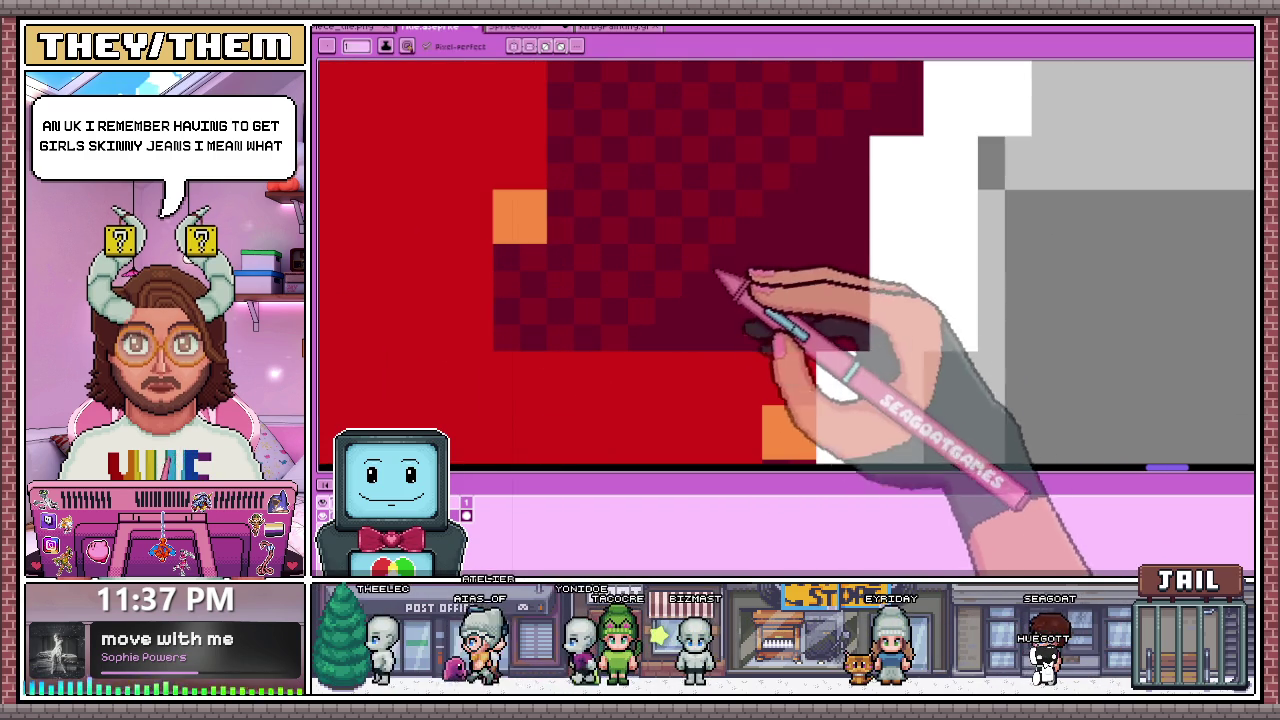
scroll(727, 265, "down", 1)
scroll(770, 245, "up", 1)
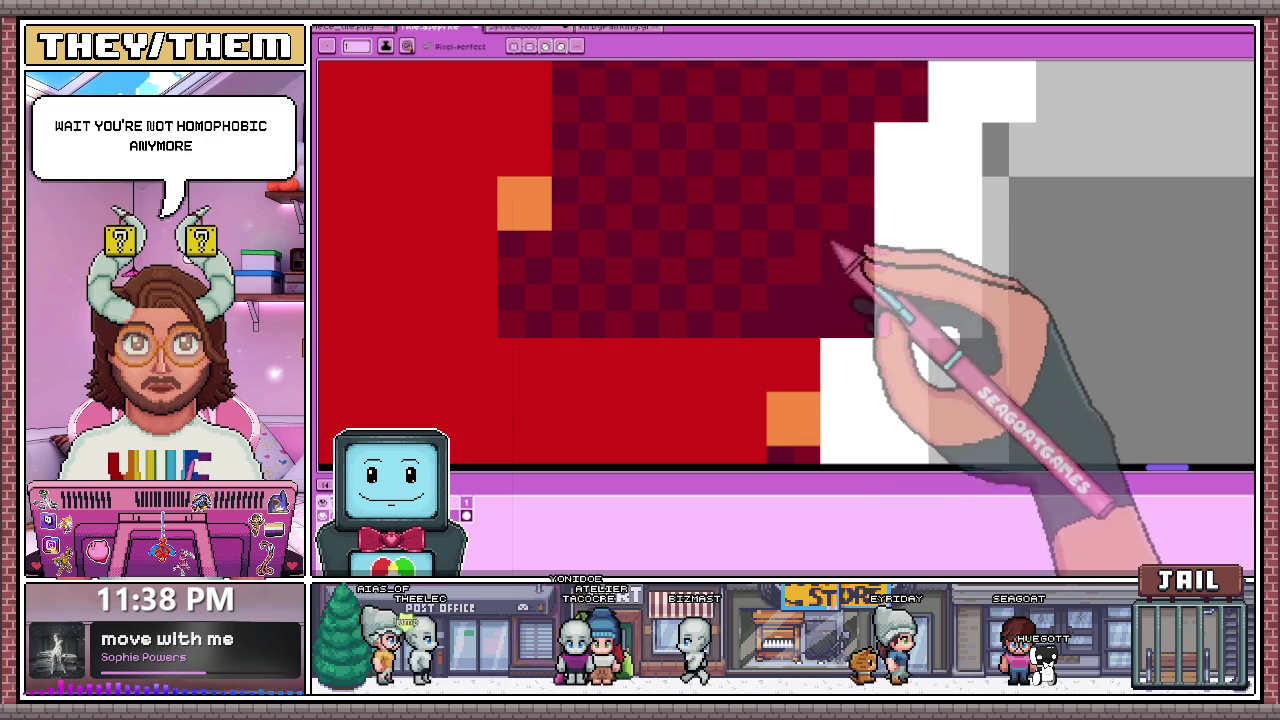
scroll(838, 342, "down", 2)
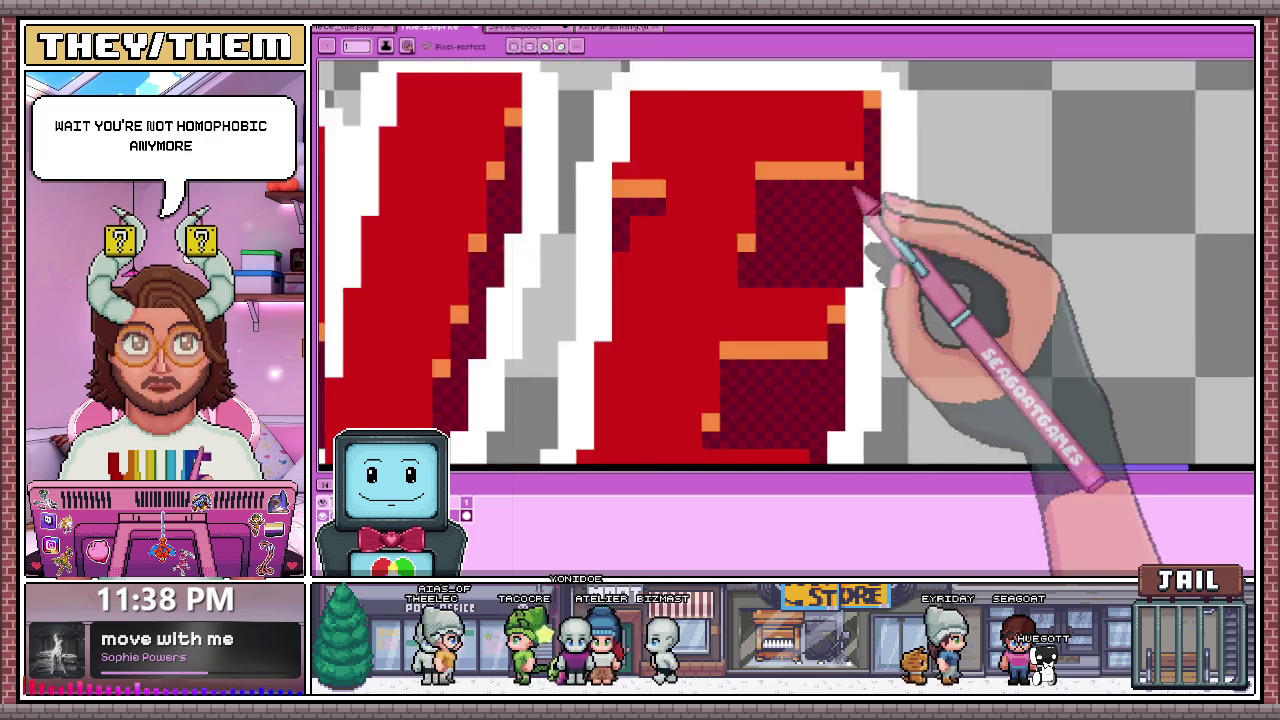
scroll(840, 340, "down", 2)
scroll(843, 337, "down", 1)
scroll(845, 340, "down", 1)
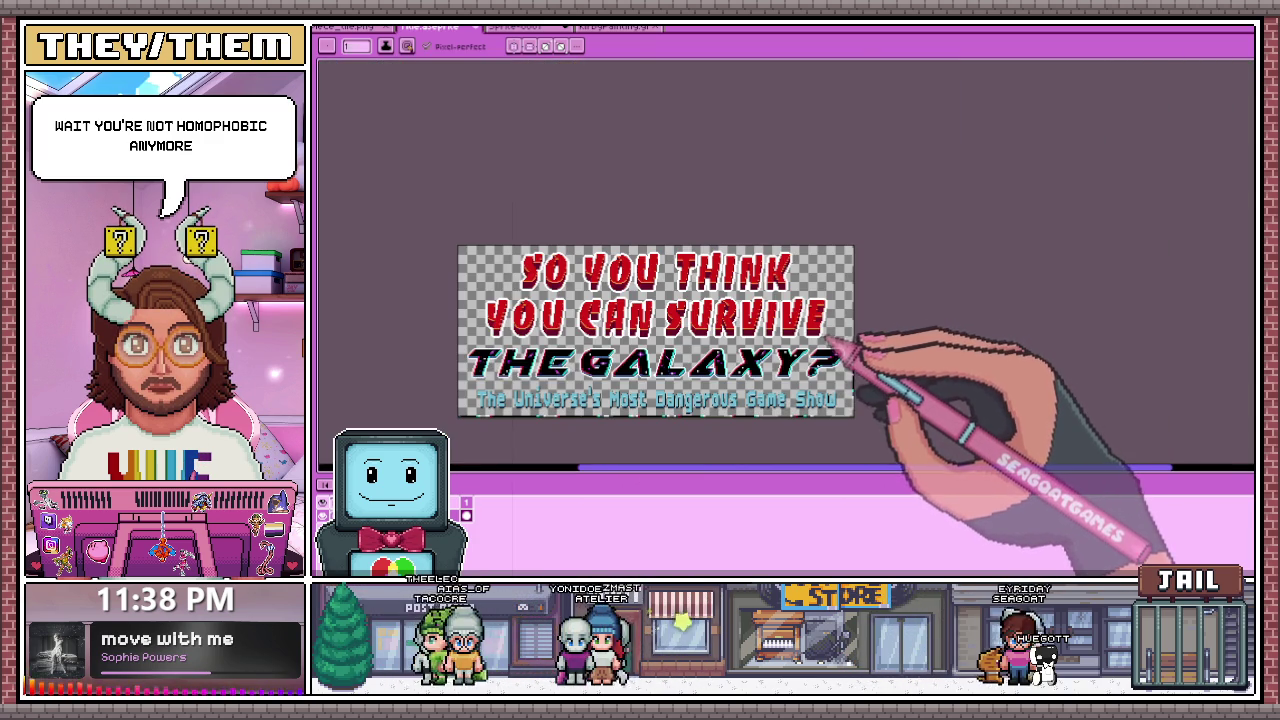
scroll(852, 355, "up", 3)
scroll(800, 345, "up", 1)
scroll(788, 300, "up", 2)
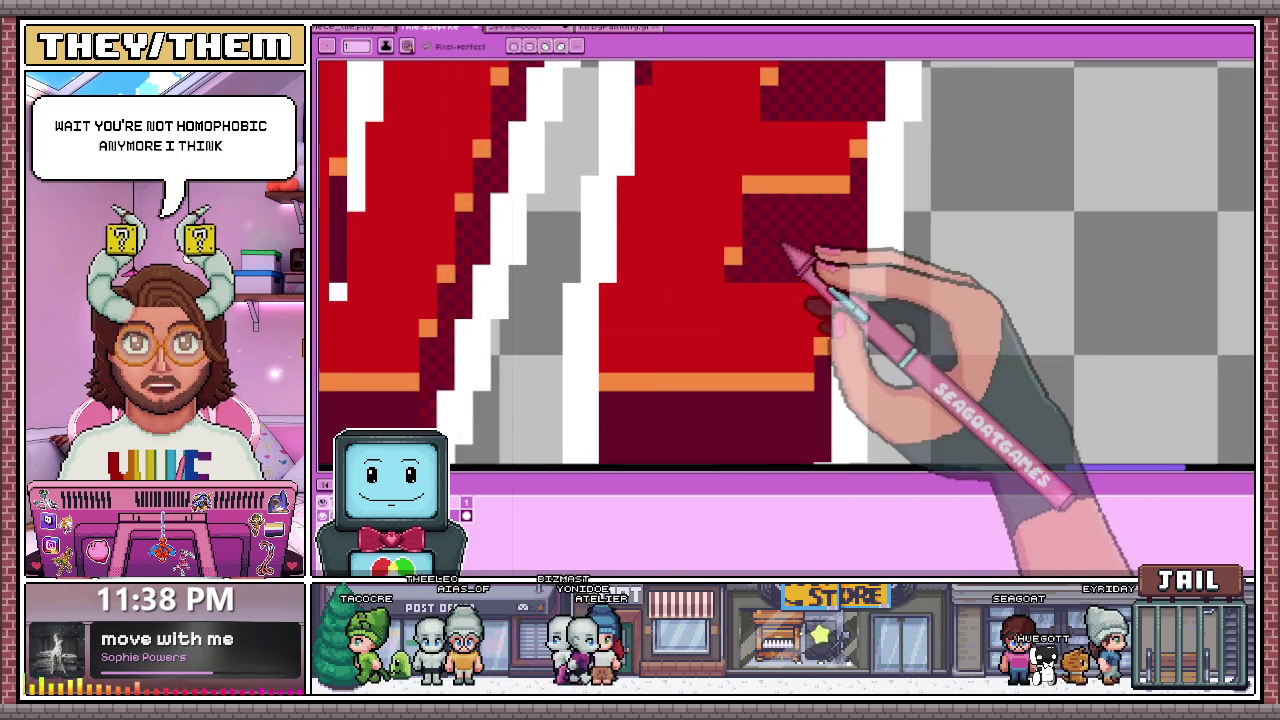
Step: Fill the checkered patch of the E's shading with solid dark red
scroll(770, 260, "down", 2)
scroll(760, 280, "up", 2)
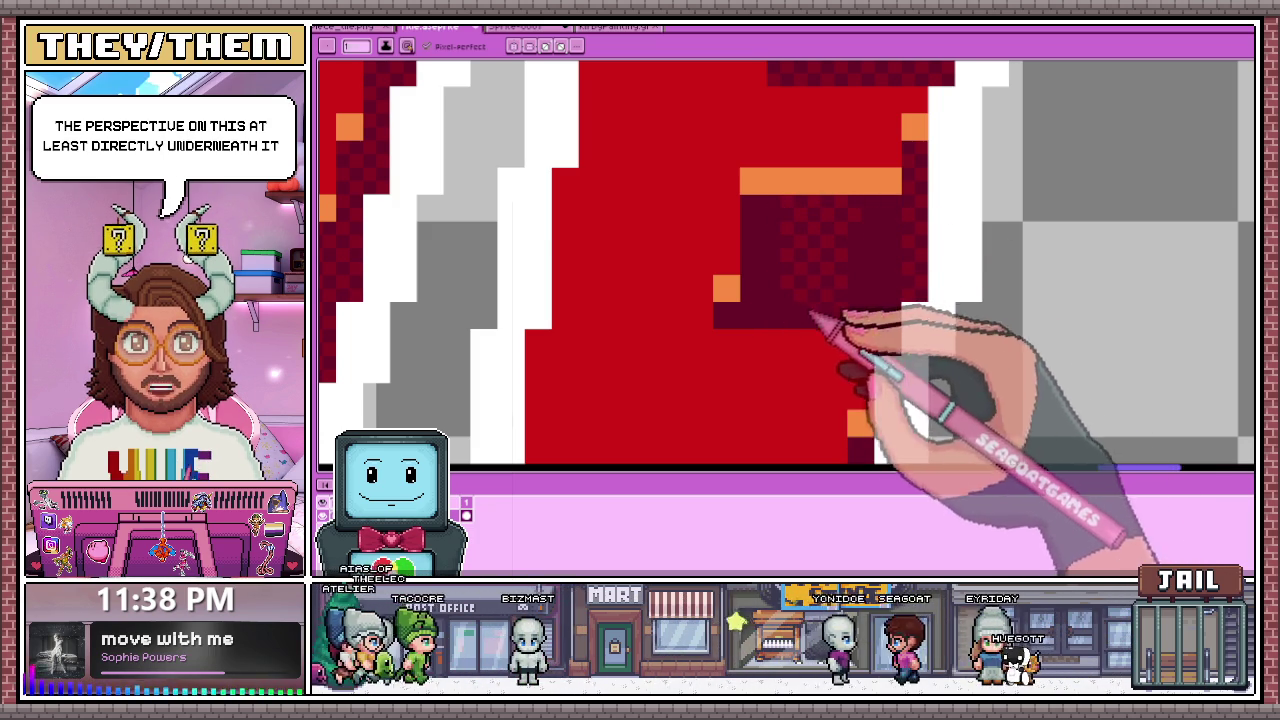
scroll(826, 312, "down", 3)
scroll(829, 206, "up", 3)
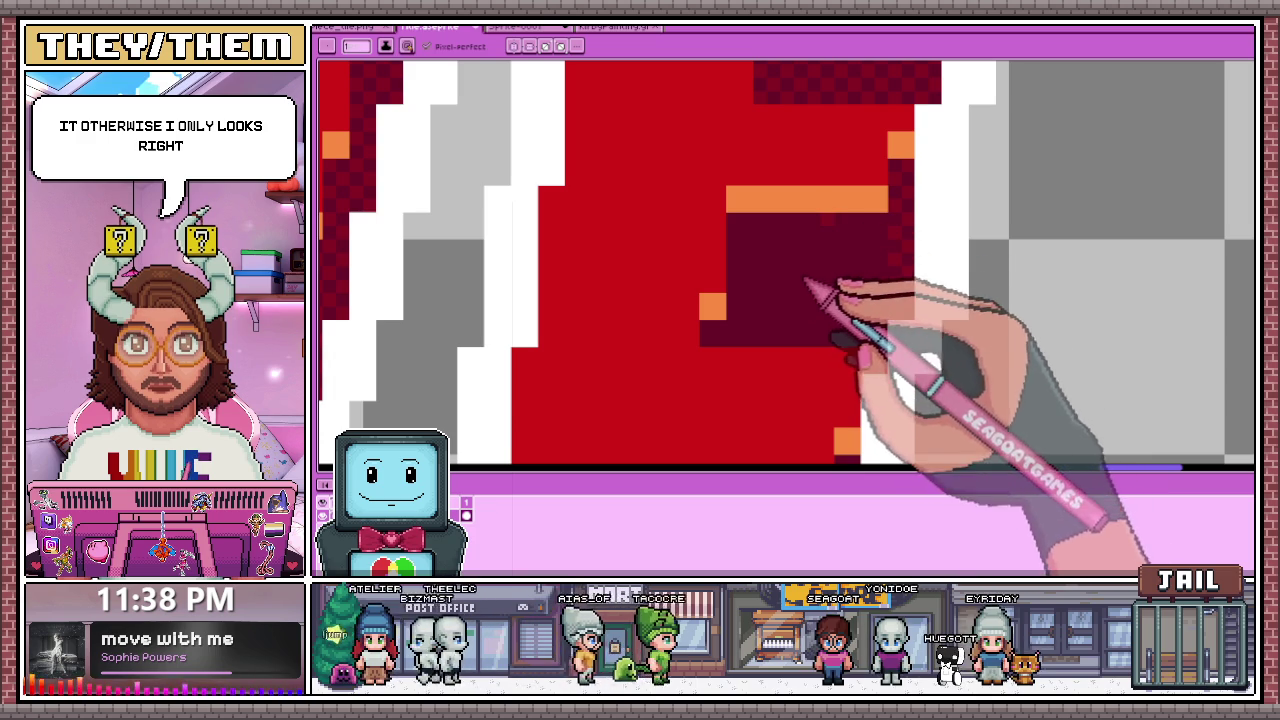
scroll(808, 283, "down", 2)
scroll(750, 258, "down", 1)
scroll(750, 258, "down", 1)
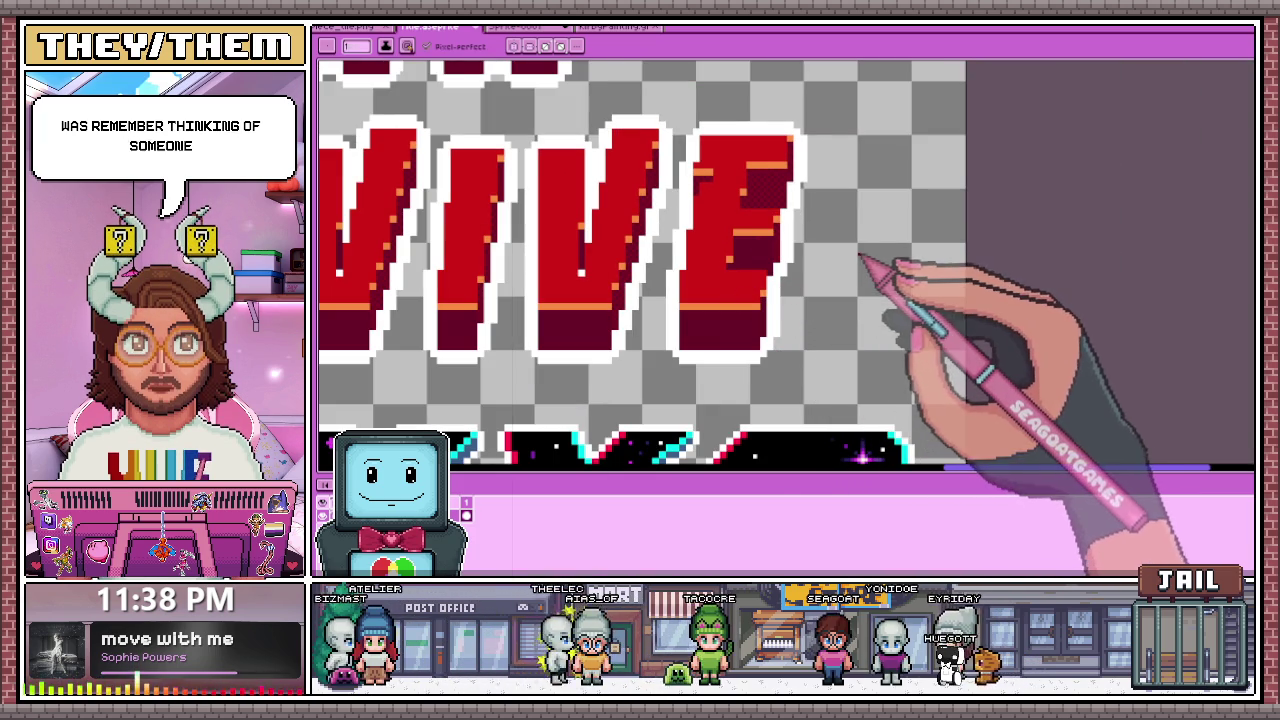
scroll(787, 139, "up", 2)
scroll(787, 139, "up", 1)
scroll(700, 280, "up", 1)
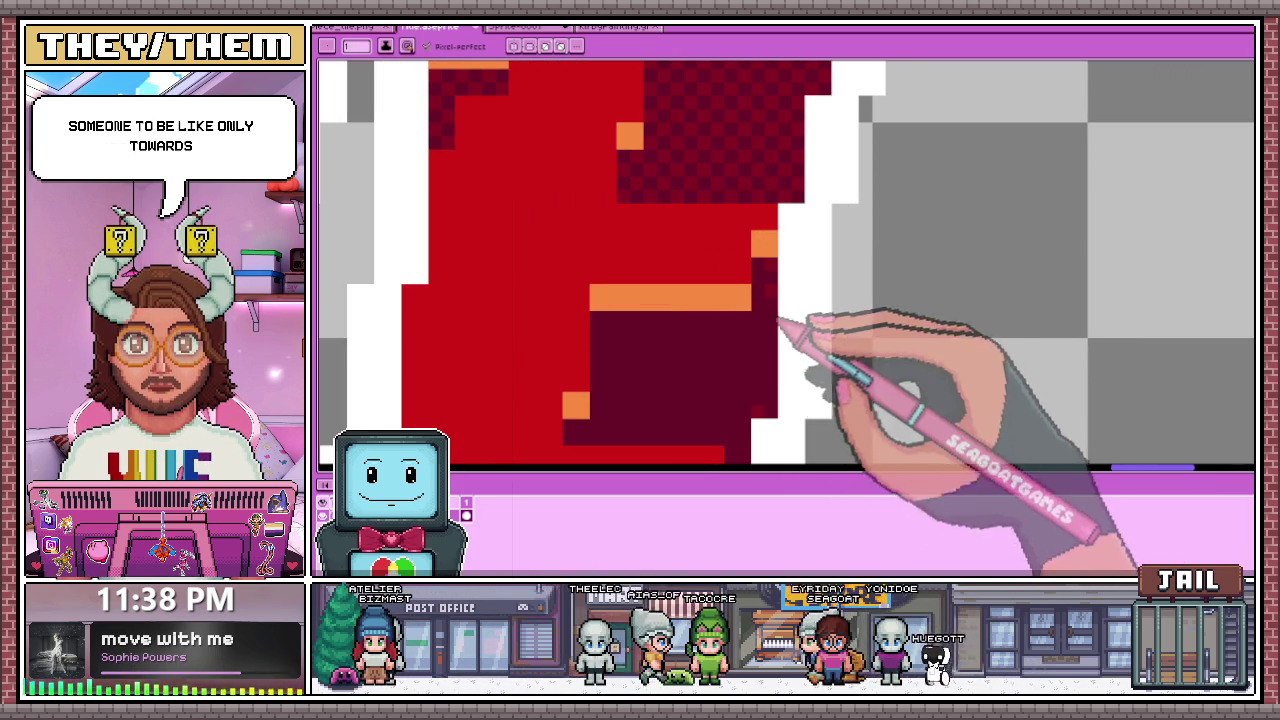
scroll(760, 408, "down", 2)
scroll(571, 171, "up", 2)
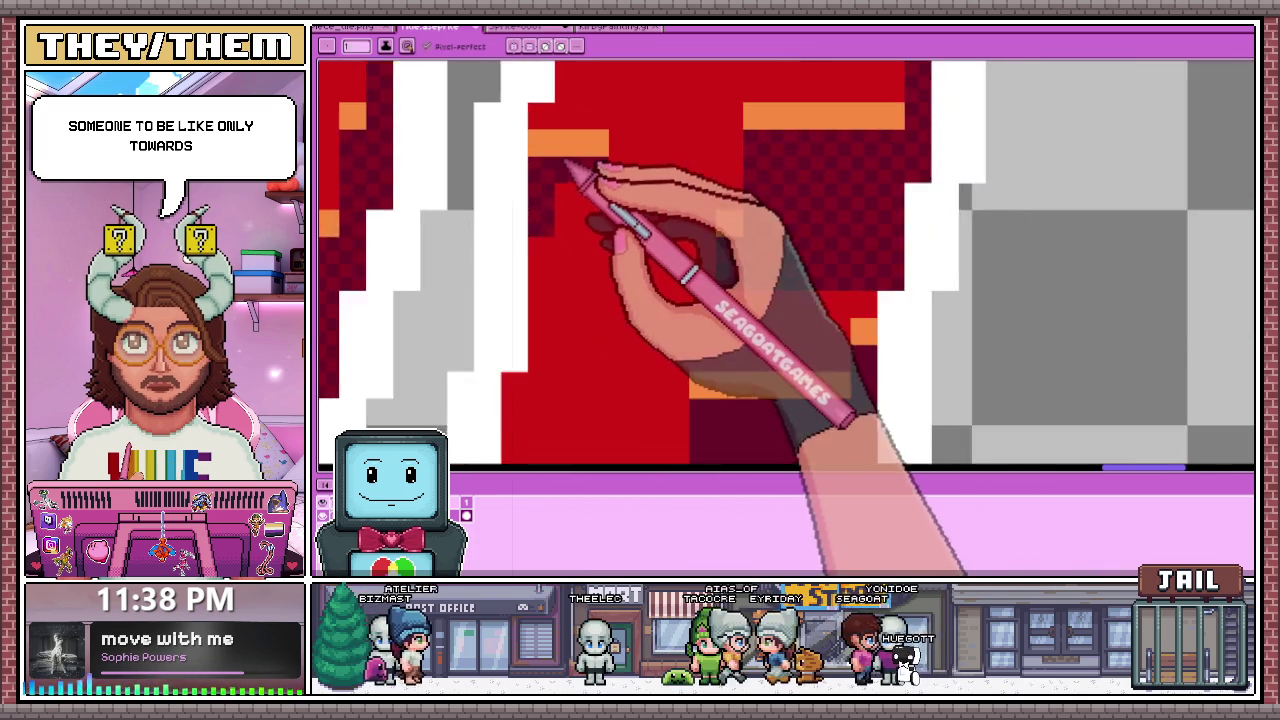
scroll(534, 186, "up", 1)
left_click_drag(530, 258, 657, 165)
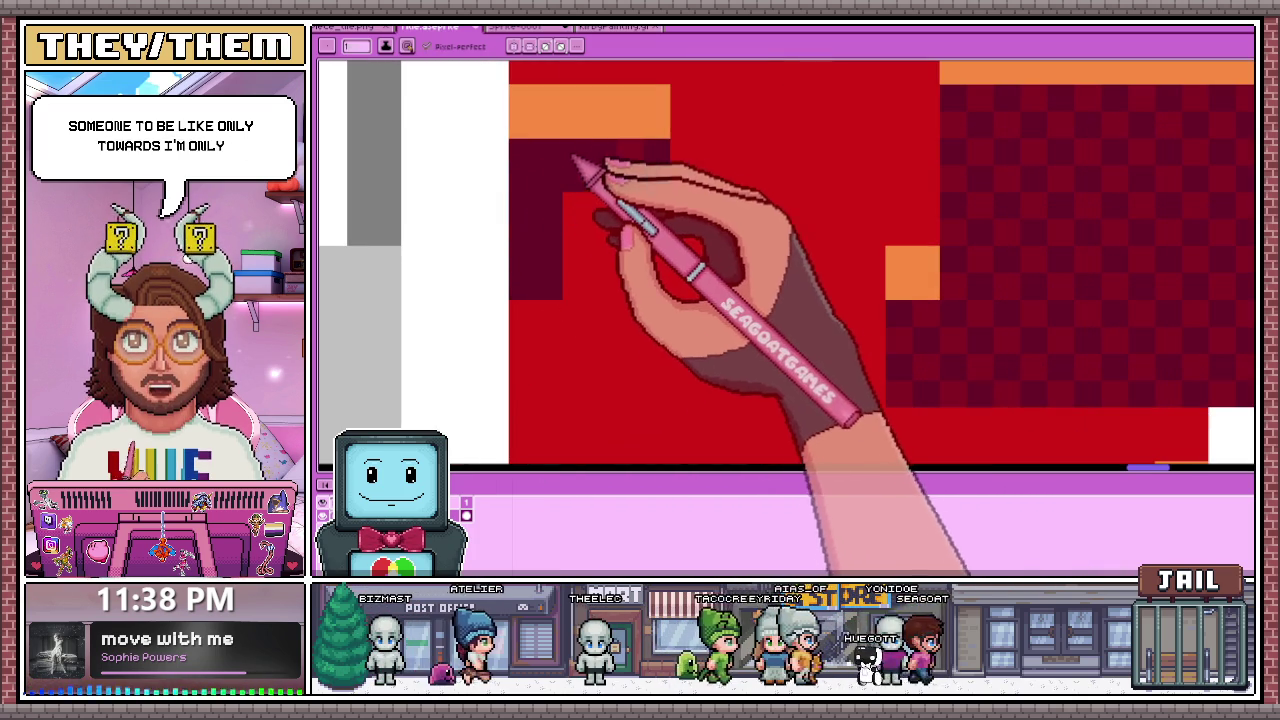
Step: Erase the extra dark-red column beside the dithered block, back to the white outline
scroll(620, 150, "down", 2)
scroll(730, 150, "up", 1)
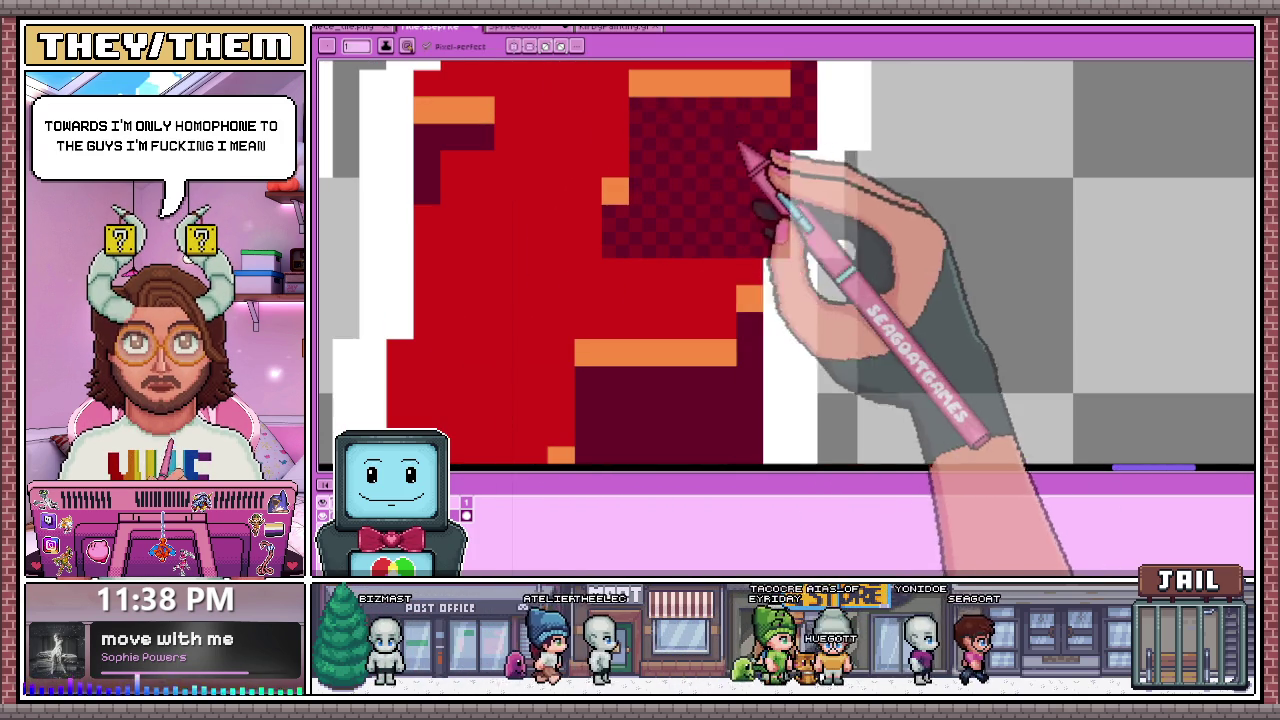
left_click_drag(786, 125, 790, 255)
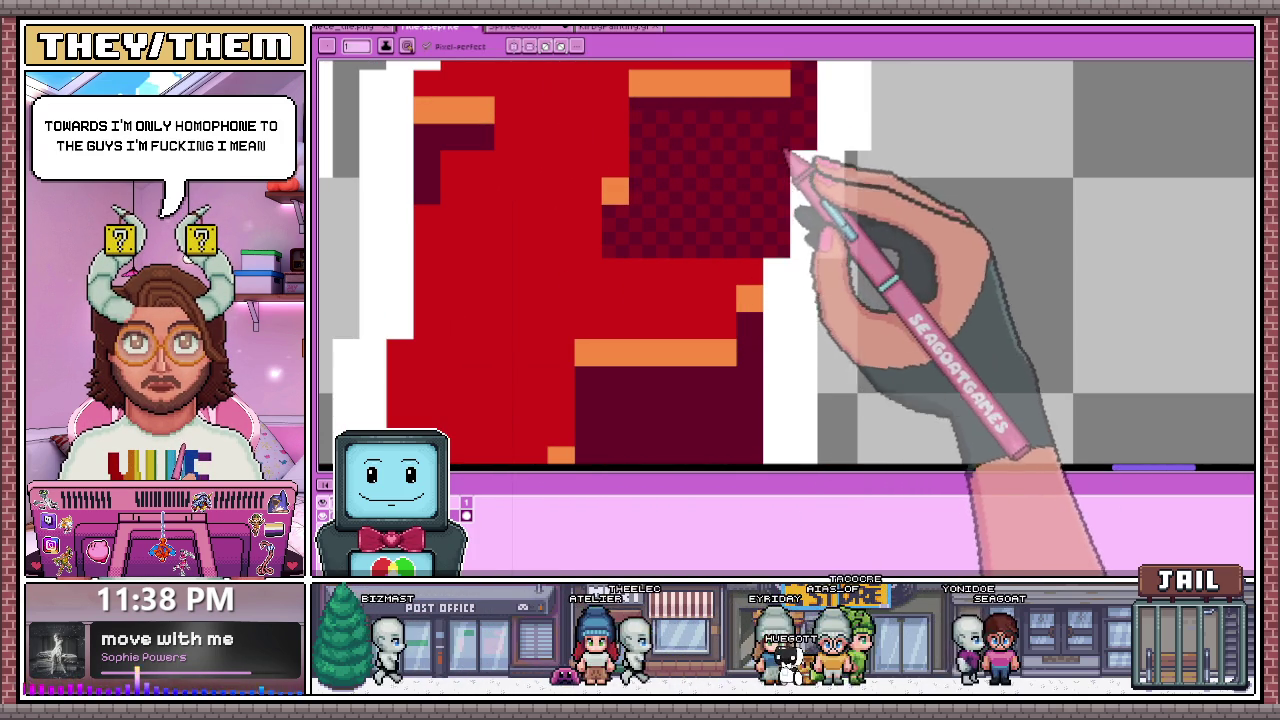
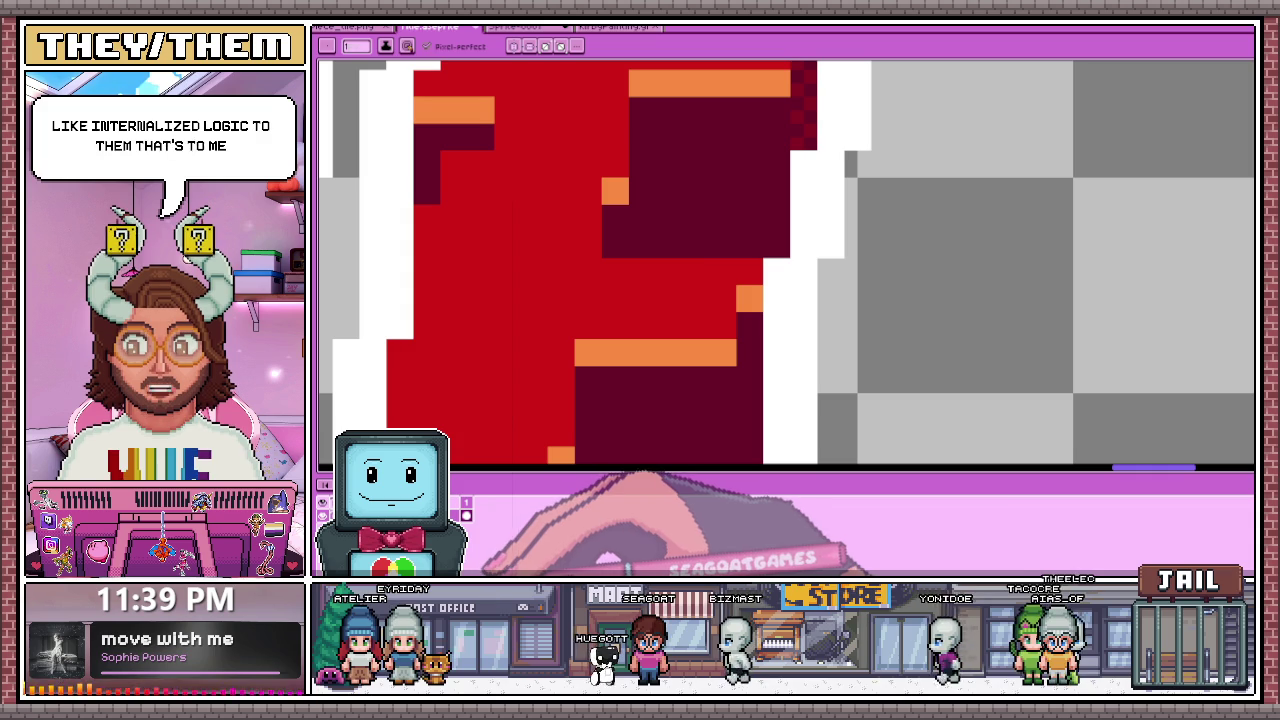
Step: Paint solid dark red over the dithered shadow pixels along the SURVIVE letter's edge
scroll(671, 443, "down", 3)
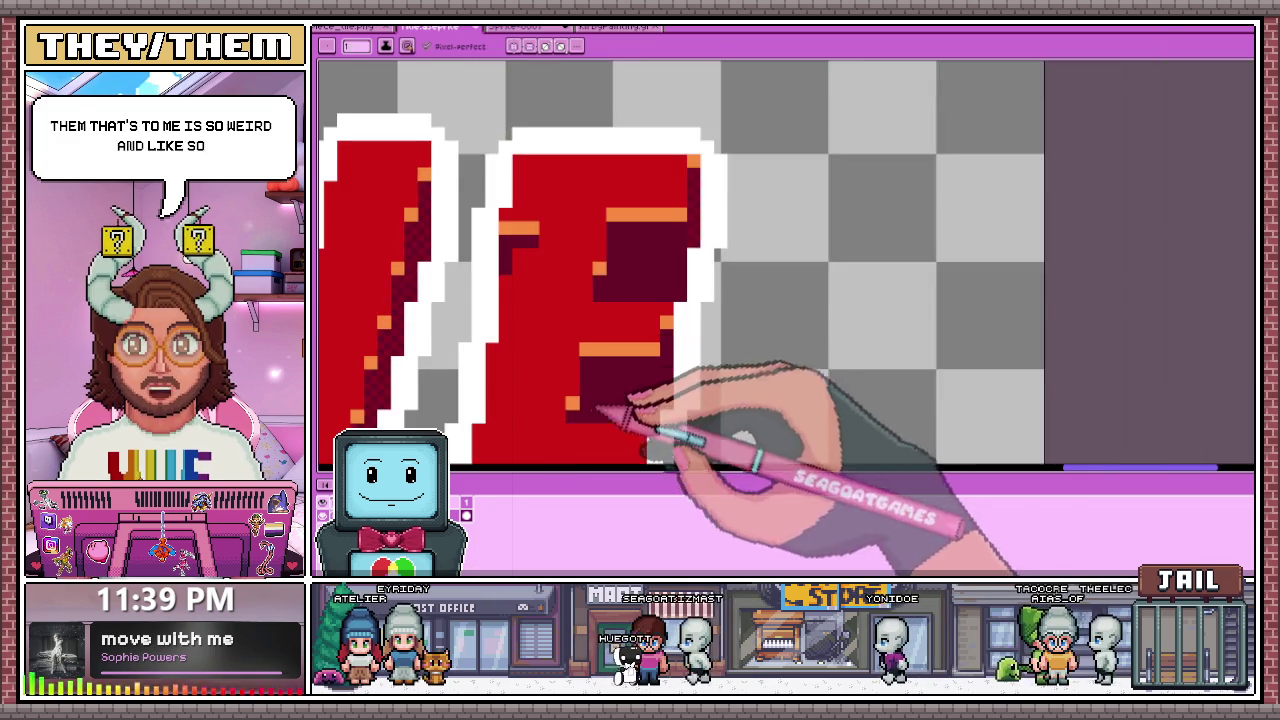
scroll(686, 257, "down", 1)
scroll(686, 257, "up", 4)
left_click_drag(686, 257, 694, 400)
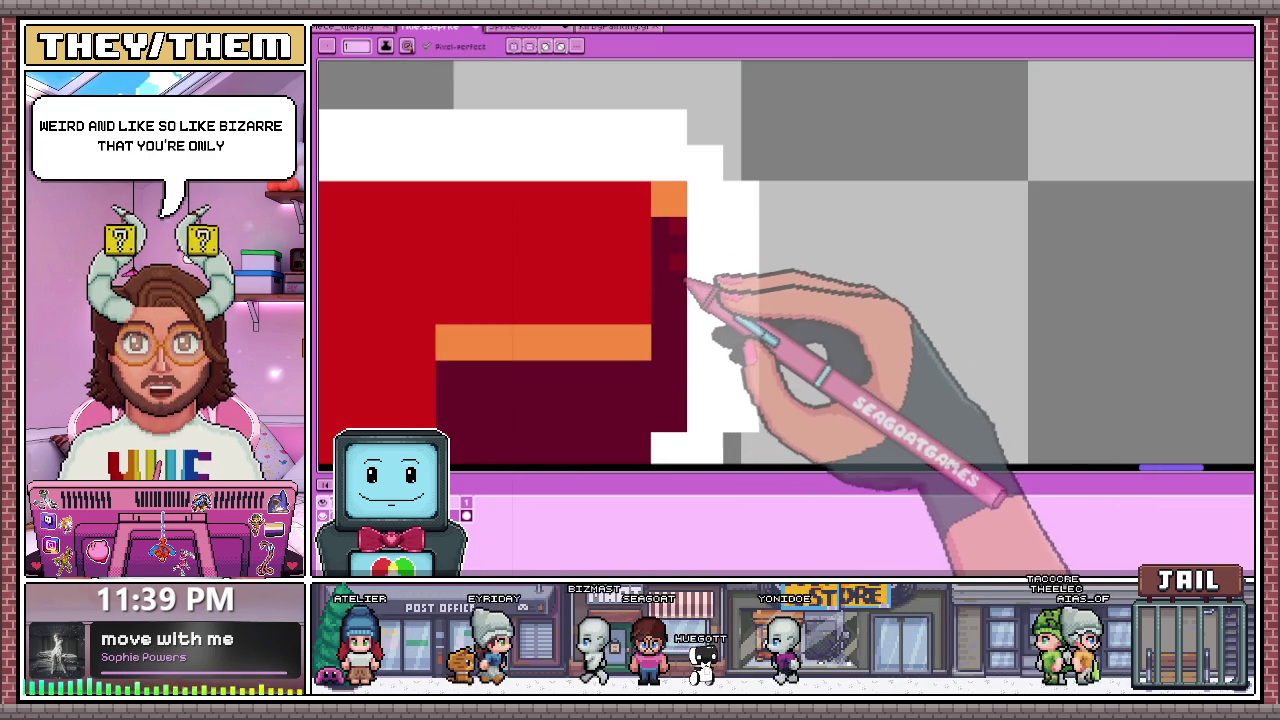
Step: Zoom in and out around SURVIVE to inspect the smoothed dark red shadow edge
scroll(686, 290, "down", 1)
scroll(700, 245, "down", 1)
scroll(715, 300, "down", 2)
scroll(730, 330, "up", 3)
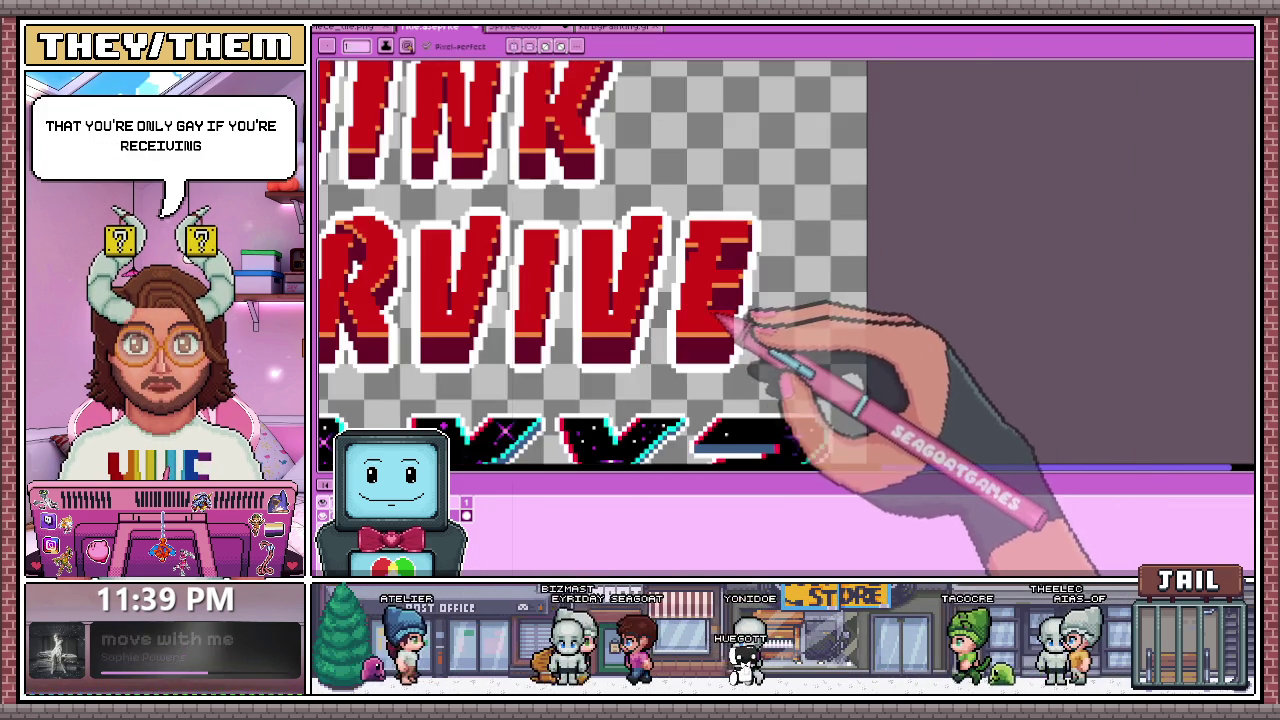
scroll(690, 300, "up", 2)
scroll(663, 337, "up", 1)
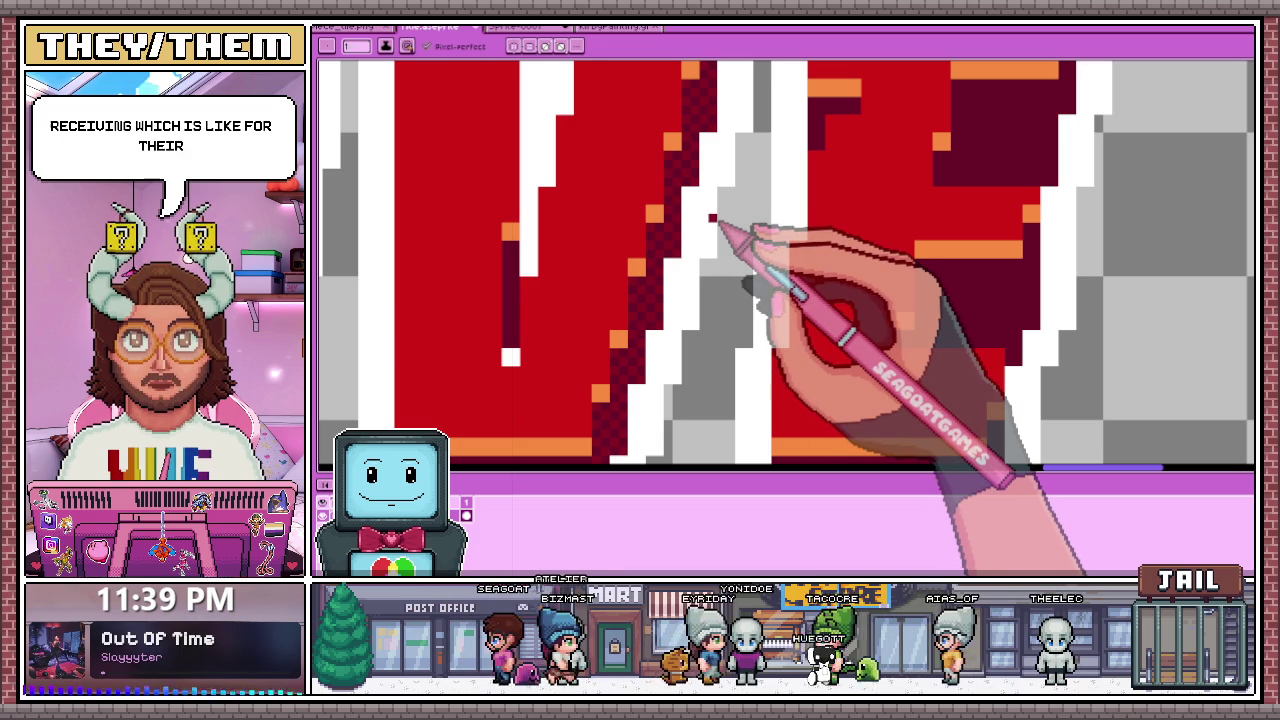
scroll(1000, 345, "up", 1)
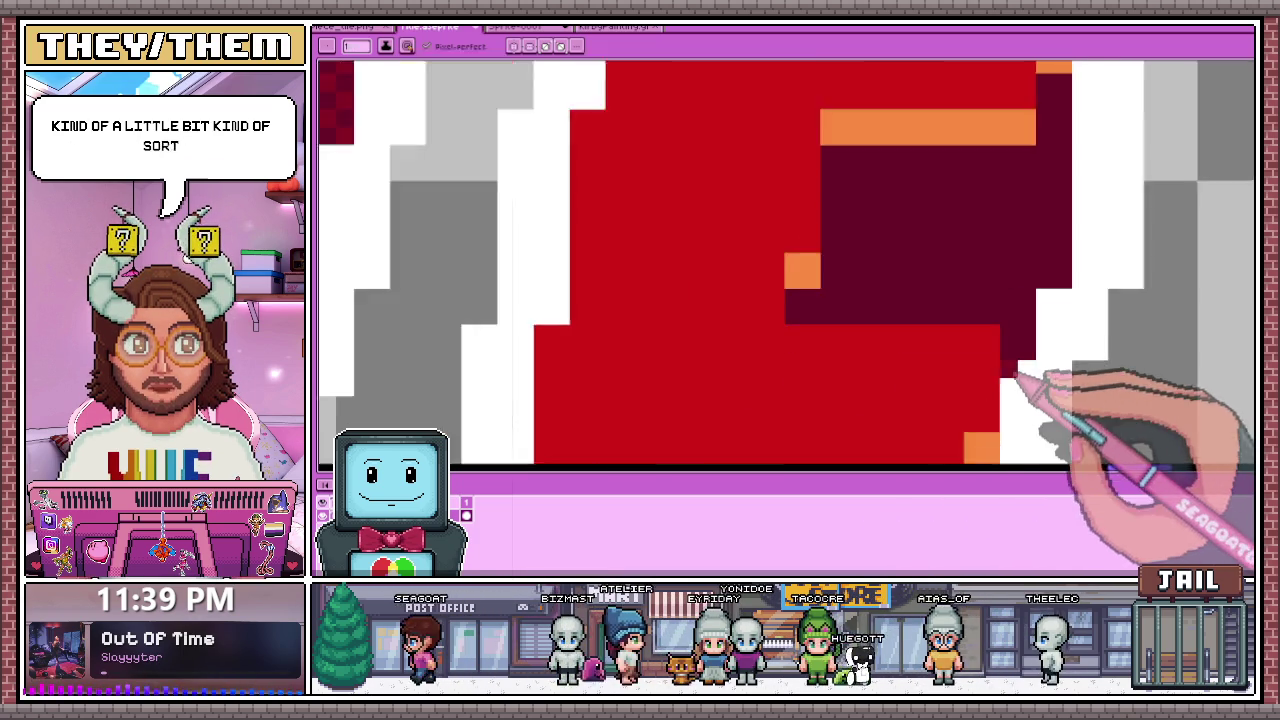
scroll(1020, 360, "up", 1)
scroll(700, 337, "down", 3)
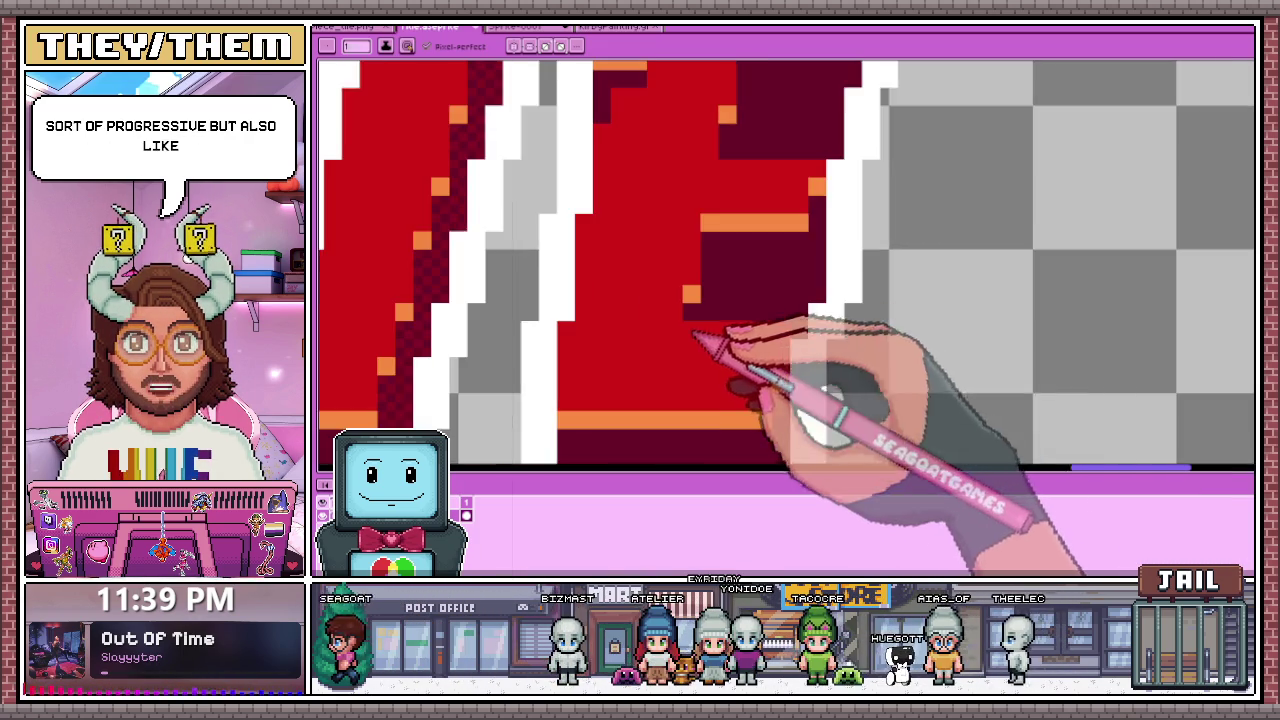
scroll(835, 292, "up", 1)
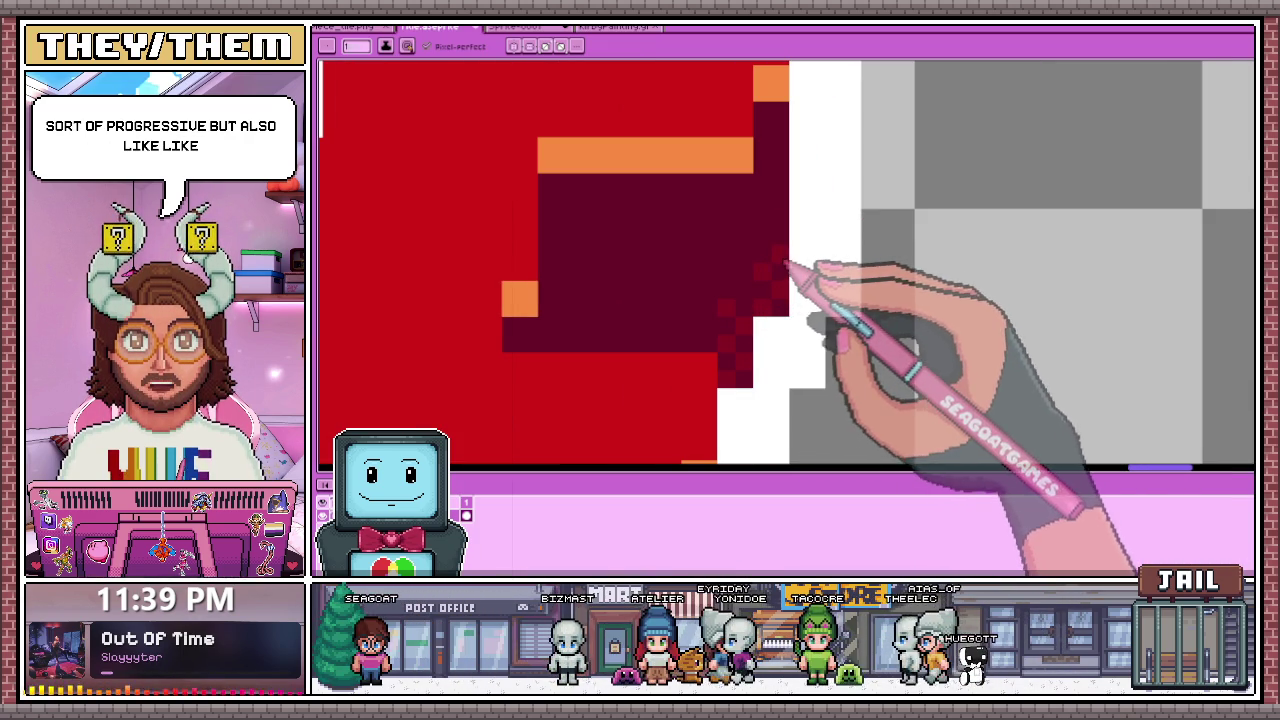
scroll(710, 268, "down", 1)
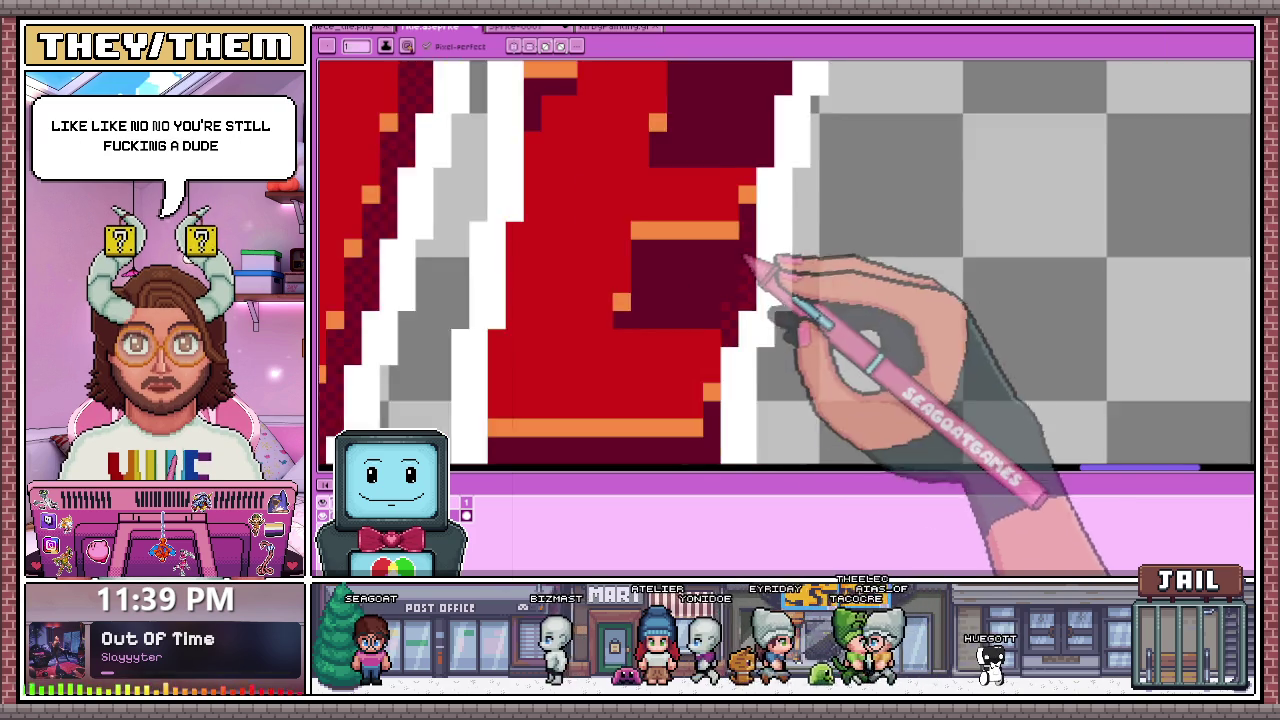
scroll(752, 275, "up", 1)
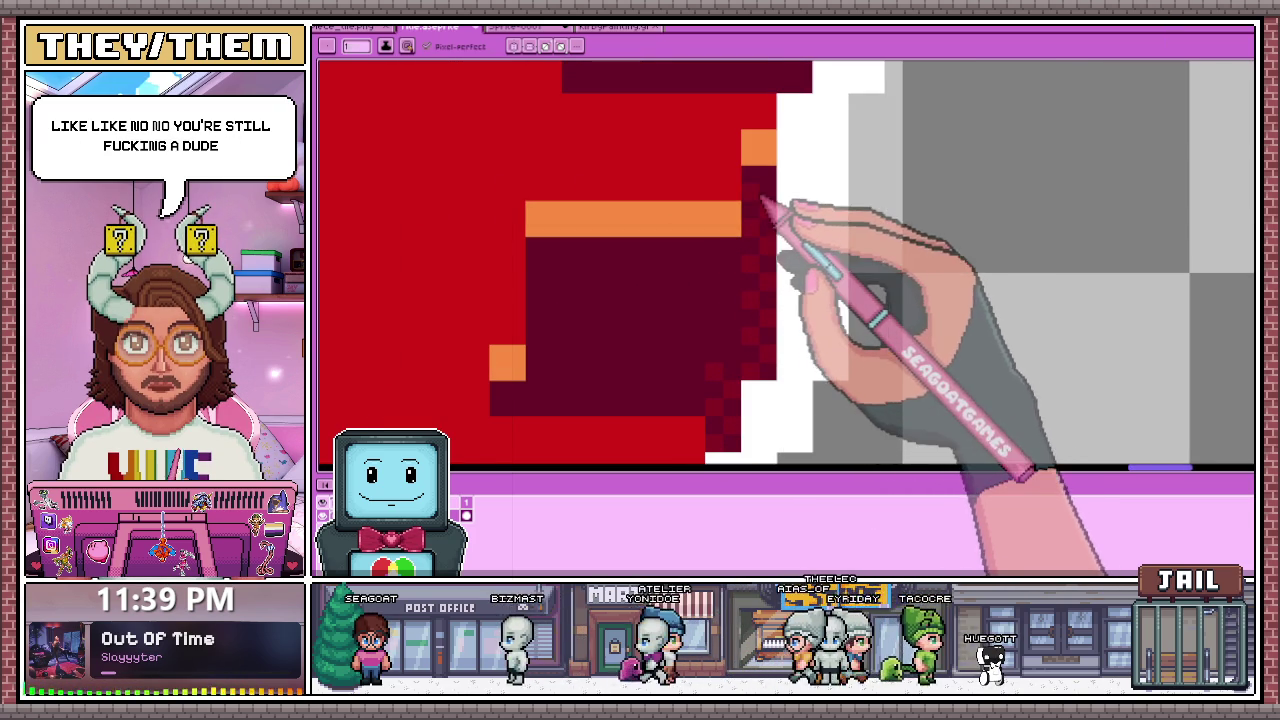
scroll(764, 195, "down", 1)
scroll(766, 271, "down", 1)
scroll(780, 349, "down", 2)
scroll(770, 345, "up", 1)
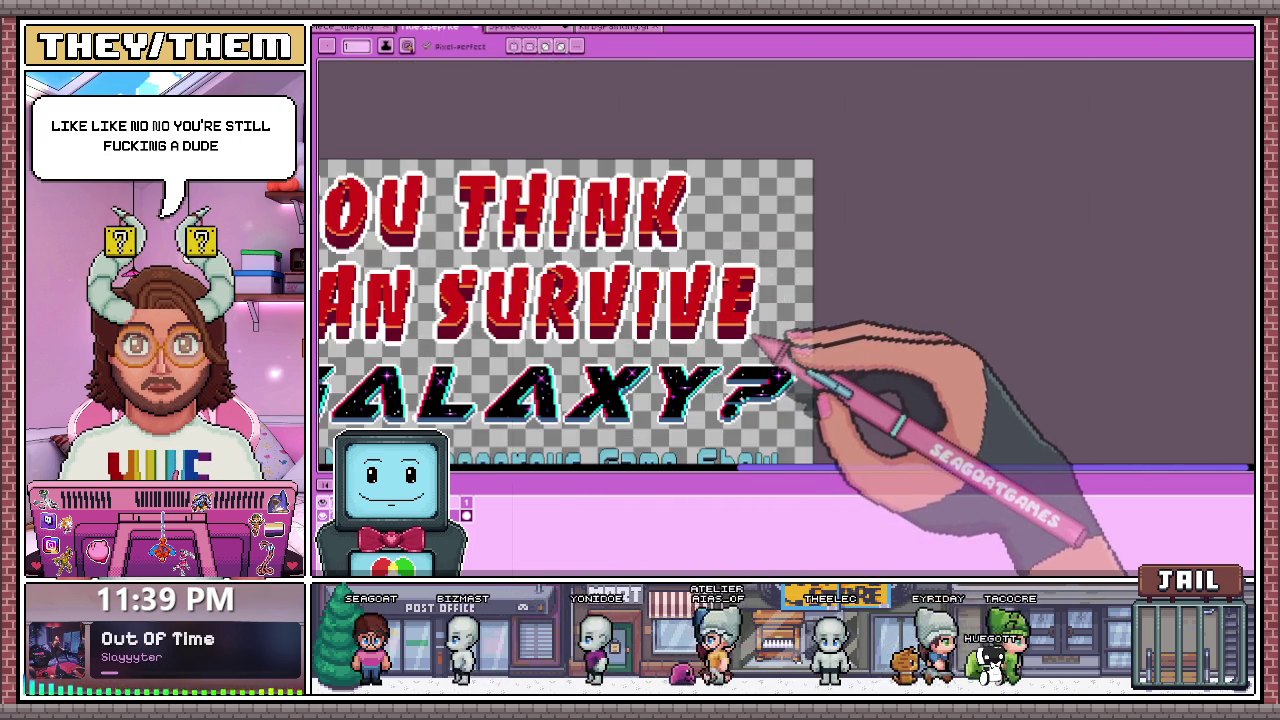
scroll(760, 345, "up", 2)
scroll(771, 309, "up", 2)
scroll(740, 300, "up", 2)
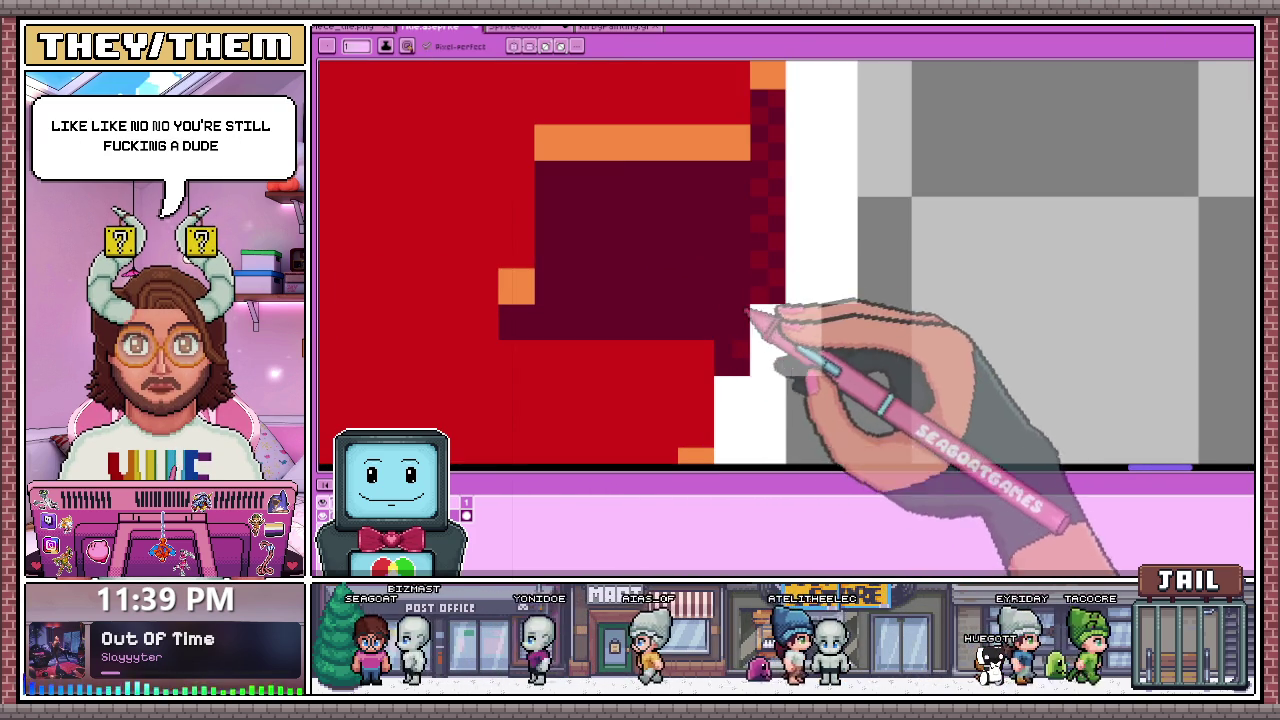
scroll(752, 305, "down", 2)
scroll(770, 260, "up", 1)
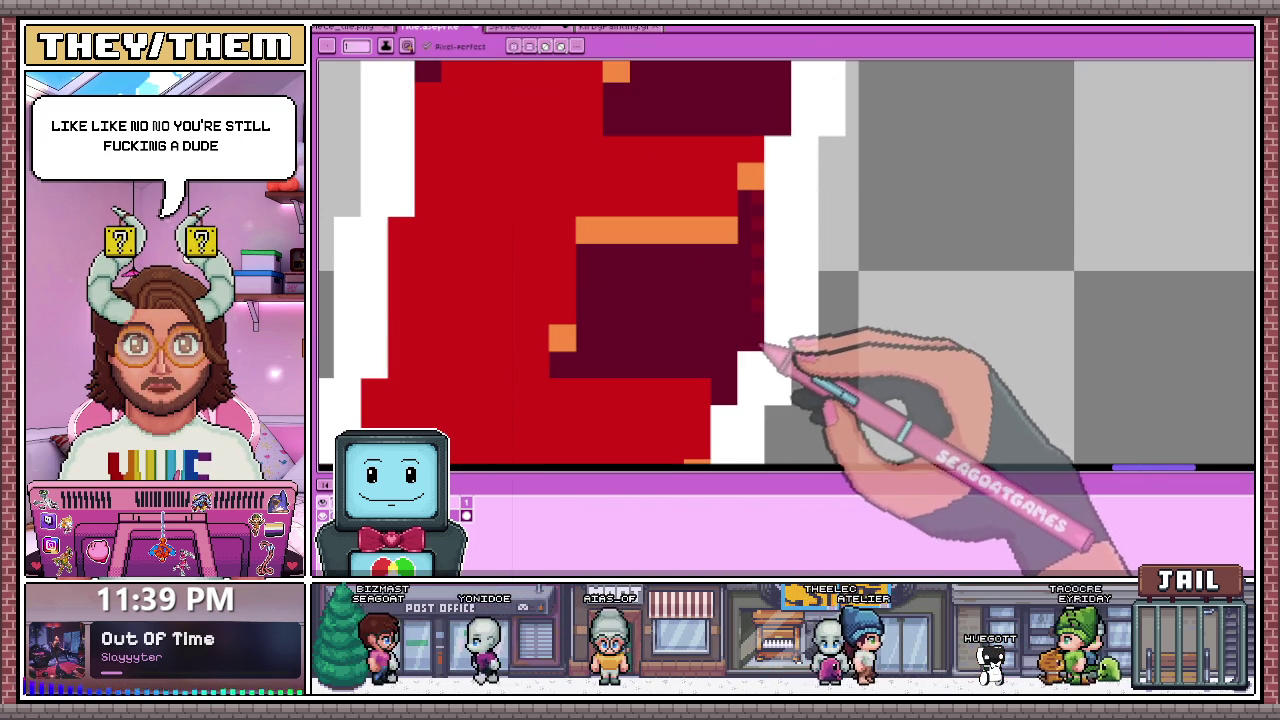
scroll(767, 207, "down", 2)
scroll(777, 177, "down", 1)
scroll(786, 294, "down", 2)
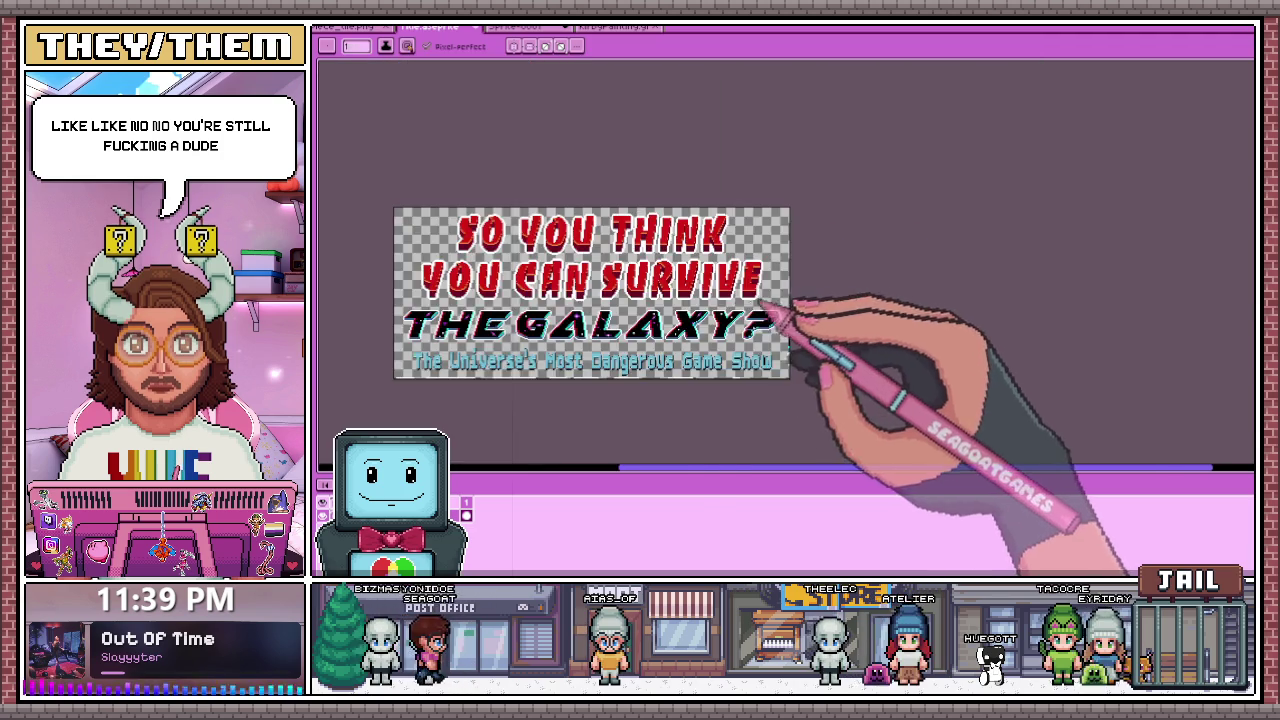
scroll(777, 286, "up", 3)
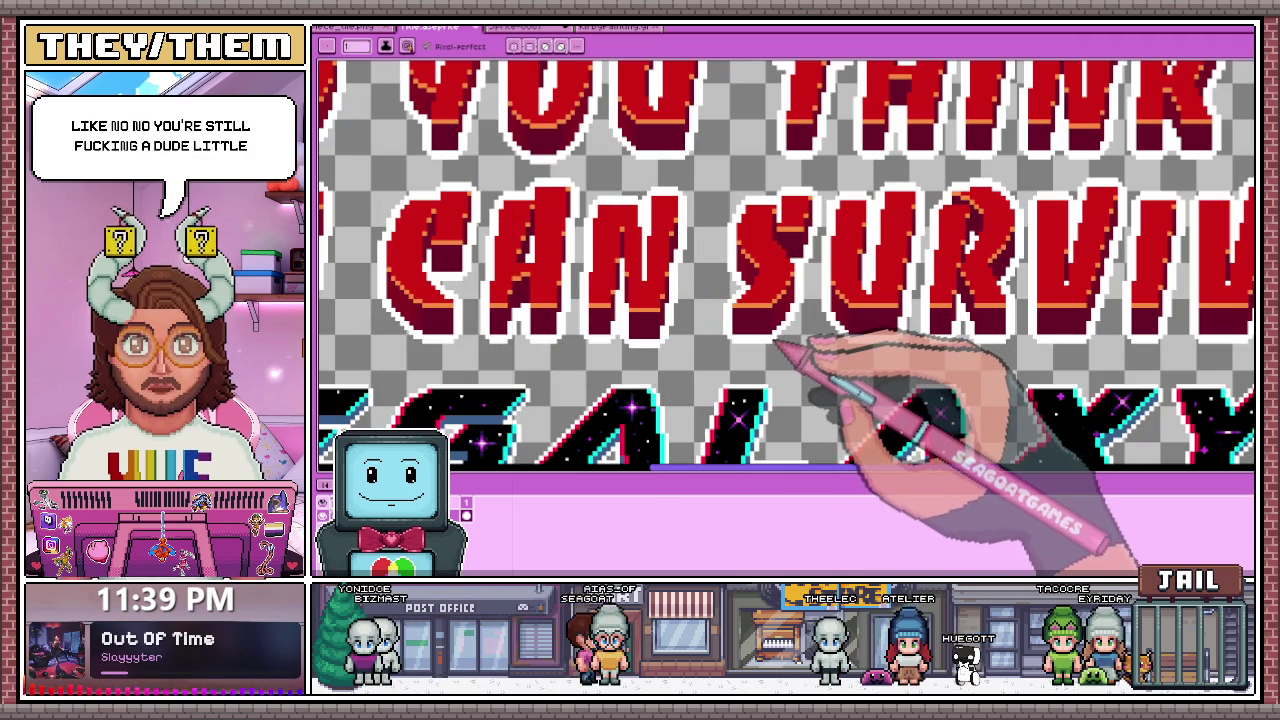
Step: Sample a maroon from the artwork and add lighter maroon dither pixels to the R's shadow
scroll(880, 260, "up", 3)
scroll(700, 263, "down", 1)
scroll(760, 300, "up", 1)
scroll(790, 300, "up", 1)
scroll(750, 250, "down", 2)
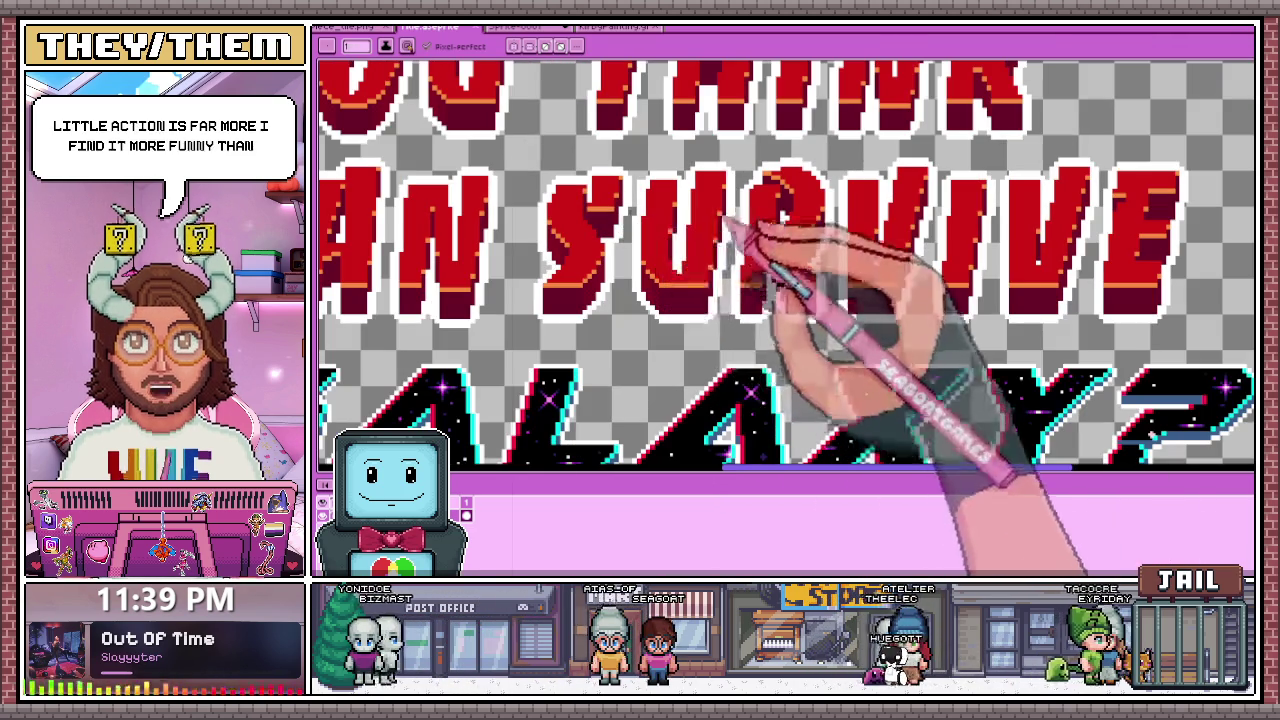
scroll(840, 235, "up", 2)
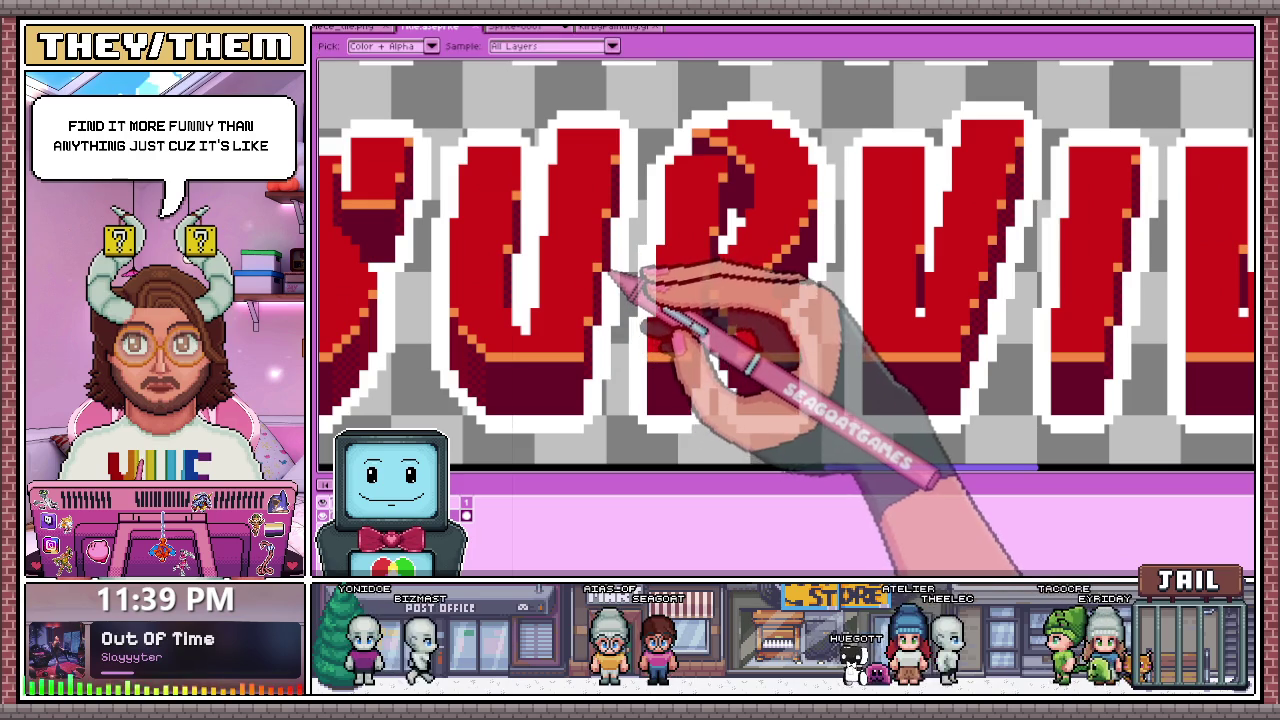
scroll(790, 290, "up", 1)
scroll(800, 285, "up", 1)
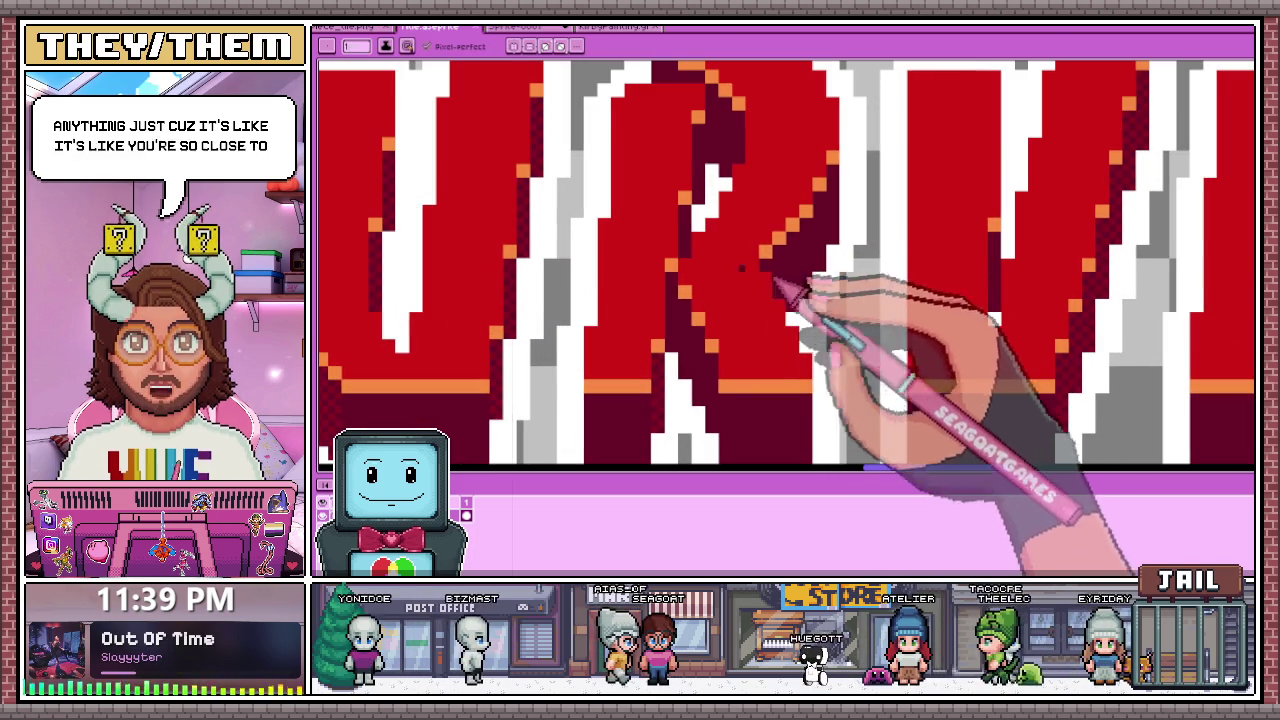
key("i")
key("b")
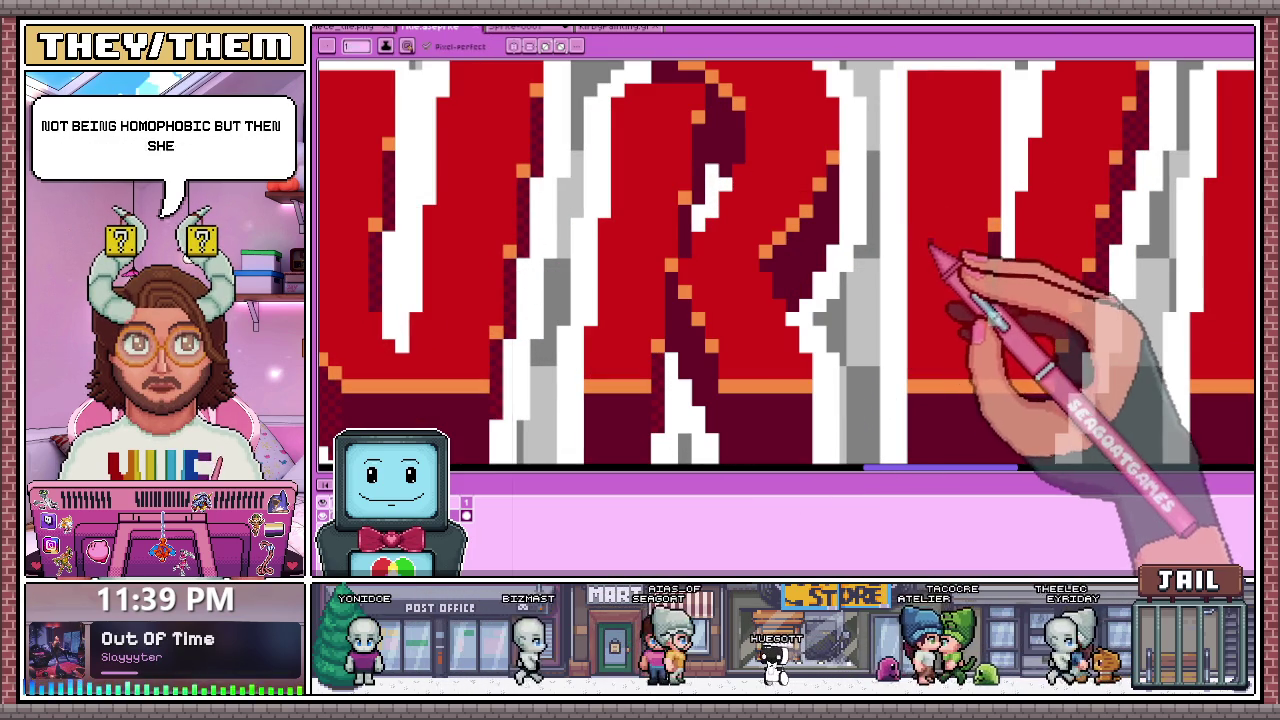
scroll(849, 209, "up", 1)
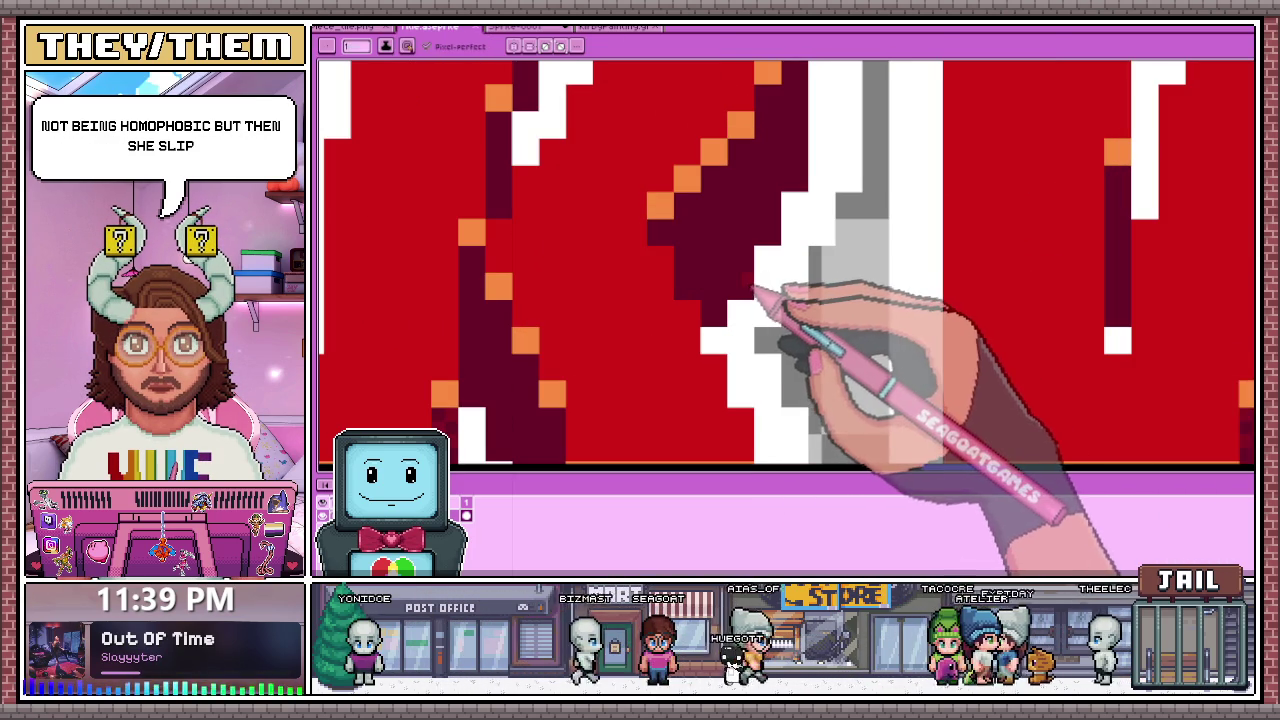
scroll(762, 265, "down", 2)
scroll(775, 295, "up", 2)
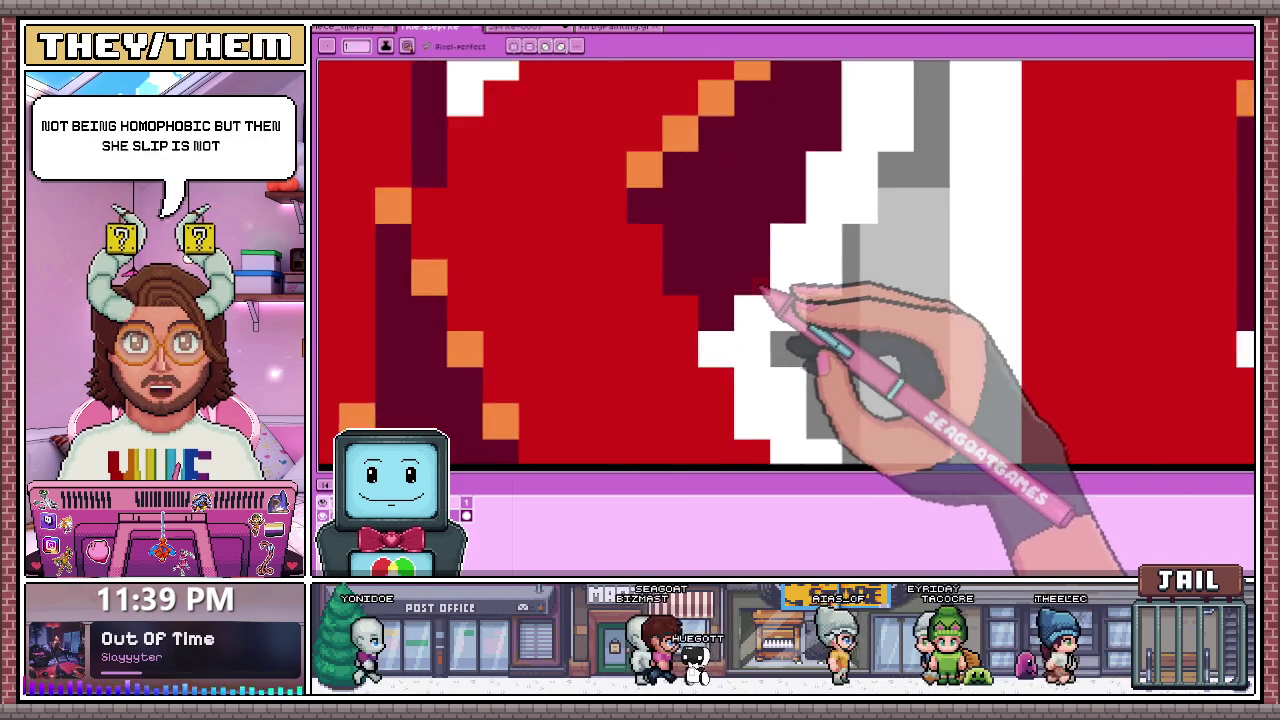
scroll(762, 290, "up", 1)
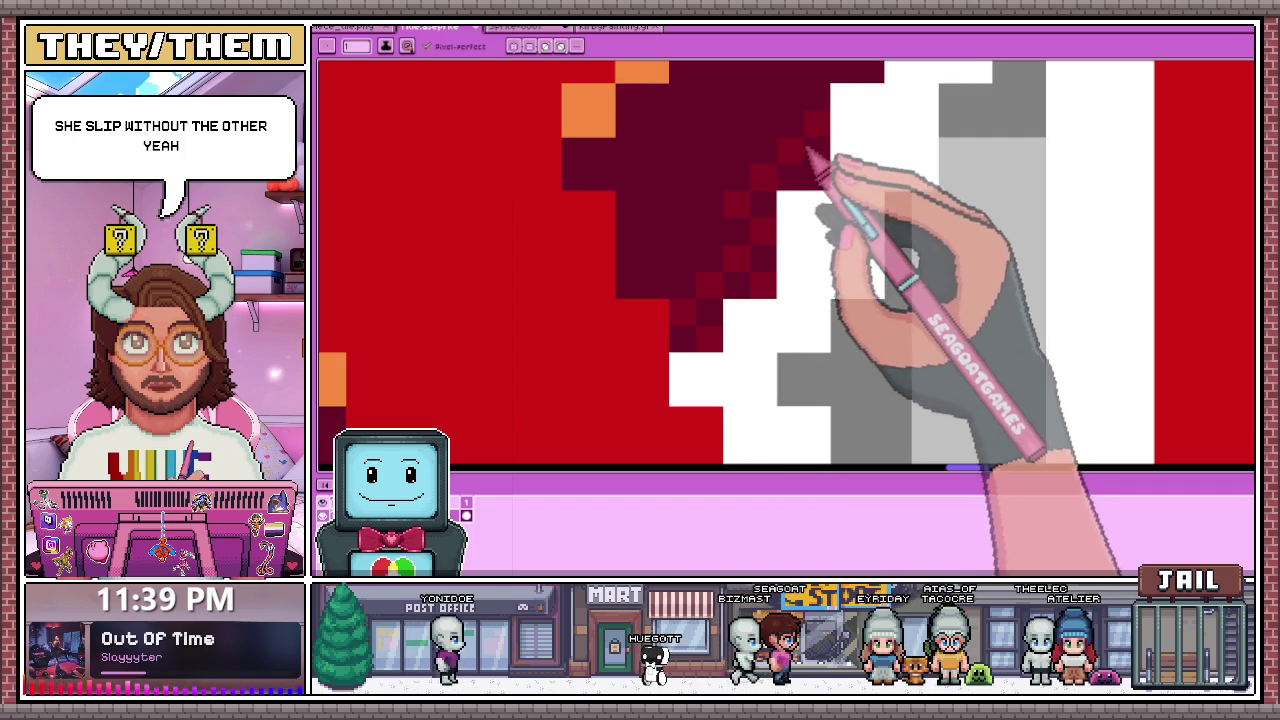
left_click_drag(790, 96, 816, 121)
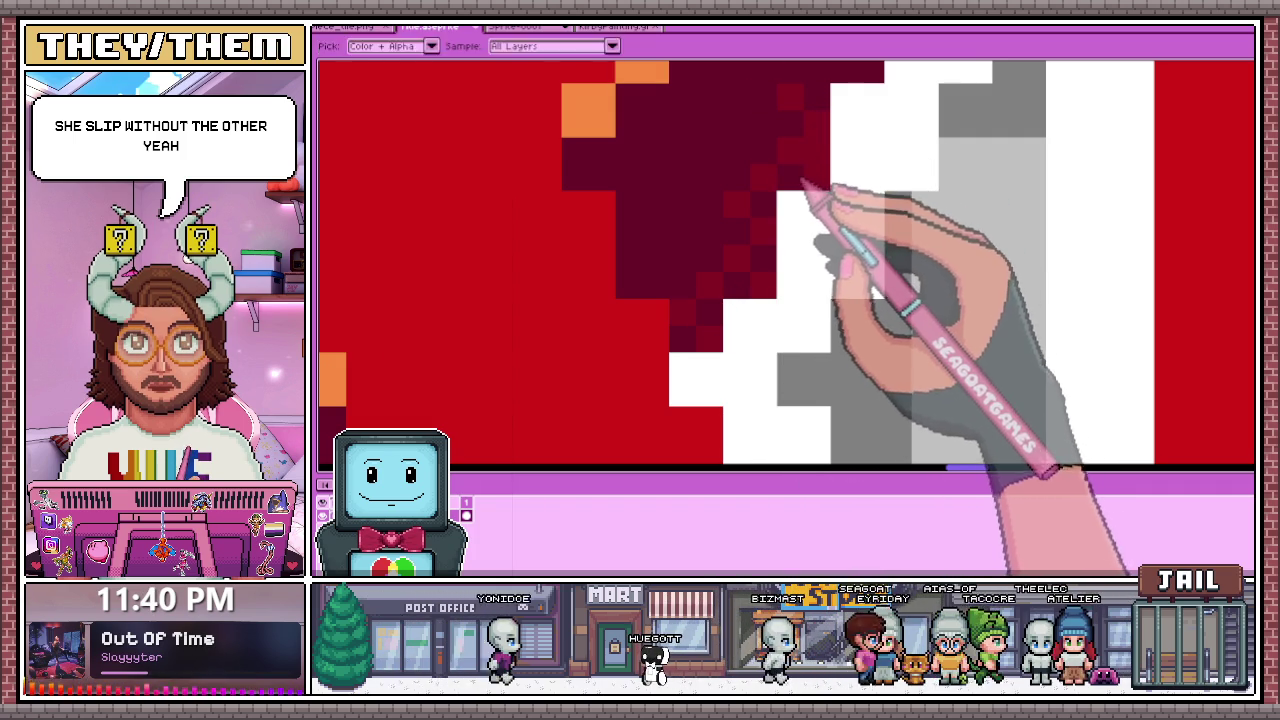
key("b")
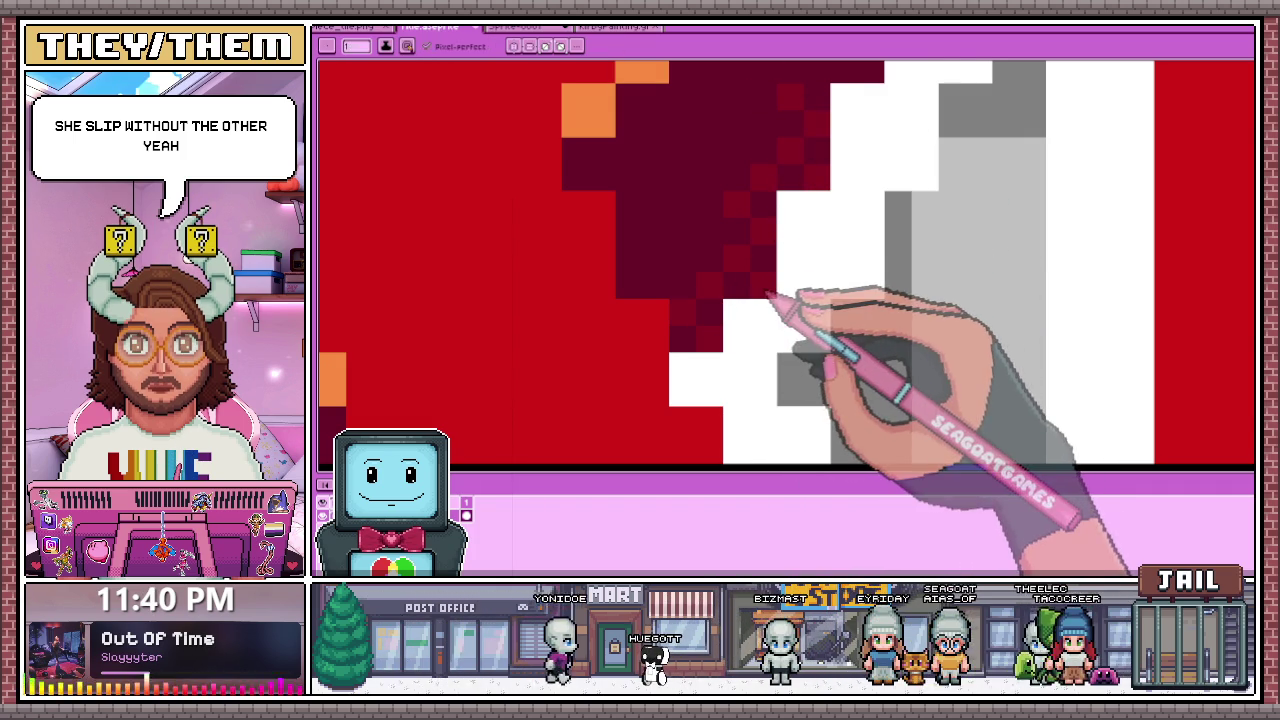
Step: Zoom around THINK and SURVIVE to review the dithered dark-red shadow edges
scroll(770, 300, "down", 1)
scroll(769, 308, "down", 1)
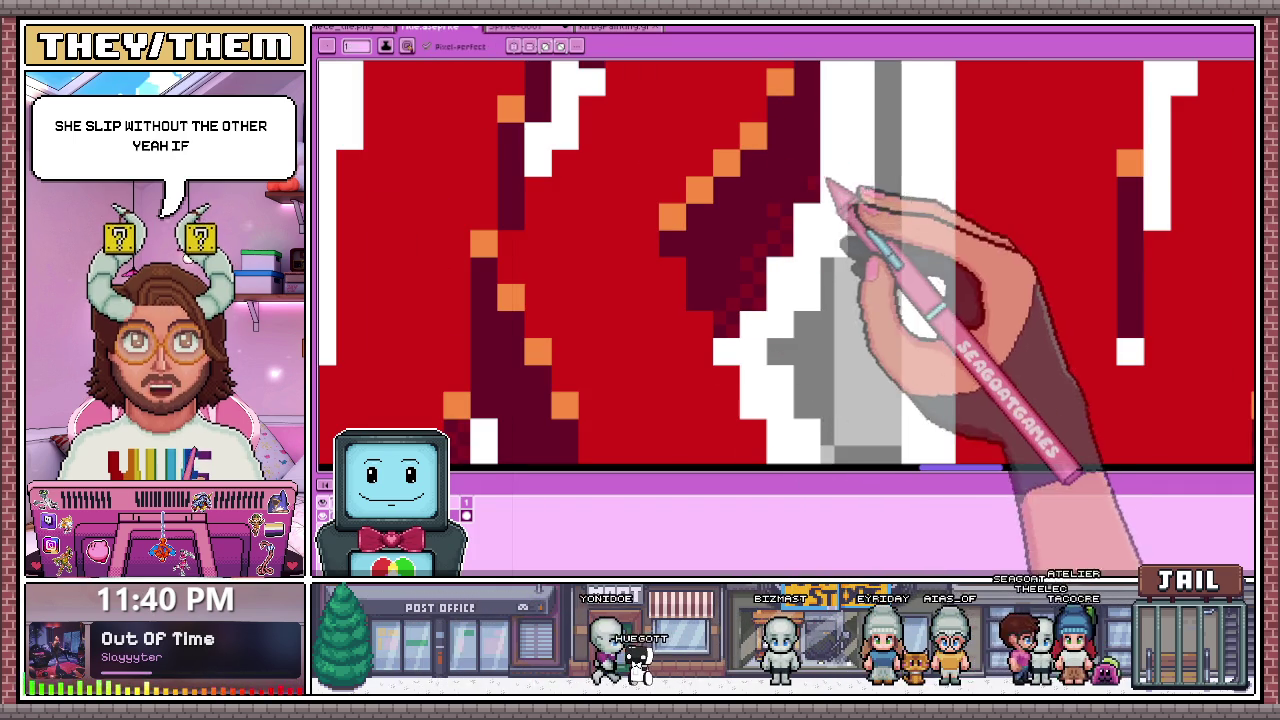
scroll(800, 205, "up", 1)
scroll(826, 180, "down", 1)
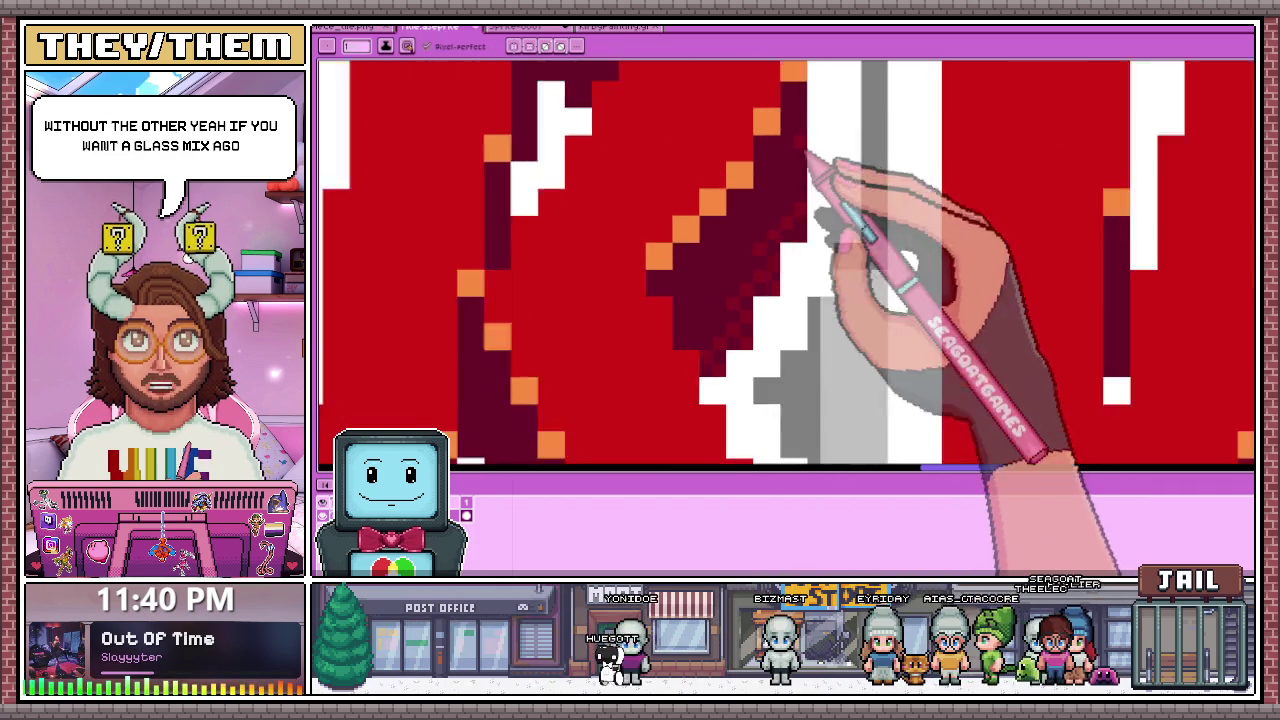
scroll(815, 200, "up", 1)
scroll(815, 170, "down", 1)
scroll(755, 285, "up", 1)
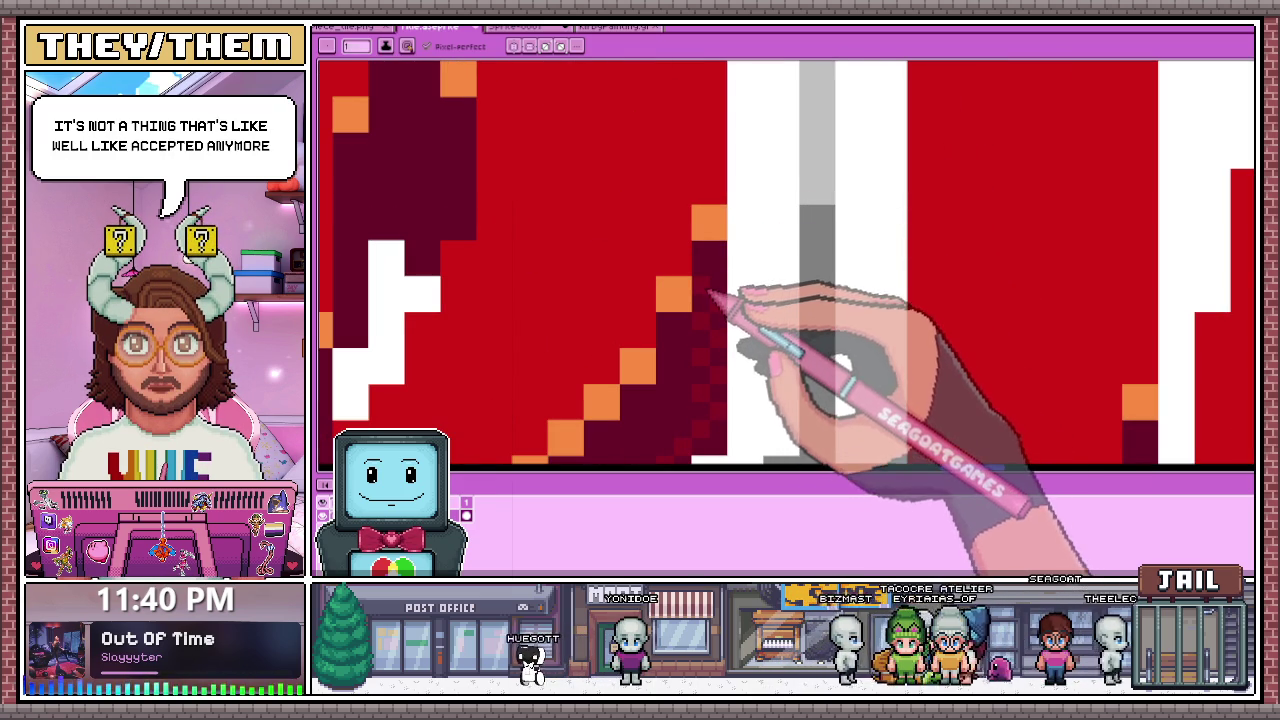
scroll(720, 270, "down", 1)
scroll(733, 300, "up", 1)
scroll(737, 290, "down", 1)
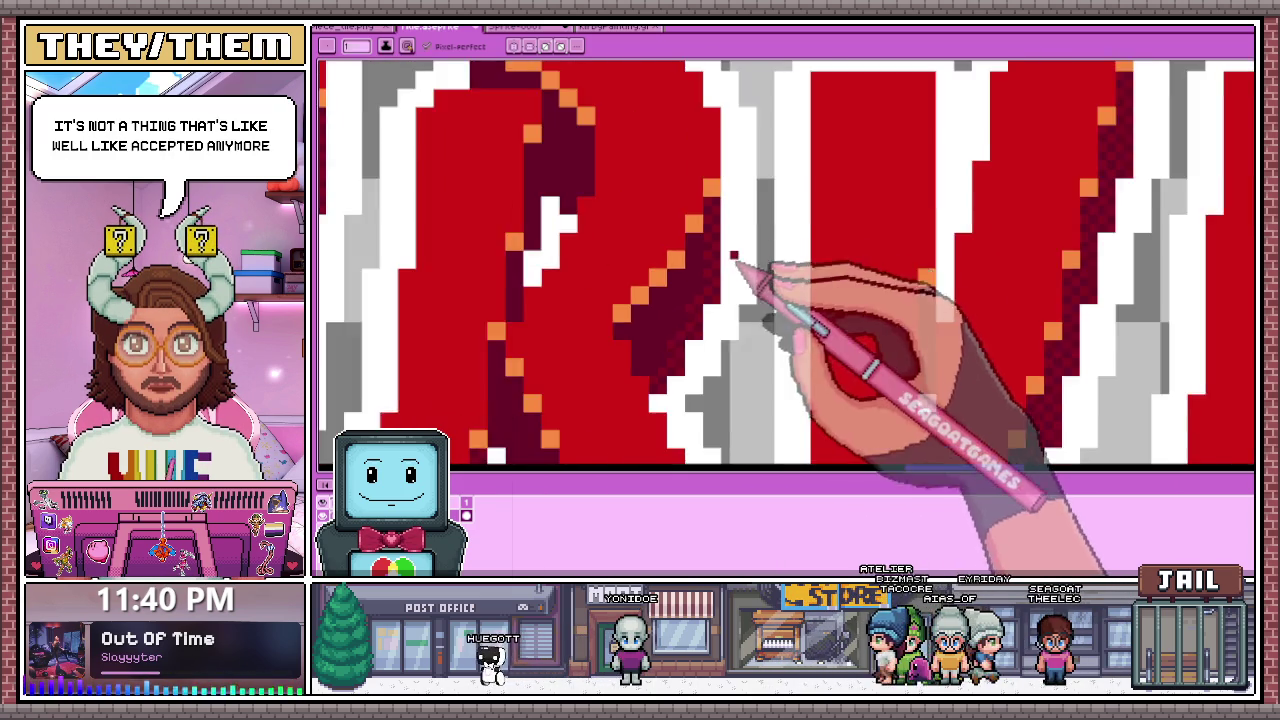
scroll(700, 310, "down", 1)
scroll(678, 345, "down", 2)
scroll(688, 345, "up", 2)
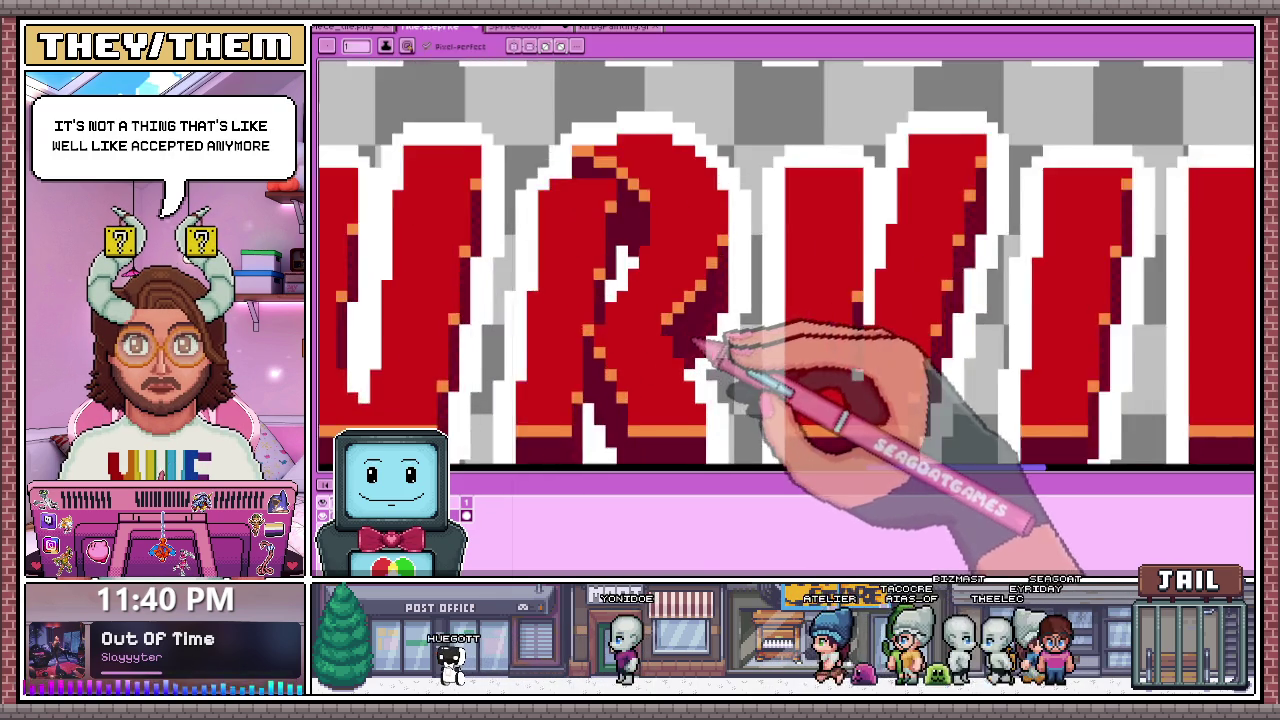
scroll(700, 343, "up", 3)
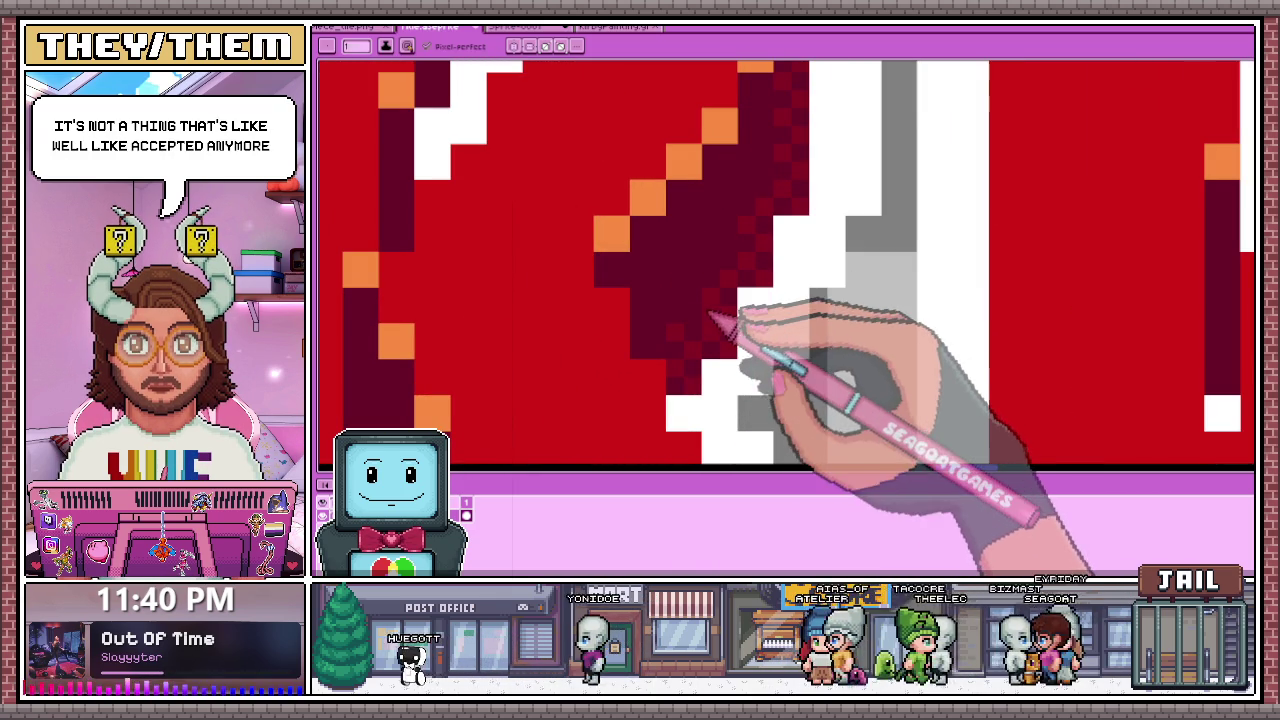
scroll(655, 345, "down", 2)
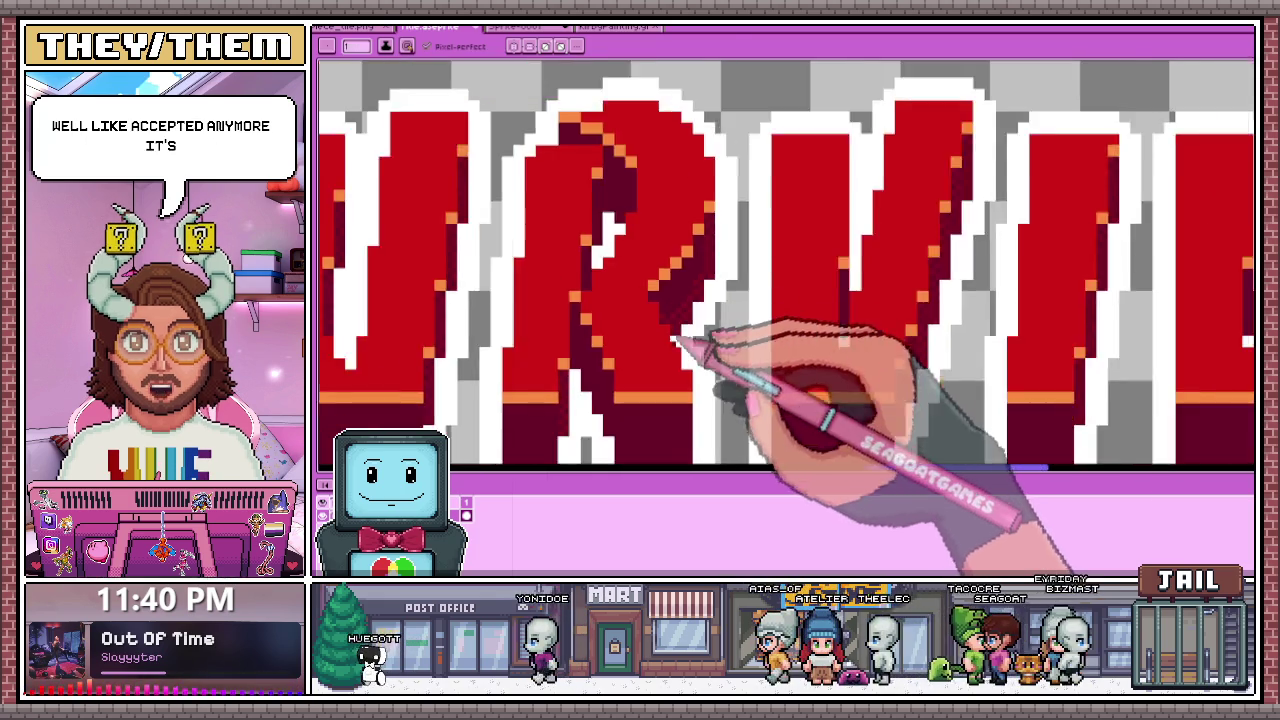
scroll(686, 343, "down", 2)
scroll(708, 343, "up", 2)
scroll(686, 343, "up", 2)
scroll(571, 349, "up", 2)
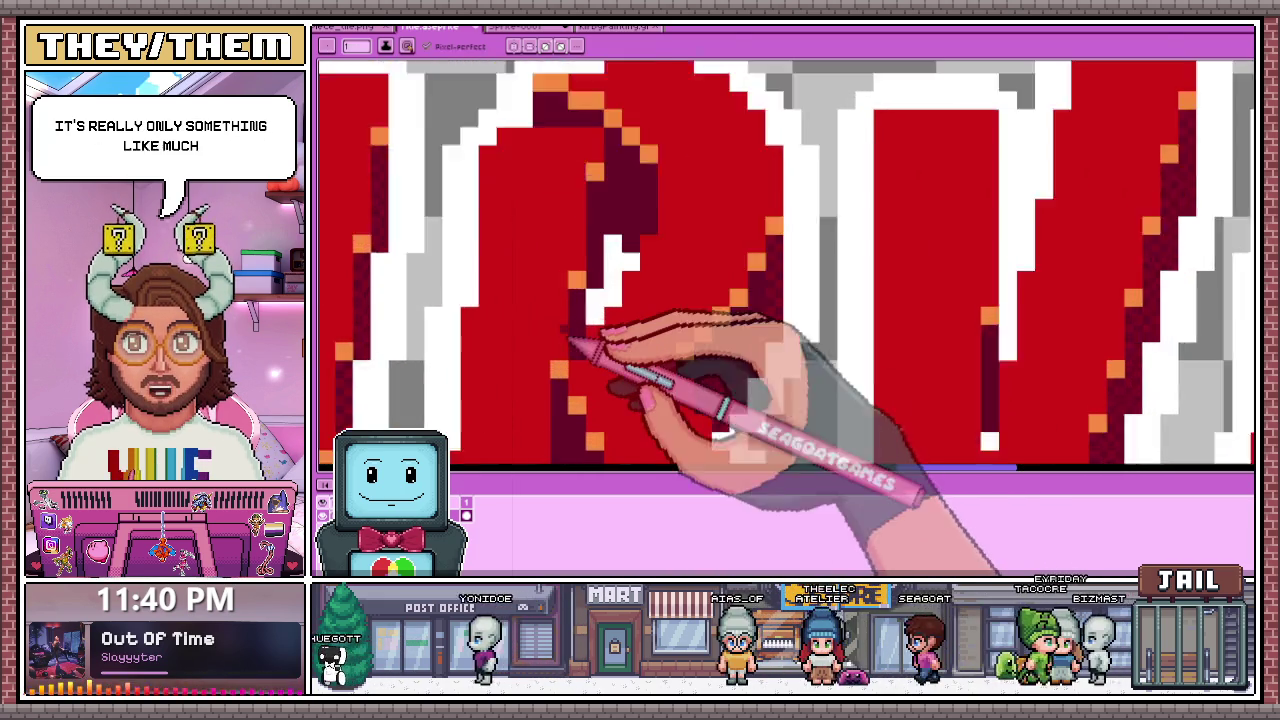
scroll(591, 363, "up", 2)
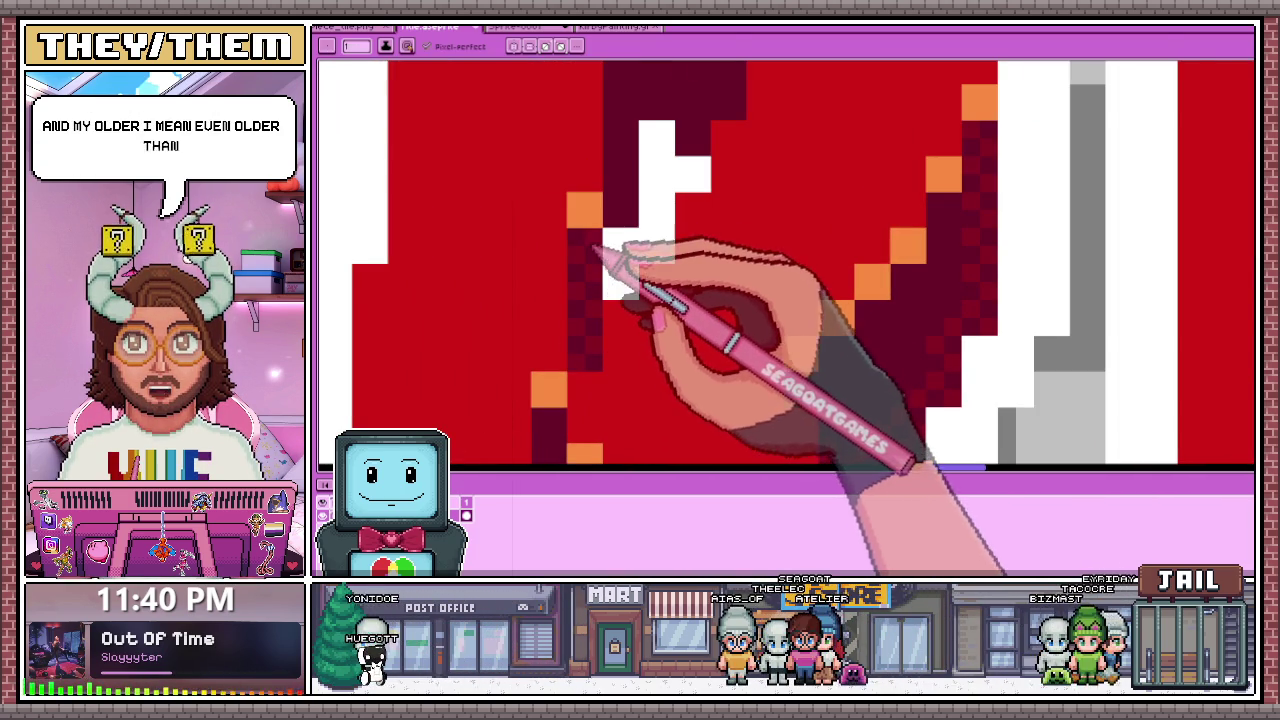
scroll(600, 258, "down", 1)
scroll(630, 228, "up", 1)
scroll(612, 324, "down", 2)
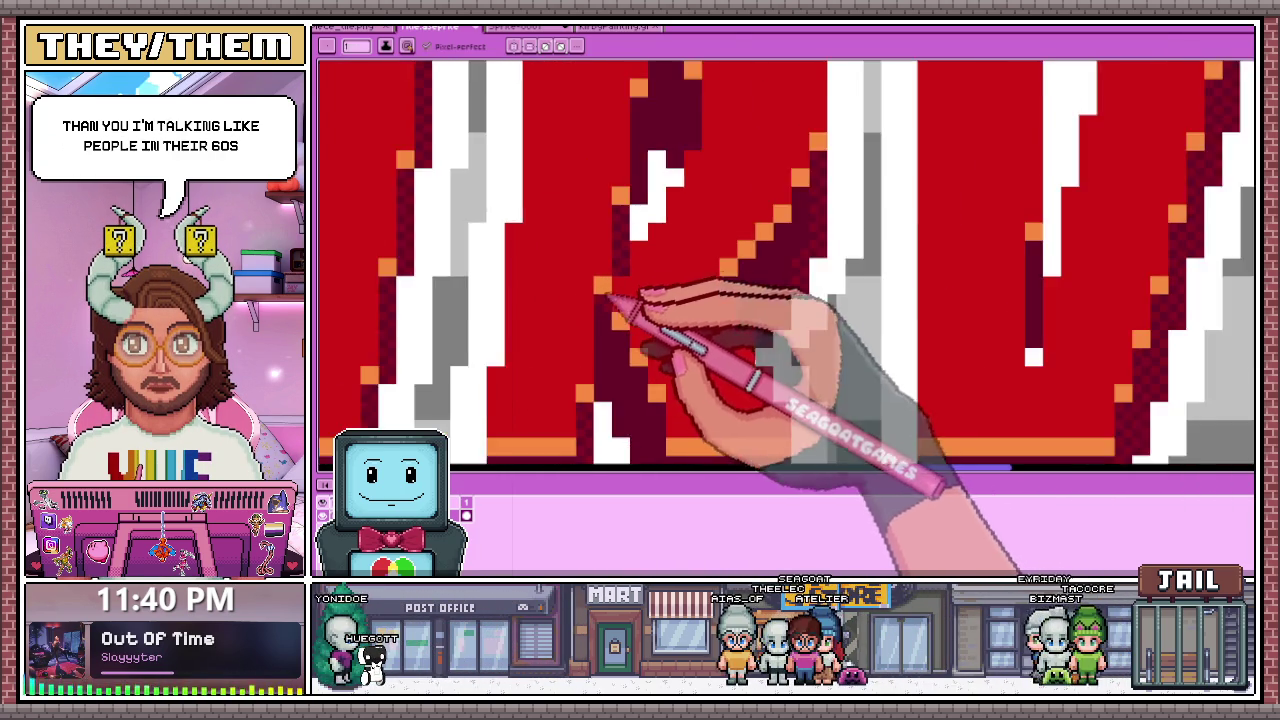
scroll(618, 322, "up", 1)
scroll(618, 320, "down", 2)
scroll(618, 305, "up", 3)
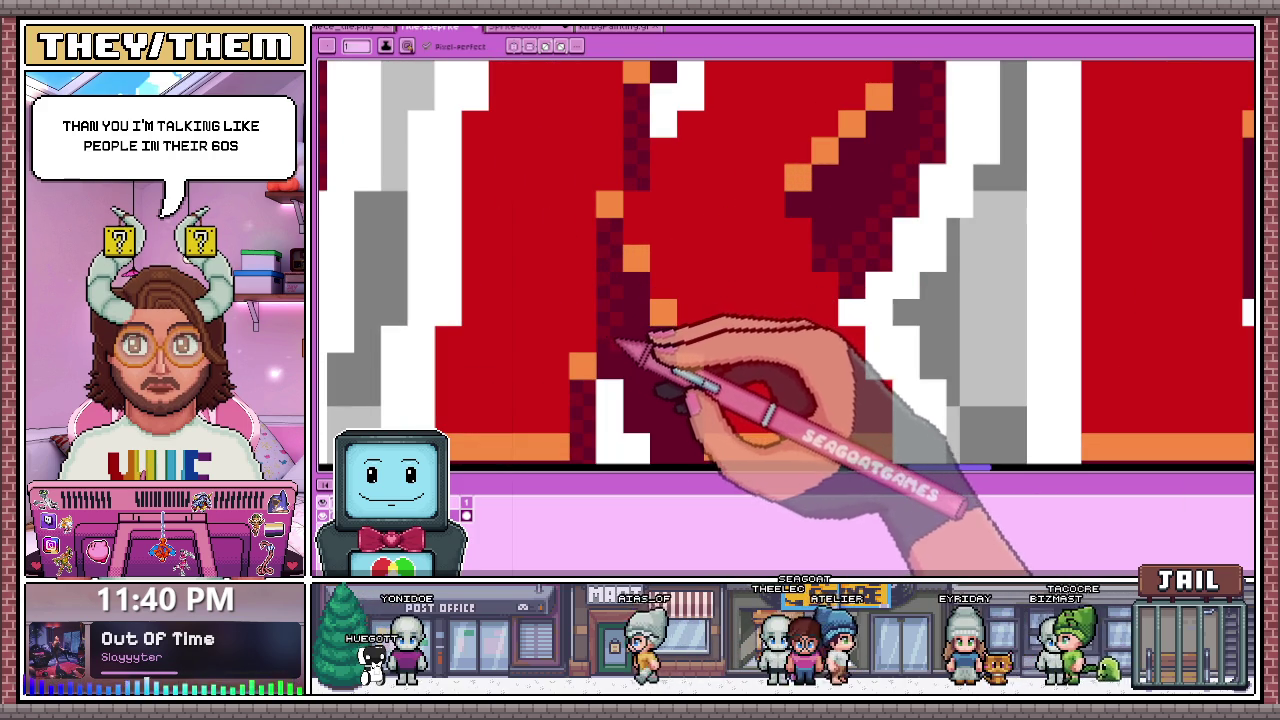
scroll(619, 374, "down", 2)
scroll(709, 334, "down", 1)
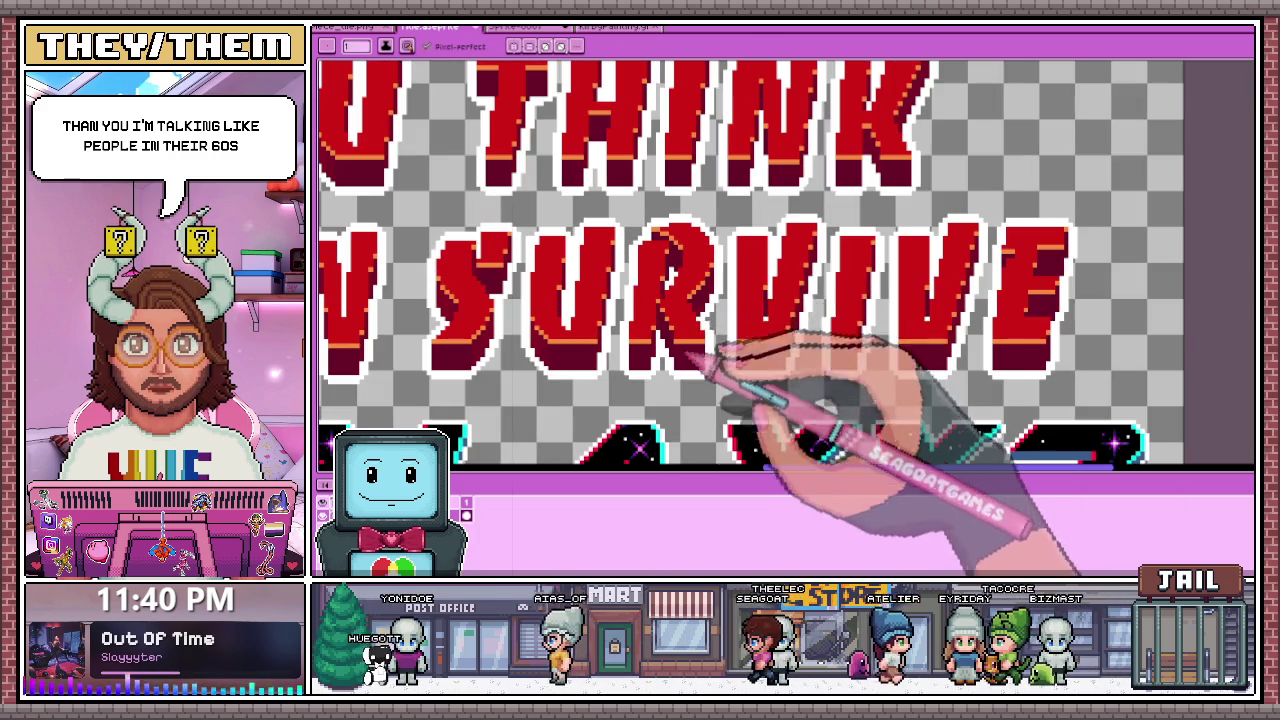
scroll(702, 232, "up", 1)
scroll(680, 349, "up", 2)
Step: Zoom in closely on the V strokes of SURVIVE to examine the checkered dark-red dither
scroll(663, 329, "up", 1)
scroll(665, 385, "down", 2)
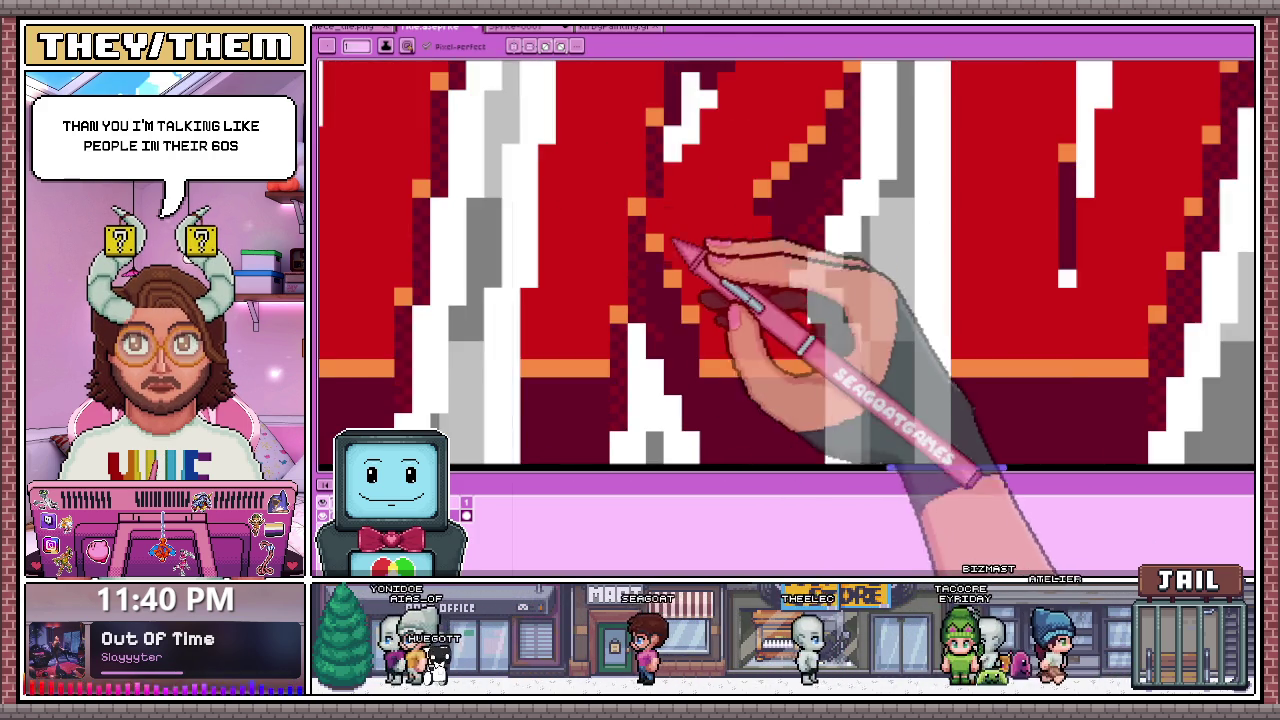
scroll(668, 352, "up", 1)
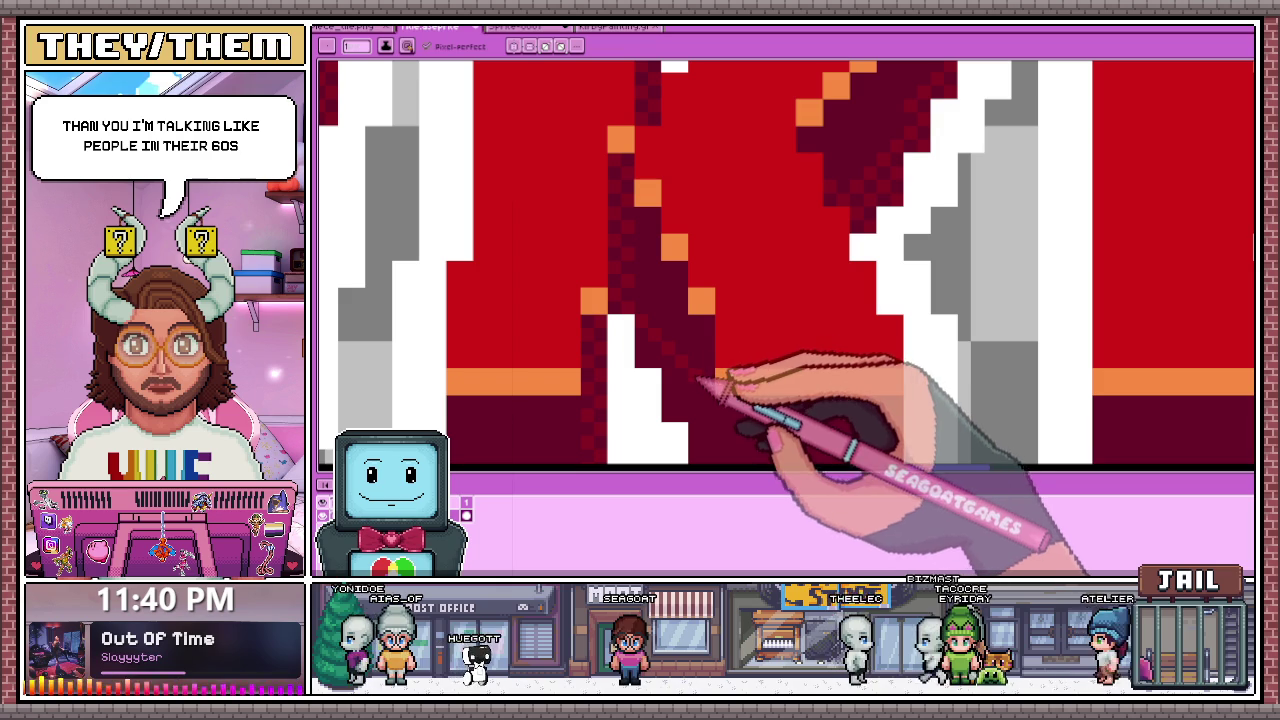
scroll(722, 366, "up", 1)
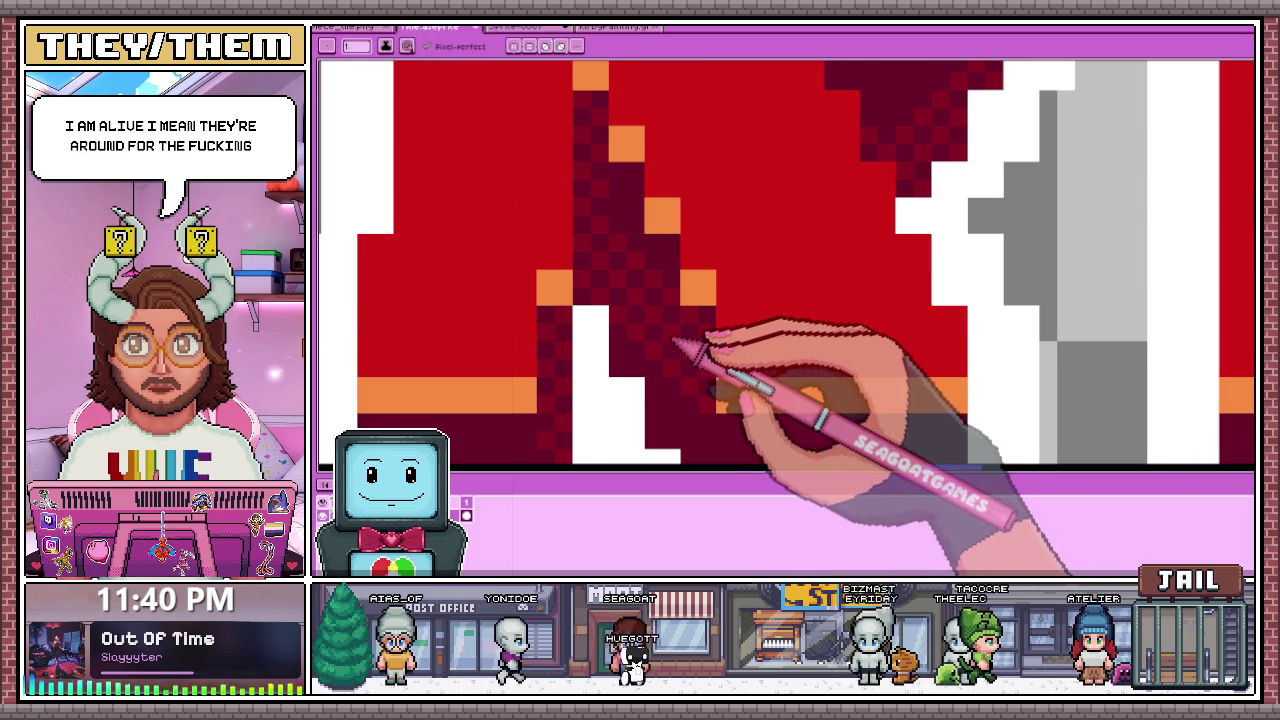
scroll(683, 400, "down", 1)
scroll(683, 390, "up", 1)
scroll(737, 406, "down", 1)
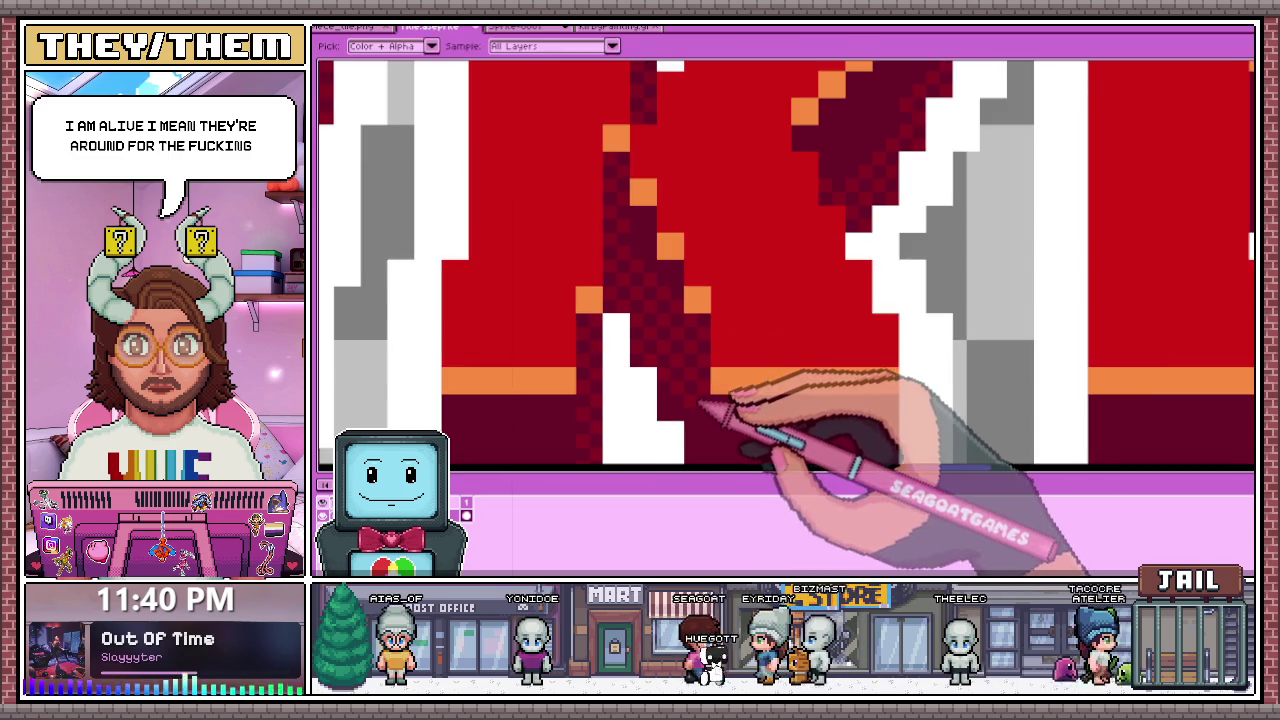
scroll(714, 200, "down", 1)
scroll(714, 200, "up", 2)
scroll(708, 349, "up", 1)
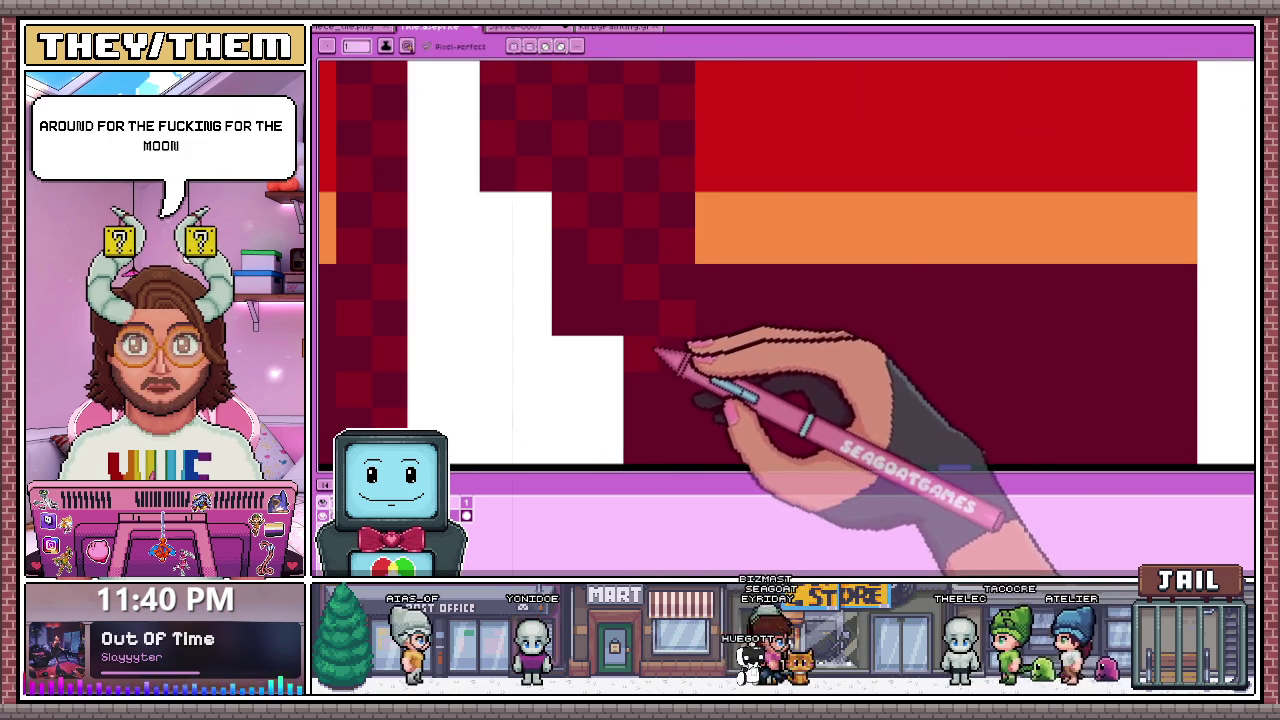
scroll(743, 177, "down", 1)
scroll(665, 363, "up", 1)
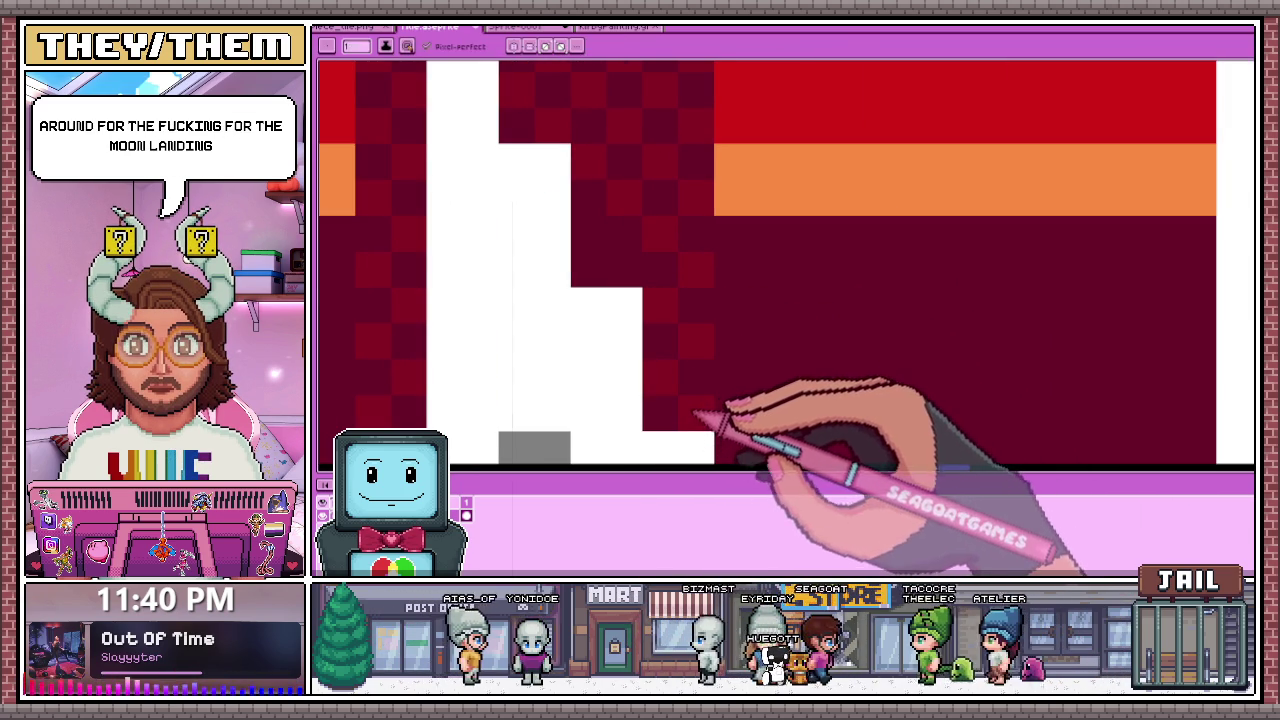
scroll(620, 273, "down", 1)
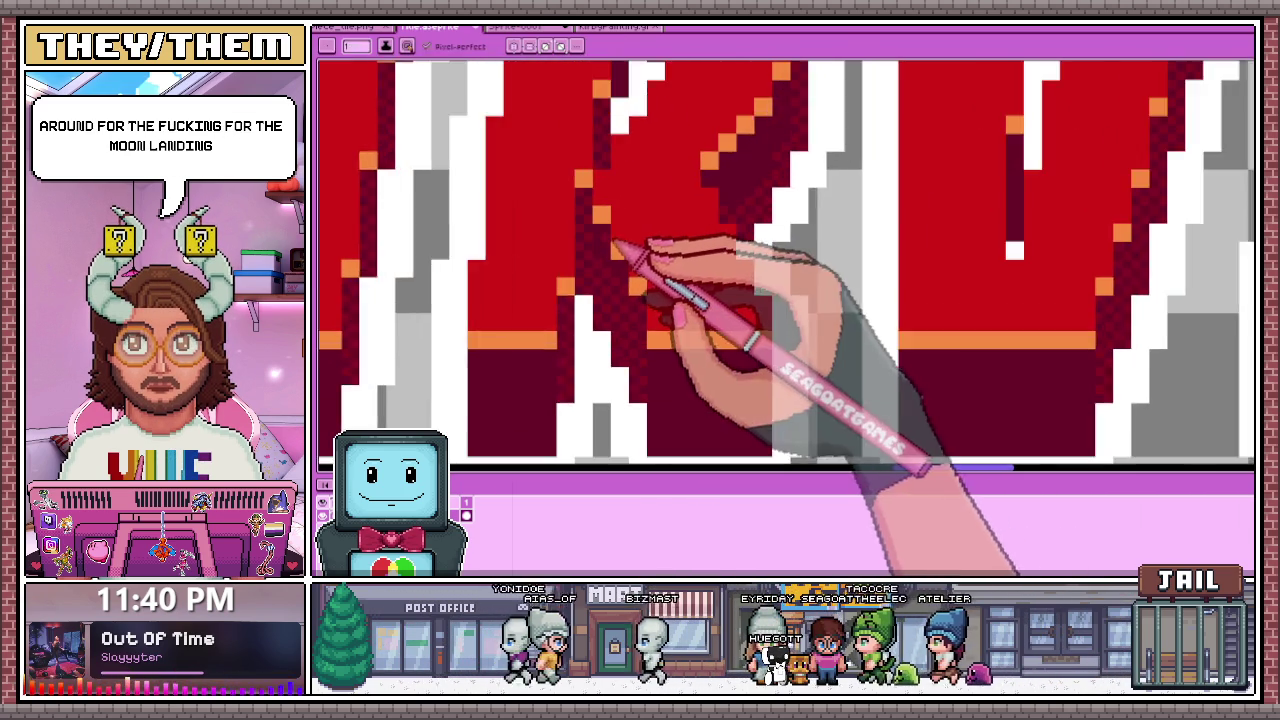
scroll(608, 251, "up", 1)
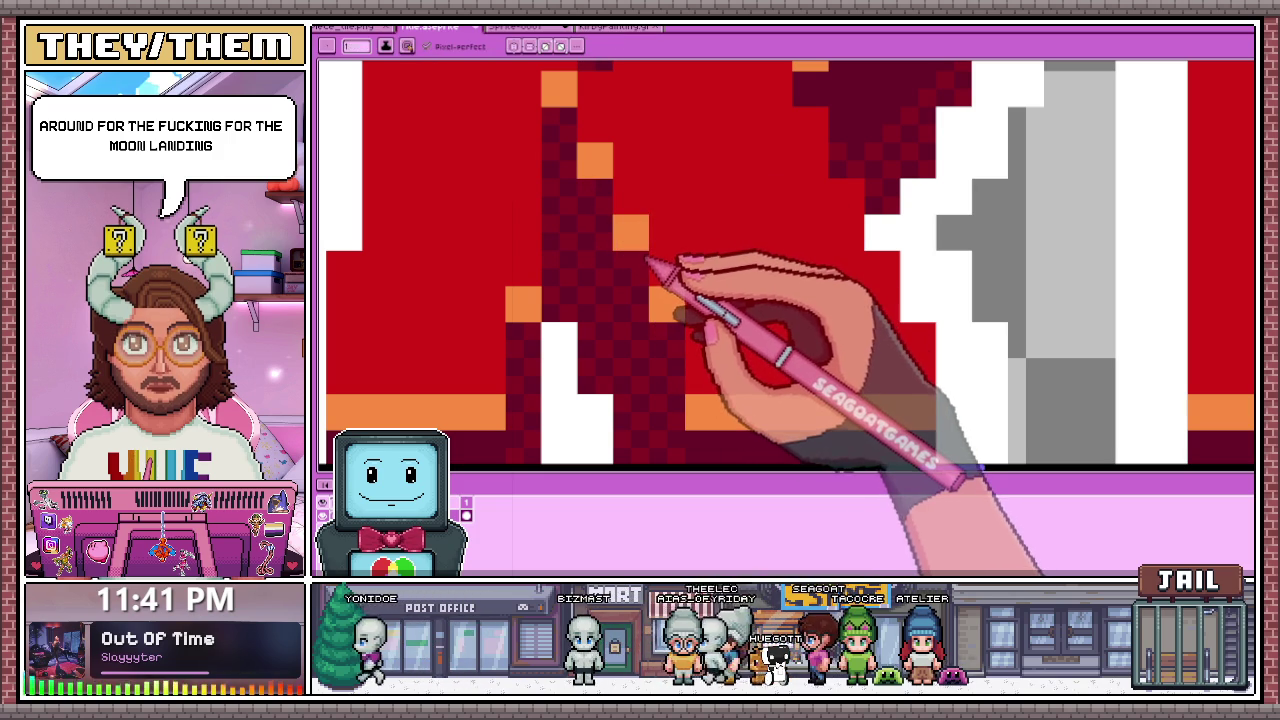
scroll(660, 295, "down", 1)
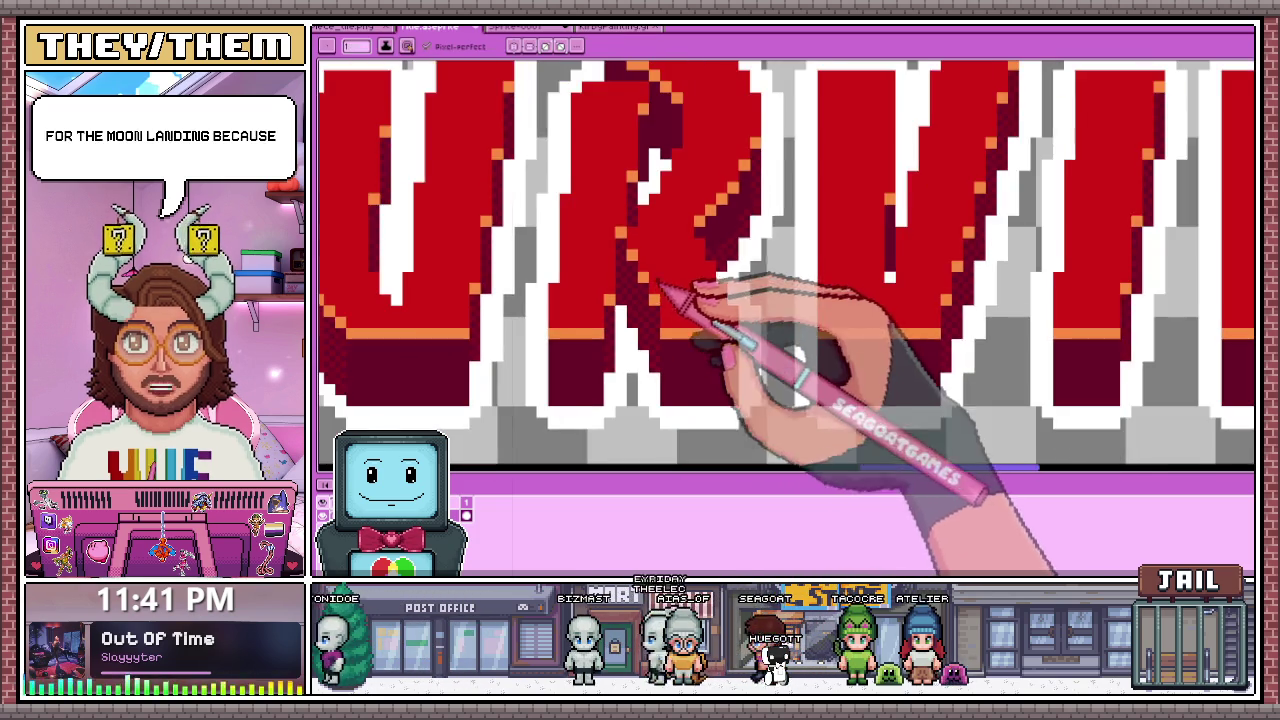
scroll(692, 205, "up", 1)
scroll(661, 167, "up", 2)
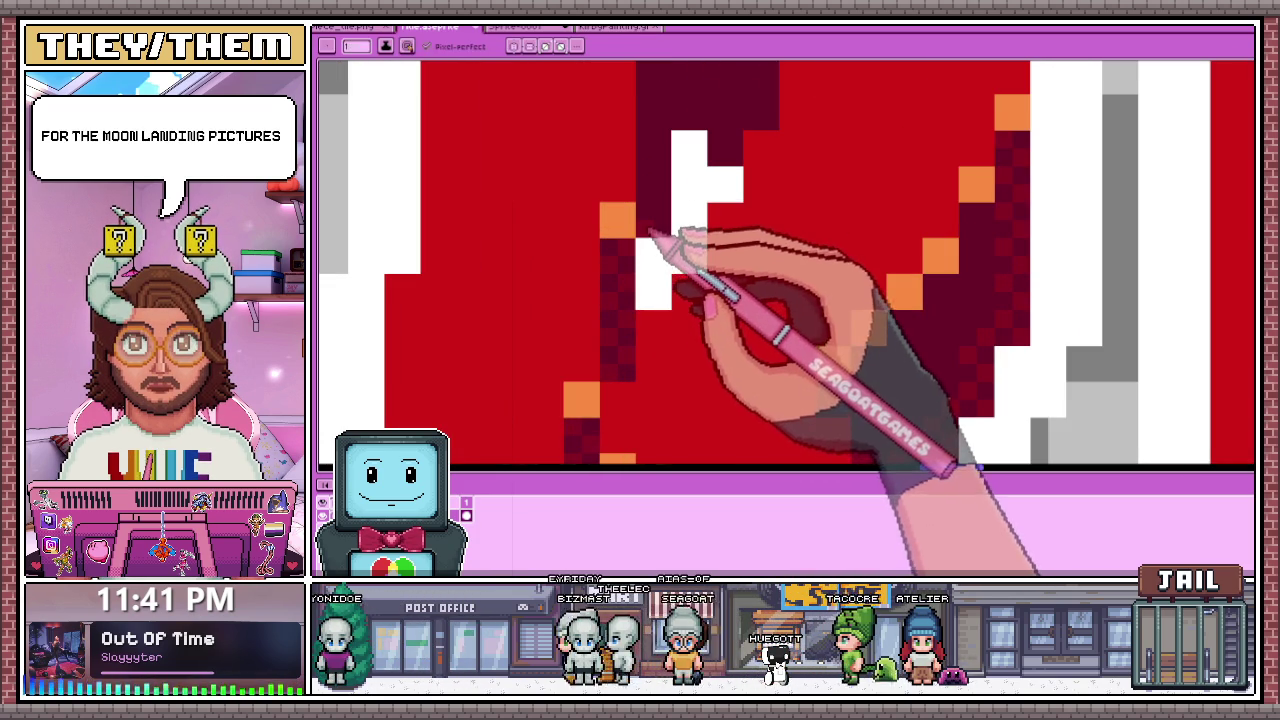
scroll(665, 322, "down", 2)
scroll(671, 220, "up", 2)
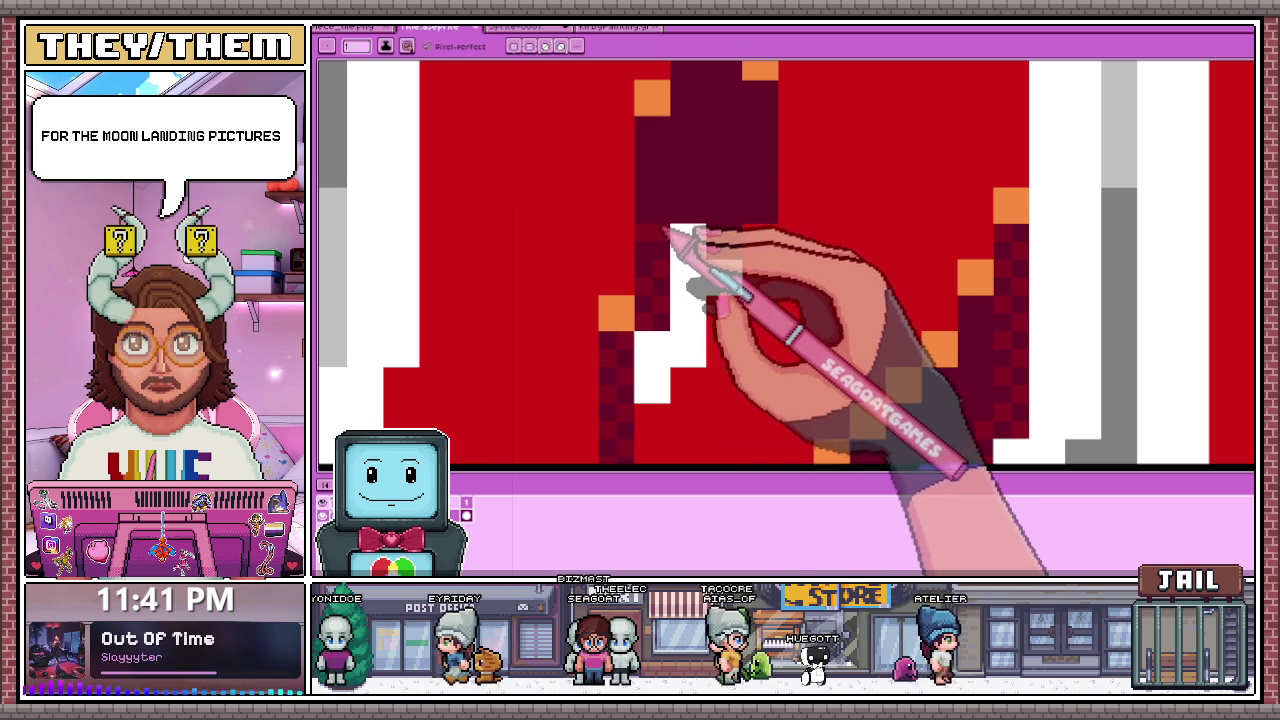
scroll(656, 219, "down", 2)
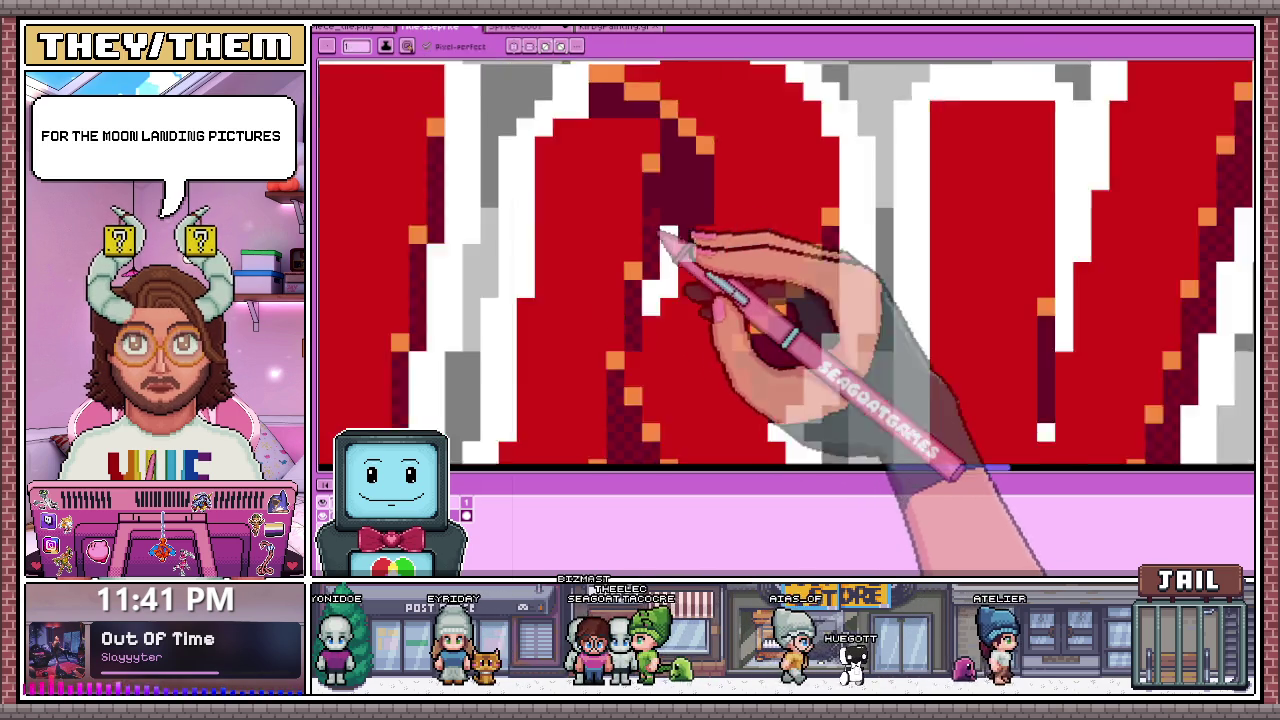
scroll(656, 190, "up", 2)
scroll(656, 182, "down", 1)
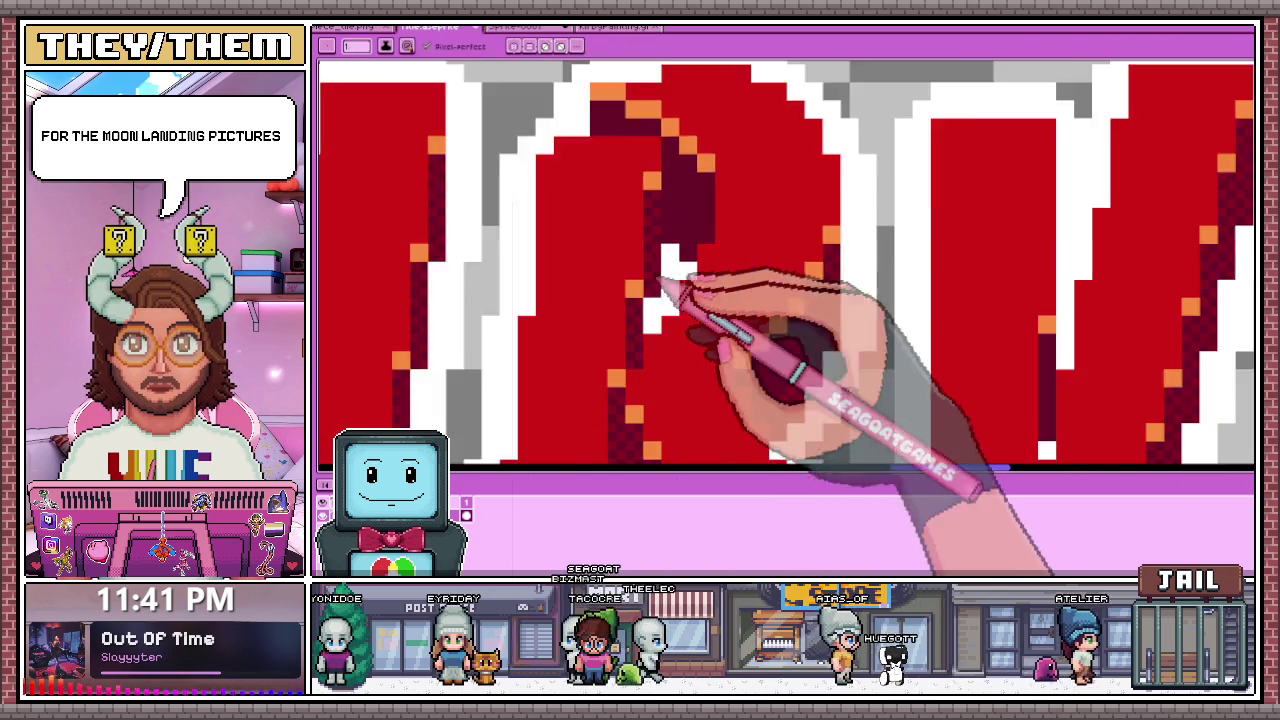
scroll(675, 270, "down", 1)
scroll(677, 177, "up", 1)
scroll(684, 172, "up", 1)
scroll(650, 178, "down", 1)
scroll(663, 257, "up", 1)
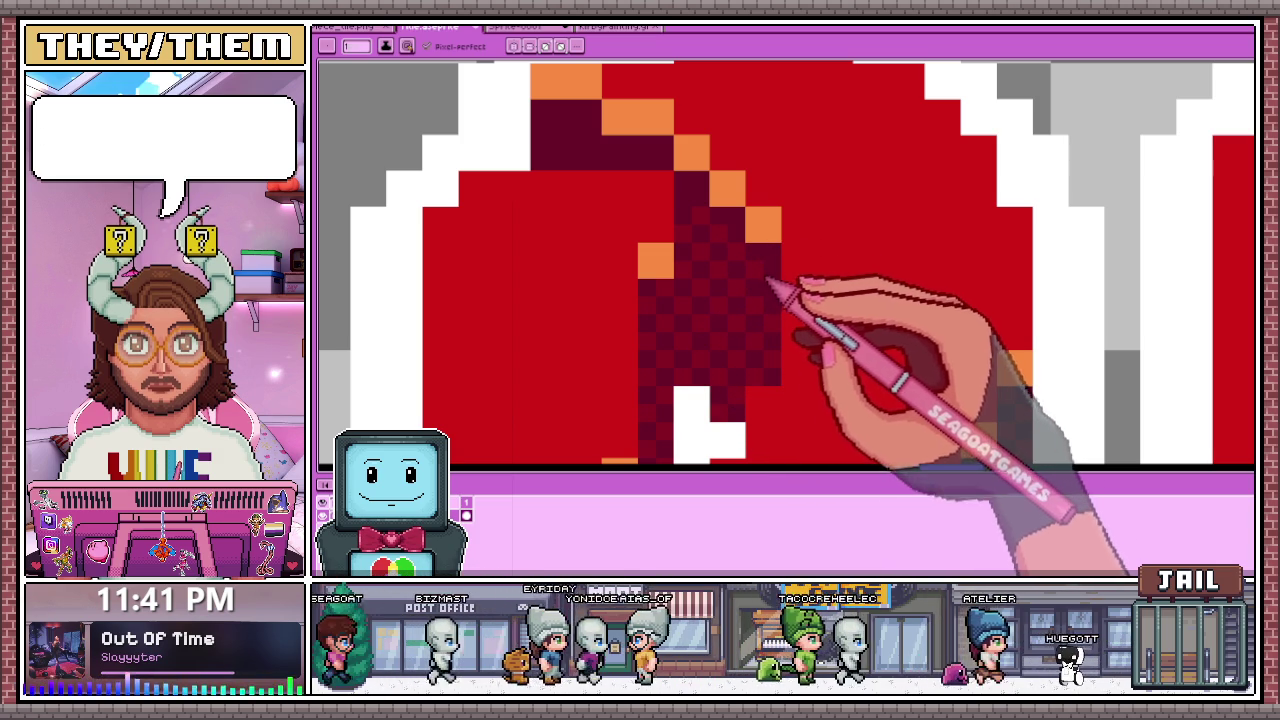
Step: Zoom out and back in to compare the letter shading against the full title logo
scroll(755, 238, "down", 3)
scroll(765, 250, "down", 2)
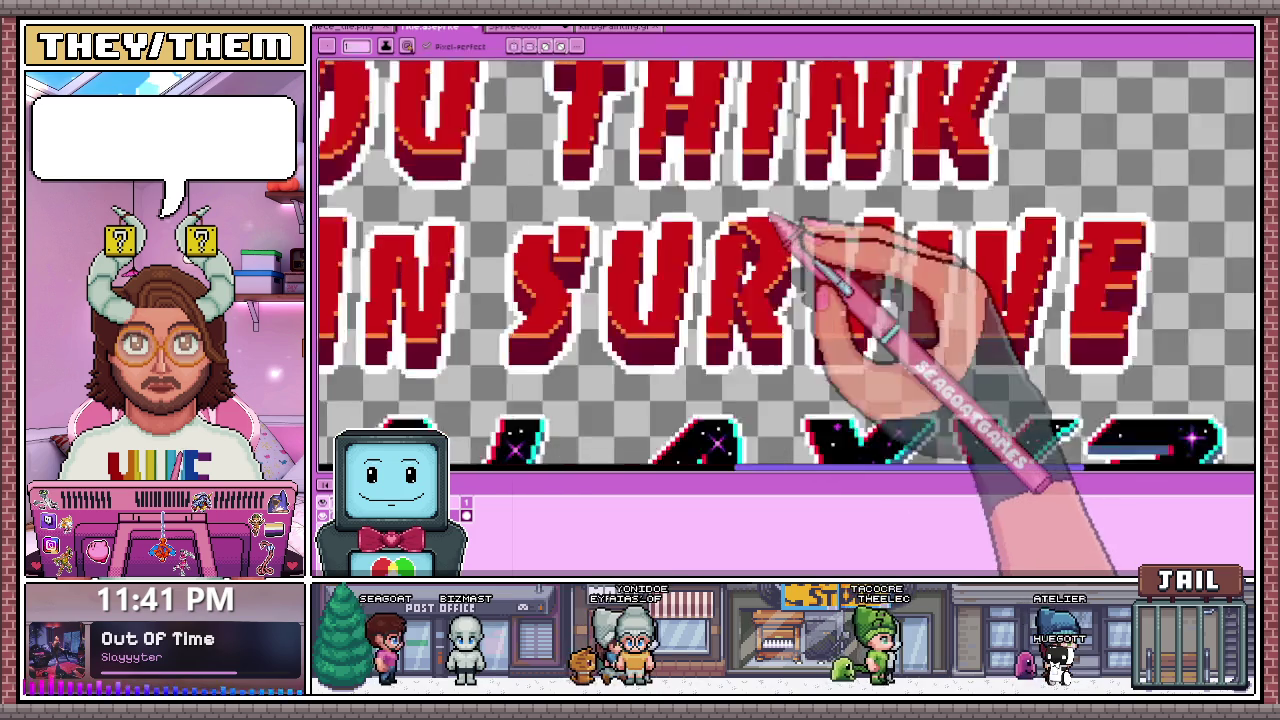
scroll(780, 275, "down", 1)
scroll(763, 300, "up", 2)
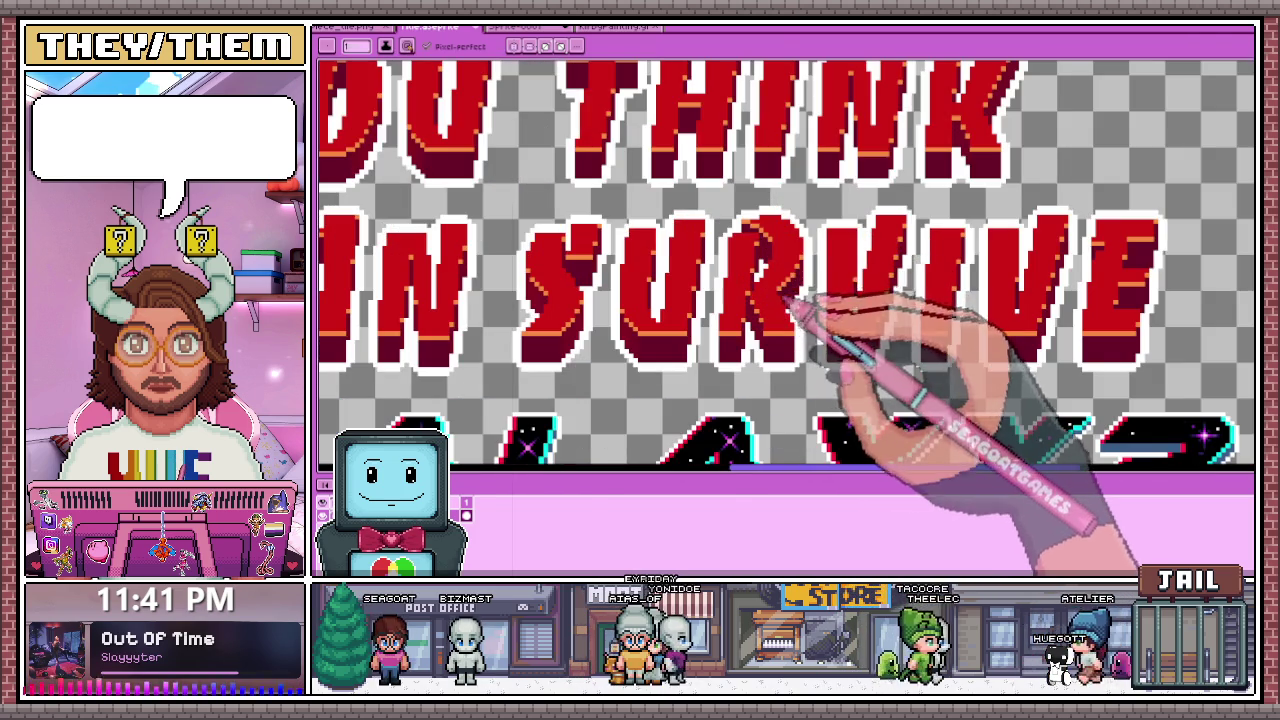
scroll(790, 303, "down", 2)
scroll(786, 307, "up", 2)
scroll(829, 271, "up", 2)
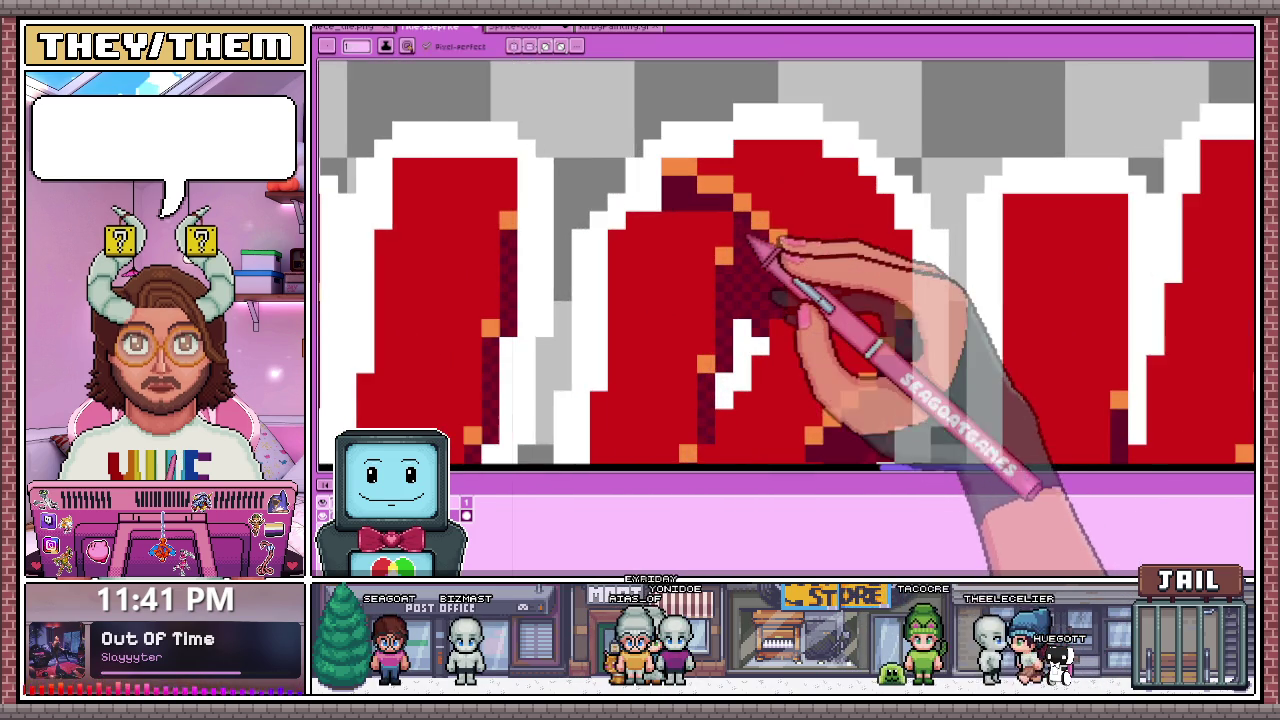
scroll(777, 251, "up", 1)
scroll(760, 240, "up", 1)
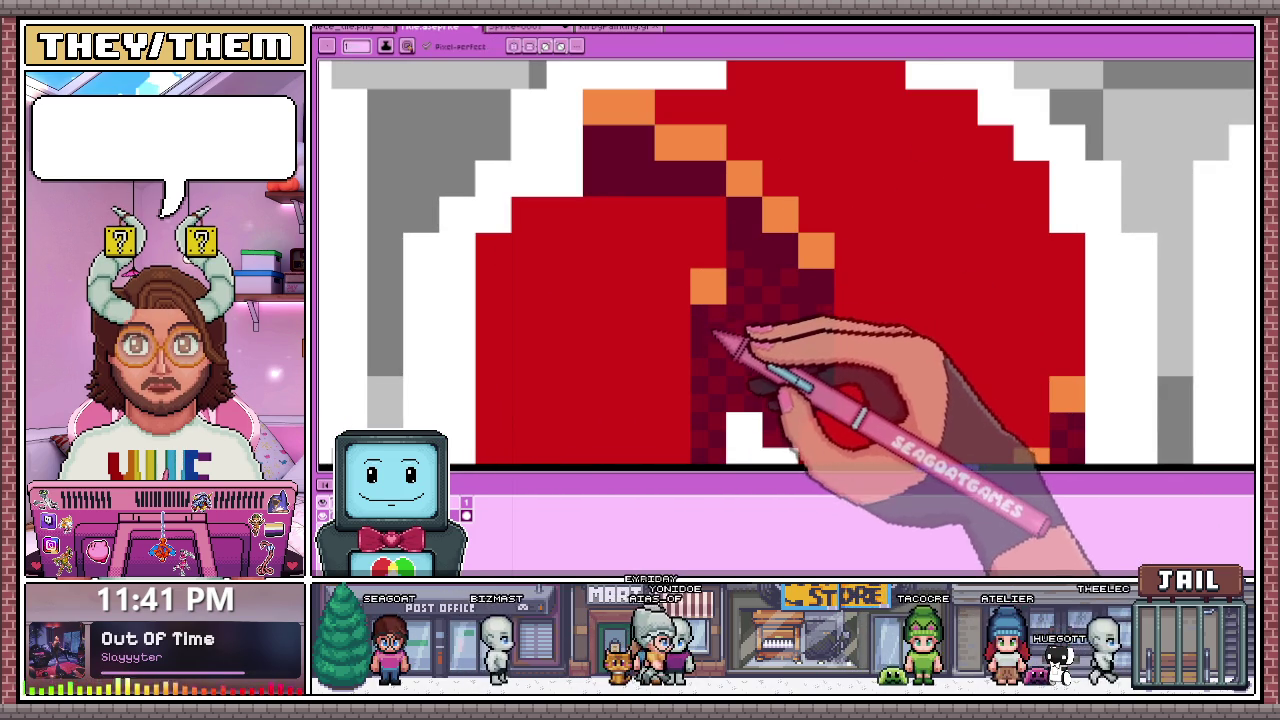
scroll(740, 340, "down", 2)
scroll(786, 200, "down", 1)
scroll(806, 357, "down", 1)
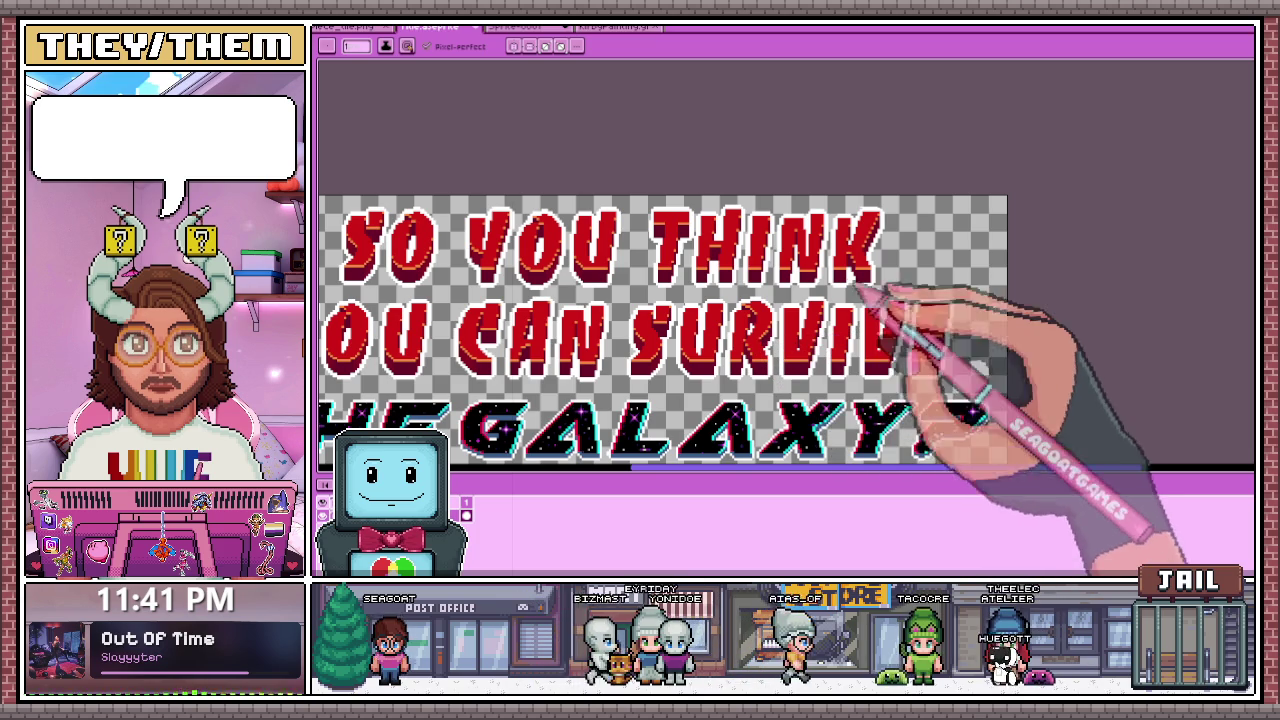
scroll(810, 317, "up", 2)
scroll(766, 337, "up", 2)
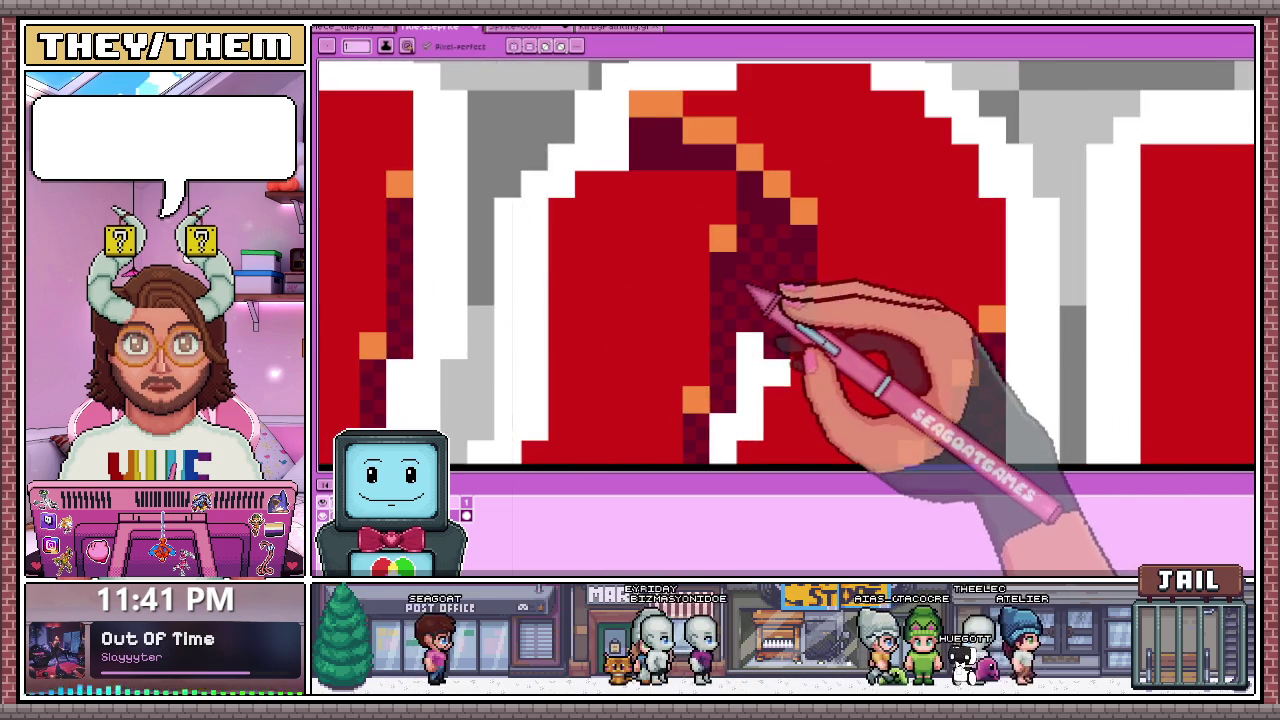
scroll(731, 273, "down", 2)
scroll(771, 214, "down", 2)
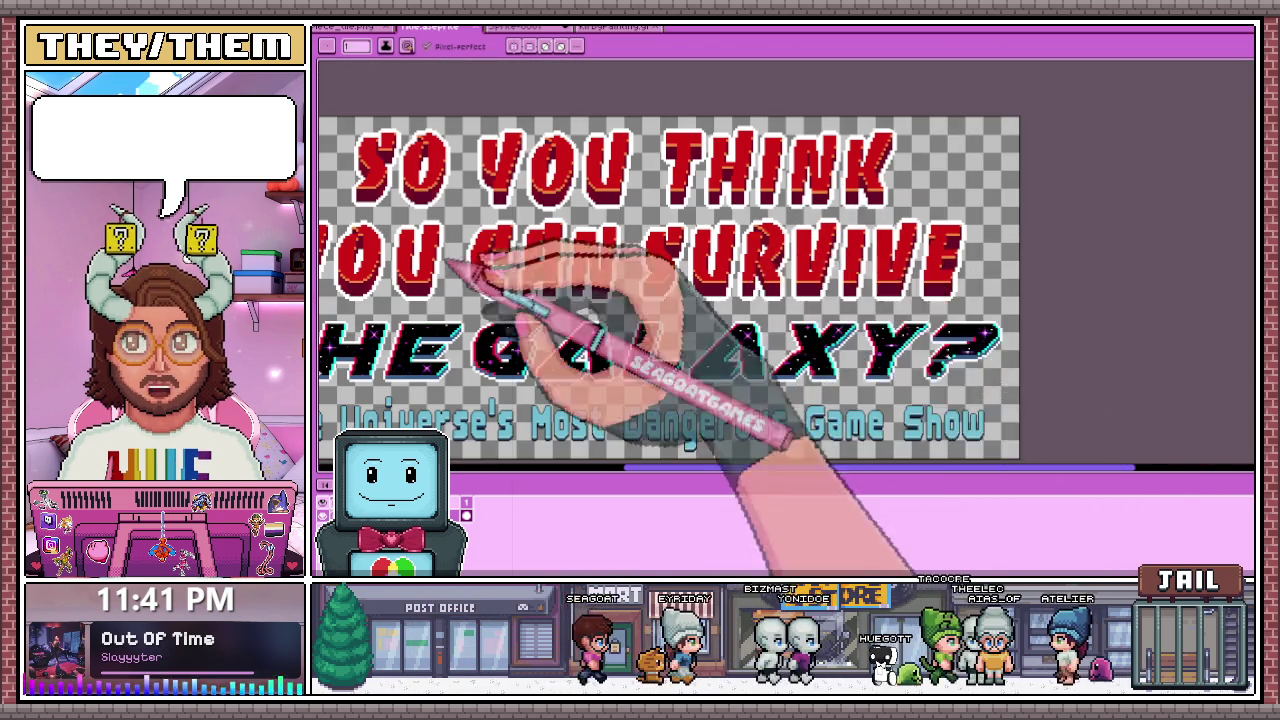
scroll(600, 230, "up", 1)
scroll(580, 262, "down", 2)
scroll(578, 266, "up", 2)
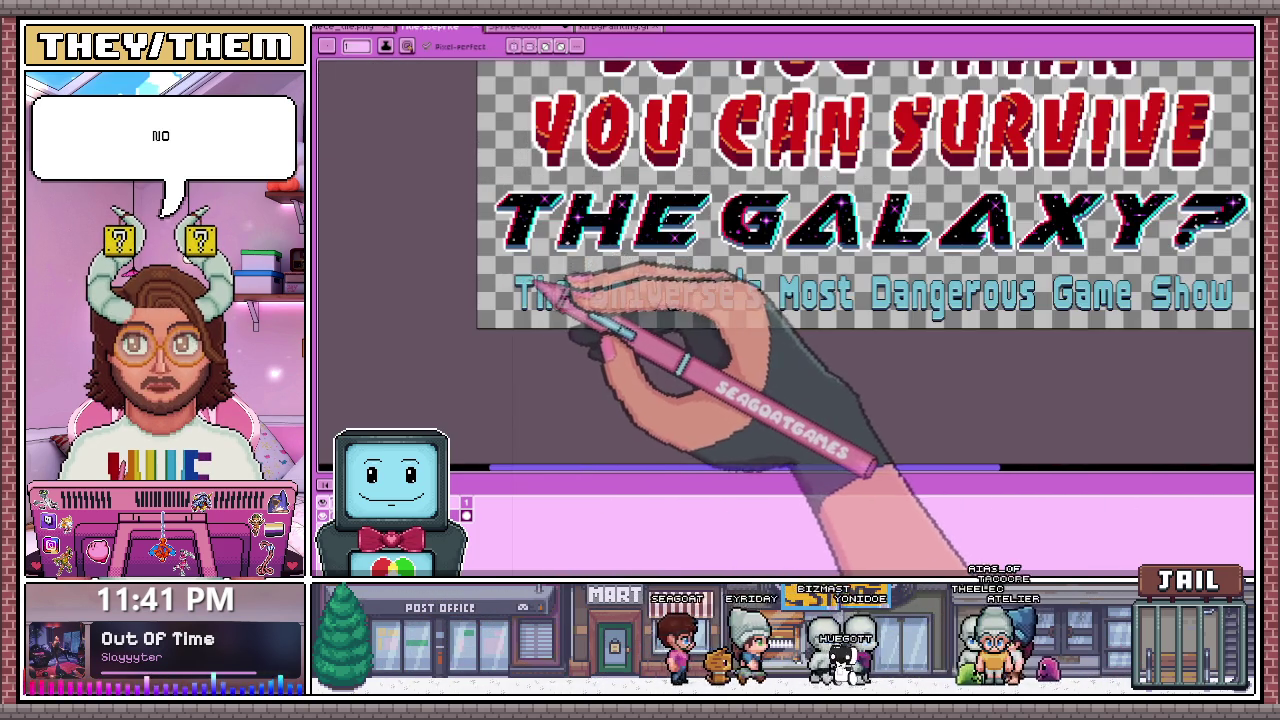
scroll(520, 256, "up", 3)
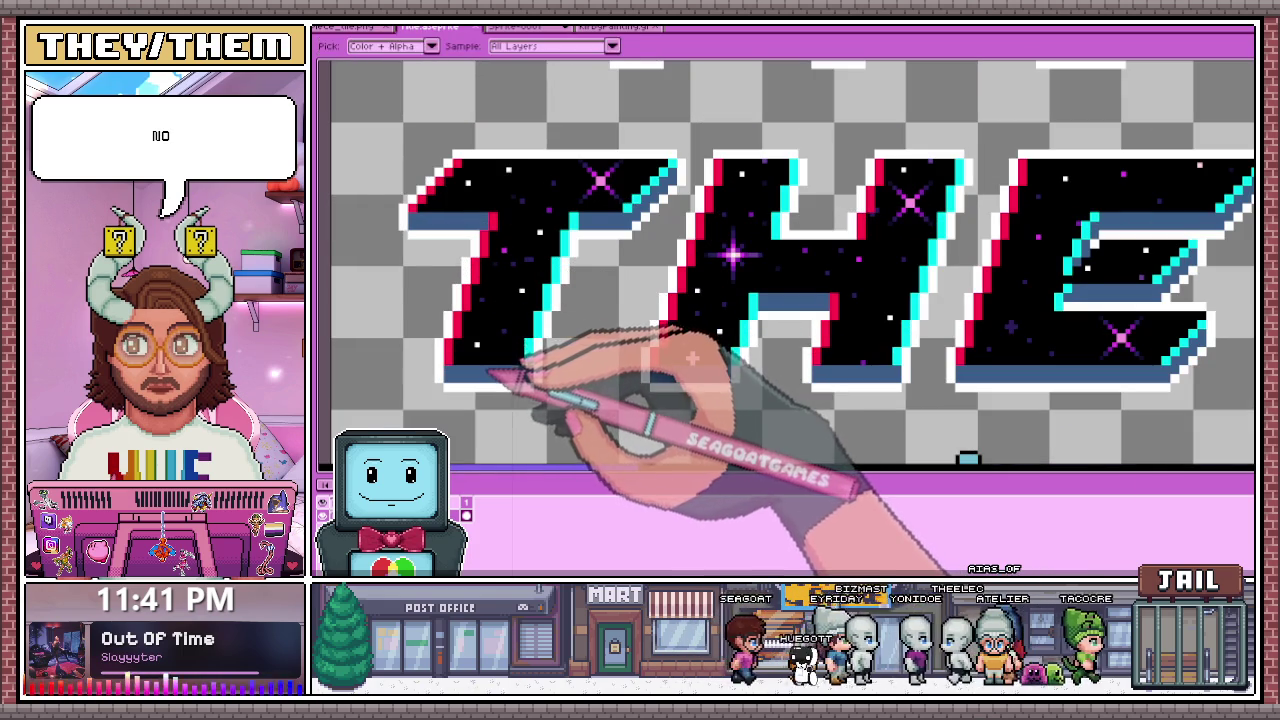
scroll(430, 370, "up", 1)
scroll(460, 370, "up", 2)
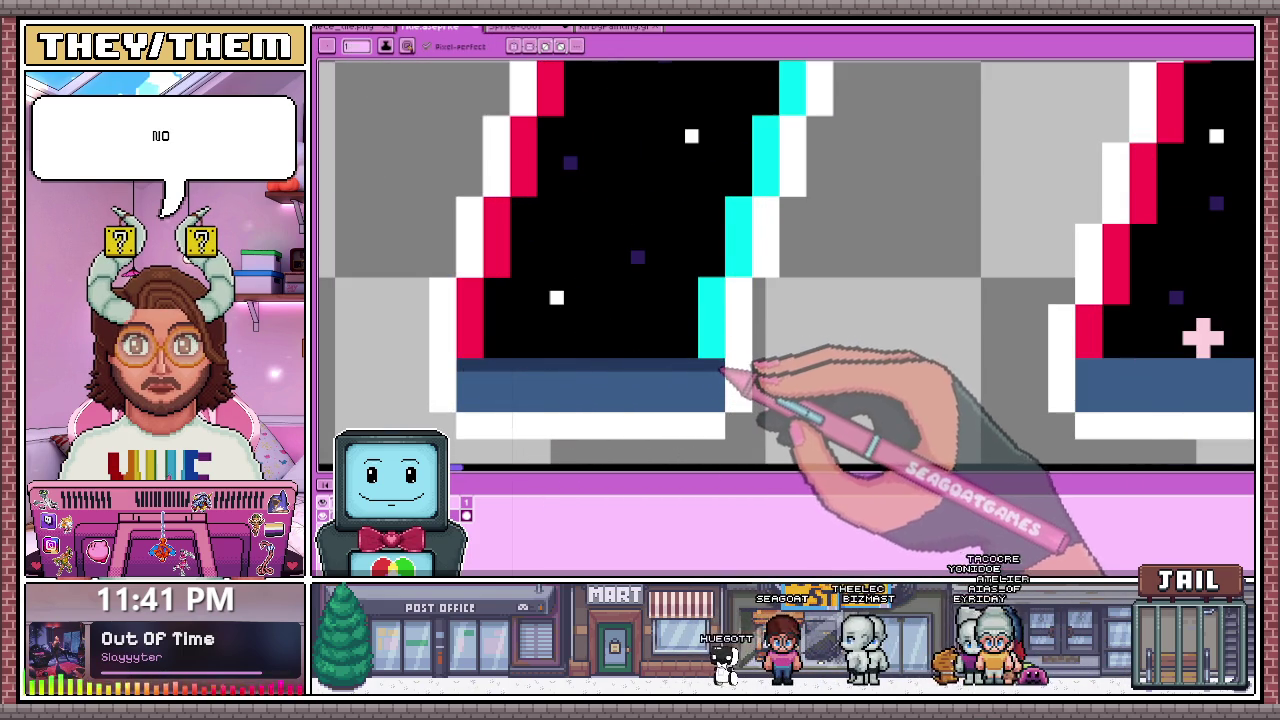
scroll(725, 330, "down", 1)
scroll(750, 350, "down", 2)
scroll(765, 360, "down", 1)
scroll(700, 352, "up", 1)
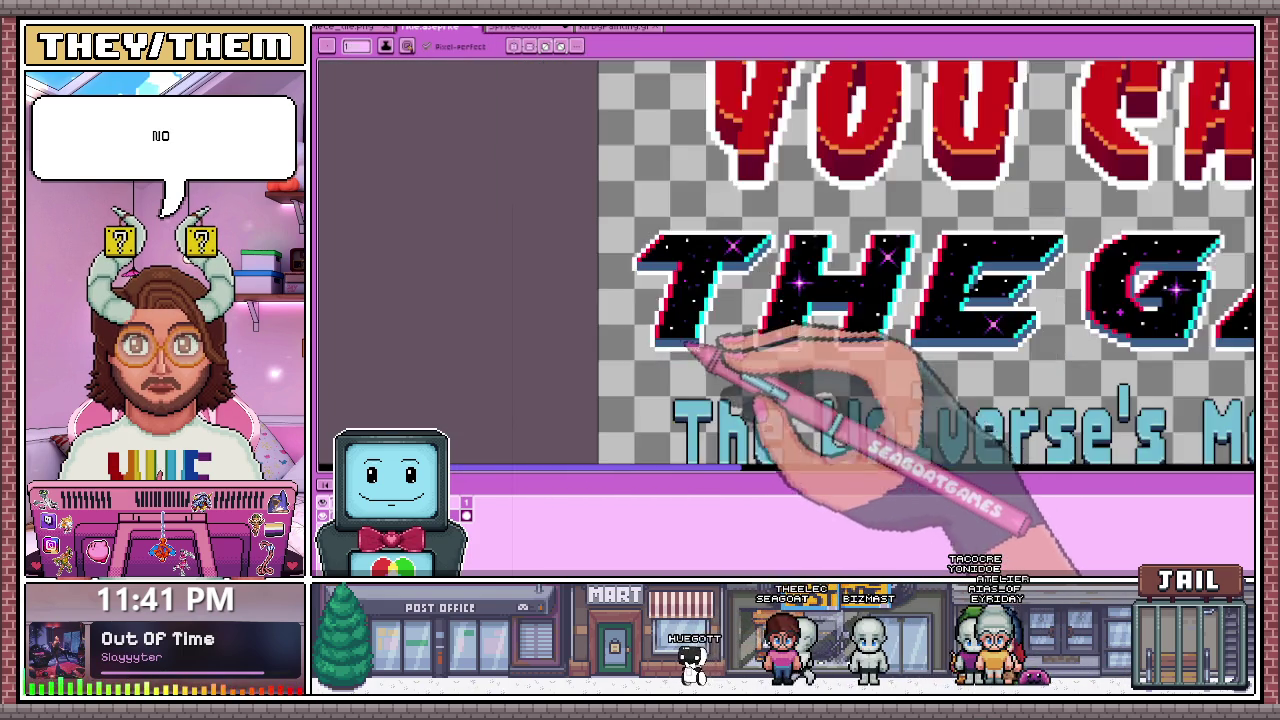
scroll(697, 350, "up", 2)
scroll(632, 345, "down", 1)
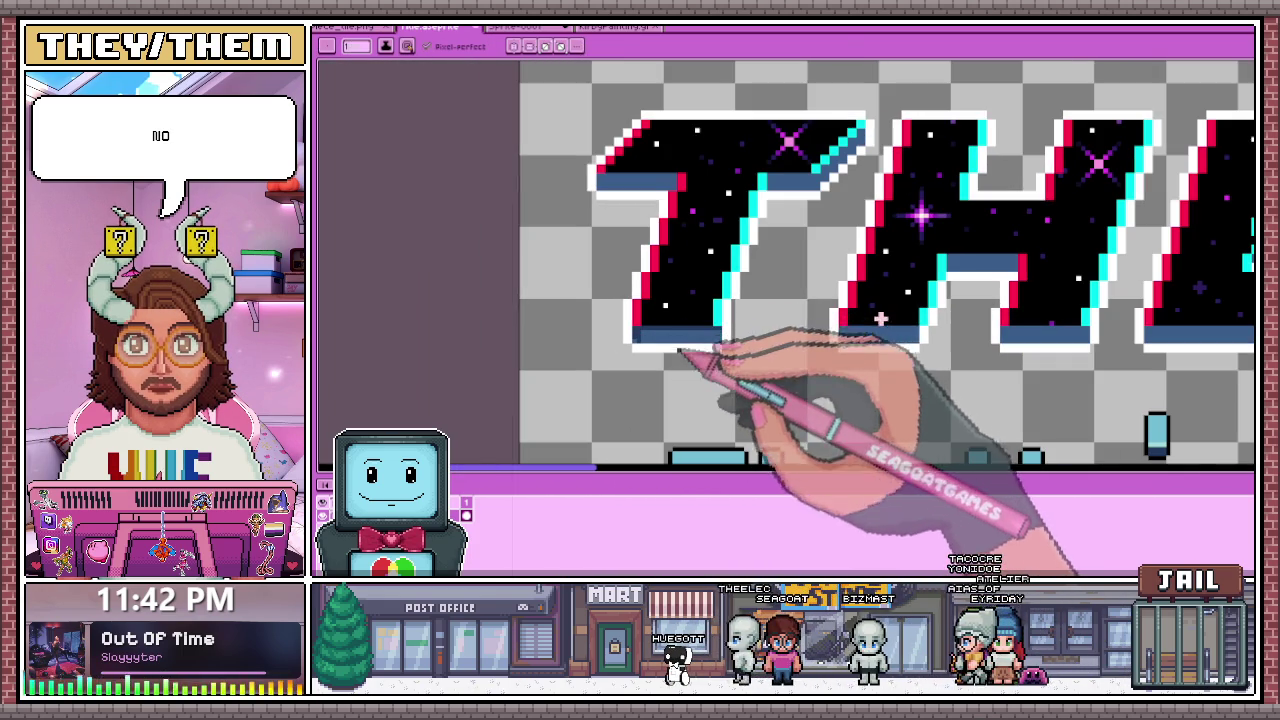
scroll(700, 330, "down", 1)
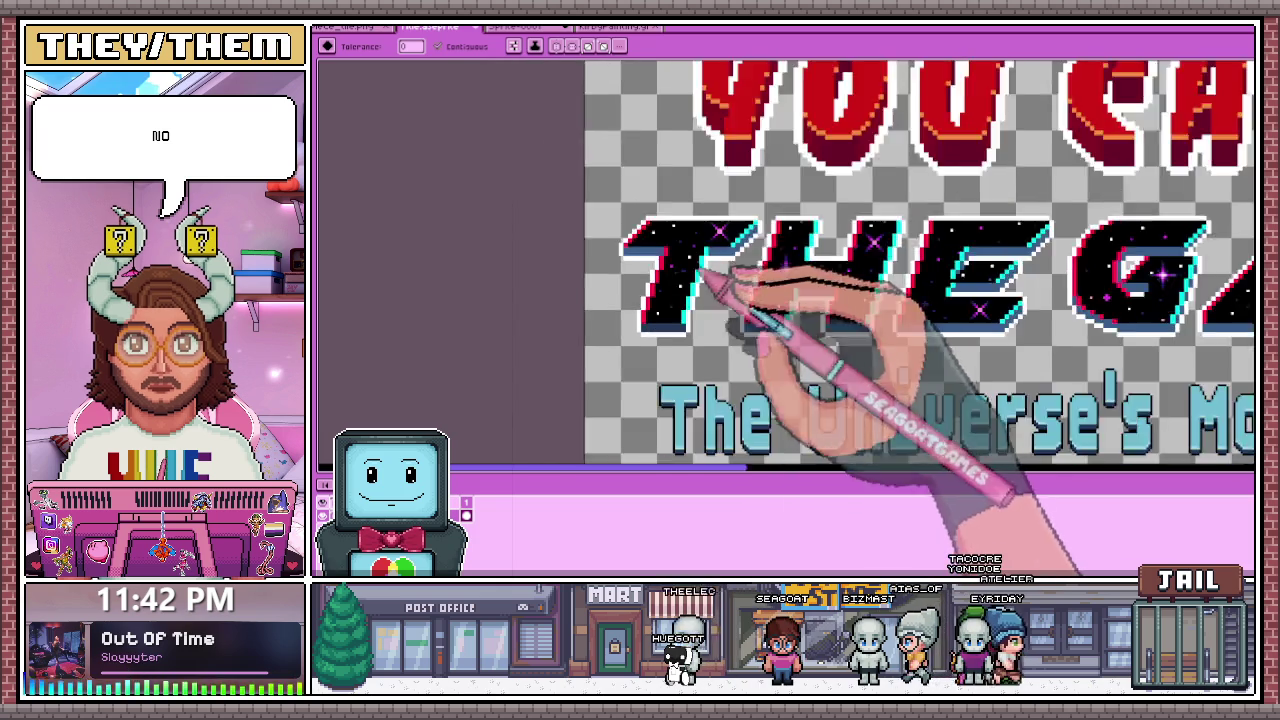
scroll(720, 335, "down", 2)
scroll(698, 338, "up", 3)
scroll(737, 337, "up", 1)
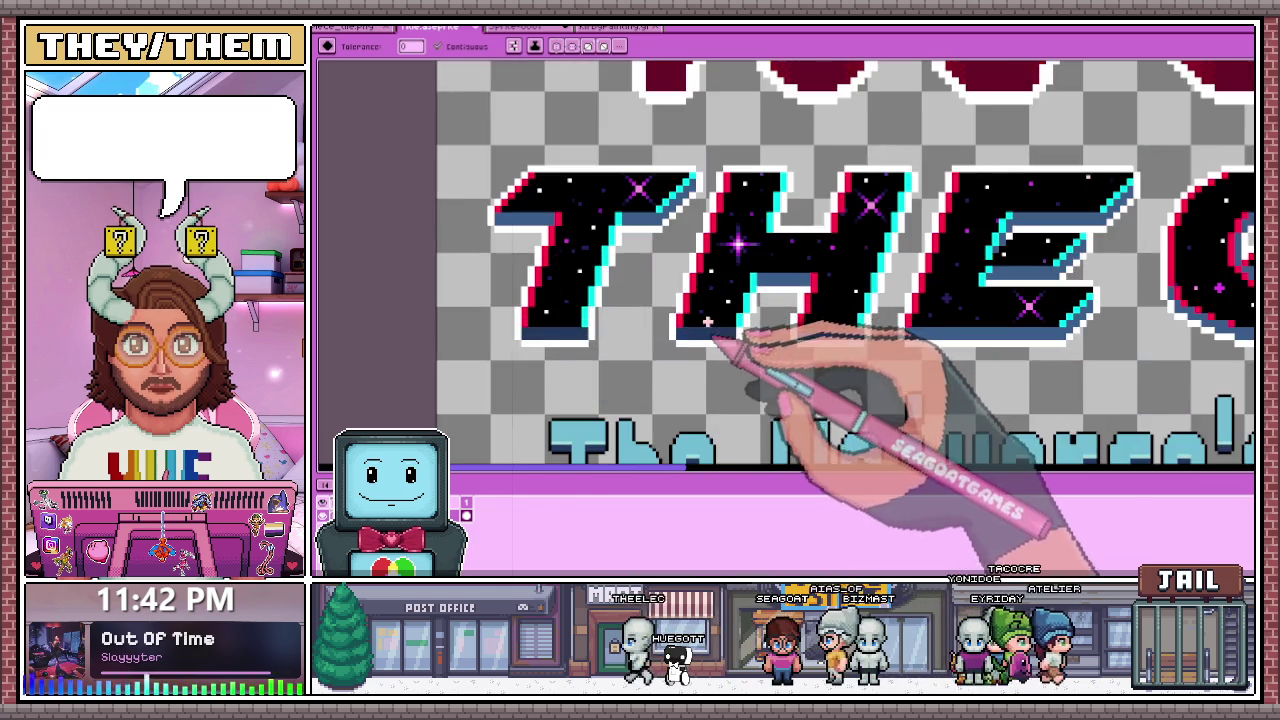
scroll(771, 343, "down", 2)
scroll(795, 345, "down", 2)
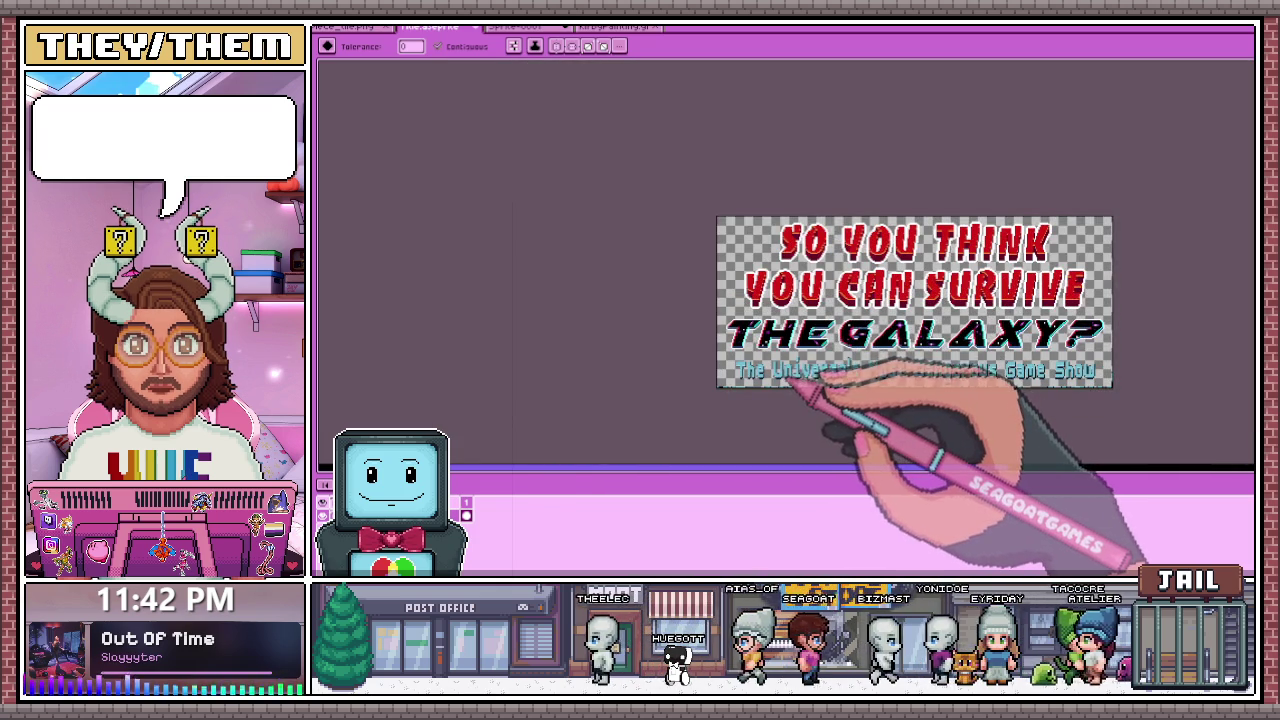
scroll(814, 363, "up", 2)
scroll(820, 329, "up", 1)
scroll(809, 286, "down", 2)
scroll(790, 318, "down", 1)
scroll(795, 325, "up", 2)
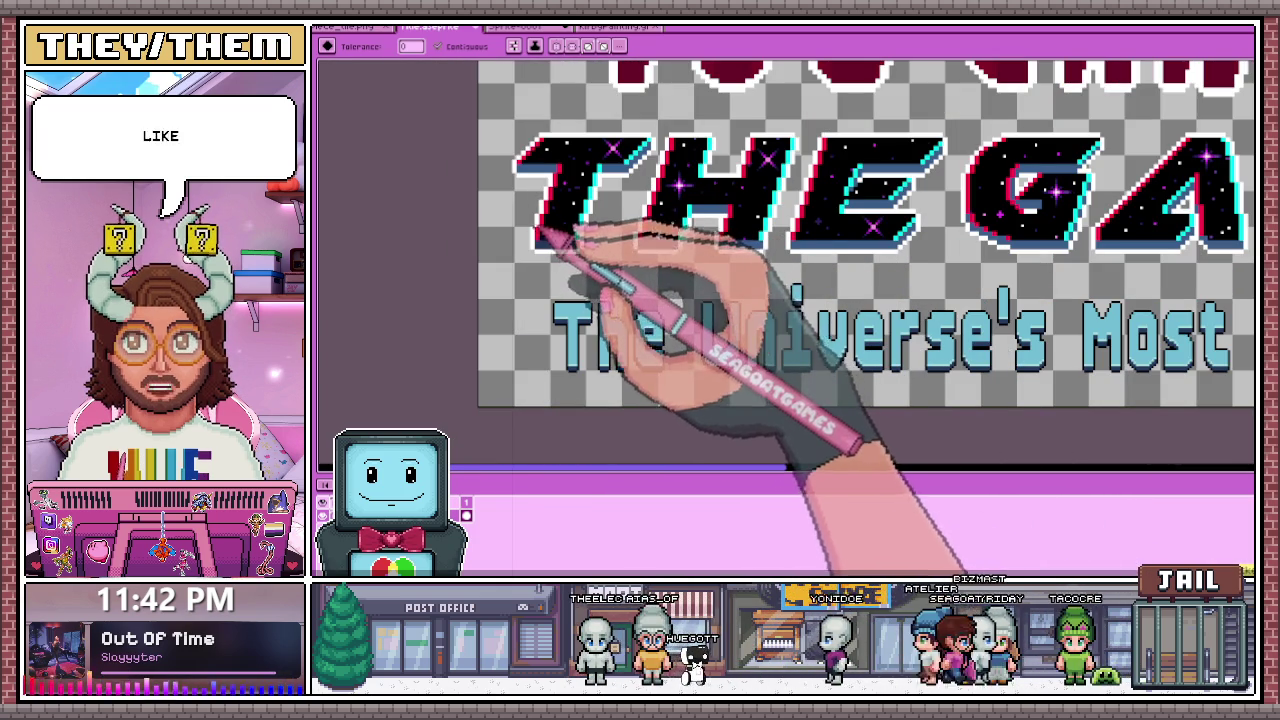
scroll(551, 256, "up", 2)
key("b")
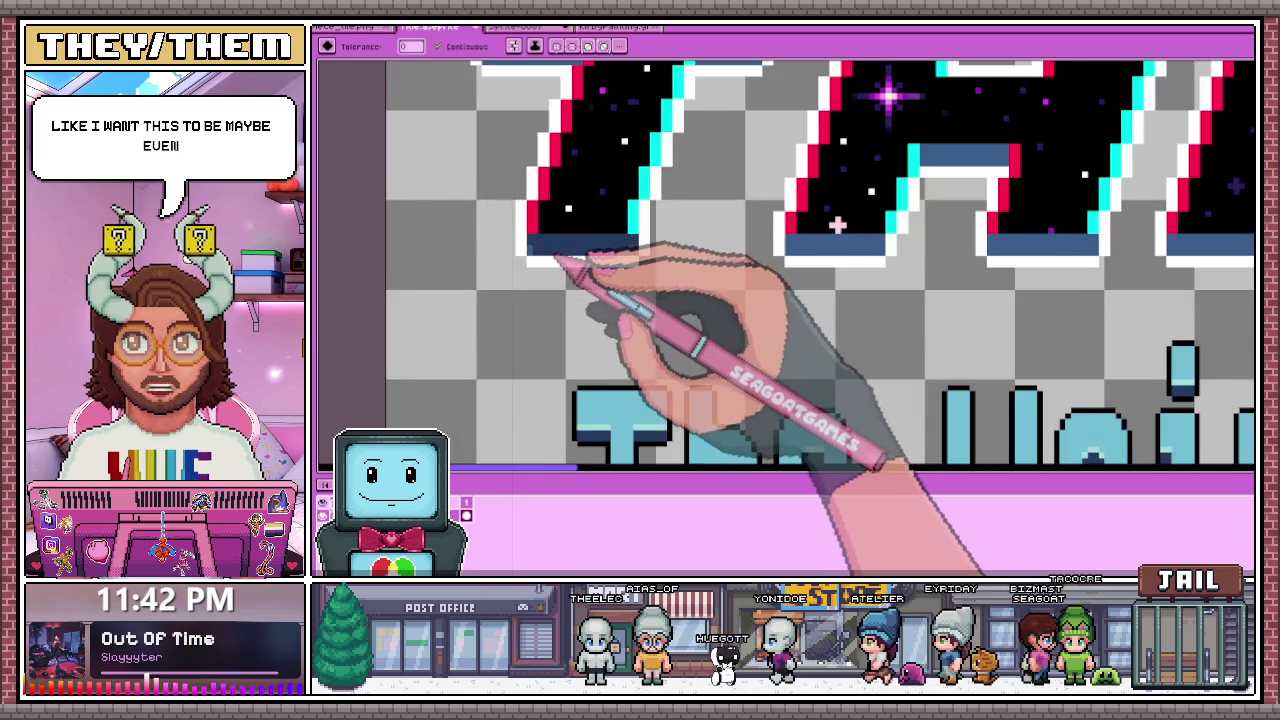
Step: Paint navy pixels along the letter's base, undoing stray strokes and covering part of the white bar
scroll(545, 262, "up", 2)
scroll(535, 268, "up", 2)
left_click_drag(523, 263, 812, 292)
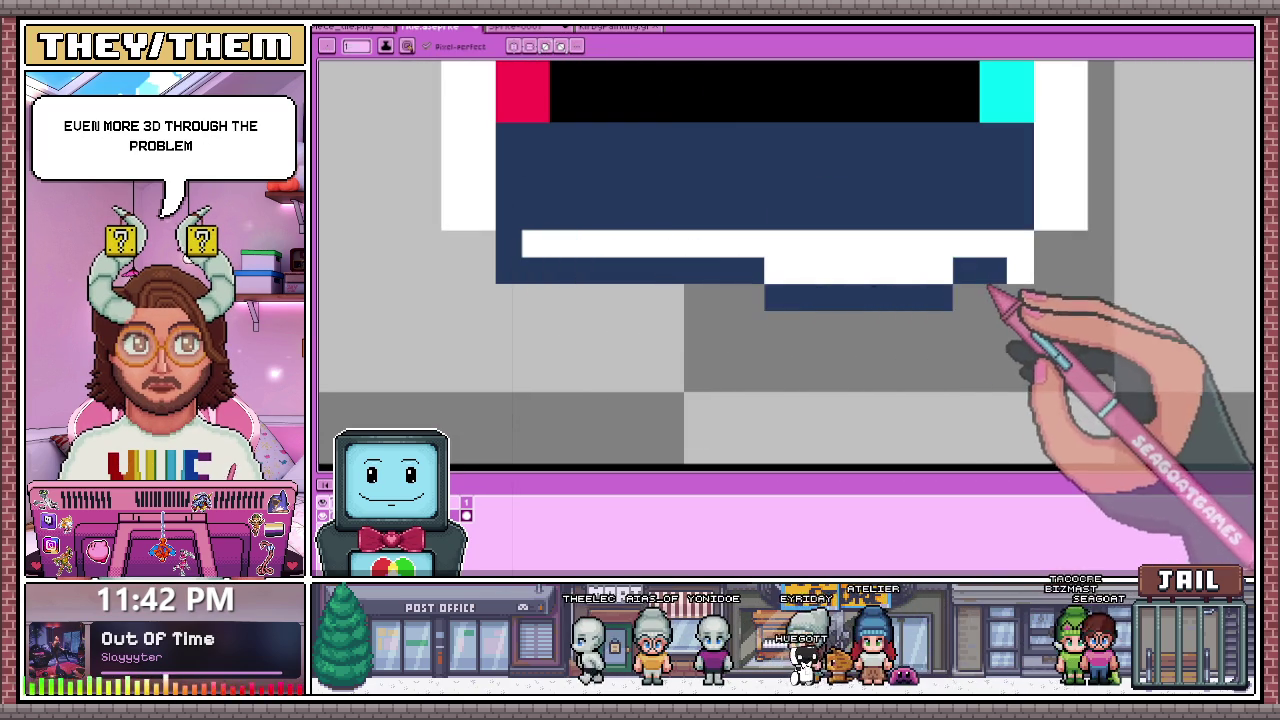
key("ctrl+z")
mouse_move(515, 271)
left_mouse_down()
mouse_move(1020, 271)
mouse_move(537, 268)
mouse_move(682, 266)
left_mouse_up()
key("ctrl+z")
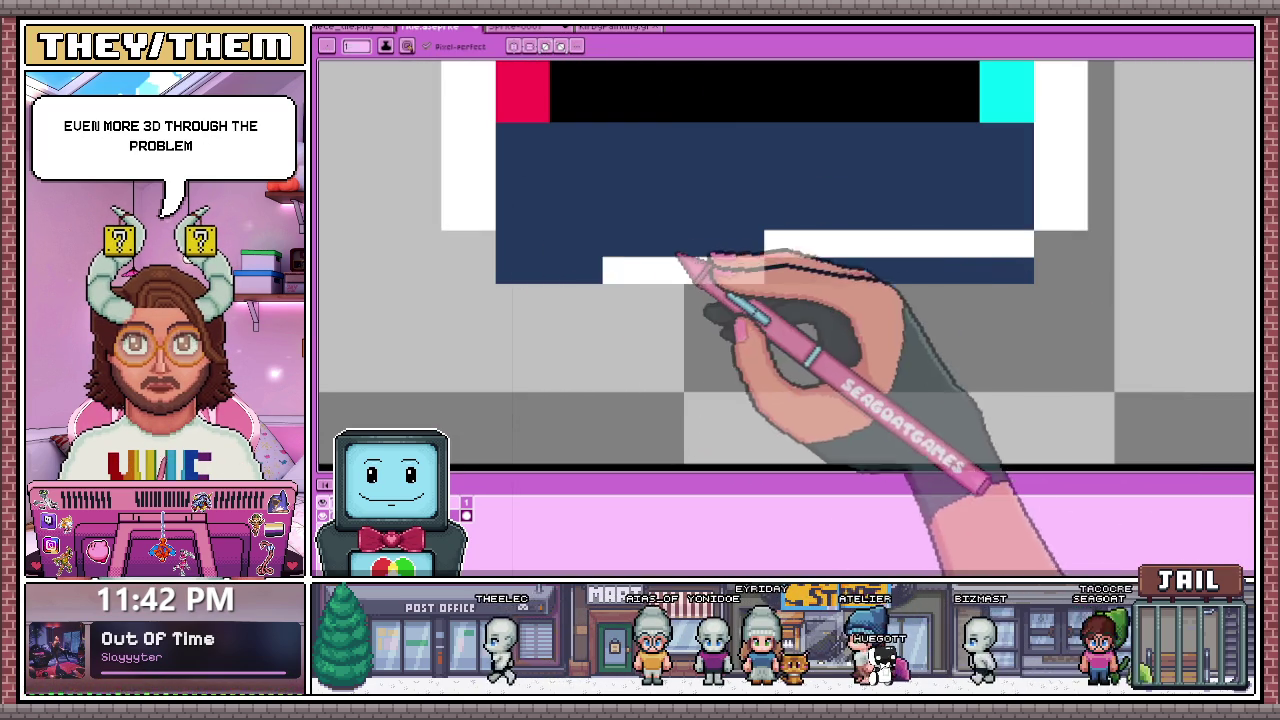
left_click_drag(766, 283, 1014, 266)
scroll(846, 257, "down", 1)
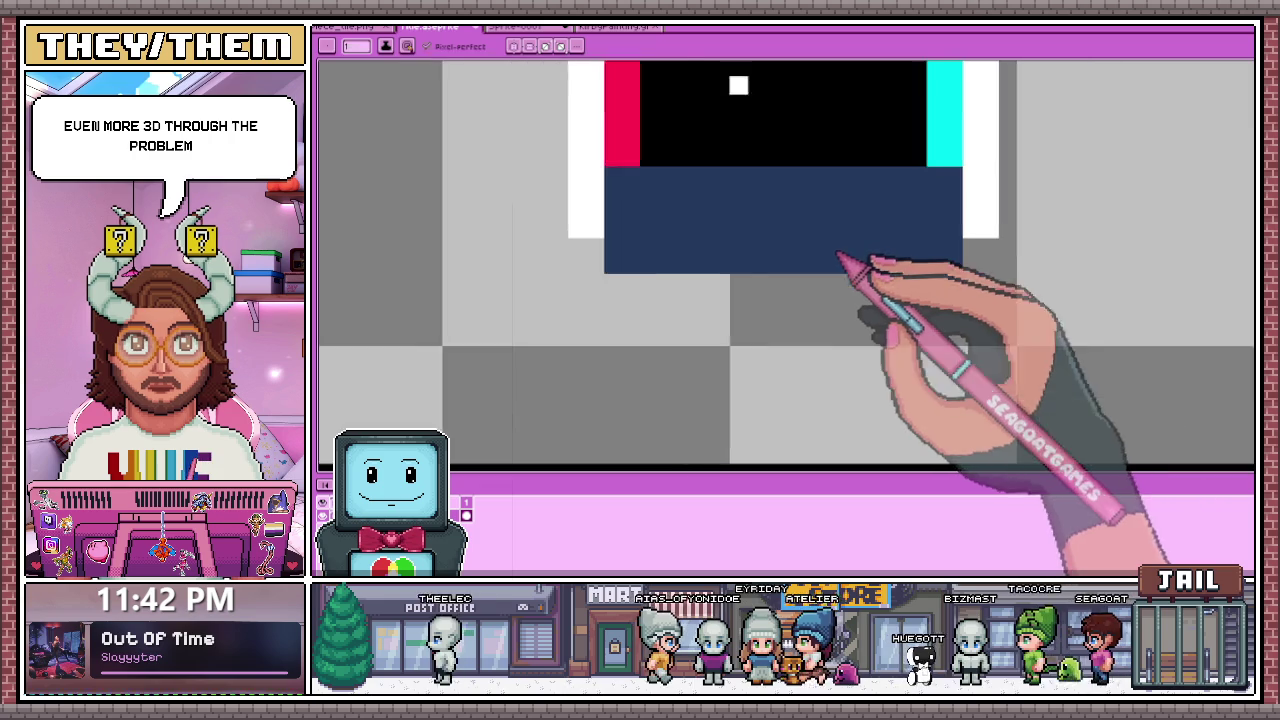
scroll(657, 304, "down", 1)
scroll(700, 300, "up", 1)
scroll(765, 275, "down", 2)
scroll(780, 266, "up", 3)
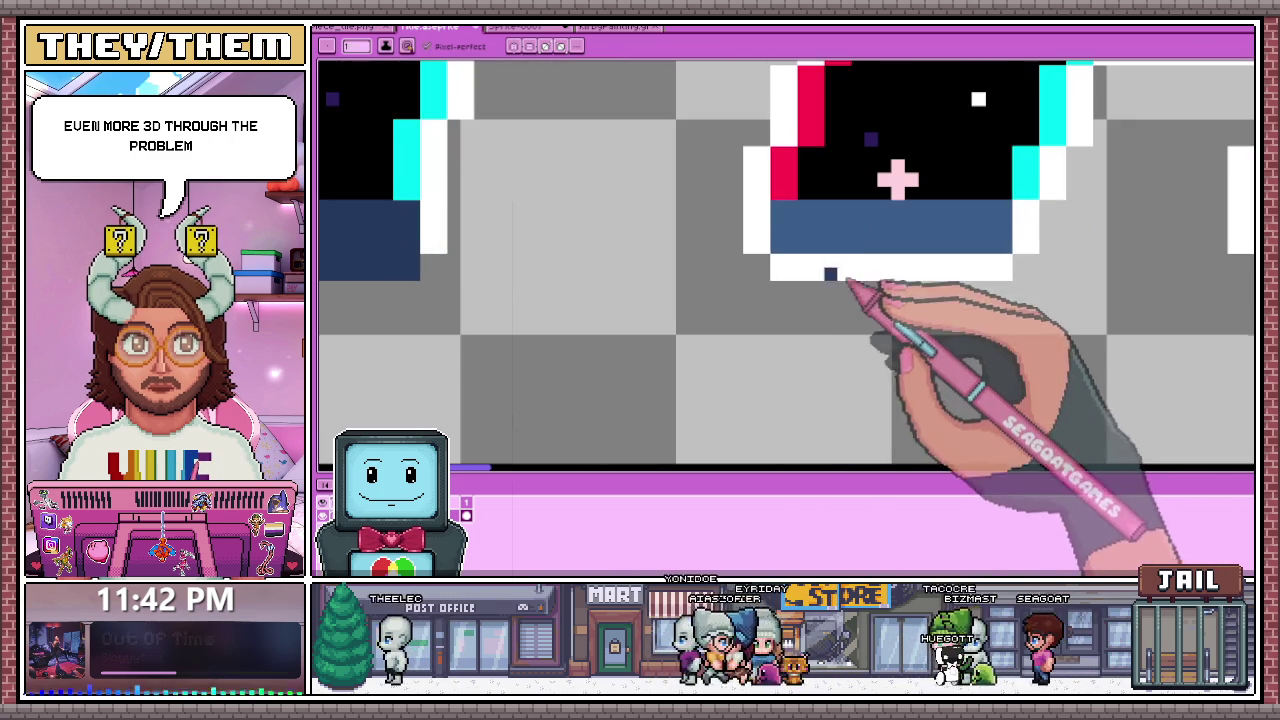
scroll(814, 257, "down", 2)
scroll(880, 300, "down", 1)
Step: Draw a thick white edge line under the navy base and patch stray white pixels navy
key("g")
scroll(809, 331, "down", 1)
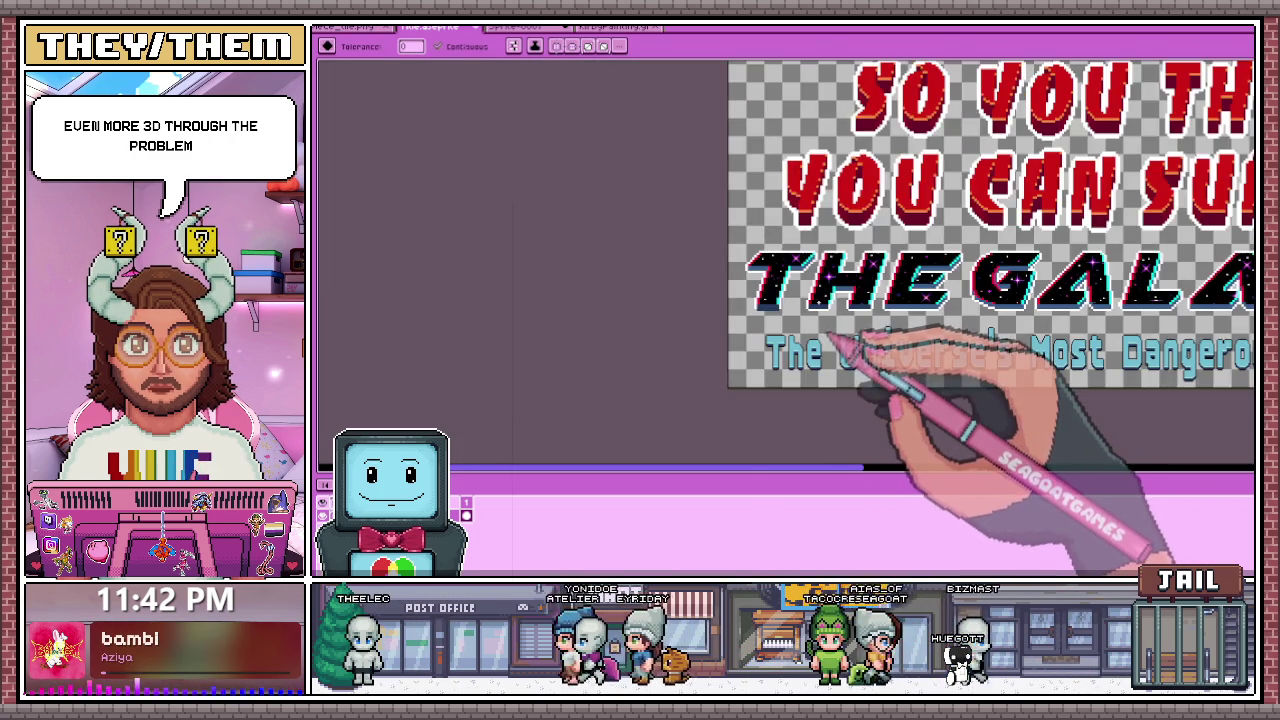
scroll(757, 309, "up", 3)
scroll(729, 277, "up", 1)
scroll(690, 270, "up", 1)
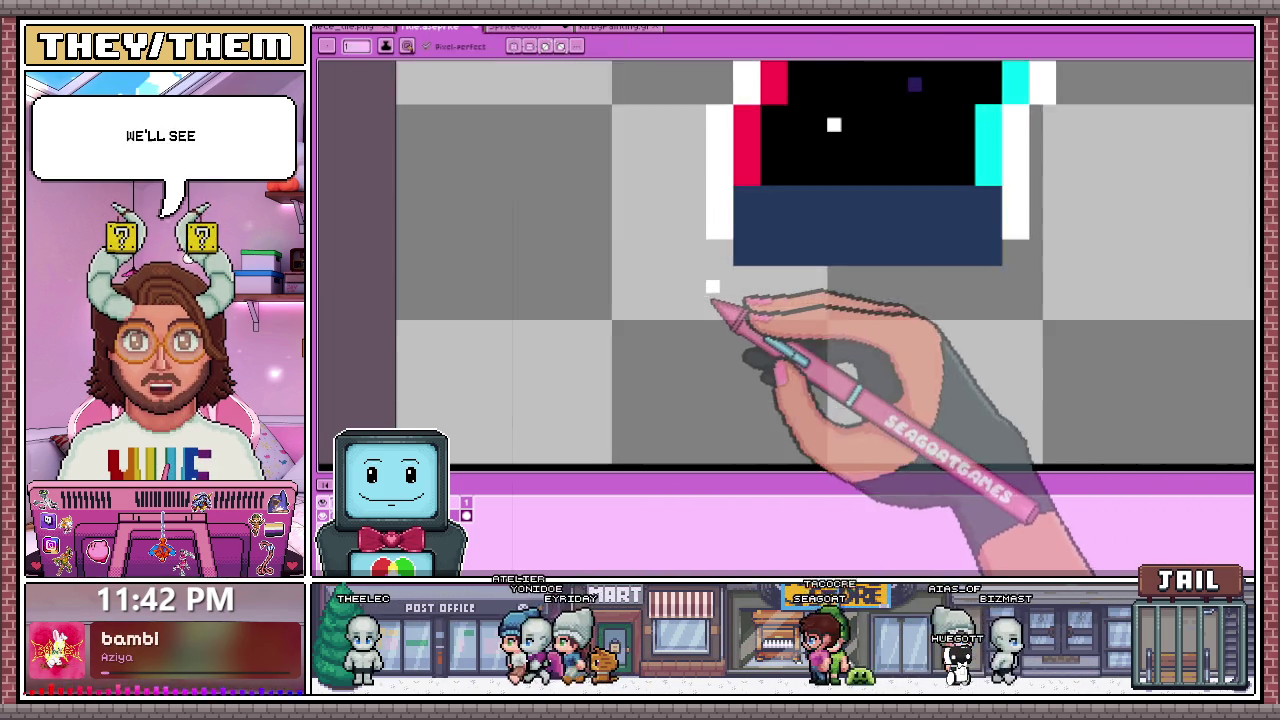
scroll(709, 297, "up", 1)
key("b")
scroll(700, 285, "down", 3)
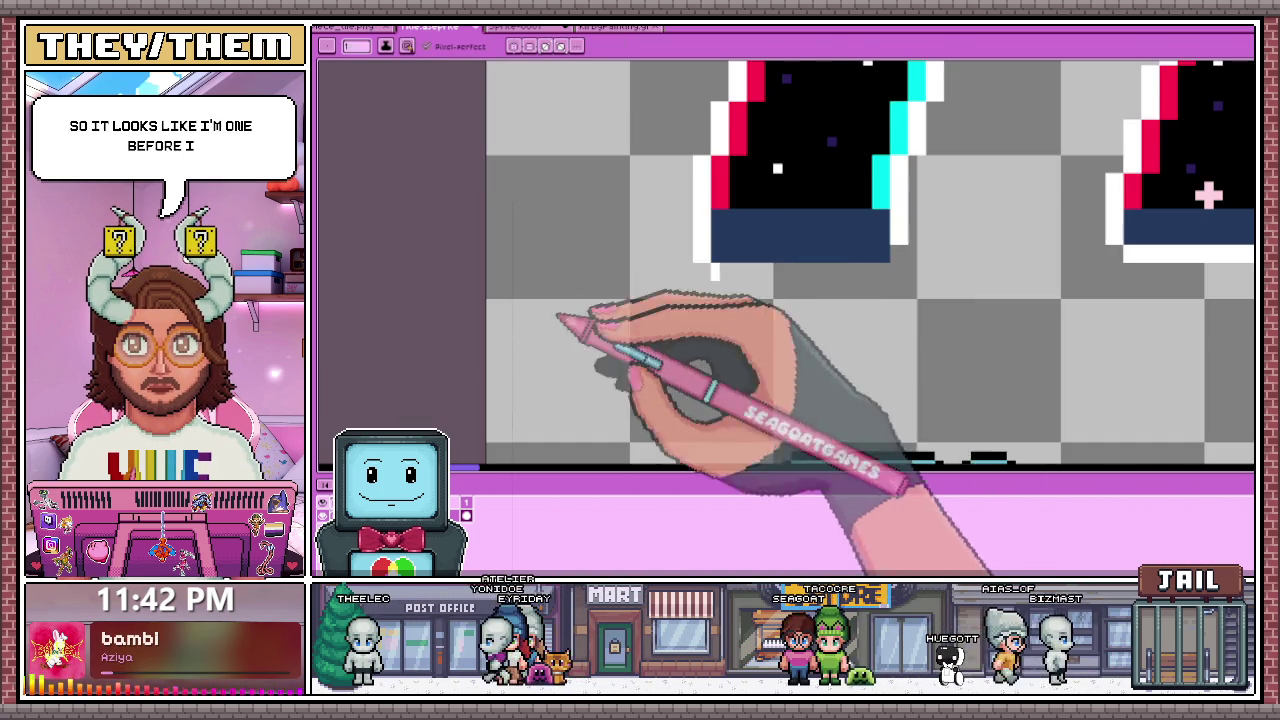
scroll(610, 300, "down", 1)
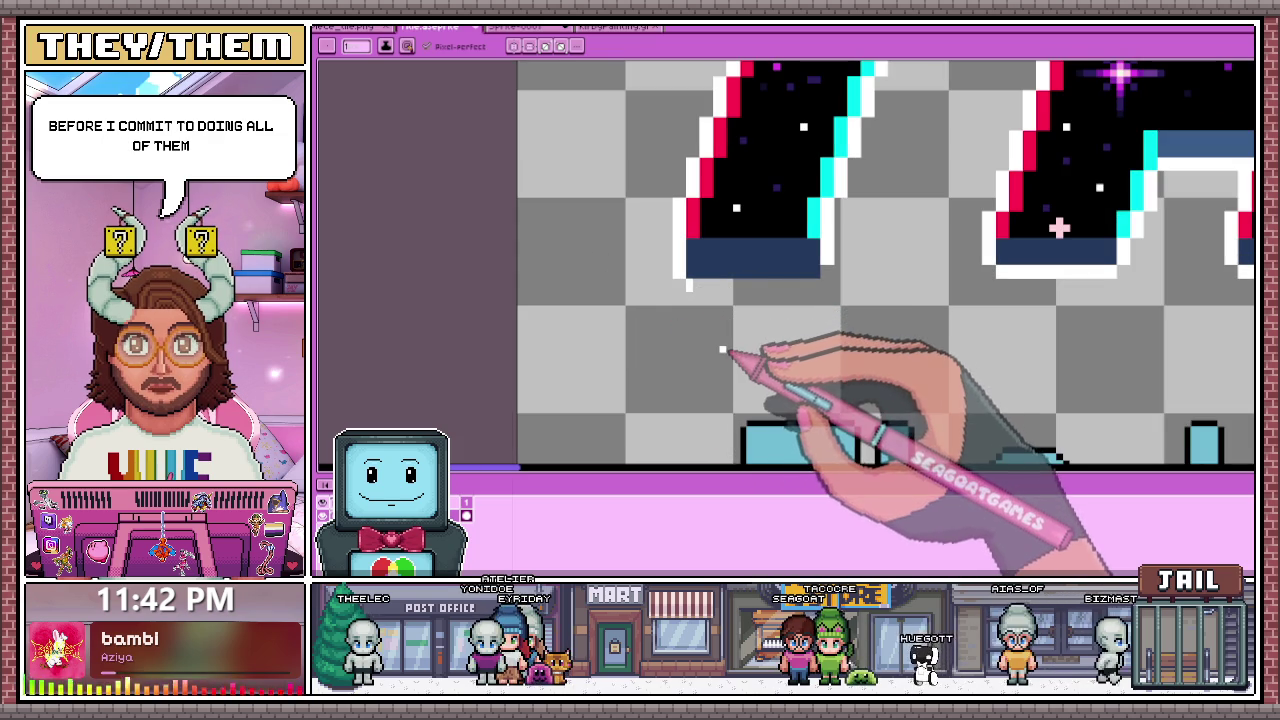
scroll(734, 337, "up", 3)
left_click_drag(645, 255, 967, 262)
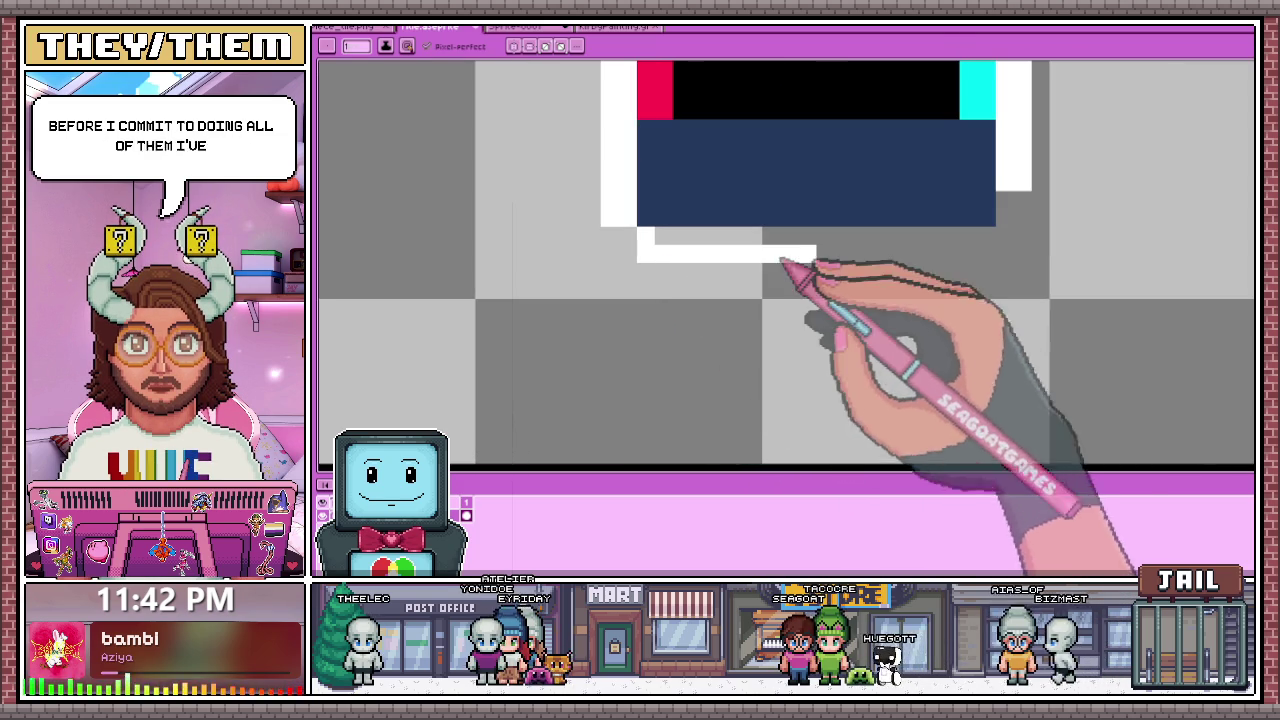
left_click_drag(967, 262, 718, 238)
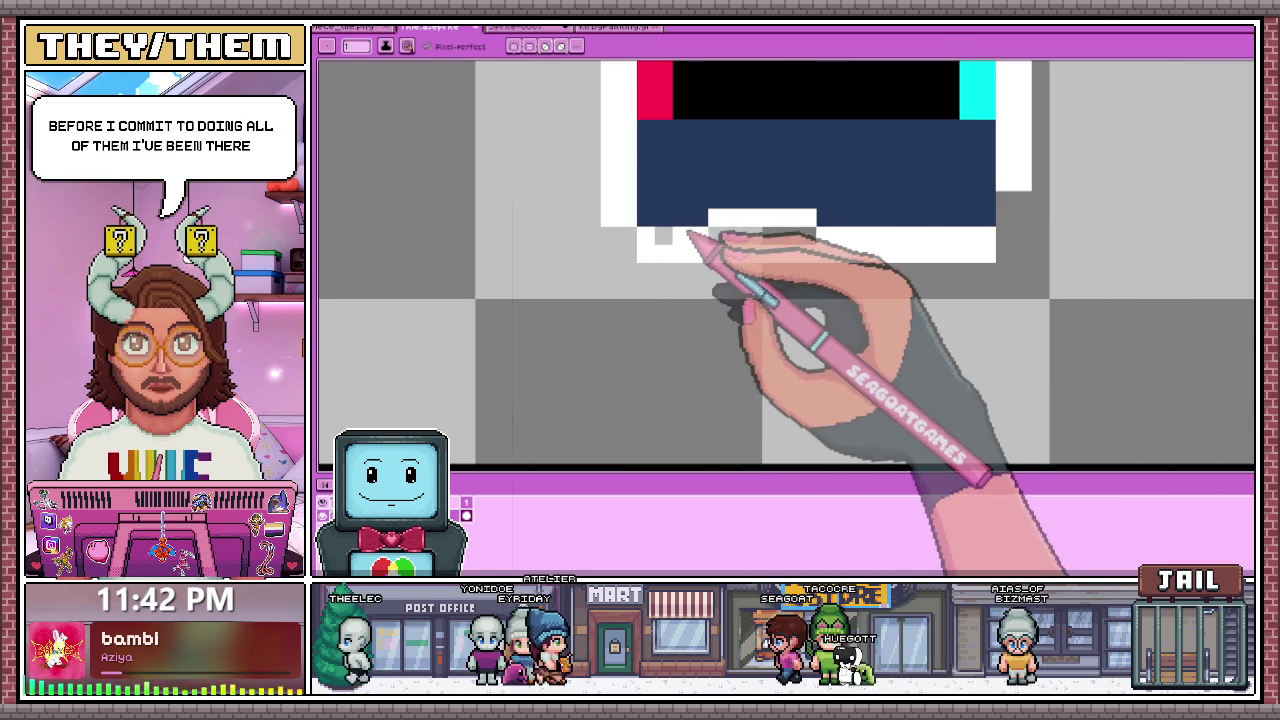
left_click_drag(835, 215, 712, 216)
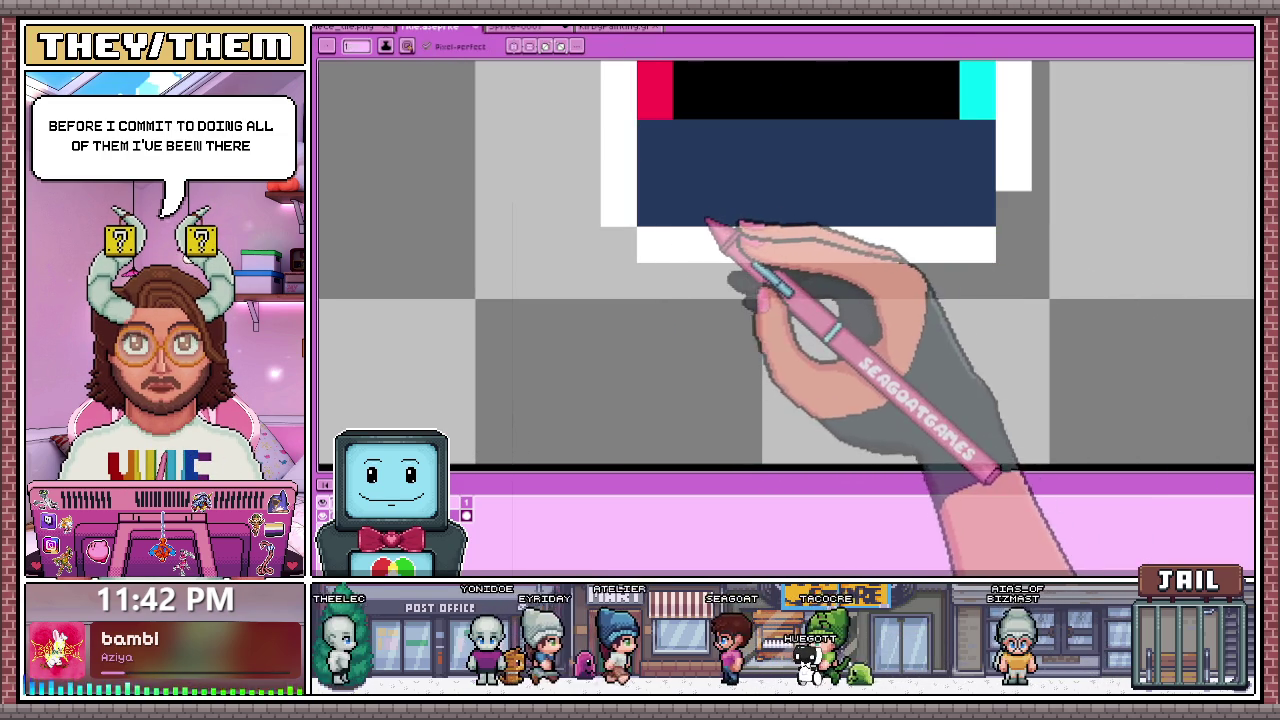
scroll(790, 275, "down", 3)
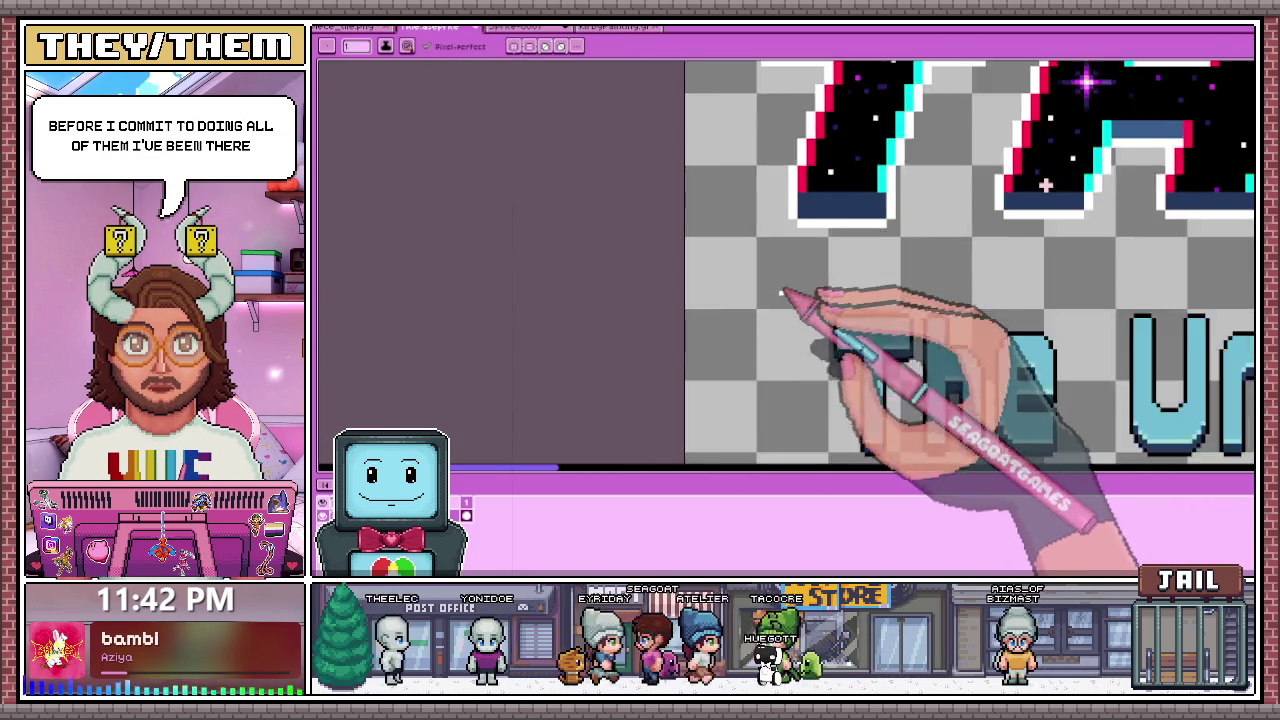
scroll(851, 280, "down", 2)
scroll(830, 283, "down", 2)
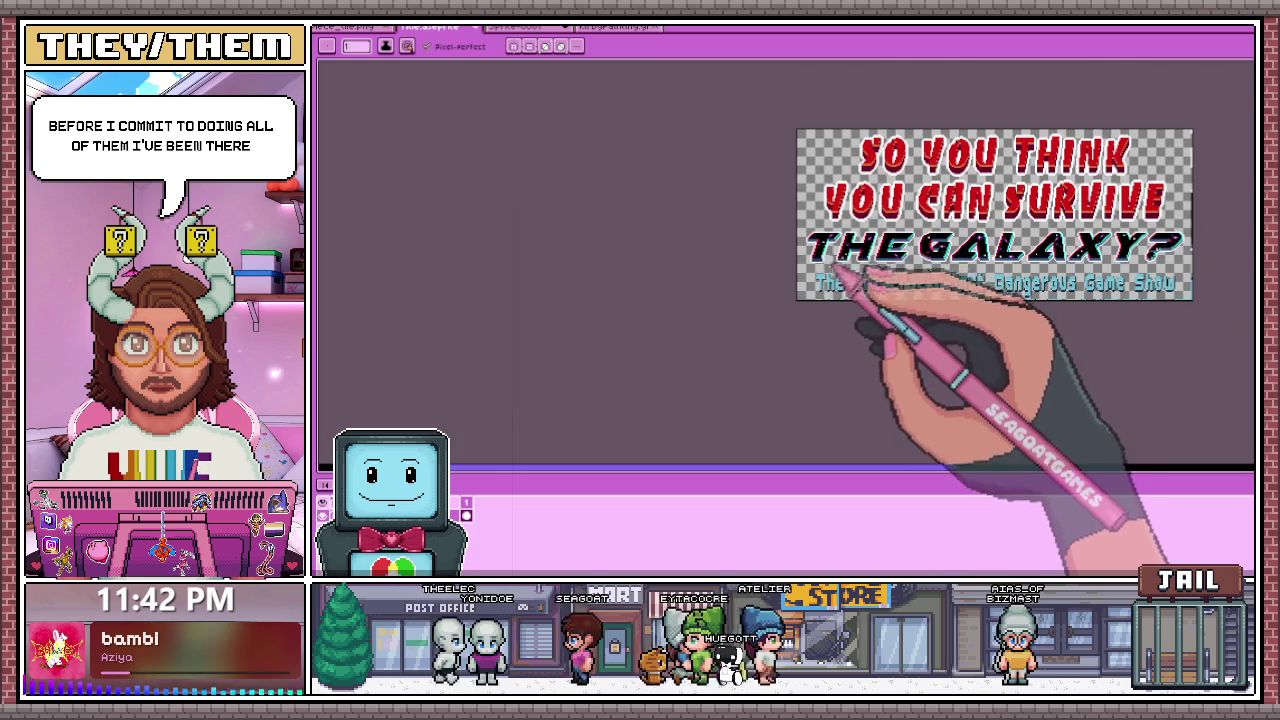
Step: Eyedrop a colour from the artwork and draw a lighter highlight row on the navy bar
scroll(844, 270, "up", 2)
scroll(843, 243, "up", 2)
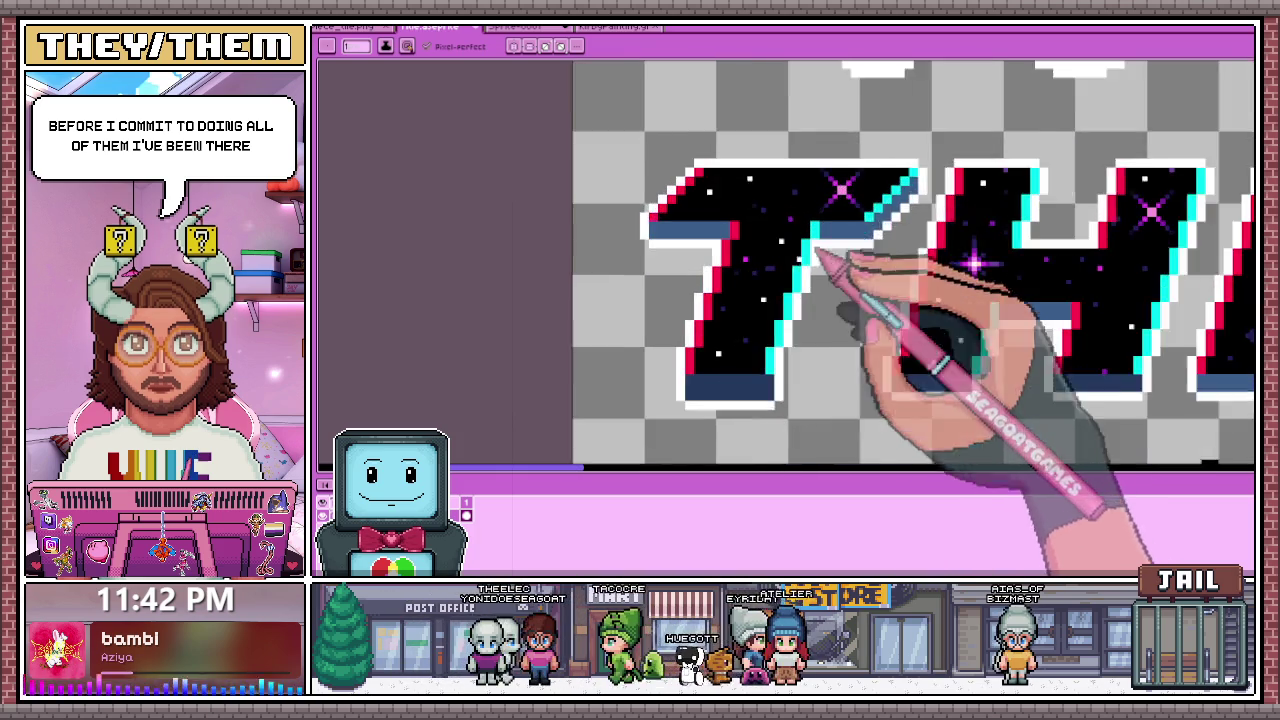
scroll(837, 263, "up", 1)
key("alt")
scroll(829, 229, "down", 1)
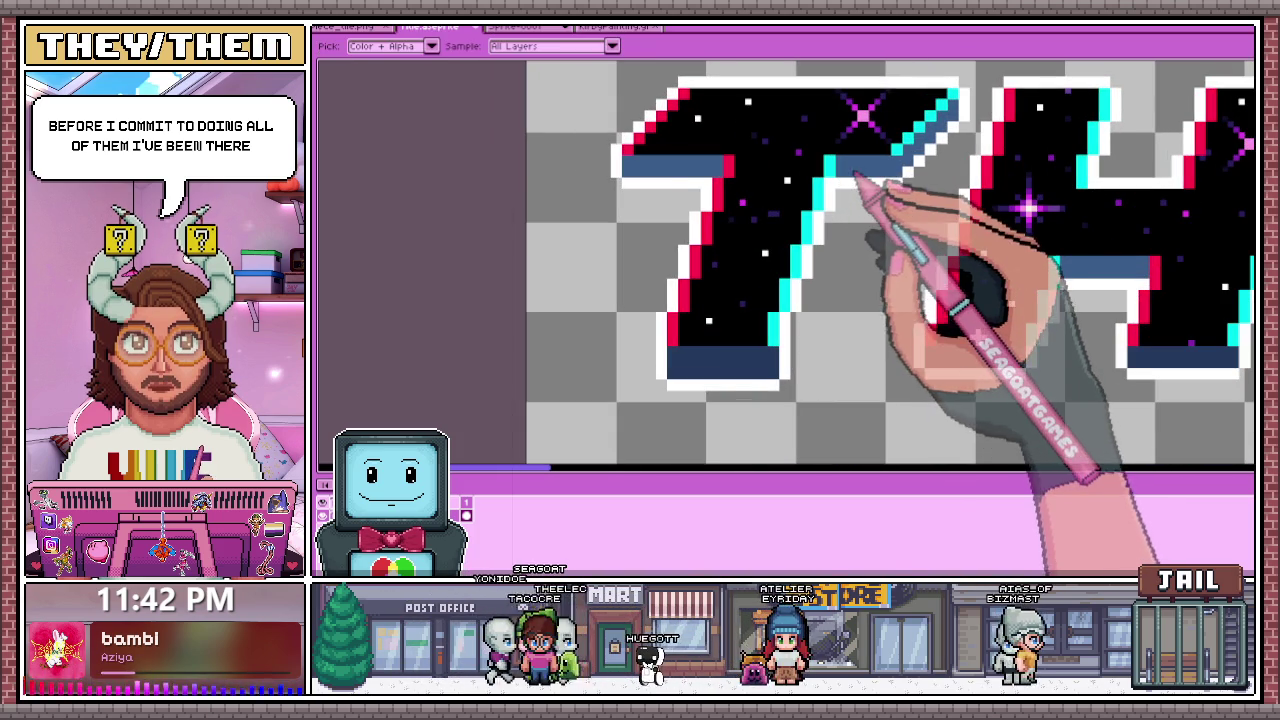
scroll(865, 178, "up", 2)
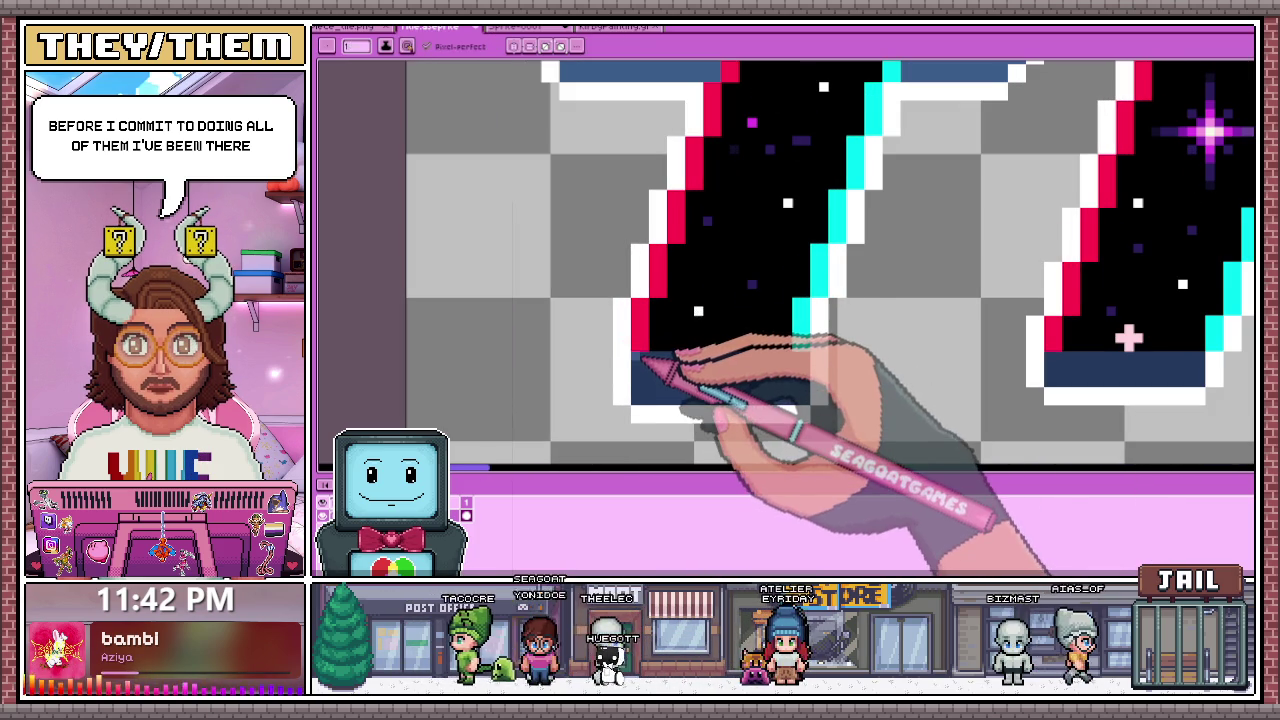
left_click_drag(649, 358, 729, 355)
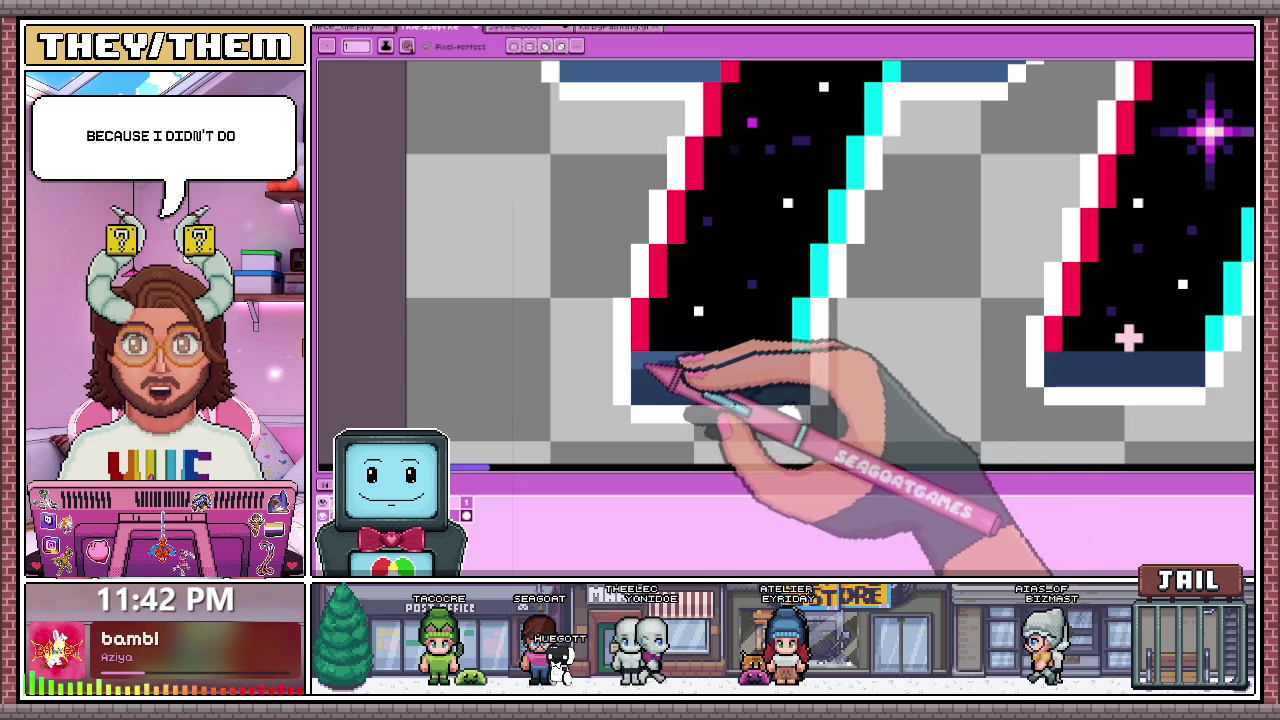
Step: Turn the left-end pixel of the white line dark blue
scroll(810, 362, "down", 2)
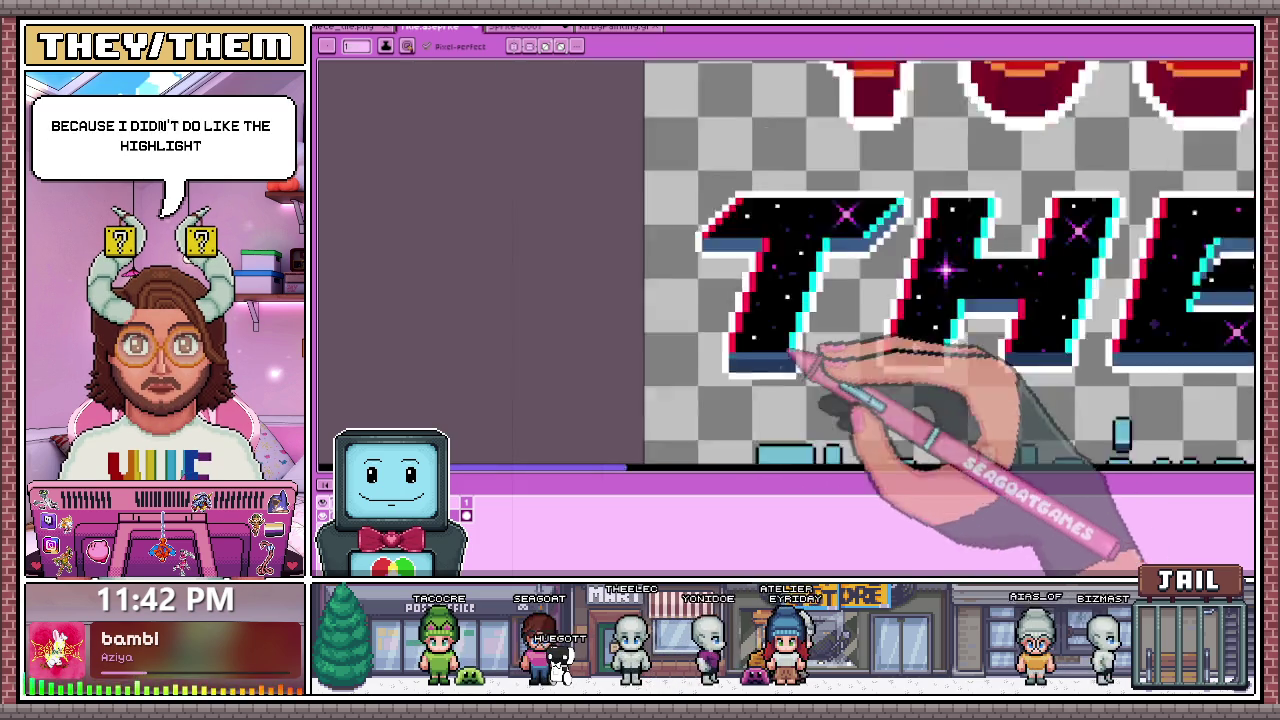
scroll(805, 380, "down", 2)
scroll(814, 400, "down", 2)
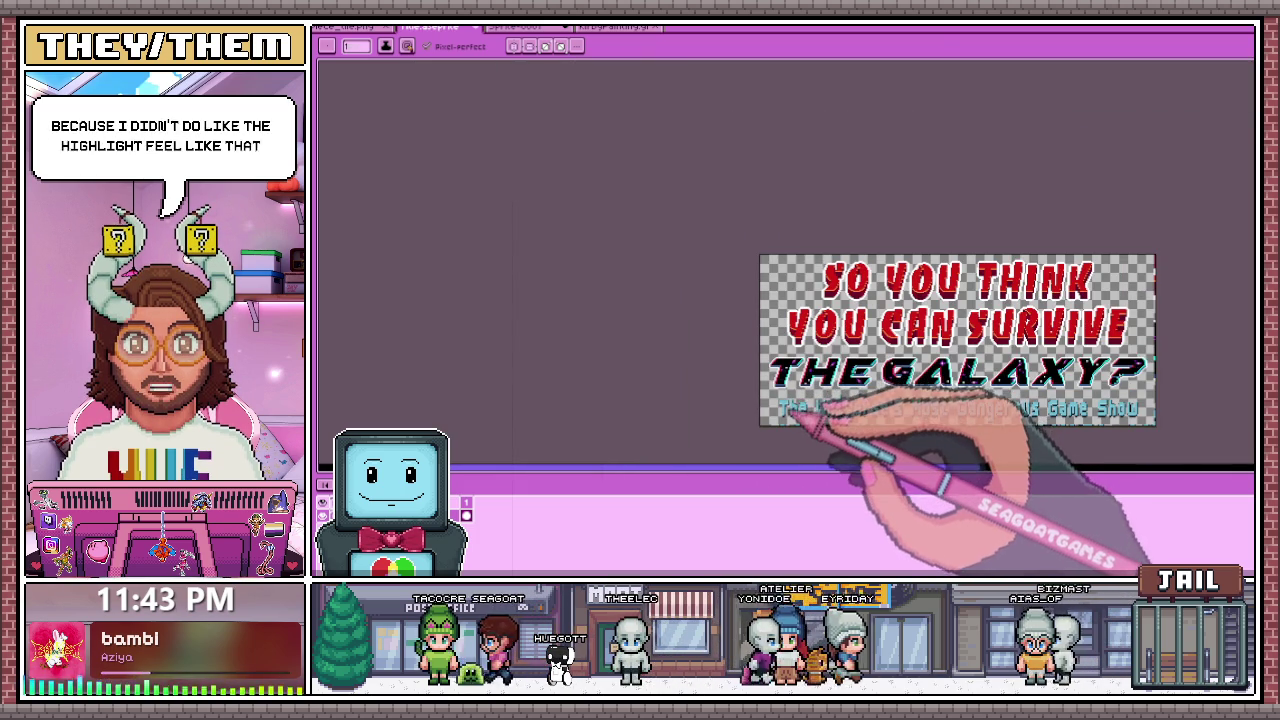
scroll(818, 418, "up", 3)
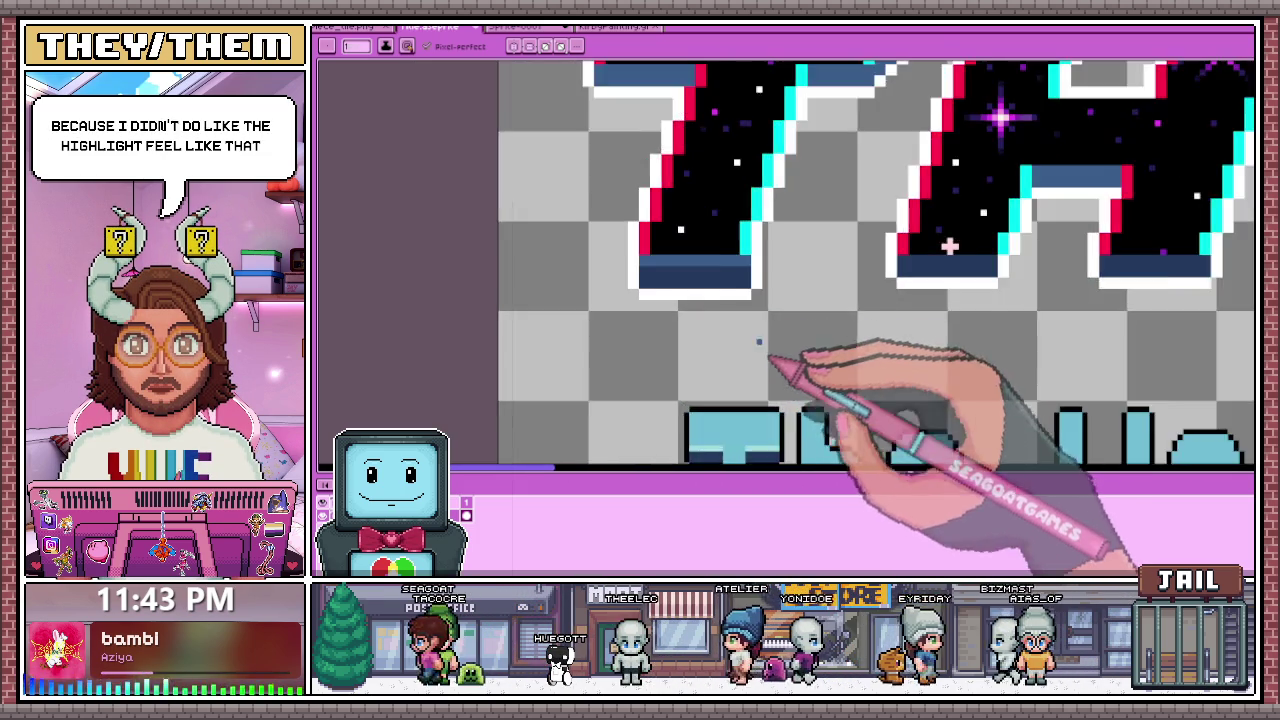
scroll(760, 330, "up", 2)
key("g")
scroll(710, 253, "down", 2)
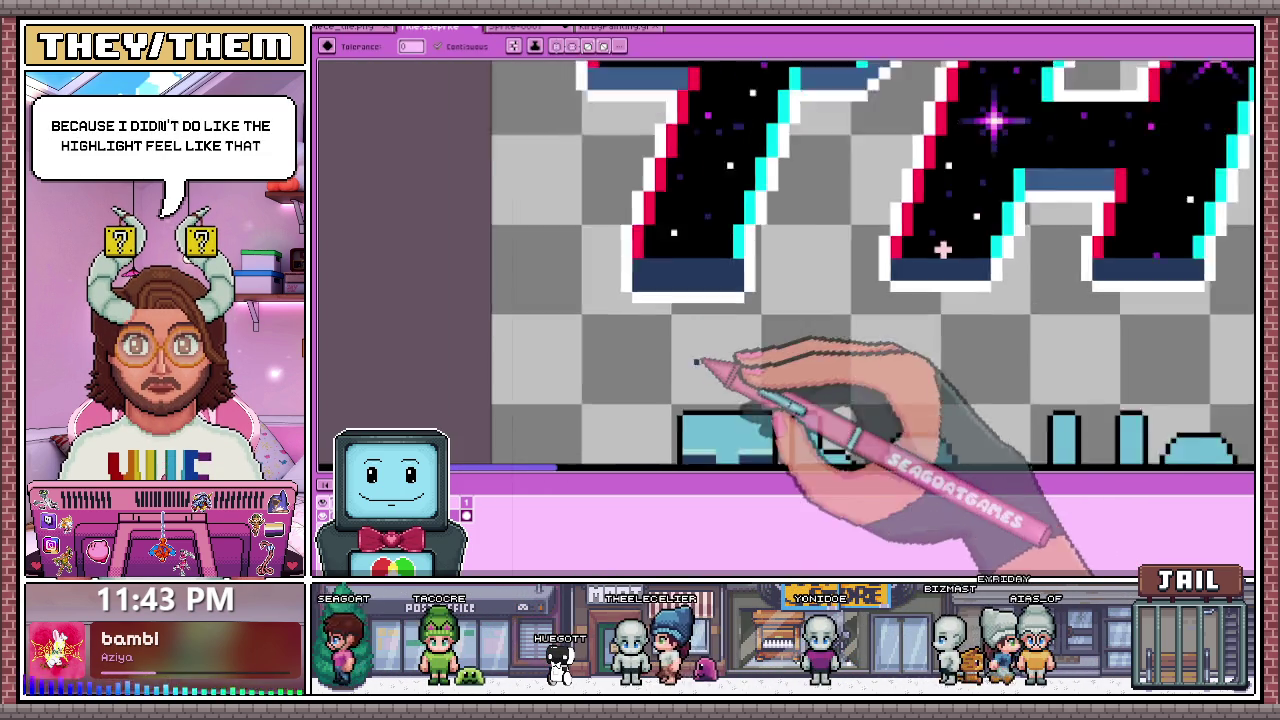
scroll(700, 363, "down", 1)
scroll(714, 223, "up", 3)
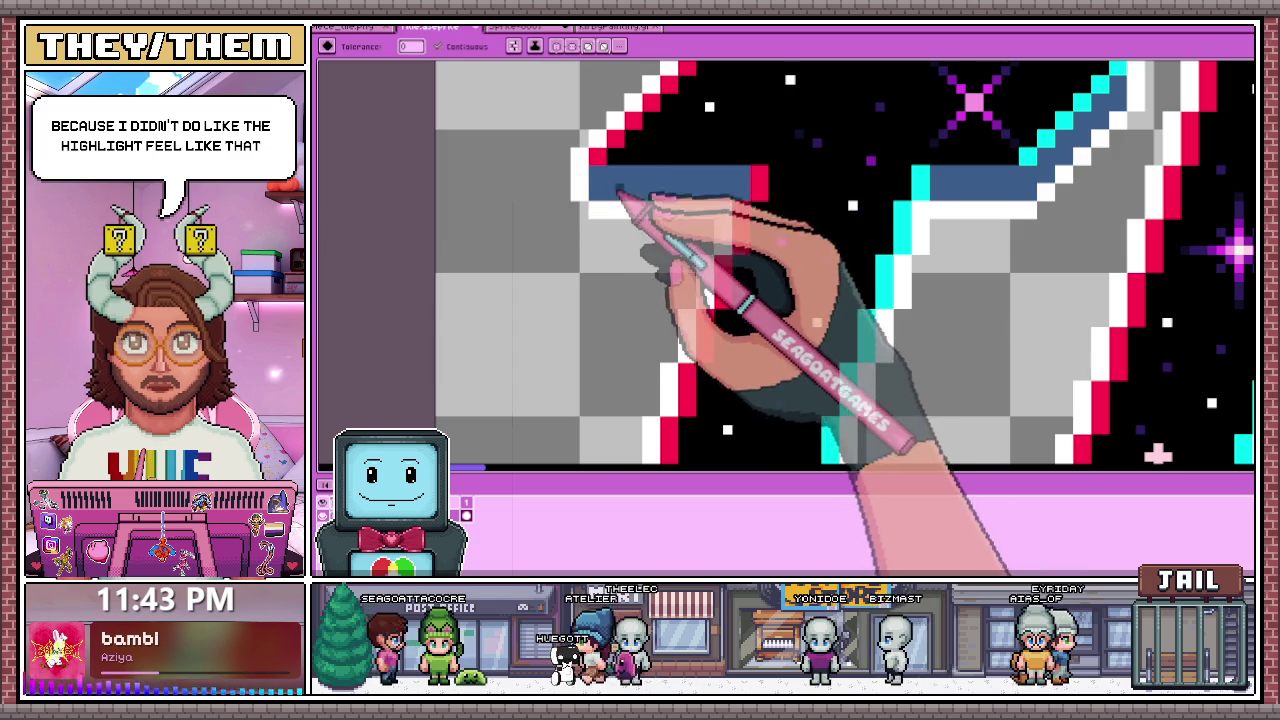
scroll(760, 225, "down", 2)
scroll(845, 205, "down", 3)
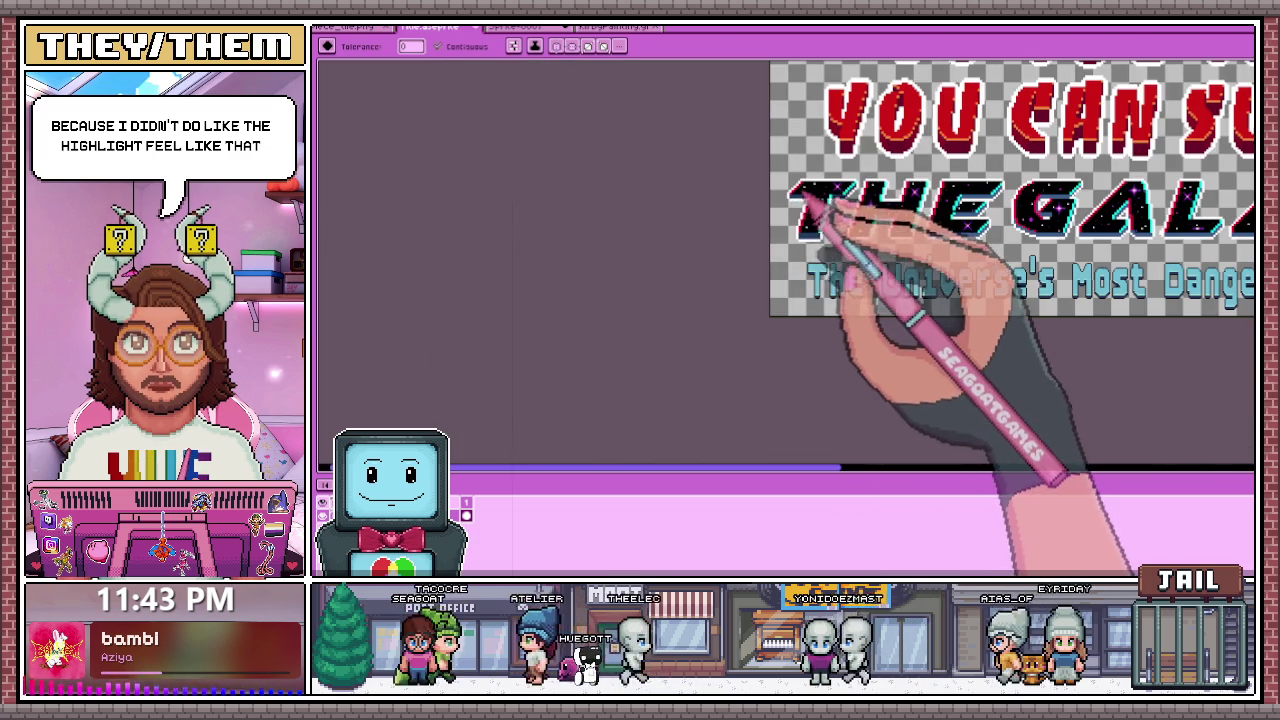
scroll(818, 190, "up", 3)
key("b")
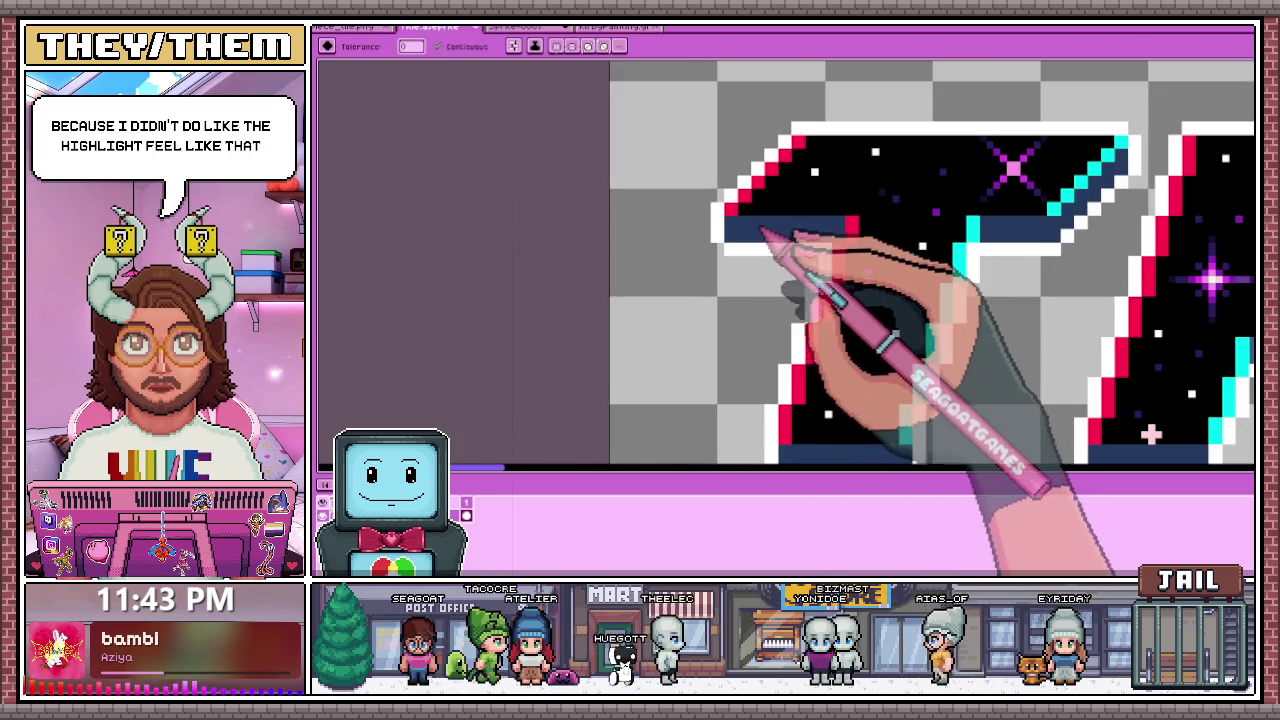
scroll(740, 250, "up", 1)
left_click(751, 248)
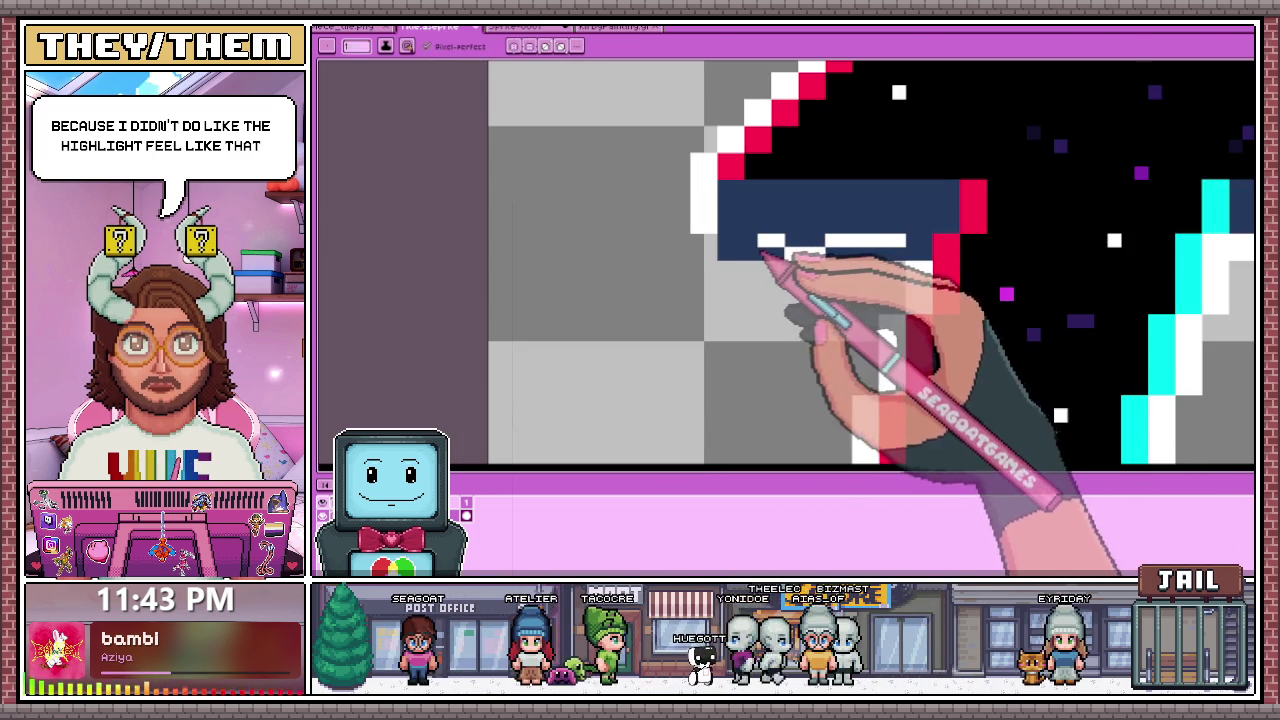
Step: Draw a white highlight under the H's dark-blue bar
scroll(918, 250, "down", 2)
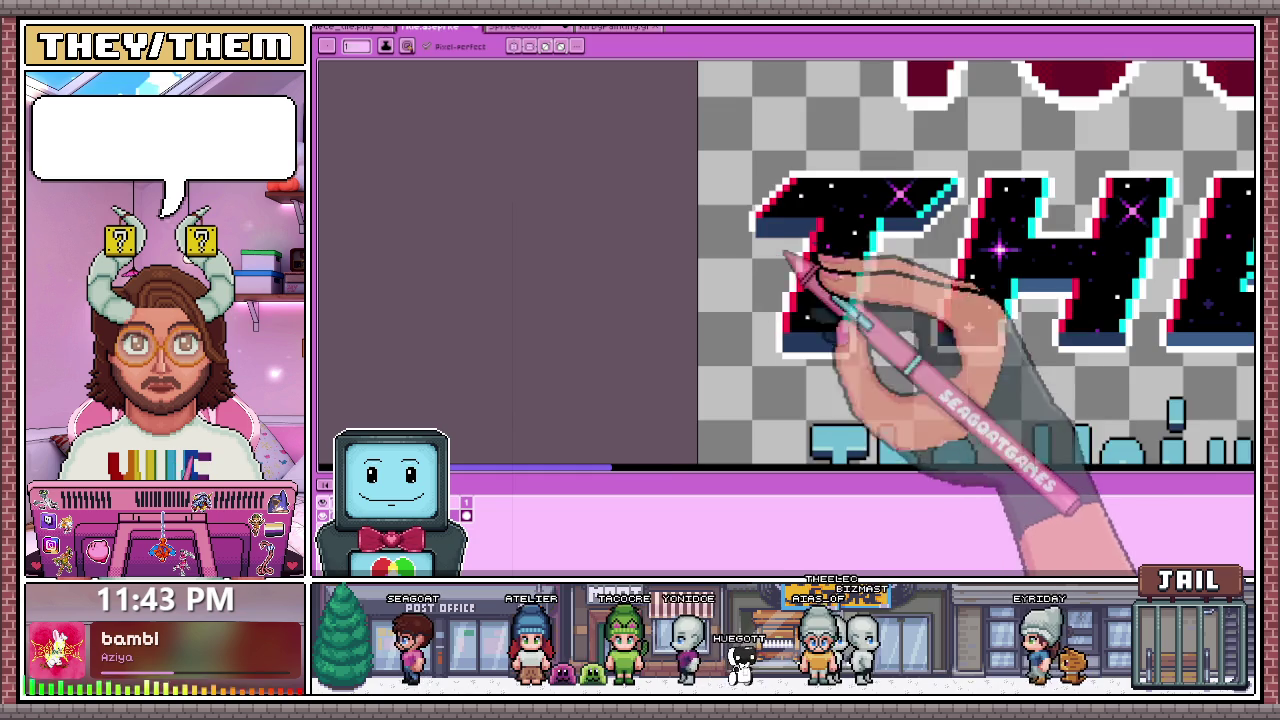
scroll(857, 314, "up", 1)
scroll(908, 257, "up", 1)
left_click_drag(886, 240, 960, 240)
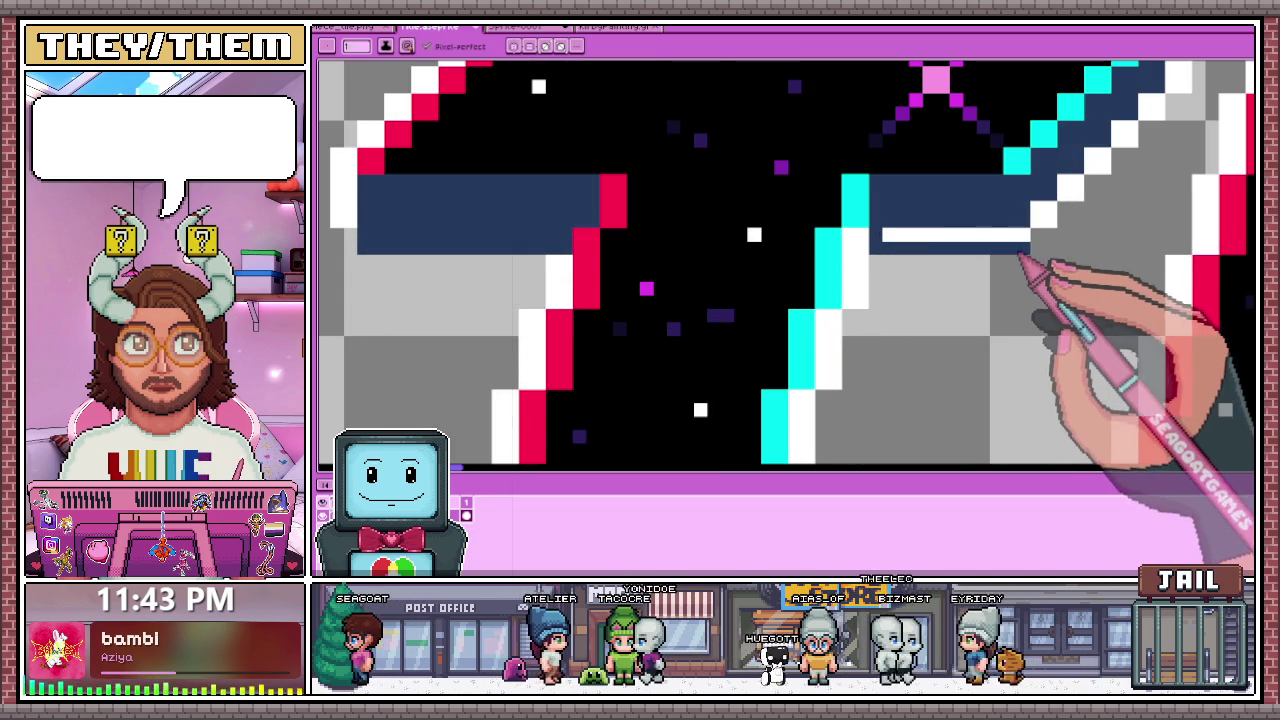
Step: Draw a white highlight row under the T's navy band and extend it
scroll(930, 248, "down", 3)
scroll(970, 225, "up", 2)
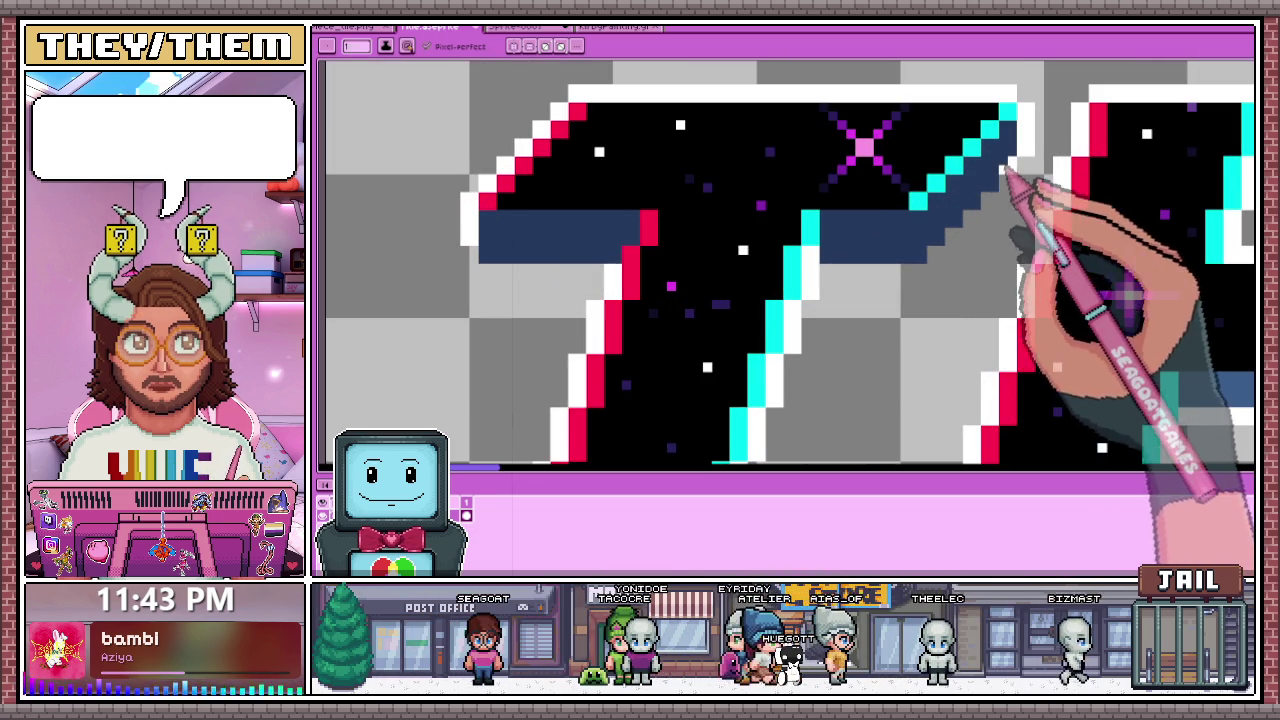
scroll(1015, 178, "down", 3)
scroll(884, 292, "down", 2)
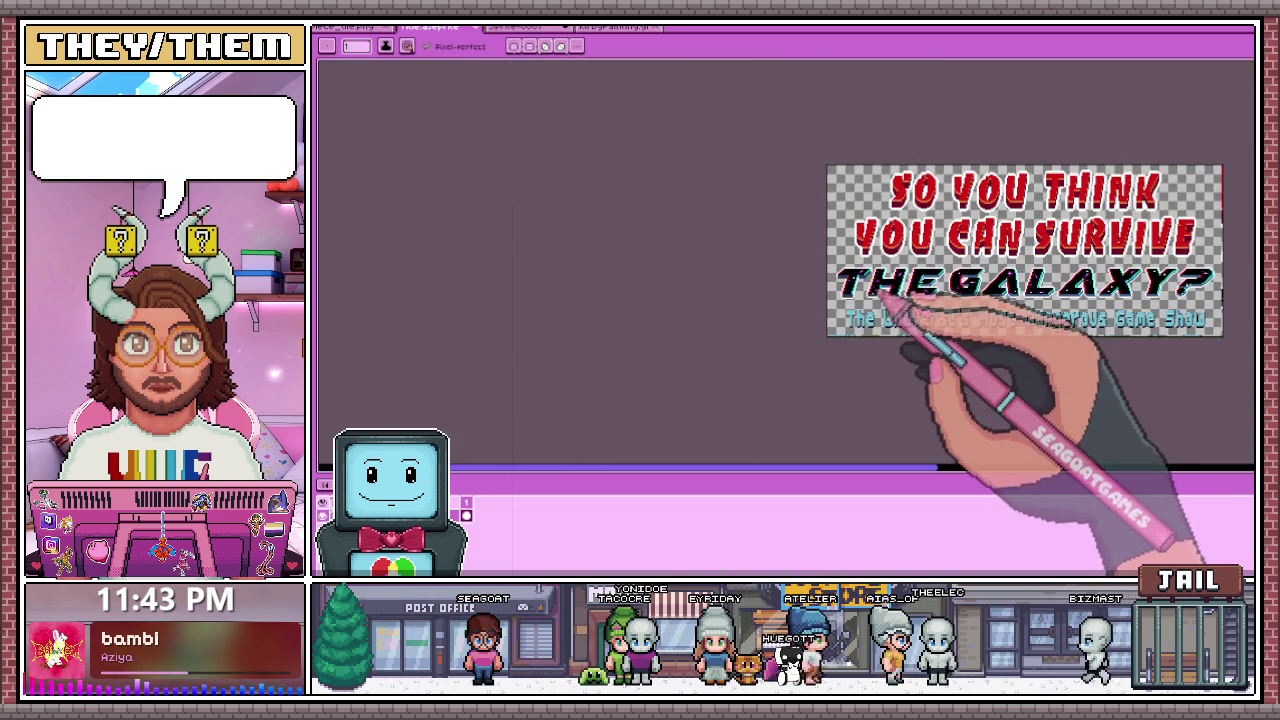
scroll(886, 300, "up", 3)
scroll(790, 270, "up", 1)
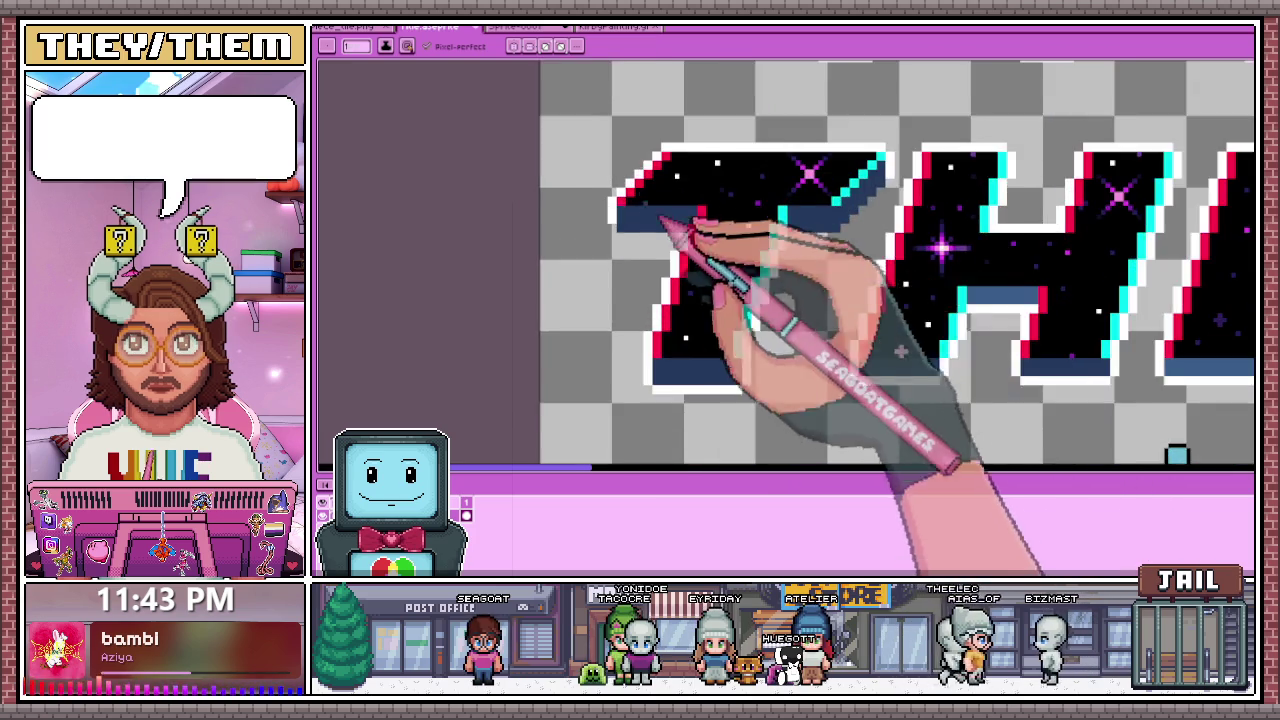
scroll(650, 257, "up", 2)
scroll(580, 243, "up", 1)
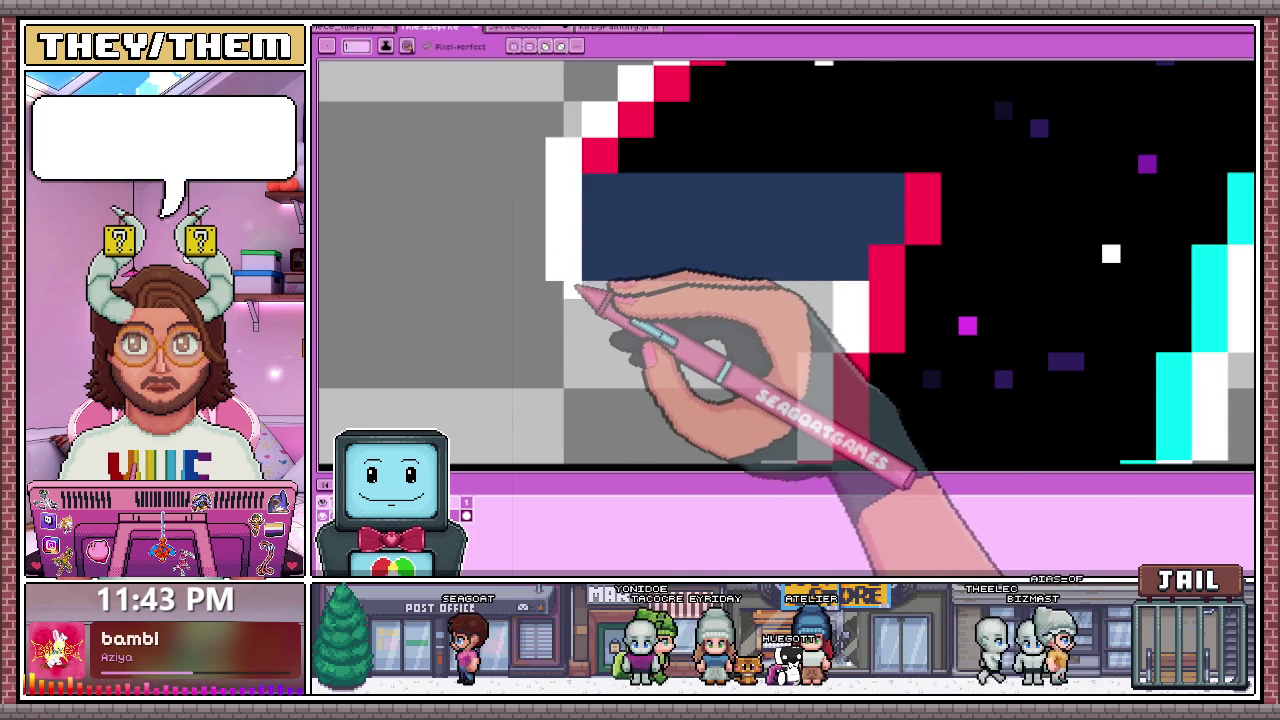
left_click_drag(590, 290, 830, 298)
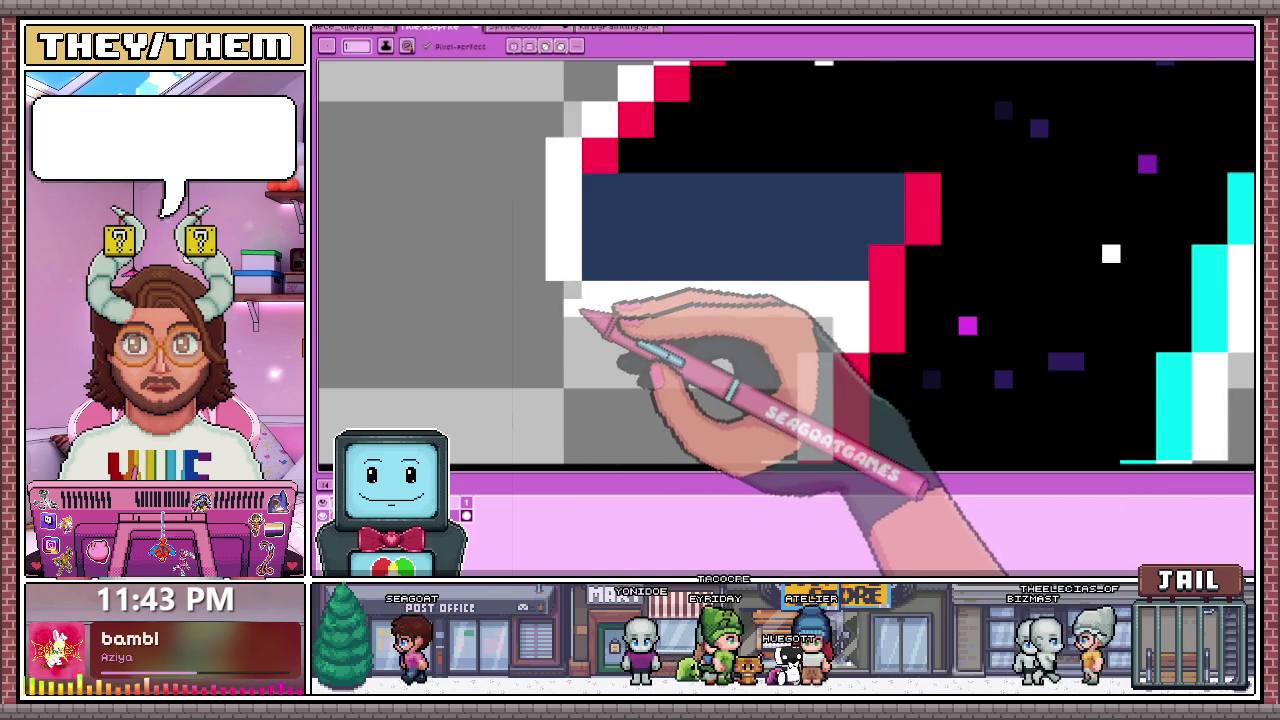
scroll(640, 320, "down", 2)
scroll(640, 322, "up", 3)
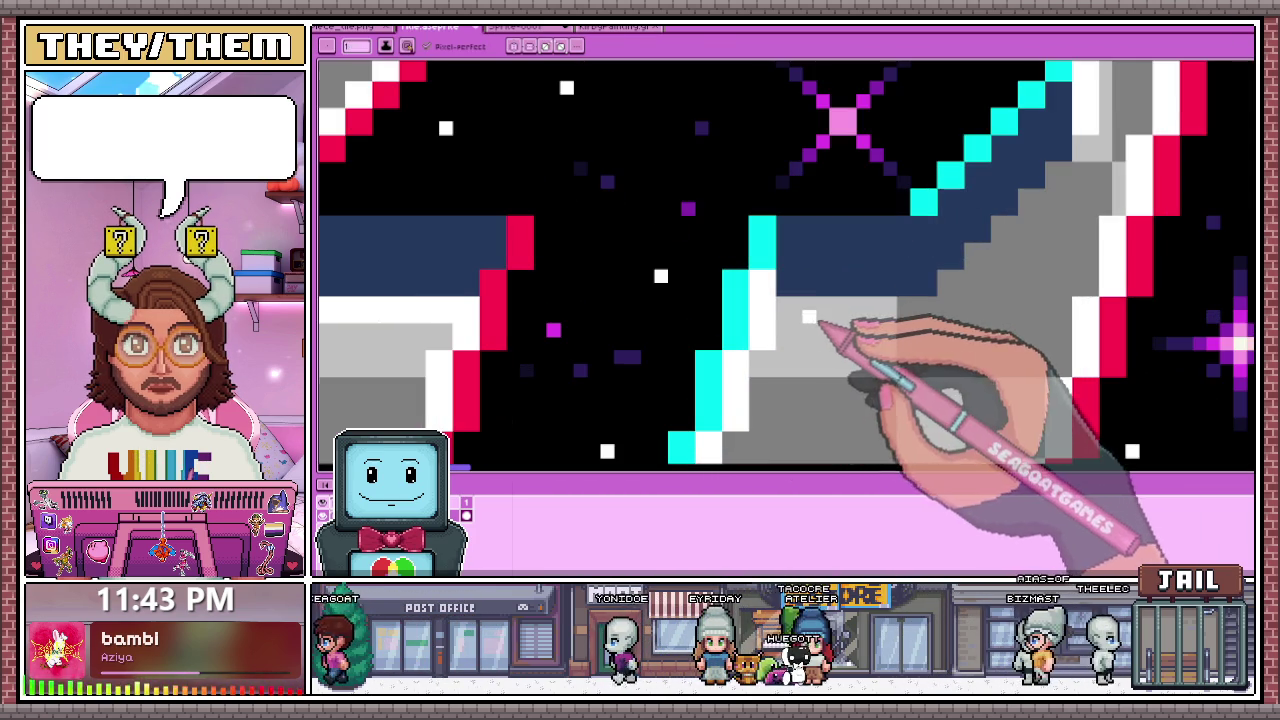
scroll(787, 310, "down", 1)
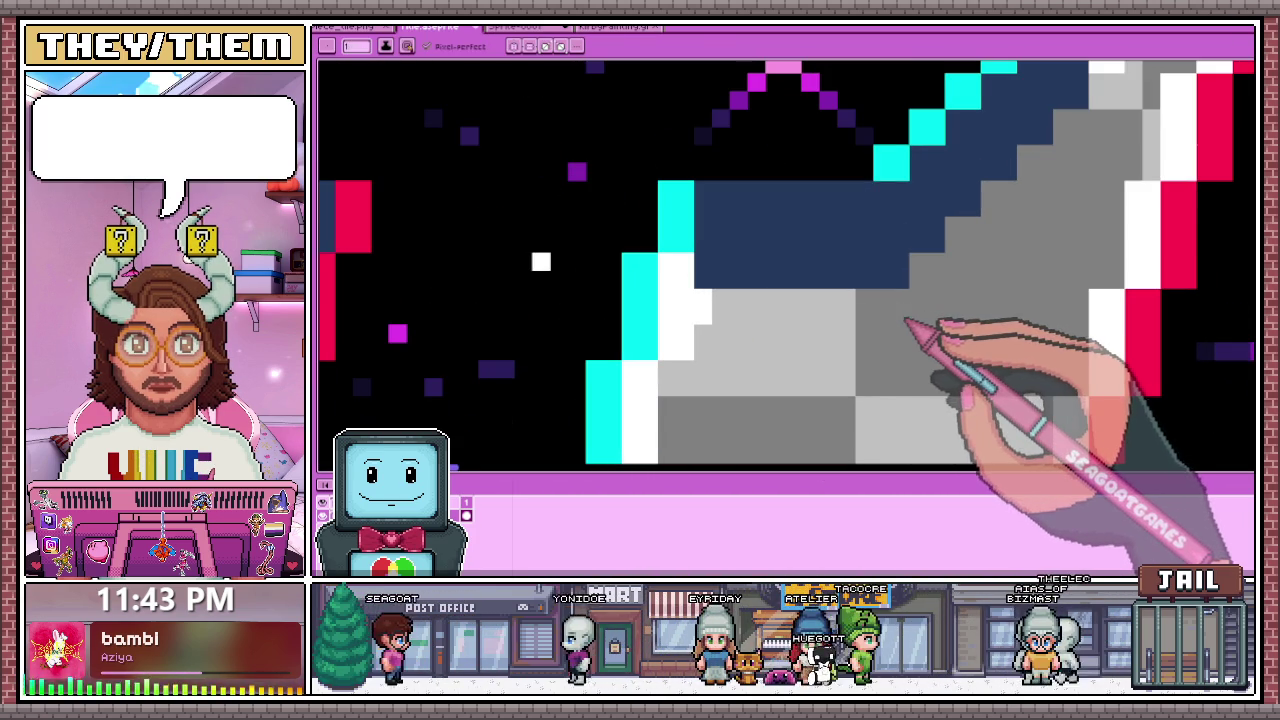
left_click_drag(830, 316, 712, 316)
Step: Add a white pixel stepping up the staircase edge of the navy base
scroll(749, 300, "down", 2)
scroll(766, 294, "up", 2)
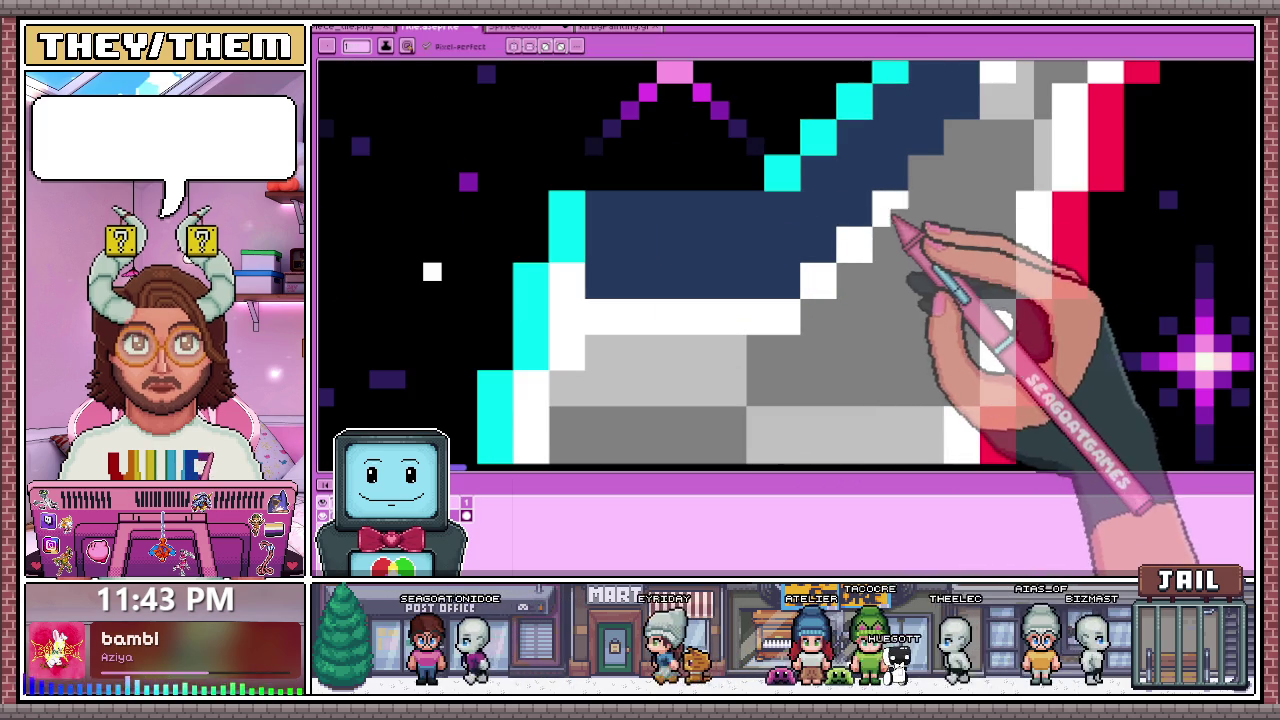
scroll(905, 230, "down", 3)
scroll(895, 240, "up", 2)
left_click(920, 178)
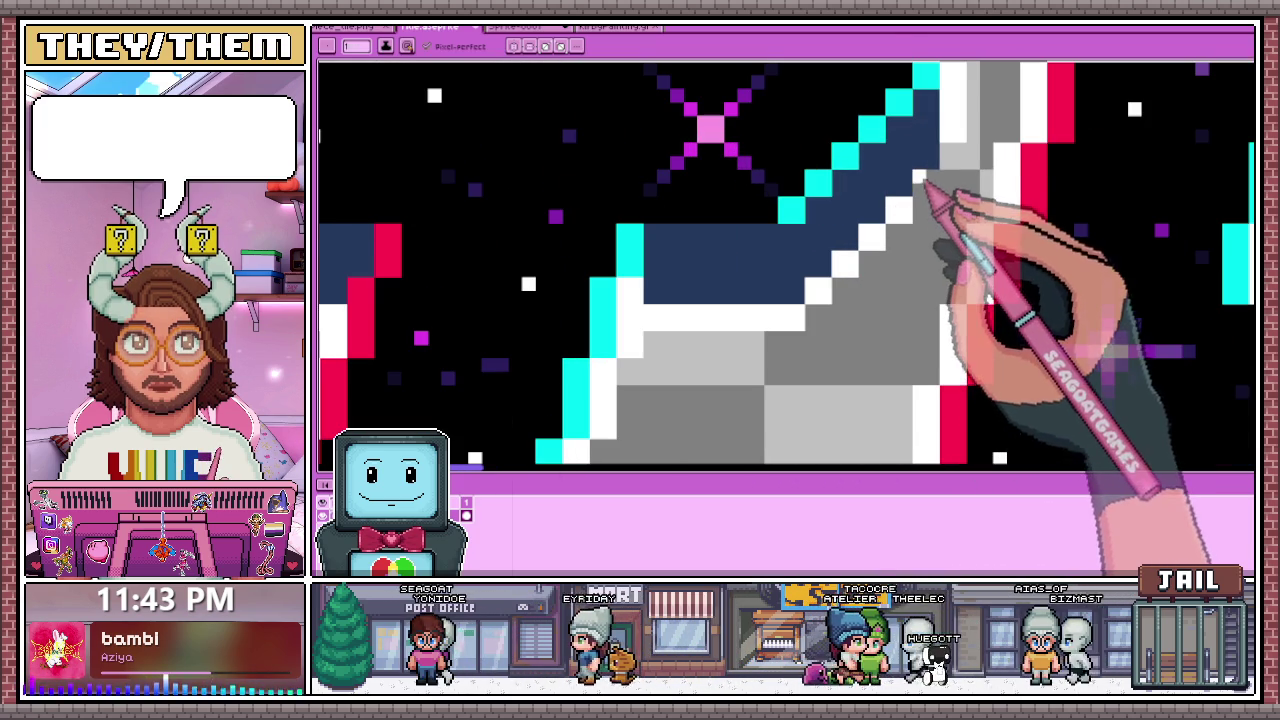
scroll(890, 210, "down", 3)
scroll(825, 285, "down", 2)
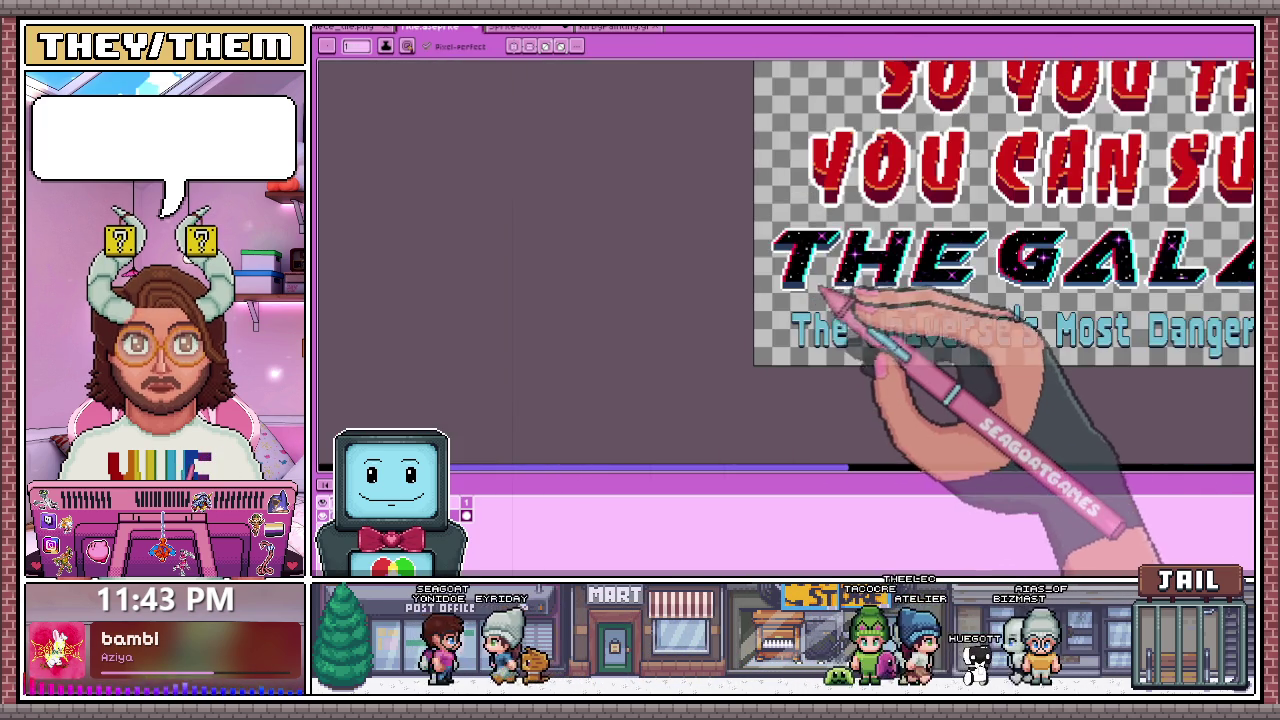
scroll(835, 300, "down", 2)
scroll(838, 298, "up", 4)
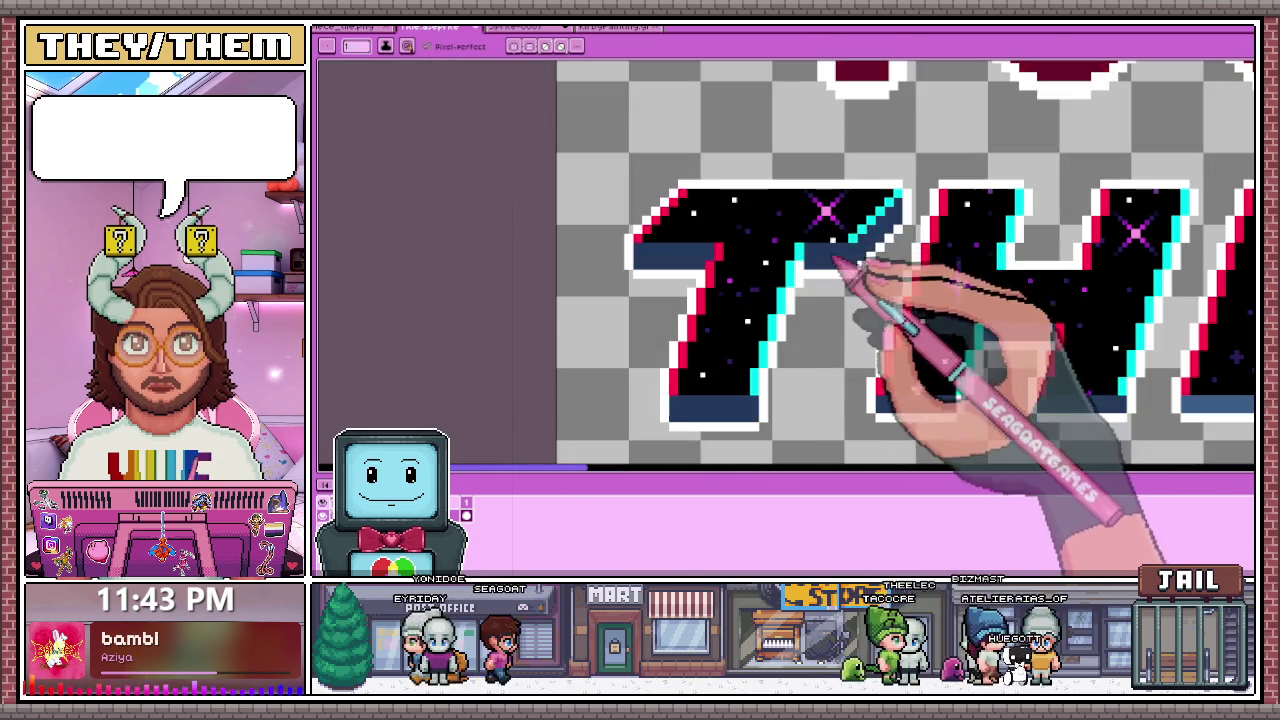
scroll(826, 300, "down", 2)
scroll(835, 285, "up", 2)
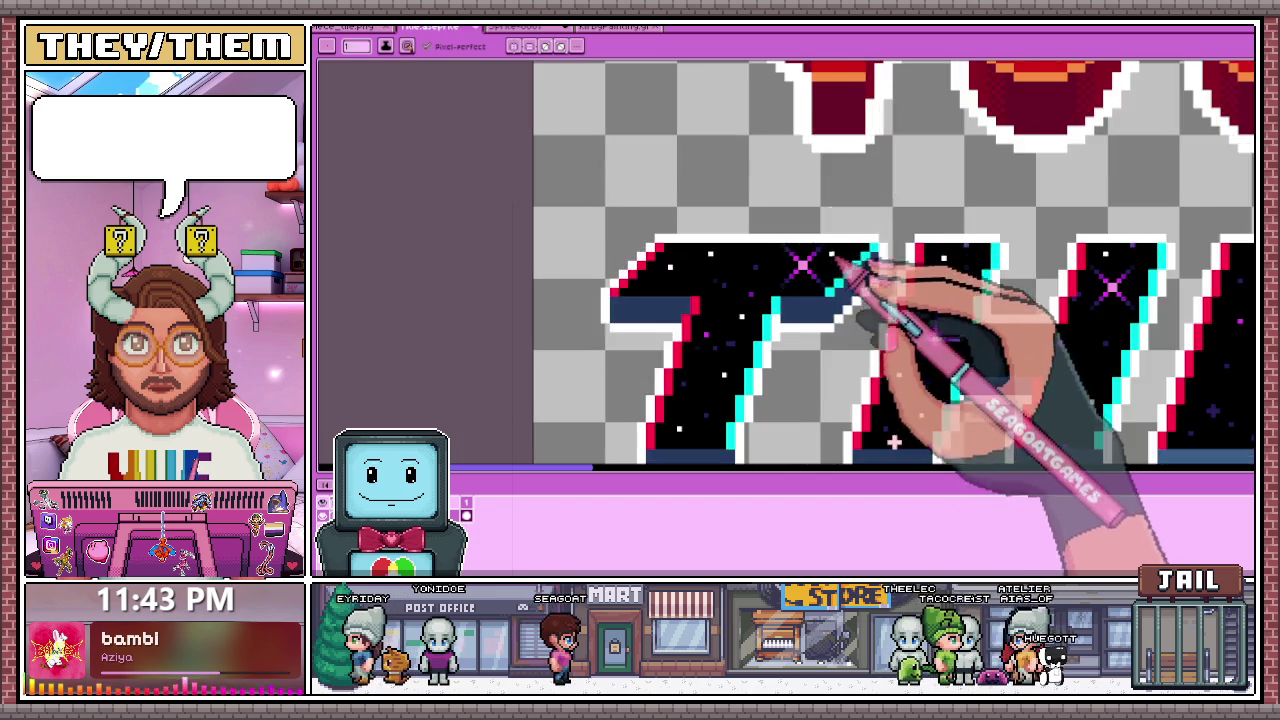
scroll(760, 265, "down", 2)
Step: Make a rectangular selection over the T of THE, widening it across the top bar tip
key("m")
left_click_drag(686, 182, 798, 362)
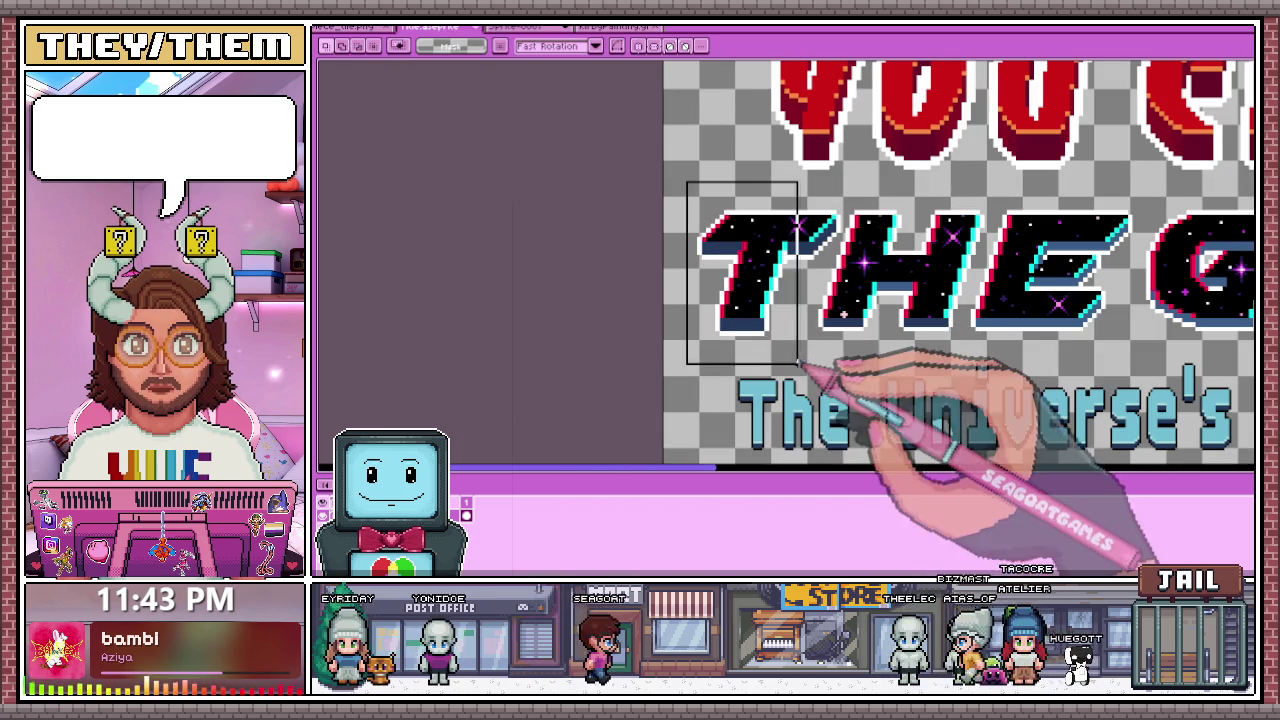
scroll(830, 320, "up", 3)
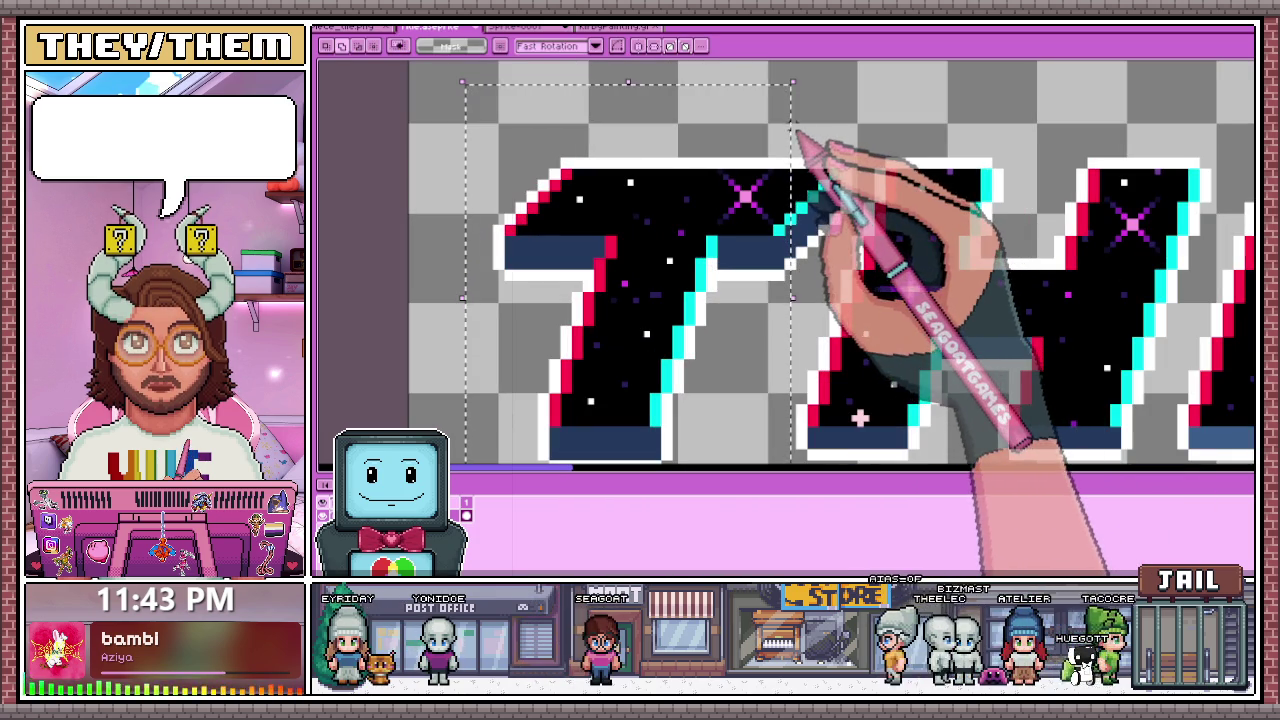
left_click_drag(793, 128, 795, 298)
left_click_drag(848, 143, 835, 225)
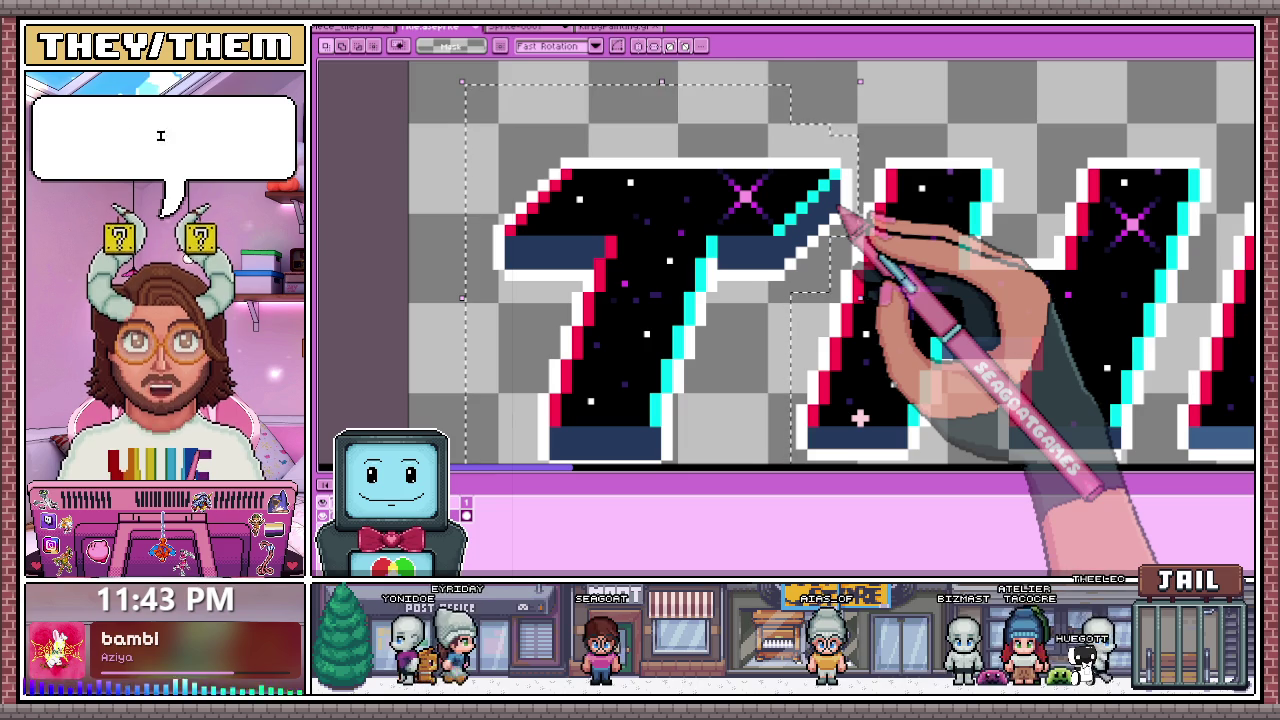
scroll(850, 214, "down", 2)
scroll(700, 240, "down", 2)
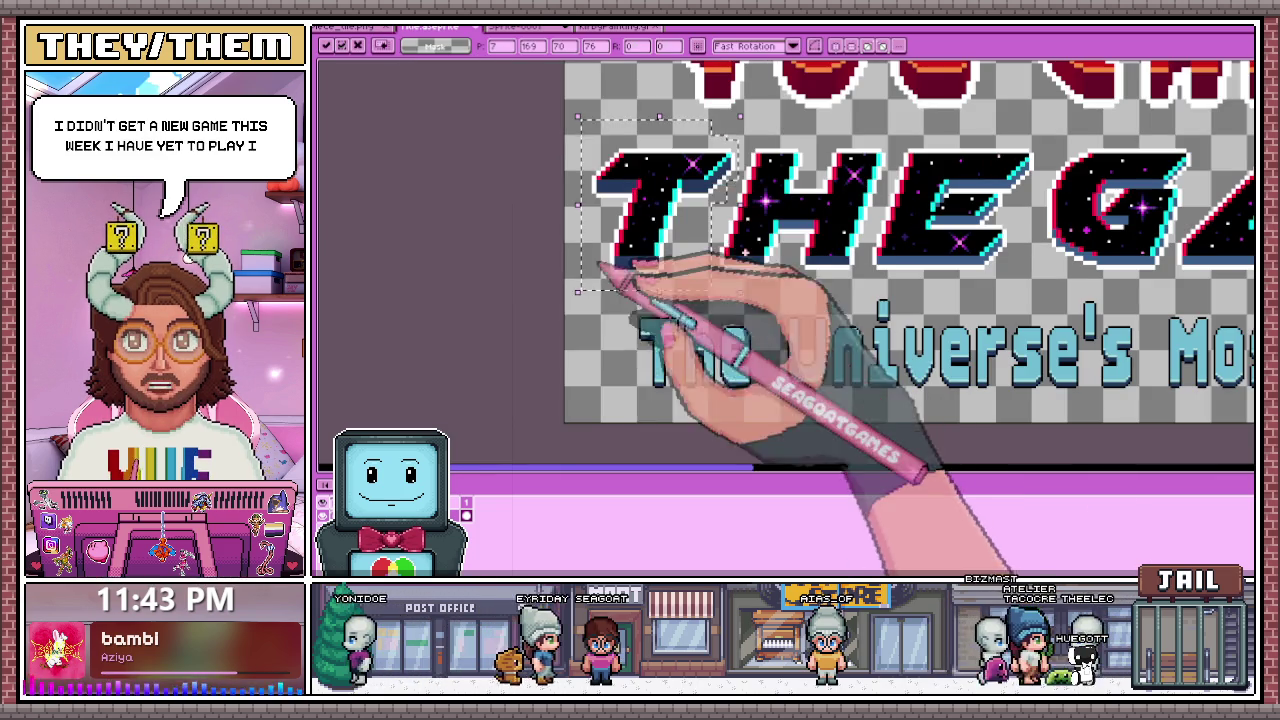
scroll(640, 160, "up", 2)
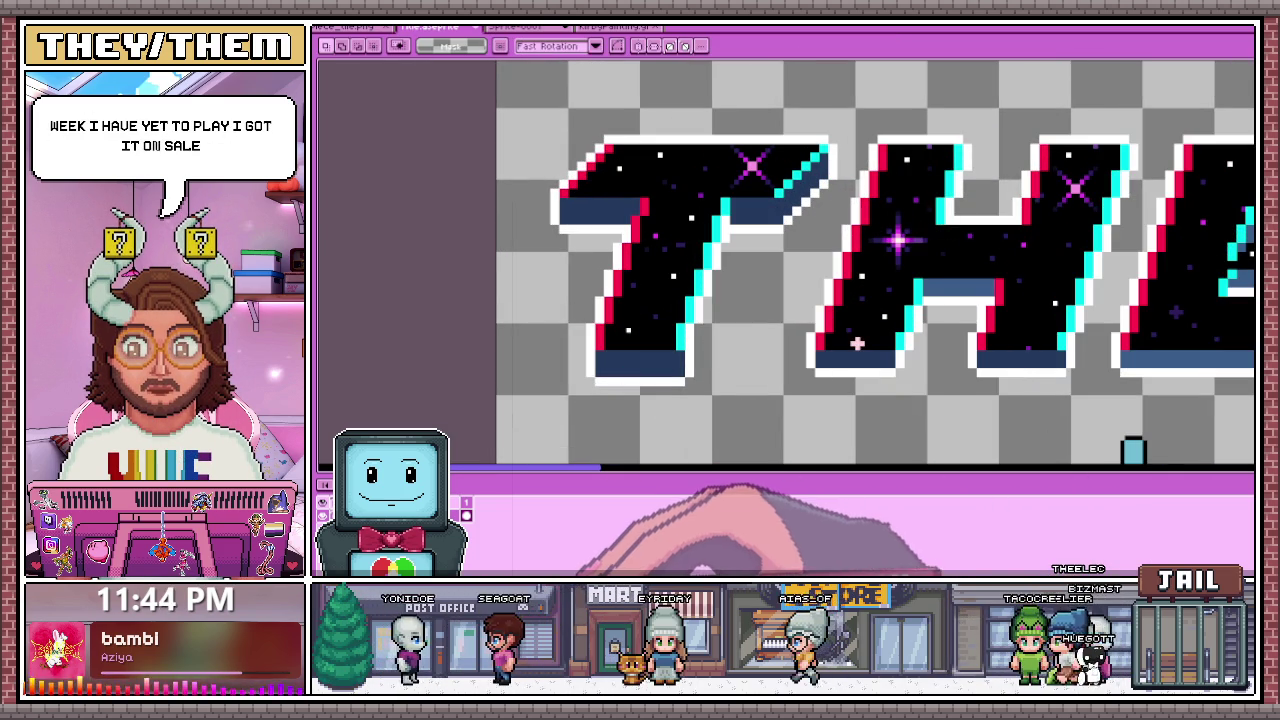
scroll(857, 343, "up", 1)
scroll(785, 352, "down", 2)
scroll(683, 185, "down", 3)
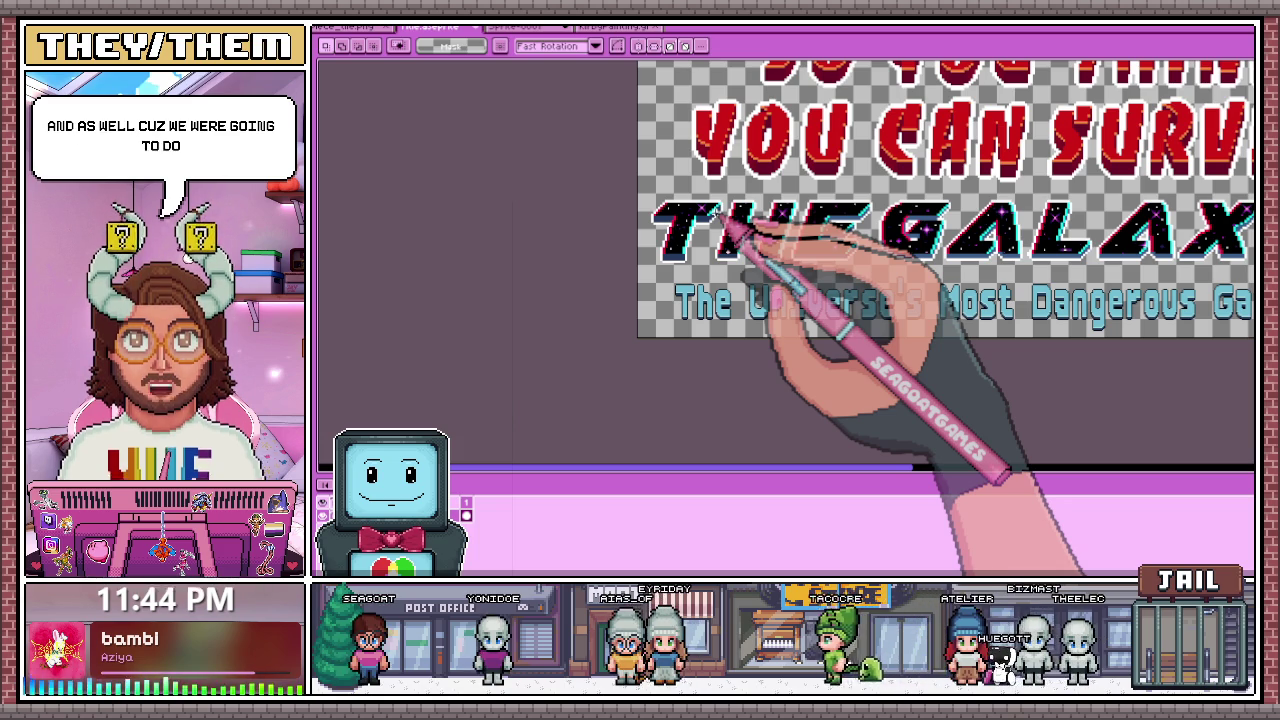
scroll(668, 214, "up", 3)
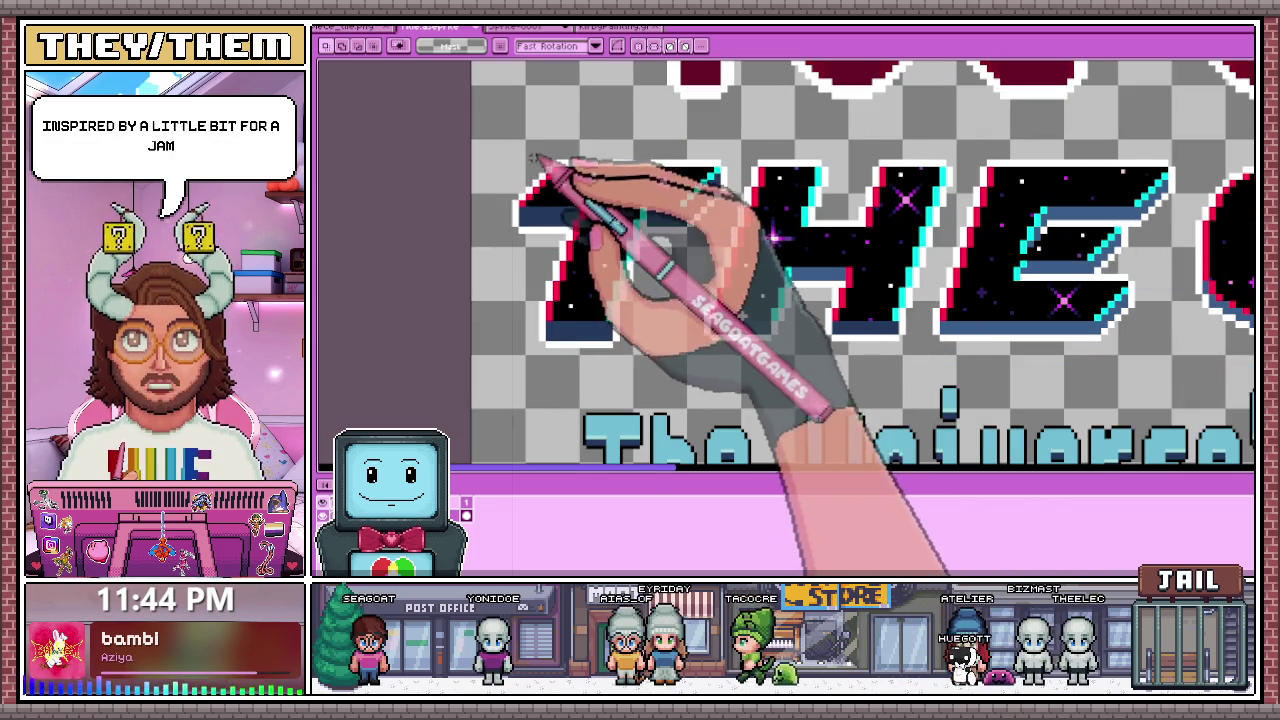
scroll(537, 160, "up", 2)
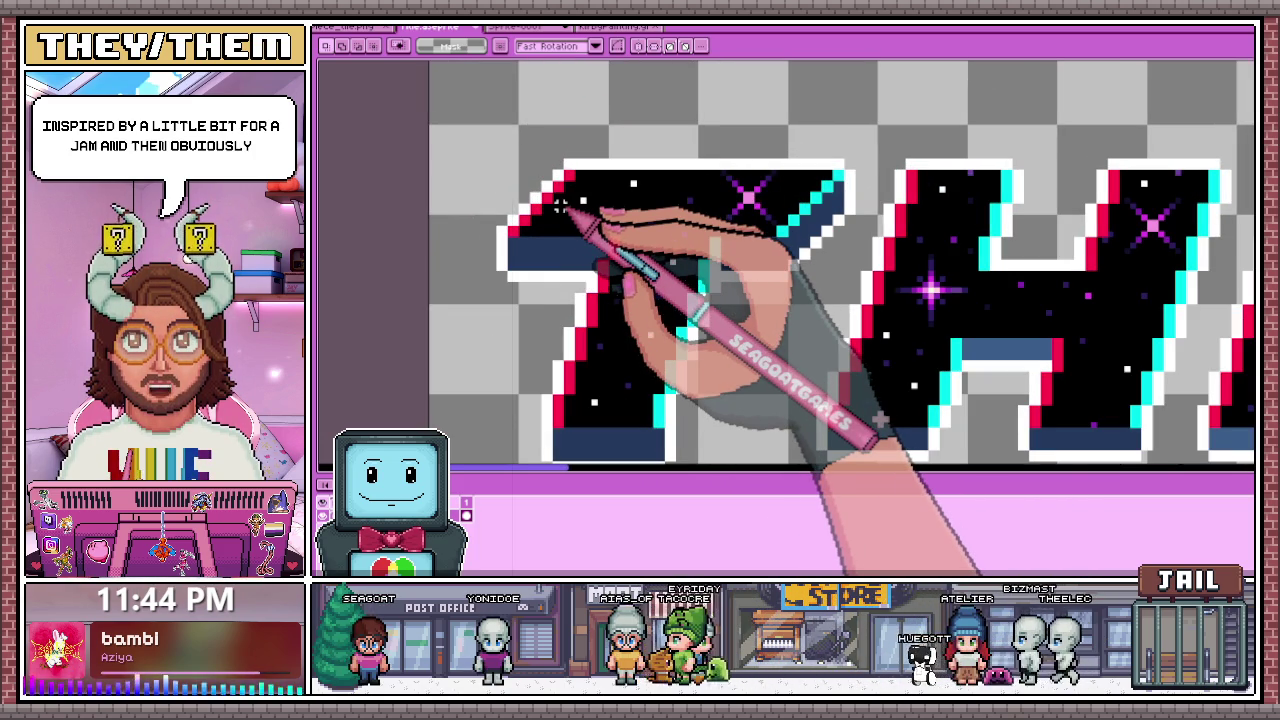
scroll(600, 243, "down", 1)
scroll(651, 171, "down", 1)
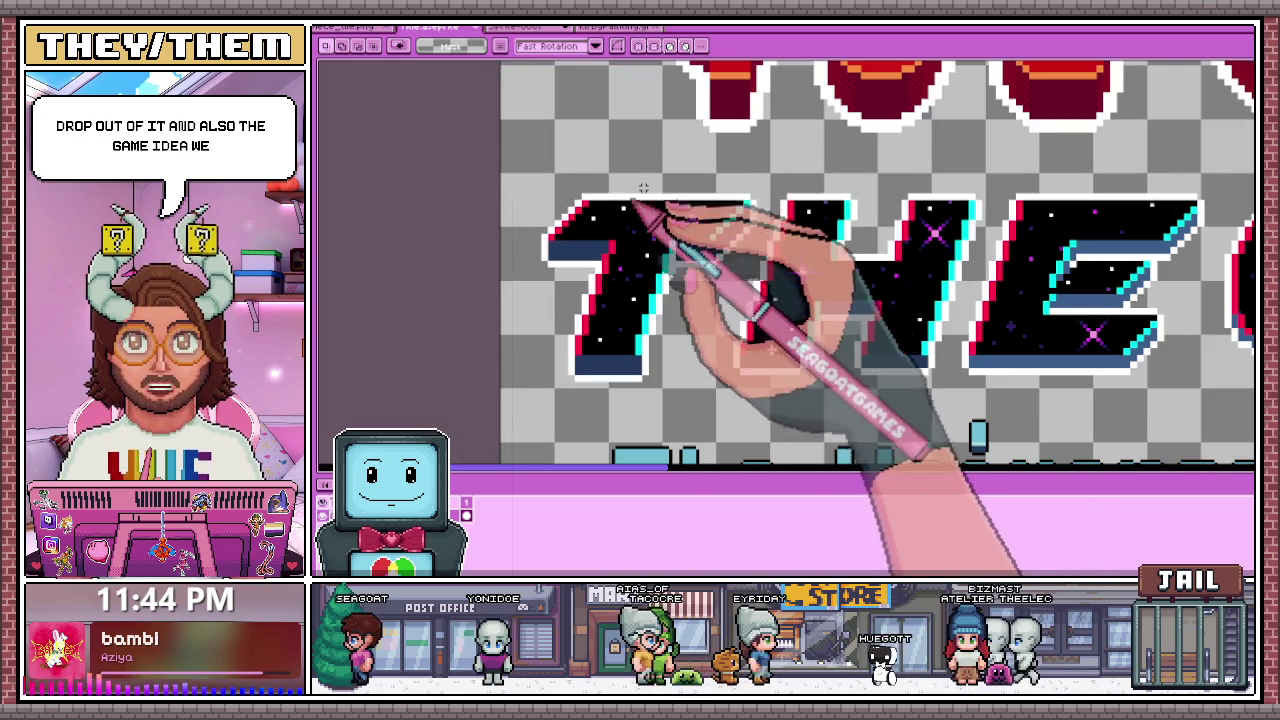
scroll(650, 172, "down", 1)
scroll(651, 172, "down", 1)
scroll(648, 248, "up", 1)
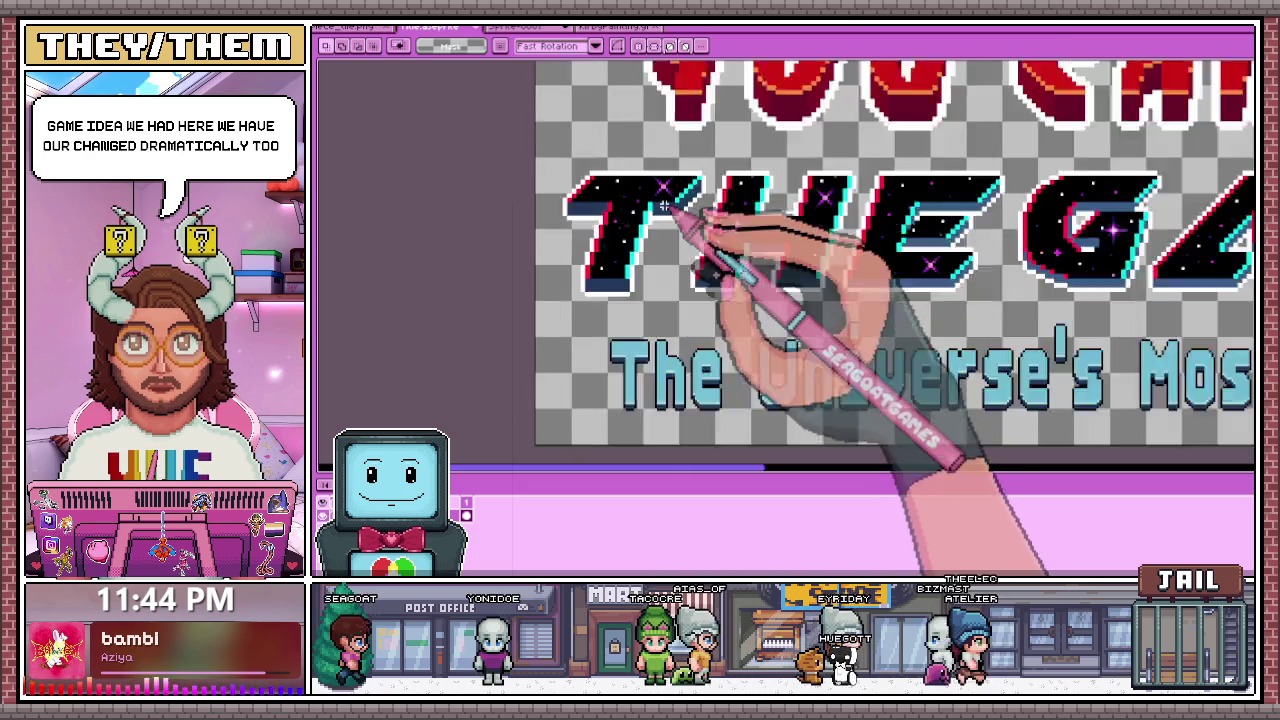
scroll(680, 206, "up", 2)
Step: Select the right tip of the T's top bar, enlarging the selection slightly up and left
mouse_move(703, 109)
left_mouse_down()
mouse_move(755, 286)
mouse_move(776, 283)
left_mouse_up()
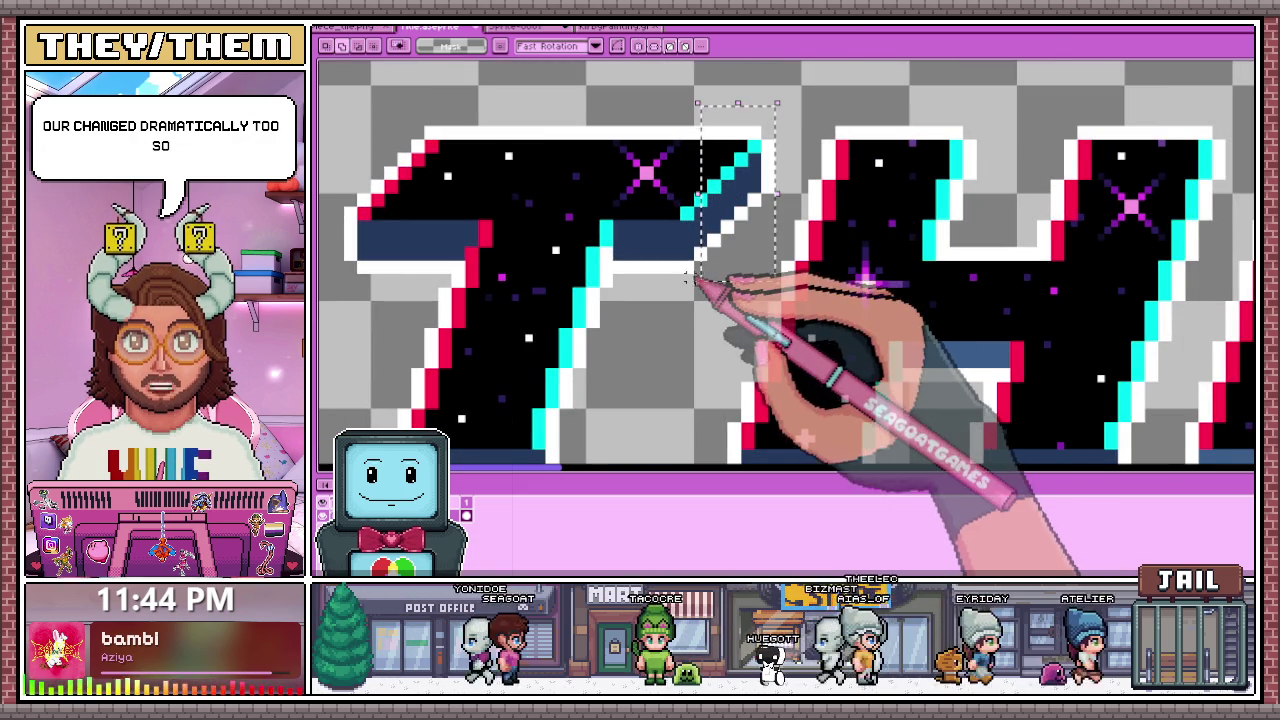
left_click_drag(697, 103, 691, 97)
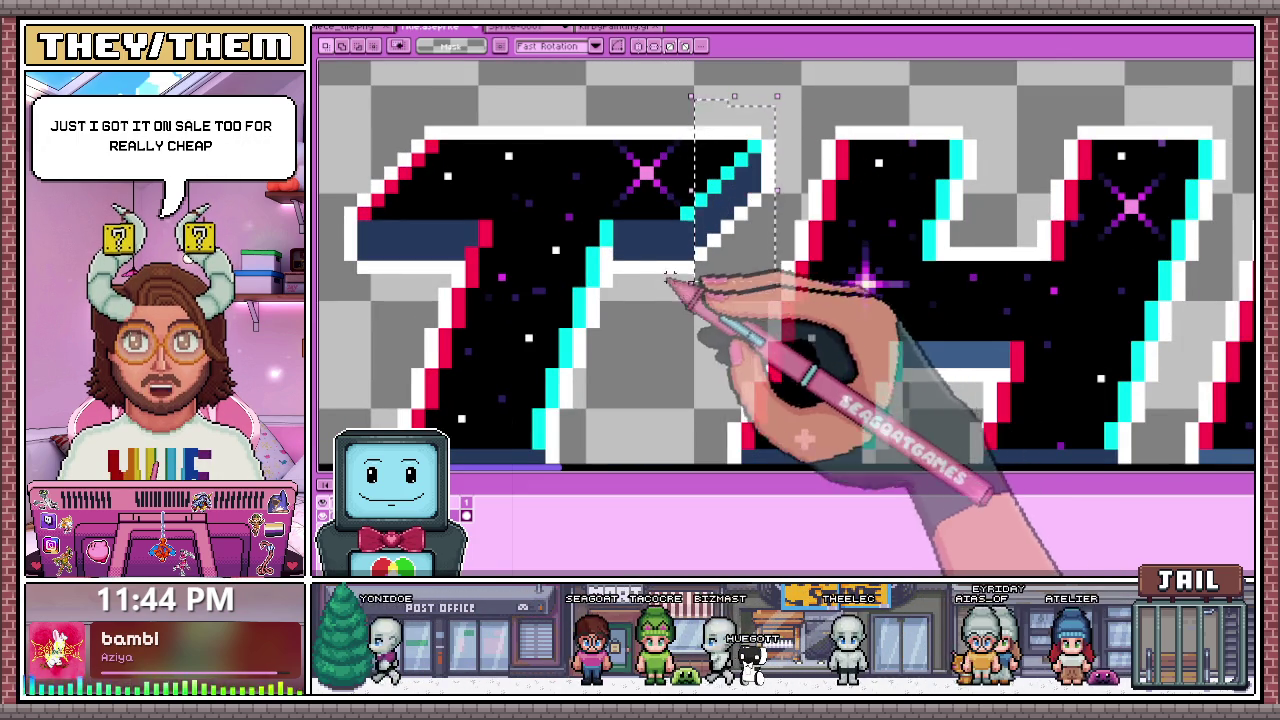
scroll(690, 230, "down", 2)
scroll(720, 210, "up", 3)
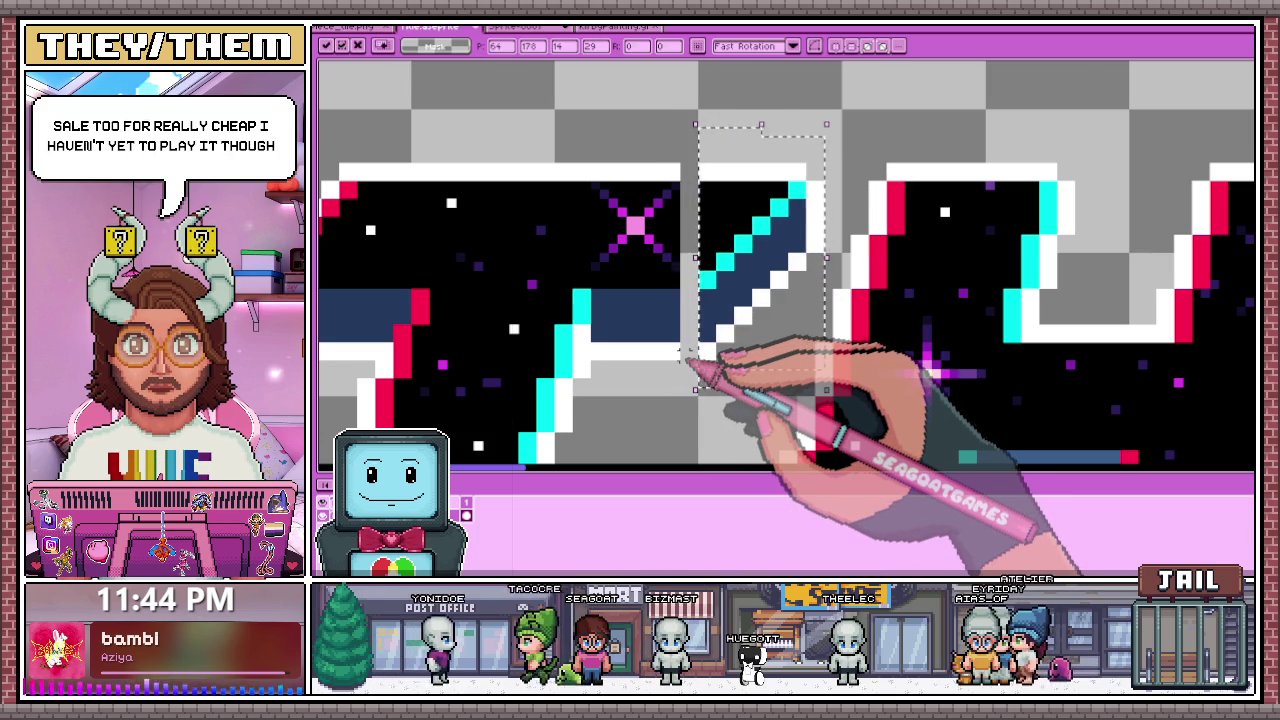
scroll(700, 355, "down", 2)
scroll(720, 360, "up", 2)
scroll(690, 250, "up", 1)
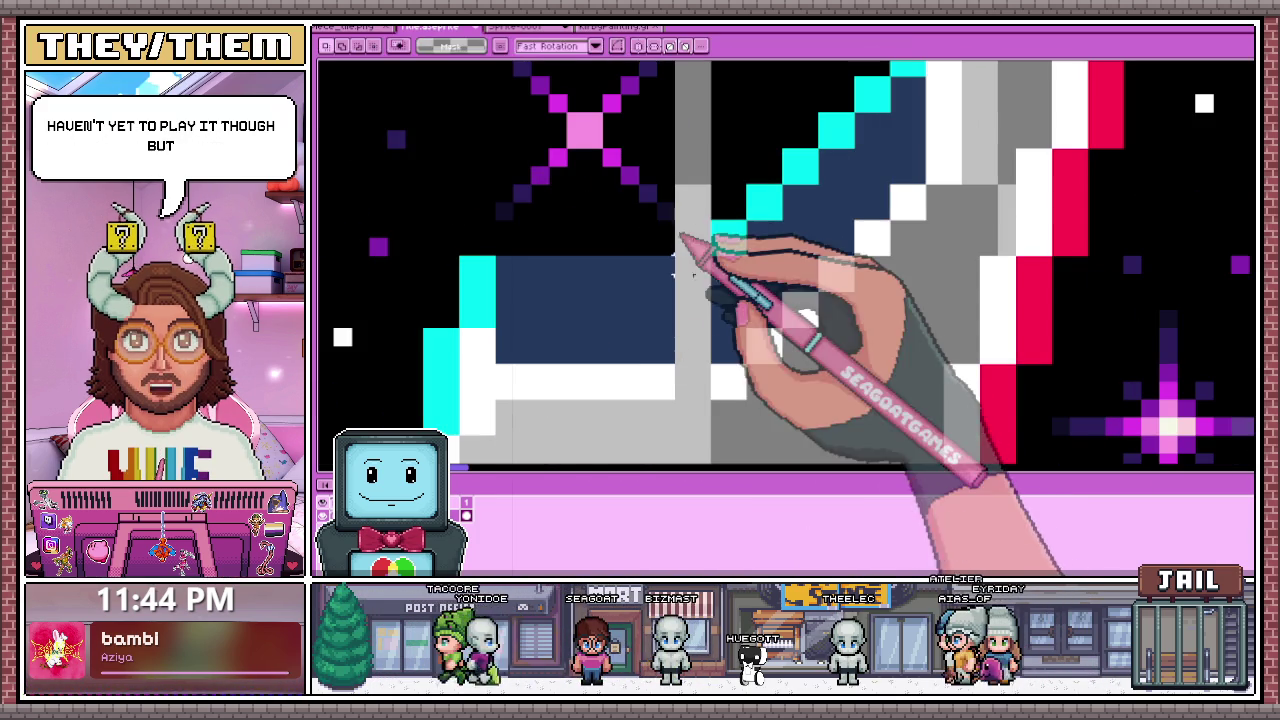
key("b")
scroll(690, 260, "down", 2)
scroll(700, 220, "up", 2)
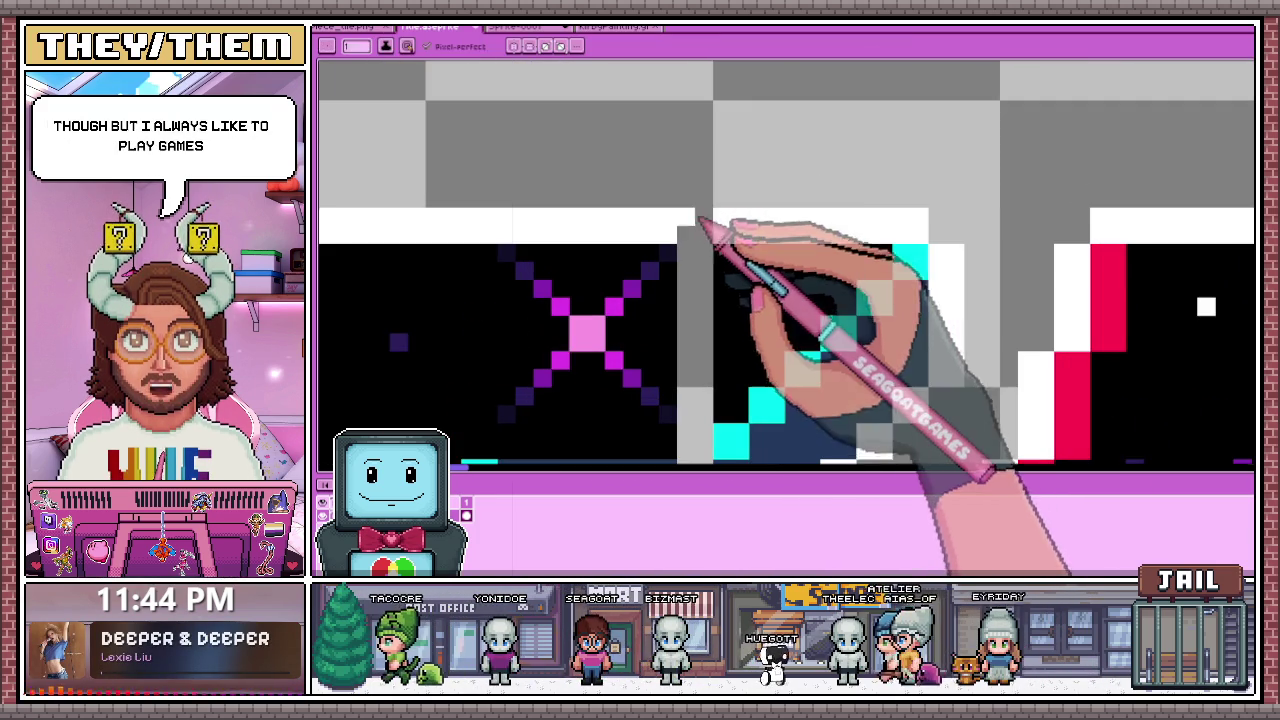
Step: Eyedrop the navy shading and paint over the grey pixel column inside the T's bar
scroll(695, 225, "down", 2)
scroll(714, 186, "up", 2)
left_click(693, 311, "alt")
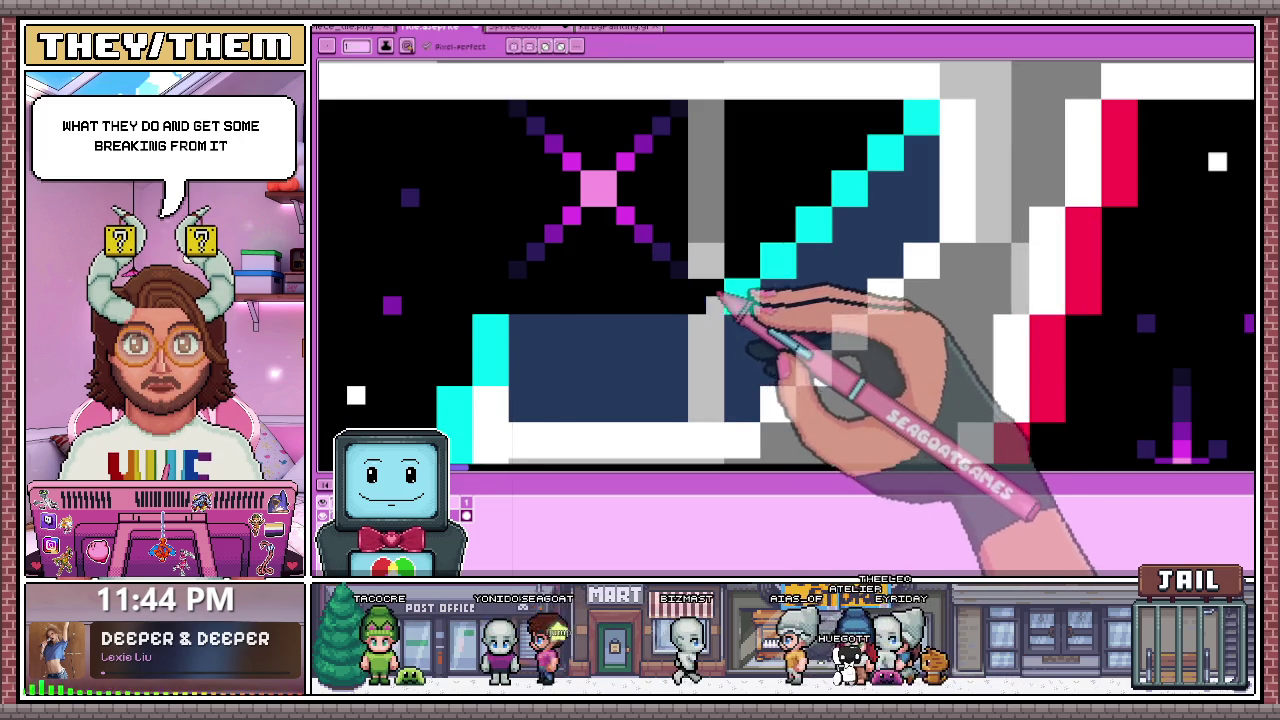
scroll(709, 300, "down", 2)
scroll(705, 205, "up", 2)
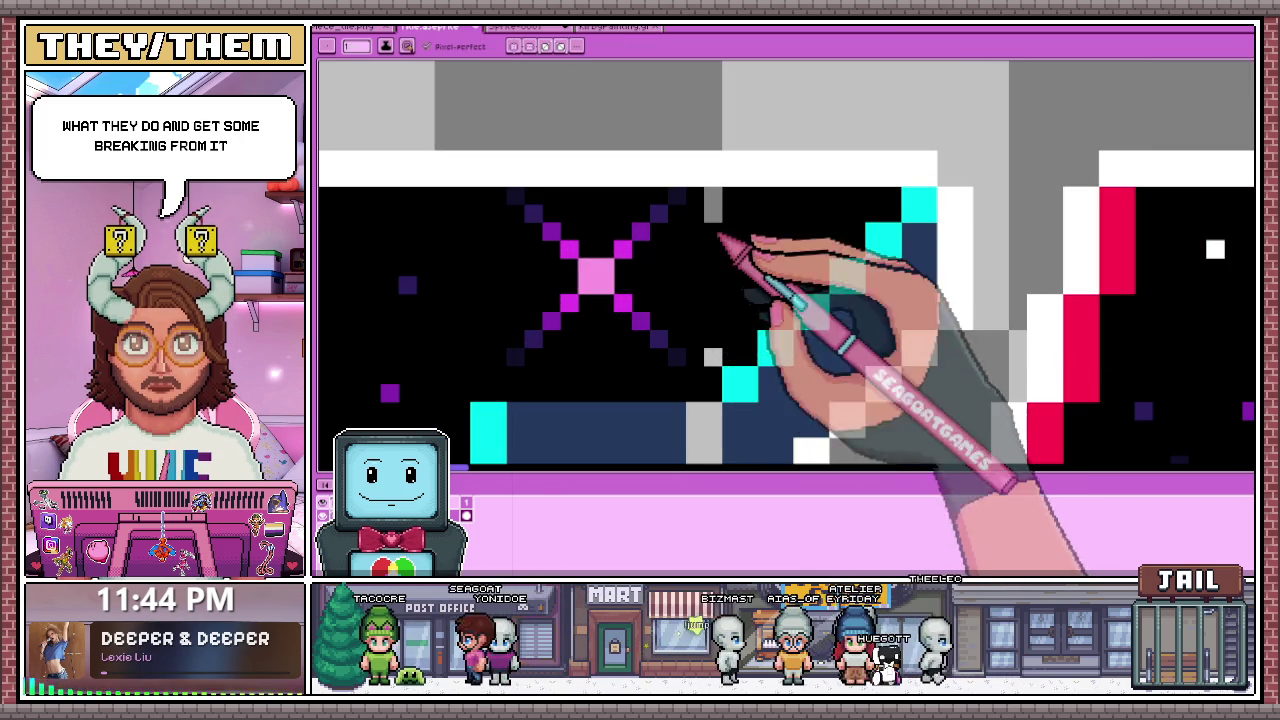
scroll(723, 260, "down", 2)
scroll(737, 337, "up", 3)
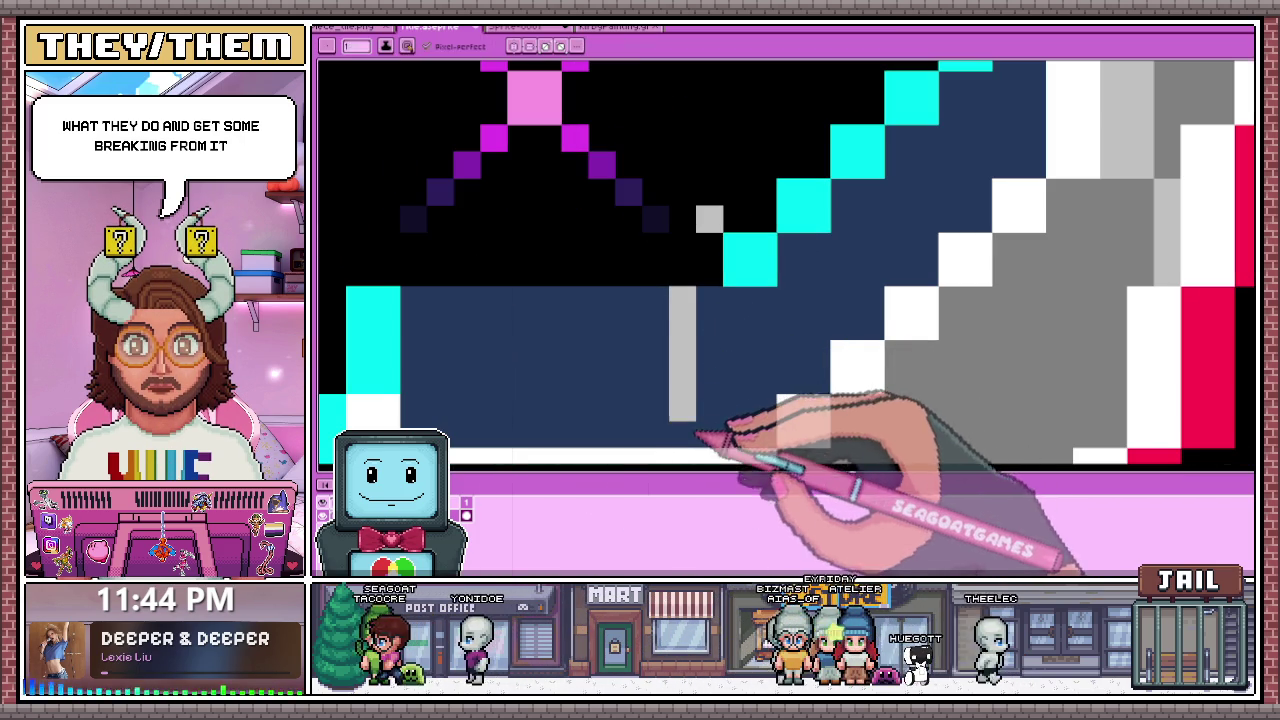
left_click_drag(697, 437, 696, 307)
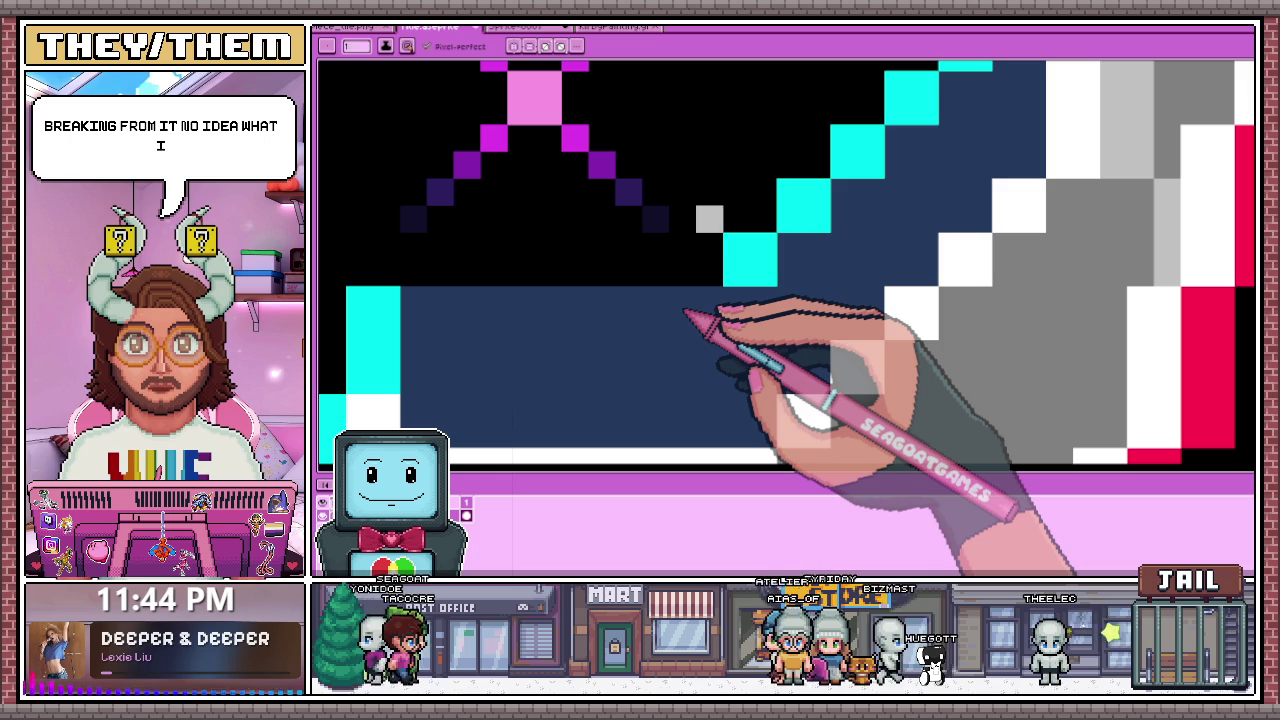
scroll(737, 235, "down", 1)
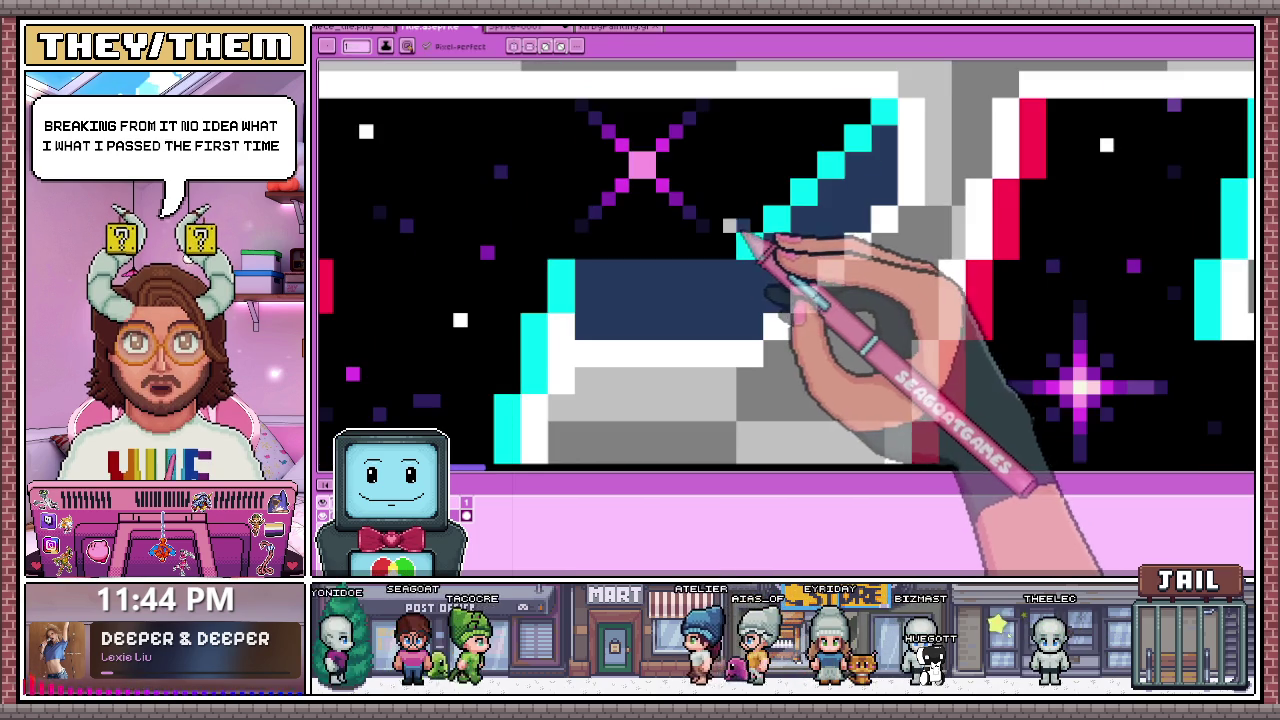
scroll(750, 245, "down", 1)
scroll(780, 275, "down", 2)
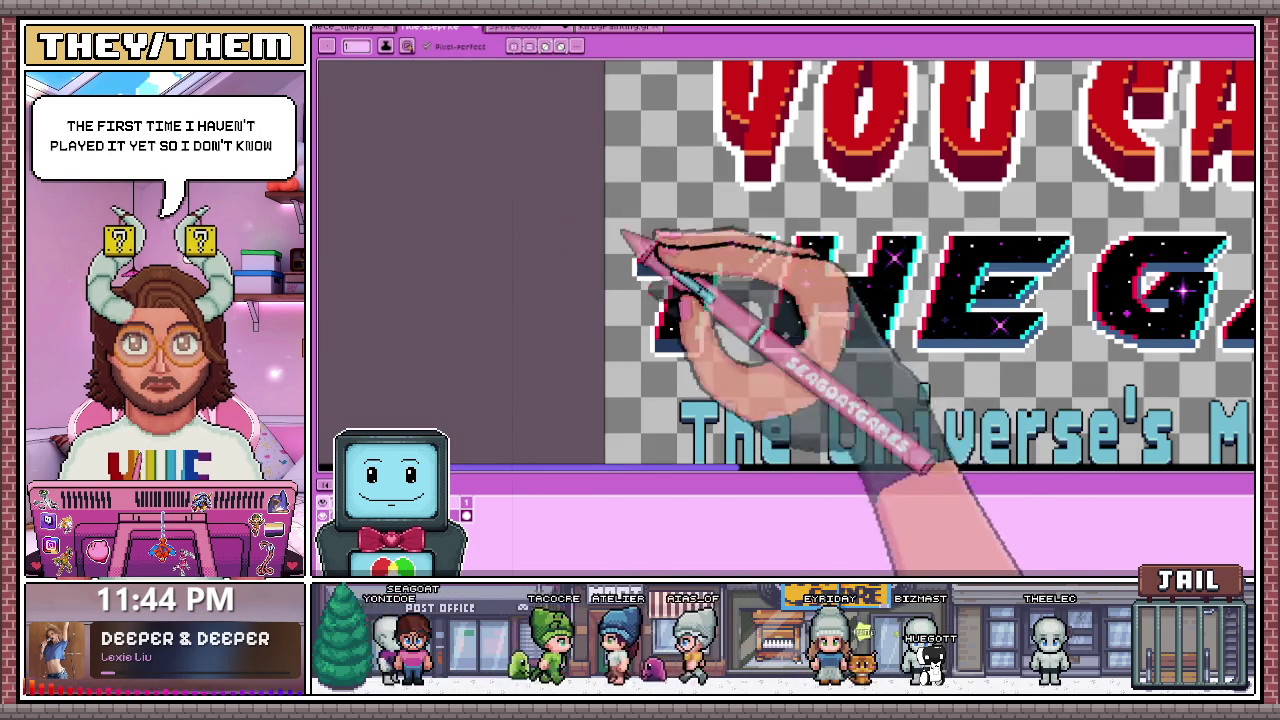
scroll(680, 275, "down", 1)
scroll(712, 302, "down", 1)
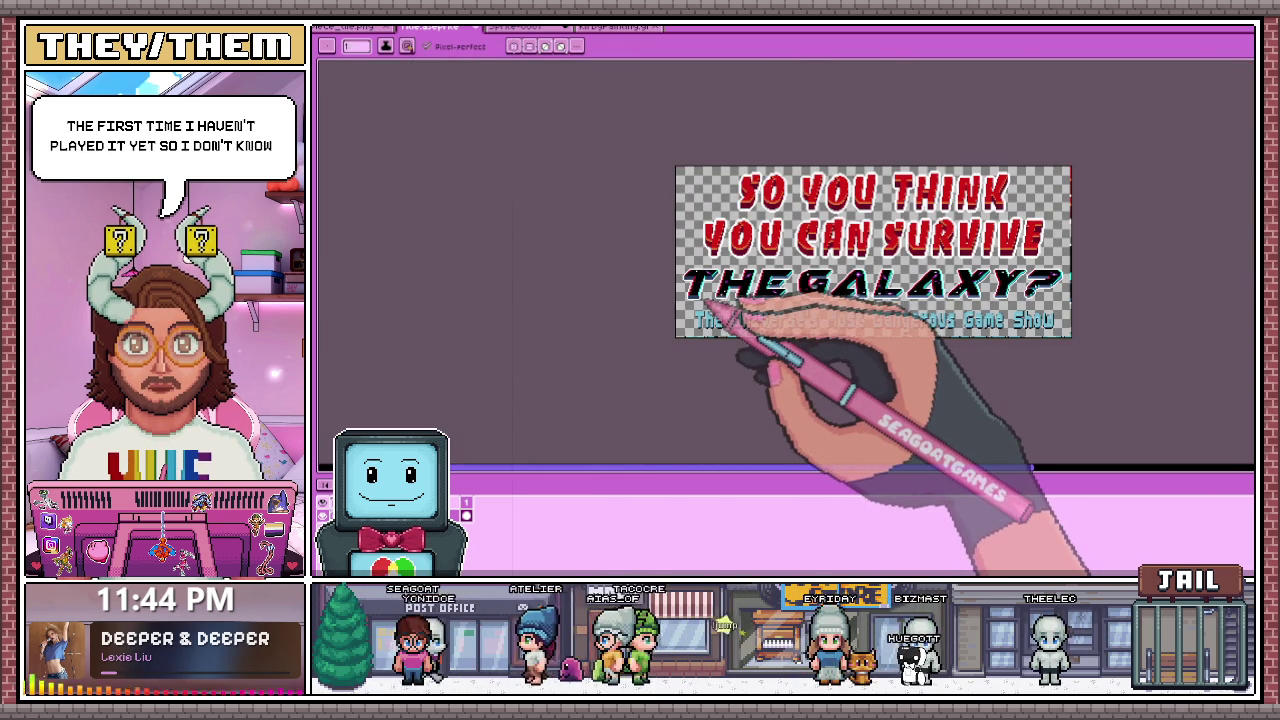
Step: Zoom into the T's bottom-left and fill an edge pixel with navy to extend the underside
scroll(708, 302, "up", 2)
scroll(694, 286, "up", 2)
scroll(670, 265, "up", 1)
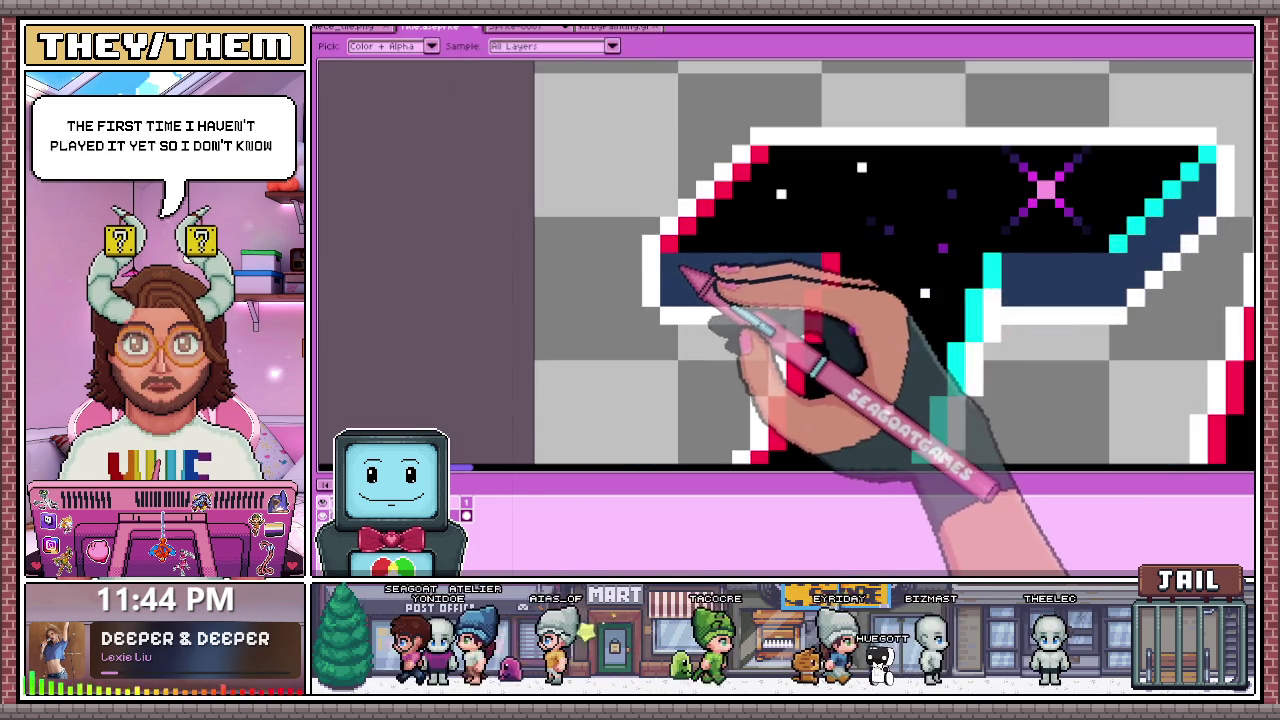
scroll(668, 266, "up", 1)
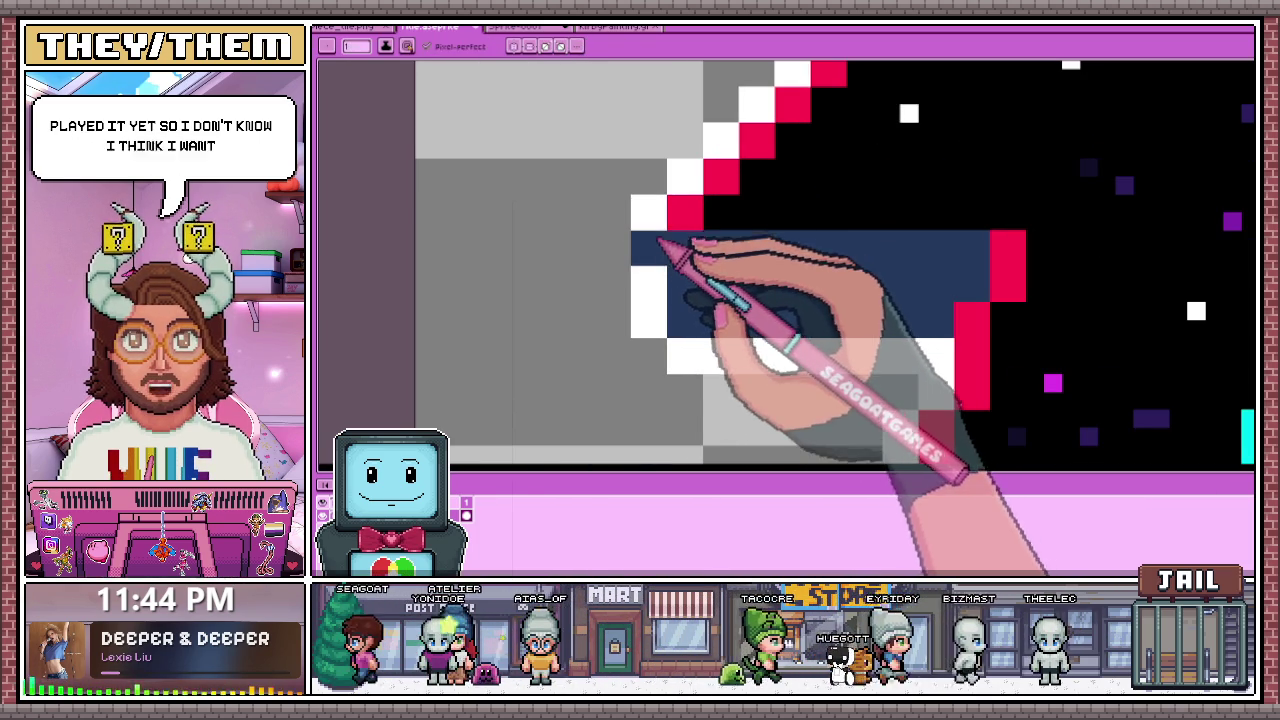
scroll(640, 265, "down", 1)
scroll(665, 275, "down", 1)
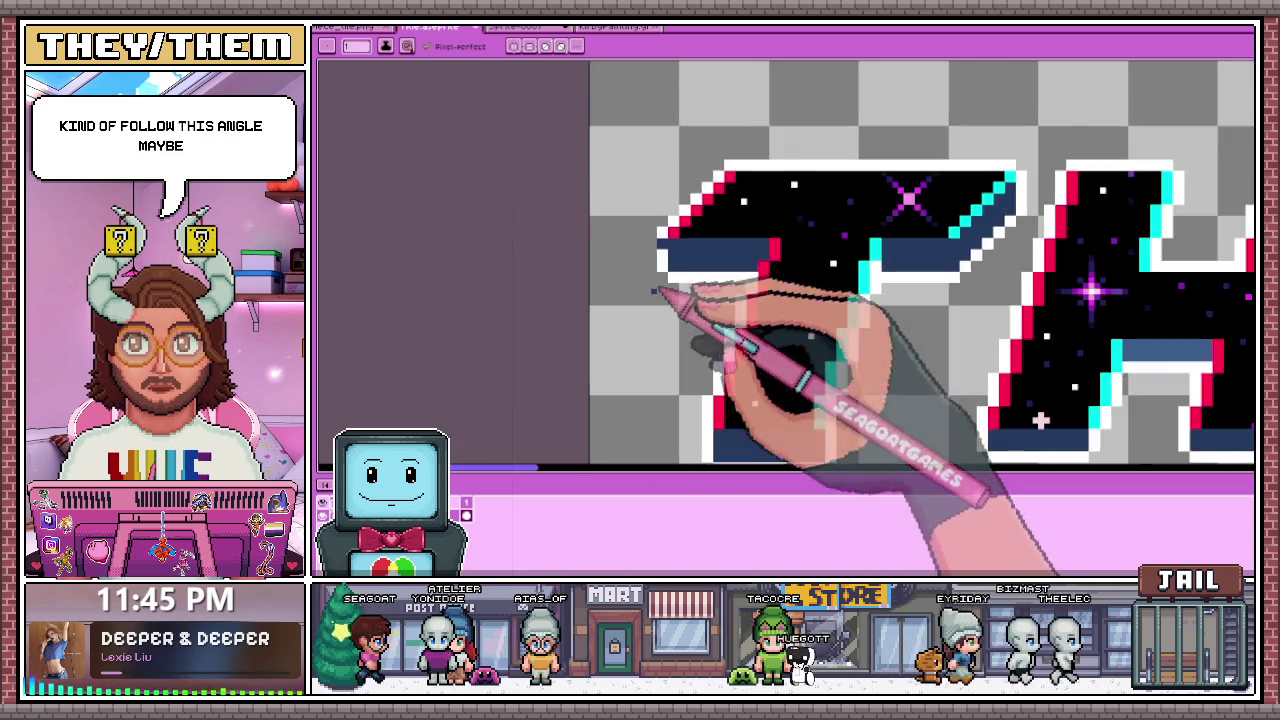
scroll(686, 277, "up", 1)
scroll(665, 272, "up", 2)
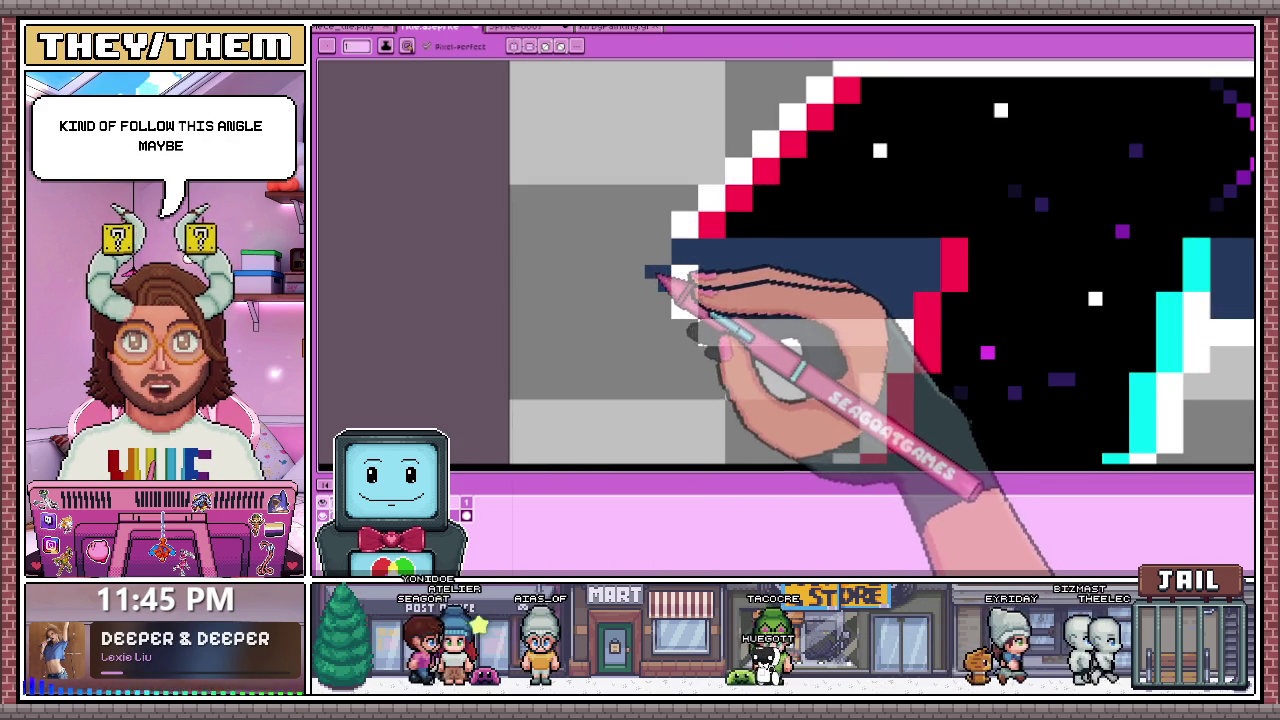
scroll(630, 314, "down", 2)
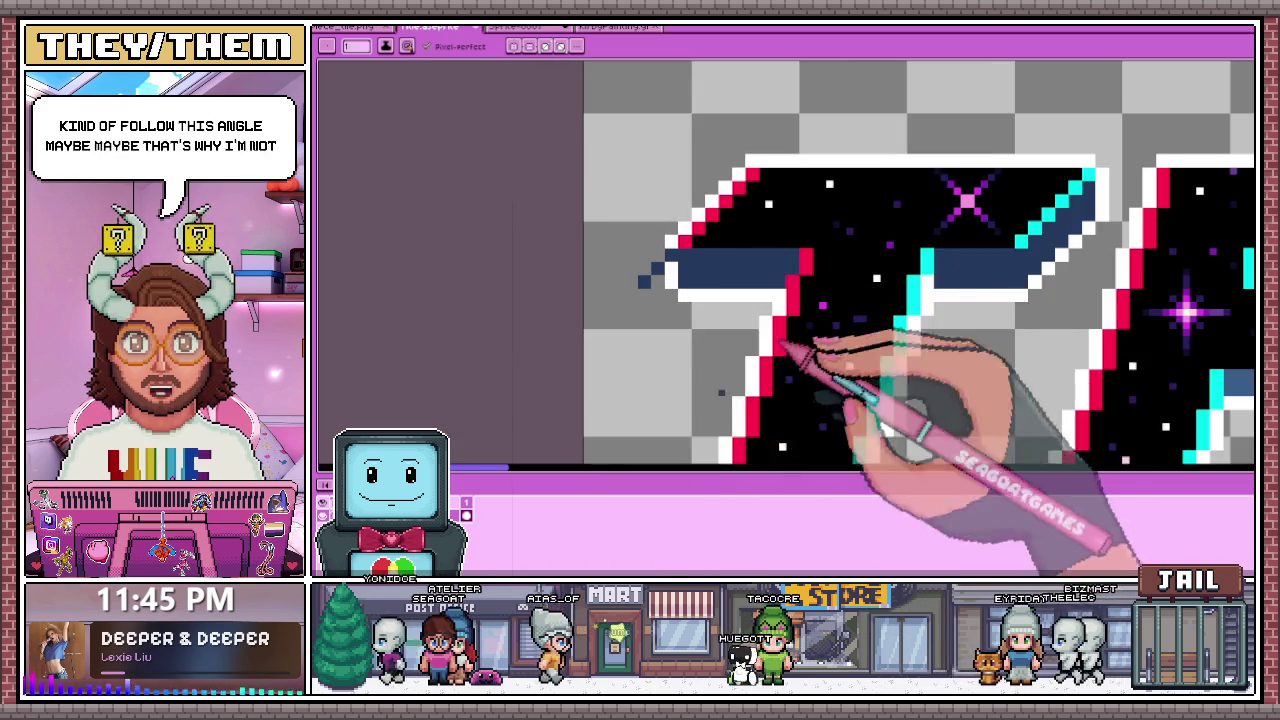
scroll(670, 290, "up", 2)
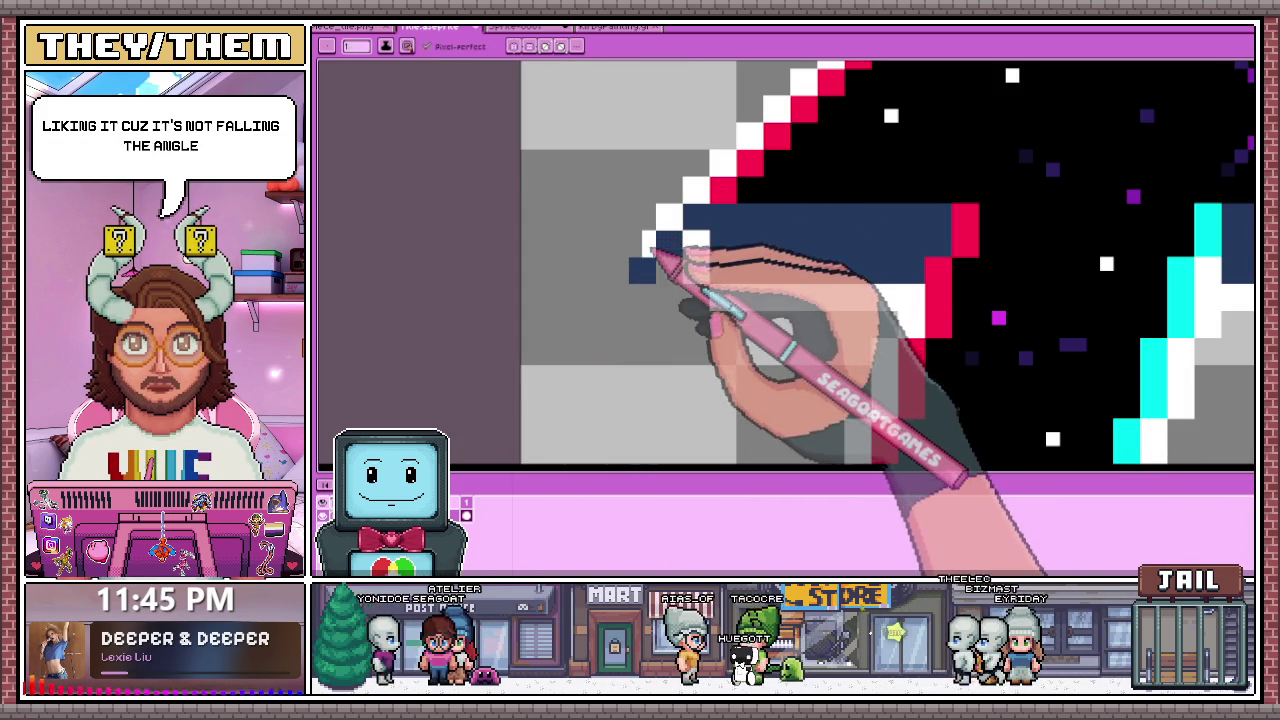
scroll(670, 250, "down", 1)
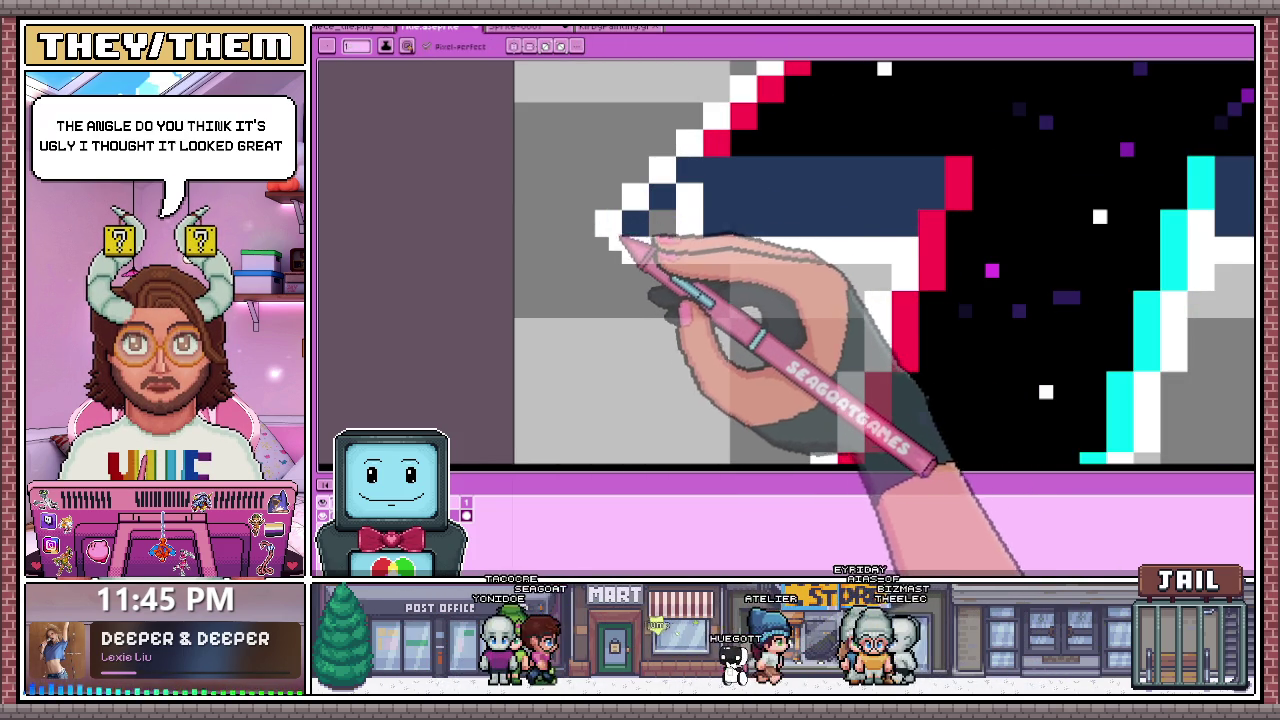
left_click(689, 223)
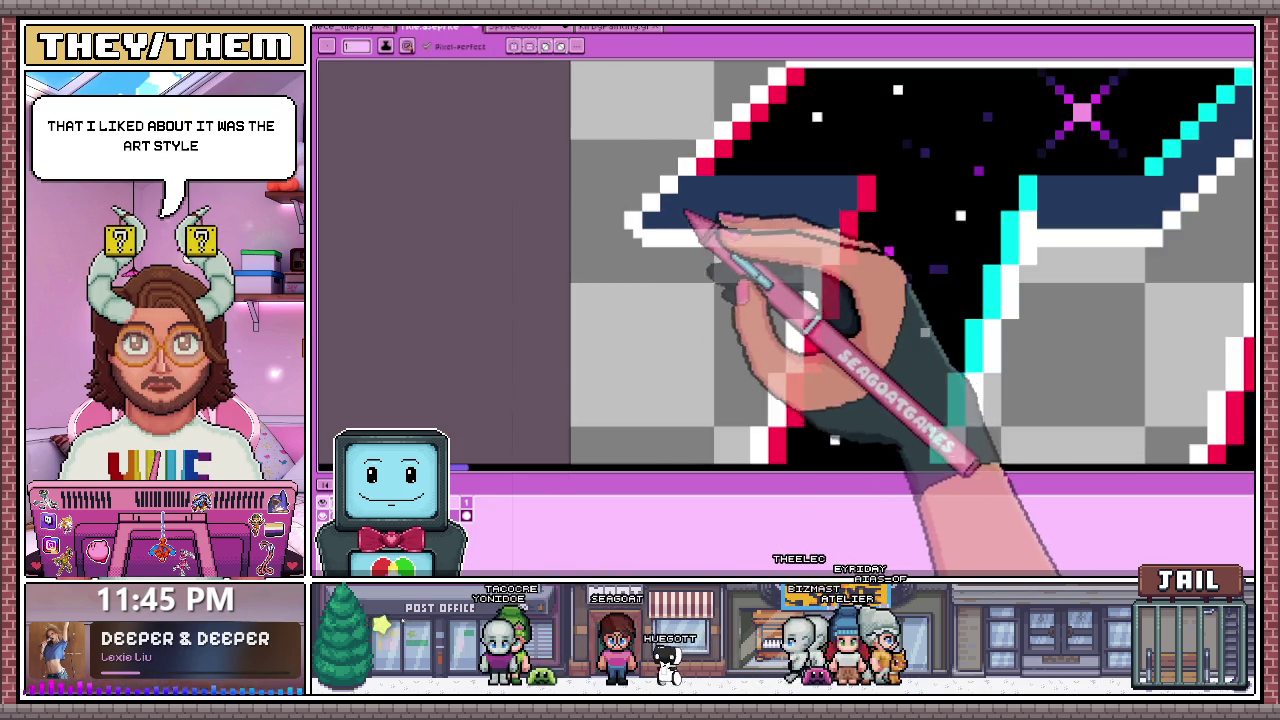
Step: Draw a stepped white outline along the T's left edge, then erase the stray white pixels
scroll(703, 235, "up", 2)
scroll(660, 288, "down", 2)
scroll(657, 287, "down", 1)
scroll(655, 287, "up", 1)
key("alt")
scroll(683, 277, "up", 1)
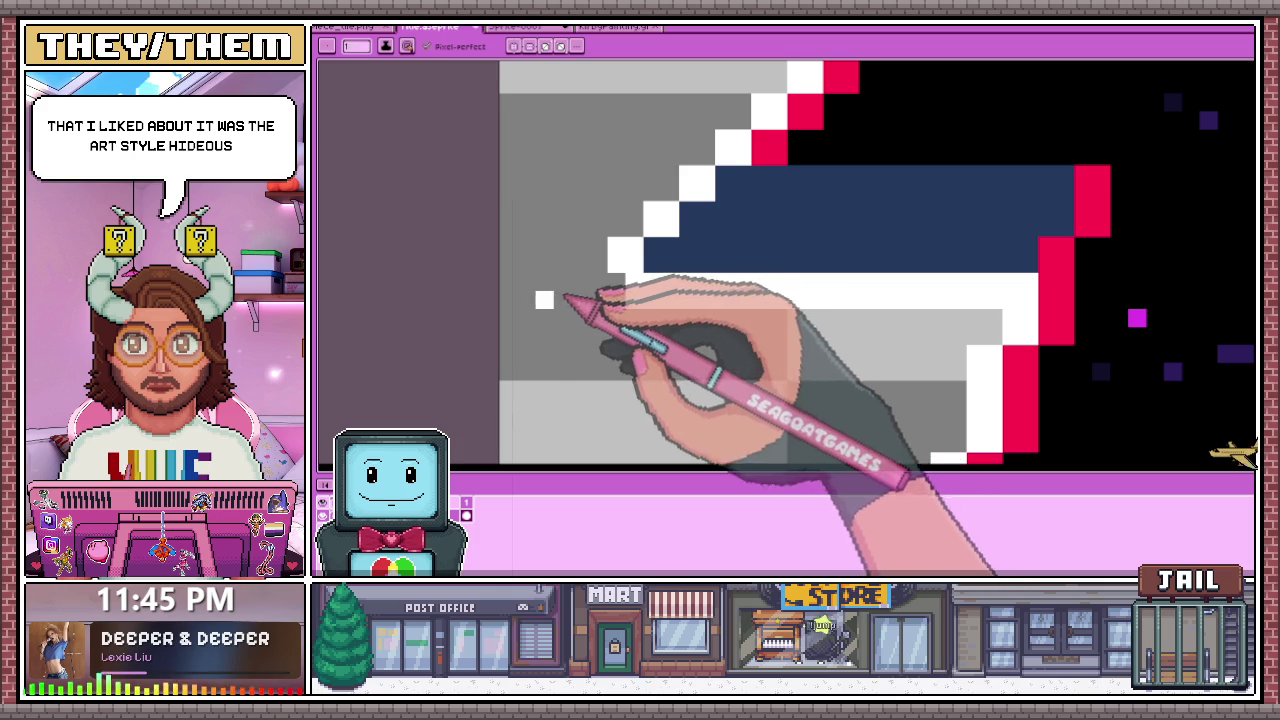
left_click(562, 263)
left_click_drag(562, 305, 598, 318)
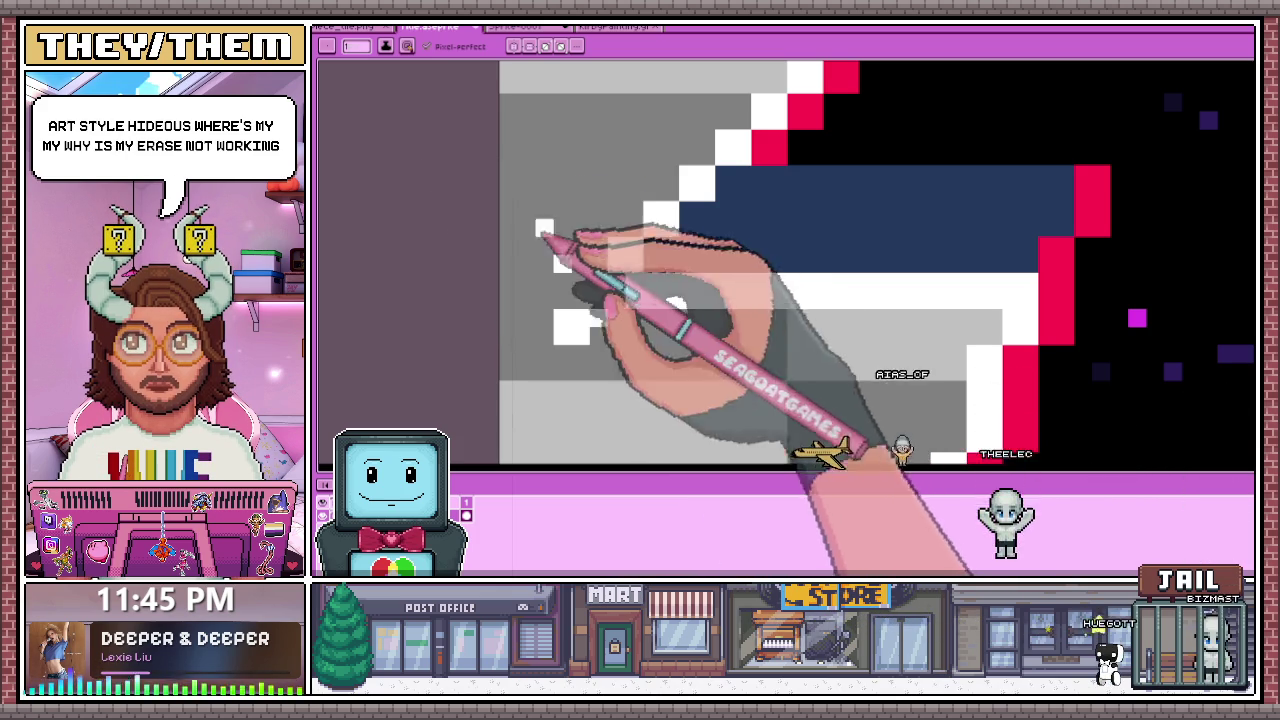
left_click(598, 281)
key("e")
mouse_move(598, 281)
left_mouse_down()
mouse_move(581, 317)
mouse_move(562, 263)
left_mouse_up()
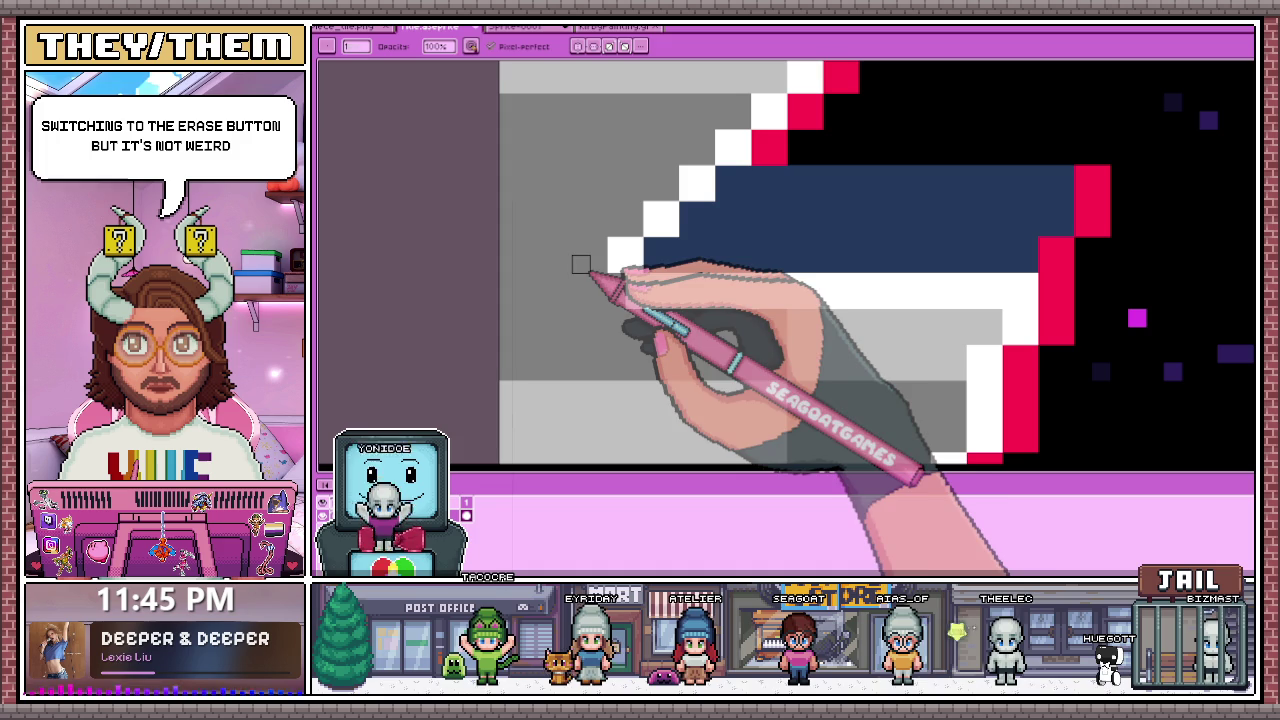
key("b")
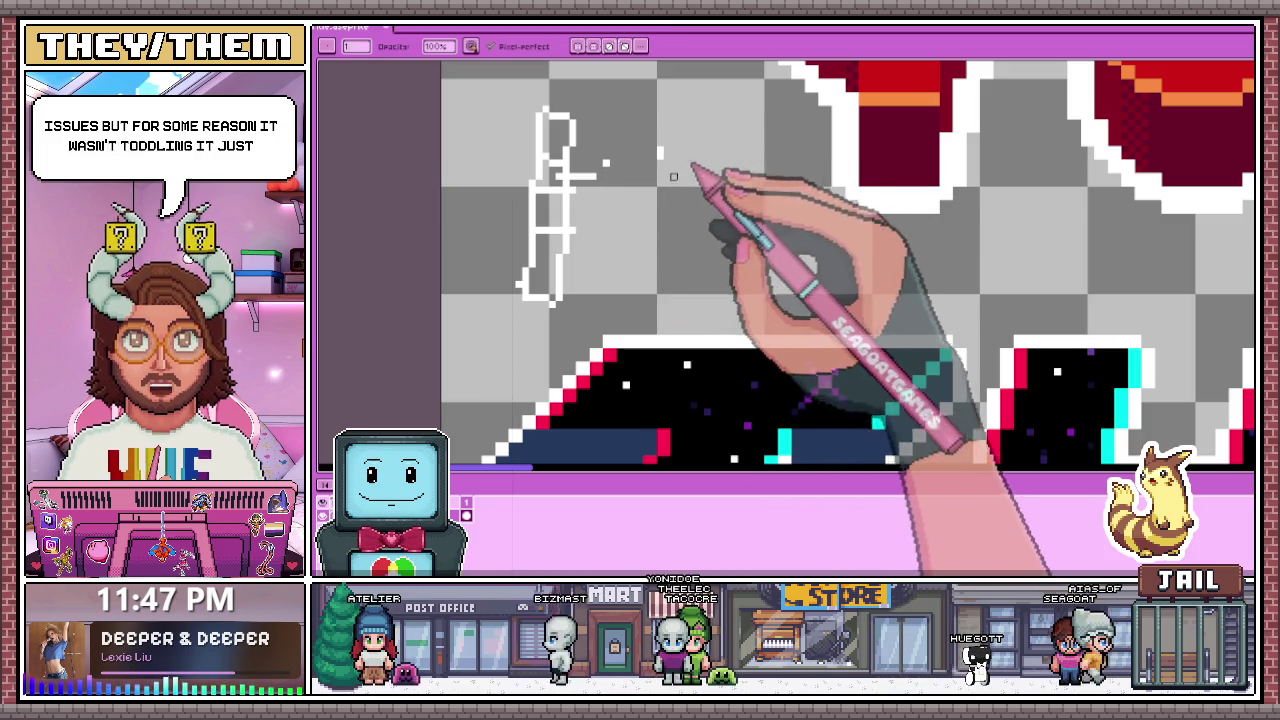
Step: Place dark-red test pixels and a diagonal test stroke above THE, then remove the diagonal
key("e")
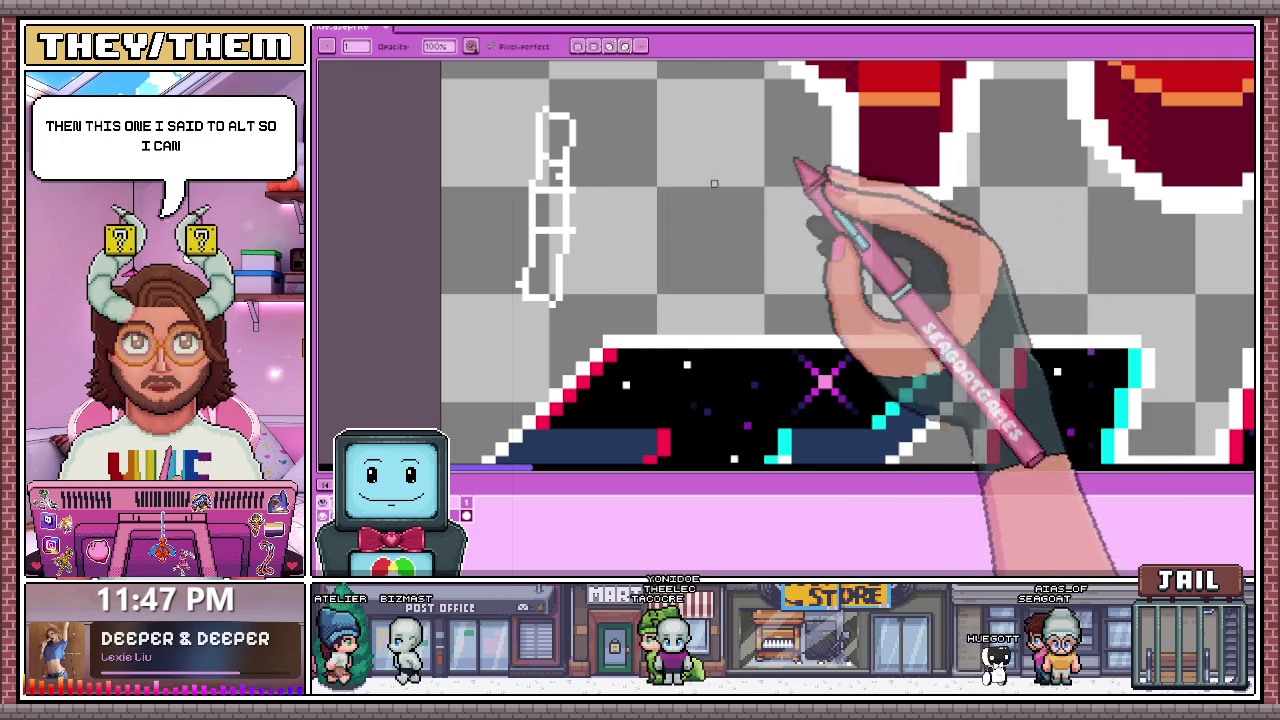
scroll(545, 210, "up", 1)
left_click(550, 160)
left_click_drag(662, 200, 712, 138)
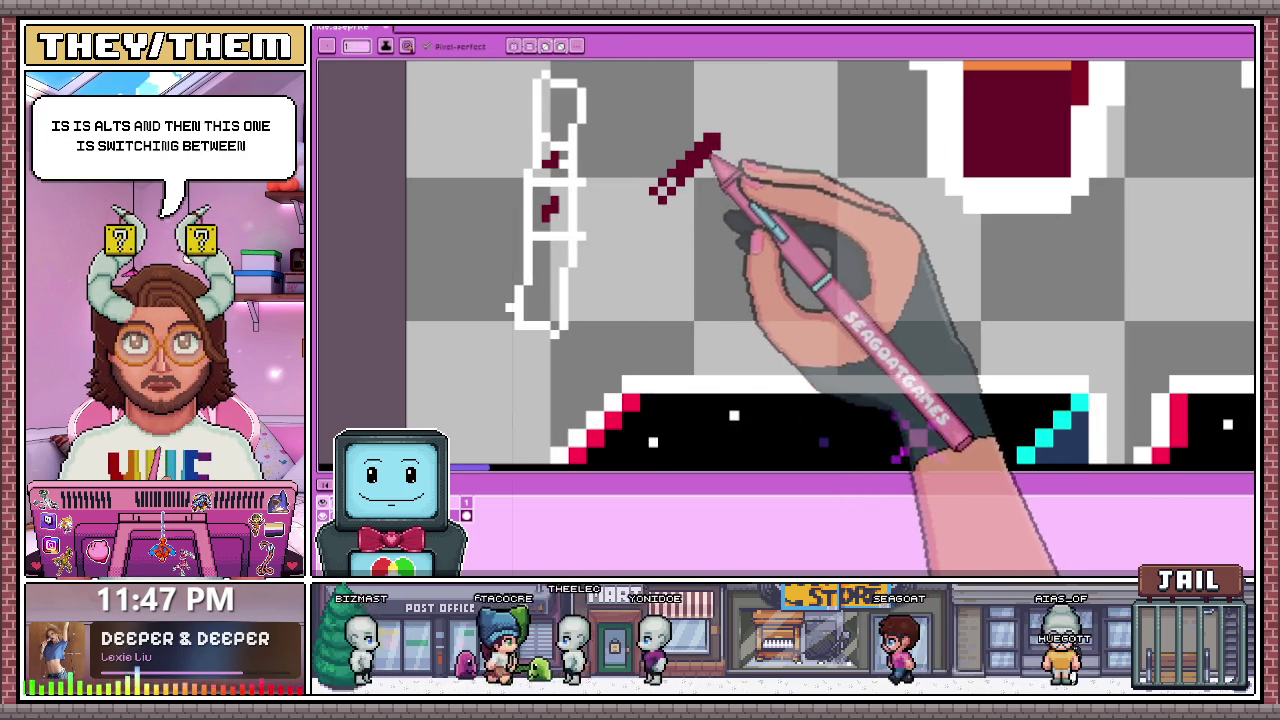
key("e")
left_click_drag(712, 138, 662, 200)
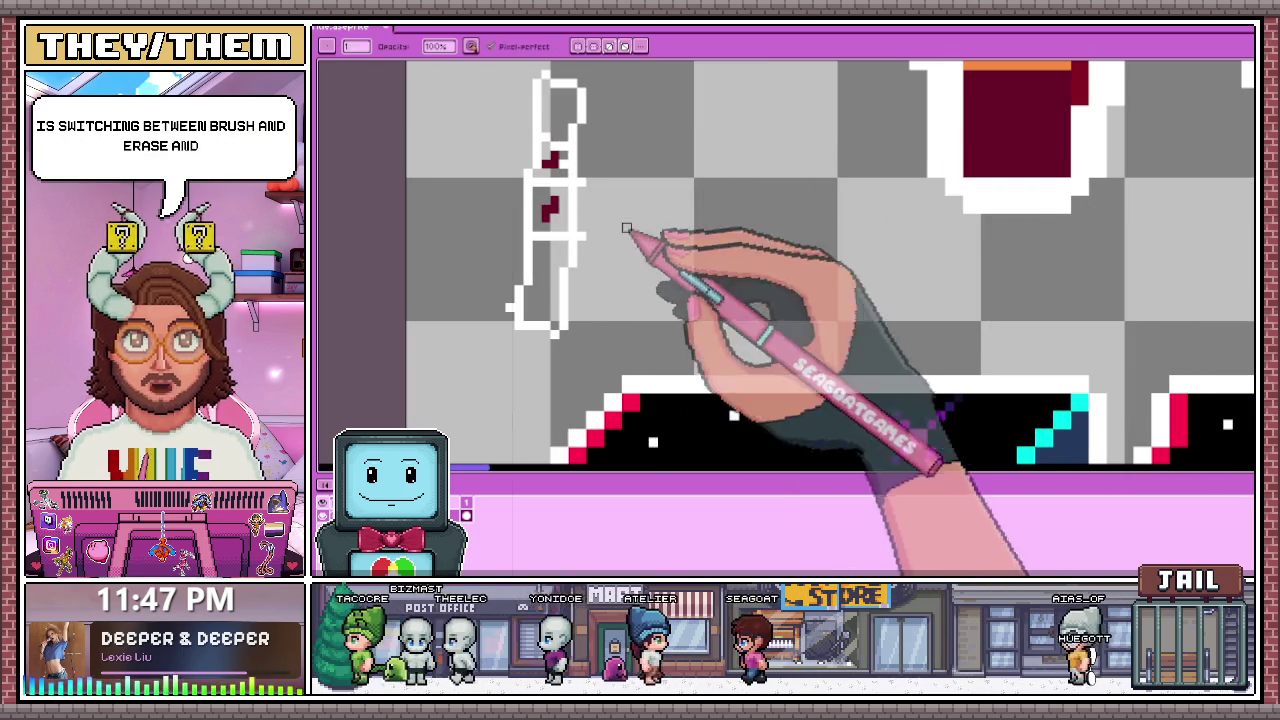
key("b")
left_click(555, 93)
Step: Erase most of the white sketch outline and the remaining stray white pixels
key("e")
left_click_drag(575, 110, 573, 244)
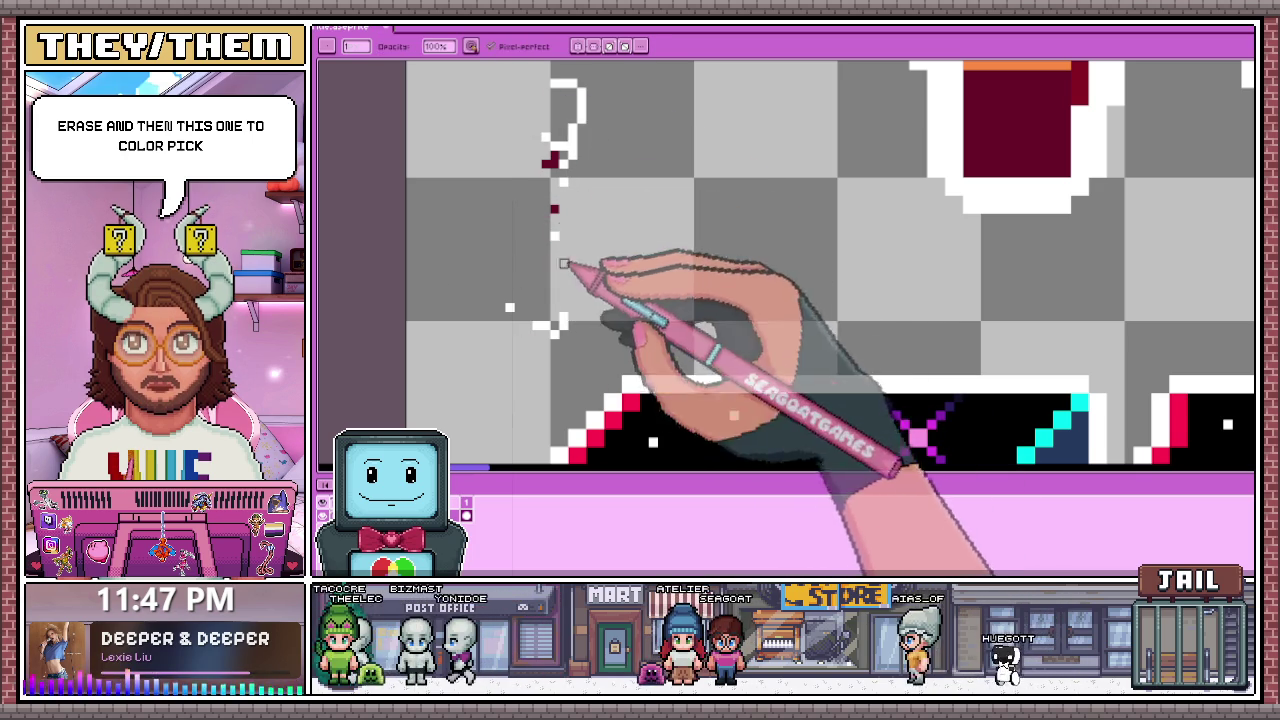
left_click_drag(512, 305, 560, 328)
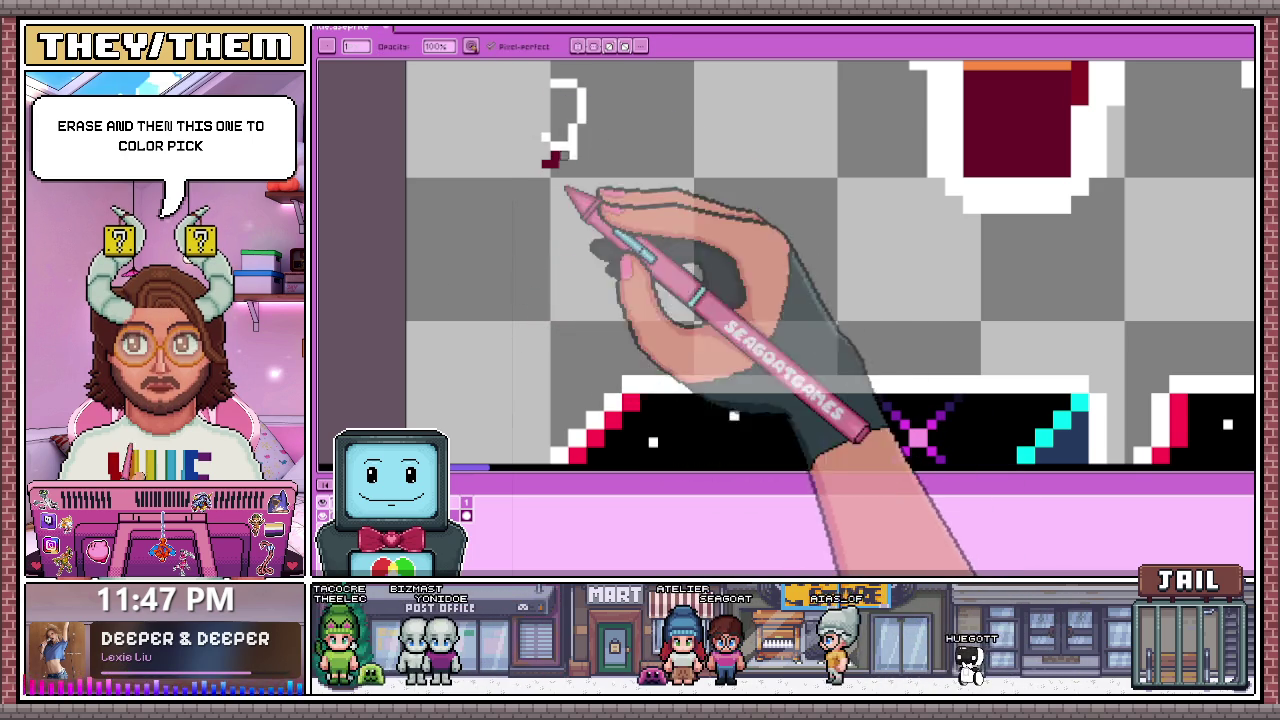
Step: Erase the white steps and extra navy pixels left of the T's bottom corner, then zoom out
scroll(649, 66, "down", 1)
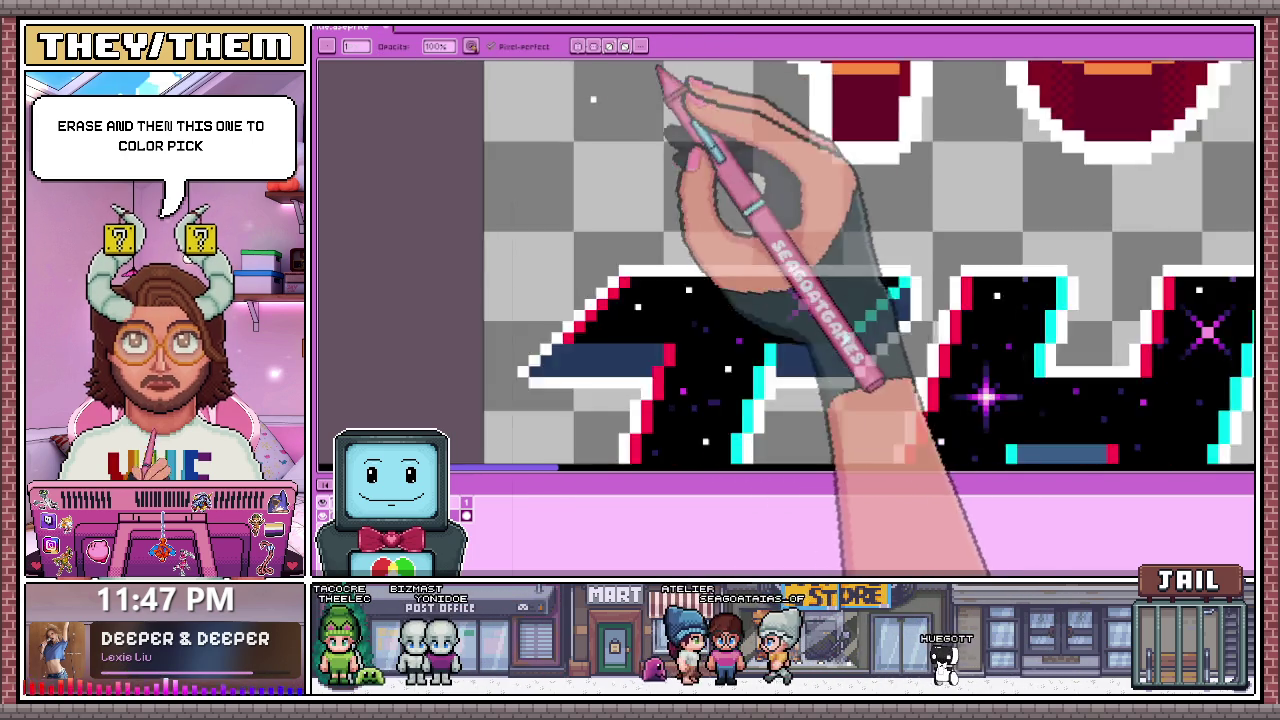
scroll(649, 66, "down", 2)
scroll(650, 120, "up", 1)
scroll(650, 150, "up", 1)
scroll(650, 177, "up", 1)
key("i")
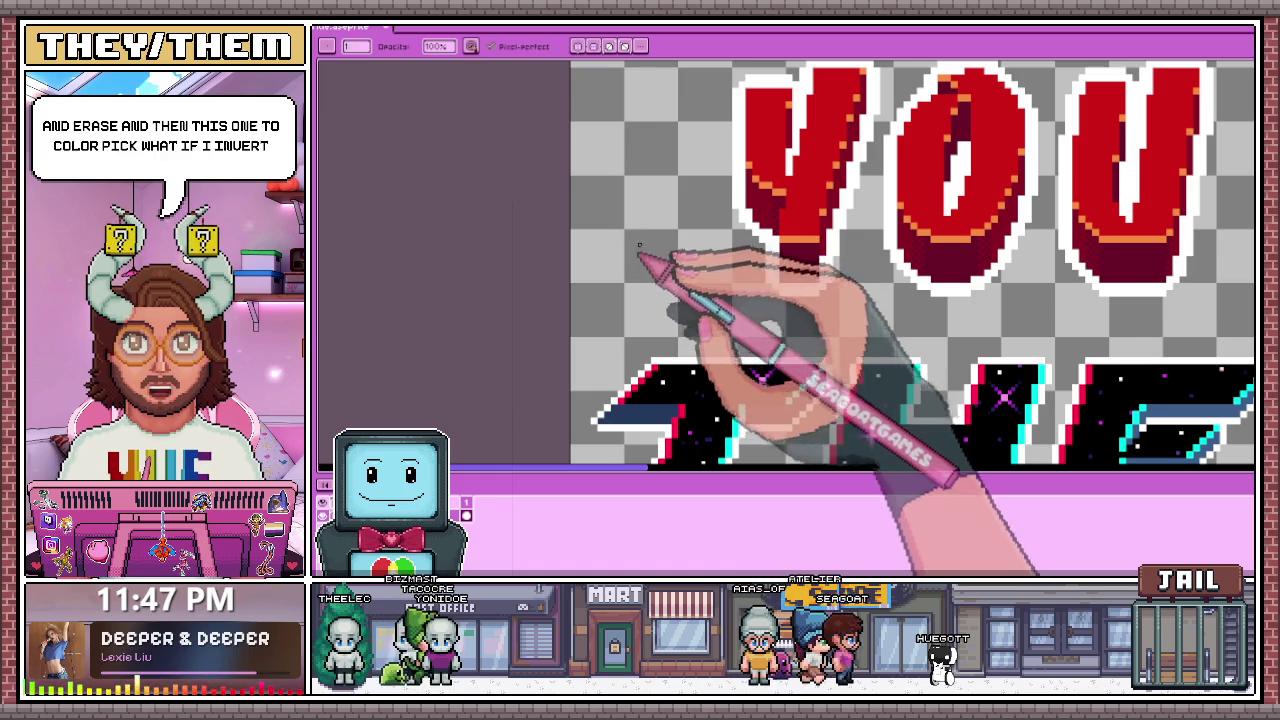
scroll(640, 268, "down", 2)
scroll(655, 275, "up", 2)
scroll(650, 265, "up", 1)
scroll(625, 258, "up", 1)
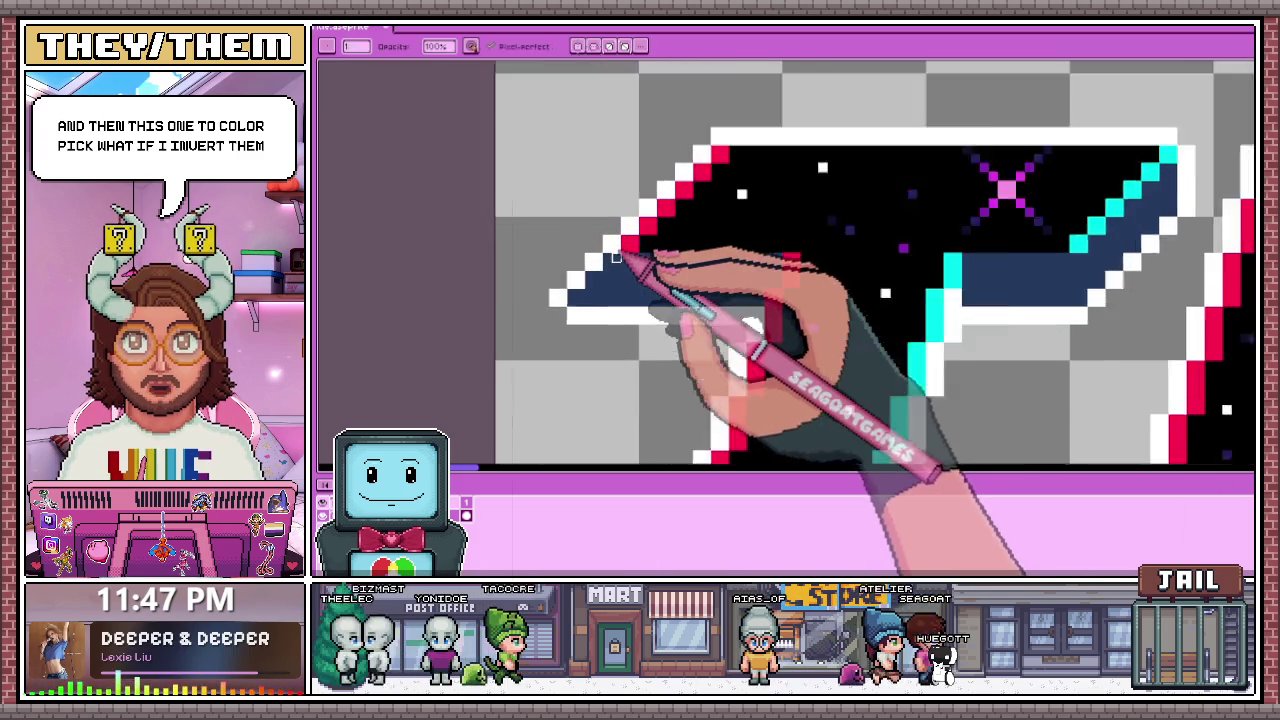
scroll(620, 257, "up", 1)
scroll(628, 256, "down", 2)
scroll(655, 270, "up", 2)
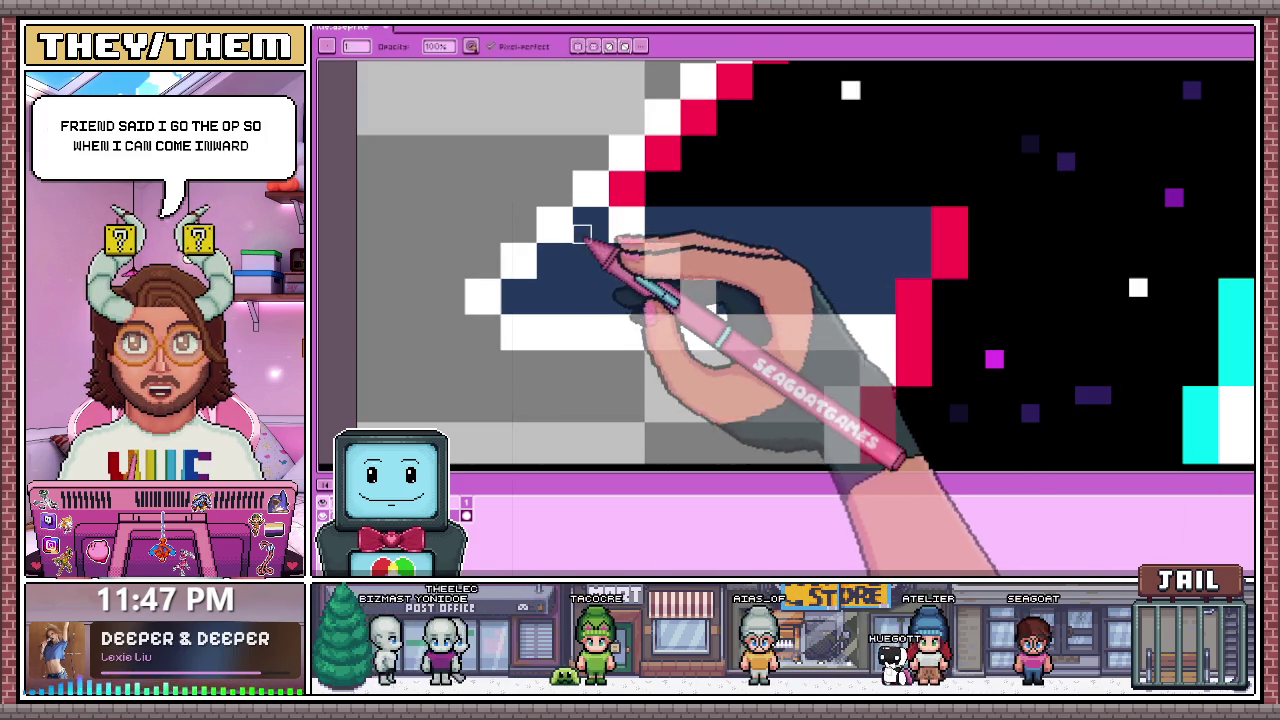
mouse_move(581, 233)
left_mouse_down()
mouse_move(491, 306)
mouse_move(581, 233)
left_mouse_up()
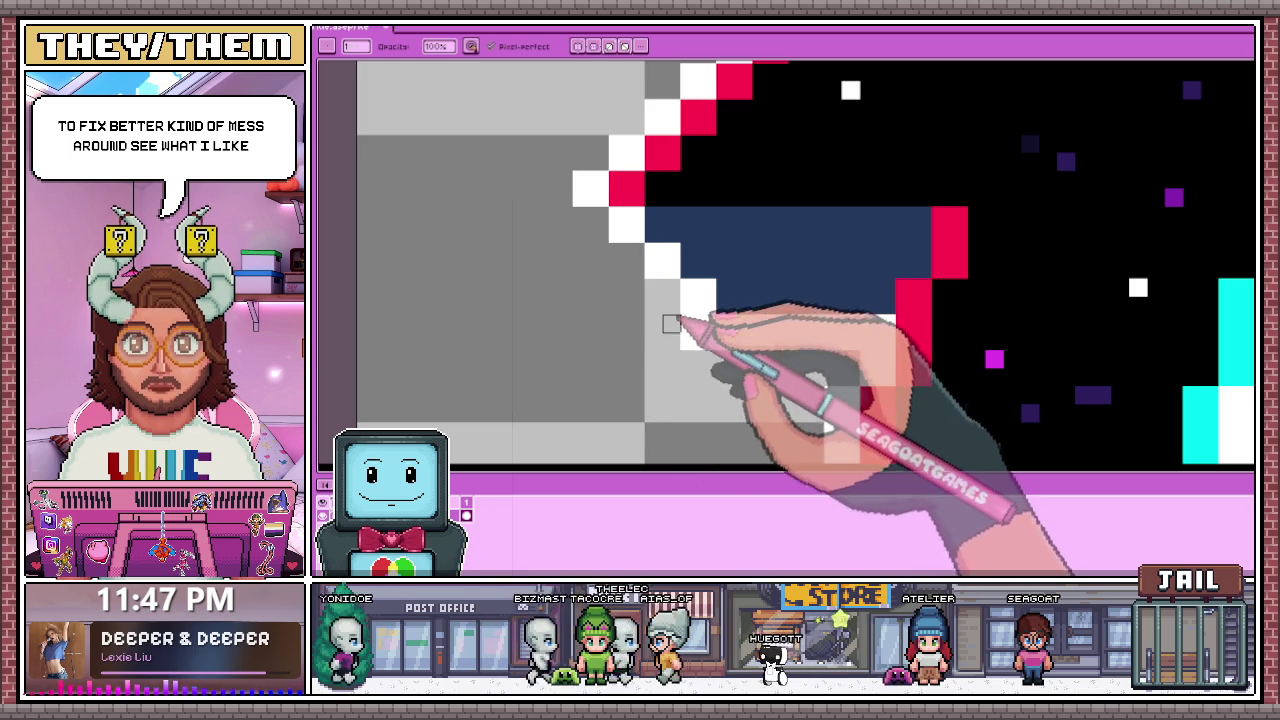
scroll(689, 323, "down", 2)
scroll(720, 330, "down", 2)
scroll(760, 340, "down", 2)
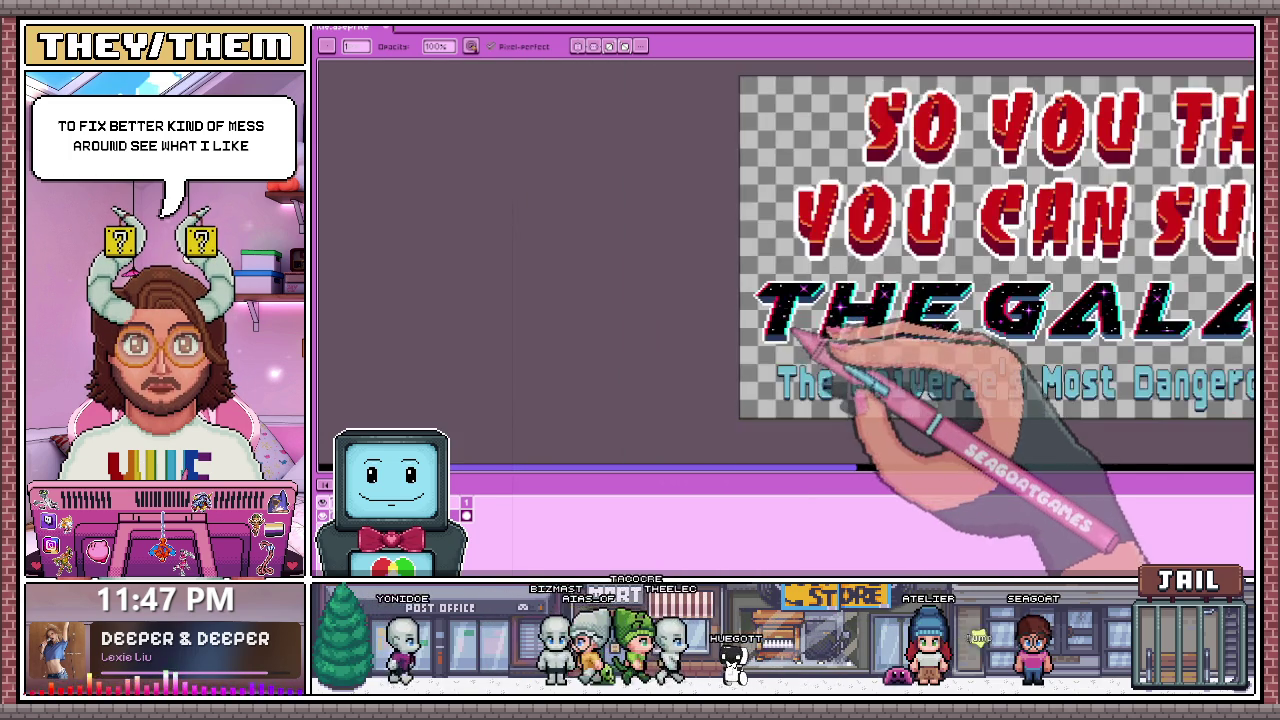
Step: Zoom into the T and H of THE and sample the navy colour for their depth bands
scroll(800, 348, "down", 1)
scroll(790, 330, "up", 4)
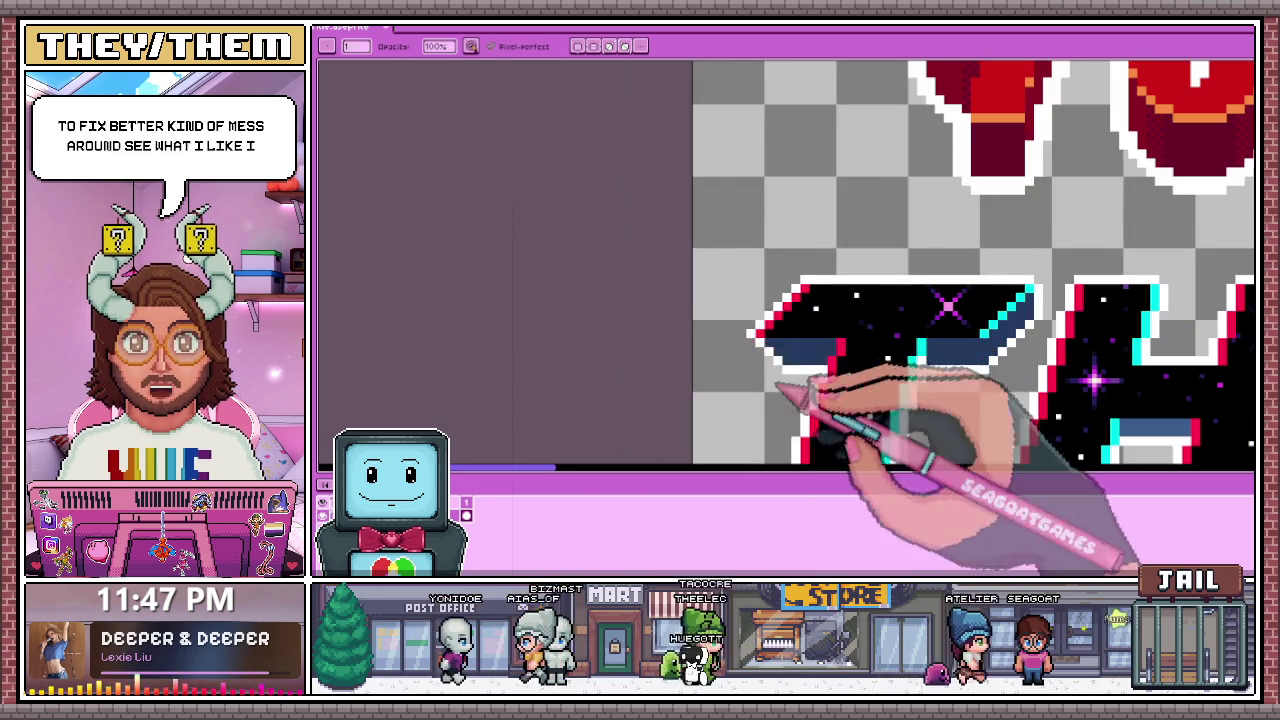
scroll(810, 390, "down", 2)
scroll(860, 415, "down", 2)
scroll(845, 427, "up", 2)
scroll(820, 405, "up", 3)
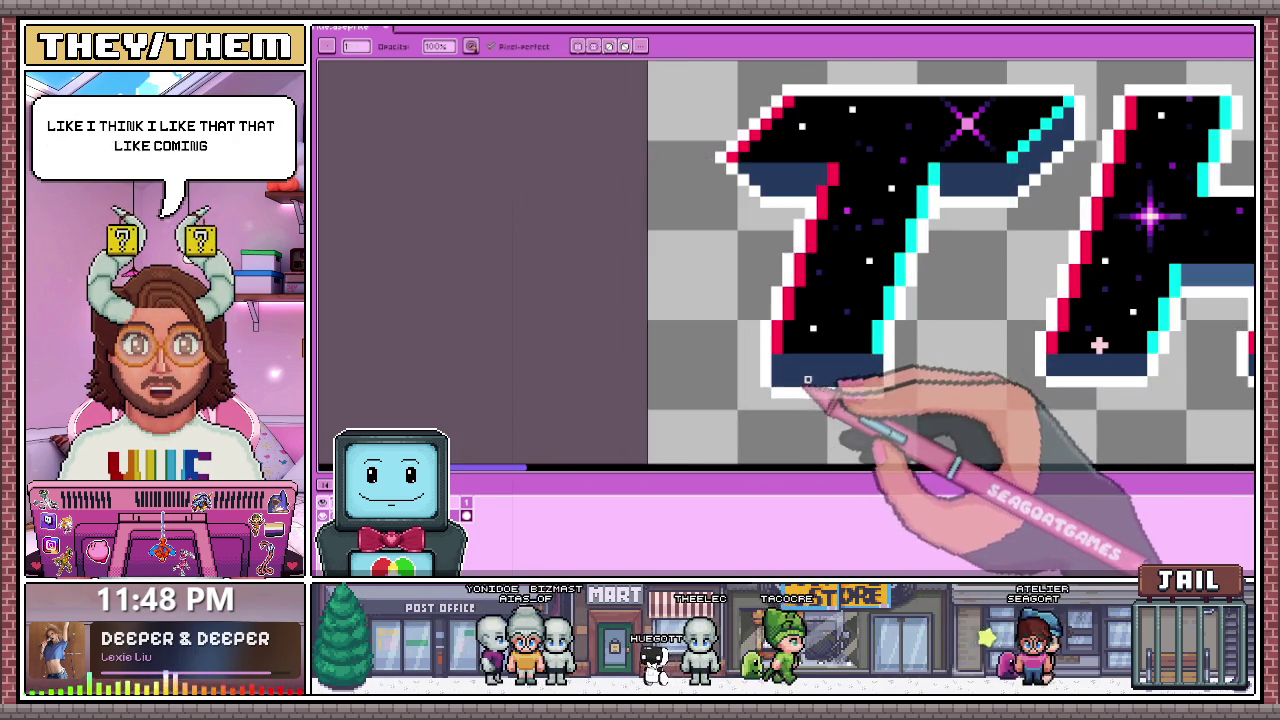
scroll(790, 330, "down", 3)
scroll(768, 276, "up", 3)
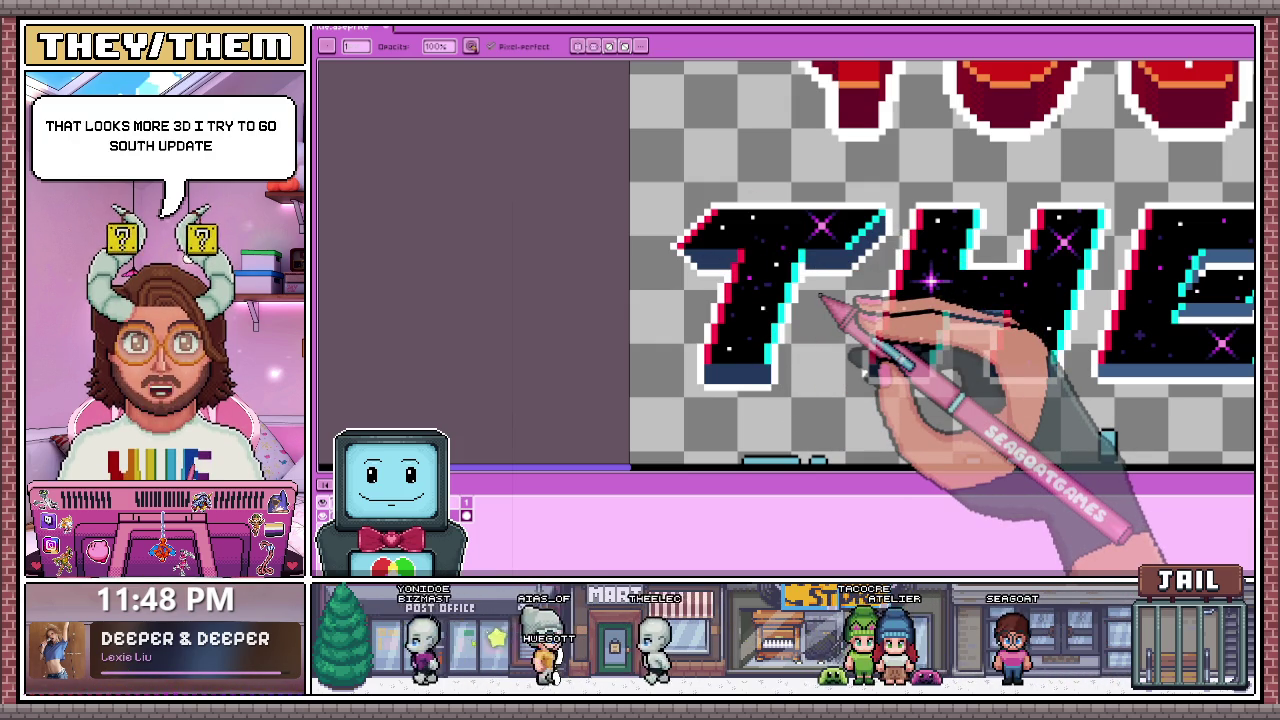
scroll(809, 251, "up", 2)
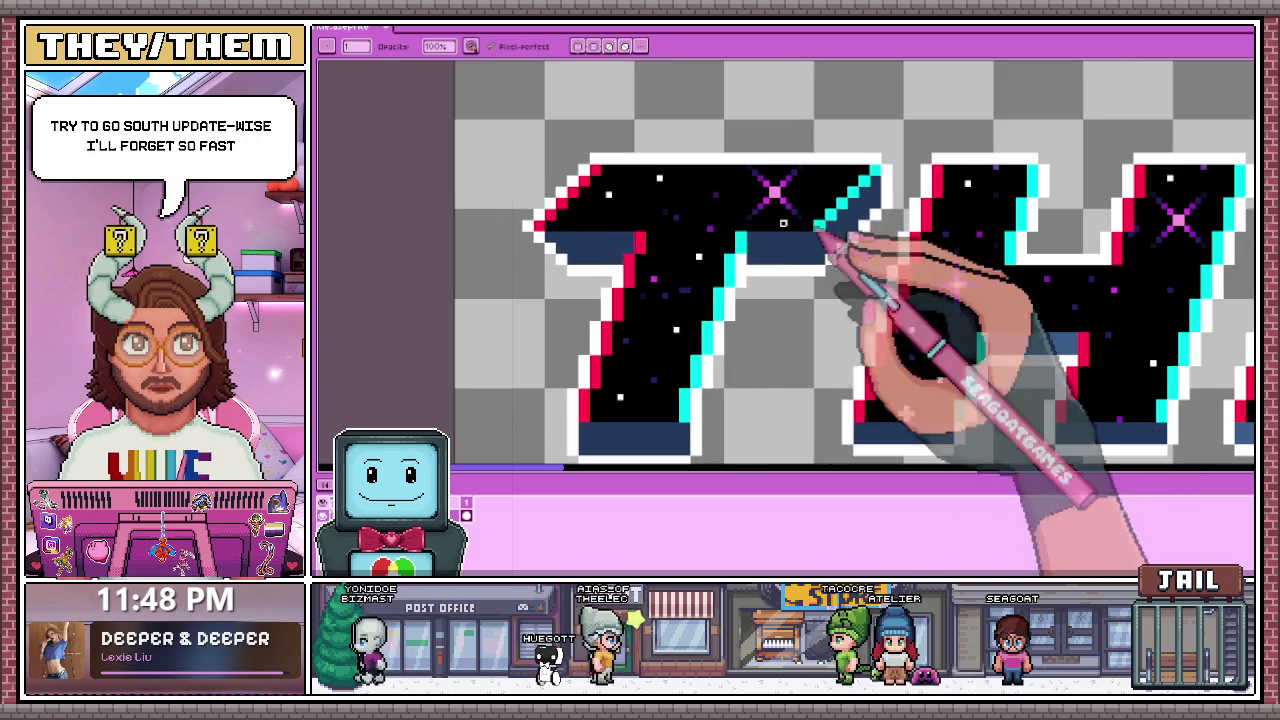
key("i")
scroll(600, 250, "down", 1)
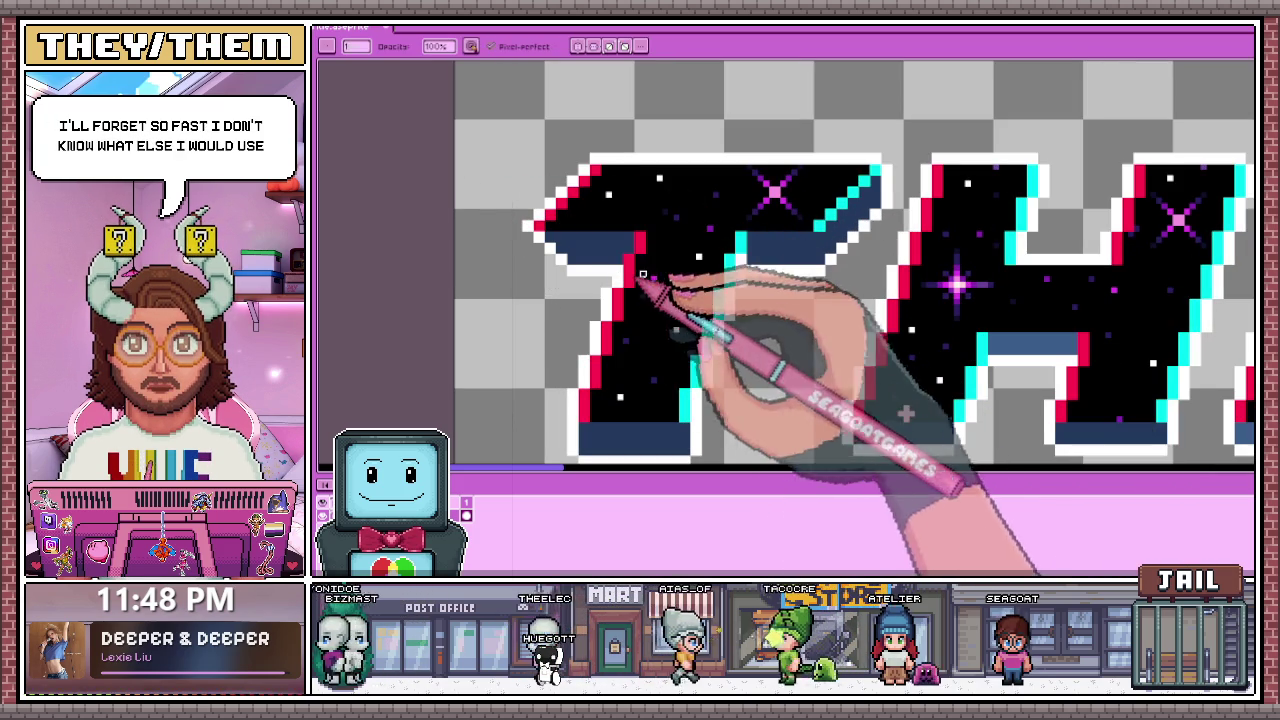
key("b")
scroll(656, 220, "down", 1)
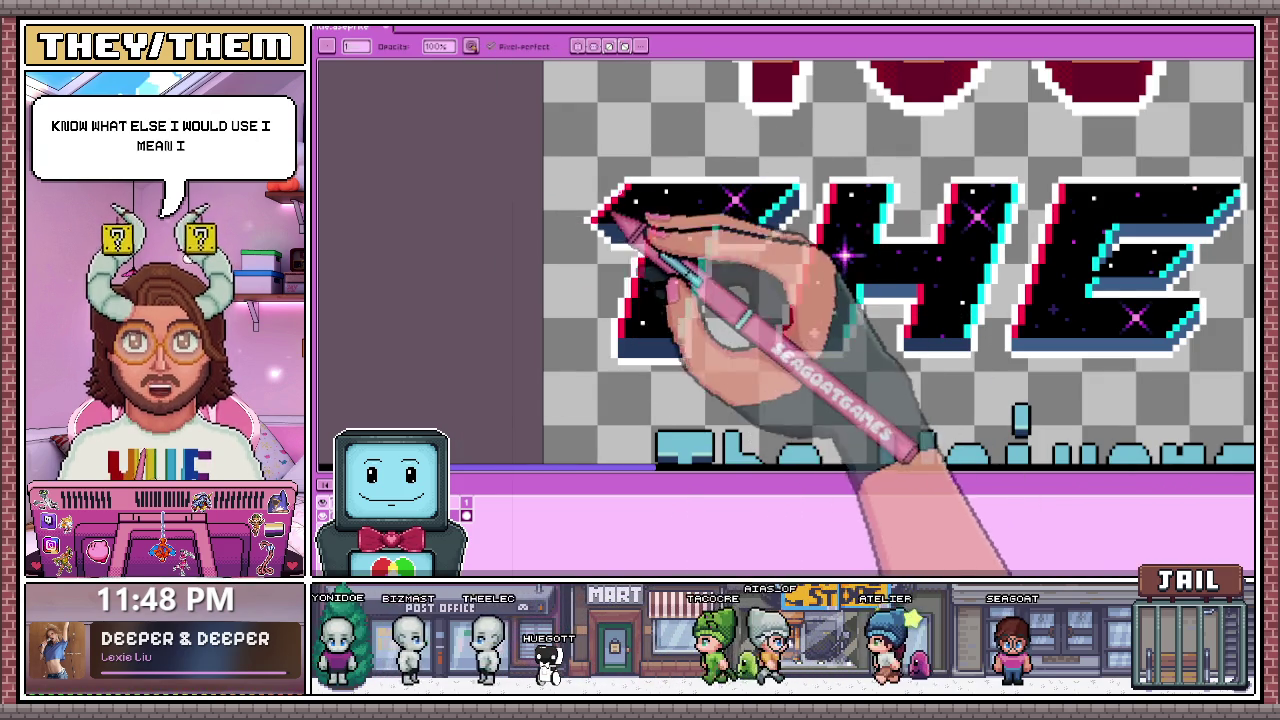
scroll(814, 257, "down", 1)
scroll(786, 300, "down", 1)
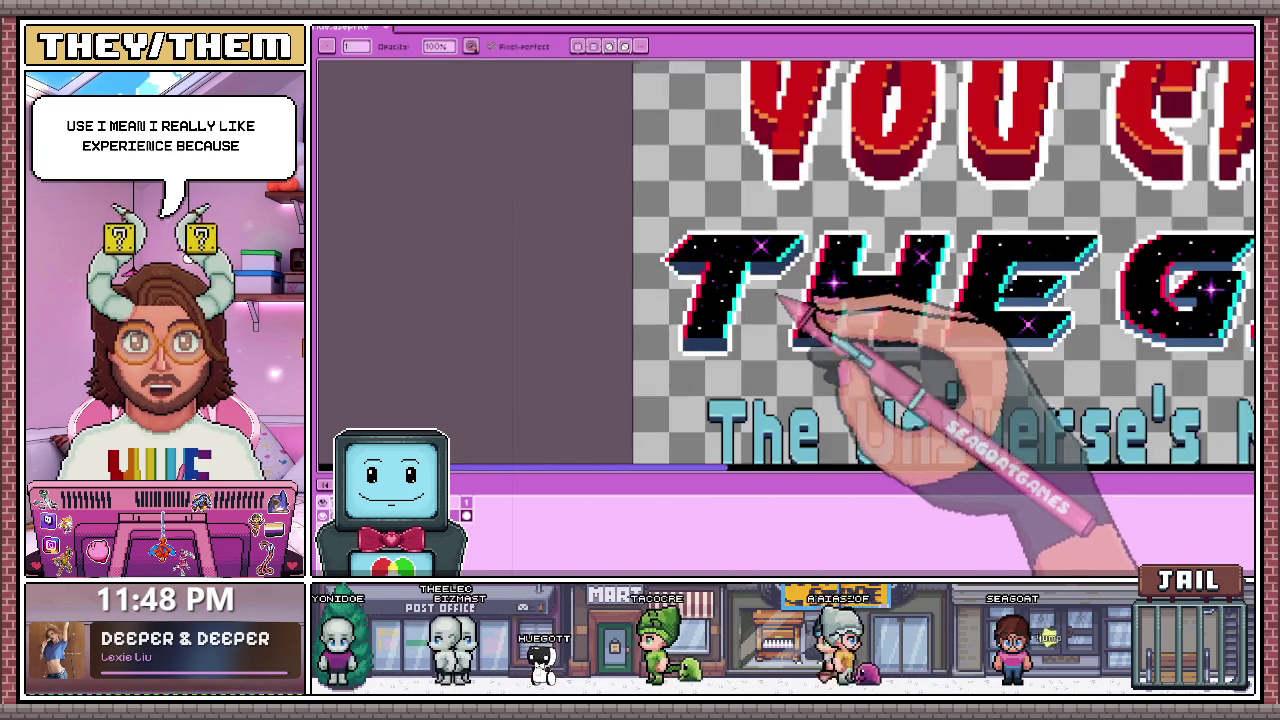
scroll(814, 328, "down", 2)
scroll(790, 322, "up", 2)
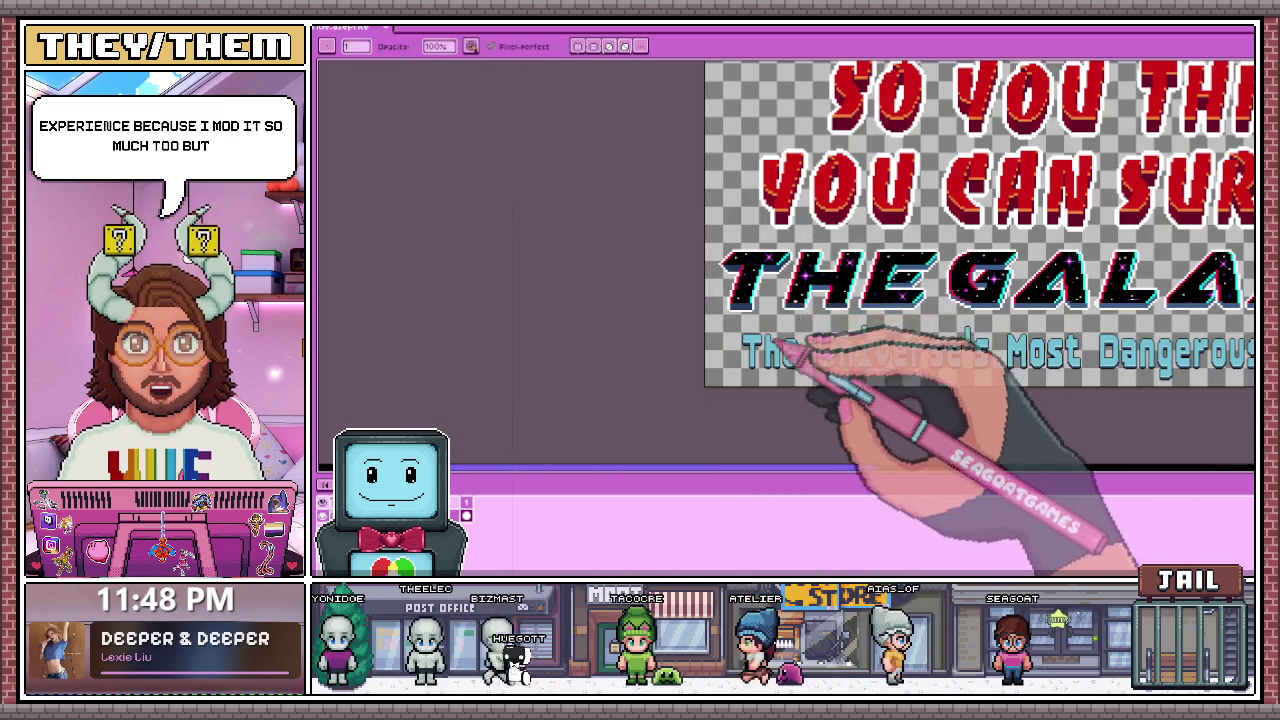
scroll(813, 277, "up", 2)
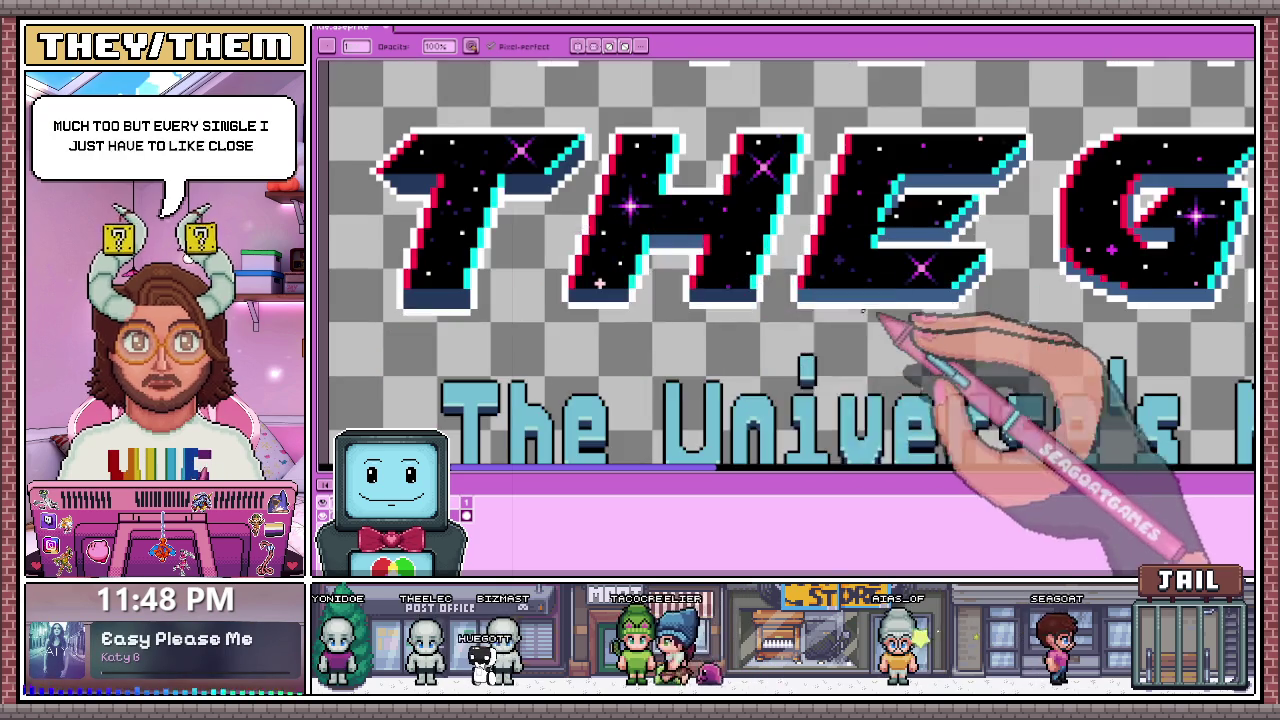
scroll(480, 200, "up", 1)
scroll(445, 200, "up", 1)
scroll(435, 193, "down", 1)
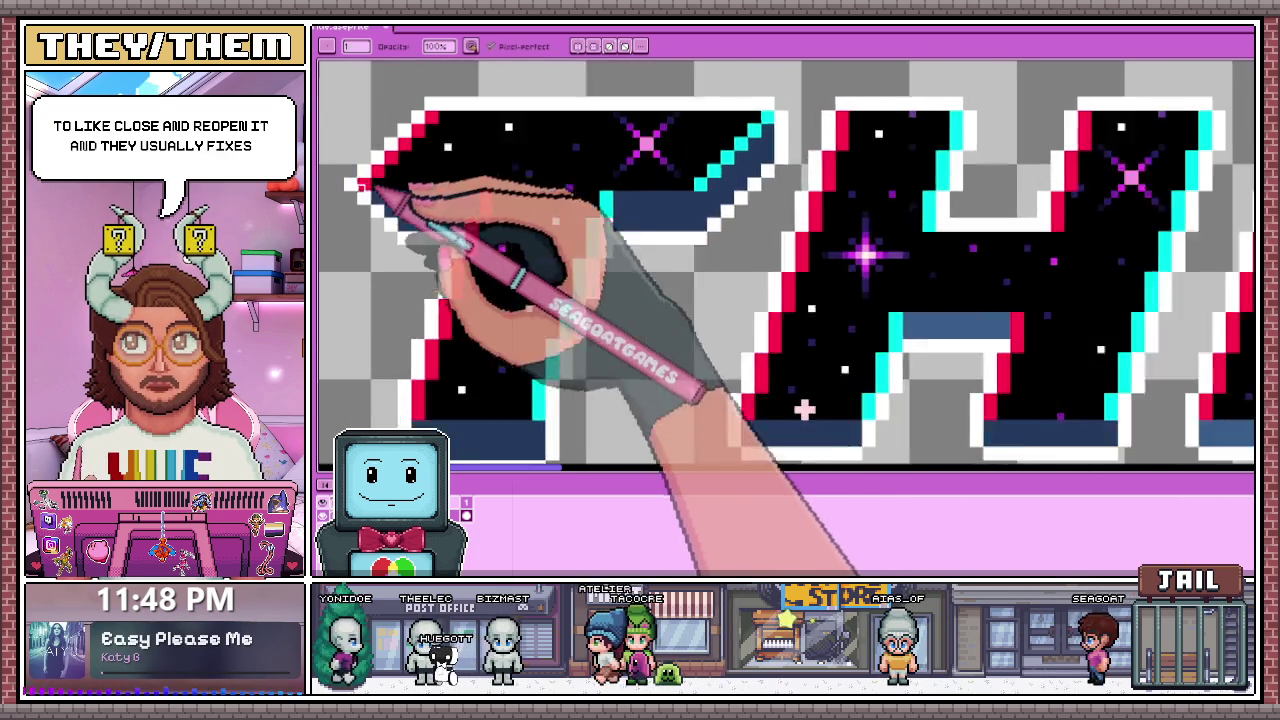
scroll(435, 193, "up", 1)
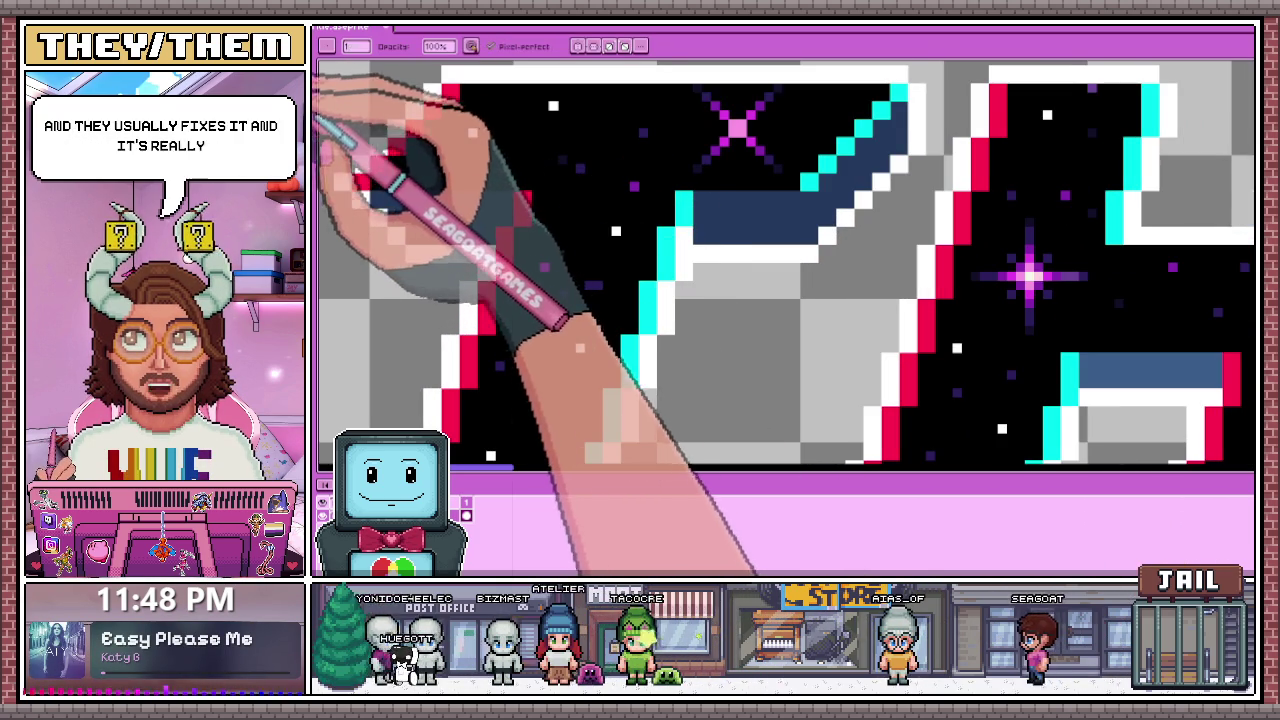
Step: Paint dark navy shading under the left end of the T's crossbar
left_click_drag(425, 198, 492, 212)
scroll(470, 212, "up", 2)
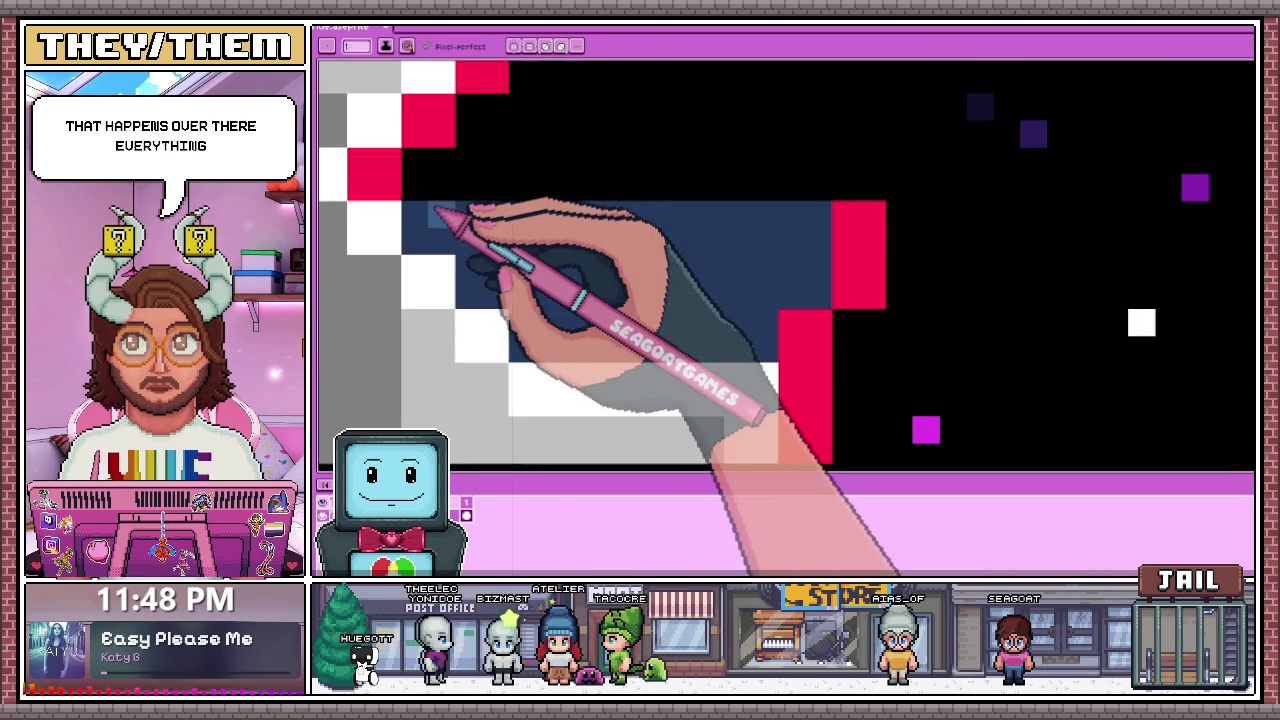
scroll(435, 220, "down", 2)
scroll(440, 223, "down", 1)
scroll(440, 222, "up", 2)
left_click_drag(440, 222, 507, 230)
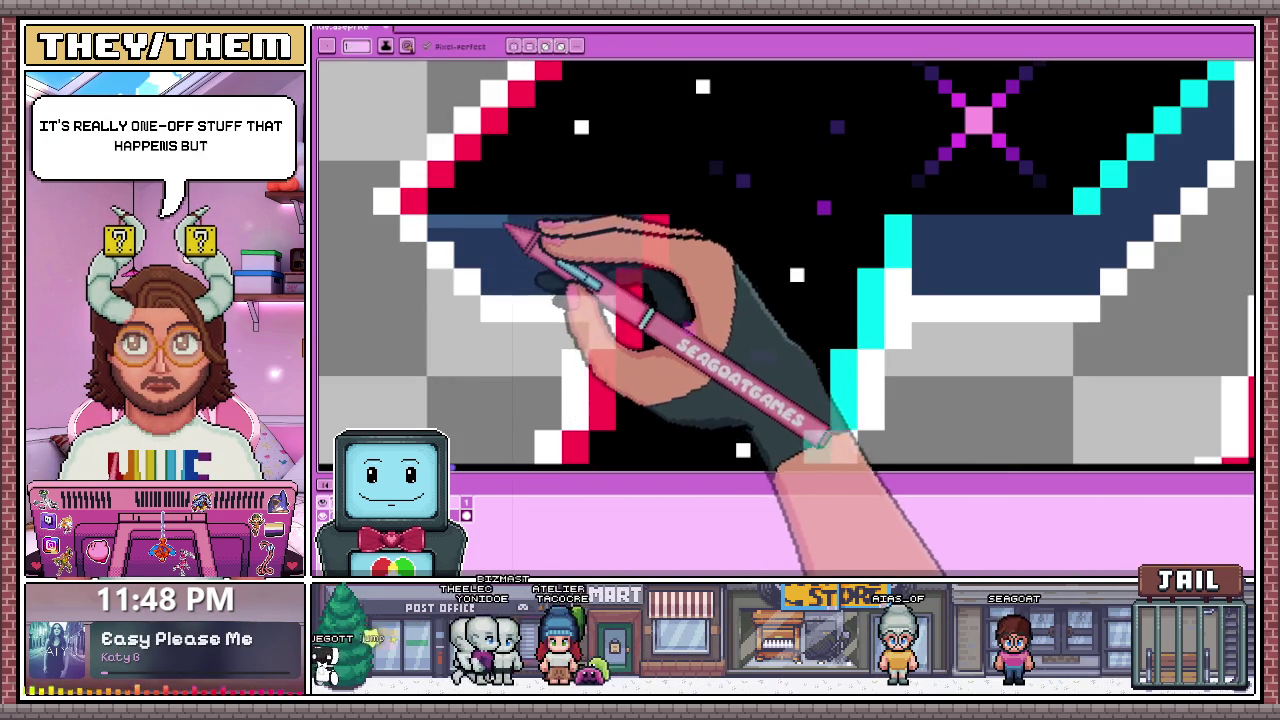
Step: Stroke a lighter blue highlight row along the top of the crossbar's navy band
left_click_drag(642, 238, 457, 240)
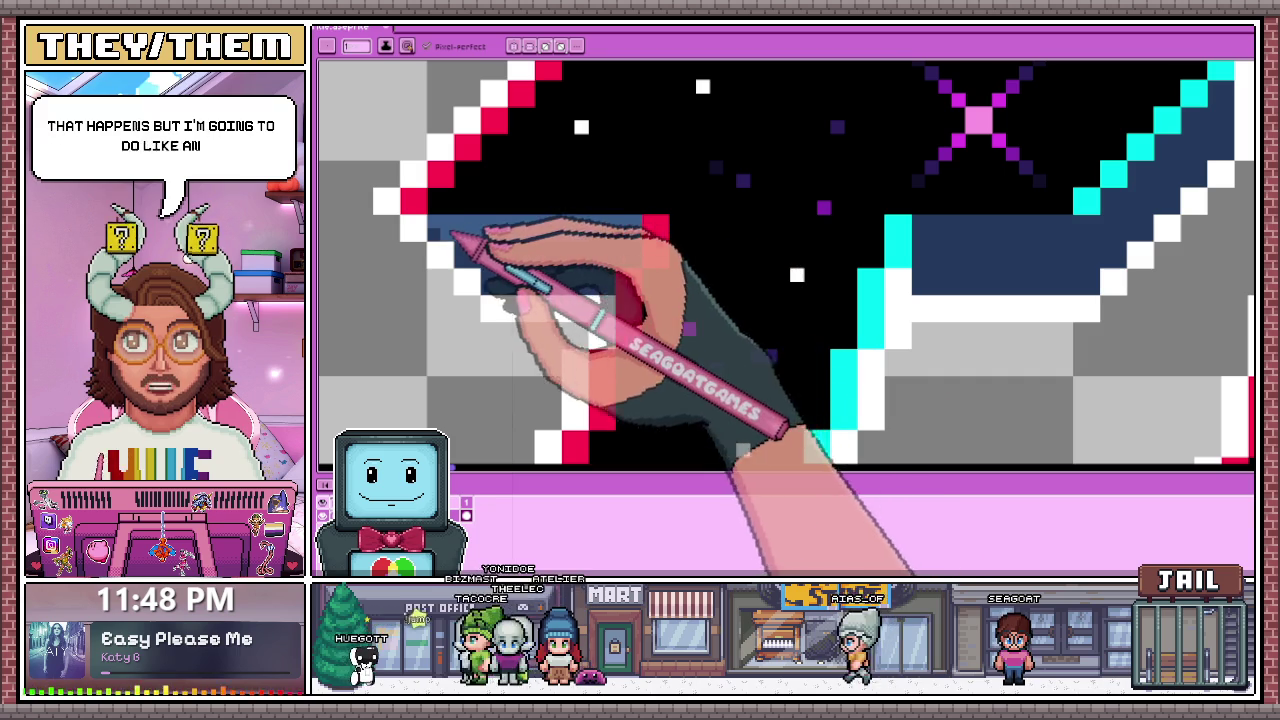
scroll(700, 262, "down", 3)
scroll(800, 320, "down", 1)
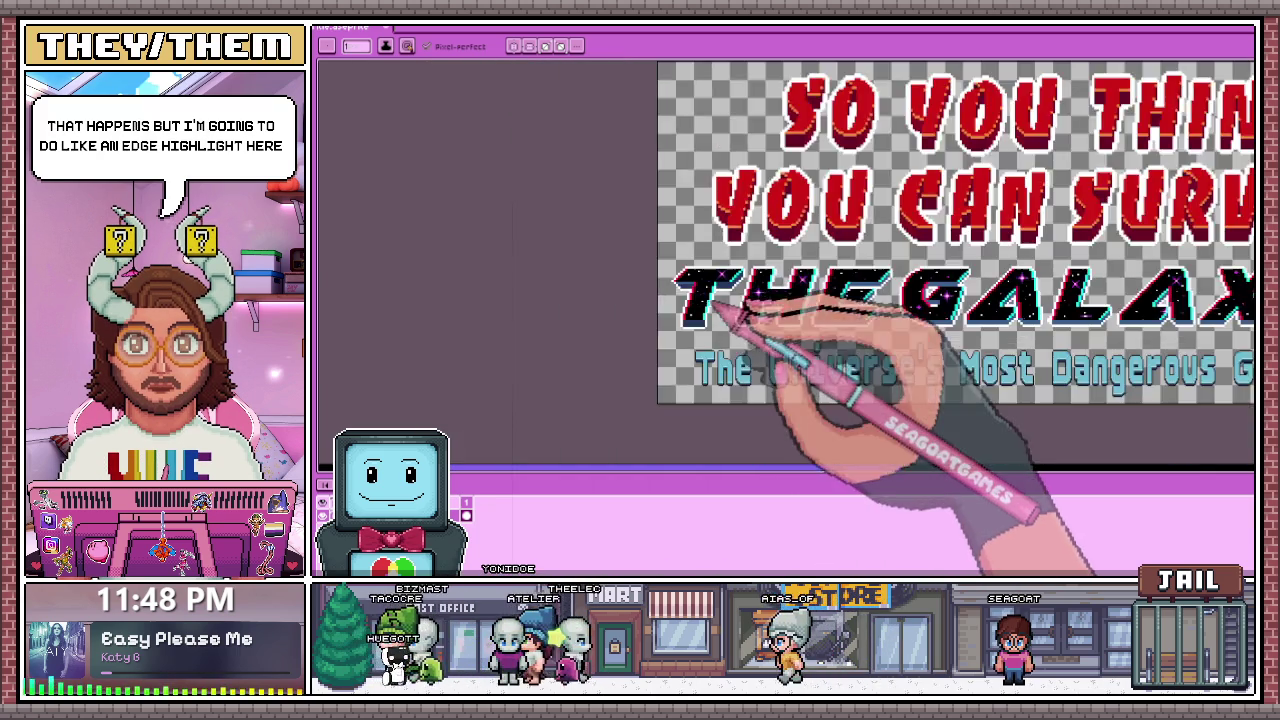
scroll(735, 332, "down", 1)
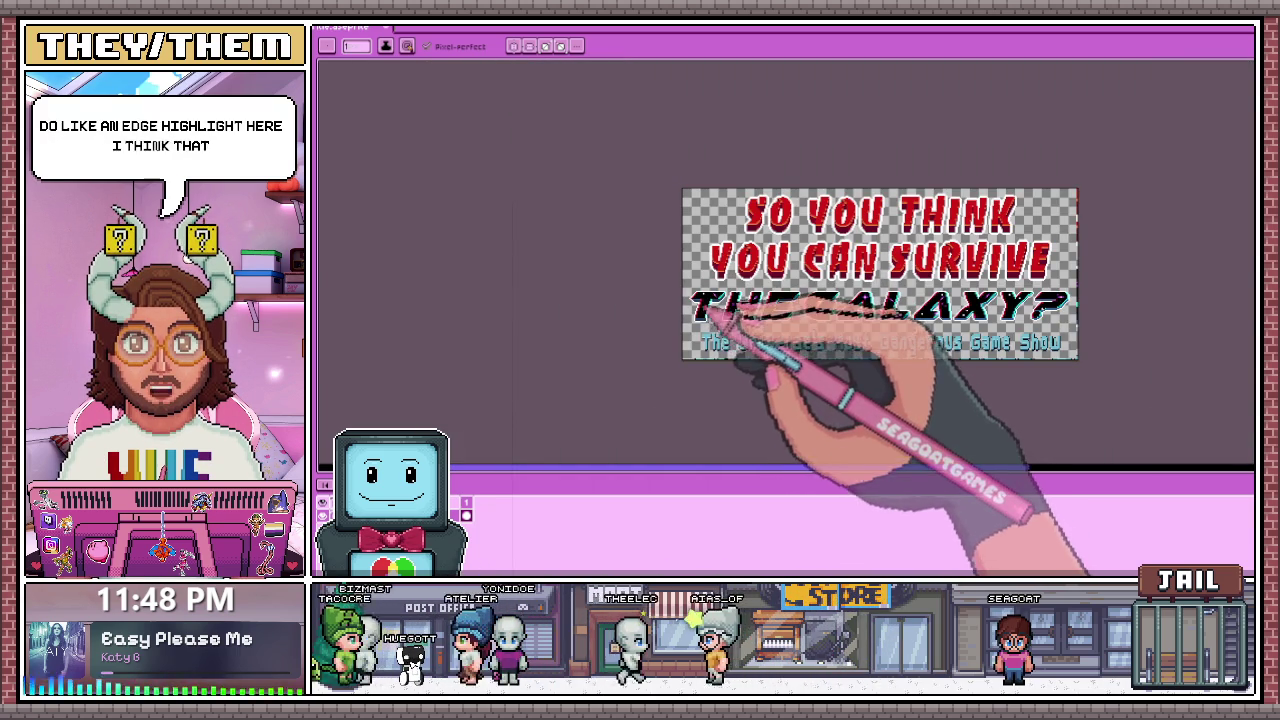
scroll(688, 300, "up", 1)
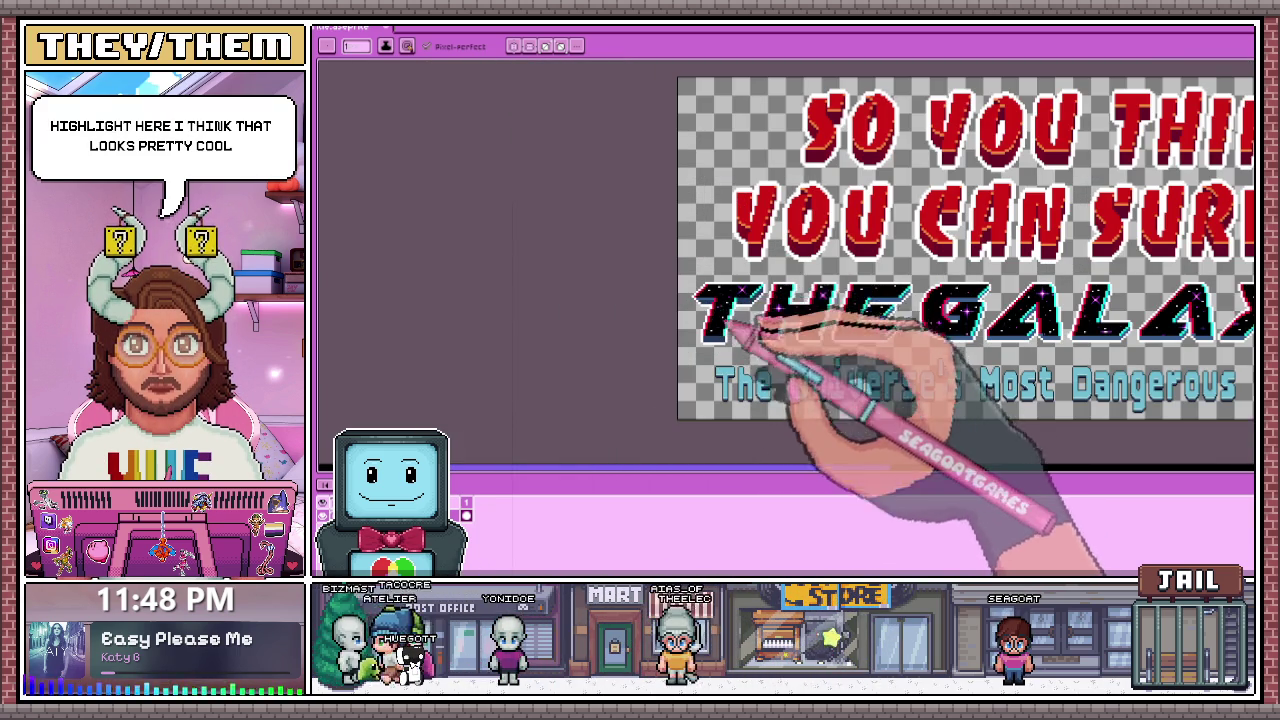
scroll(740, 318, "up", 1)
scroll(755, 320, "up", 1)
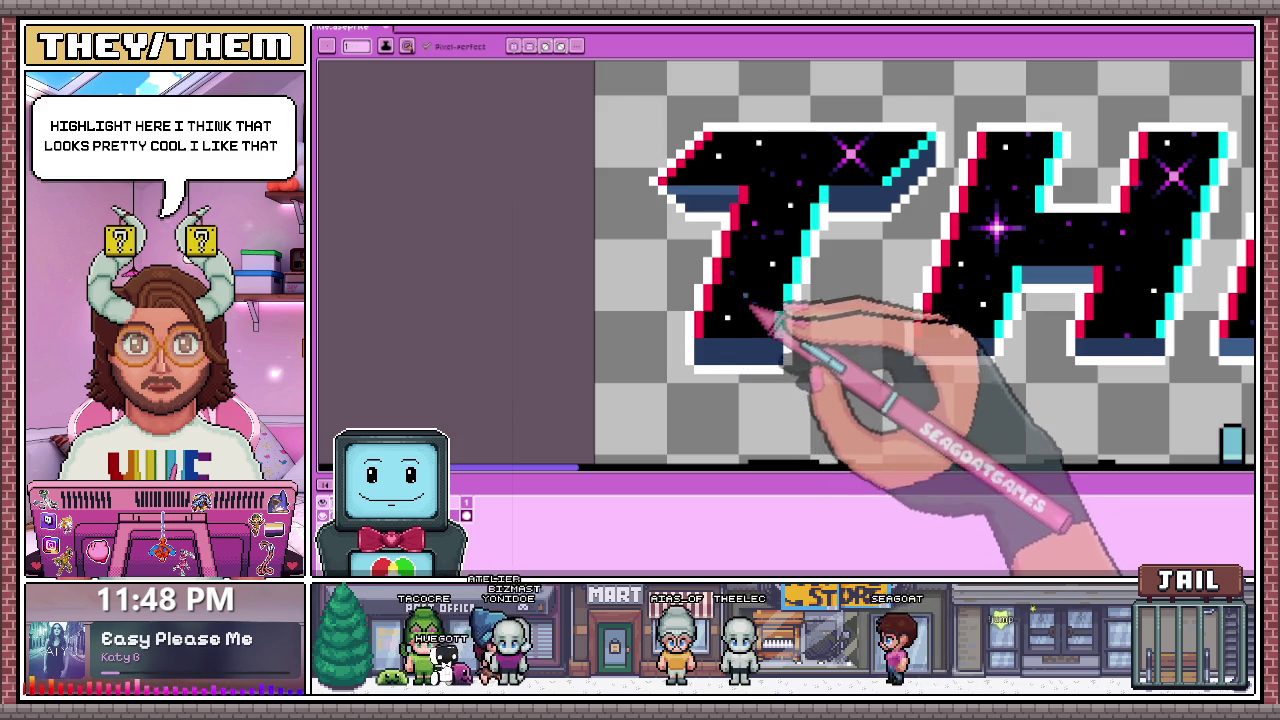
scroll(738, 373, "up", 1)
scroll(686, 320, "up", 1)
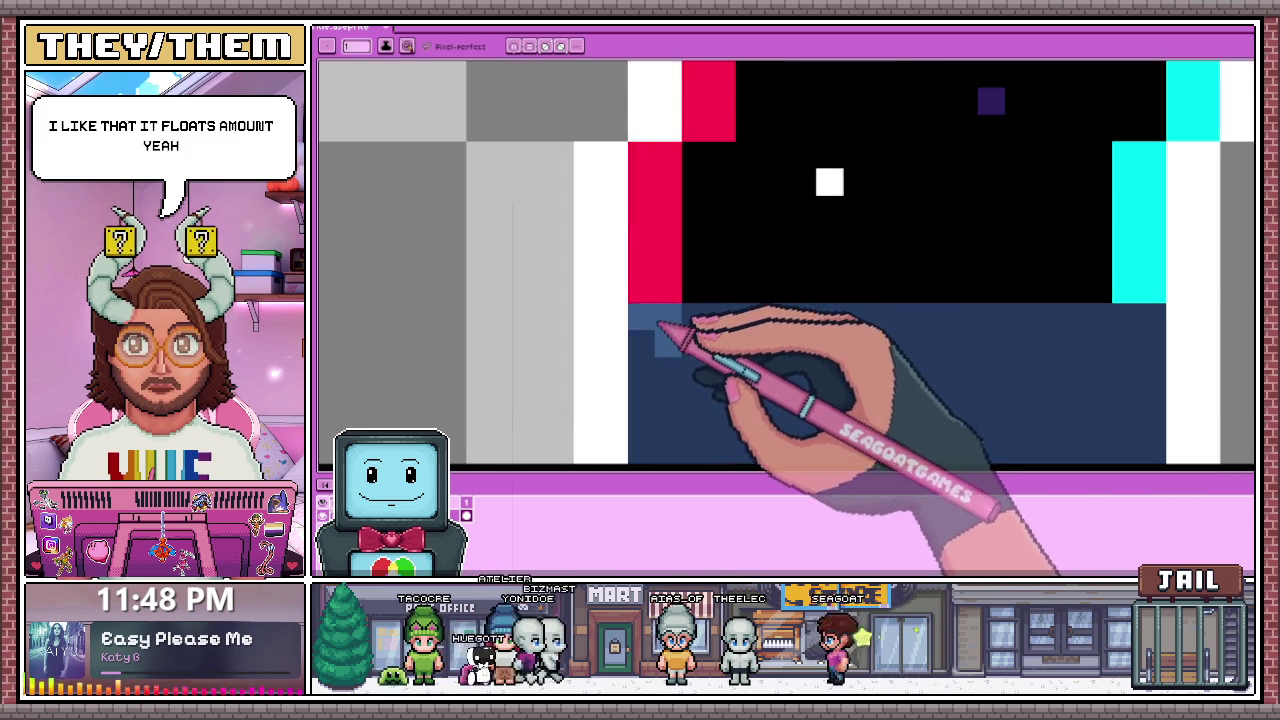
scroll(662, 332, "down", 1)
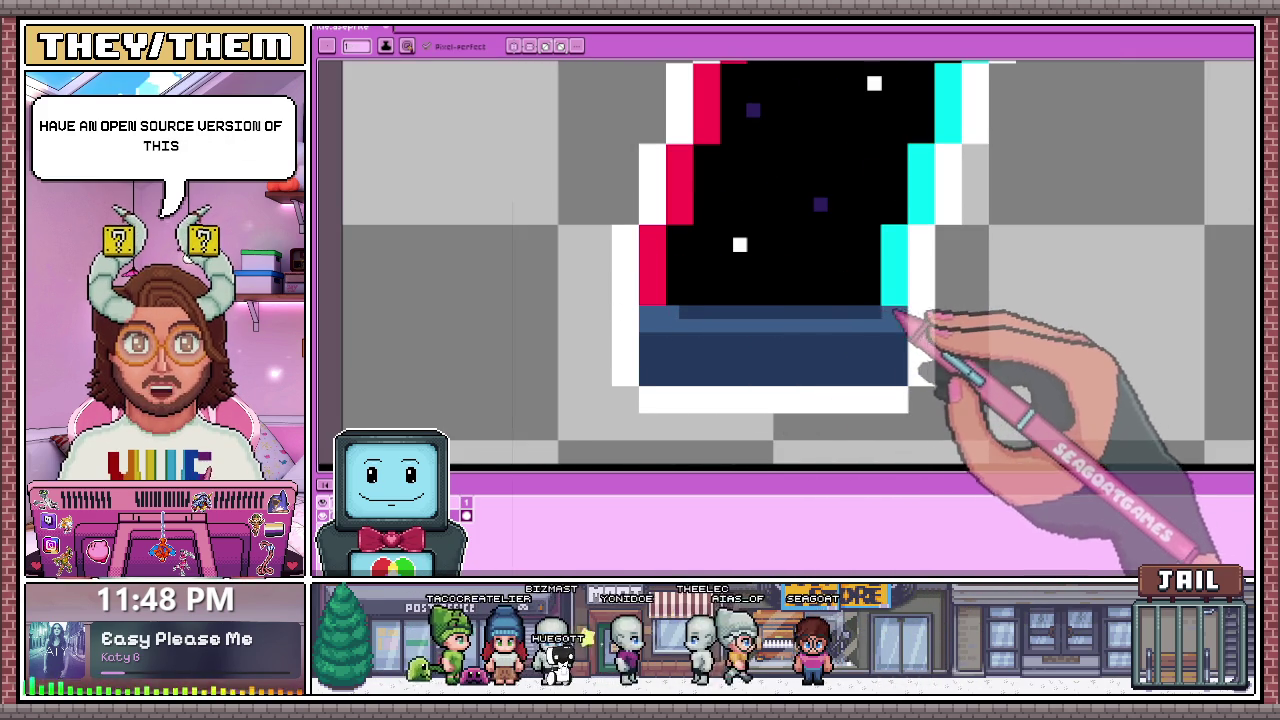
Step: Add a light blue highlight pixel to the navy base of the T's stem
left_click(774, 300)
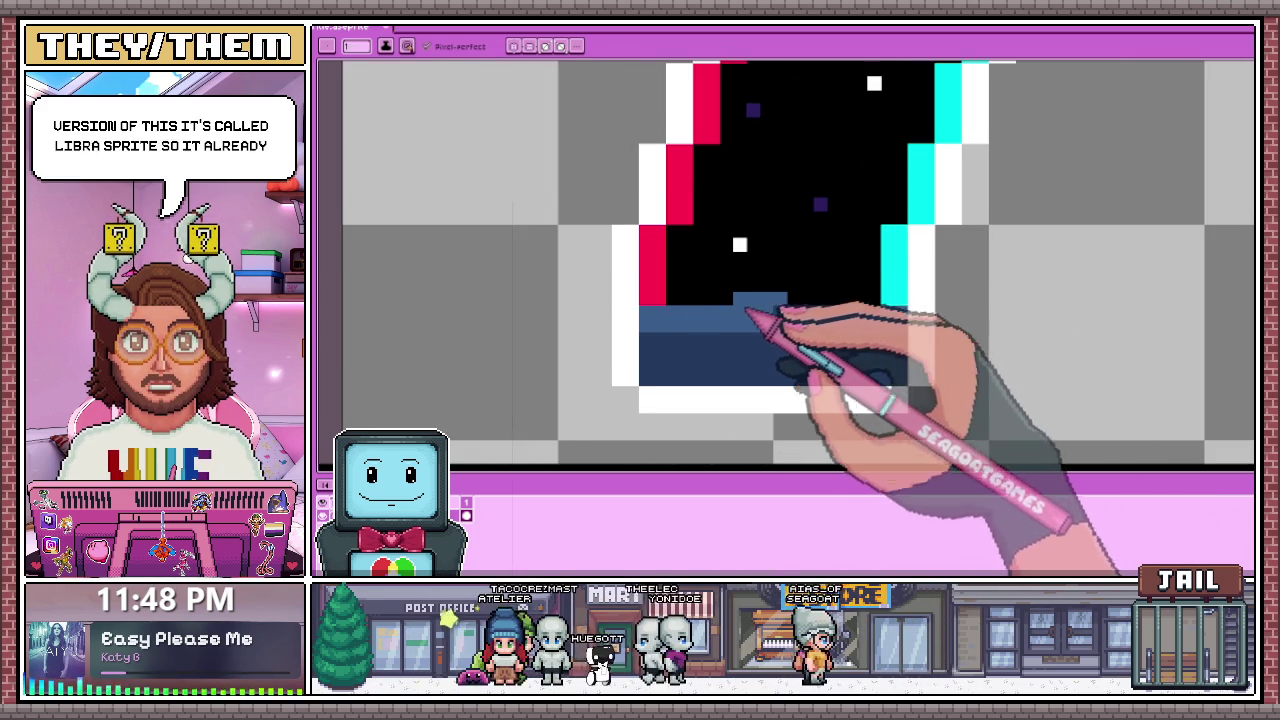
scroll(785, 318, "down", 3)
scroll(786, 357, "down", 1)
scroll(800, 371, "down", 2)
scroll(808, 366, "up", 3)
scroll(700, 137, "up", 1)
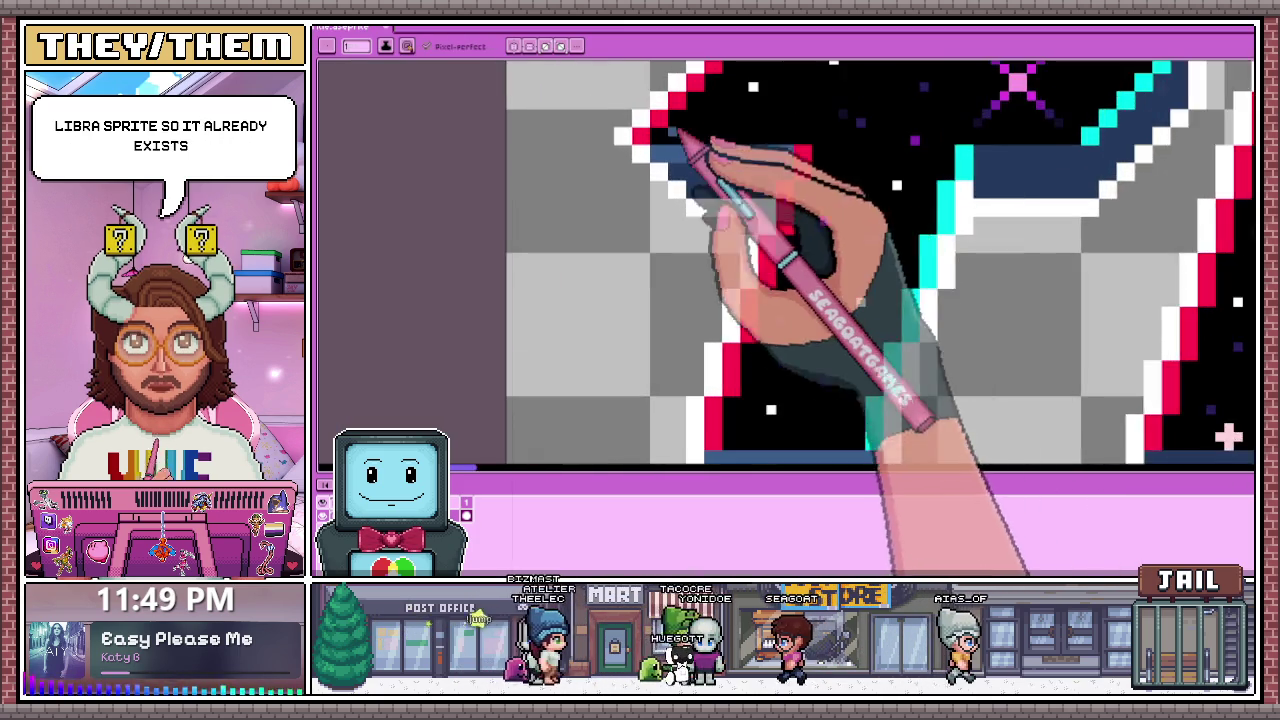
scroll(709, 200, "up", 1)
scroll(714, 143, "down", 2)
scroll(725, 345, "up", 1)
scroll(720, 338, "up", 1)
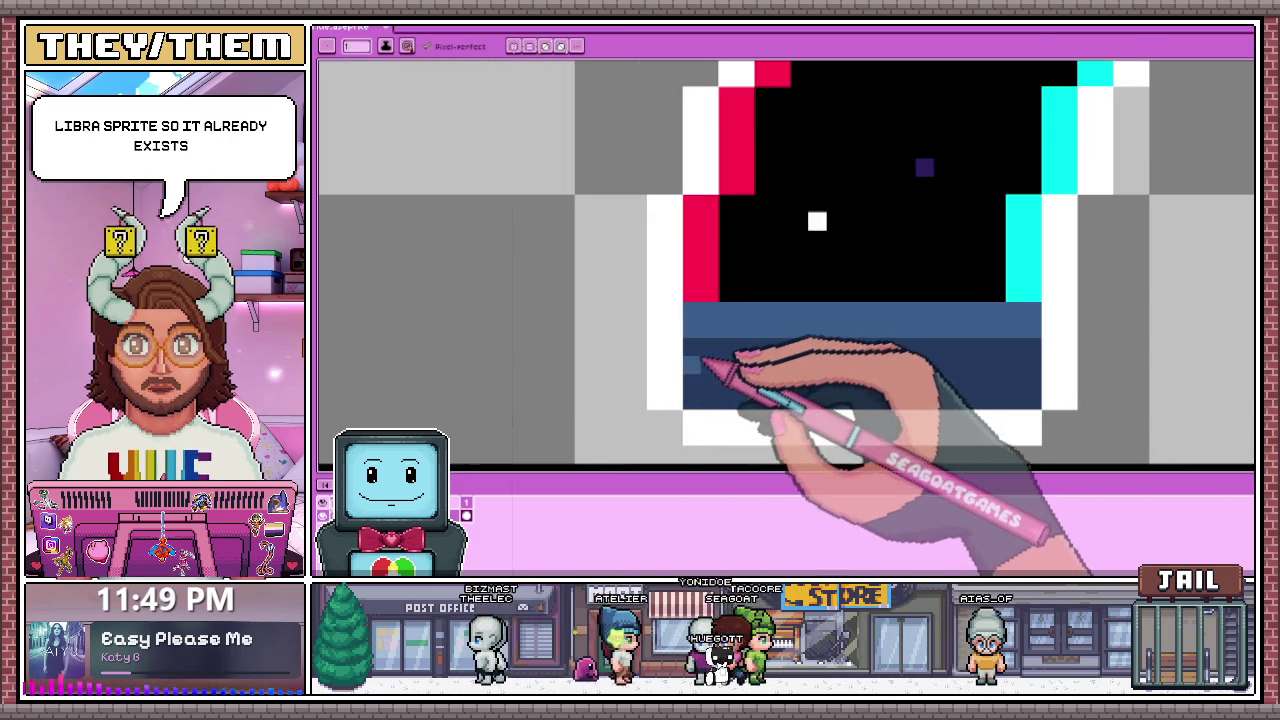
scroll(703, 397, "down", 2)
scroll(760, 215, "down", 1)
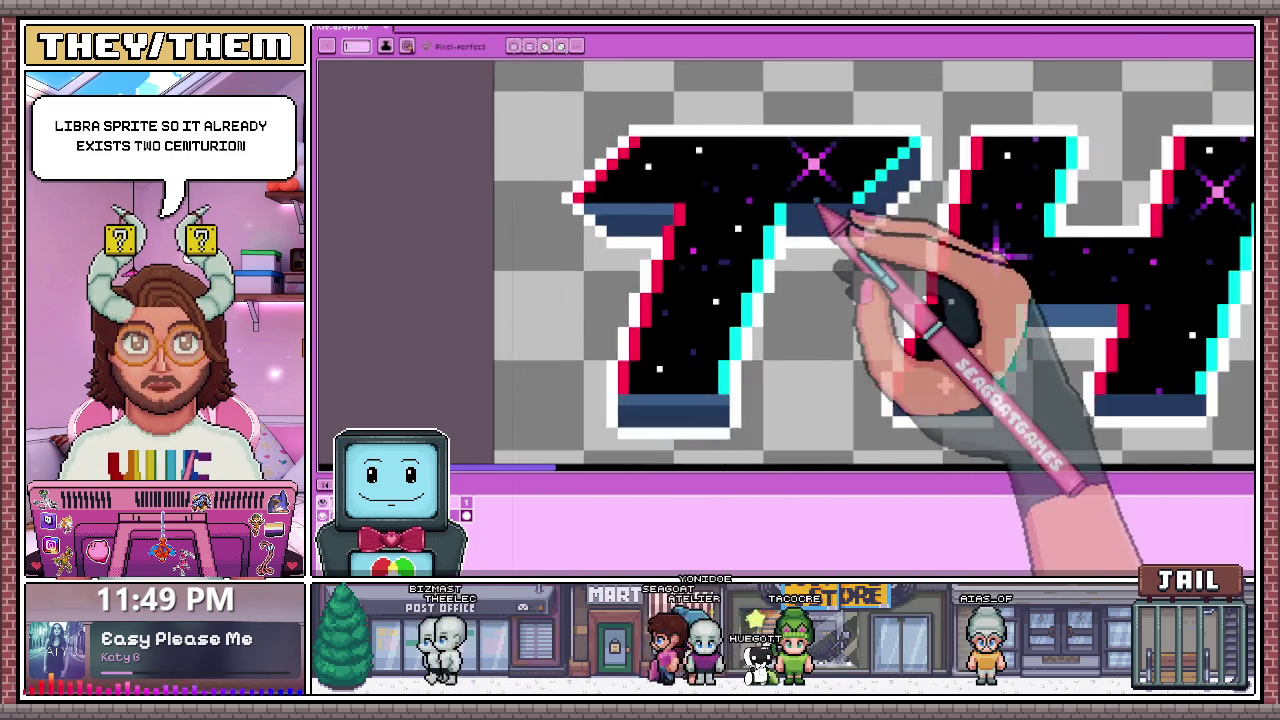
scroll(829, 206, "up", 1)
scroll(794, 229, "up", 1)
scroll(722, 378, "down", 1)
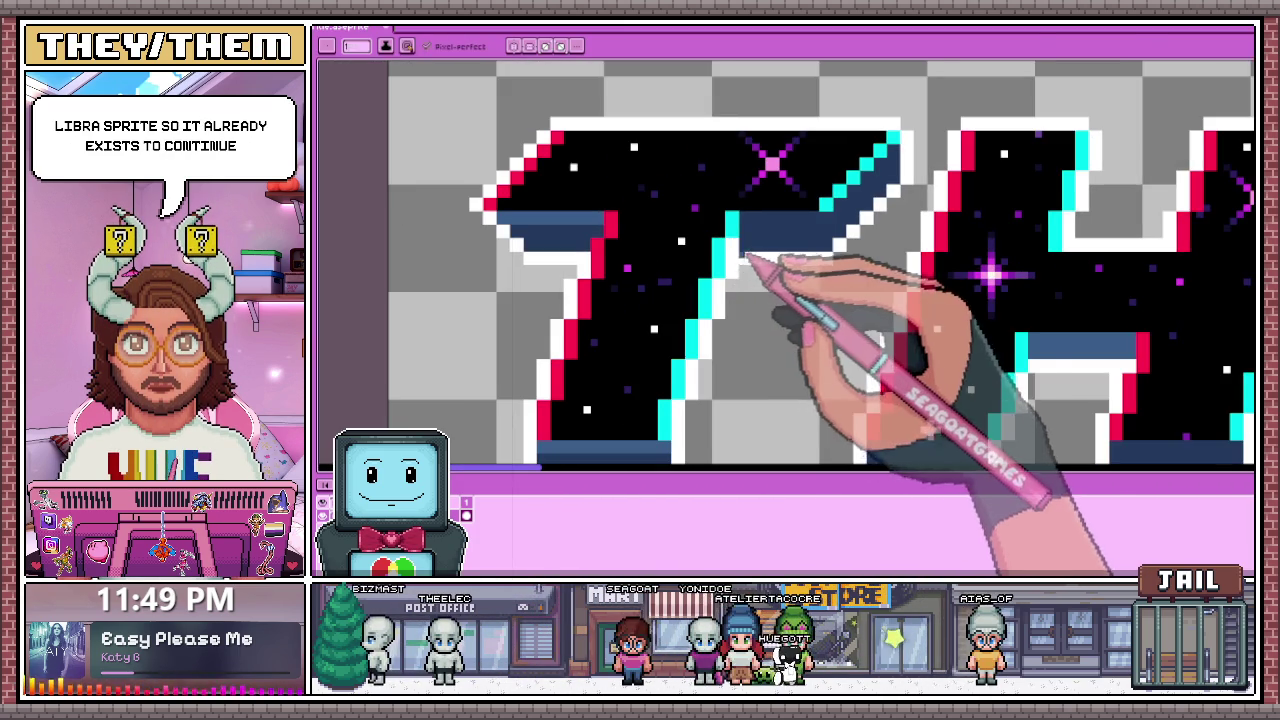
scroll(749, 223, "up", 1)
scroll(757, 223, "up", 2)
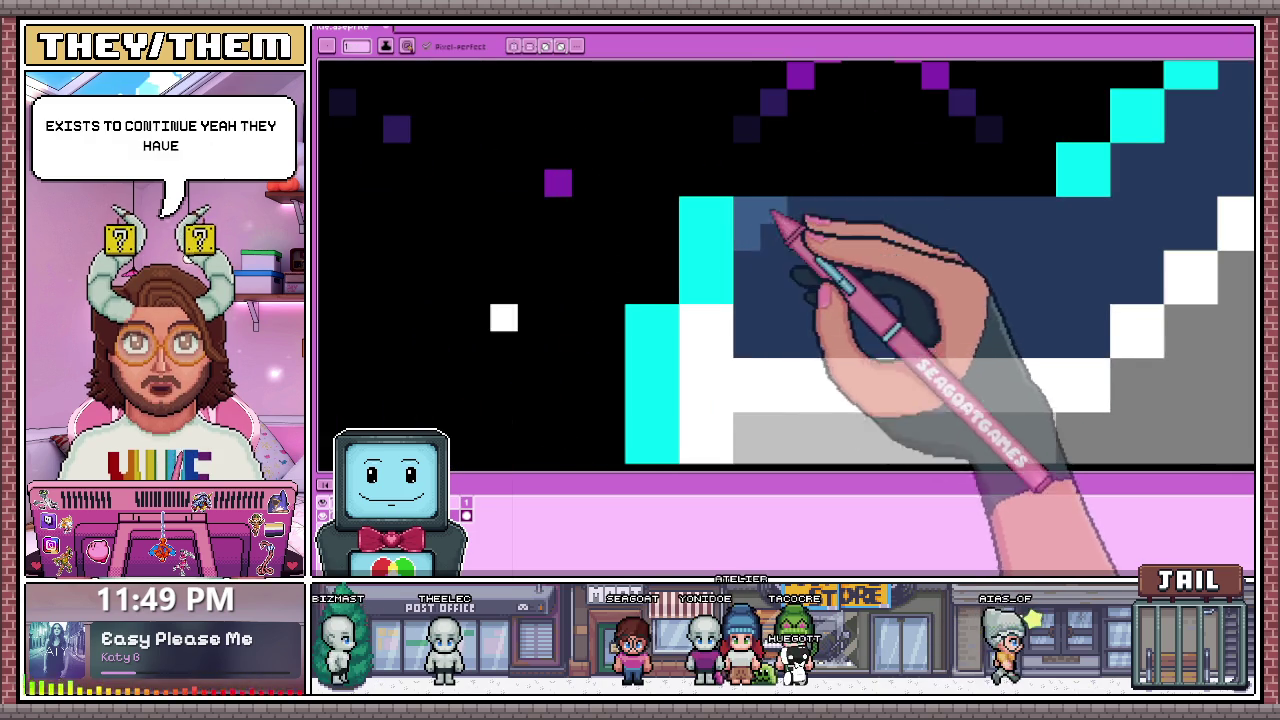
scroll(725, 245, "down", 2)
scroll(724, 240, "up", 1)
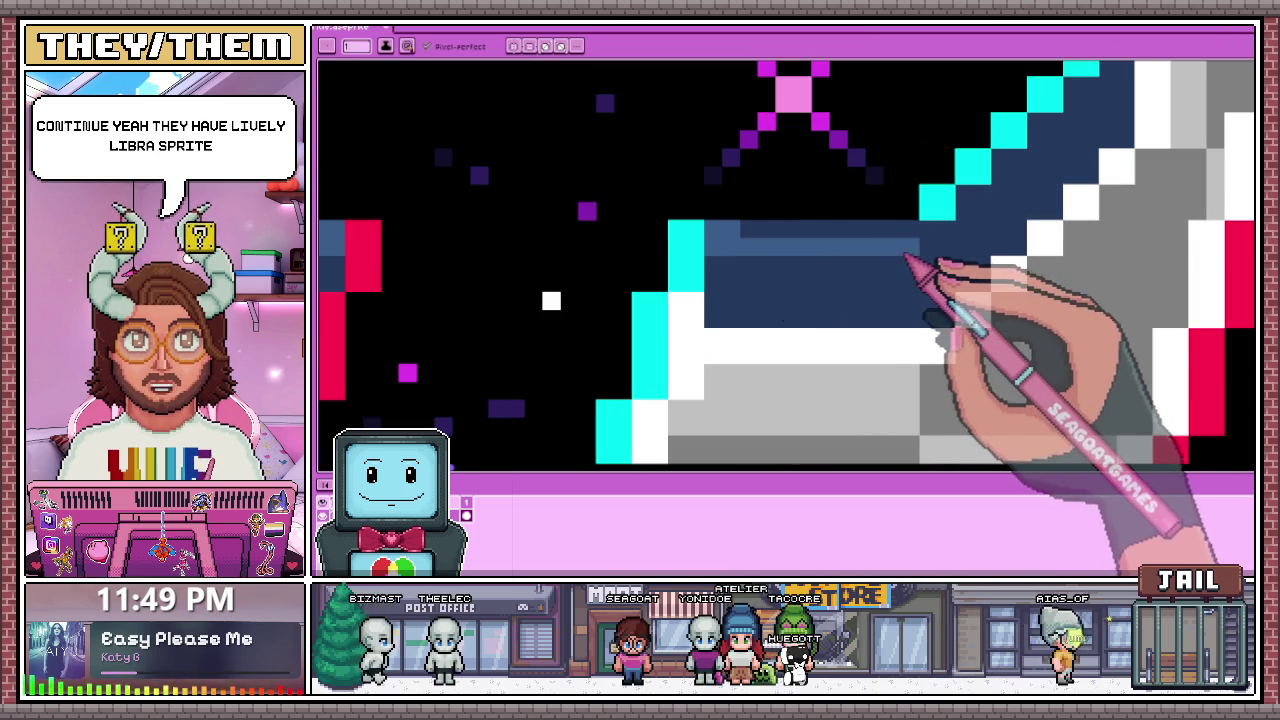
scroll(785, 250, "down", 1)
scroll(814, 286, "down", 1)
scroll(814, 286, "up", 1)
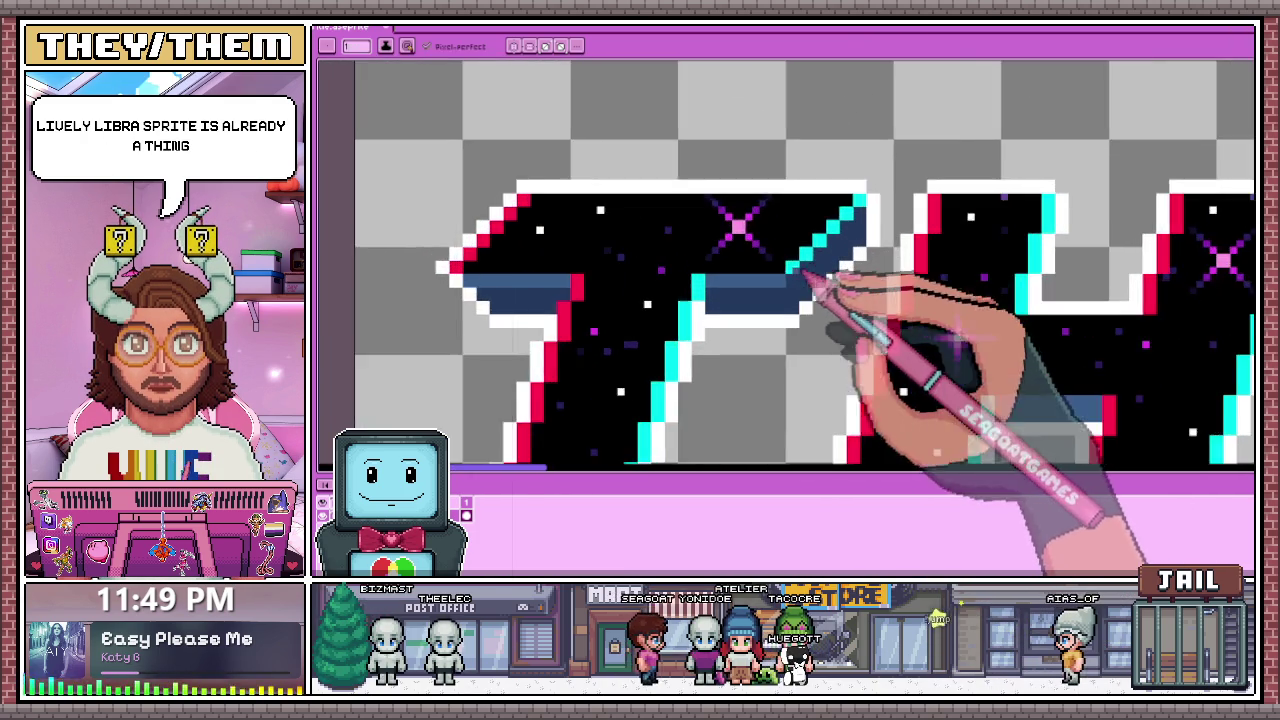
scroll(806, 310, "down", 2)
scroll(798, 337, "down", 1)
scroll(802, 360, "down", 1)
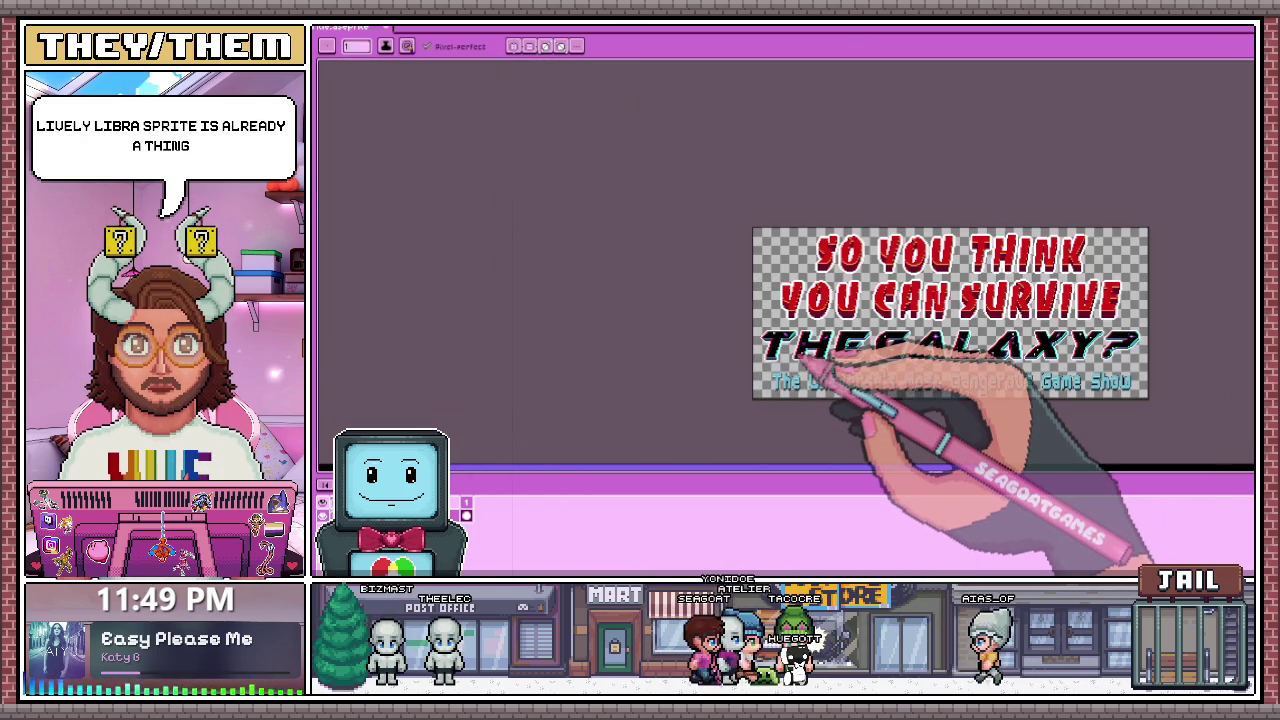
scroll(805, 340, "up", 4)
scroll(795, 310, "up", 1)
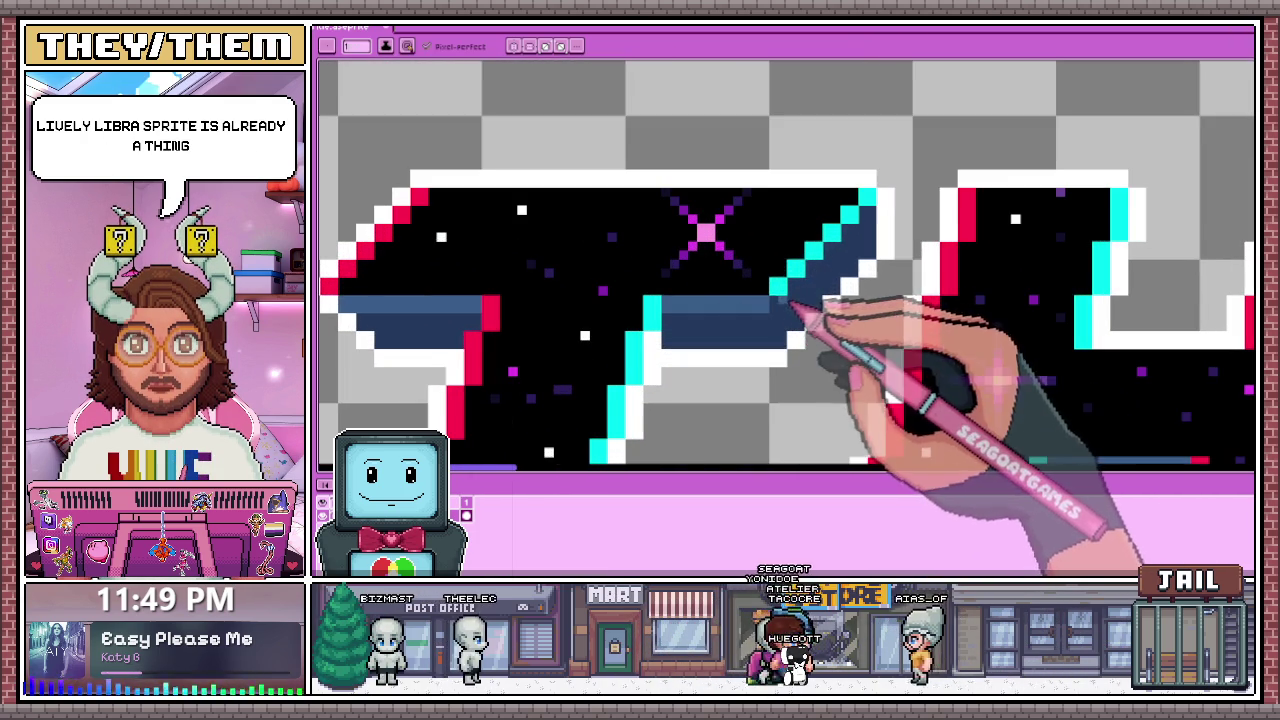
scroll(780, 305, "up", 1)
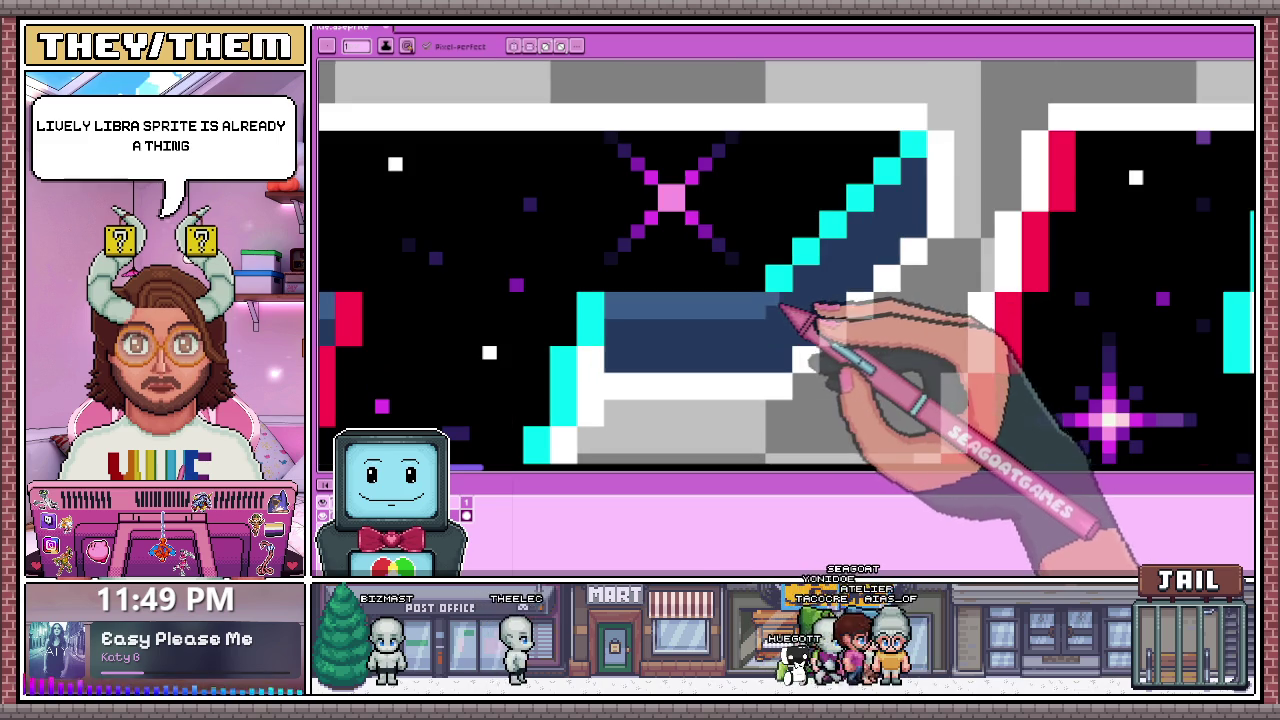
scroll(795, 295, "down", 1)
scroll(810, 240, "up", 1)
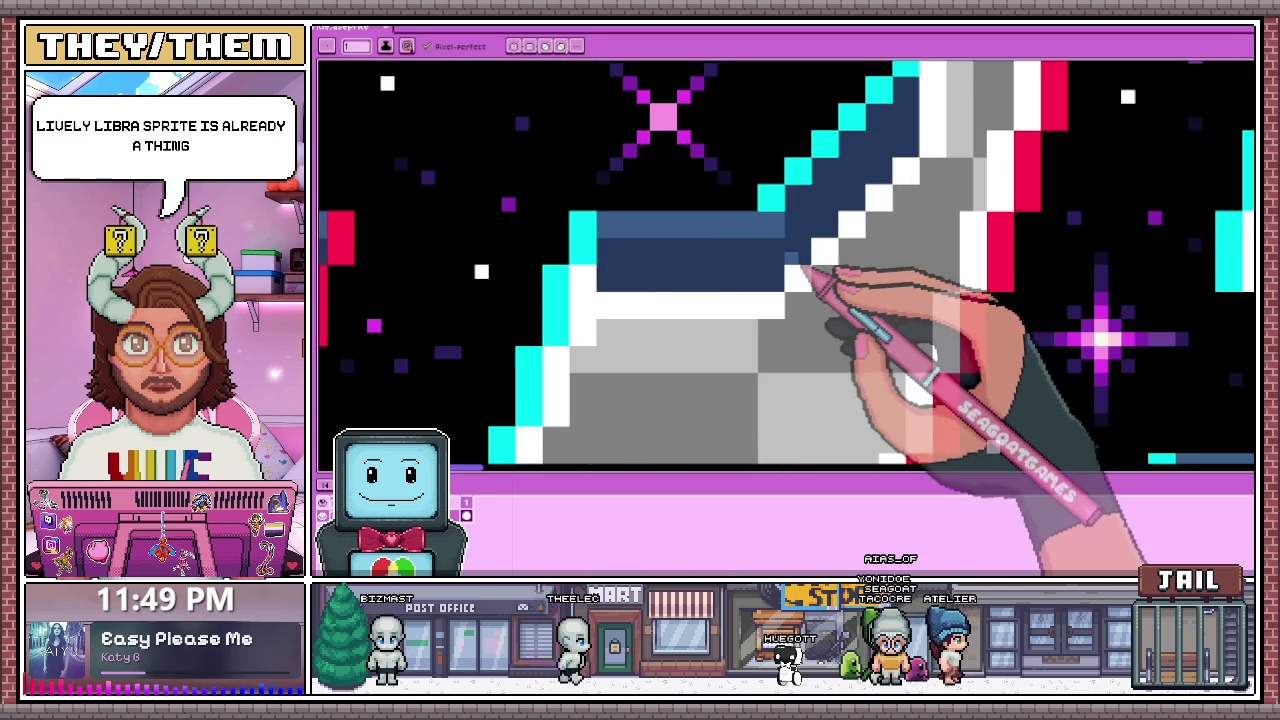
scroll(800, 262, "down", 3)
scroll(814, 290, "down", 1)
scroll(814, 300, "up", 1)
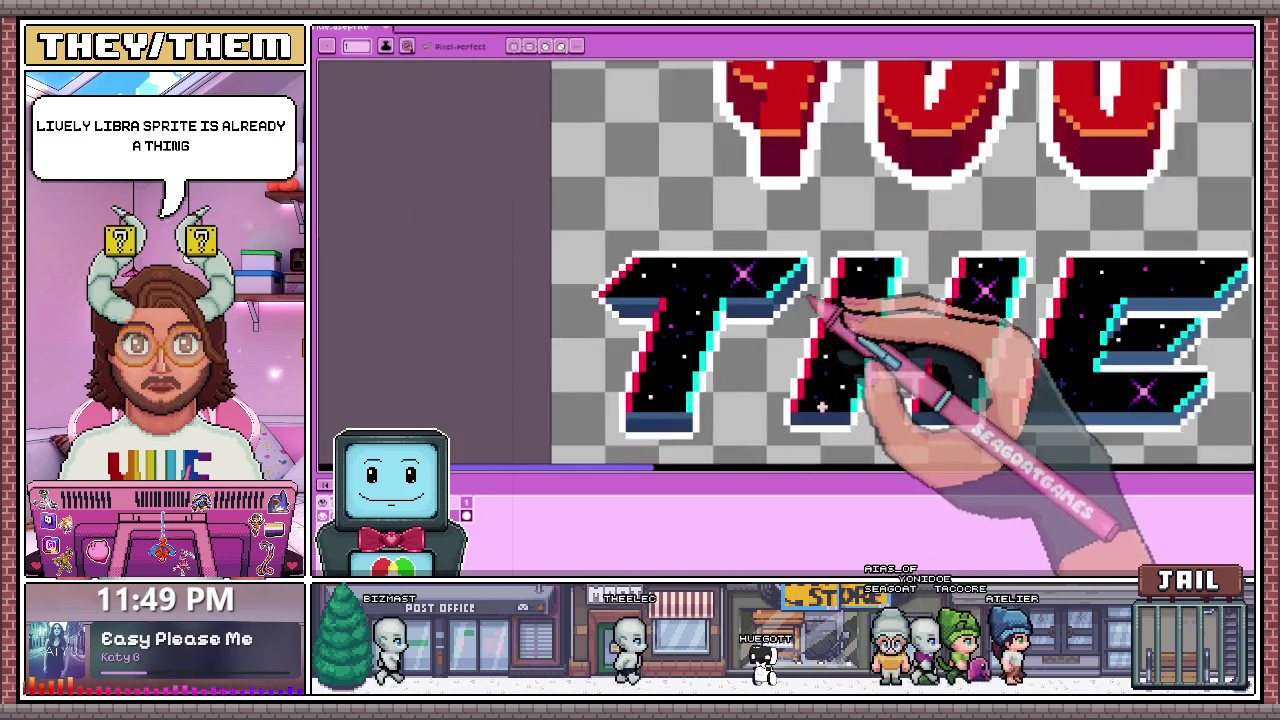
scroll(810, 295, "up", 1)
scroll(800, 283, "up", 1)
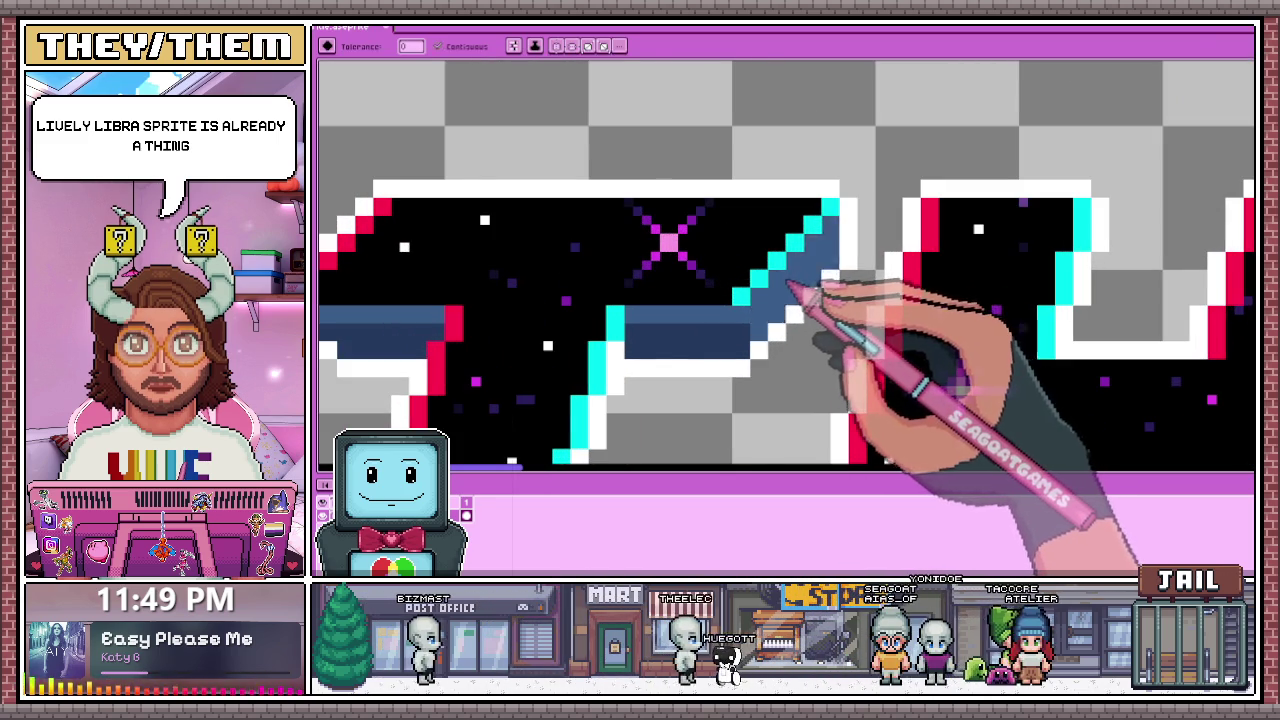
scroll(800, 285, "down", 3)
scroll(830, 300, "down", 2)
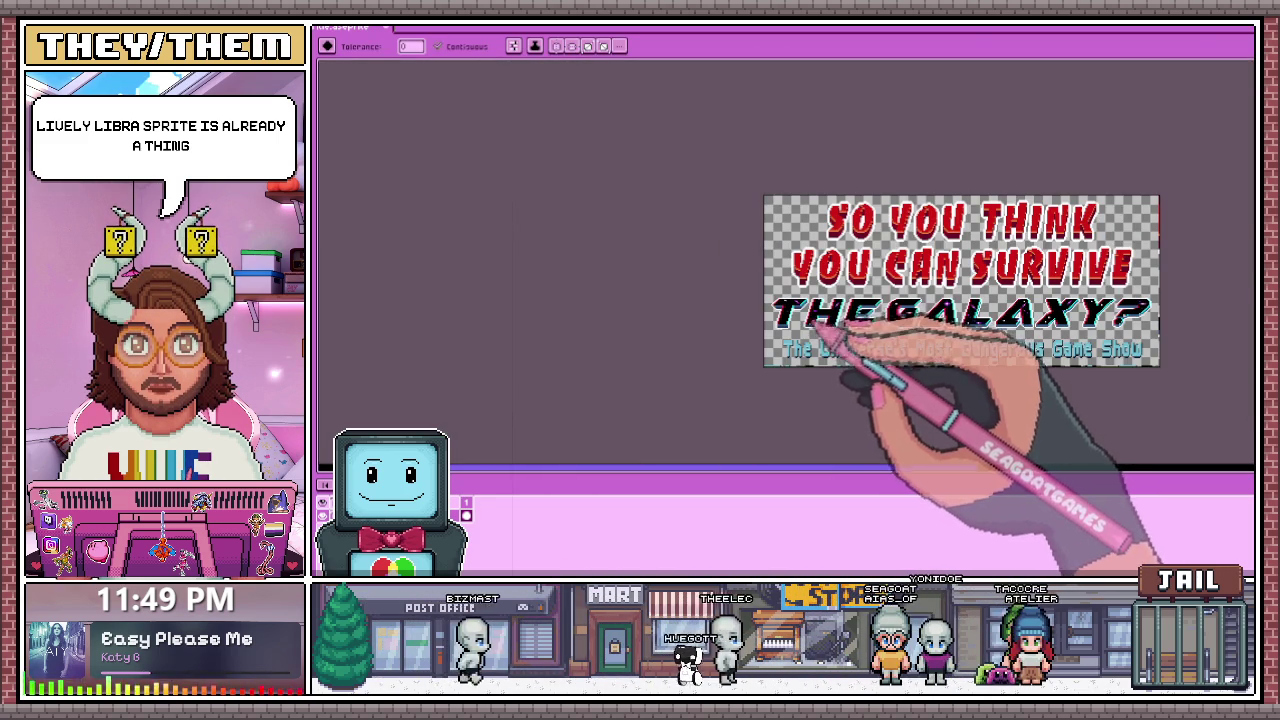
scroll(814, 327, "up", 3)
scroll(790, 260, "up", 2)
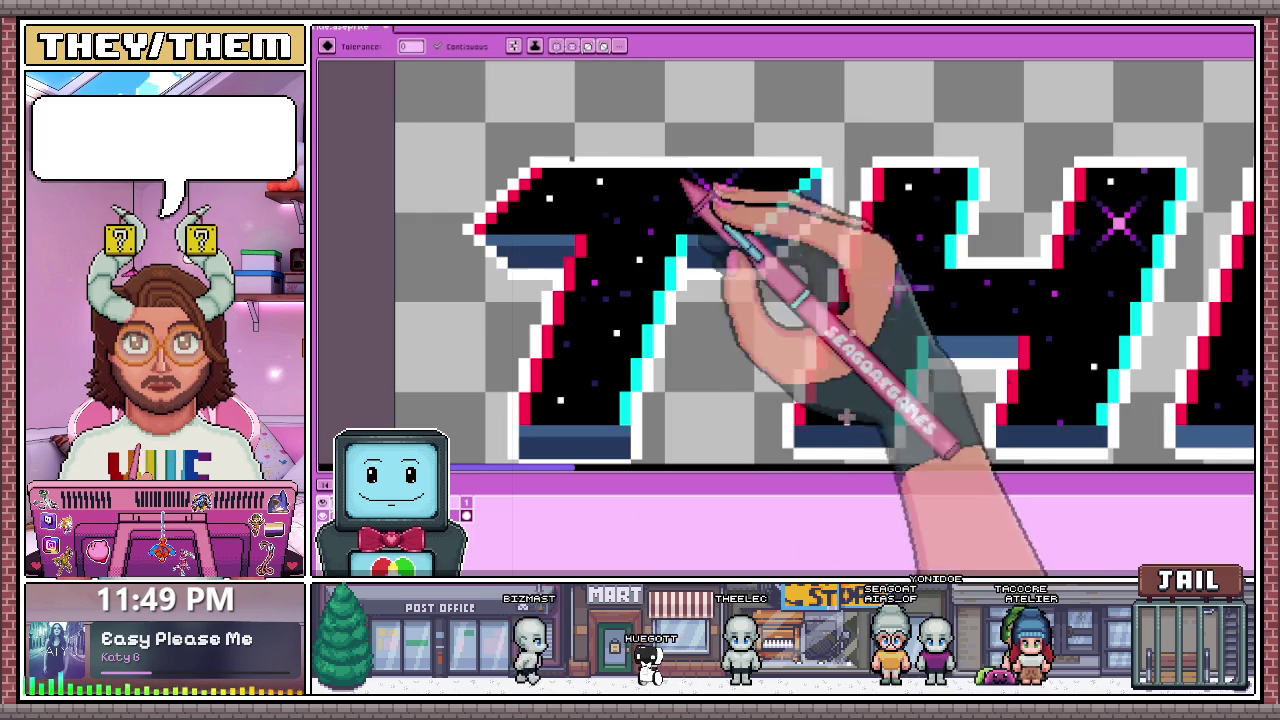
key("w")
scroll(788, 230, "up", 2)
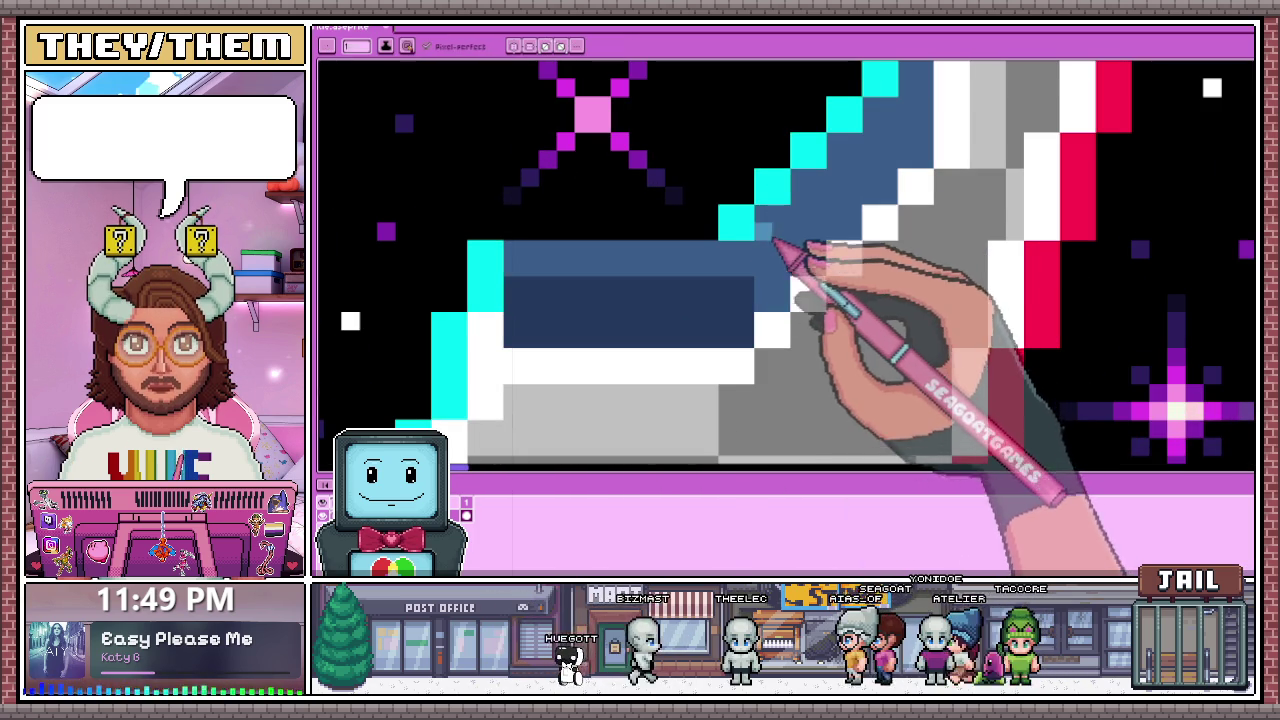
scroll(785, 252, "down", 2)
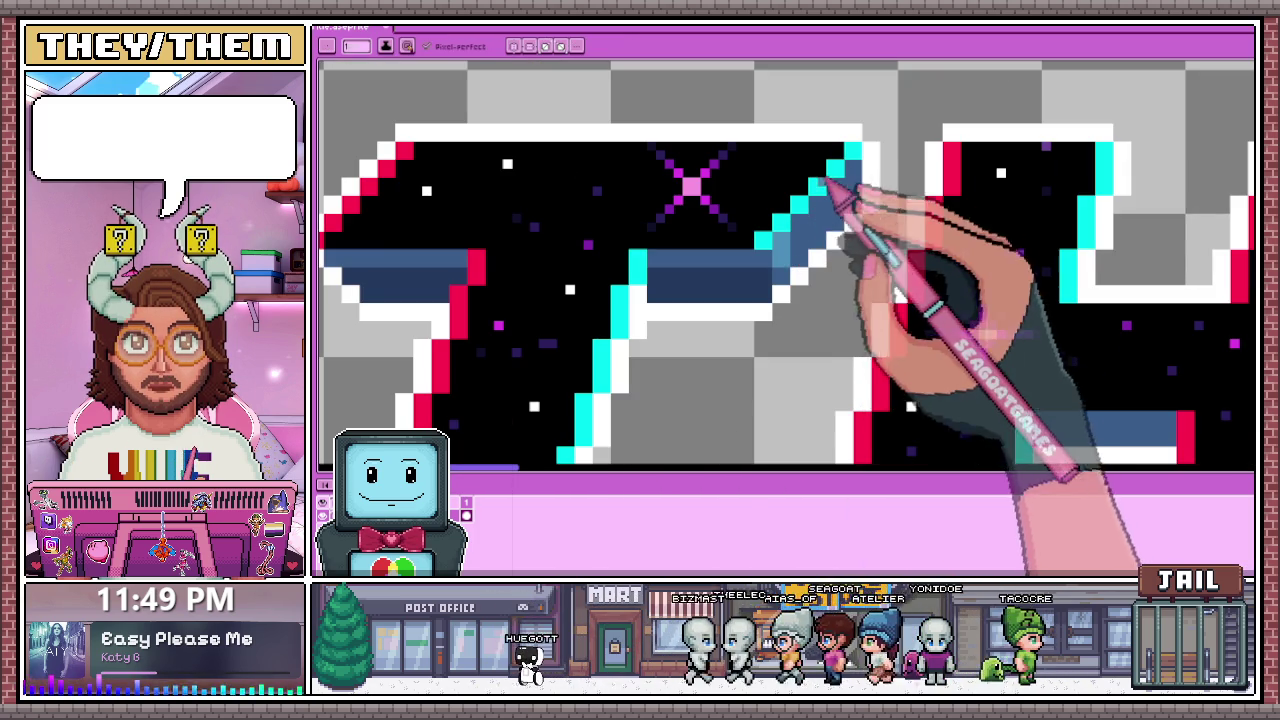
scroll(815, 245, "down", 1)
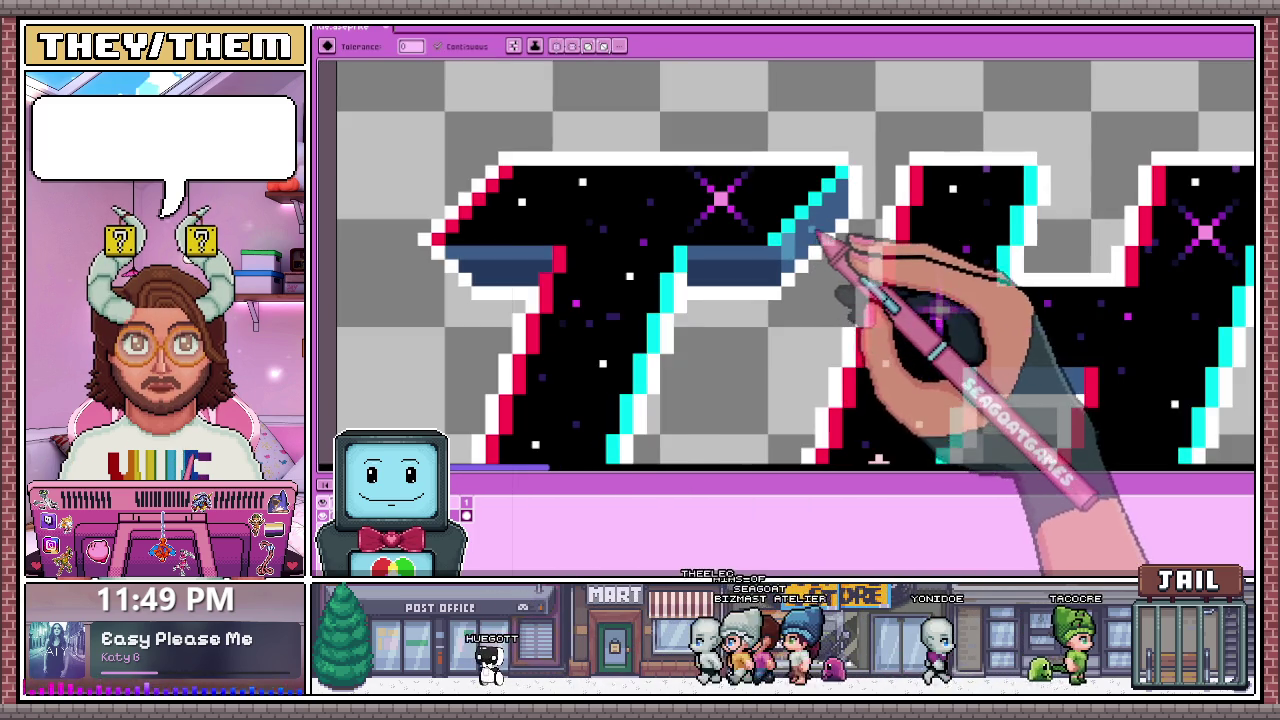
scroll(840, 300, "down", 2)
scroll(855, 335, "down", 1)
scroll(820, 330, "down", 1)
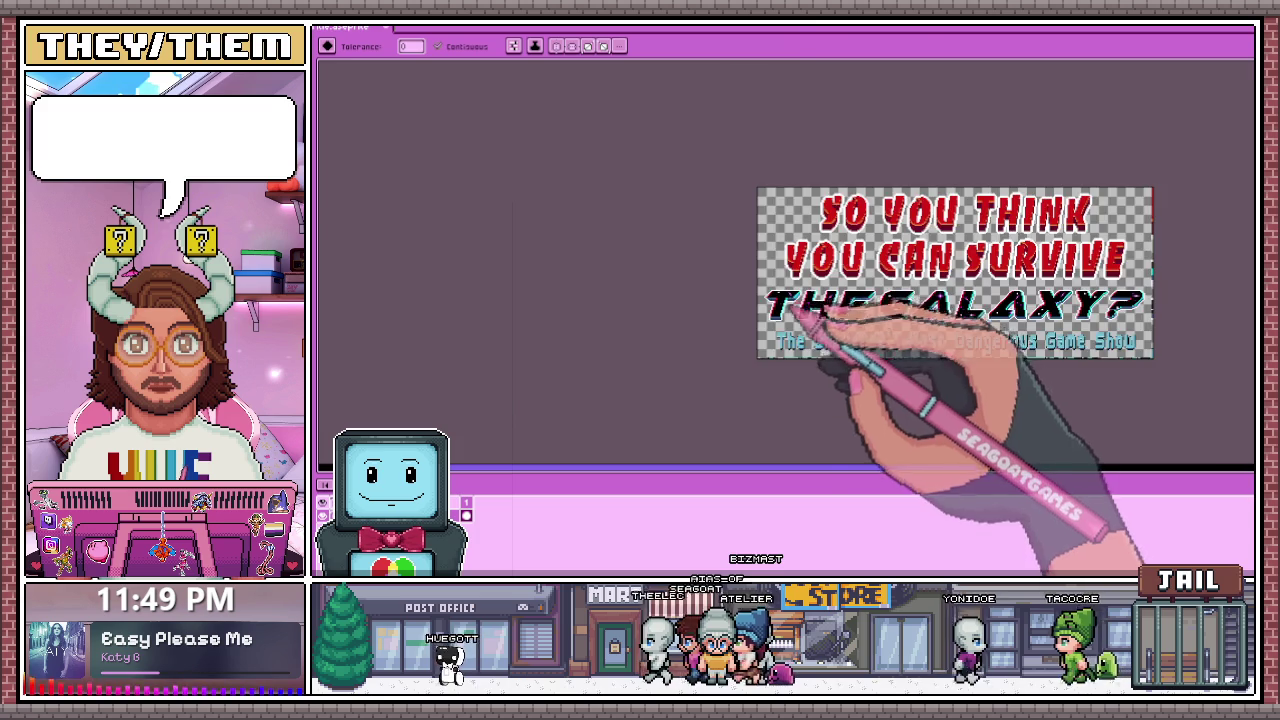
scroll(810, 320, "up", 2)
scroll(820, 300, "up", 2)
scroll(856, 375, "up", 1)
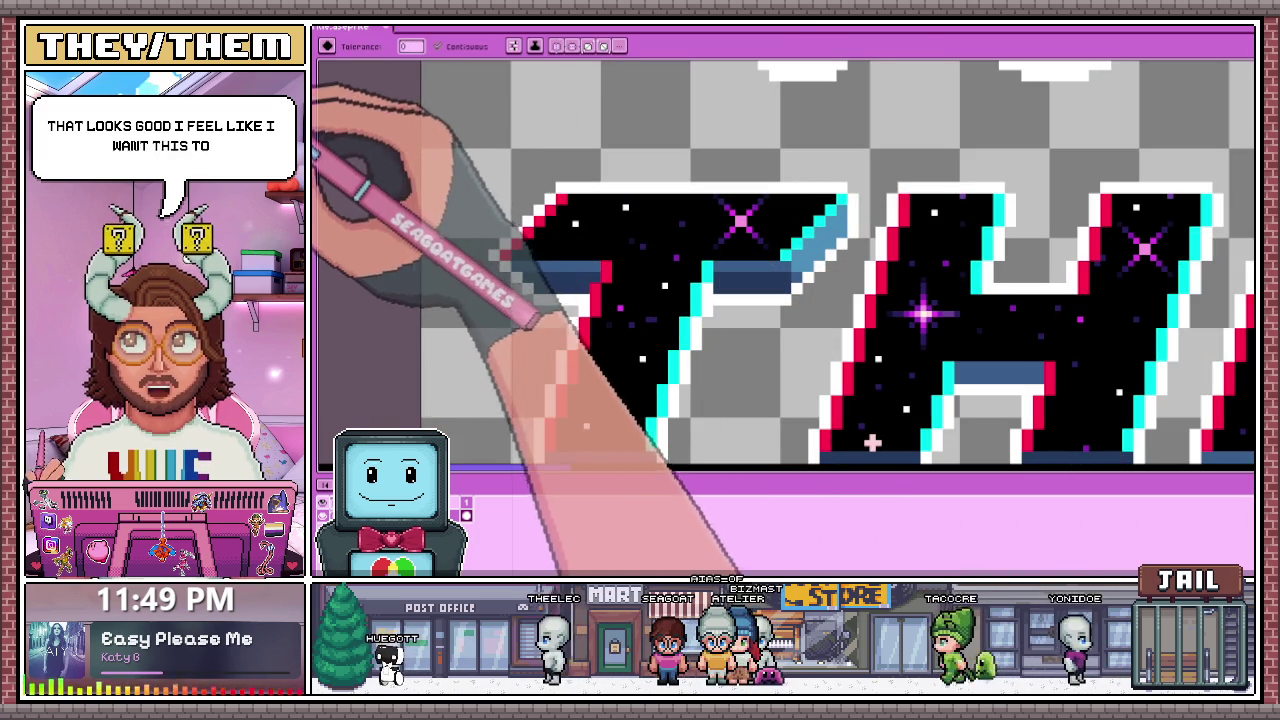
scroll(760, 245, "down", 2)
scroll(766, 400, "up", 2)
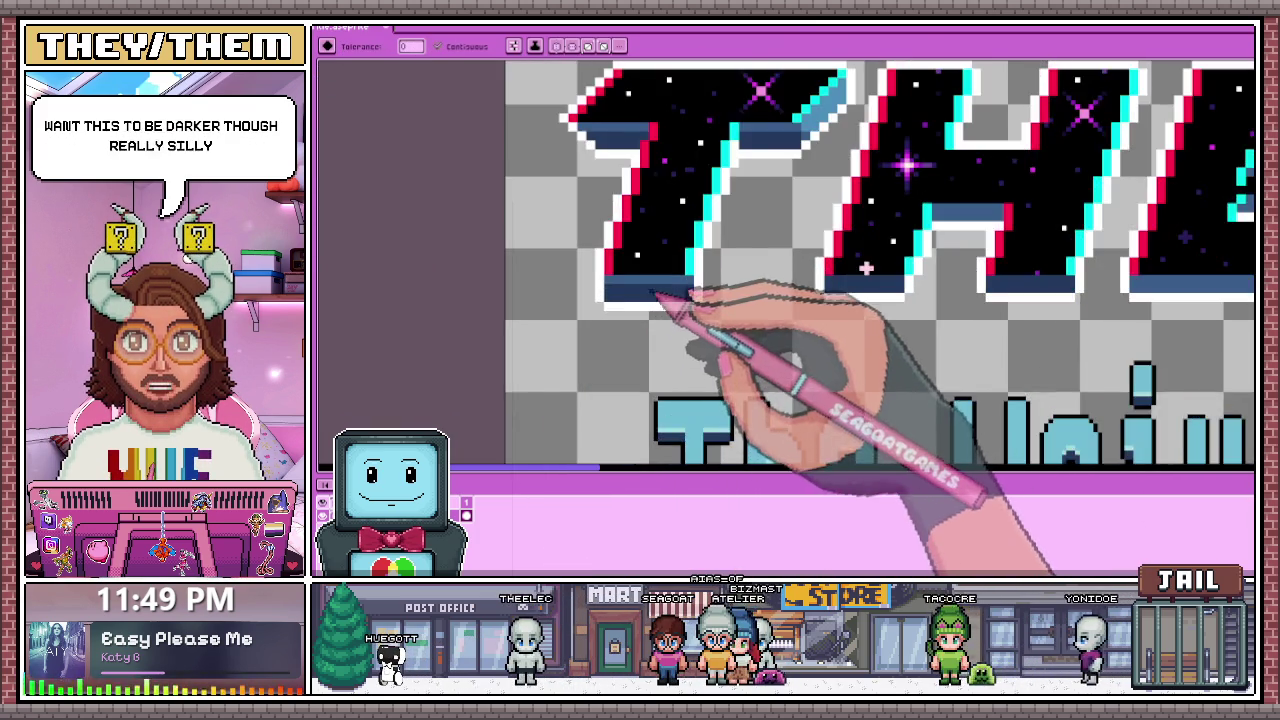
scroll(660, 290, "down", 2)
scroll(686, 243, "up", 3)
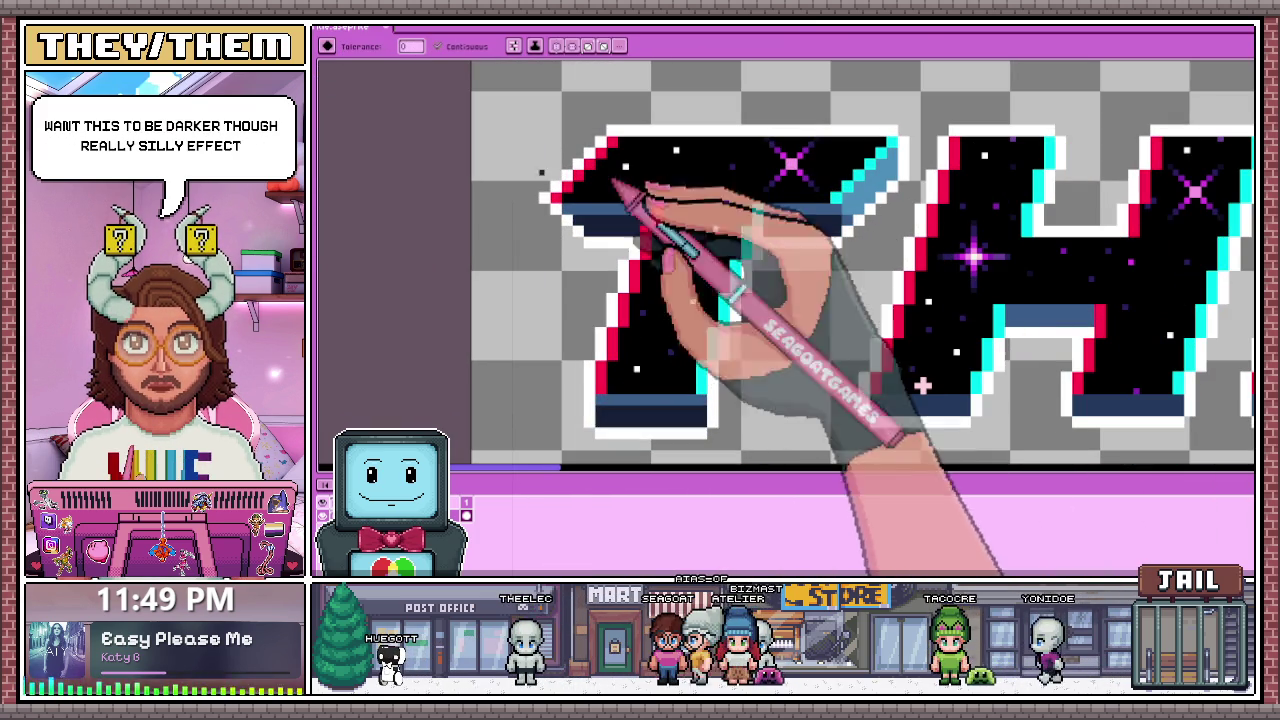
left_click(668, 310)
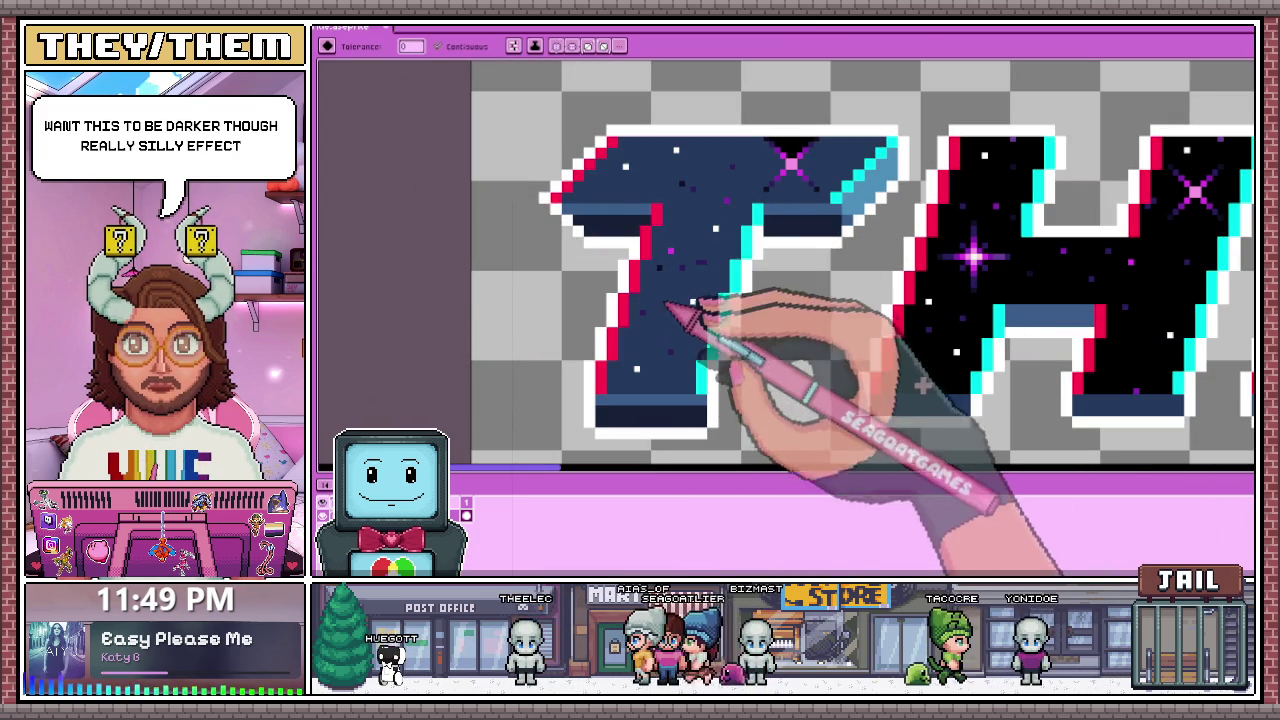
key("ctrl+z")
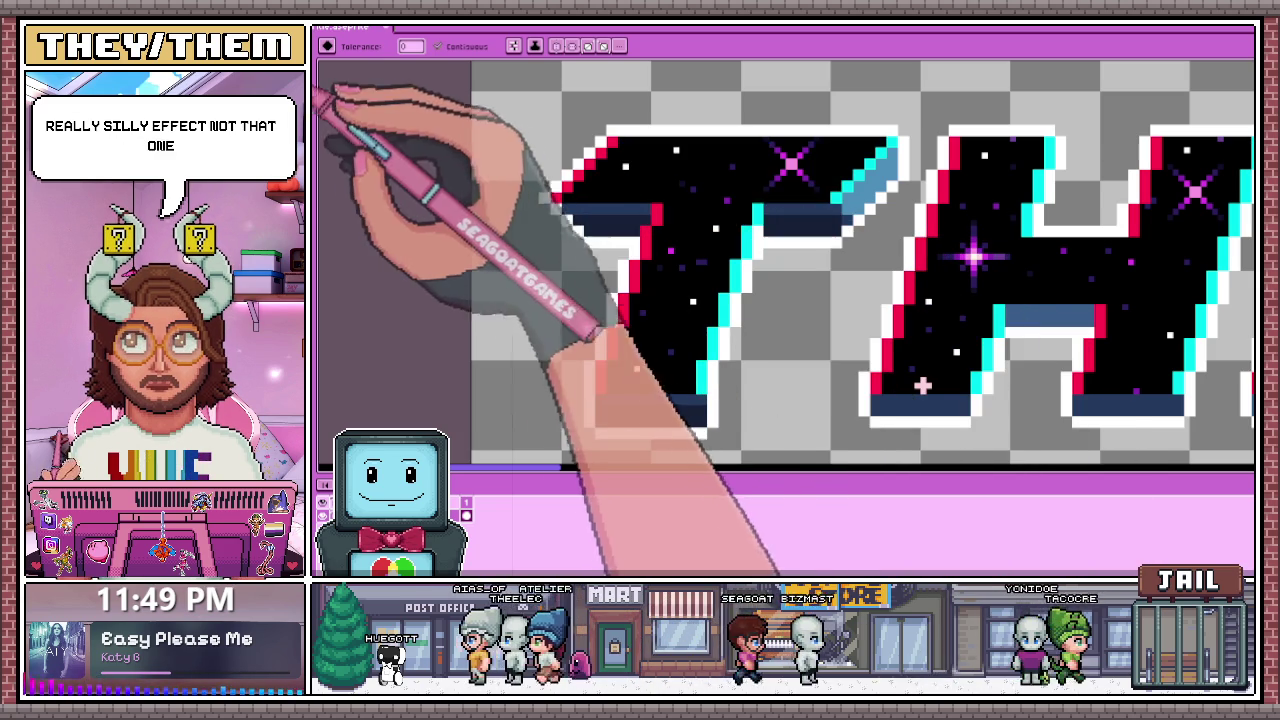
scroll(850, 240, "down", 2)
scroll(814, 270, "down", 2)
scroll(815, 300, "up", 1)
scroll(840, 280, "up", 1)
scroll(855, 265, "up", 1)
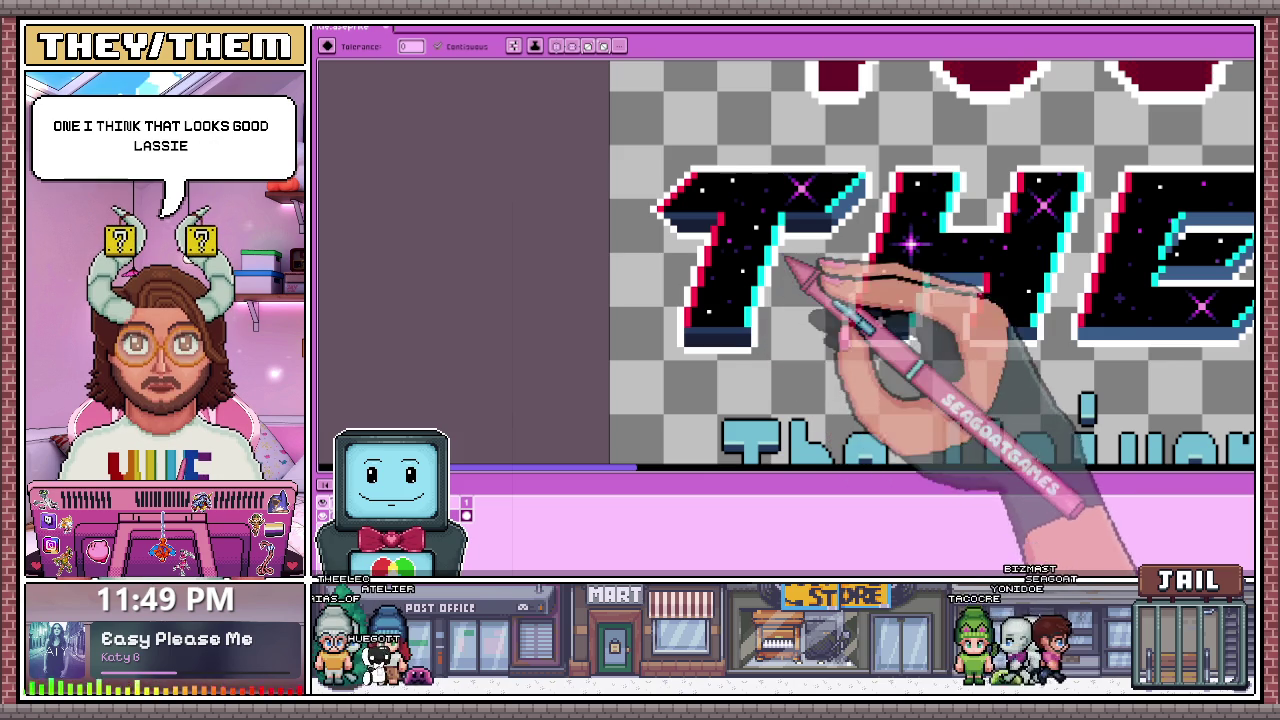
scroll(850, 255, "down", 1)
scroll(830, 300, "up", 2)
scroll(850, 290, "up", 2)
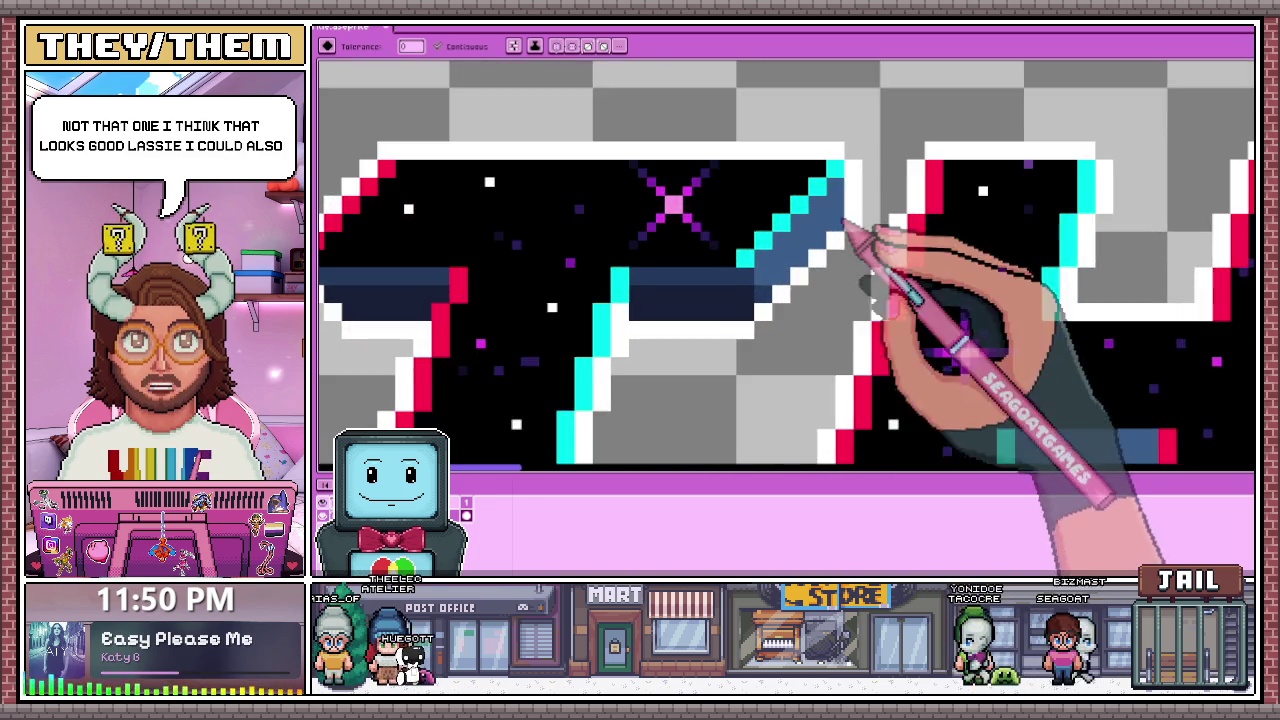
scroll(700, 260, "down", 1)
scroll(685, 255, "down", 3)
scroll(650, 325, "up", 1)
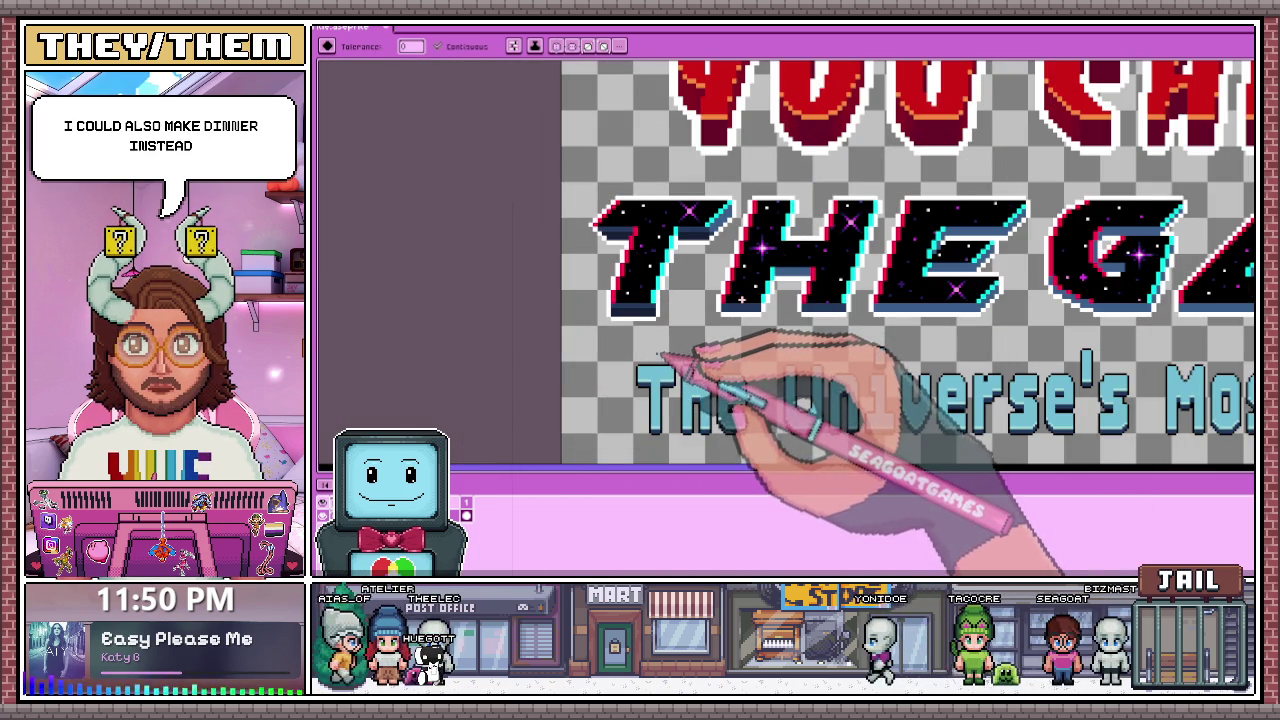
scroll(660, 300, "up", 2)
scroll(615, 290, "down", 2)
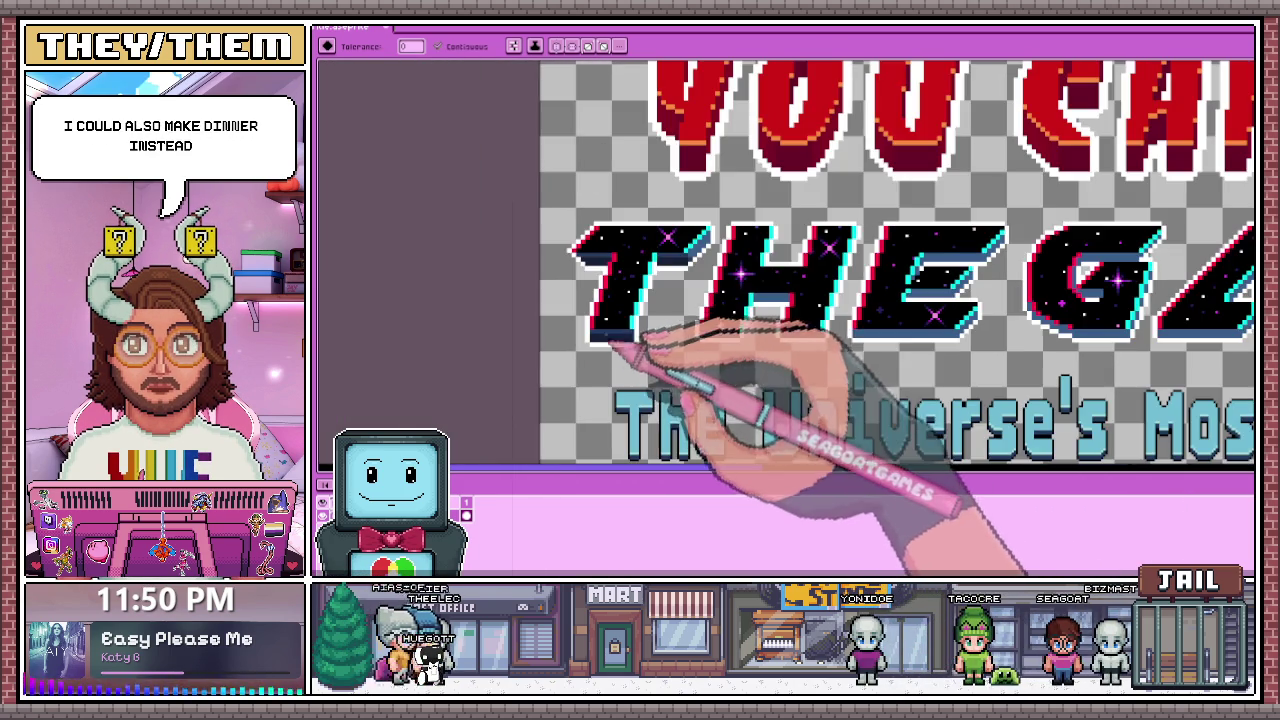
scroll(700, 265, "up", 2)
scroll(700, 285, "up", 1)
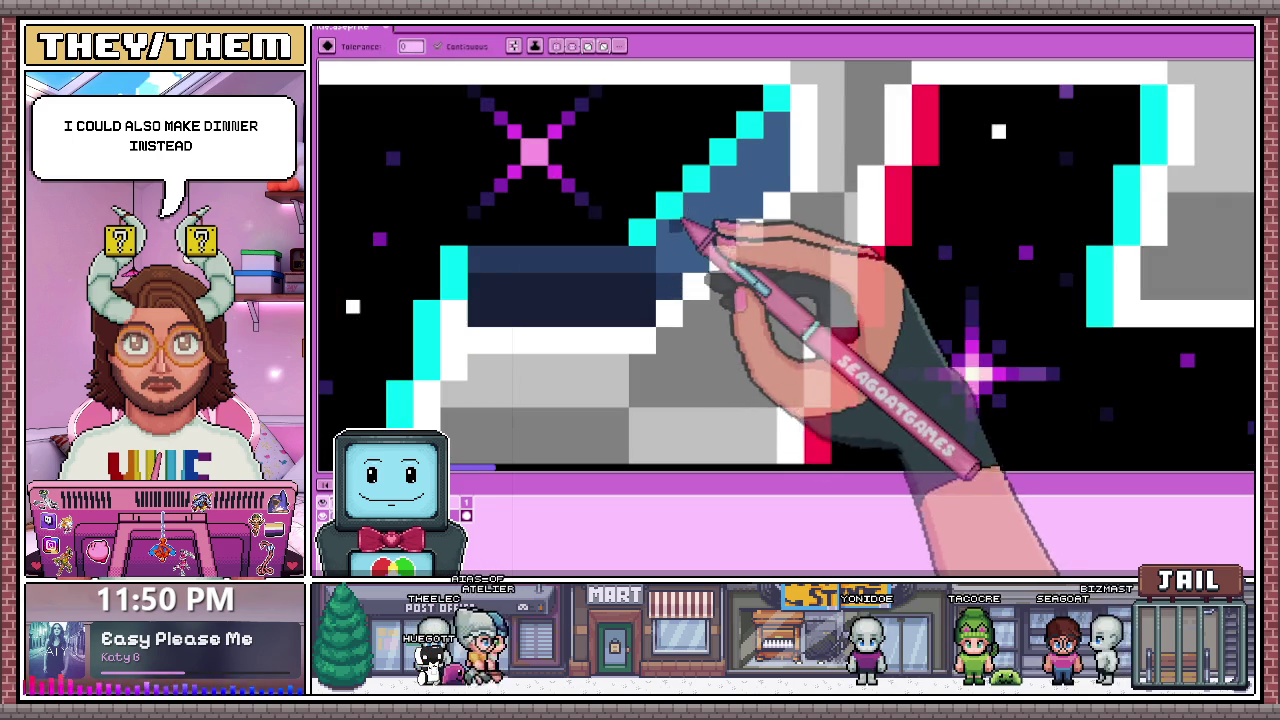
scroll(697, 262, "up", 1)
key("alt")
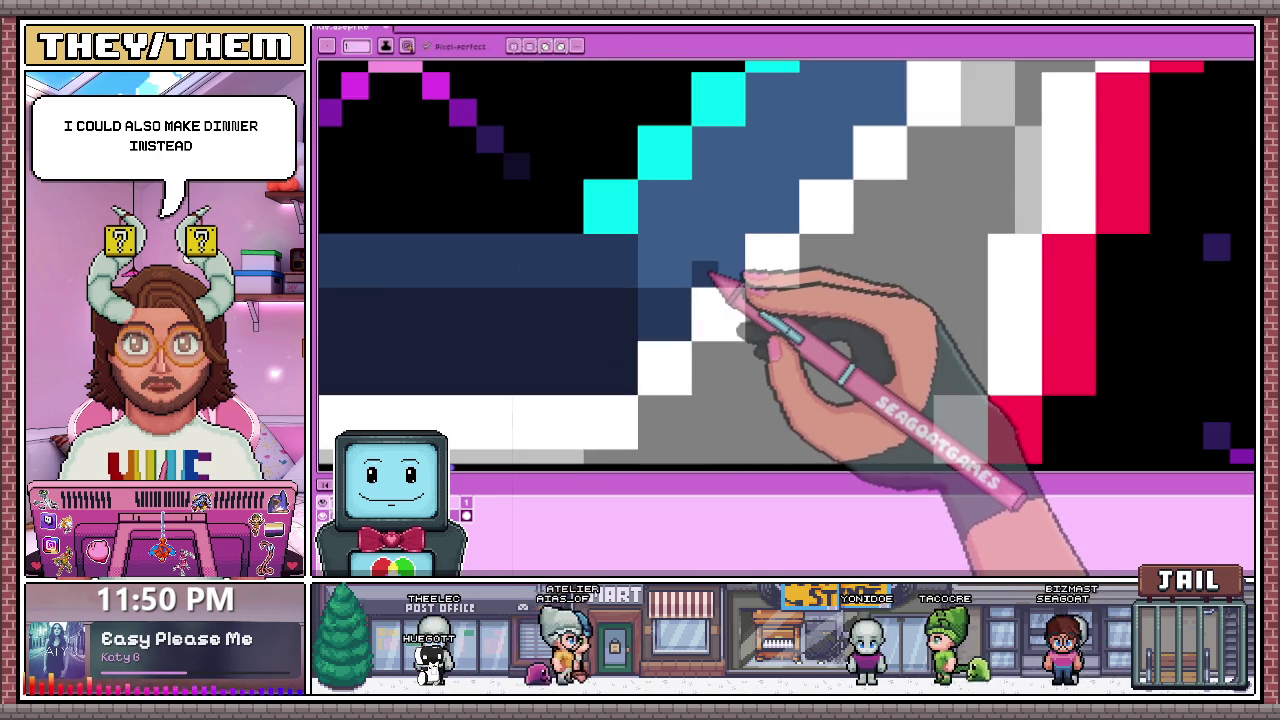
Step: Dither a darker blue checker pattern up the T crossbar's slanted bevel
mouse_move(703, 230)
left_mouse_down()
mouse_move(677, 214)
mouse_move(682, 248)
mouse_move(729, 180)
left_mouse_up()
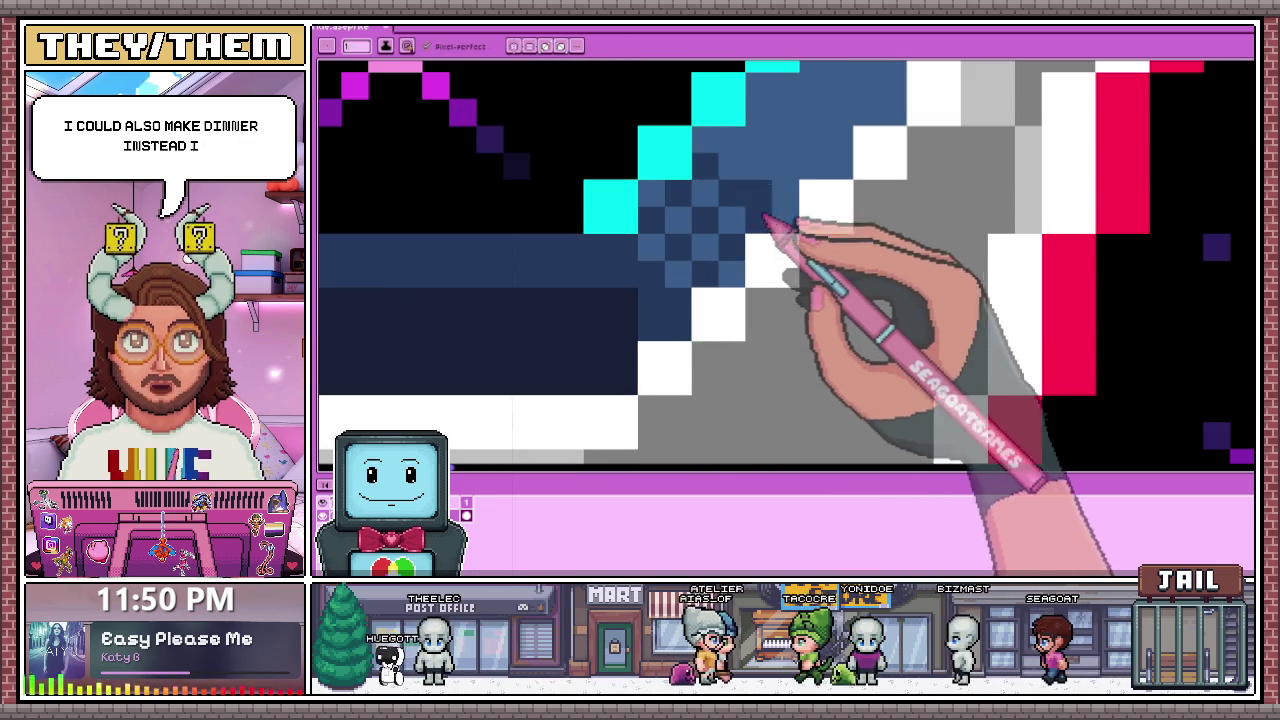
scroll(740, 150, "down", 2)
scroll(814, 206, "up", 1)
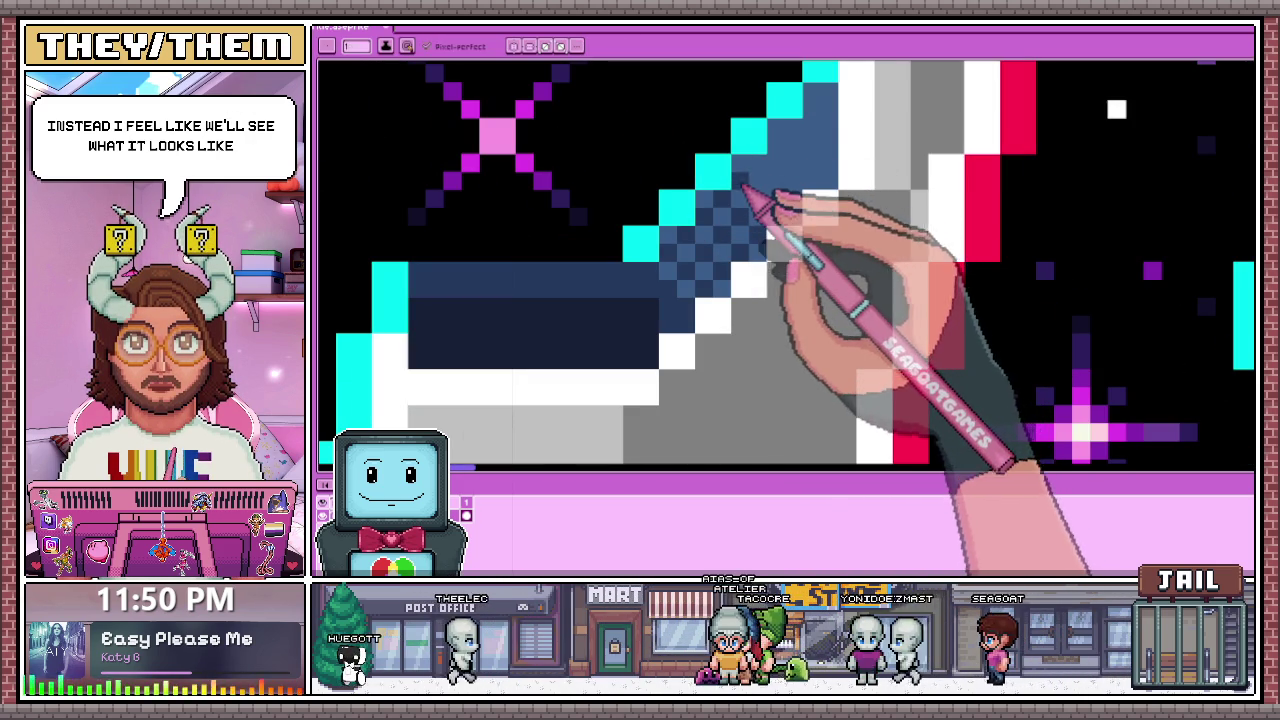
mouse_move(782, 218)
left_mouse_down()
mouse_move(771, 177)
mouse_move(808, 200)
mouse_move(802, 175)
mouse_move(829, 177)
mouse_move(835, 130)
left_mouse_up()
scroll(835, 130, "down", 2)
scroll(843, 100, "down", 2)
scroll(814, 271, "down", 2)
scroll(814, 286, "down", 1)
scroll(790, 285, "up", 2)
scroll(732, 304, "up", 2)
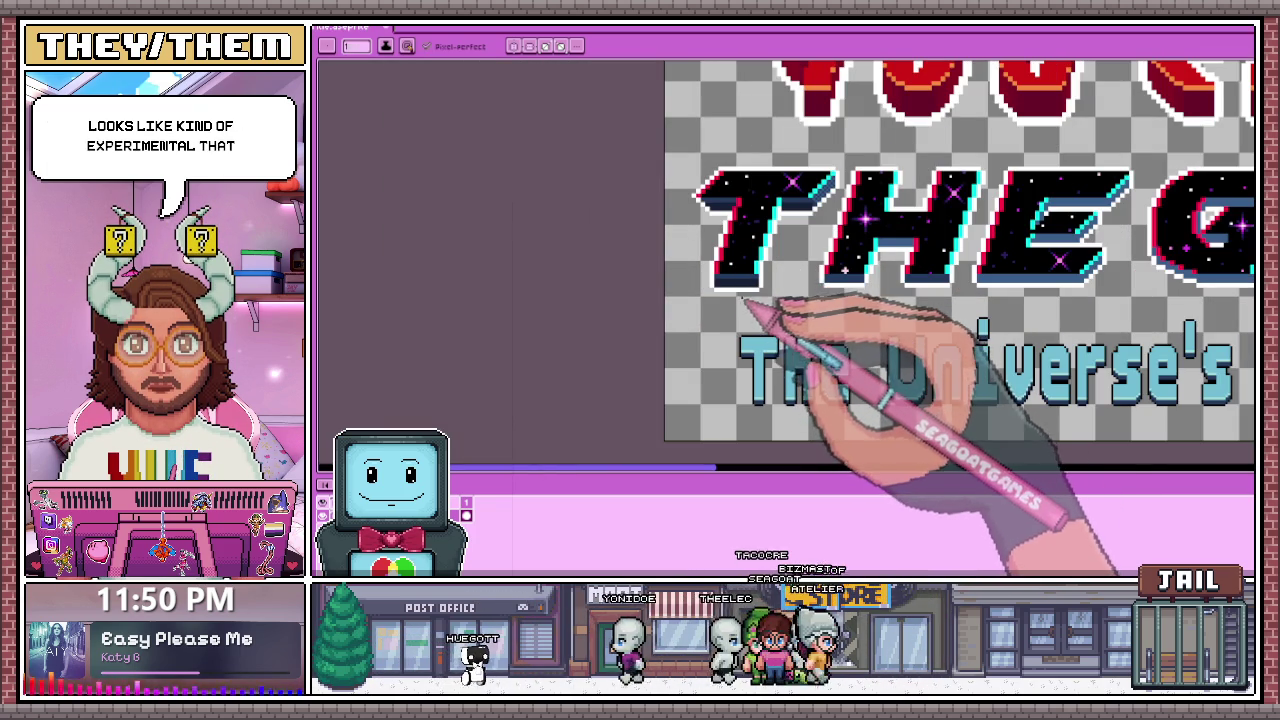
scroll(734, 202, "up", 3)
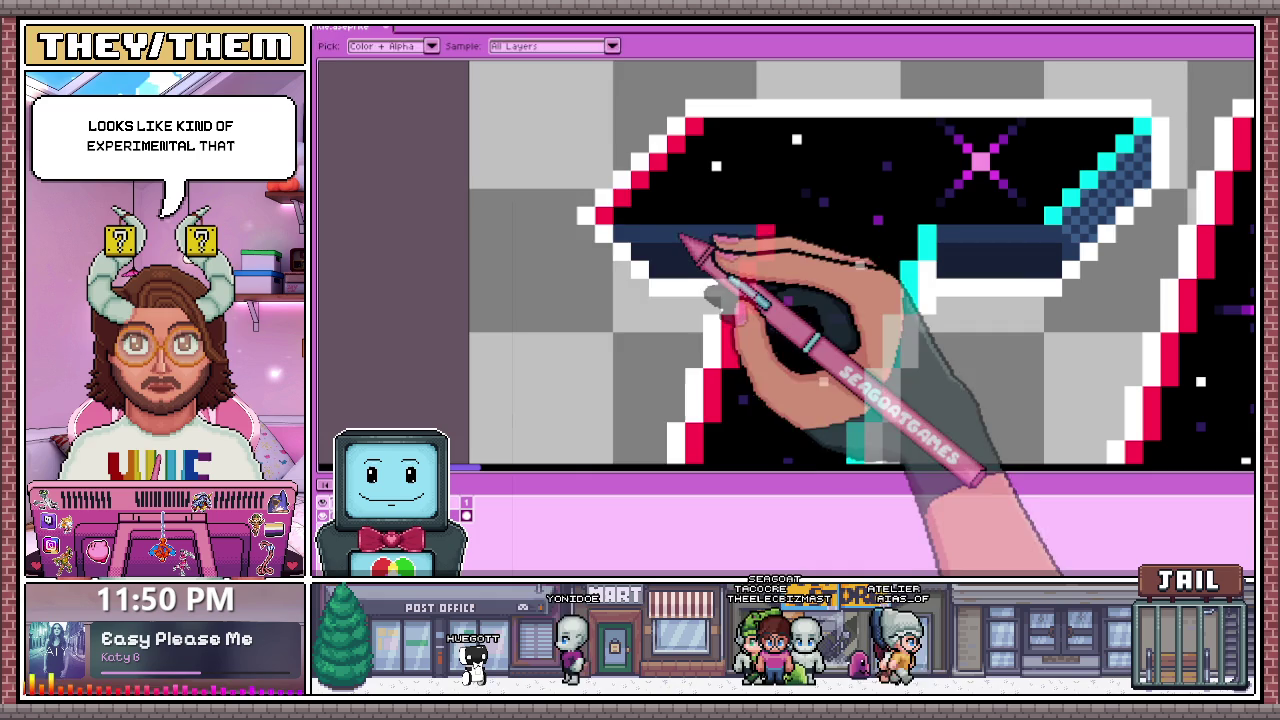
scroll(757, 214, "down", 2)
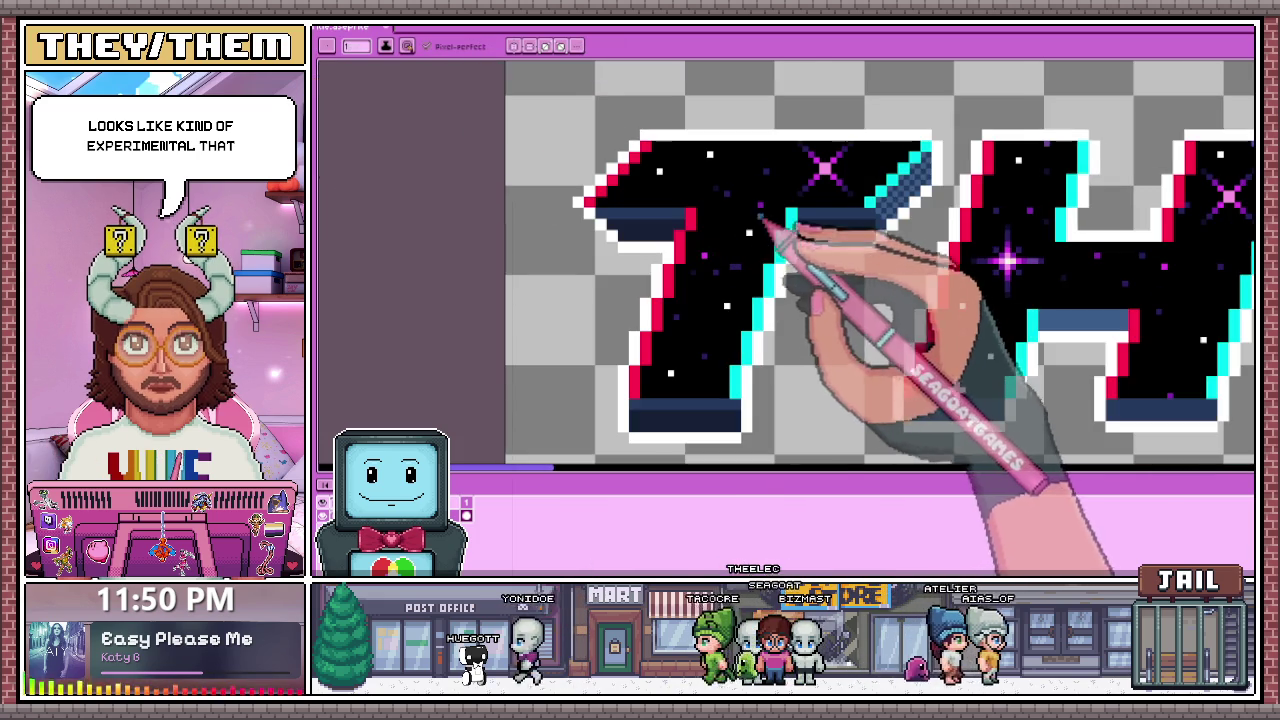
scroll(886, 214, "up", 2)
scroll(900, 215, "up", 2)
Step: Try a lighter blue bucket fill on the bevel's top band, undo it, and resample a blue
key("w")
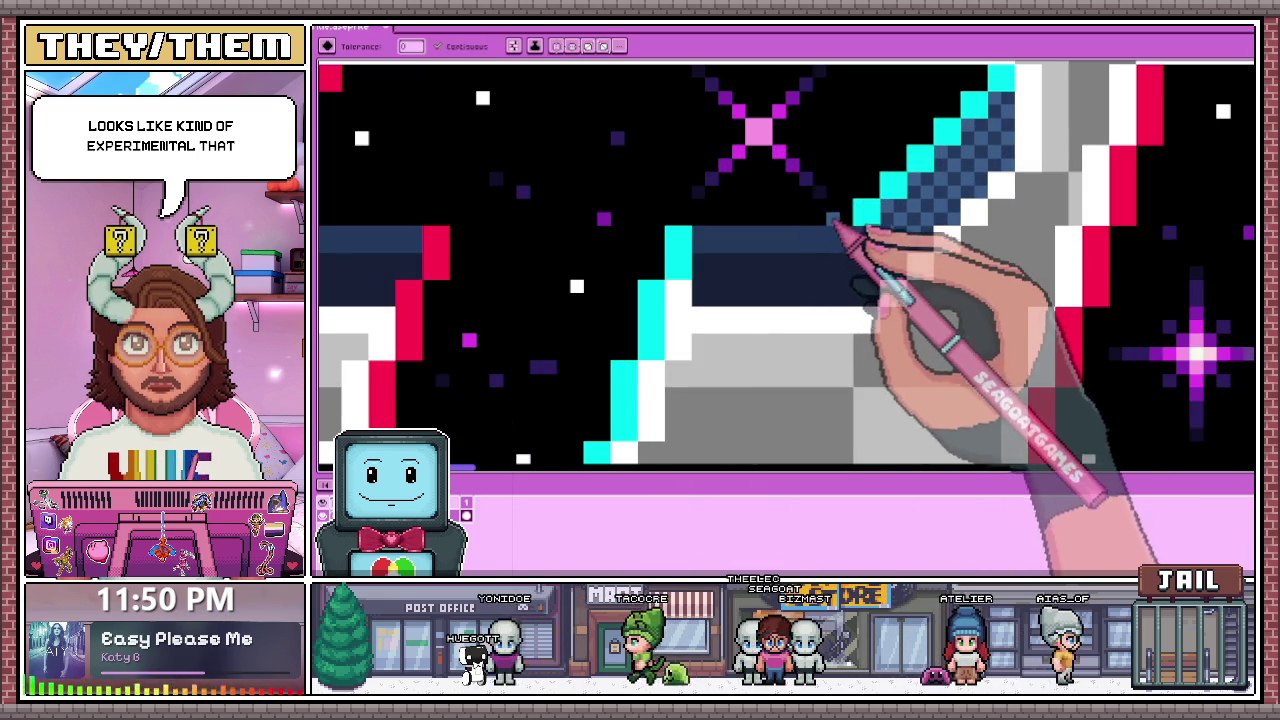
scroll(815, 250, "down", 3)
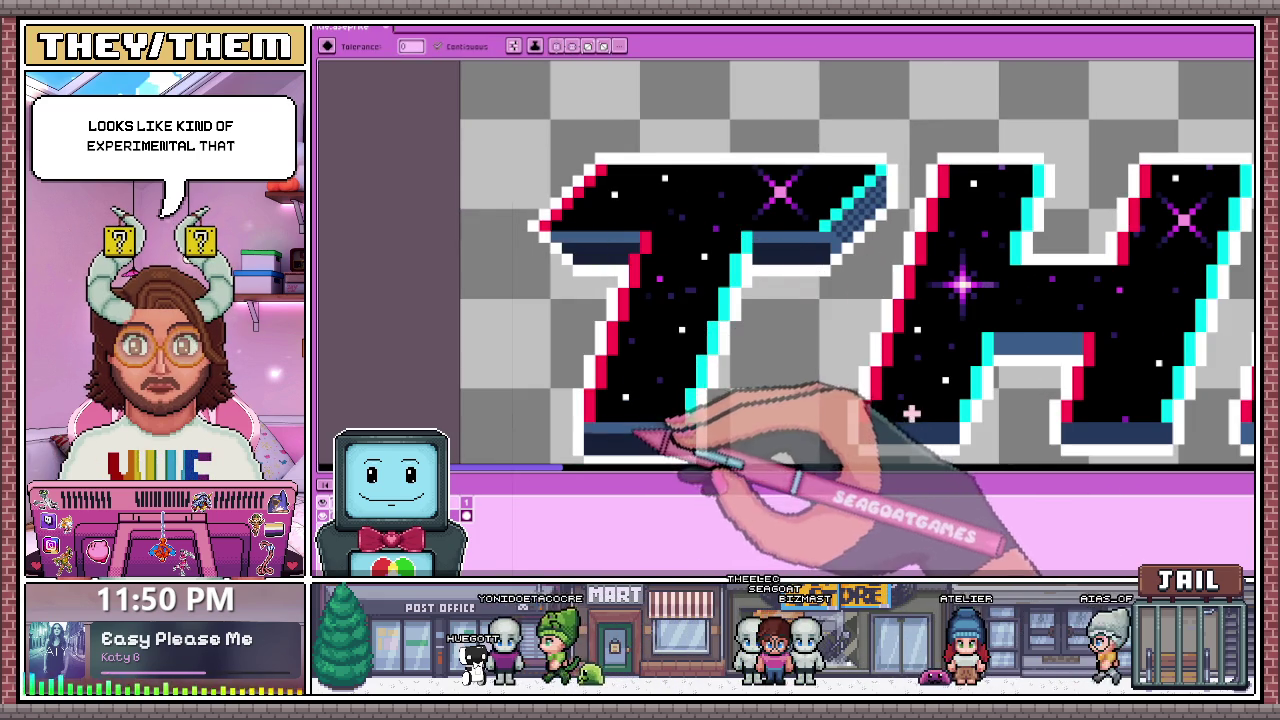
scroll(665, 440, "down", 3)
scroll(700, 440, "up", 2)
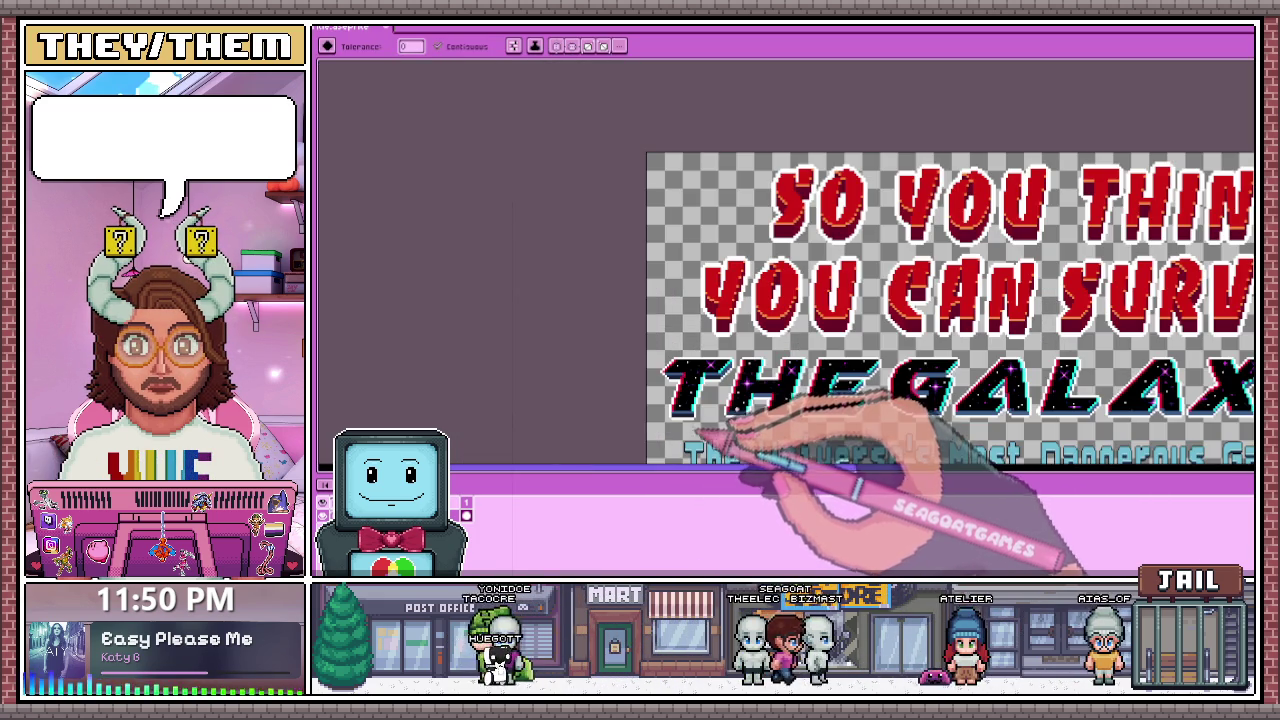
scroll(700, 430, "up", 2)
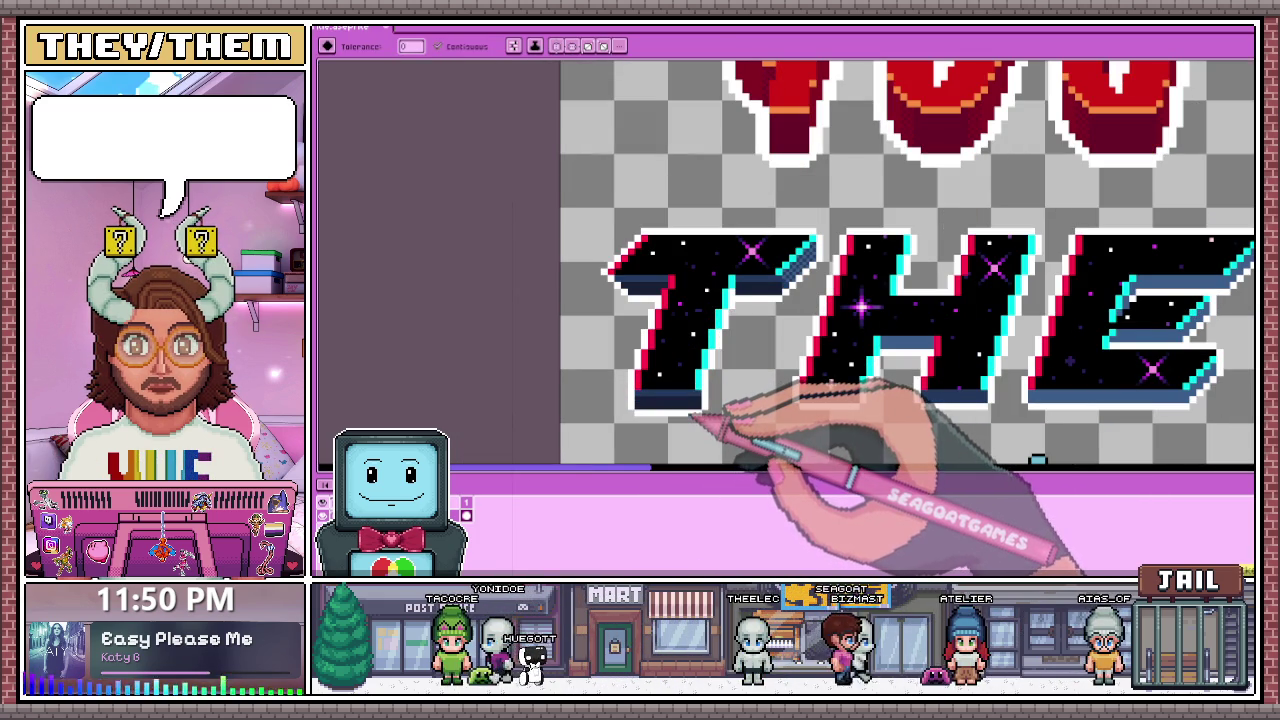
scroll(737, 343, "up", 2)
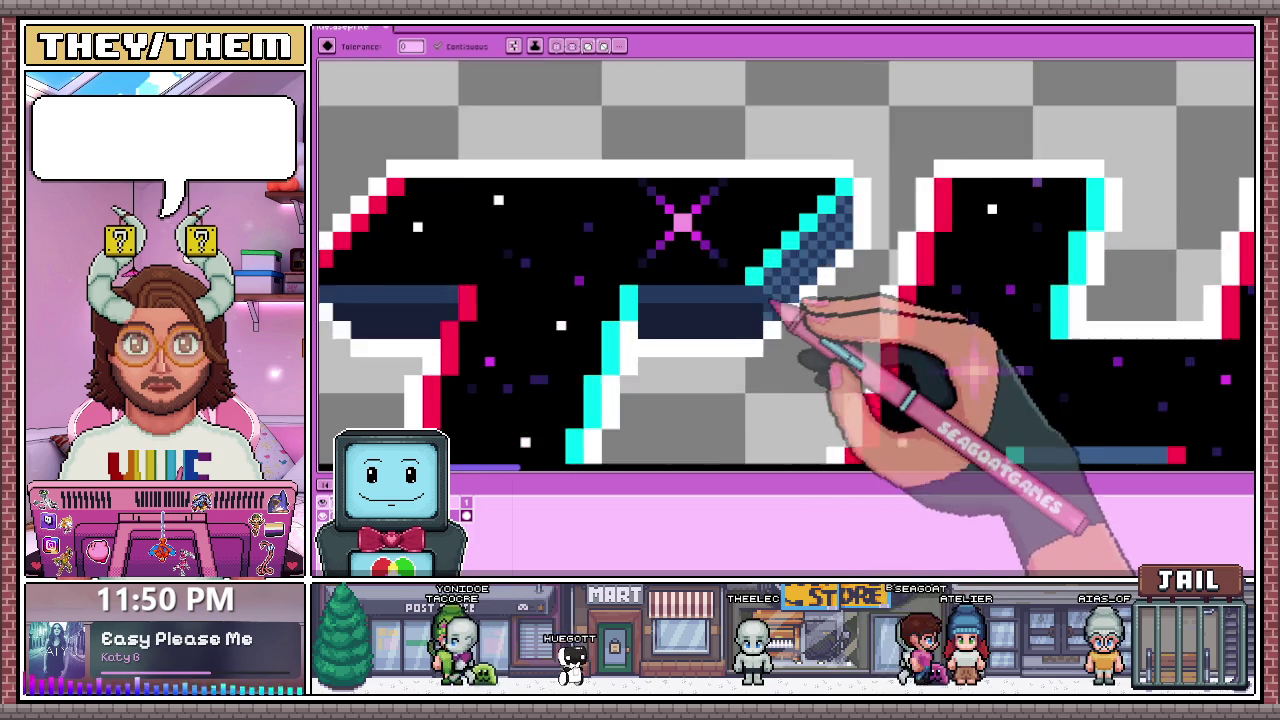
scroll(800, 330, "up", 2)
key("alt")
scroll(778, 287, "up", 1)
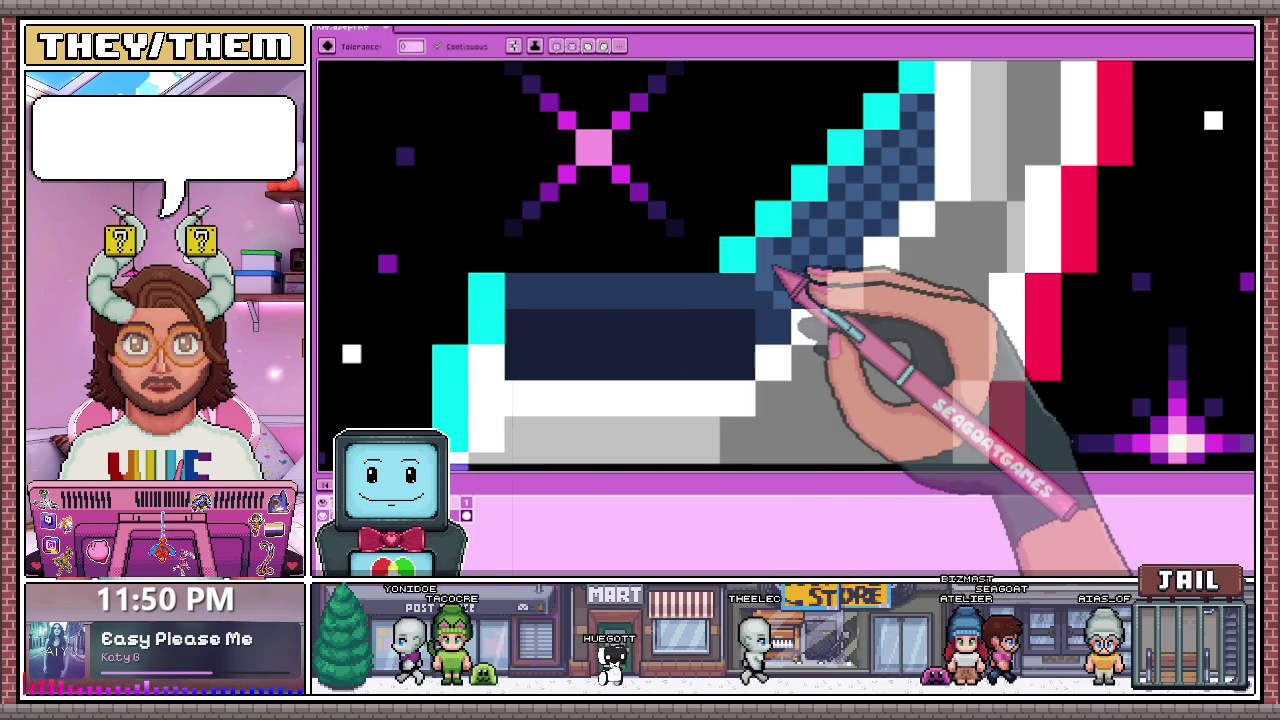
left_click(771, 298)
key("ctrl+z")
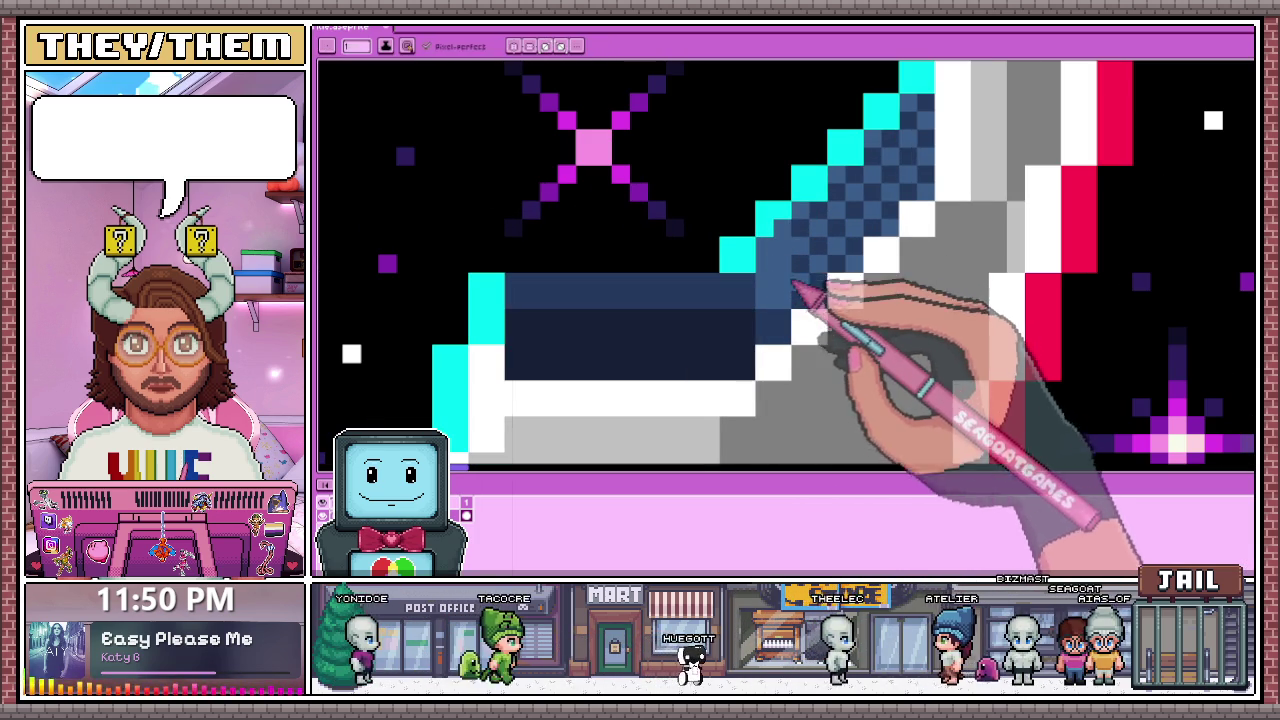
key("alt")
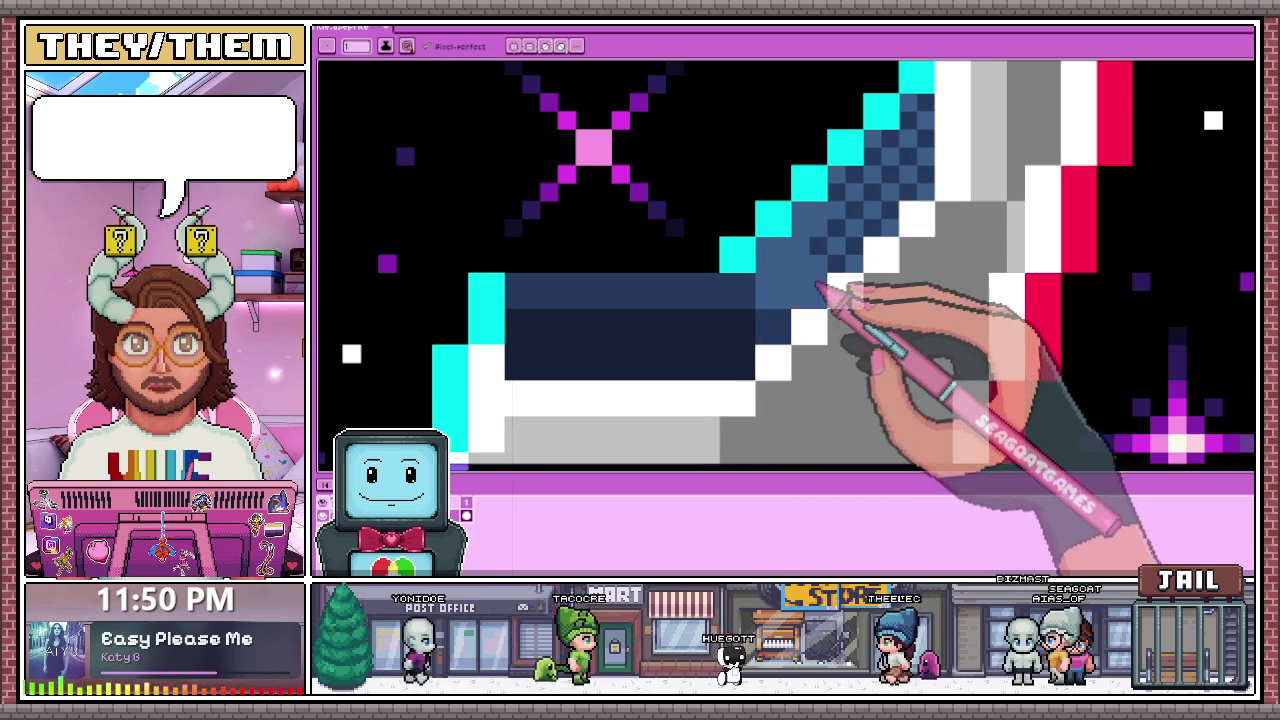
scroll(818, 290, "down", 4)
scroll(800, 287, "up", 2)
scroll(785, 283, "up", 2)
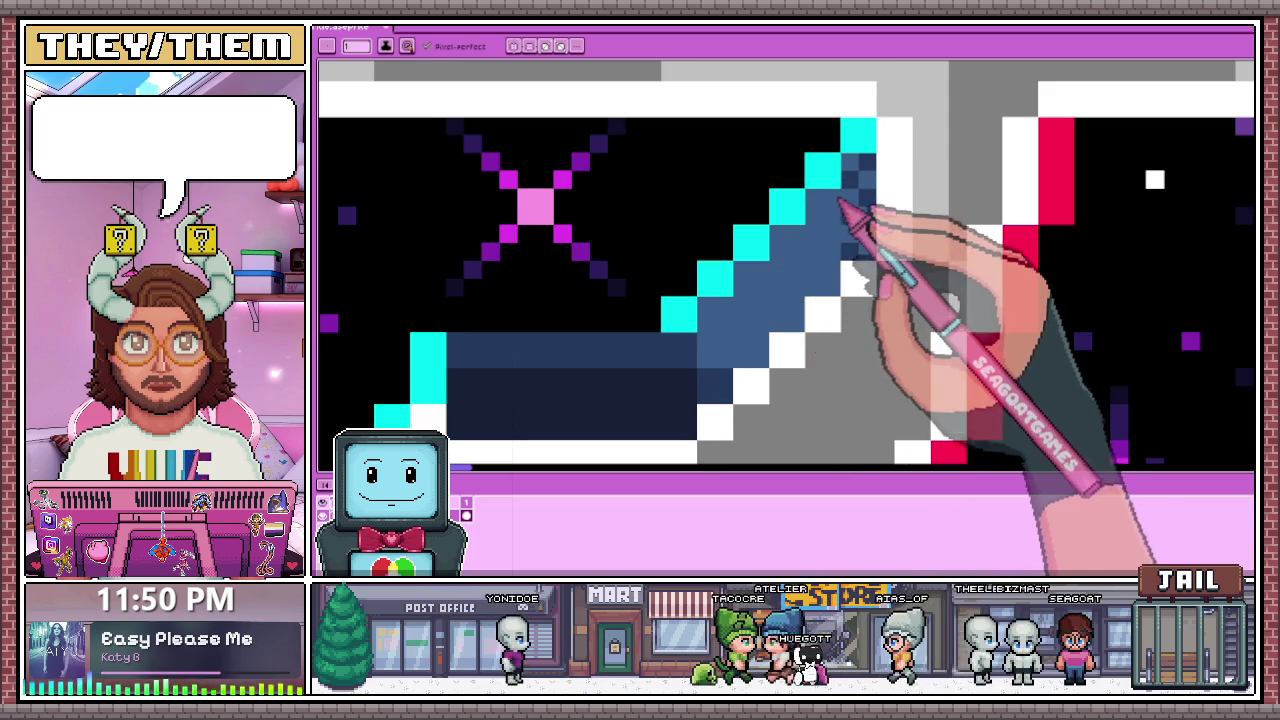
scroll(836, 250, "down", 3)
scroll(840, 225, "down", 3)
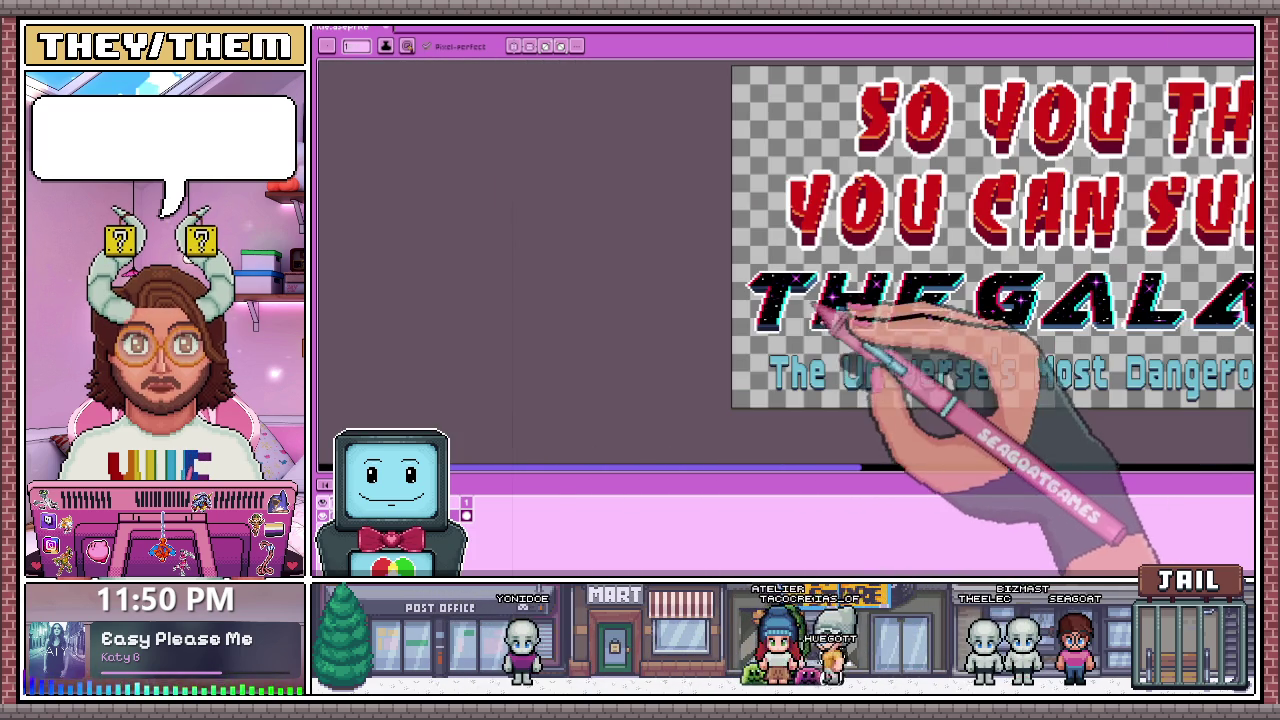
Step: Extend the dark navy shadow row under the letter's lower 3D edge further right
scroll(877, 337, "up", 3)
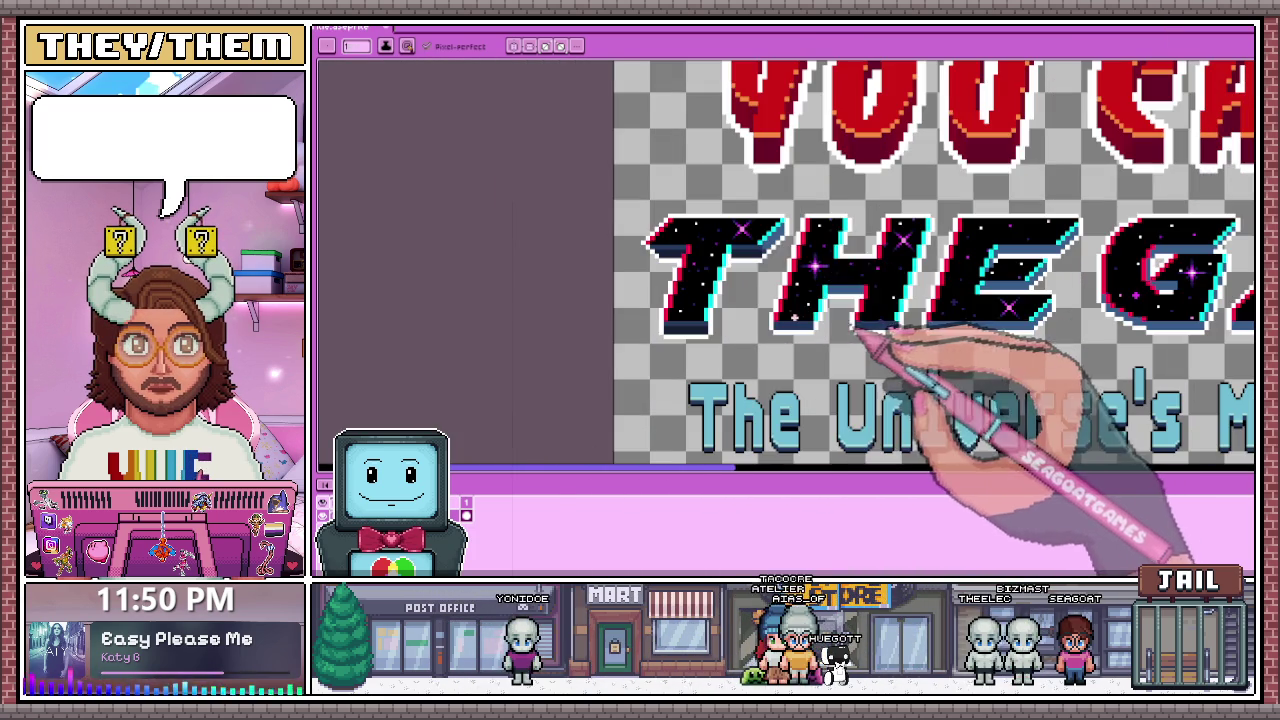
scroll(735, 232, "down", 3)
scroll(800, 320, "up", 3)
scroll(650, 300, "up", 3)
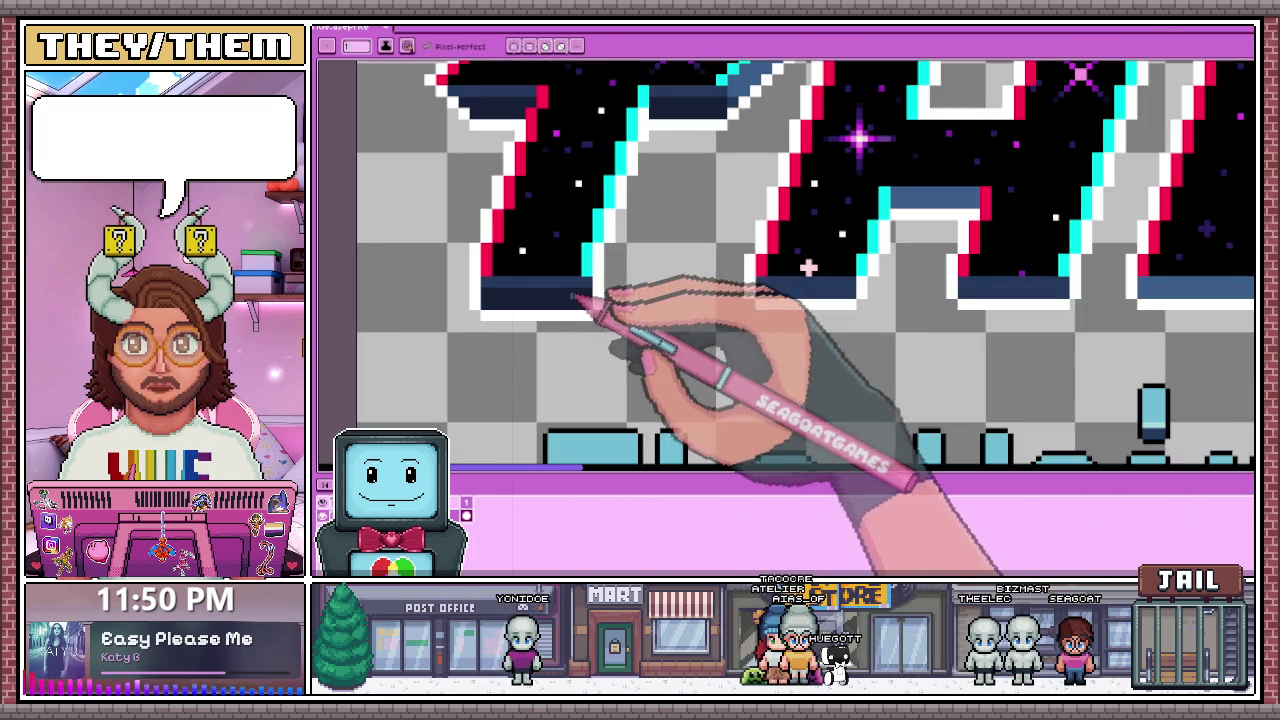
scroll(700, 300, "up", 3)
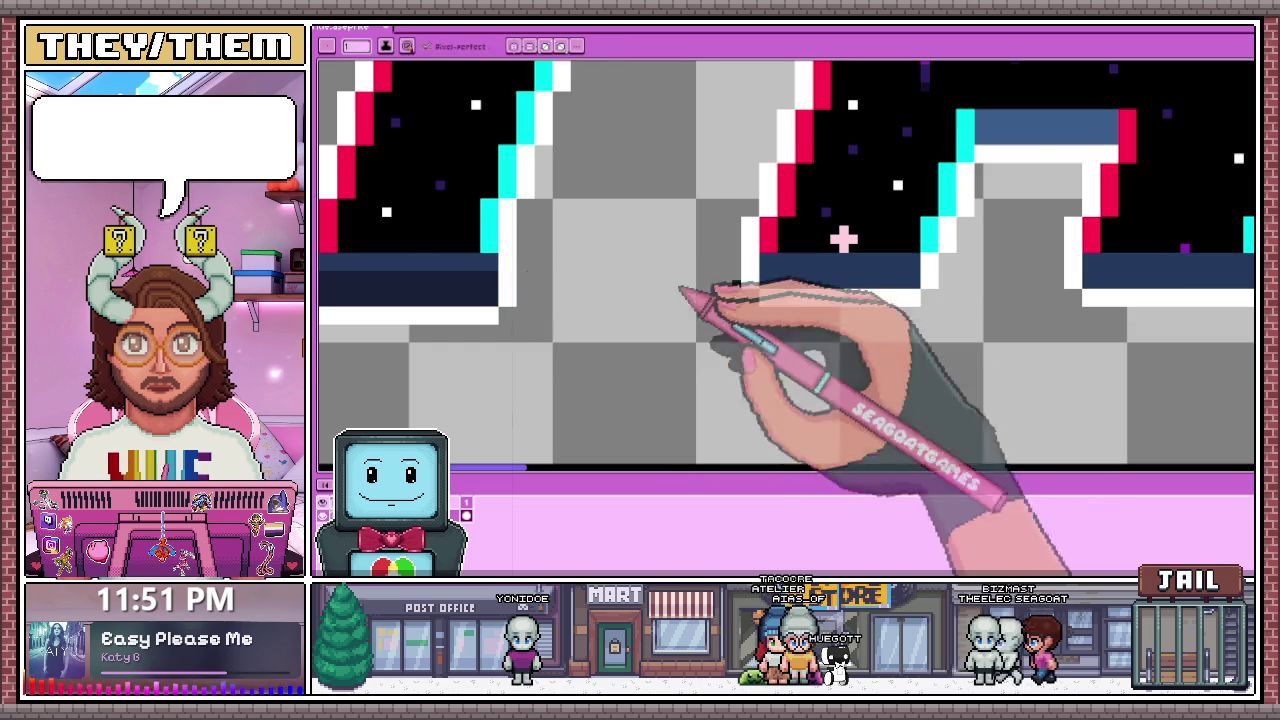
scroll(680, 285, "up", 3)
left_click_drag(738, 293, 762, 306)
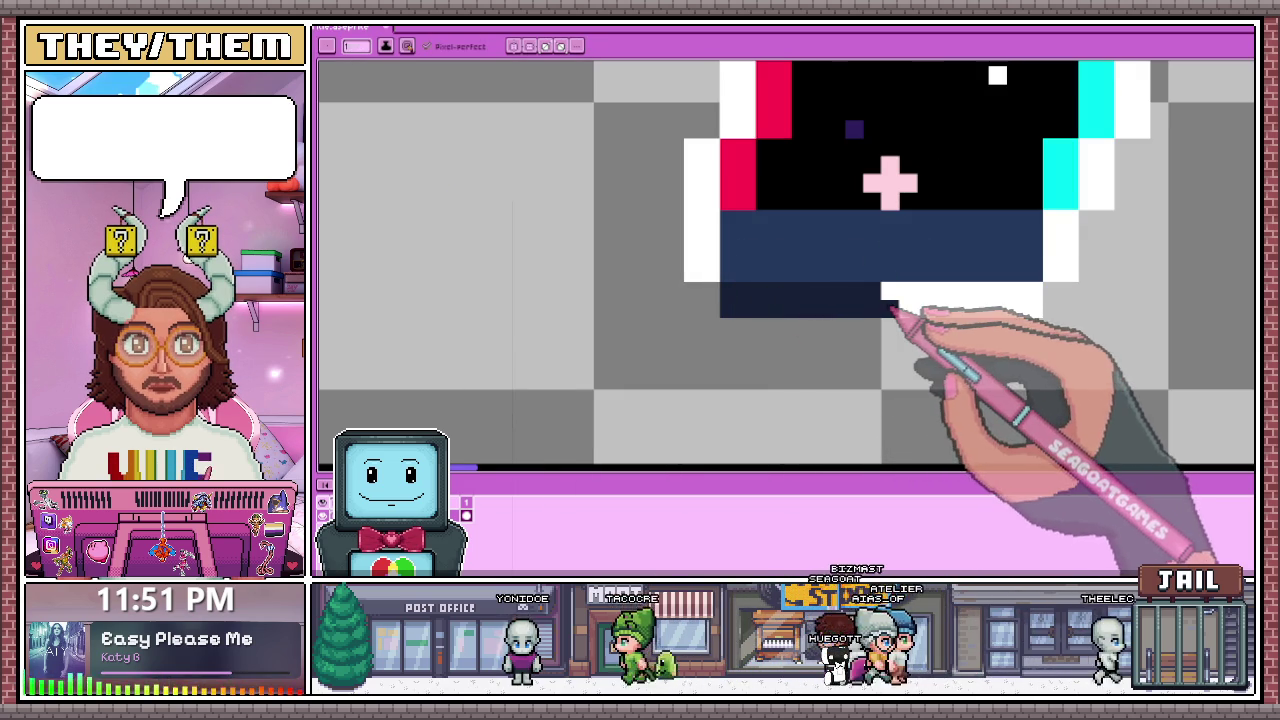
scroll(800, 218, "down", 2)
scroll(737, 283, "up", 2)
left_click_drag(820, 288, 876, 292)
scroll(760, 310, "down", 3)
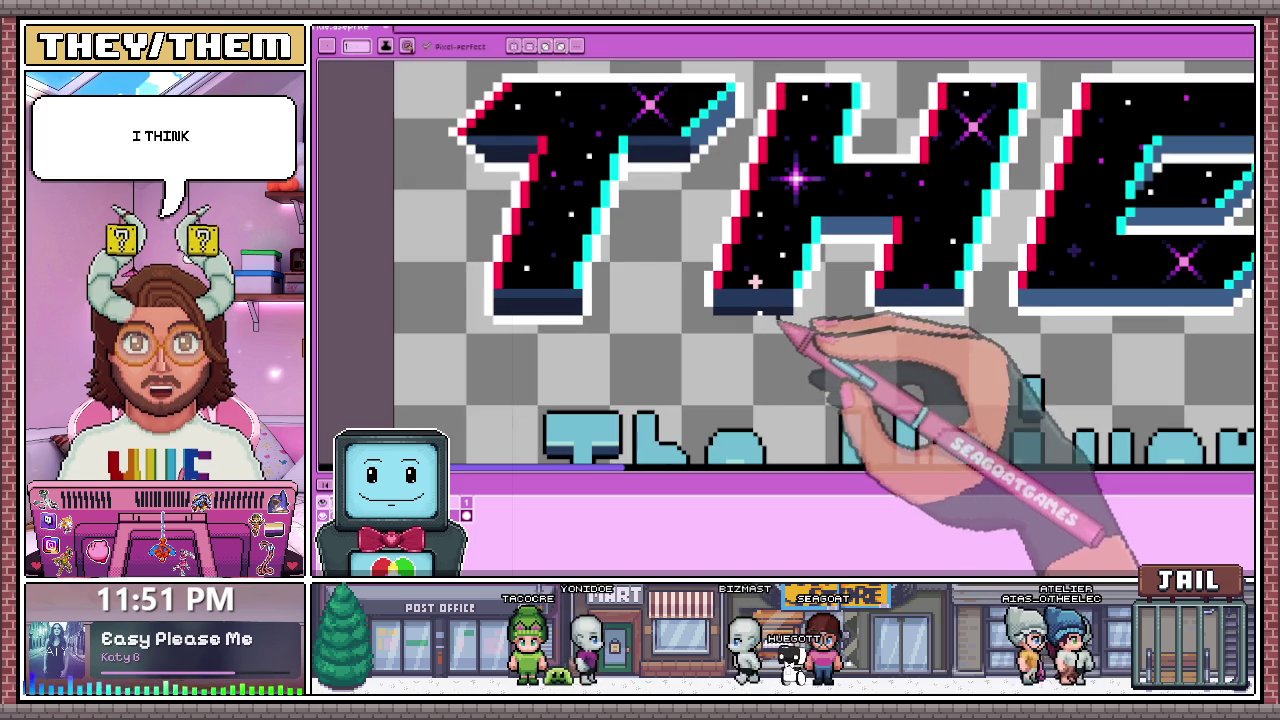
scroll(768, 320, "down", 2)
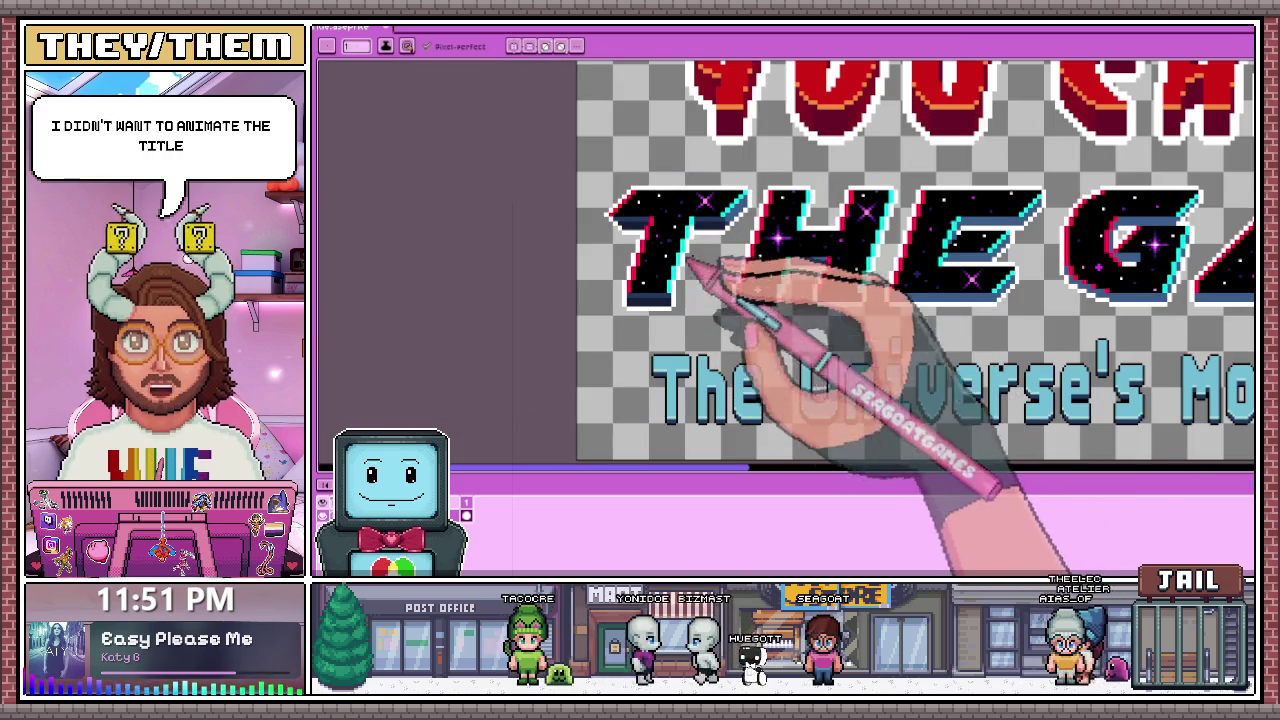
scroll(760, 300, "down", 2)
scroll(770, 340, "up", 4)
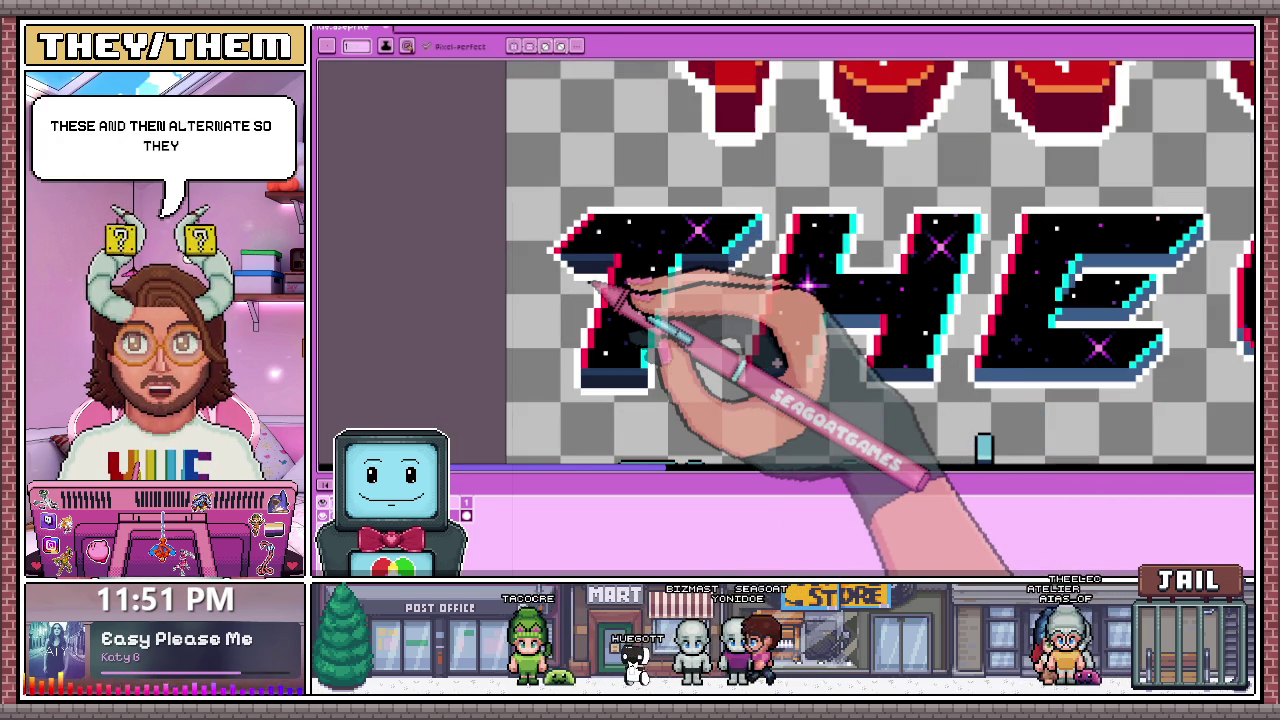
scroll(700, 230, "down", 2)
scroll(720, 290, "up", 2)
scroll(650, 320, "up", 2)
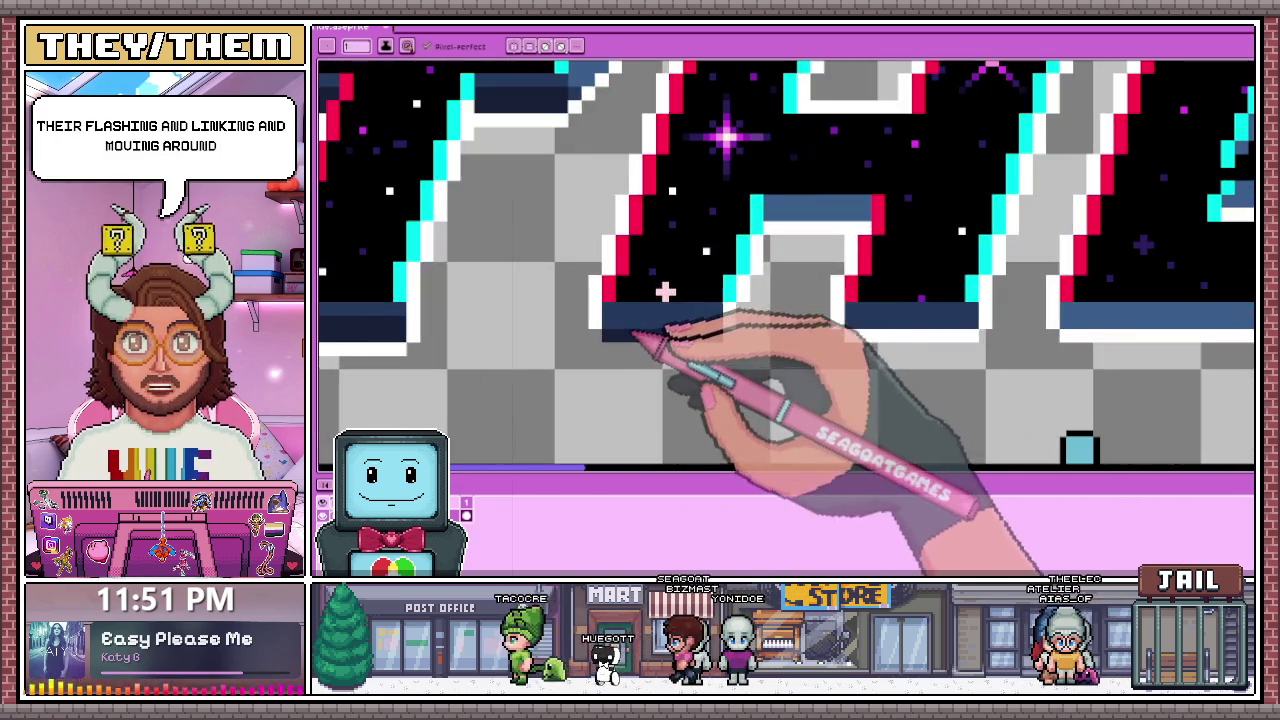
scroll(628, 292, "up", 2)
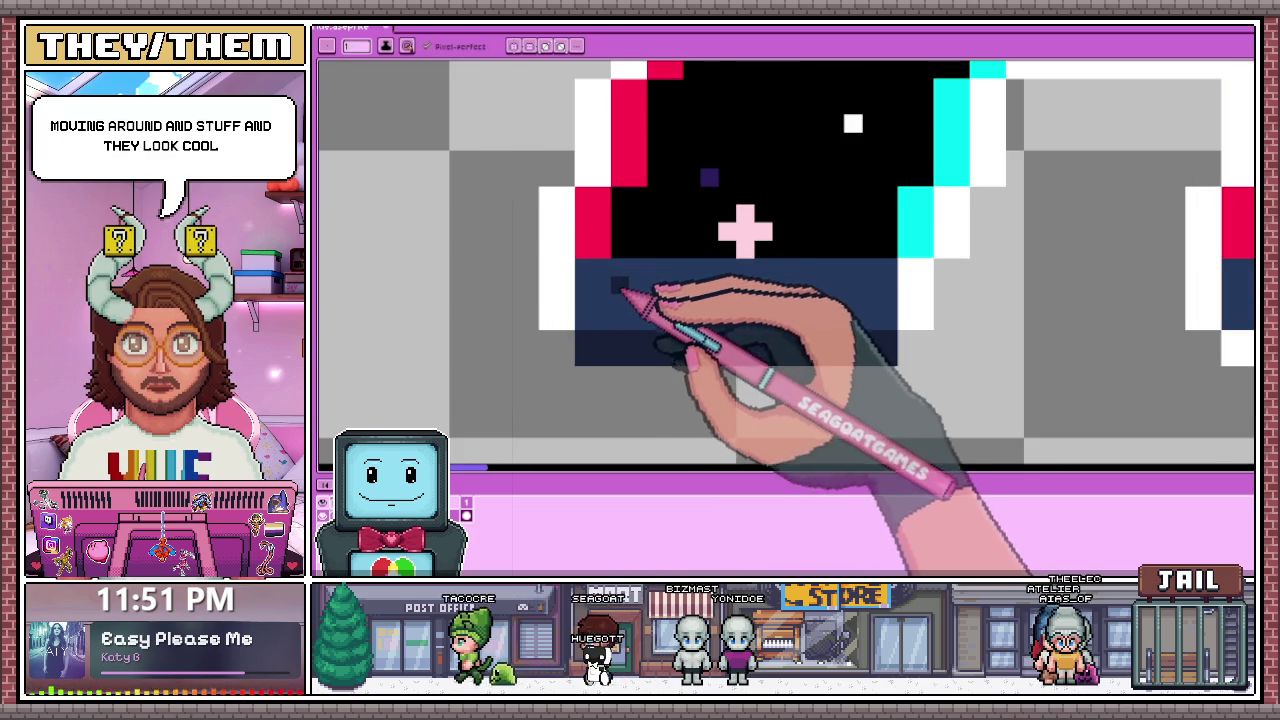
scroll(620, 288, "up", 1)
scroll(650, 285, "down", 1)
scroll(678, 275, "down", 2)
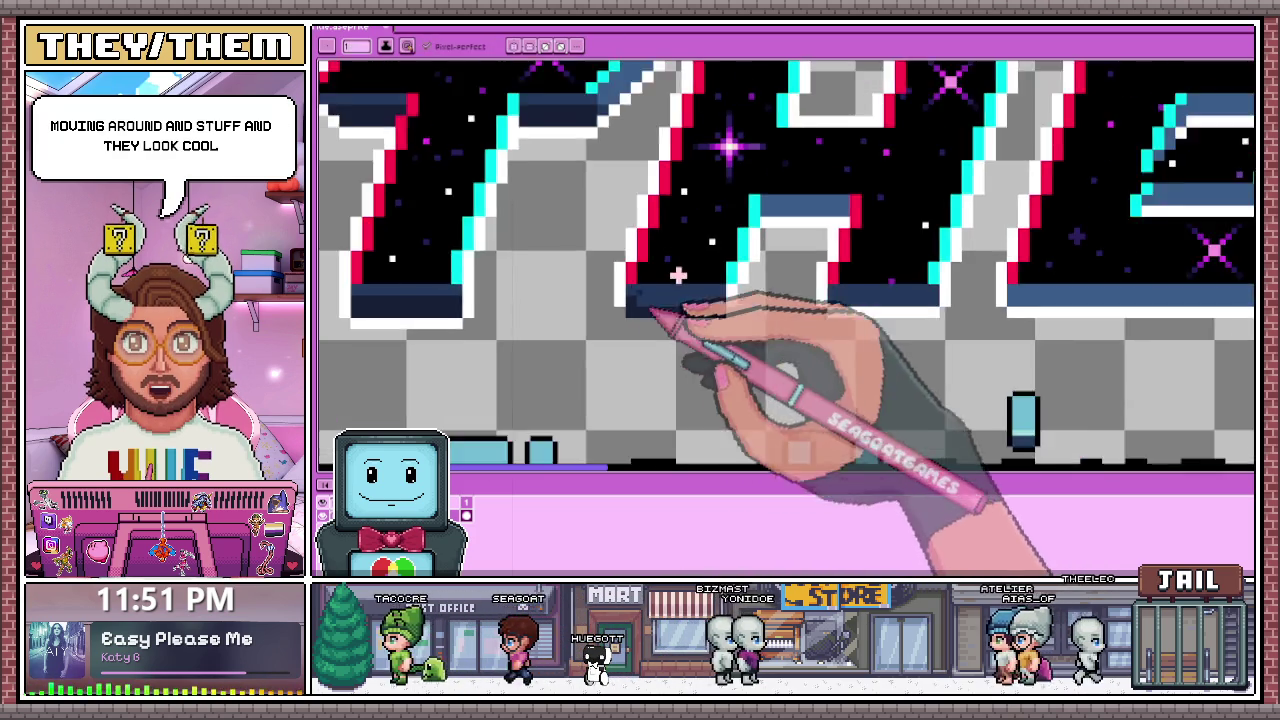
scroll(678, 275, "down", 2)
scroll(650, 285, "down", 1)
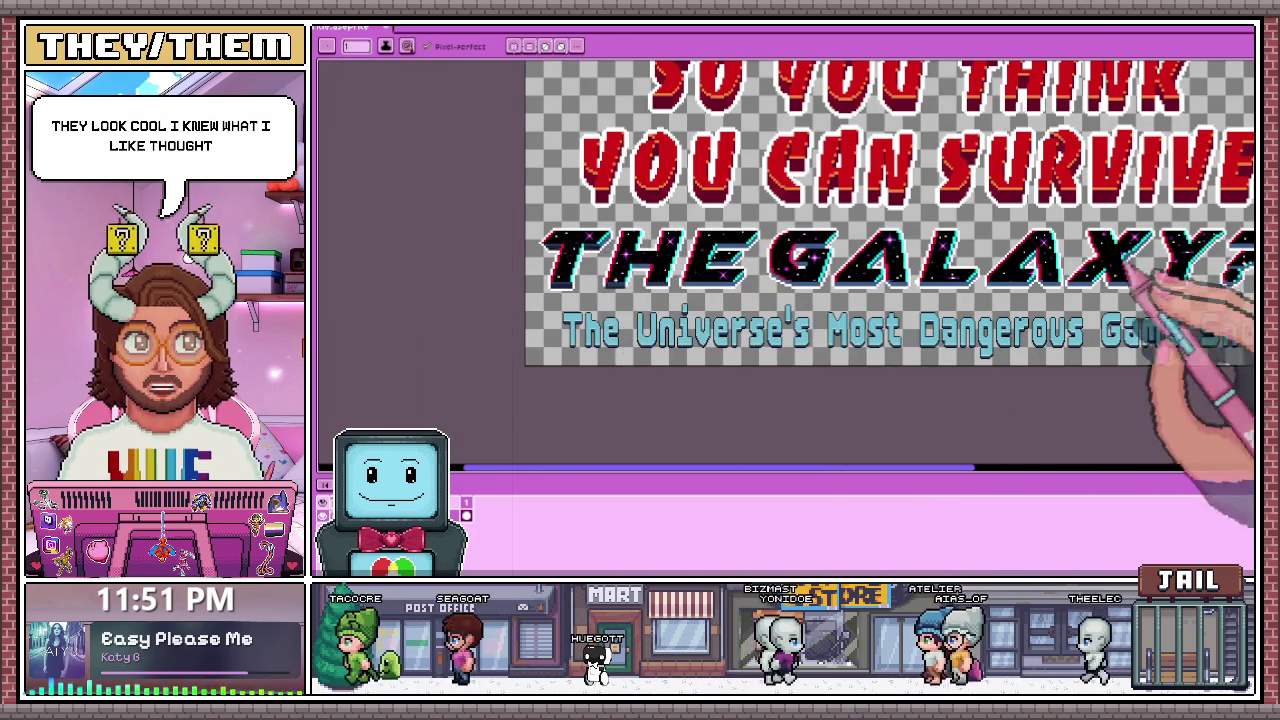
scroll(700, 288, "up", 2)
scroll(550, 287, "up", 1)
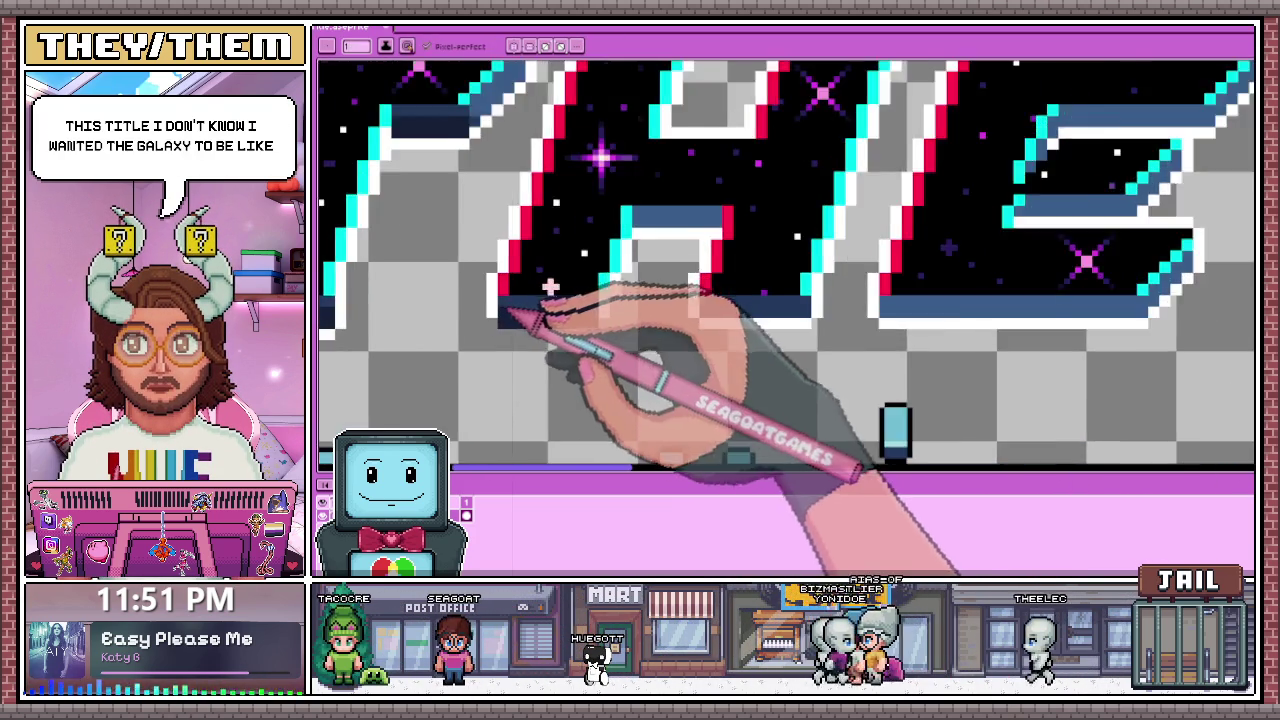
scroll(550, 287, "up", 2)
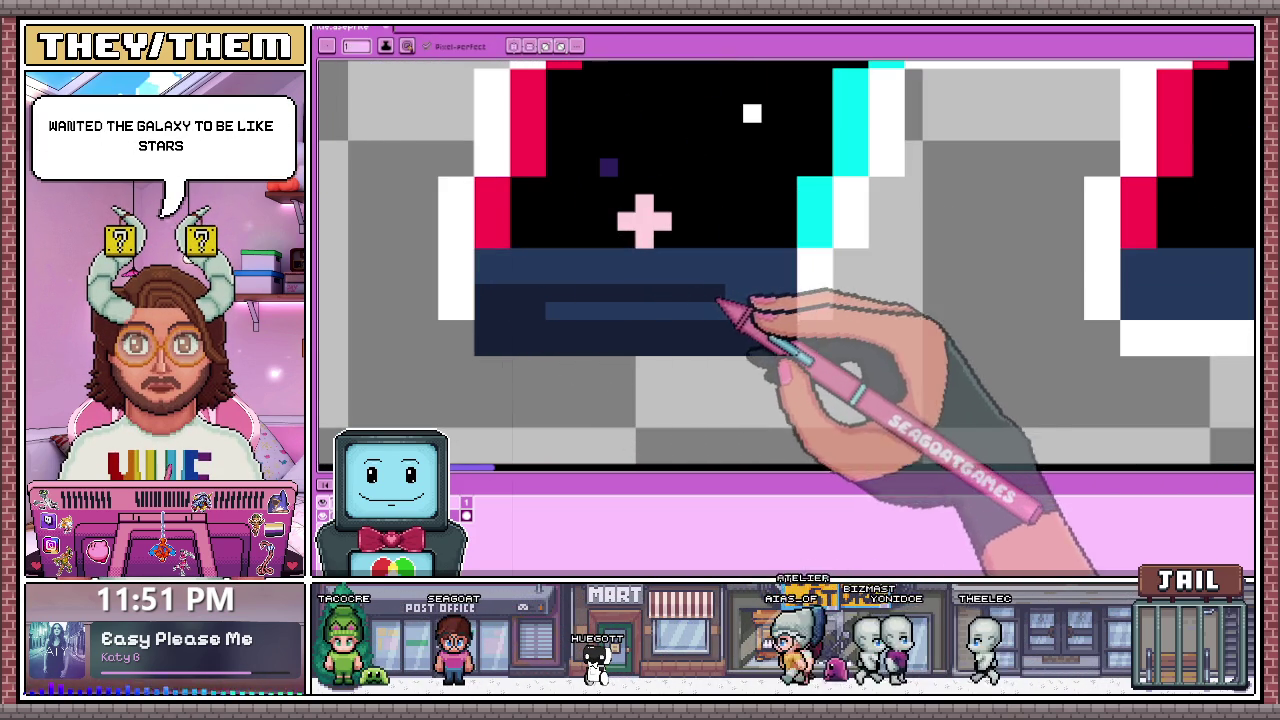
scroll(563, 334, "down", 1)
scroll(734, 337, "down", 2)
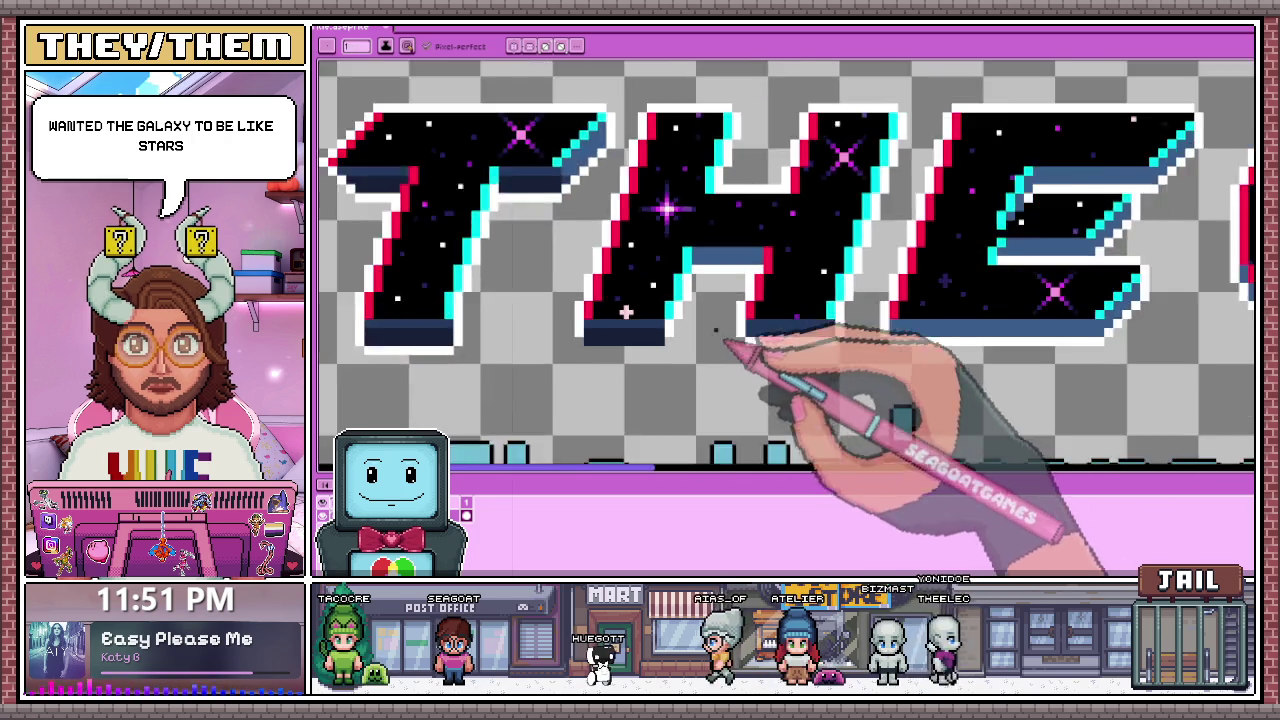
scroll(650, 340, "up", 2)
scroll(650, 340, "down", 2)
scroll(650, 320, "up", 3)
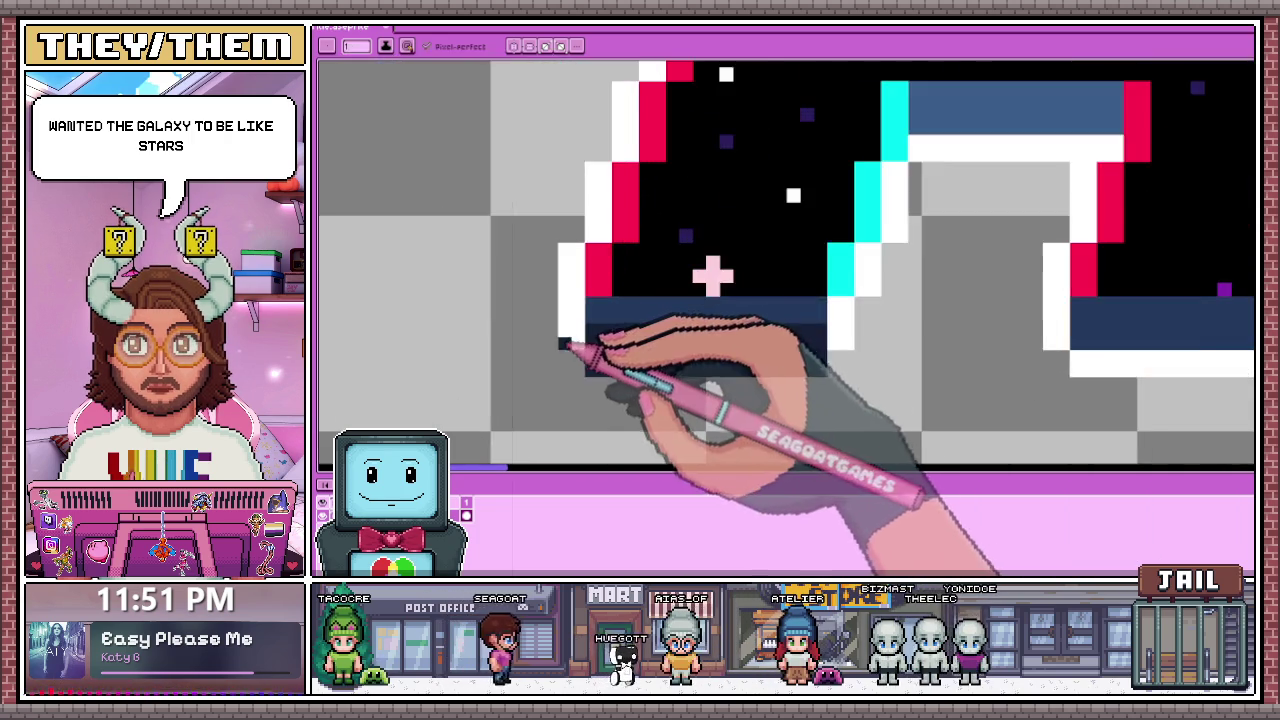
scroll(650, 290, "down", 1)
scroll(720, 280, "up", 1)
scroll(771, 228, "up", 1)
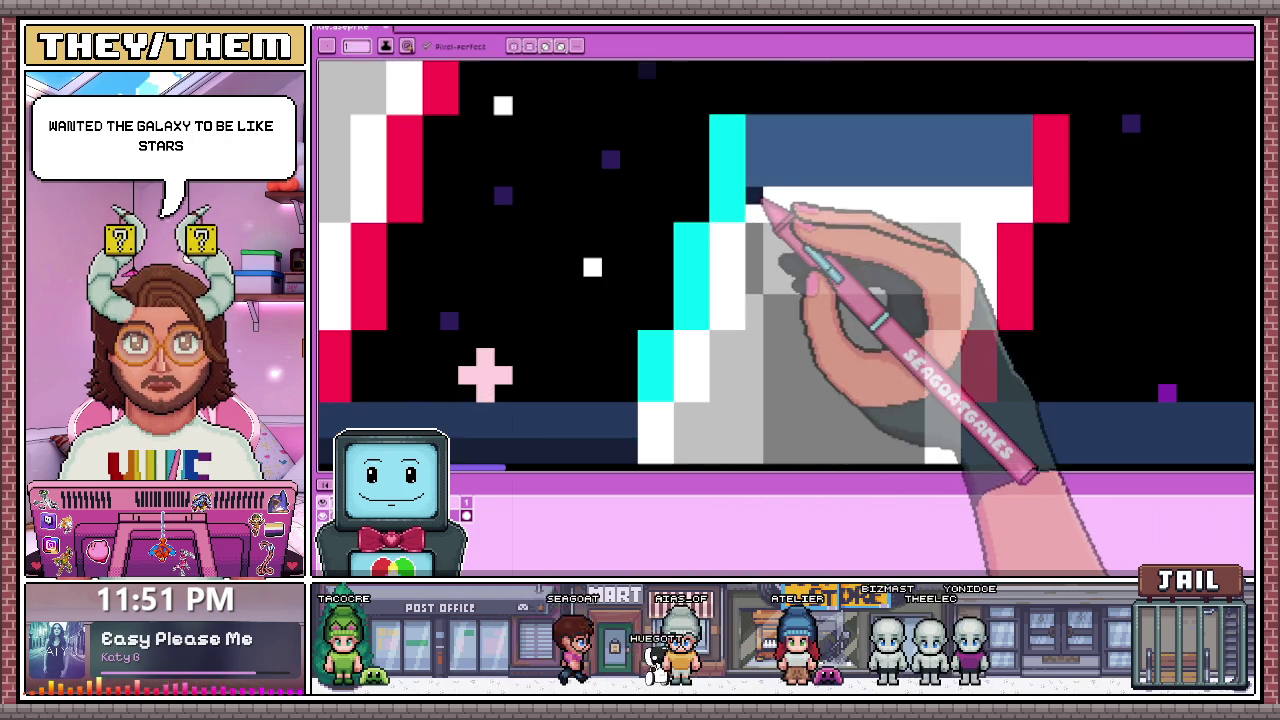
Step: Extend the dark navy shading row inside the H
left_click_drag(778, 216, 828, 207)
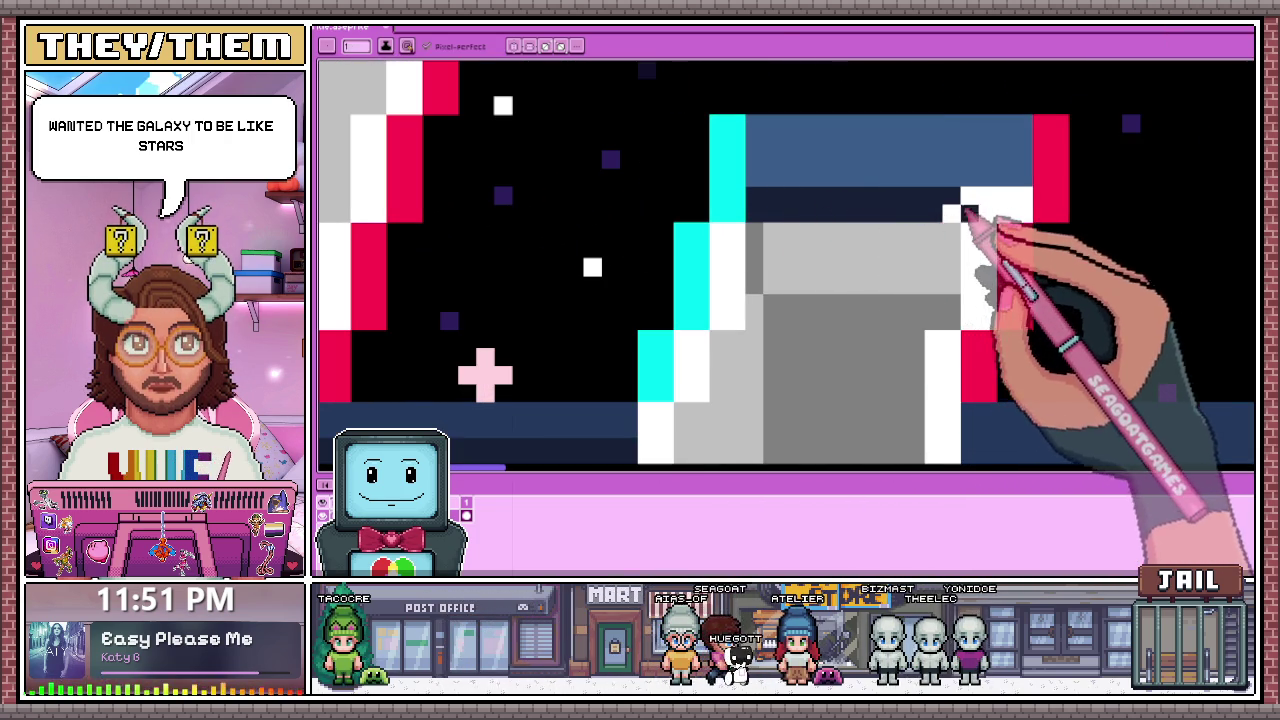
scroll(900, 205, "down", 1)
scroll(960, 212, "up", 1)
scroll(950, 225, "up", 1)
scroll(915, 233, "down", 1)
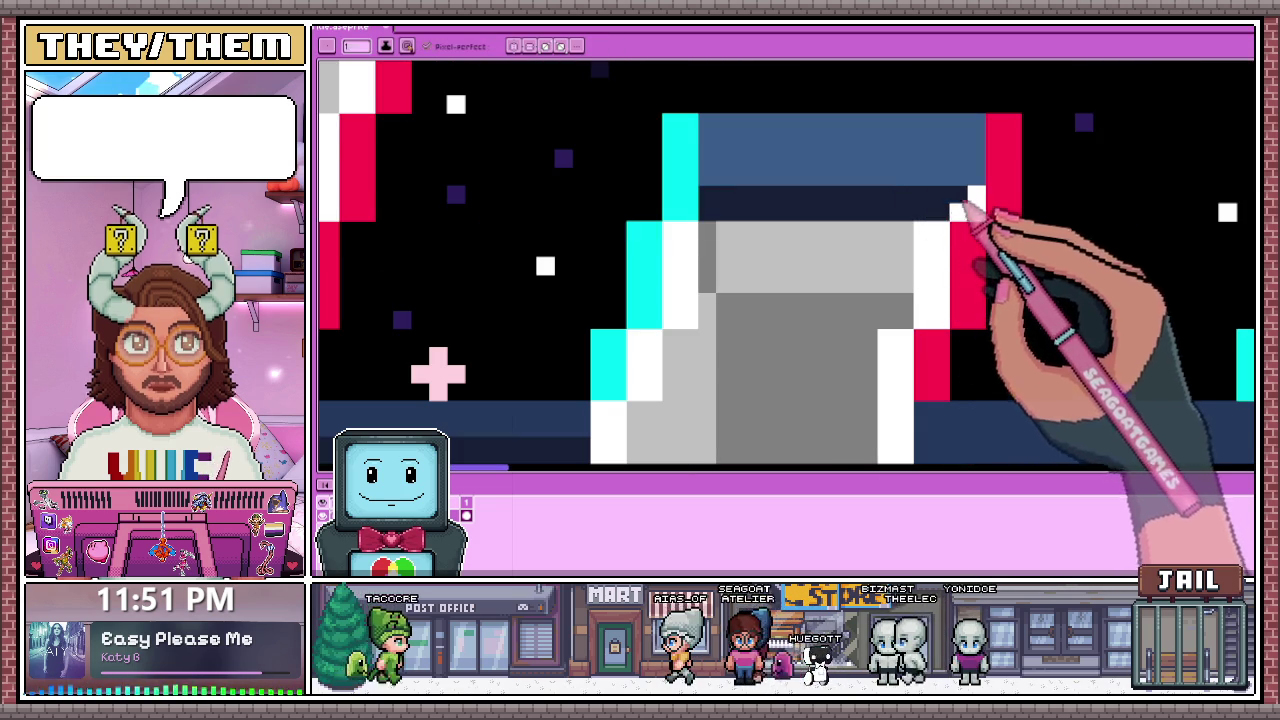
scroll(960, 215, "down", 3)
scroll(820, 250, "down", 2)
scroll(700, 250, "up", 1)
scroll(712, 260, "down", 2)
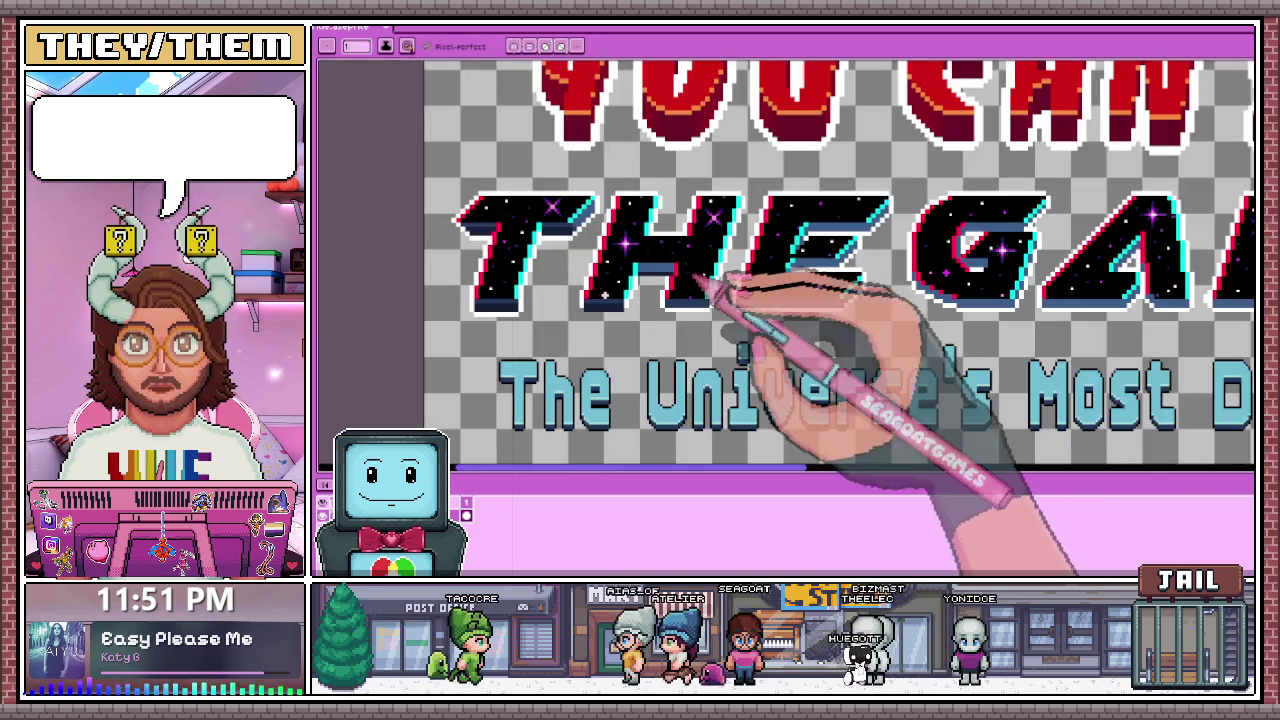
scroll(690, 295, "up", 2)
scroll(668, 310, "up", 2)
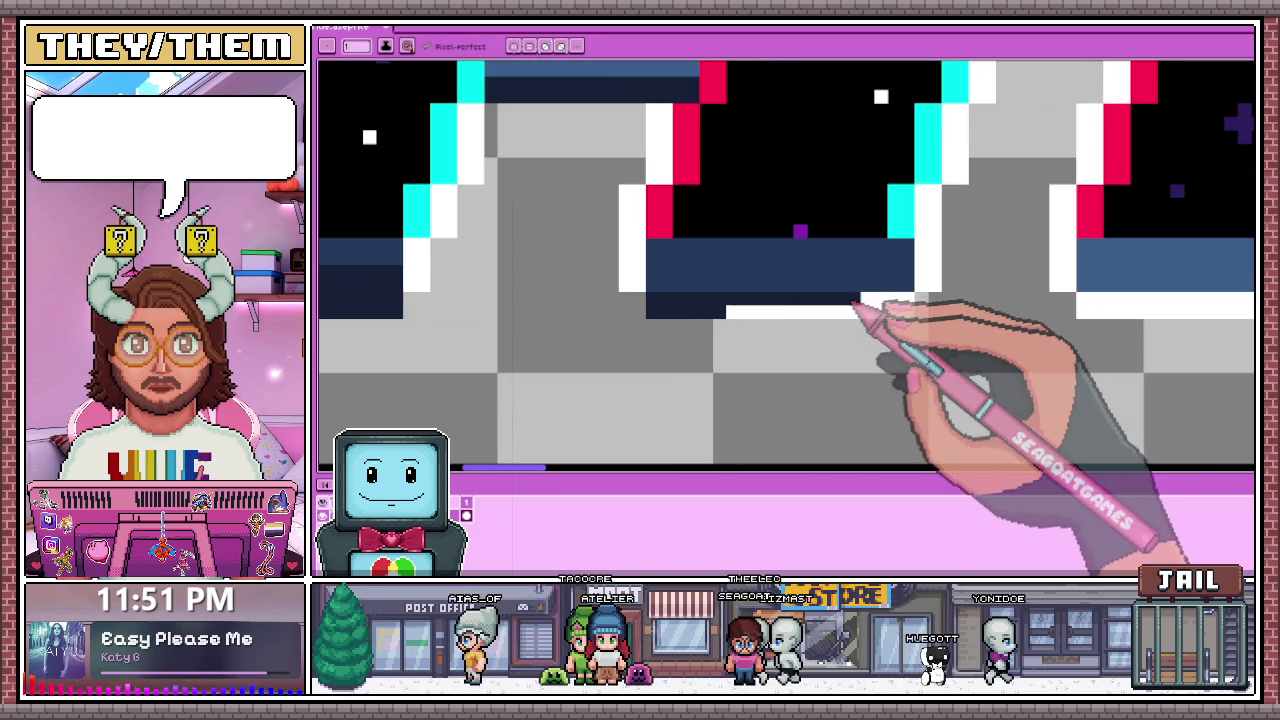
scroll(705, 285, "down", 2)
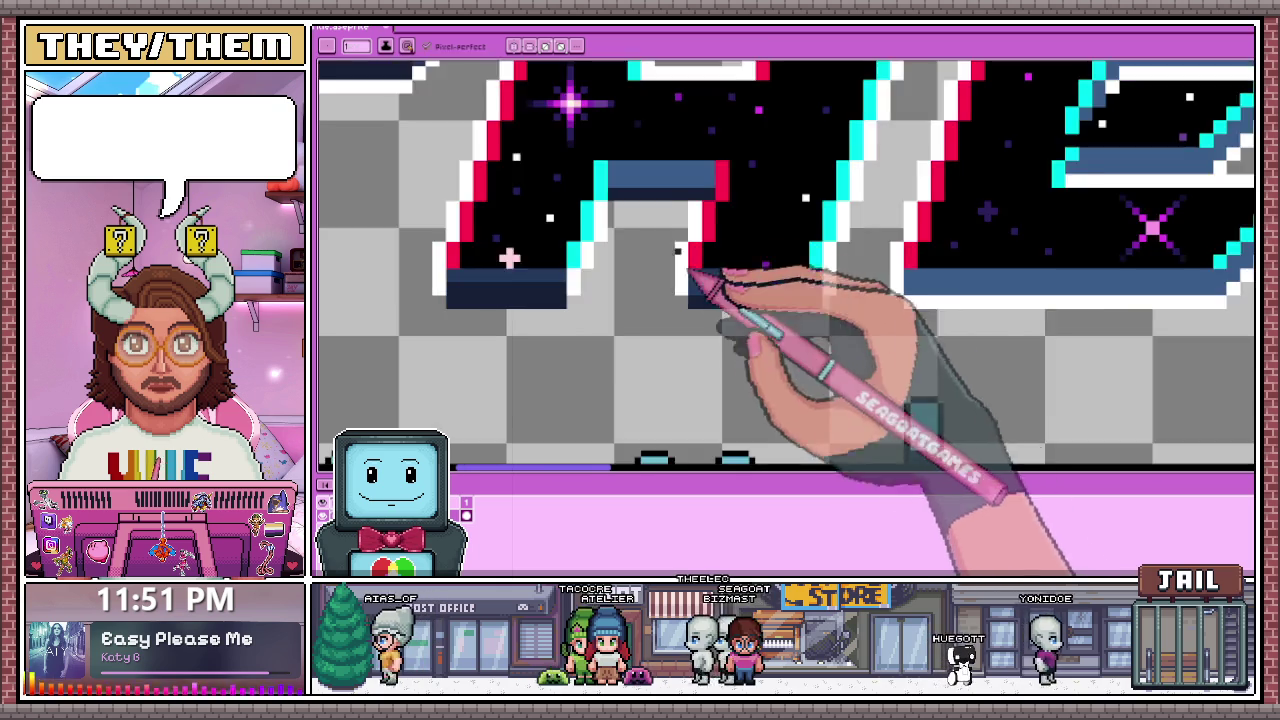
scroll(703, 285, "up", 2)
scroll(712, 316, "down", 2)
scroll(663, 277, "up", 1)
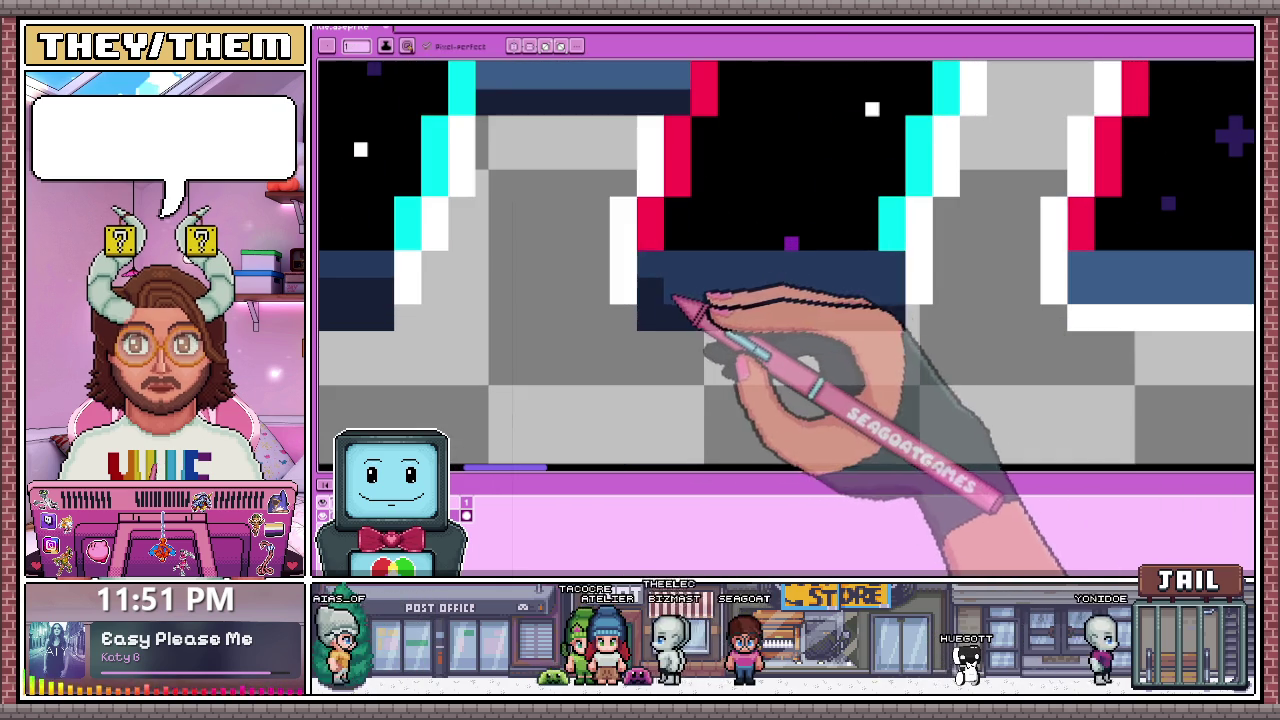
Step: Extend the dark navy stripe along the letter's base where the navy band meets the cyan edge
mouse_move(792, 290)
left_mouse_down()
mouse_move(884, 294)
mouse_move(742, 302)
left_mouse_up()
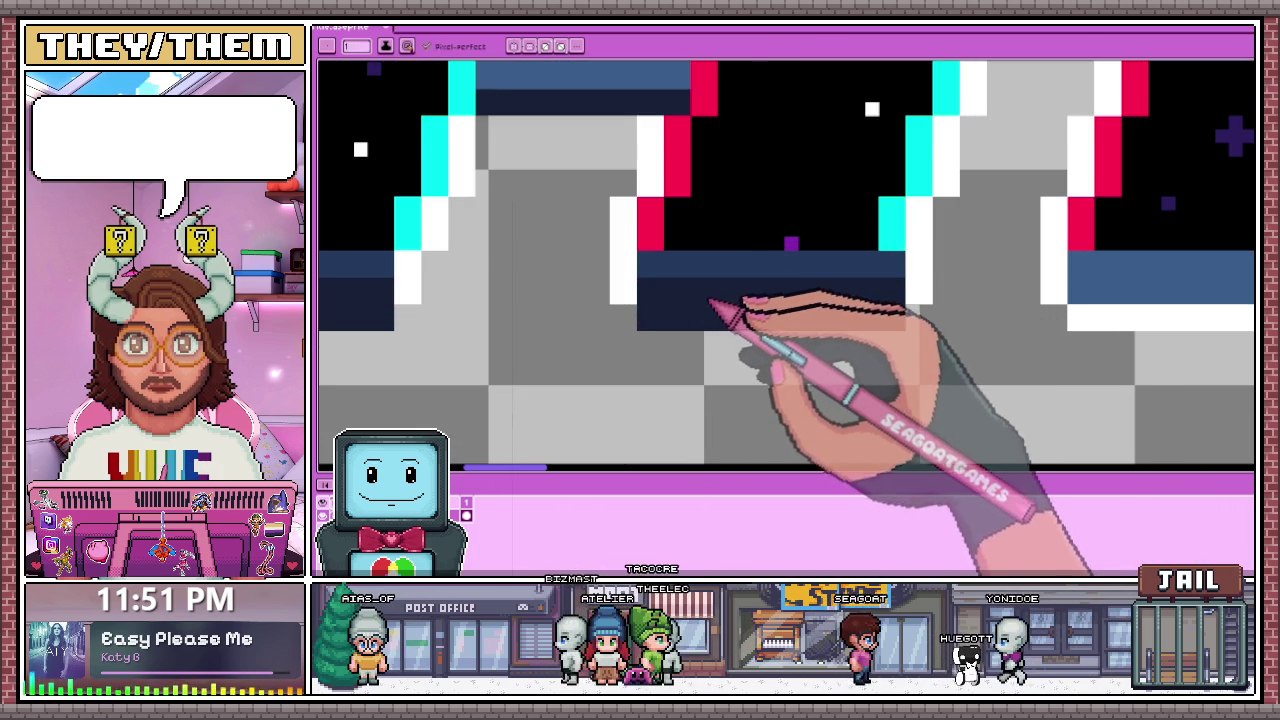
scroll(740, 243, "down", 2)
scroll(843, 320, "down", 1)
scroll(720, 286, "down", 2)
scroll(708, 314, "up", 2)
scroll(700, 320, "up", 2)
scroll(700, 300, "up", 2)
scroll(730, 290, "up", 1)
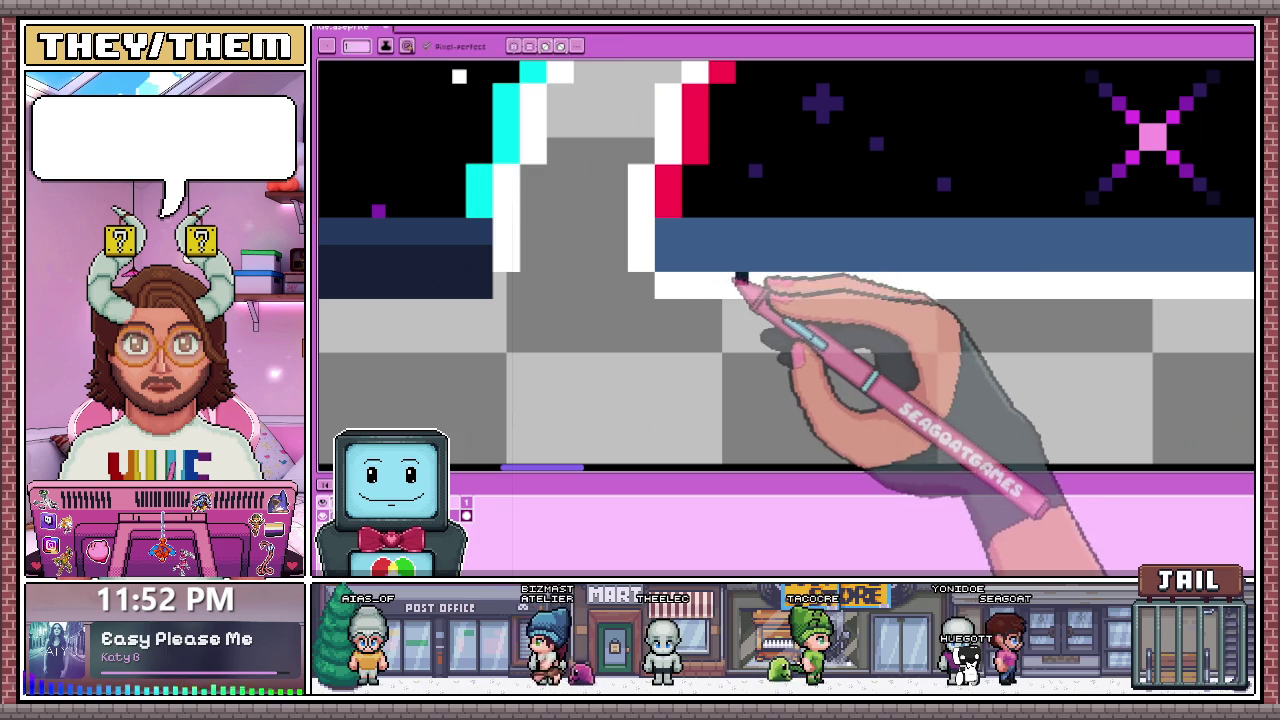
scroll(720, 271, "down", 2)
scroll(891, 257, "down", 1)
scroll(820, 251, "up", 1)
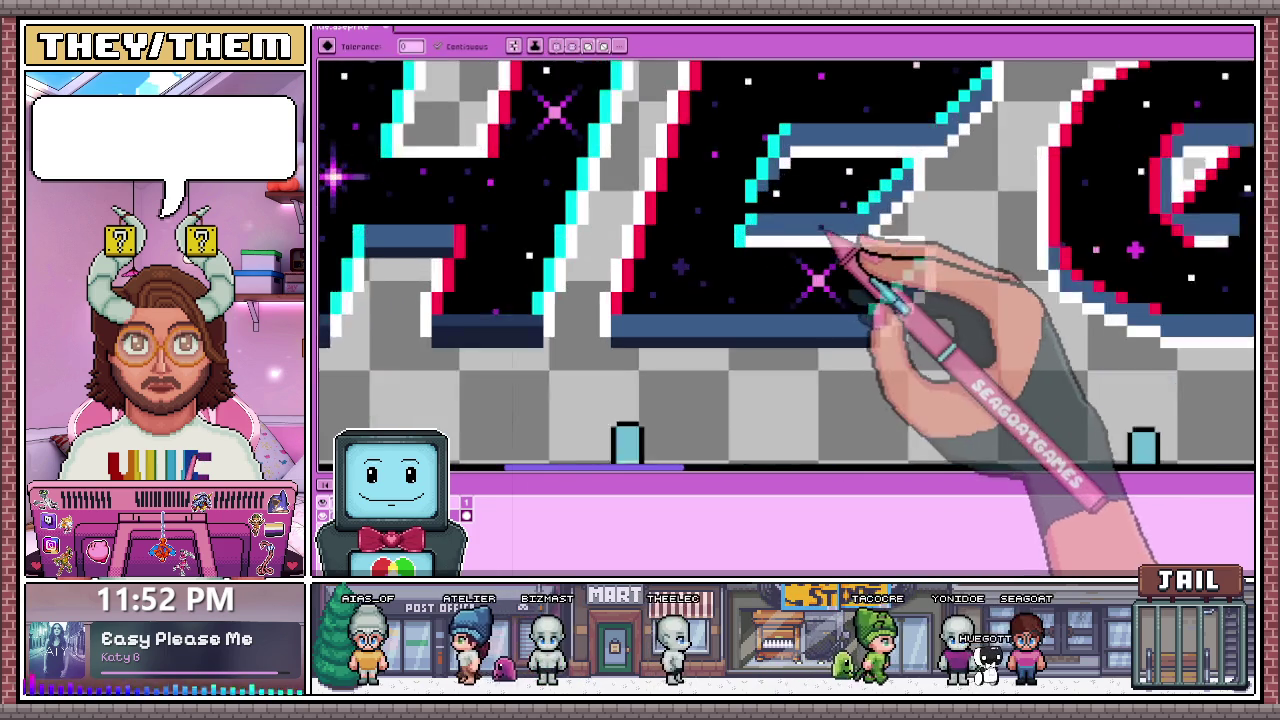
scroll(790, 240, "up", 2)
scroll(797, 240, "down", 2)
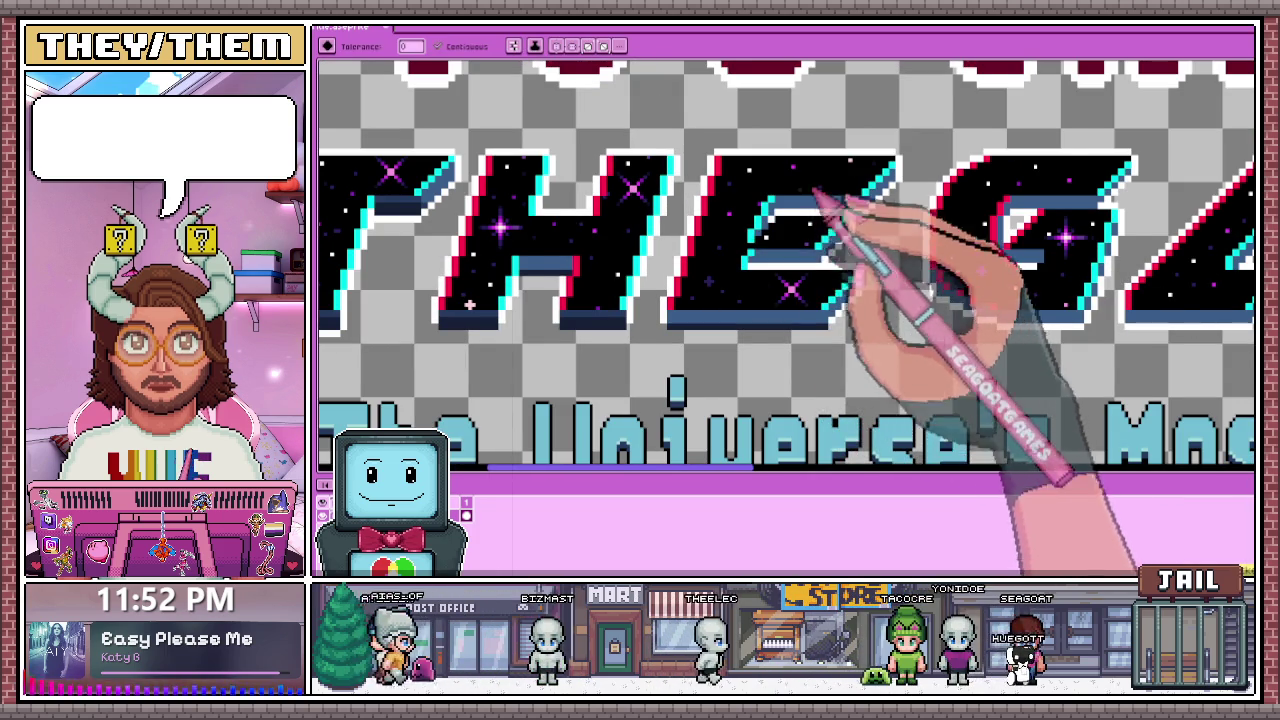
scroll(850, 225, "down", 2)
scroll(880, 235, "up", 2)
scroll(800, 265, "up", 1)
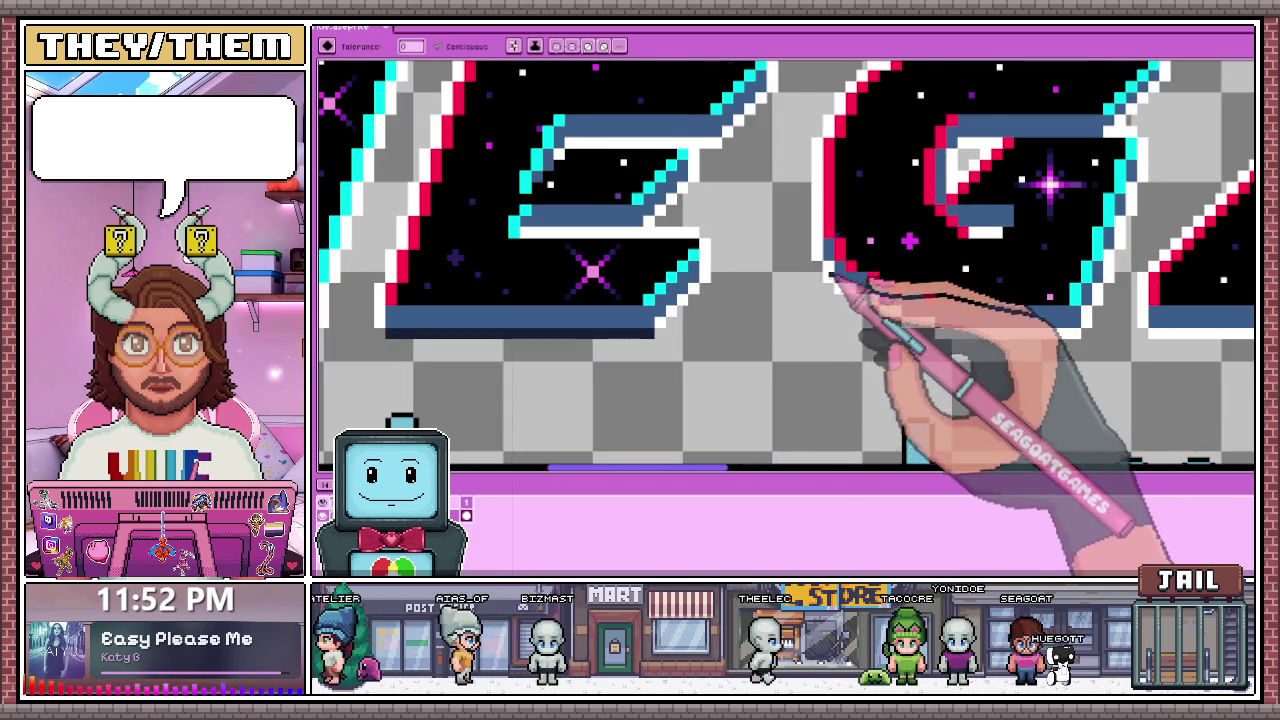
scroll(833, 278, "up", 2)
scroll(822, 238, "down", 1)
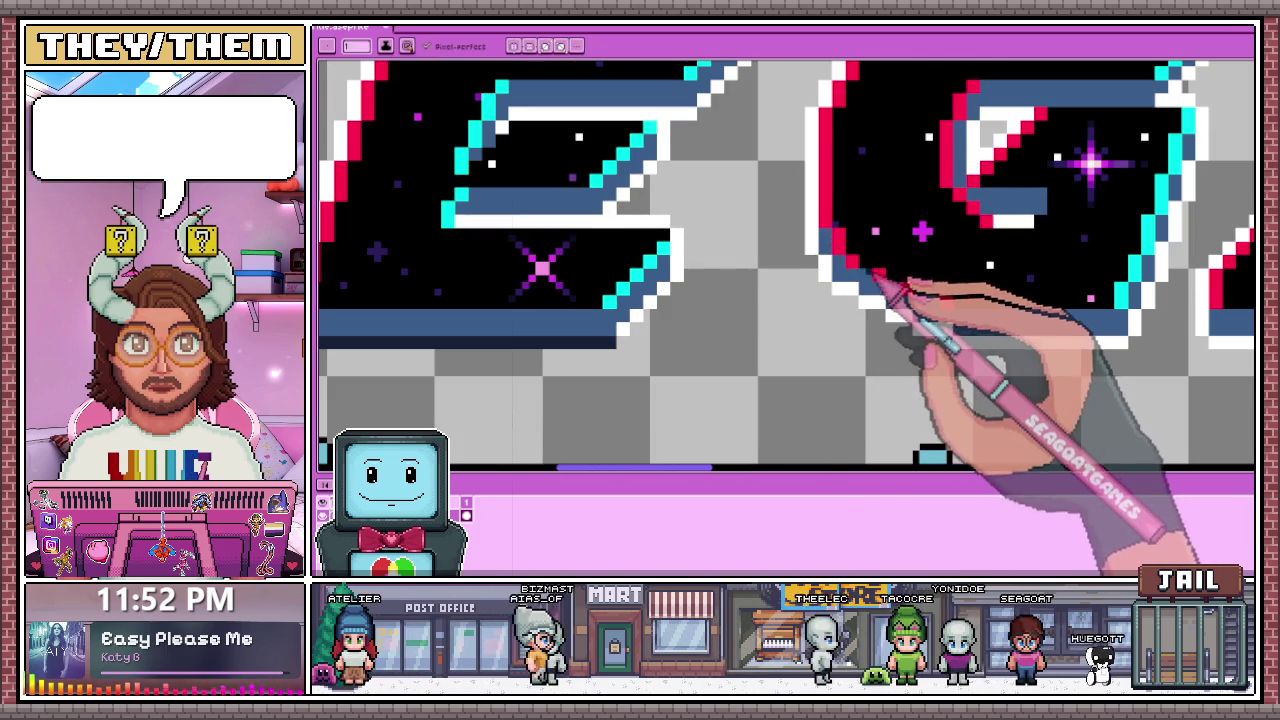
key("b")
scroll(830, 255, "up", 2)
scroll(818, 248, "up", 2)
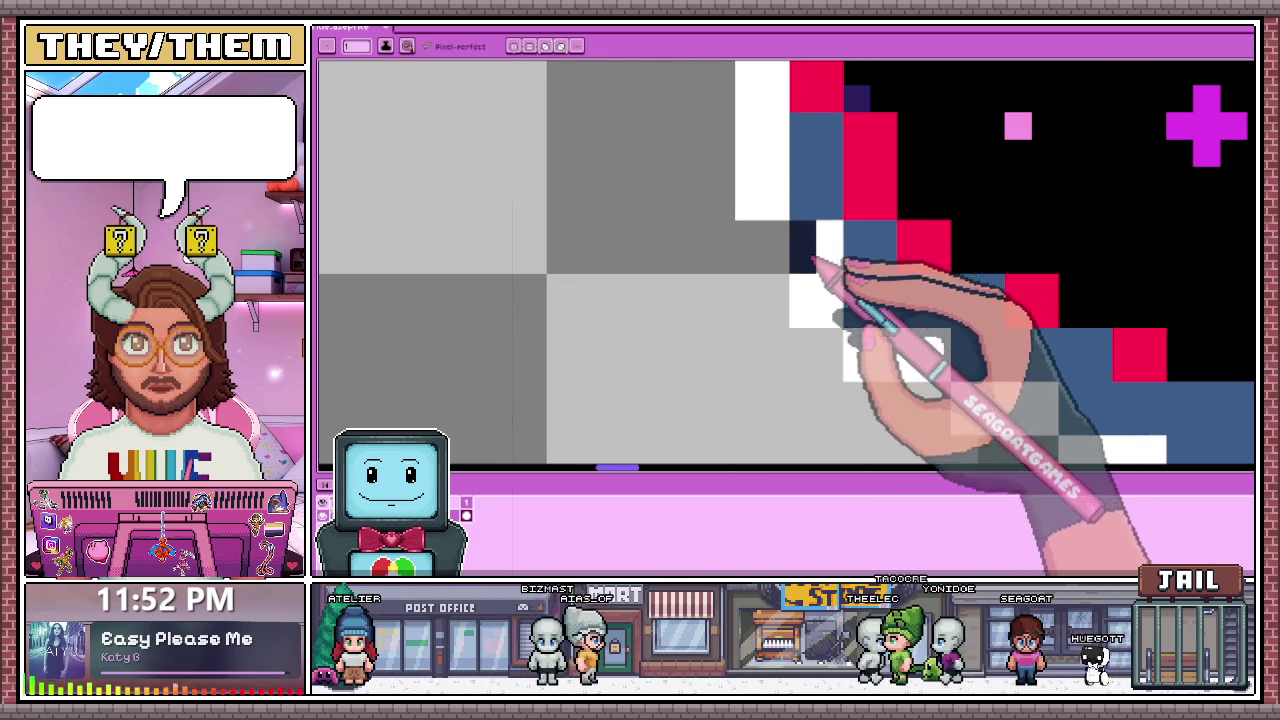
scroll(770, 250, "down", 2)
scroll(829, 286, "up", 1)
scroll(800, 282, "up", 1)
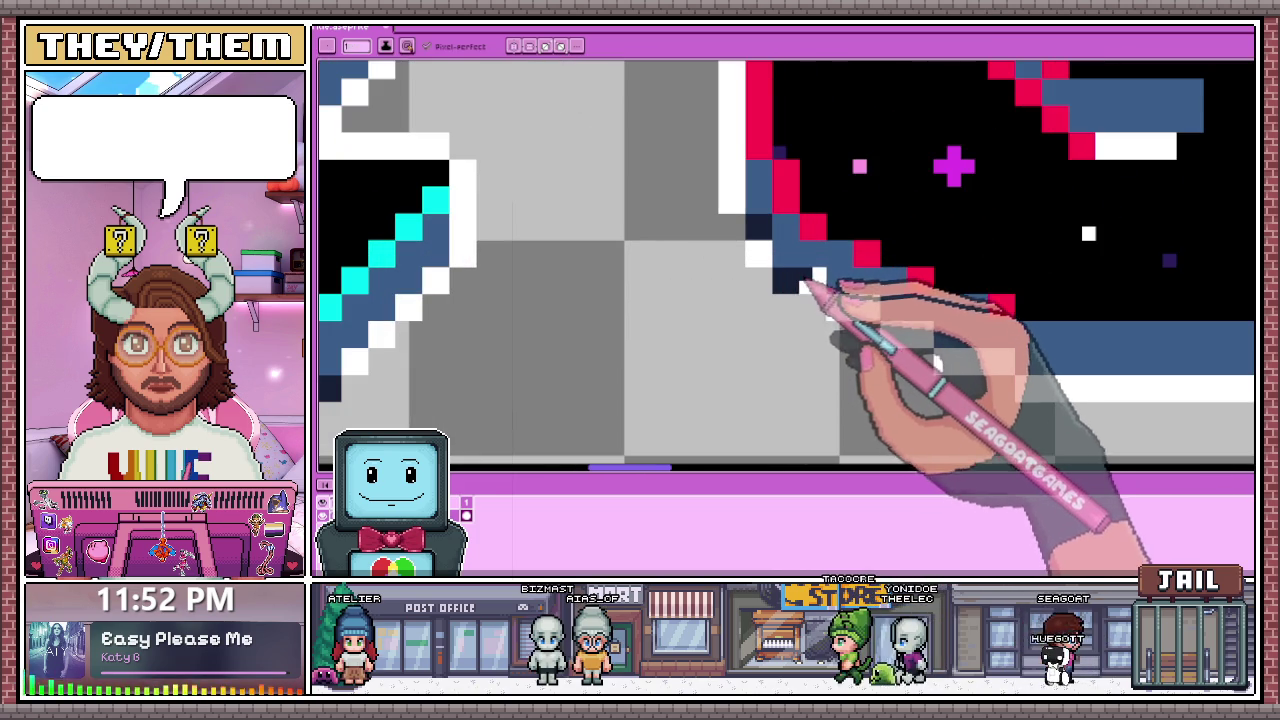
scroll(826, 290, "down", 2)
scroll(814, 277, "up", 2)
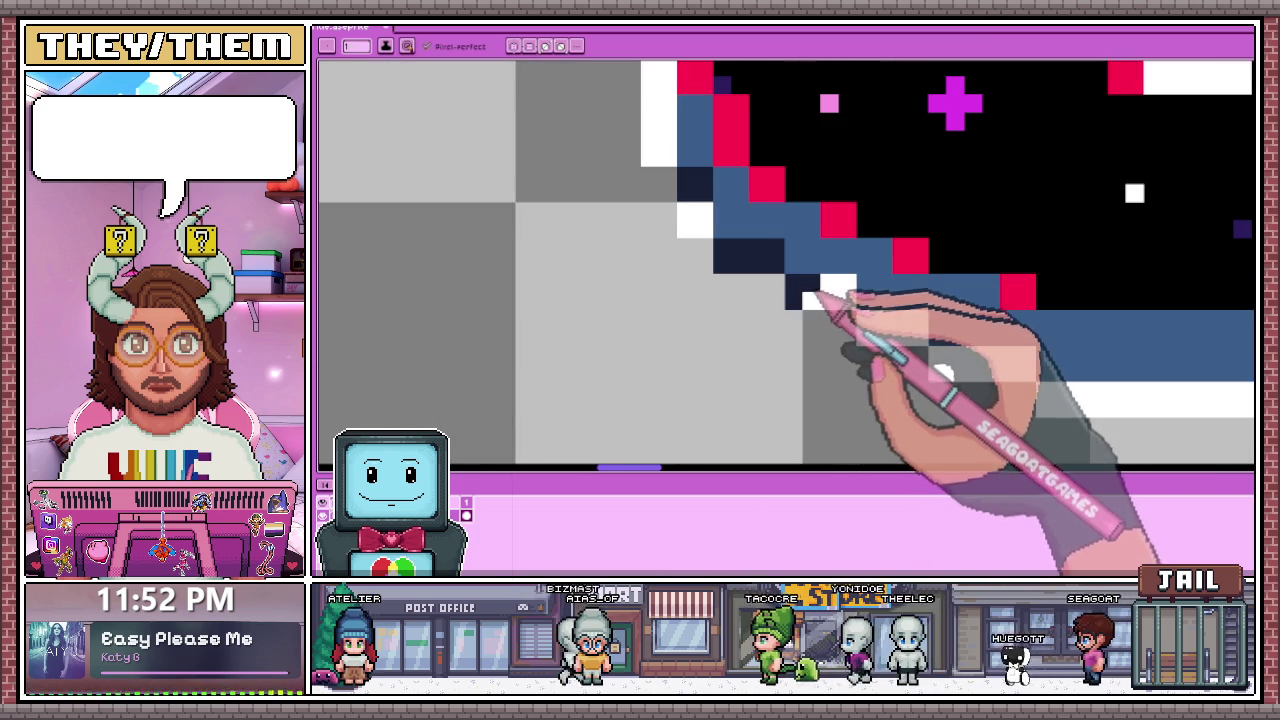
scroll(820, 285, "down", 2)
scroll(910, 305, "up", 2)
scroll(900, 290, "down", 2)
scroll(1010, 298, "up", 2)
scroll(986, 257, "up", 1)
scroll(971, 271, "up", 1)
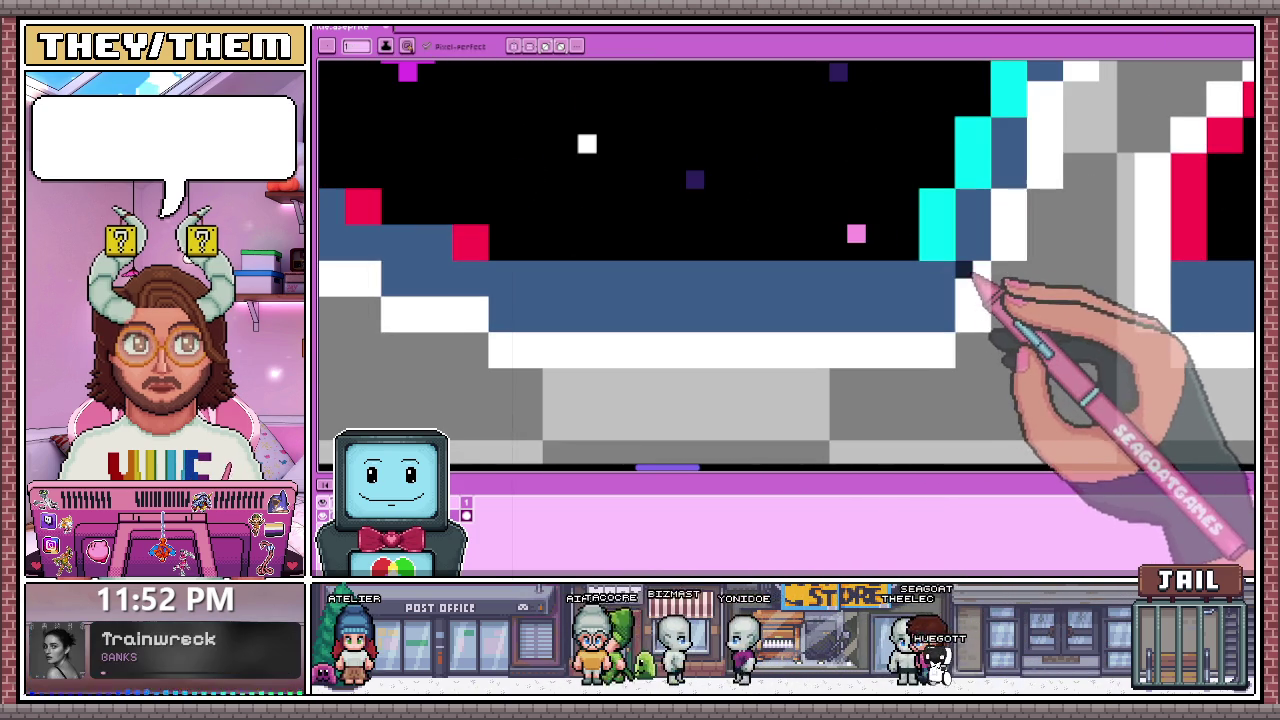
scroll(940, 285, "down", 2)
scroll(829, 271, "up", 2)
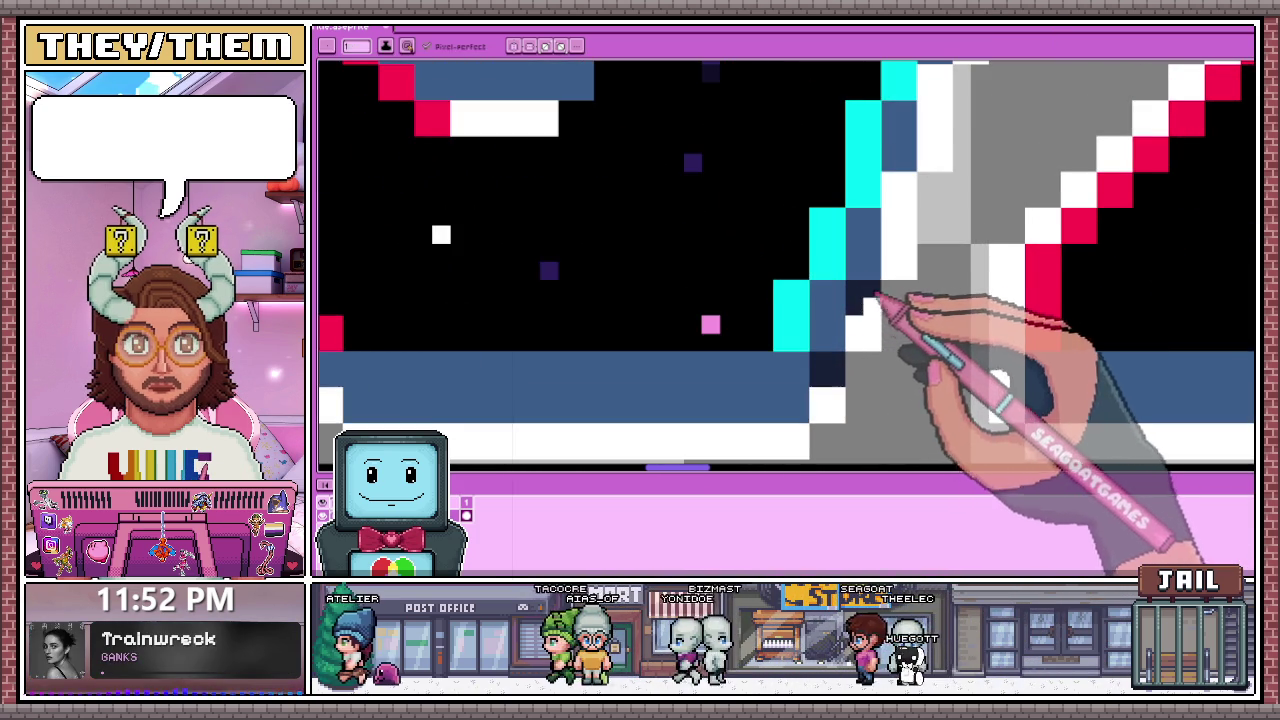
scroll(868, 300, "down", 1)
scroll(886, 280, "up", 1)
scroll(900, 200, "down", 1)
scroll(920, 229, "down", 2)
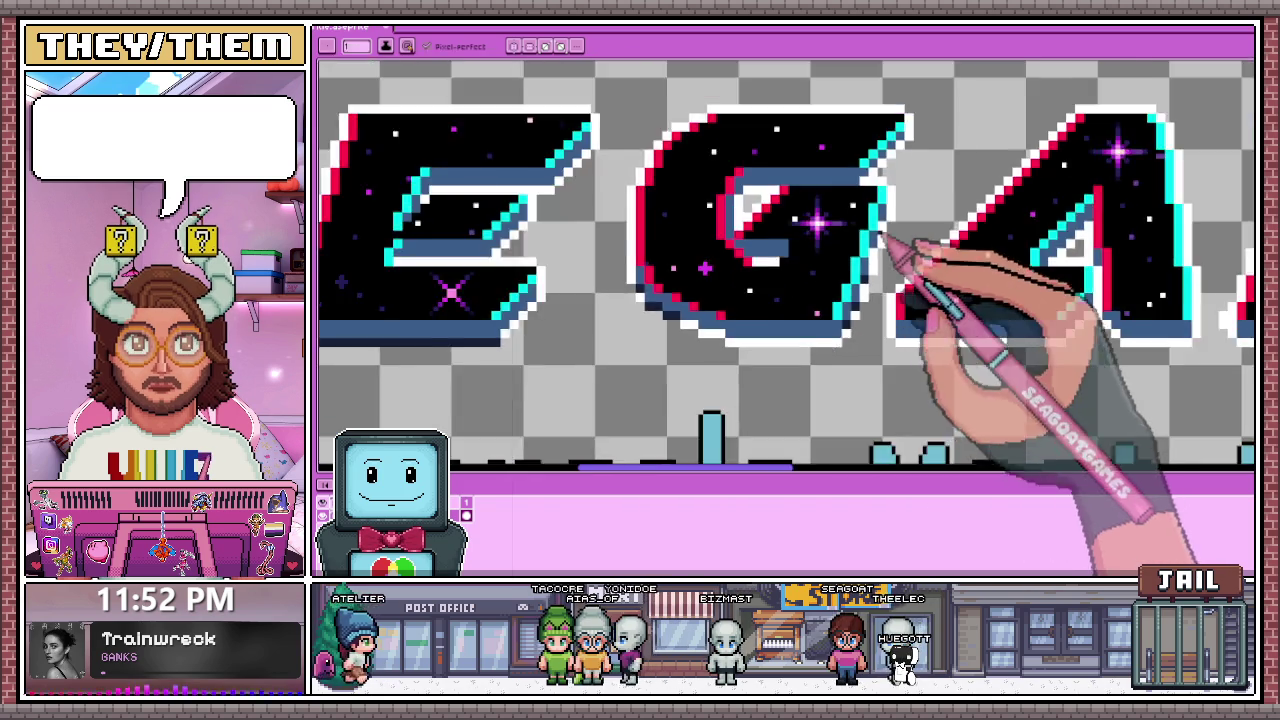
scroll(860, 240, "up", 3)
scroll(868, 268, "down", 2)
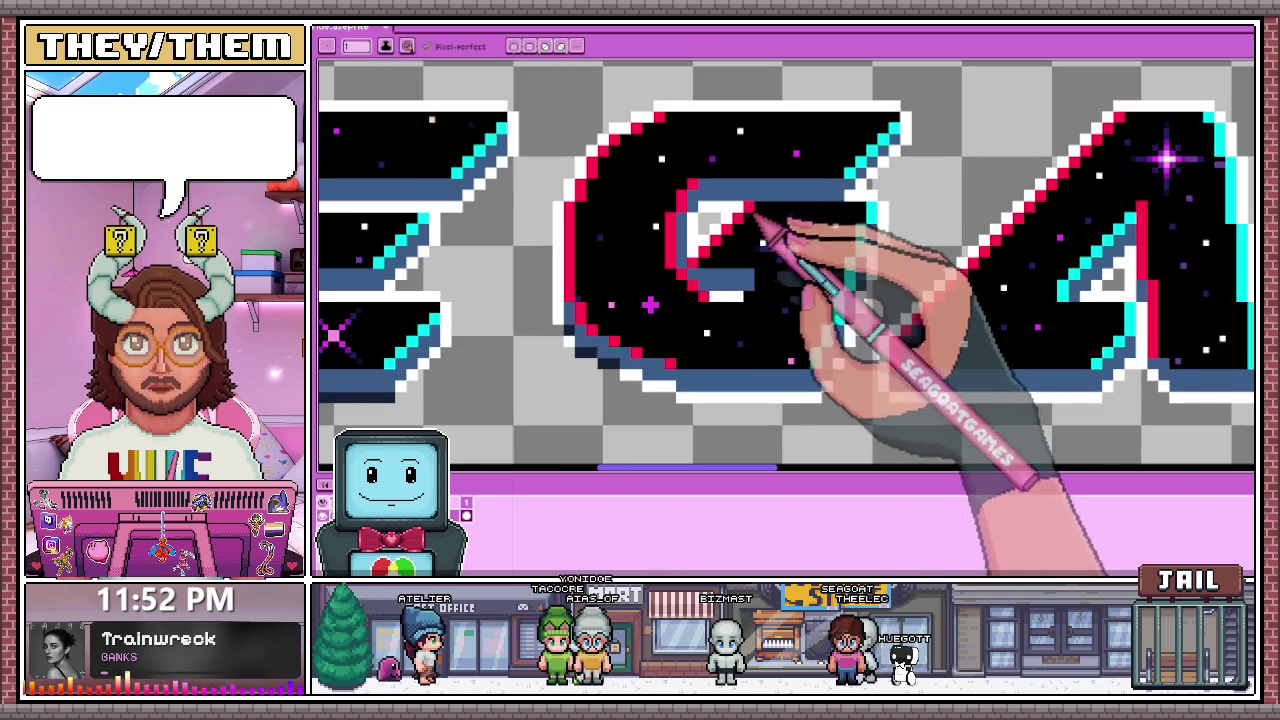
scroll(758, 218, "up", 2)
scroll(873, 313, "down", 2)
scroll(880, 277, "up", 3)
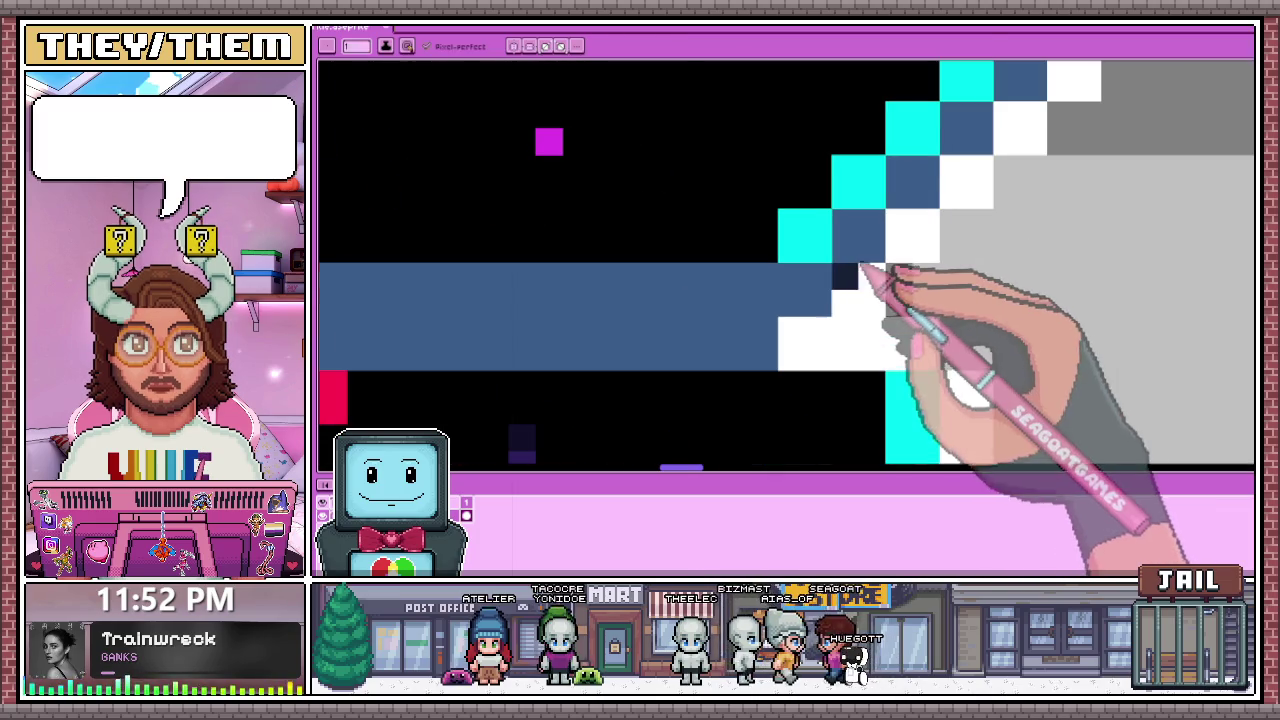
scroll(880, 277, "down", 1)
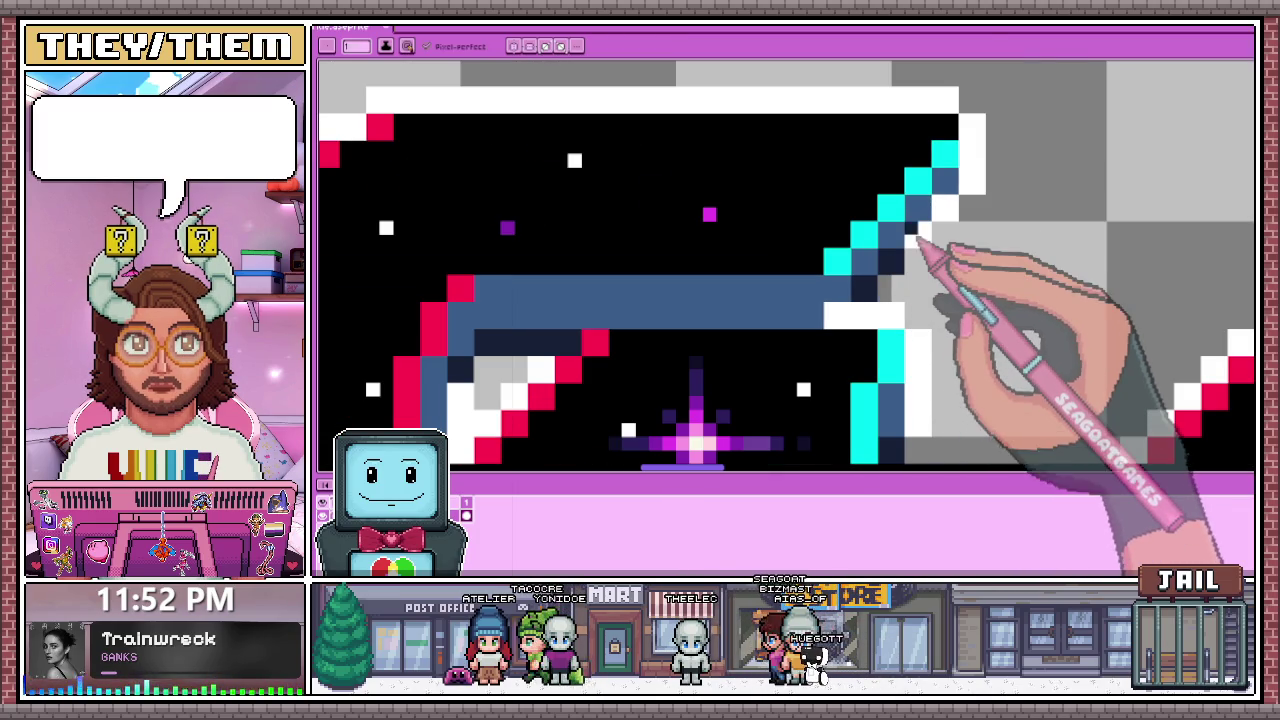
scroll(905, 268, "down", 2)
scroll(900, 271, "up", 2)
scroll(820, 300, "down", 1)
scroll(772, 320, "down", 2)
scroll(850, 295, "up", 3)
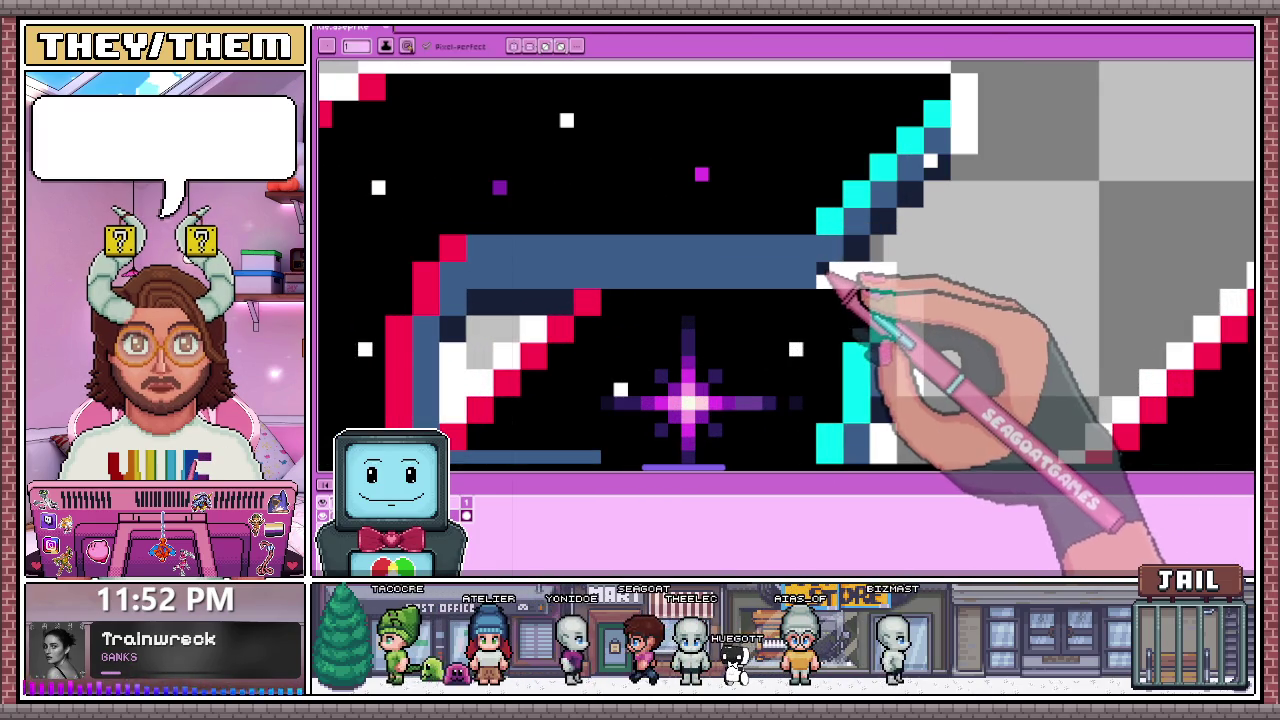
scroll(860, 280, "down", 2)
scroll(871, 300, "down", 1)
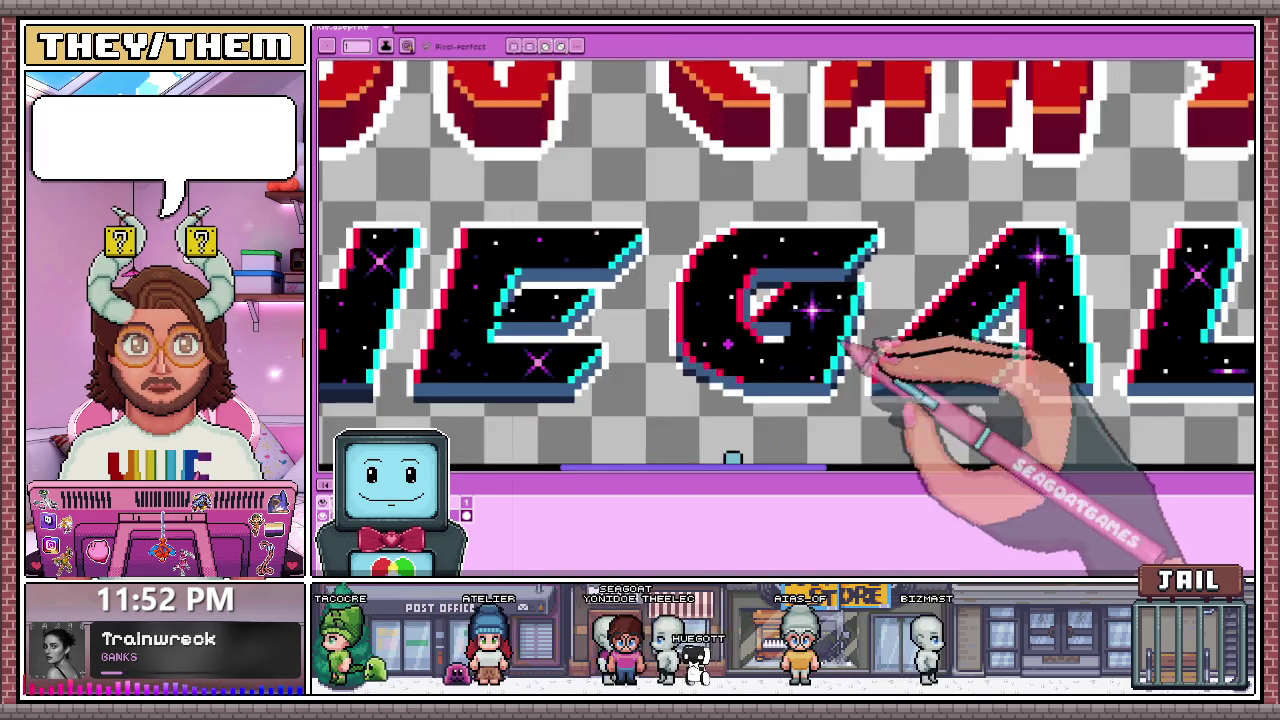
Step: Paint the G's white lower-edge pixels and the letter's white bottom row navy
scroll(865, 350, "down", 1)
scroll(830, 345, "up", 2)
scroll(805, 345, "up", 1)
scroll(770, 310, "up", 2)
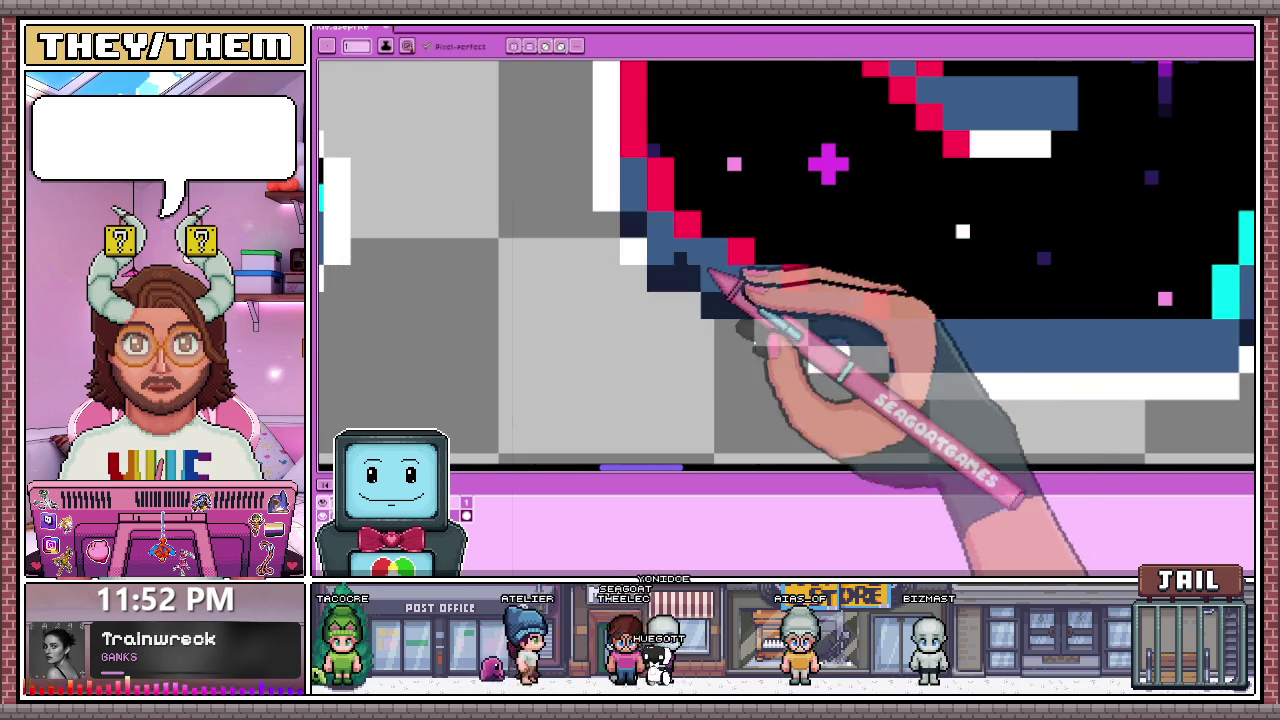
scroll(700, 275, "down", 1)
scroll(748, 290, "up", 2)
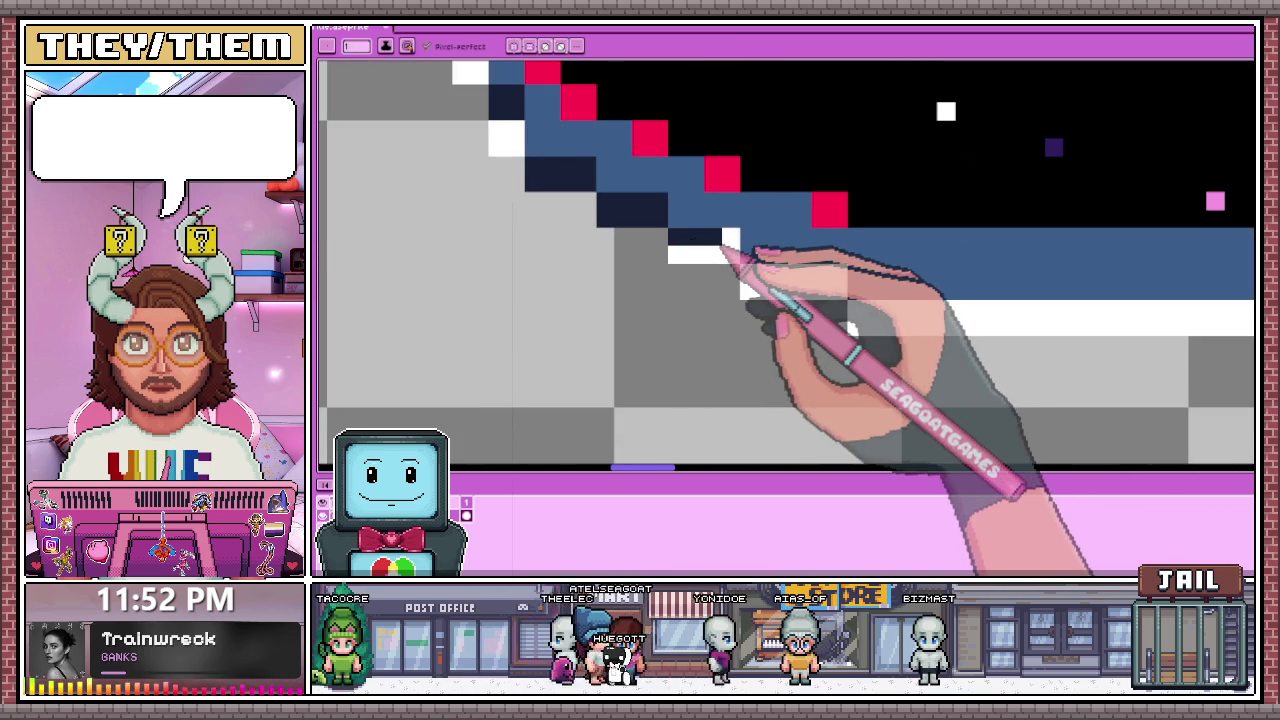
left_click_drag(733, 252, 757, 288)
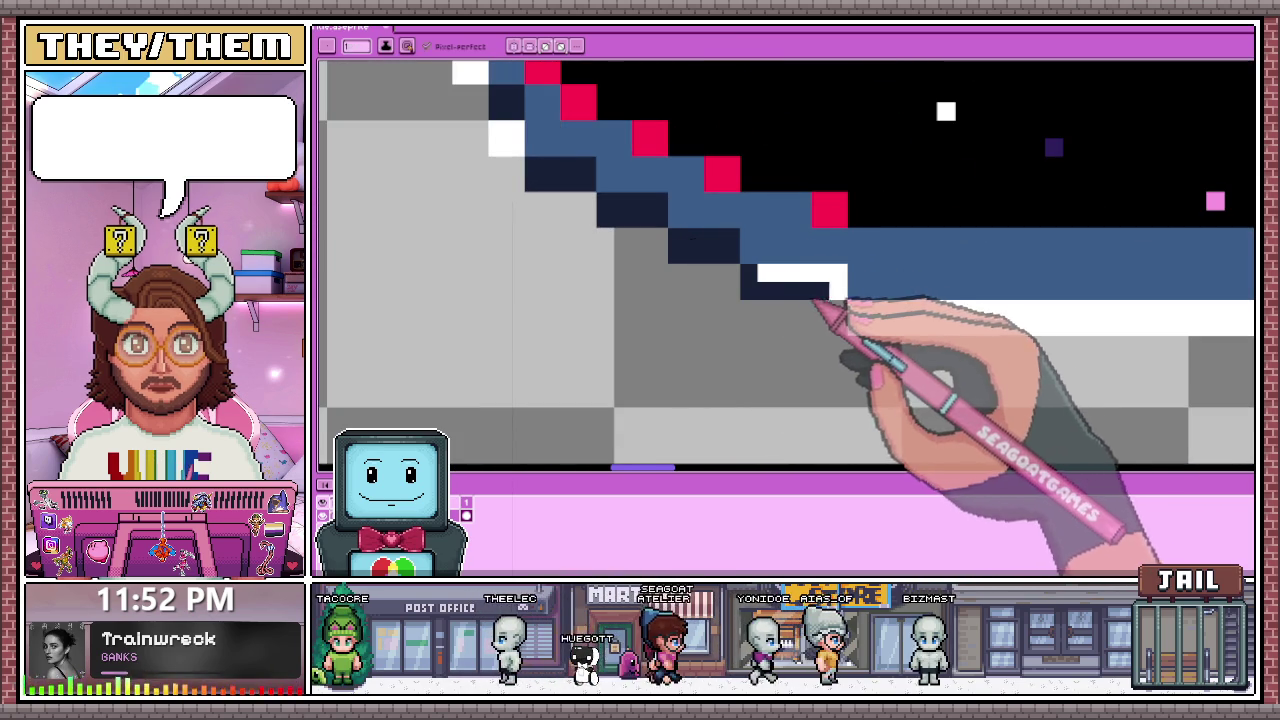
scroll(765, 280, "down", 1)
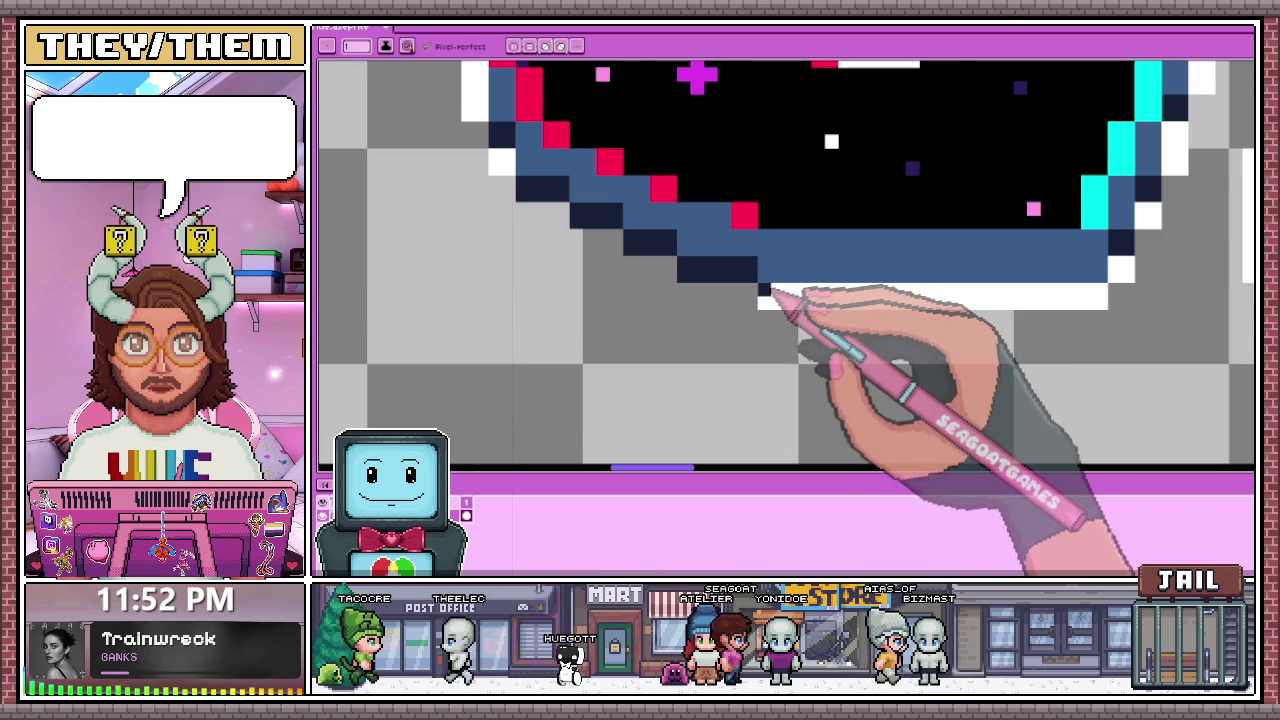
left_click_drag(762, 292, 1105, 292)
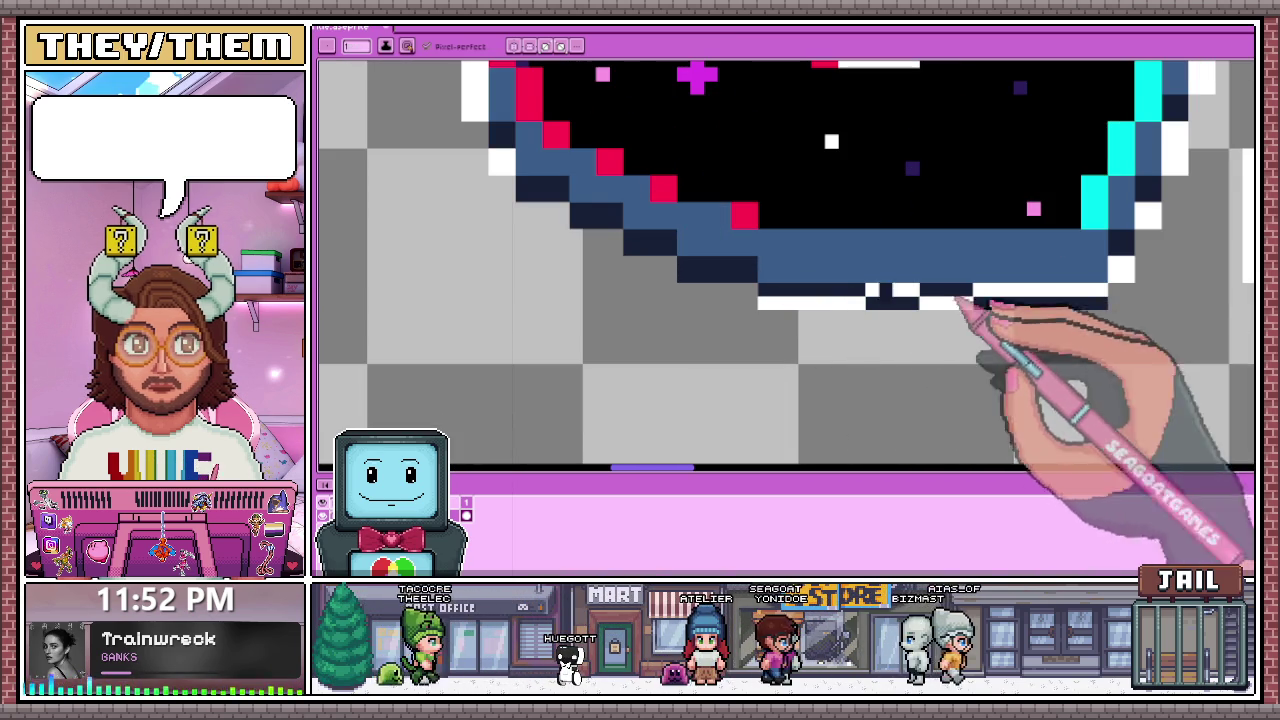
Step: Turn the leftover white pixels along the bottom staircase edge navy
scroll(910, 300, "down", 3)
scroll(651, 286, "up", 2)
scroll(609, 306, "up", 2)
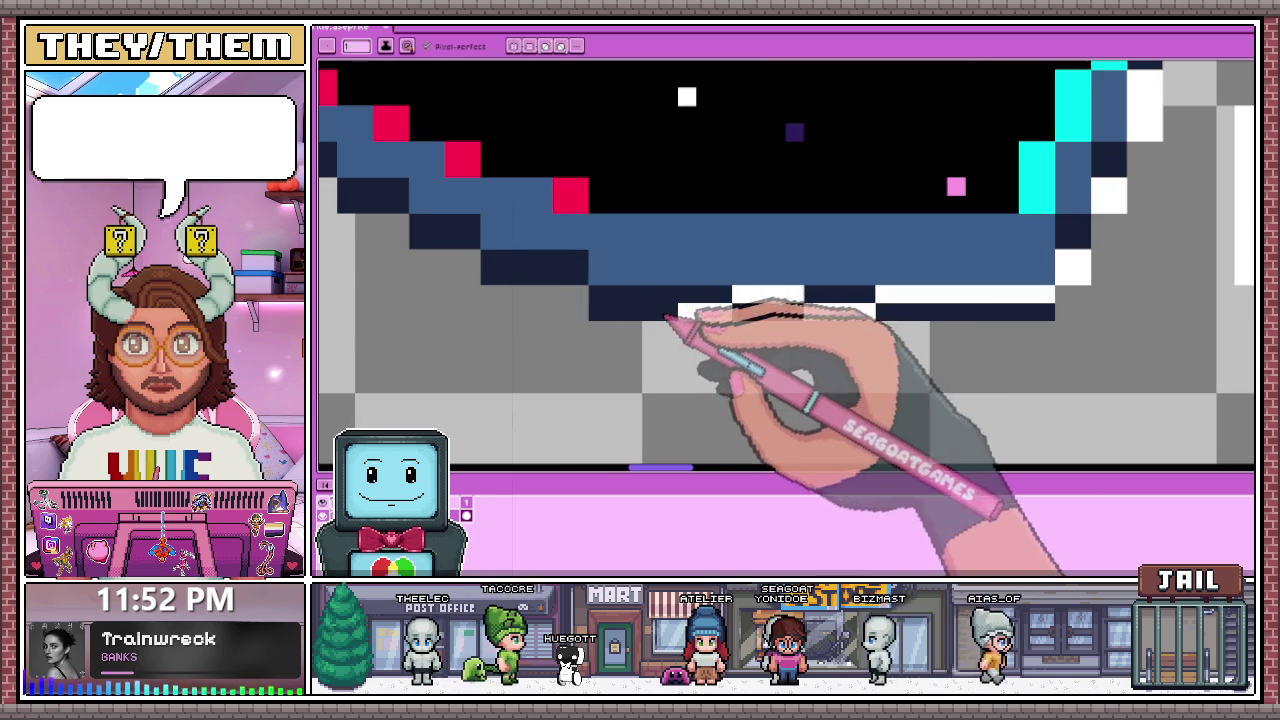
left_click(760, 295)
mouse_move(740, 298)
left_mouse_down()
mouse_move(1000, 294)
mouse_move(1083, 278)
left_mouse_up()
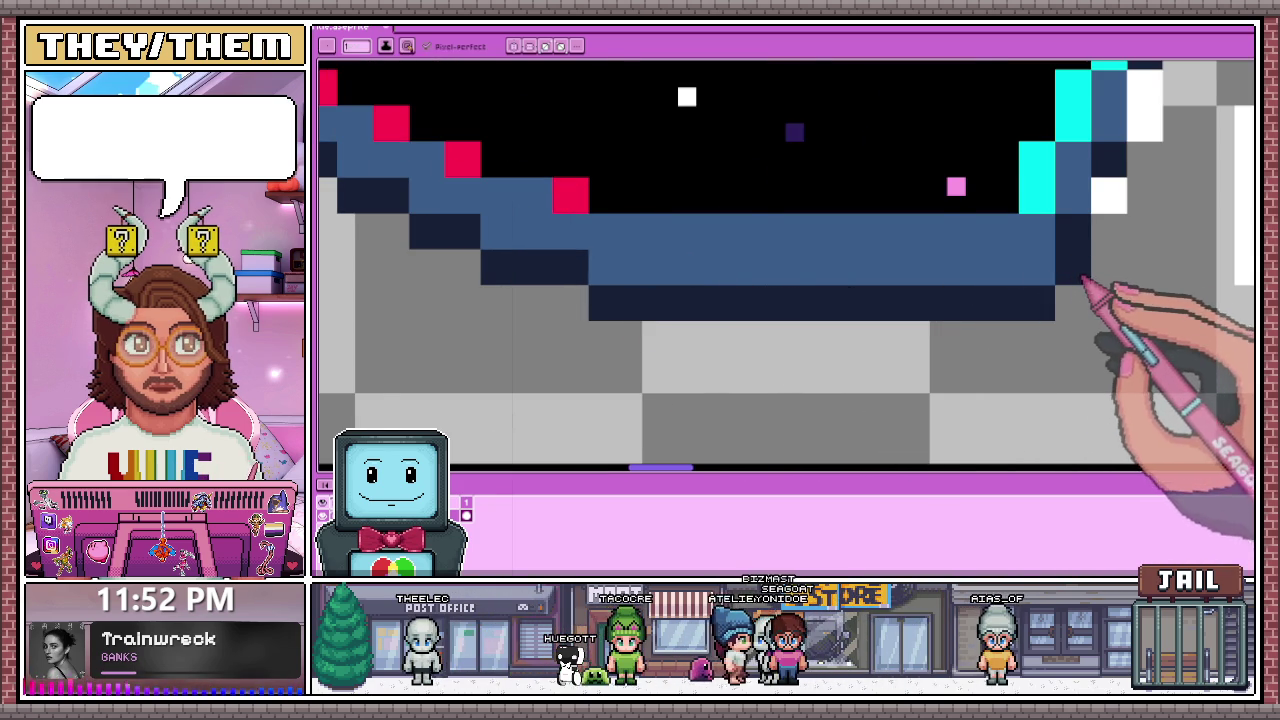
scroll(1083, 280, "down", 3)
scroll(800, 277, "up", 3)
scroll(815, 258, "down", 1)
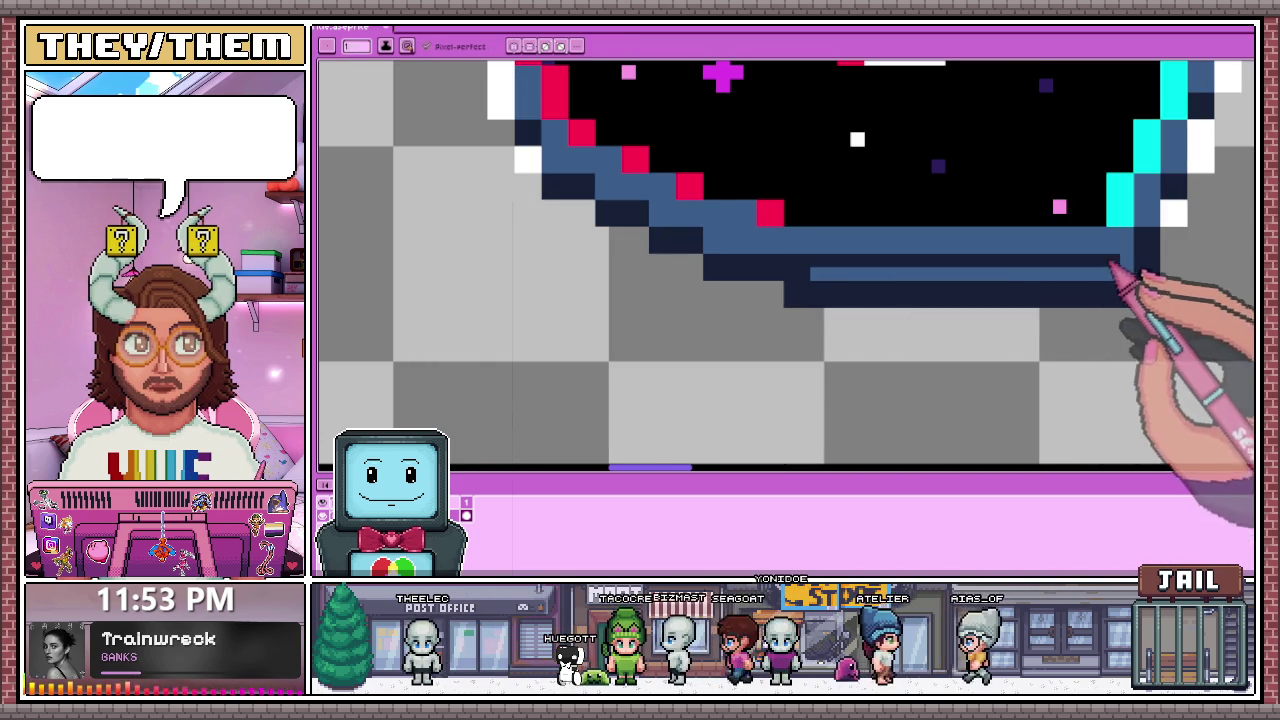
scroll(823, 280, "down", 3)
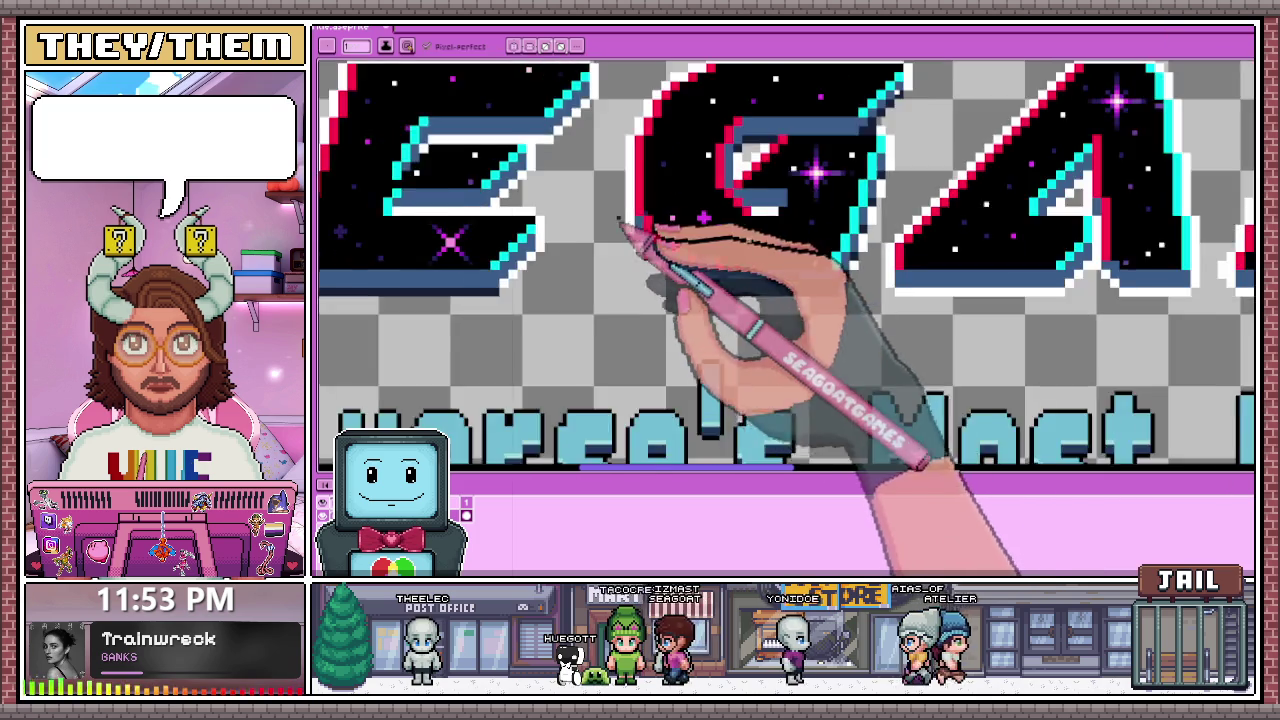
scroll(700, 263, "up", 2)
scroll(657, 243, "up", 1)
scroll(672, 216, "down", 1)
scroll(670, 220, "up", 3)
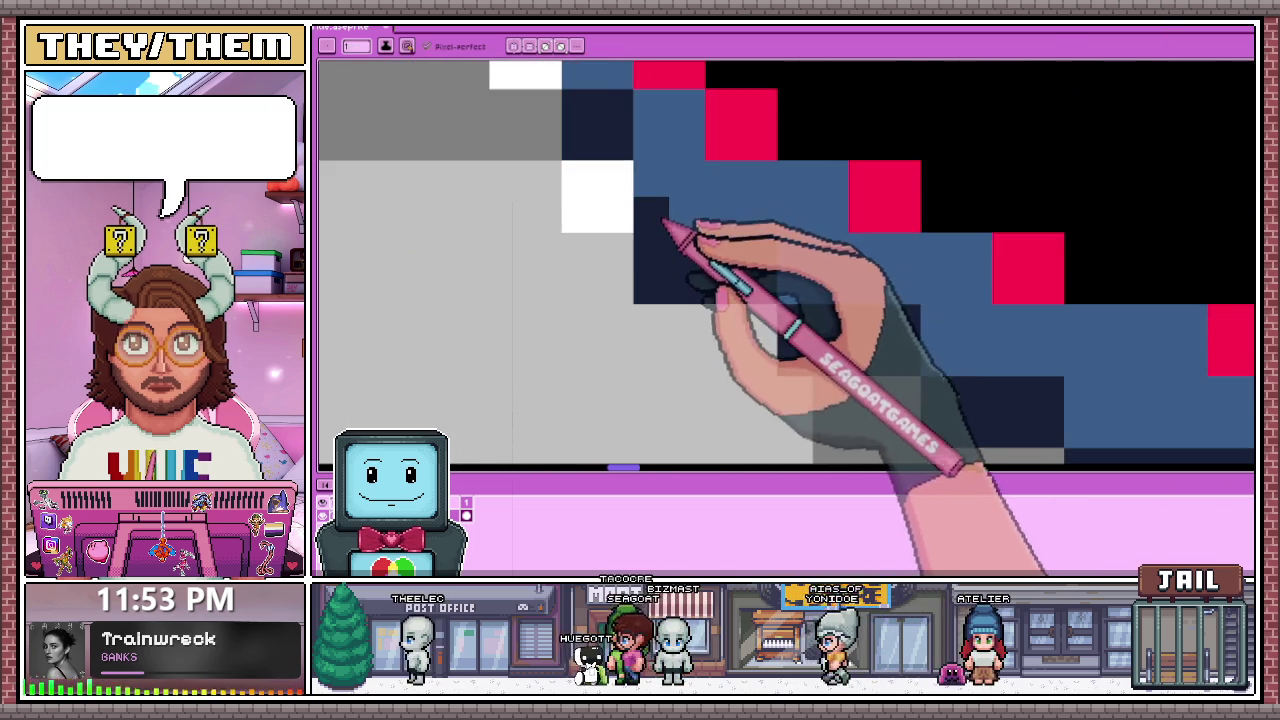
scroll(672, 280, "down", 2)
scroll(666, 290, "up", 1)
scroll(655, 265, "up", 1)
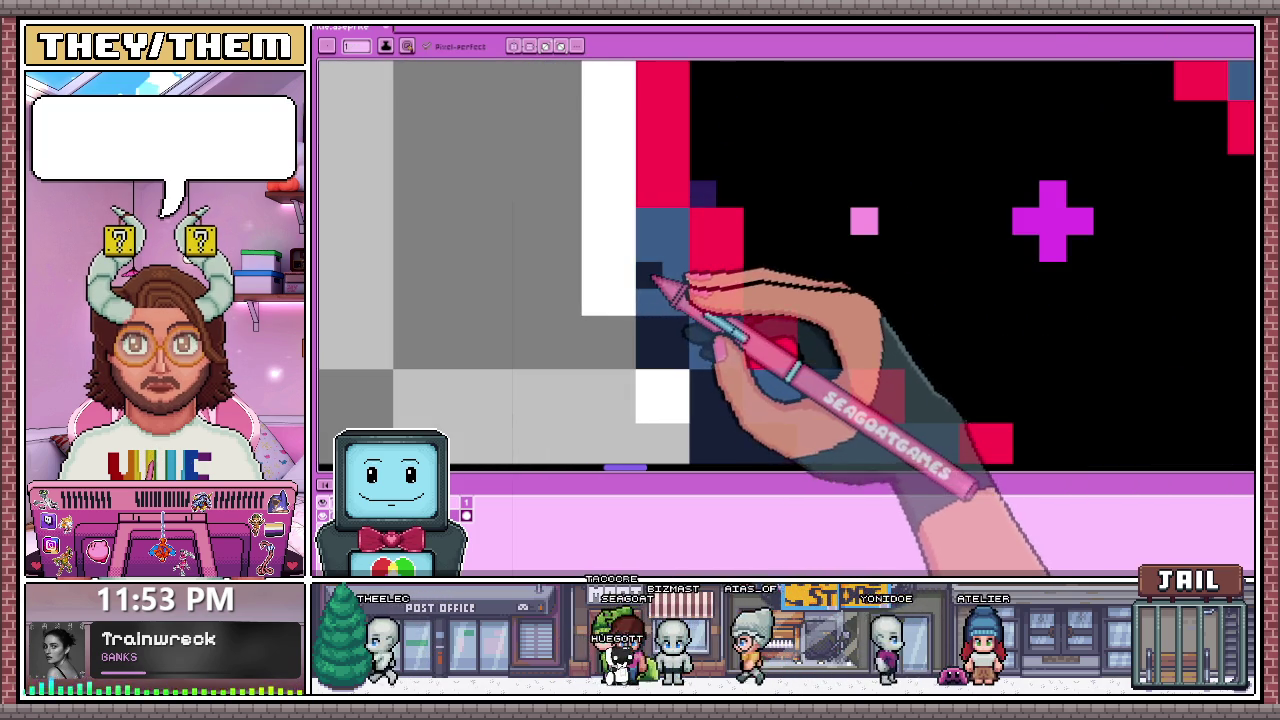
scroll(700, 290, "down", 3)
scroll(714, 300, "up", 3)
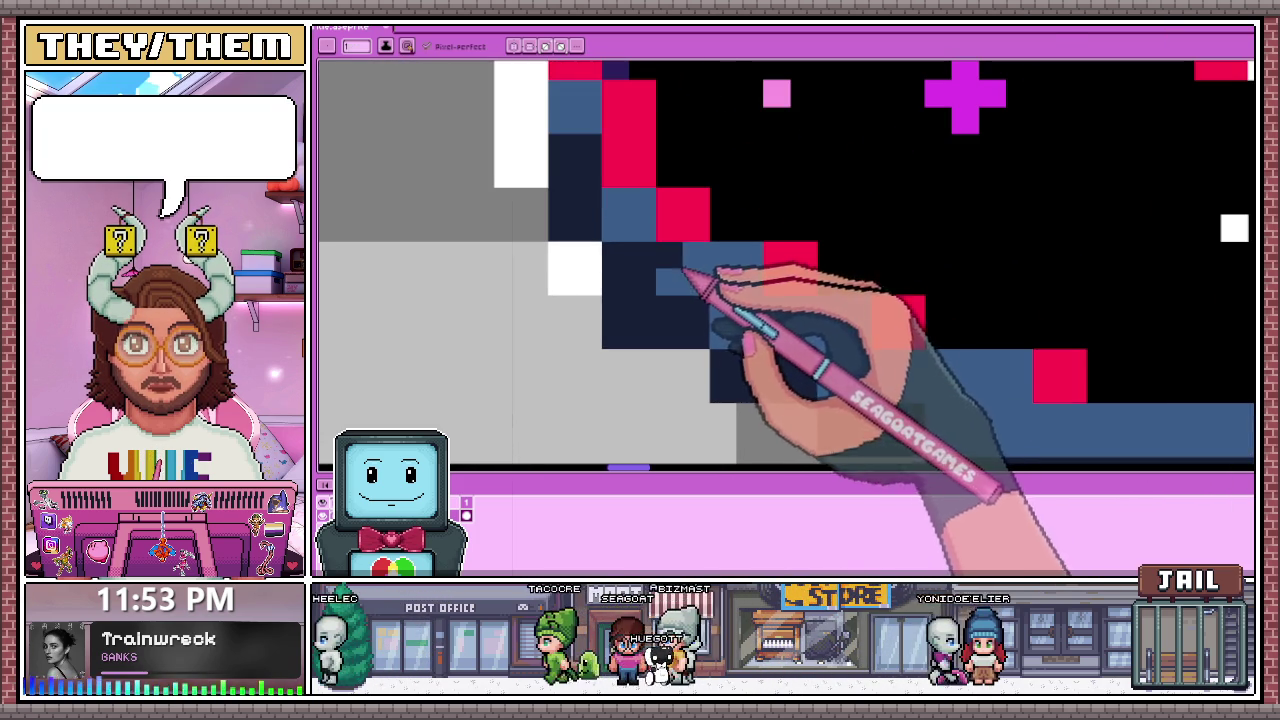
scroll(705, 253, "down", 2)
scroll(700, 240, "up", 1)
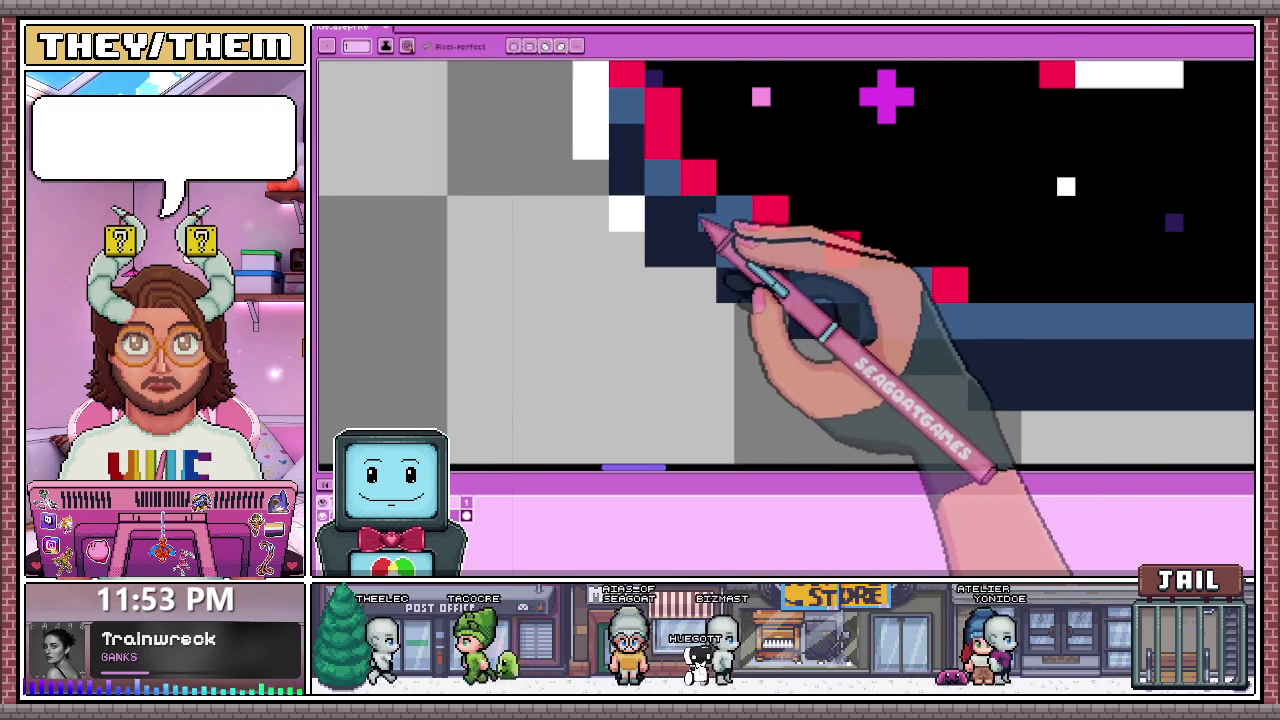
scroll(712, 228, "down", 1)
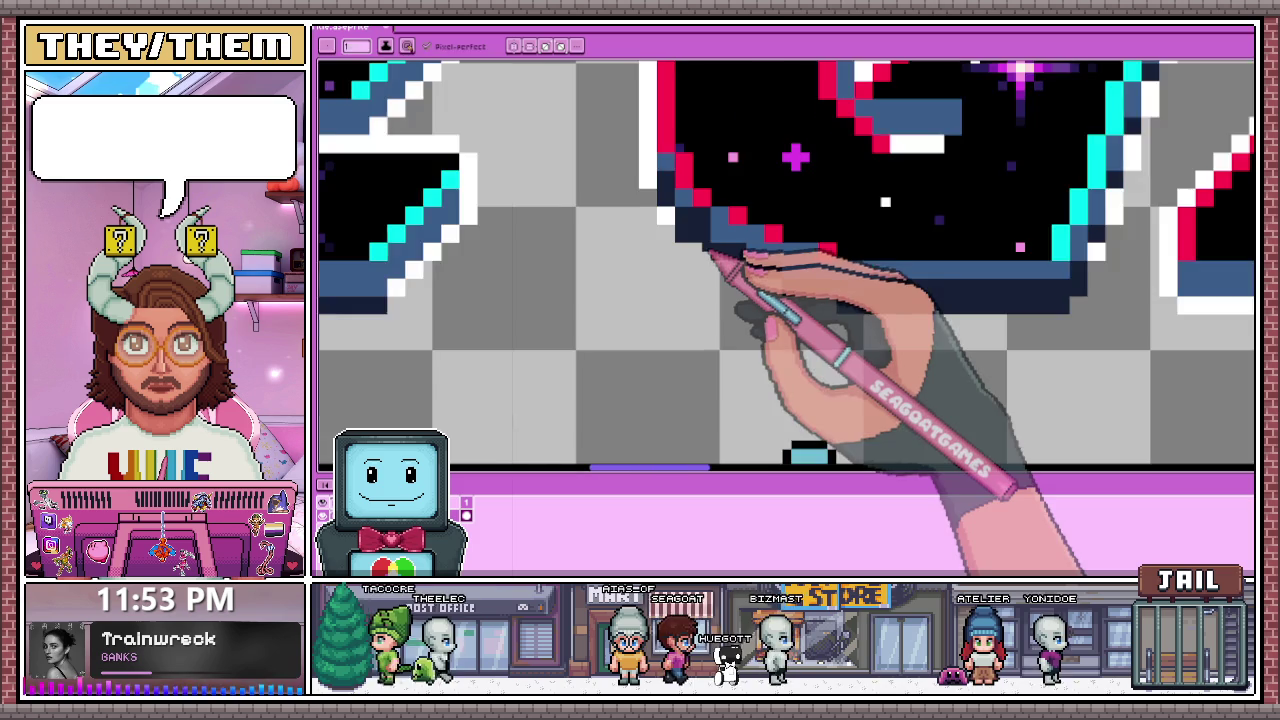
scroll(712, 255, "up", 1)
scroll(703, 250, "down", 1)
scroll(690, 220, "up", 1)
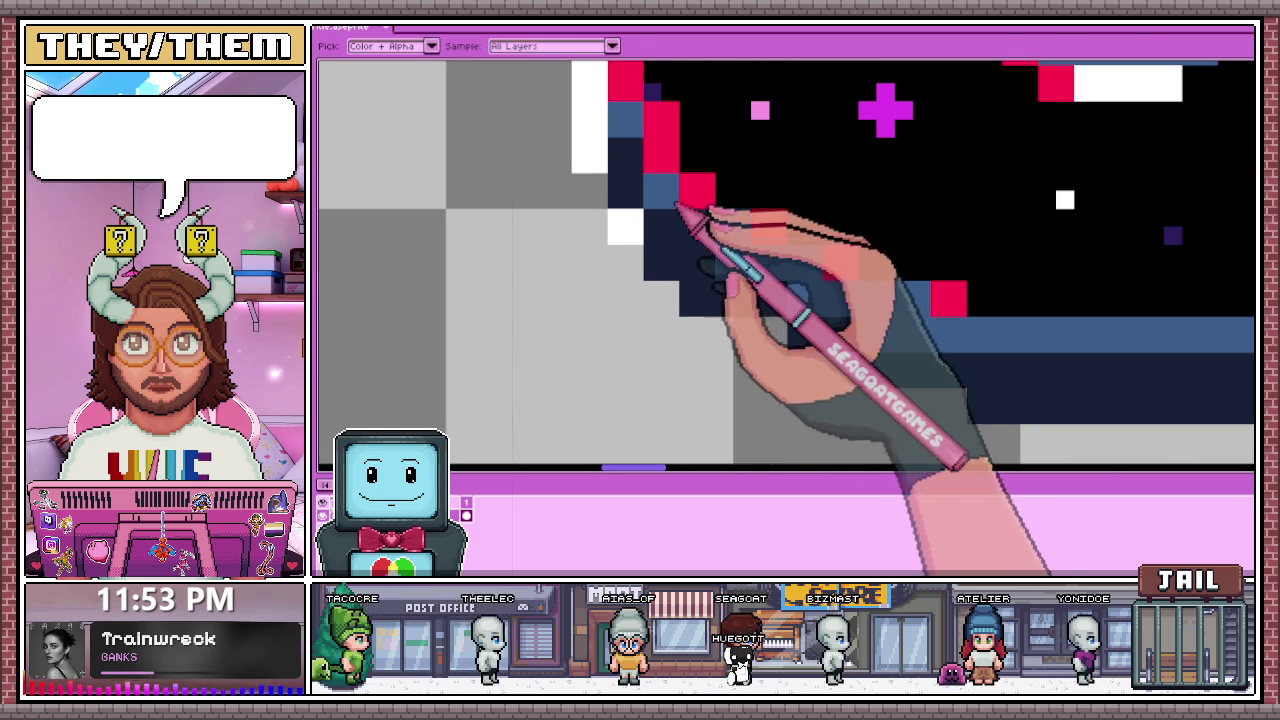
scroll(710, 268, "down", 1)
scroll(740, 236, "up", 1)
scroll(722, 243, "down", 2)
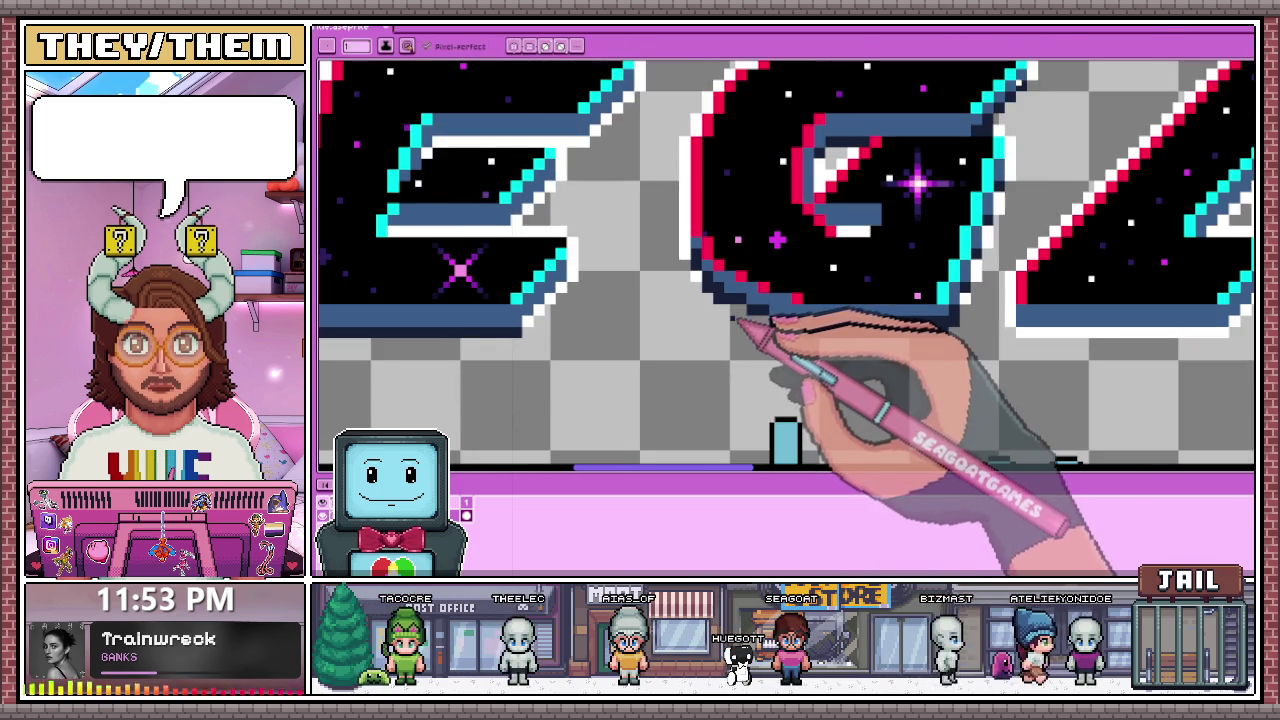
scroll(740, 277, "up", 3)
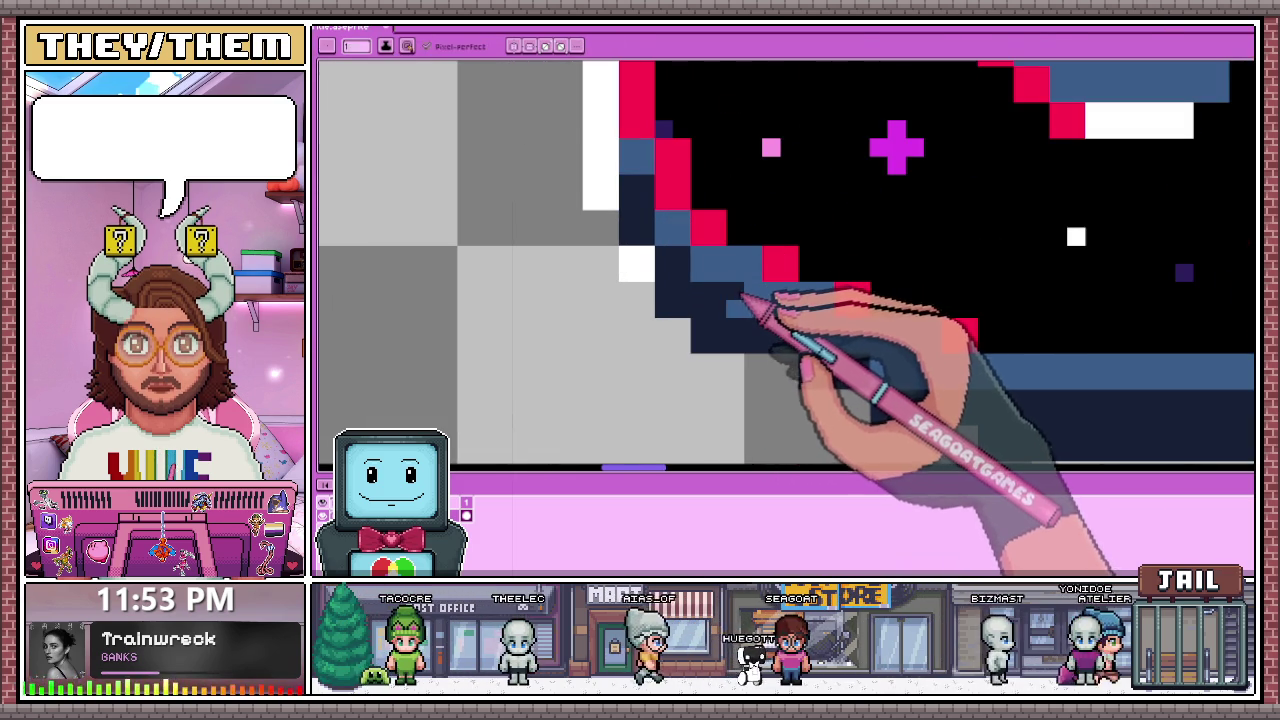
scroll(770, 307, "down", 1)
scroll(765, 312, "up", 1)
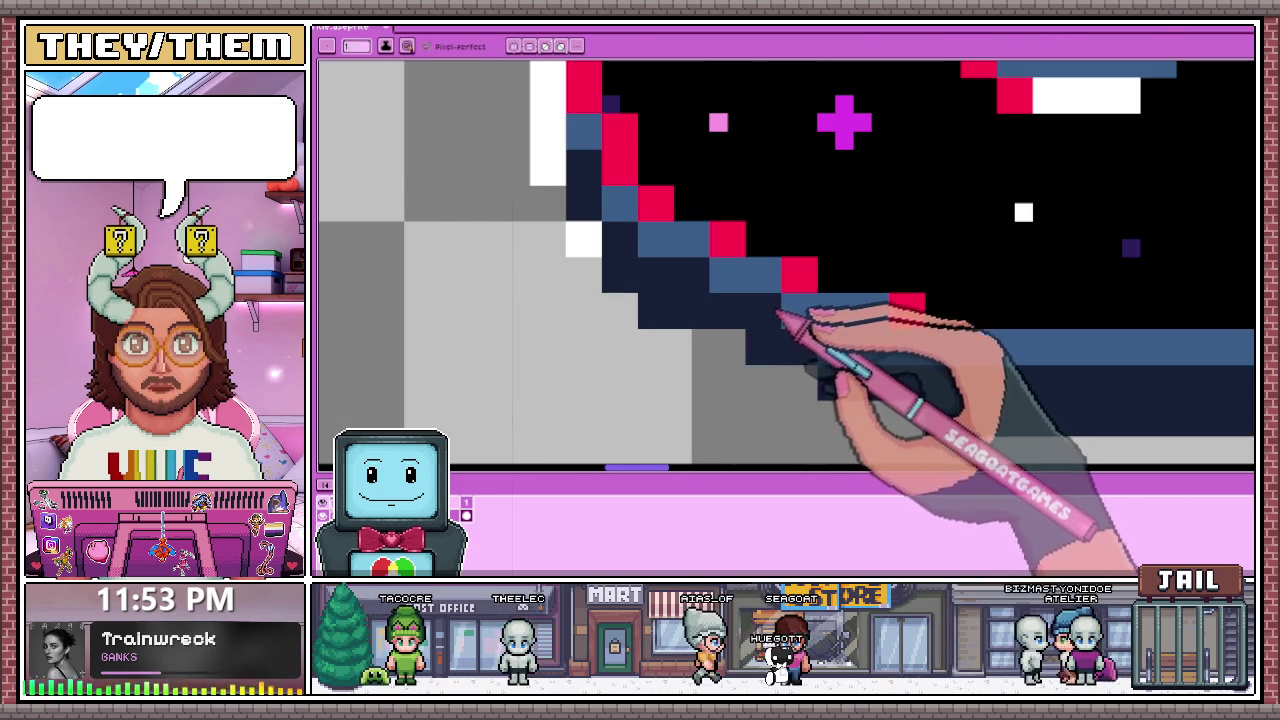
scroll(780, 318, "down", 1)
scroll(770, 298, "up", 1)
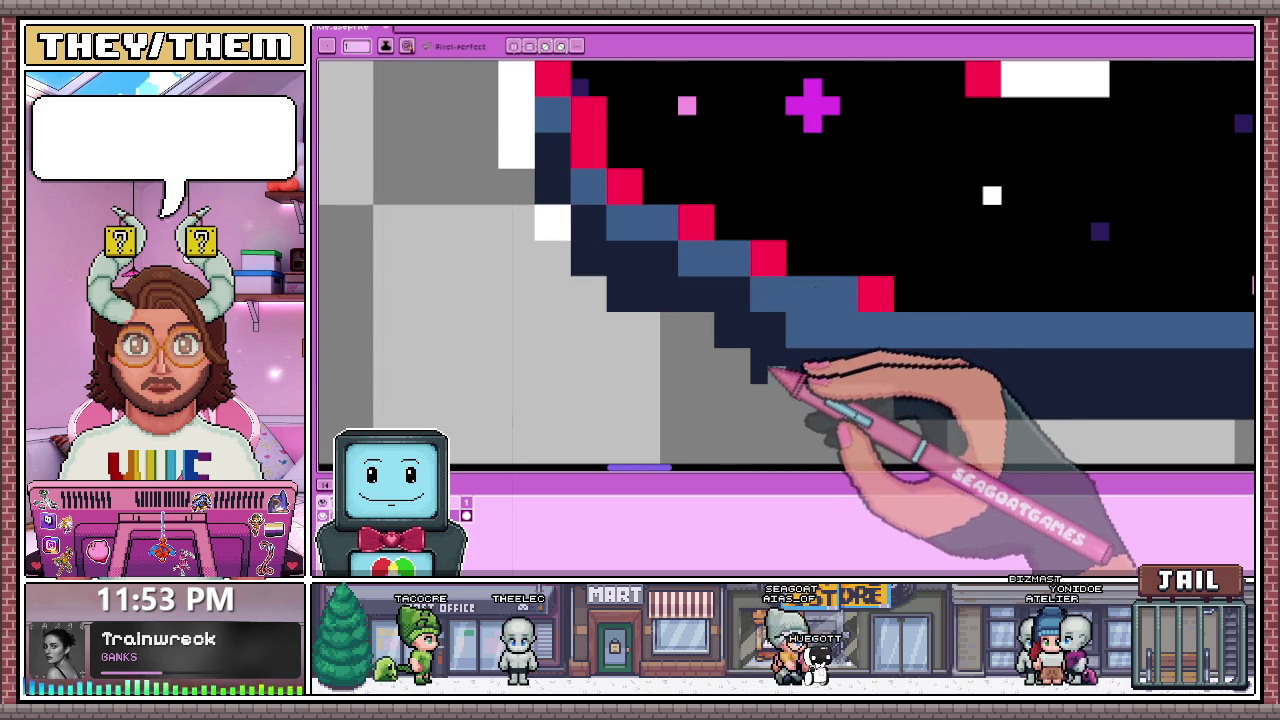
scroll(770, 305, "down", 1)
scroll(780, 285, "up", 2)
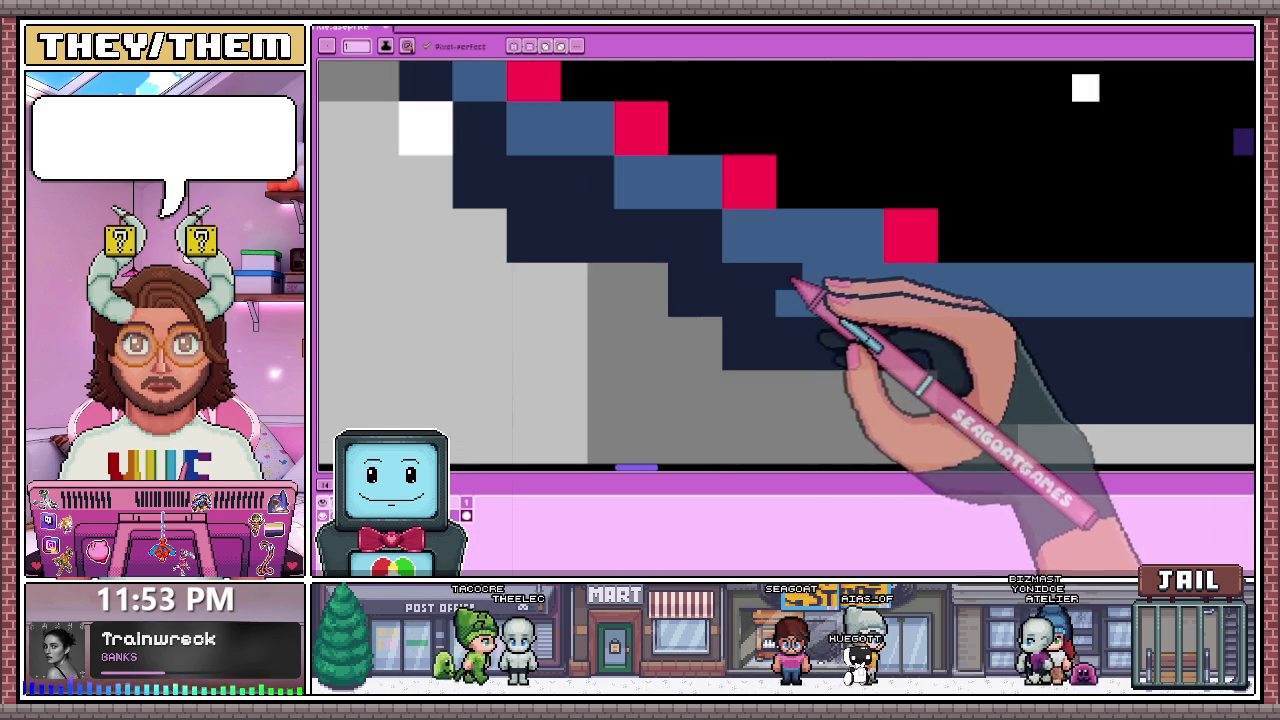
scroll(795, 285, "down", 1)
scroll(808, 294, "up", 1)
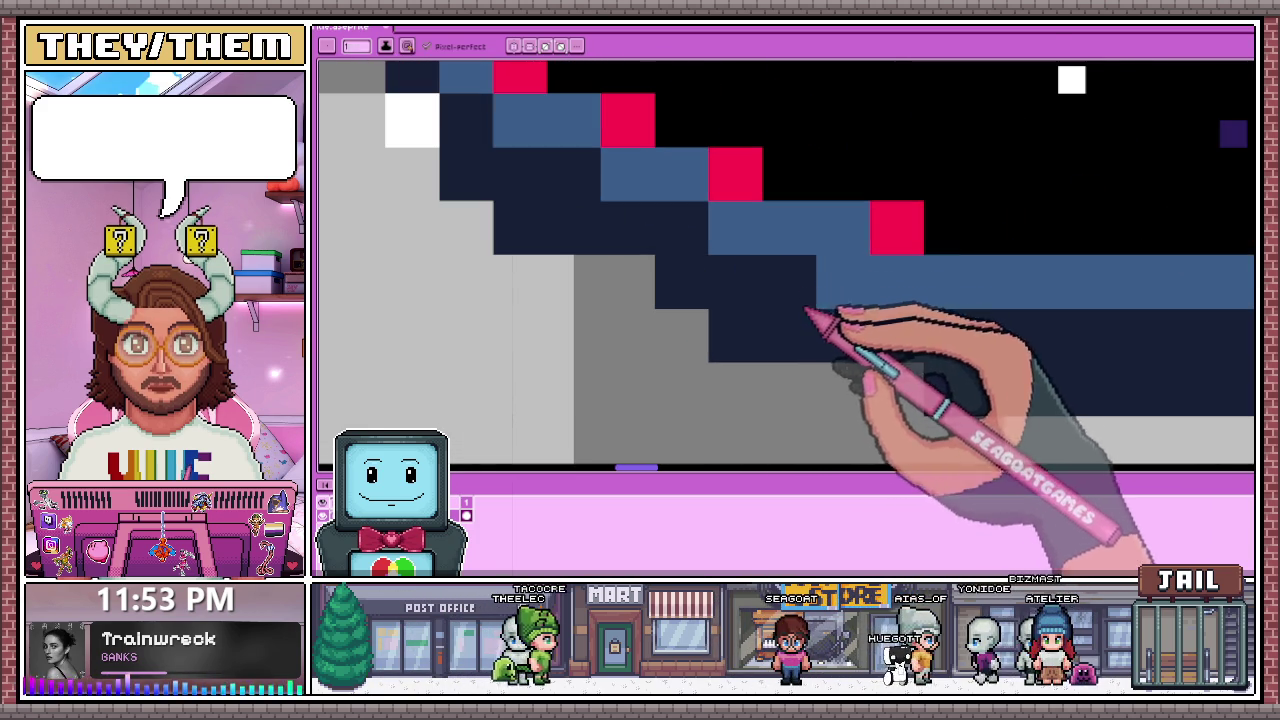
scroll(871, 300, "down", 1)
scroll(900, 294, "up", 1)
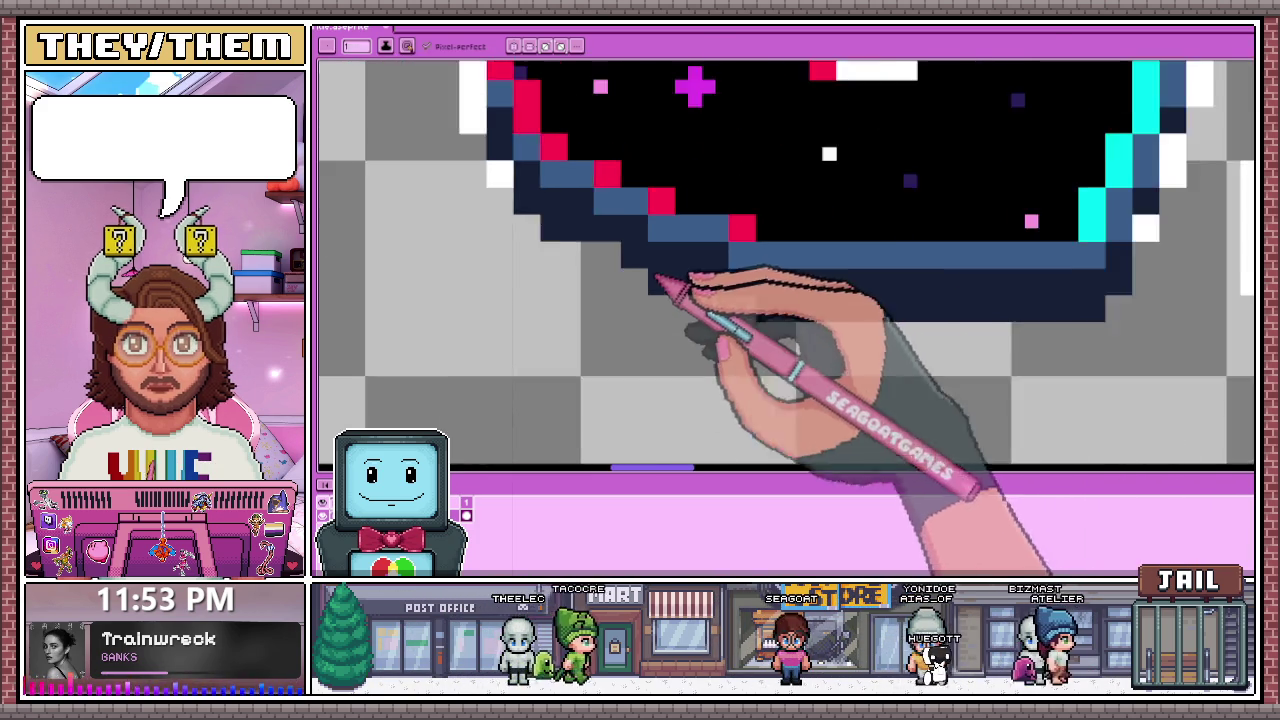
scroll(671, 286, "down", 1)
scroll(752, 286, "down", 1)
scroll(731, 277, "down", 1)
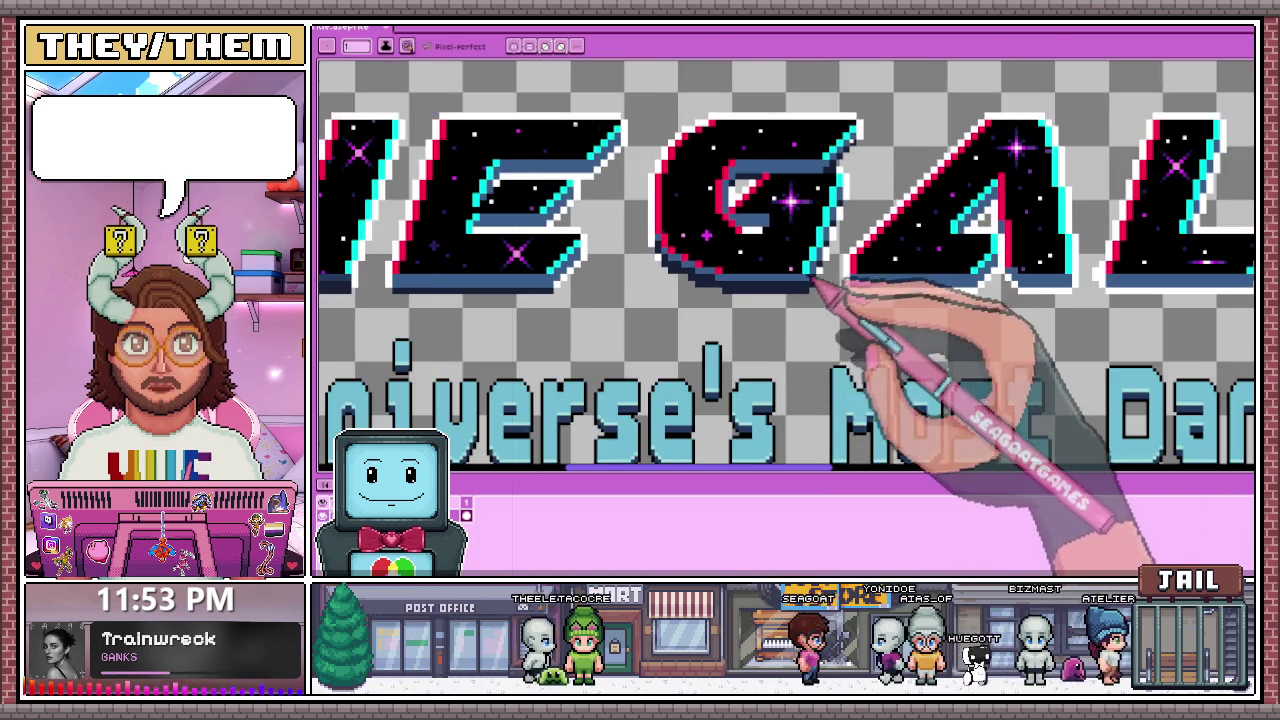
Step: Draw white and red pixels along the diagonal inside the G's inner hook
scroll(815, 280, "down", 2)
scroll(808, 251, "up", 2)
scroll(771, 243, "up", 1)
scroll(777, 257, "up", 1)
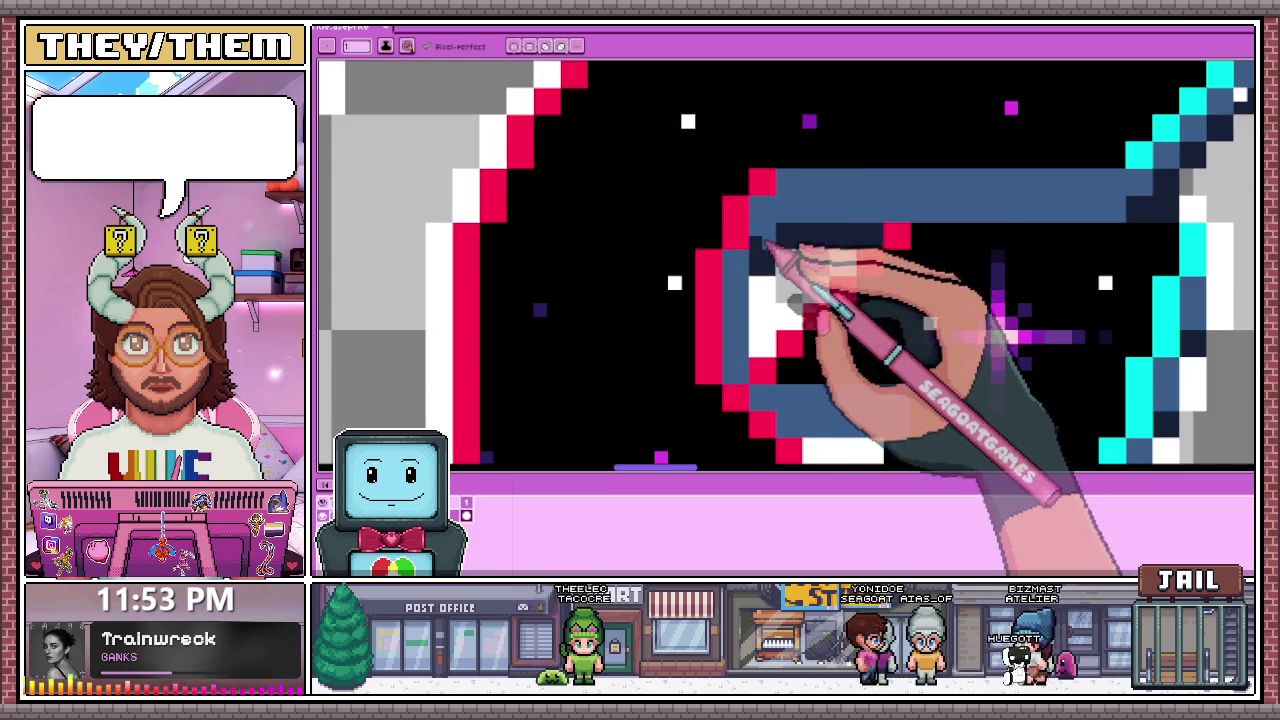
scroll(767, 245, "up", 1)
scroll(765, 250, "down", 2)
scroll(760, 262, "up", 2)
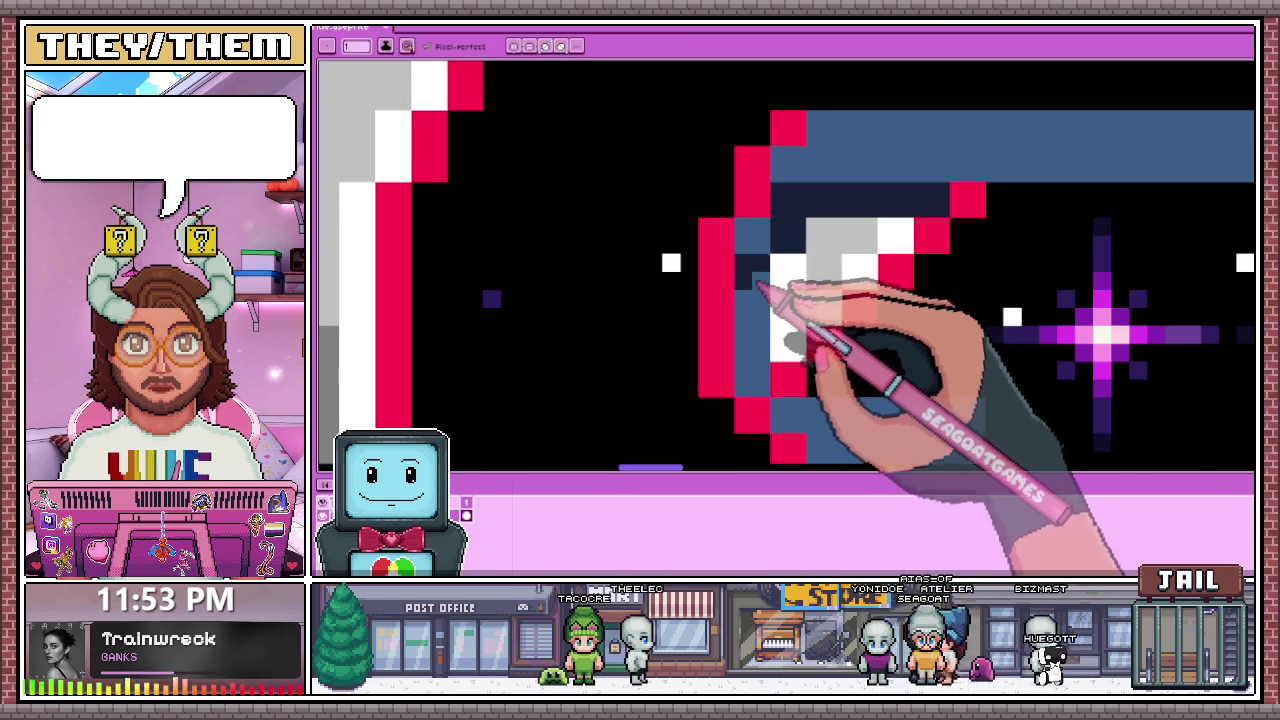
left_click_drag(755, 300, 773, 372)
scroll(778, 388, "down", 2)
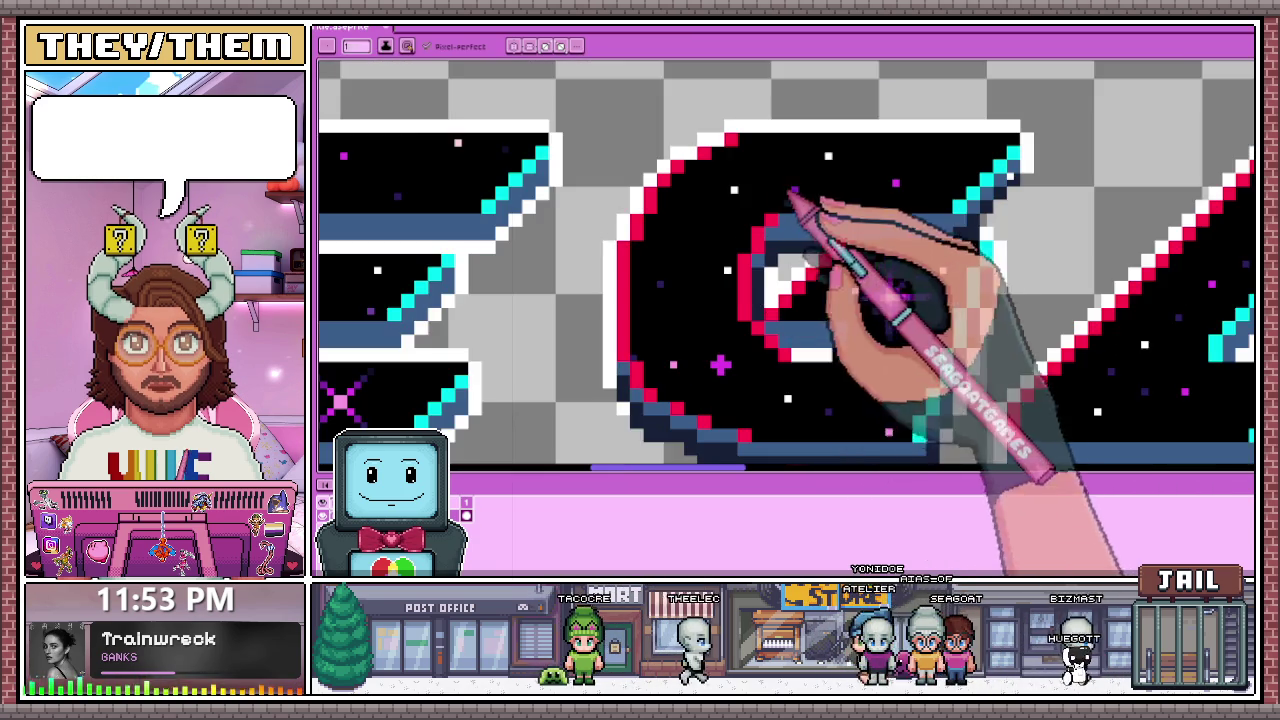
scroll(786, 200, "up", 2)
scroll(808, 362, "up", 1)
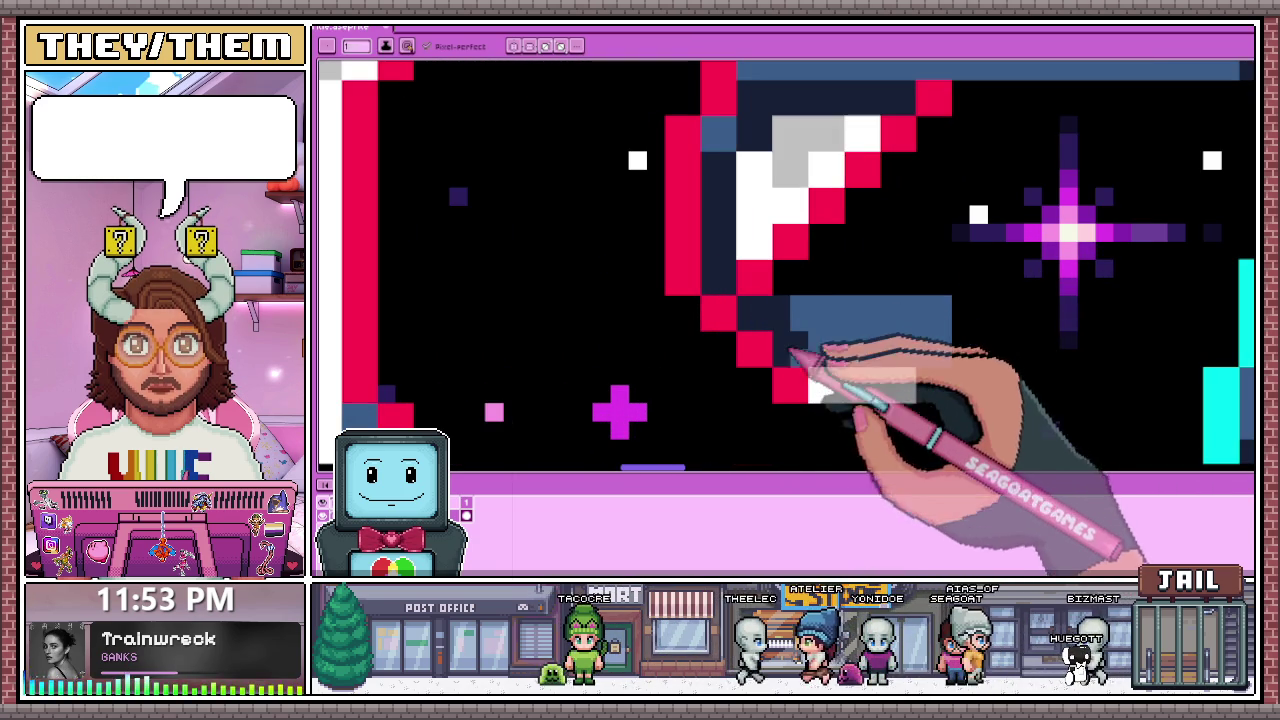
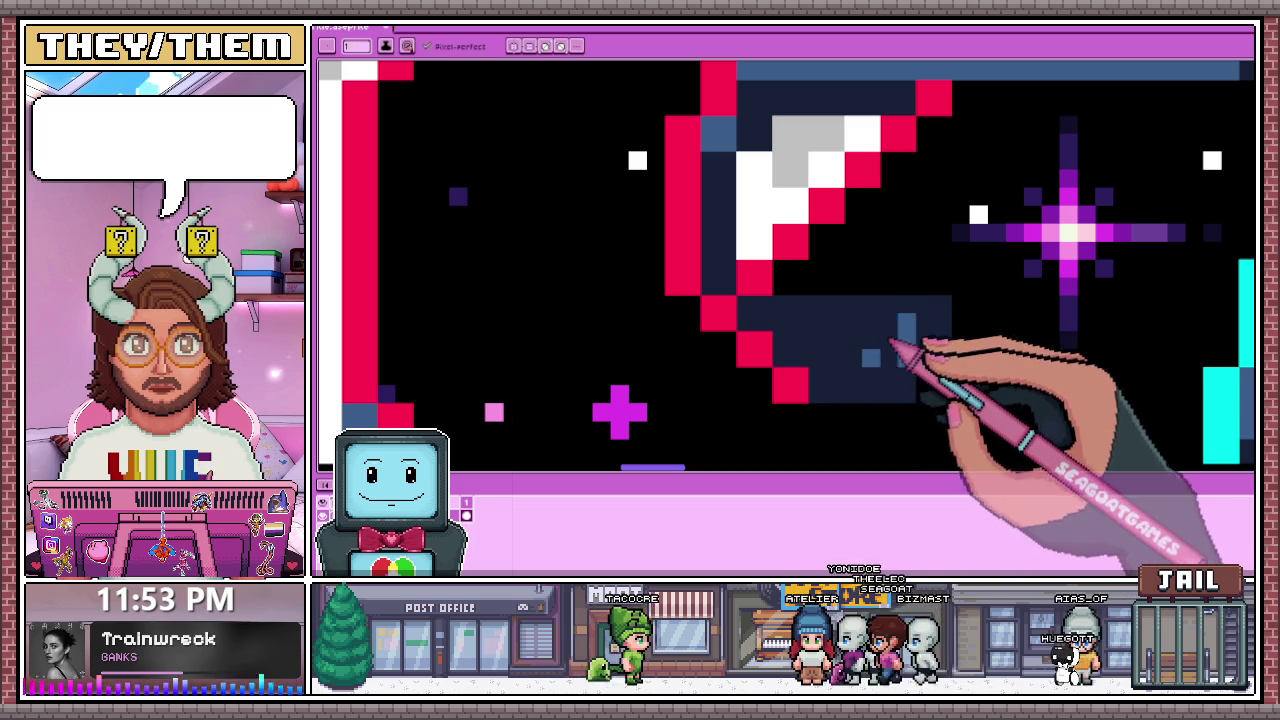
Step: Draw dark navy pixels along the G's inner bar and add a small dark patch to the blue bar
scroll(777, 251, "down", 1)
scroll(750, 265, "down", 1)
scroll(755, 245, "up", 1)
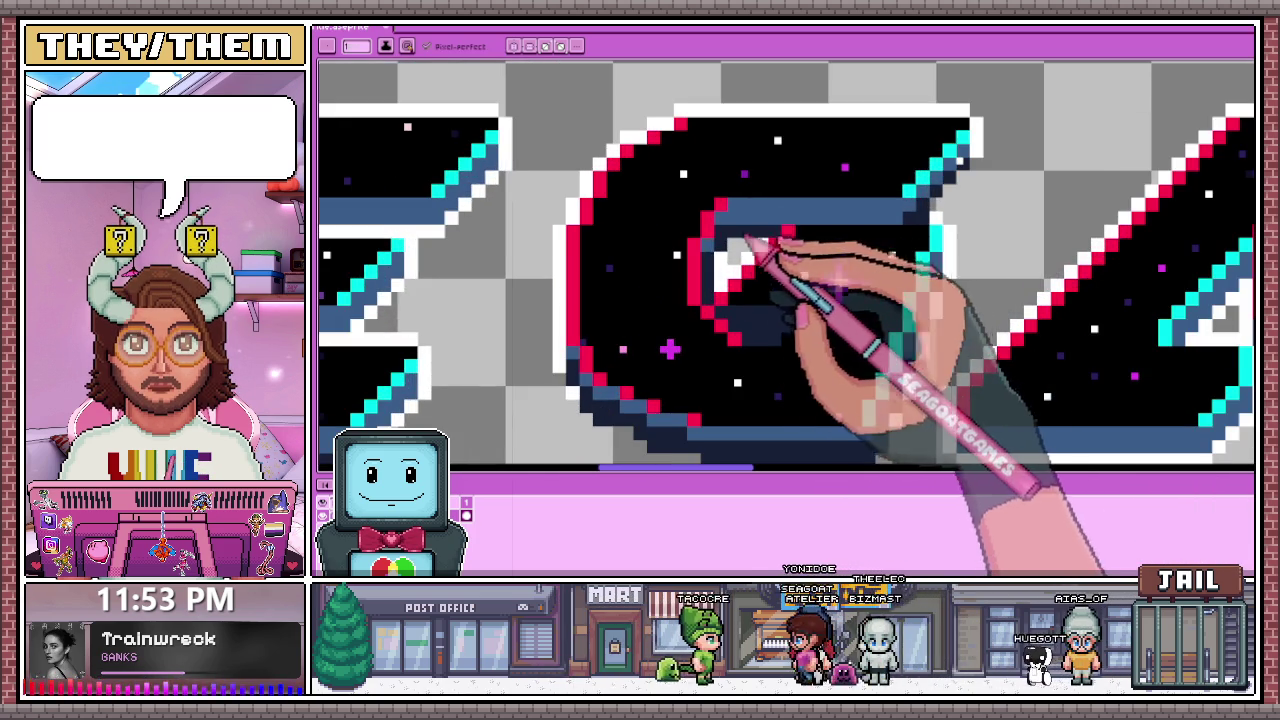
scroll(752, 243, "up", 2)
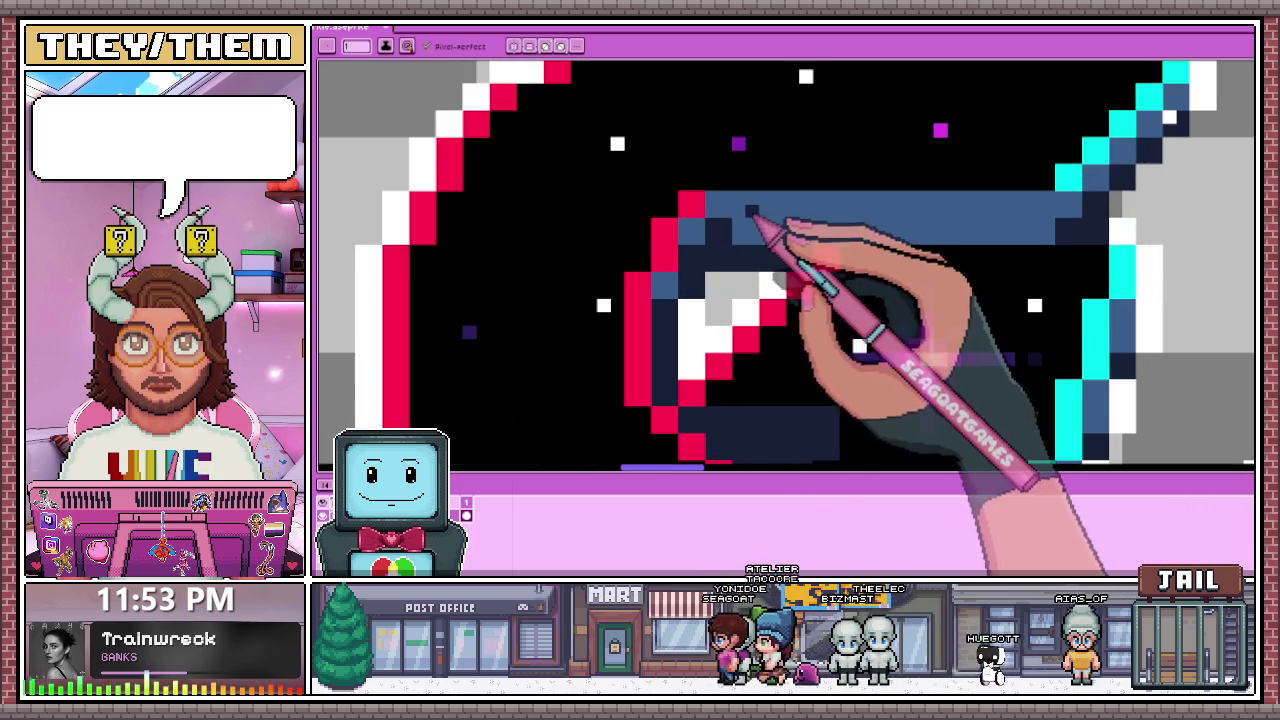
left_click_drag(745, 222, 800, 230)
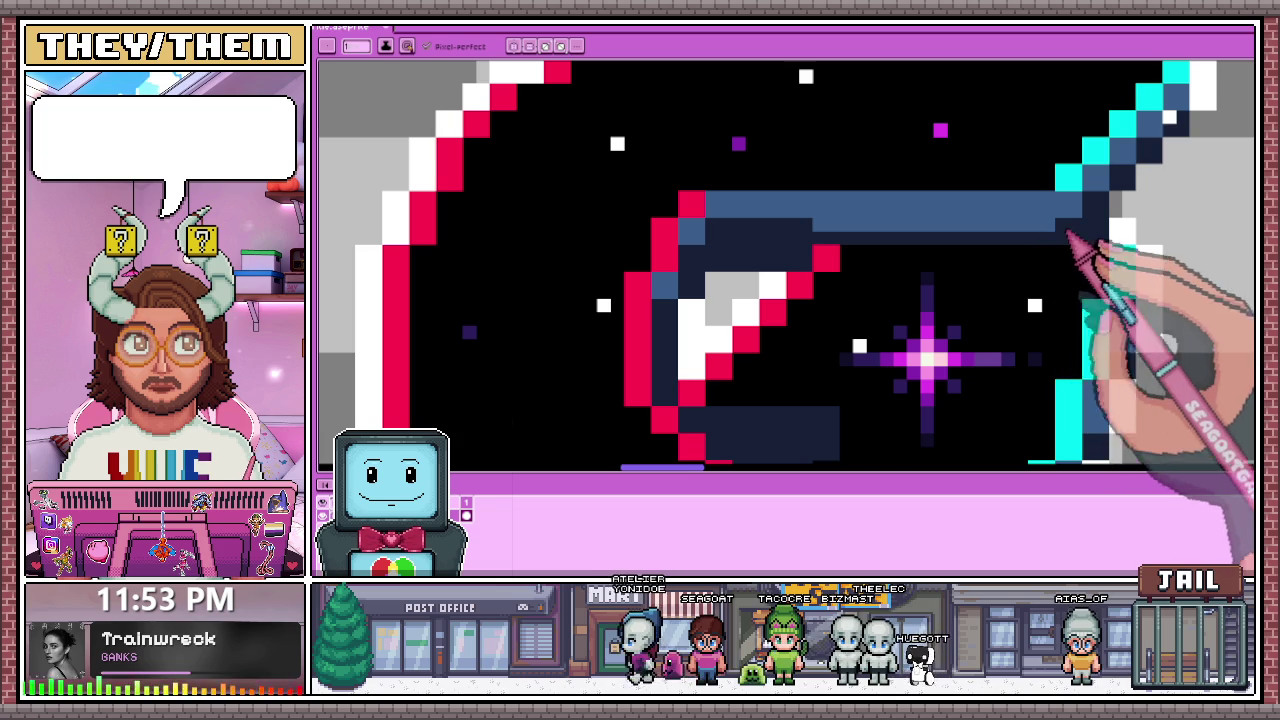
left_click_drag(932, 218, 880, 218)
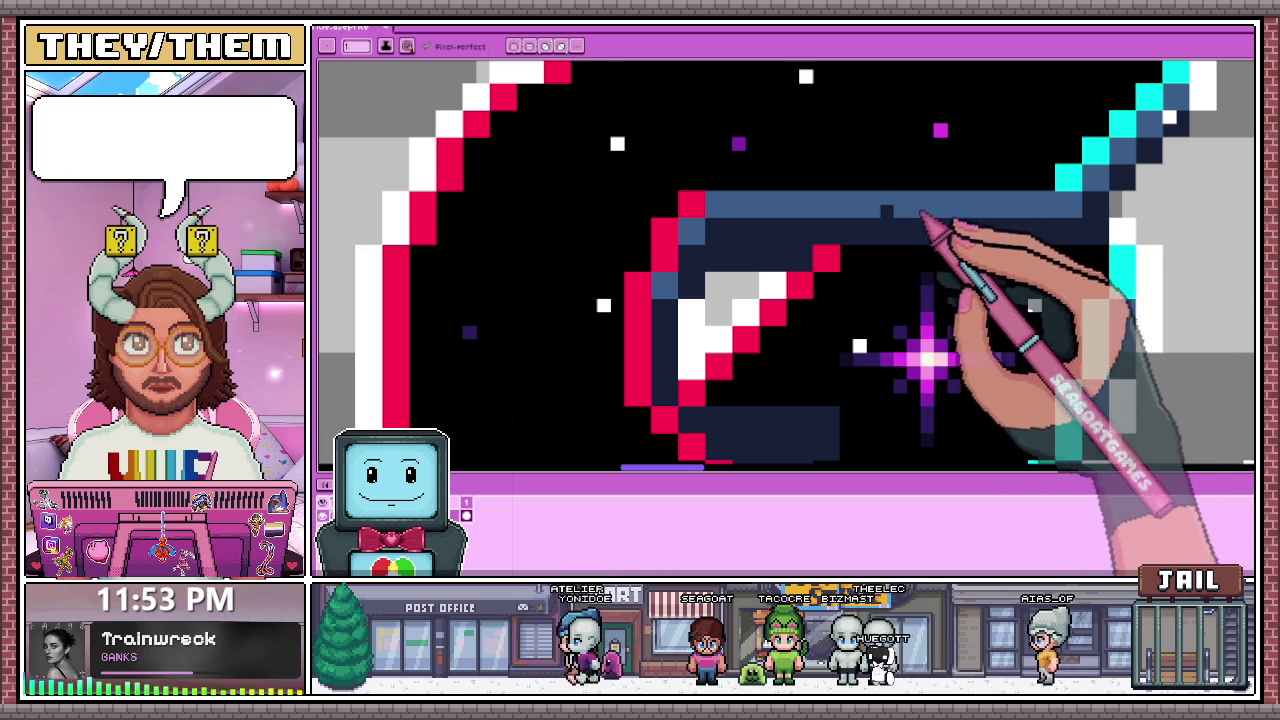
Step: Pick the steel-blue from the artwork and repaint the dark row under the G's crossbar with it
scroll(920, 355, "down", 2)
scroll(871, 222, "down", 2)
scroll(830, 300, "up", 1)
scroll(800, 280, "up", 1)
key("alt")
scroll(780, 226, "up", 2)
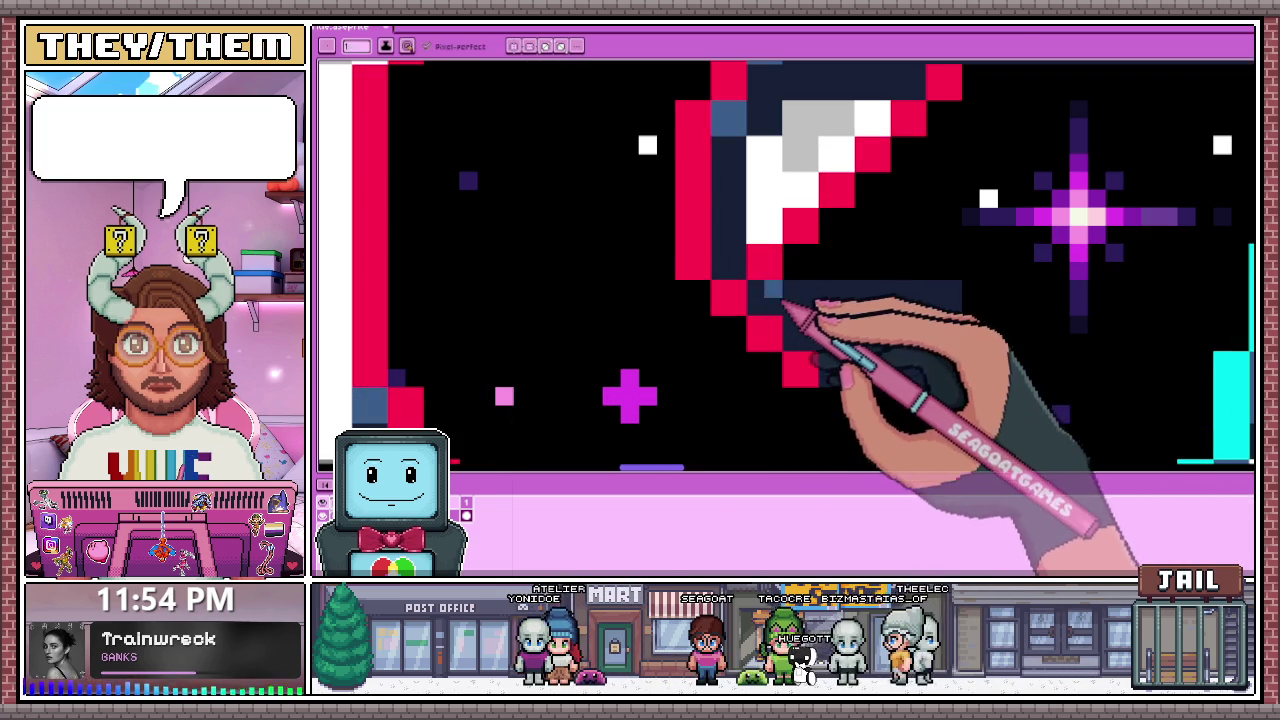
left_click_drag(800, 294, 945, 296)
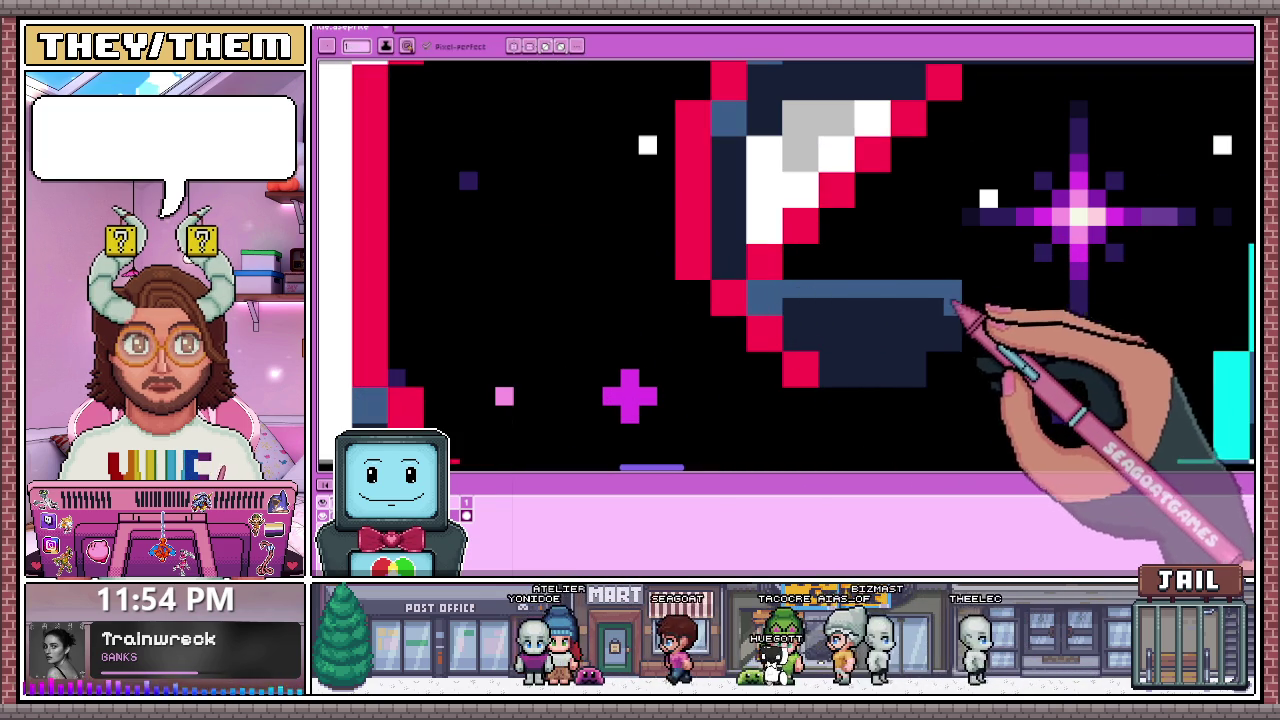
scroll(932, 316, "down", 2)
scroll(814, 294, "down", 1)
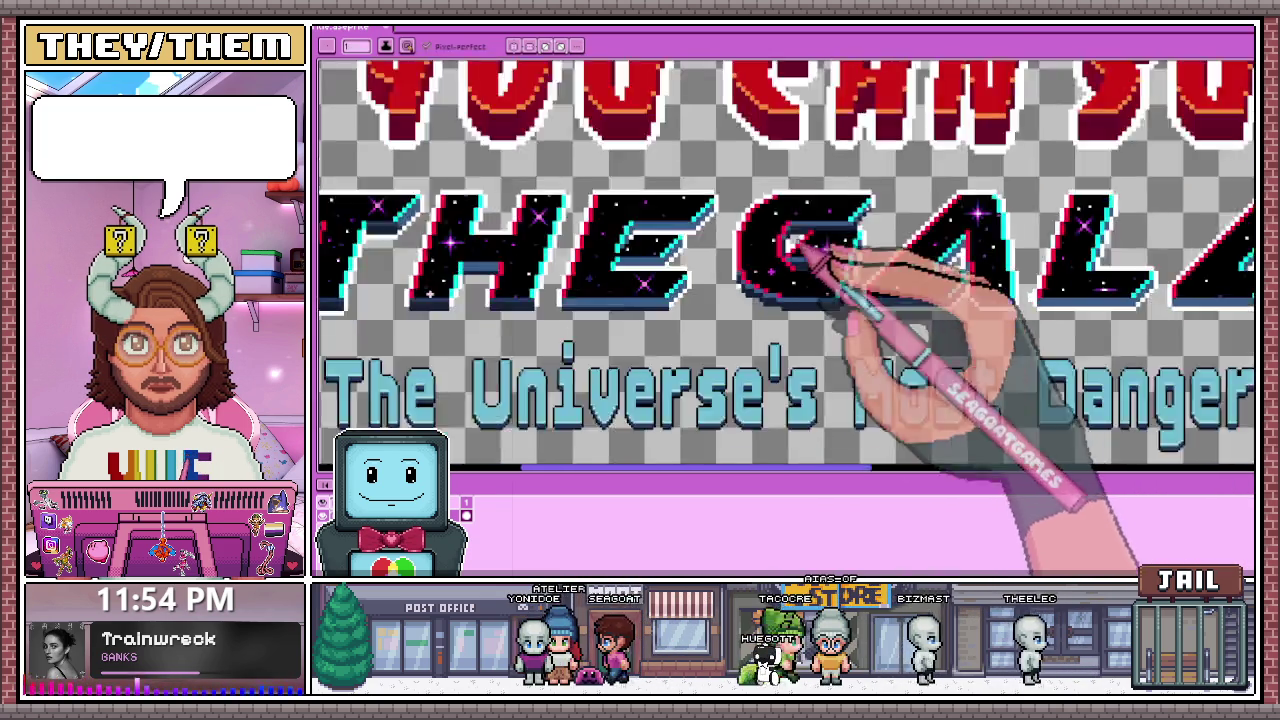
Step: Zoom in on the G's base and draw a white pixel row under its navy lower bevel band
scroll(814, 257, "down", 2)
scroll(829, 323, "up", 1)
scroll(812, 326, "up", 3)
scroll(740, 290, "up", 2)
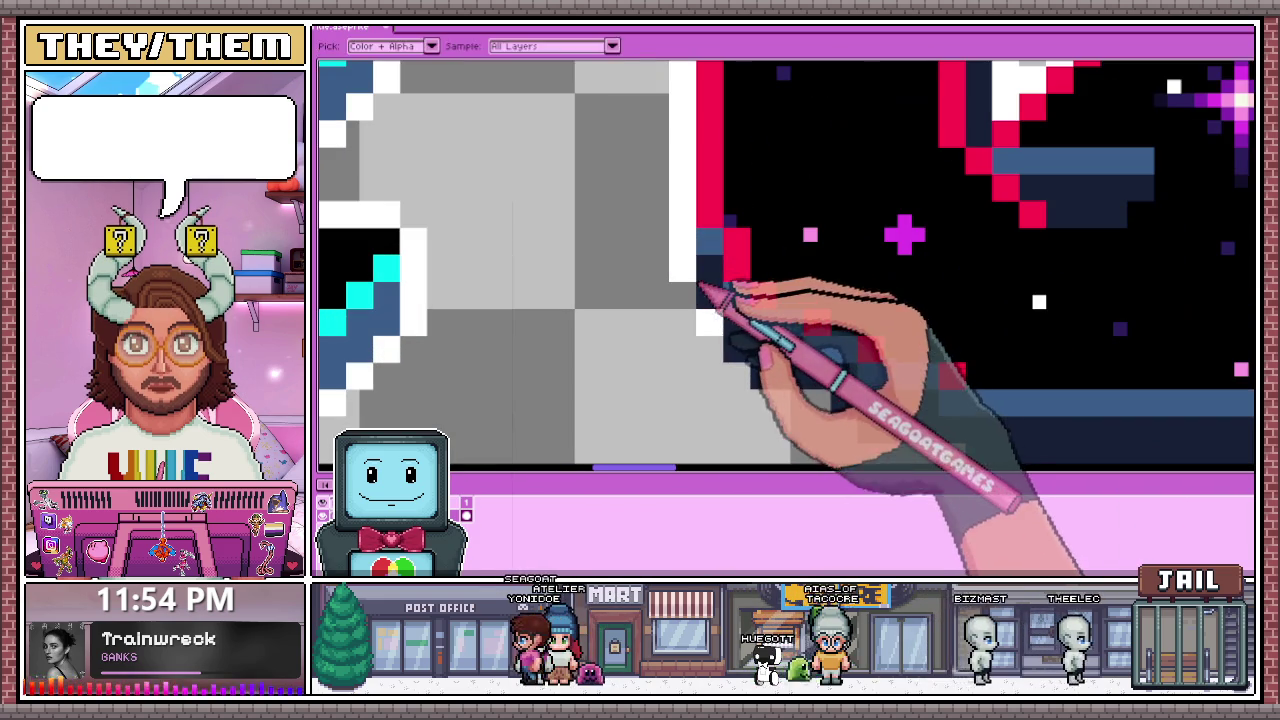
scroll(688, 308, "up", 1)
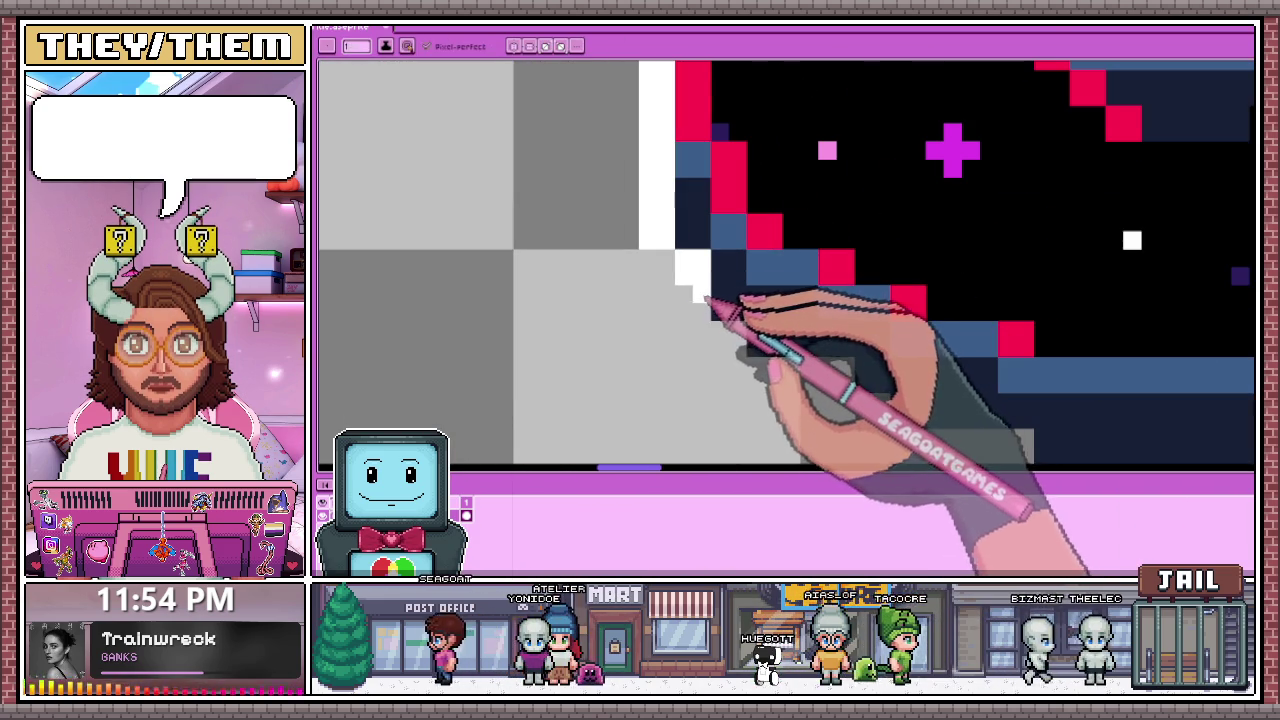
scroll(838, 328, "up", 1)
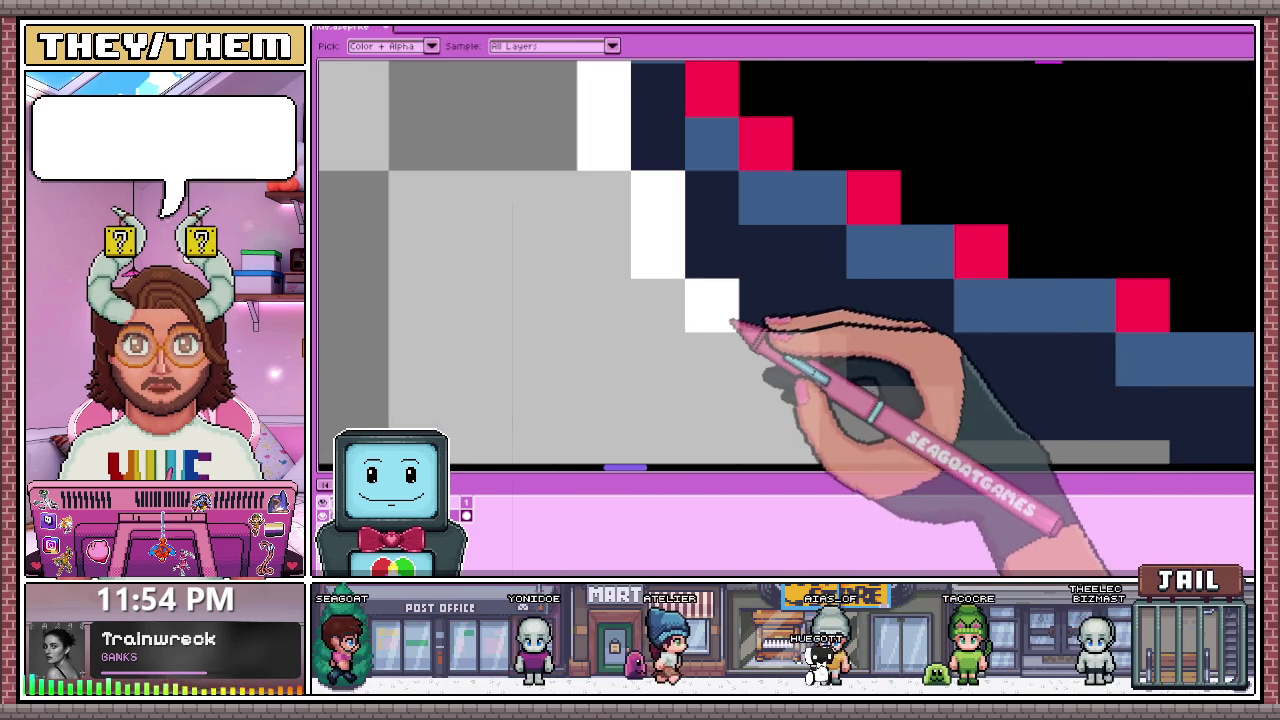
scroll(829, 364, "up", 1)
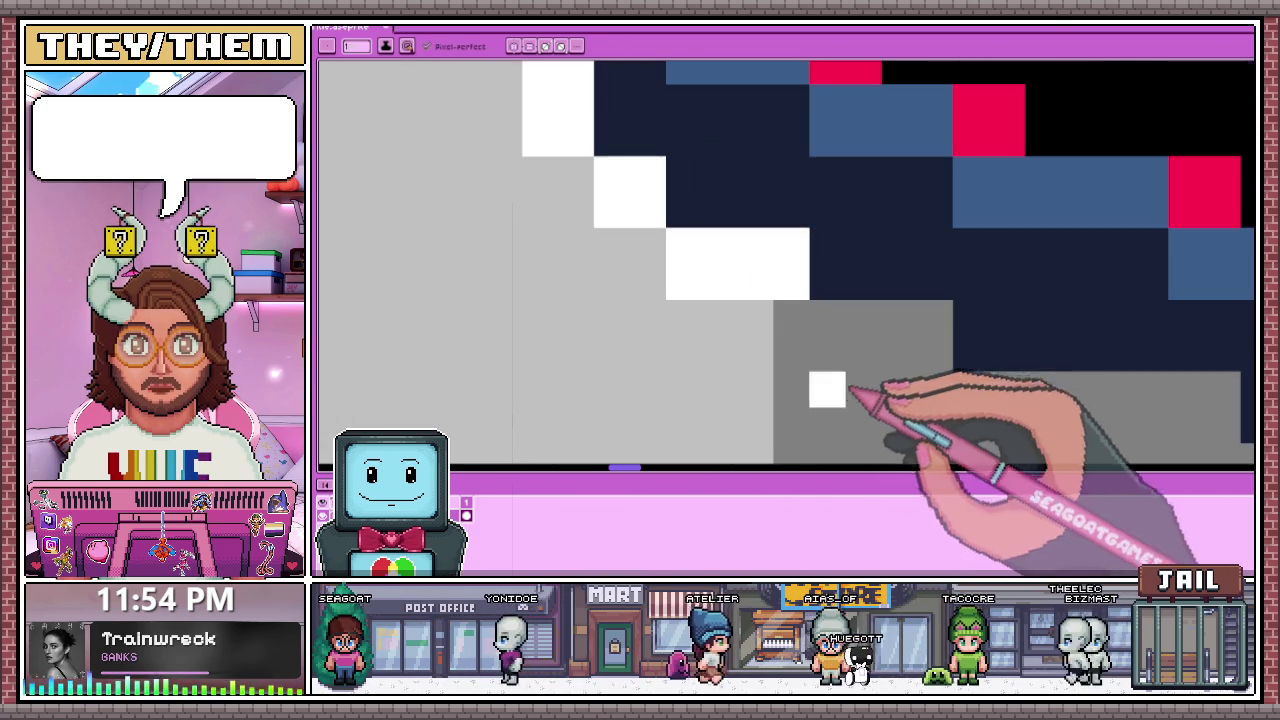
scroll(843, 322, "down", 2)
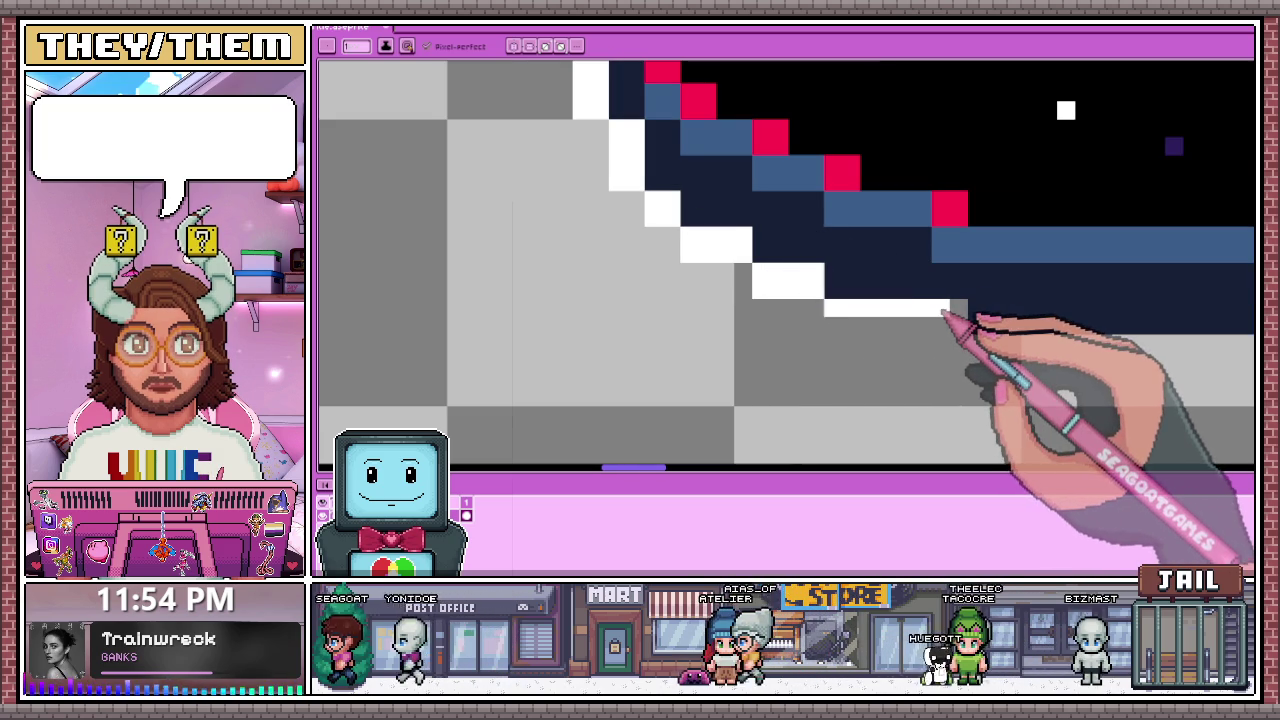
scroll(946, 290, "down", 2)
scroll(943, 288, "up", 3)
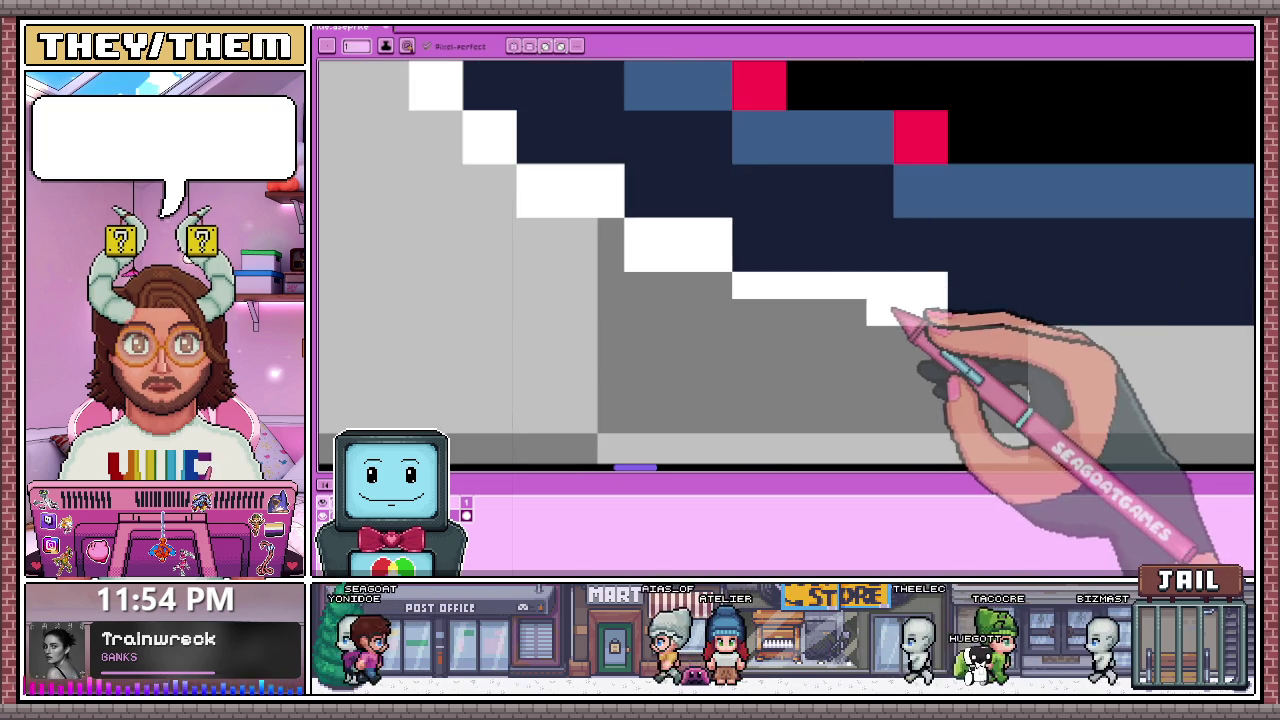
scroll(930, 275, "down", 3)
scroll(829, 286, "up", 2)
scroll(845, 275, "down", 2)
scroll(845, 275, "up", 3)
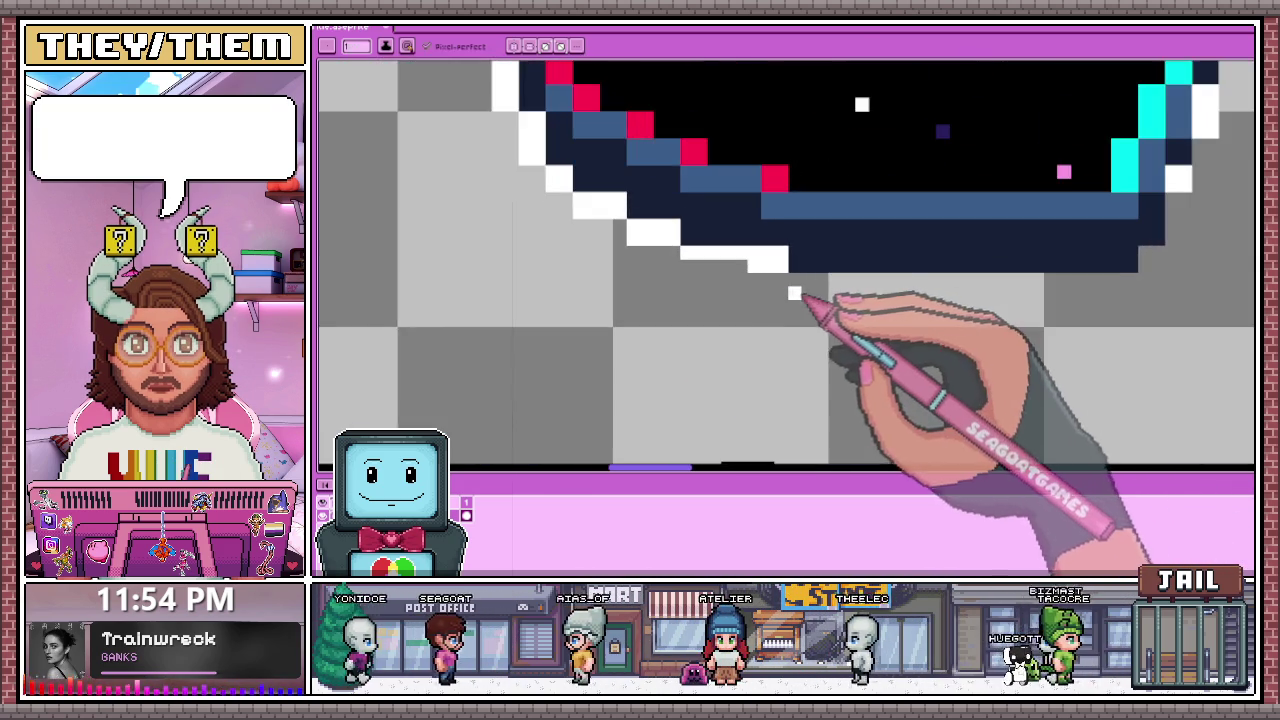
scroll(809, 294, "up", 2)
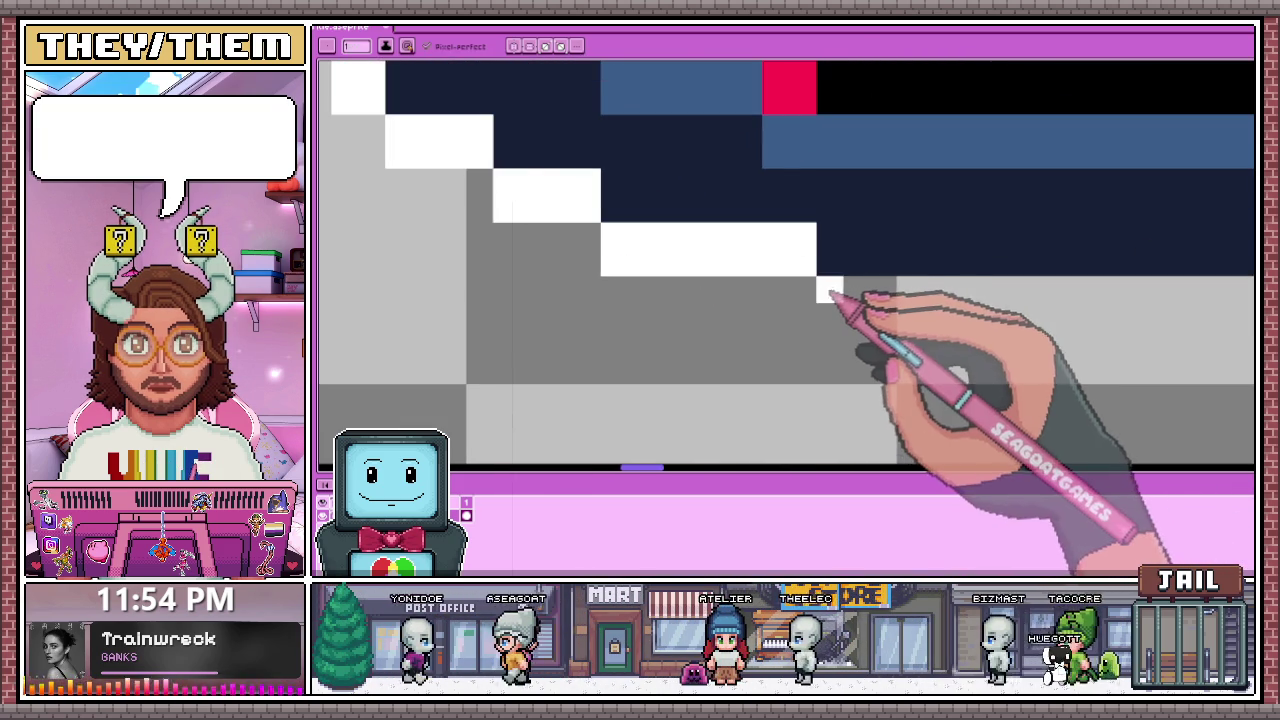
scroll(829, 286, "down", 3)
scroll(791, 306, "up", 2)
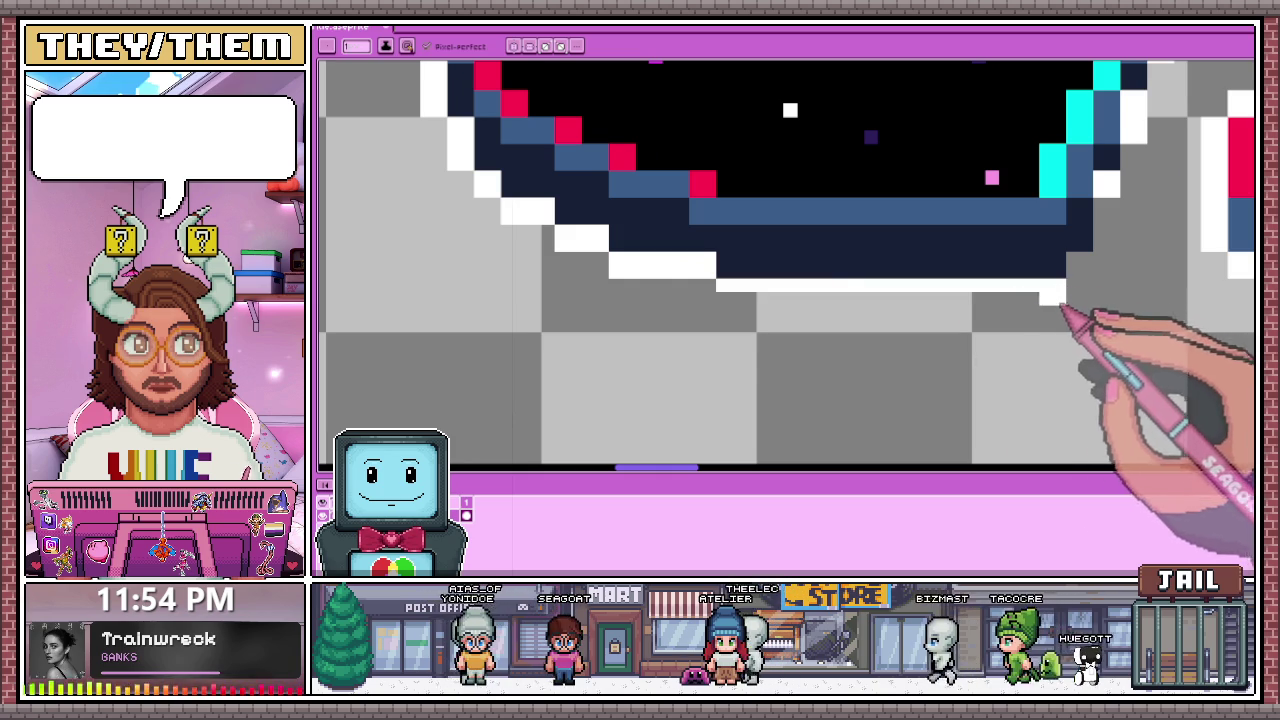
left_click_drag(1060, 295, 740, 295)
scroll(1000, 286, "down", 2)
scroll(971, 286, "up", 1)
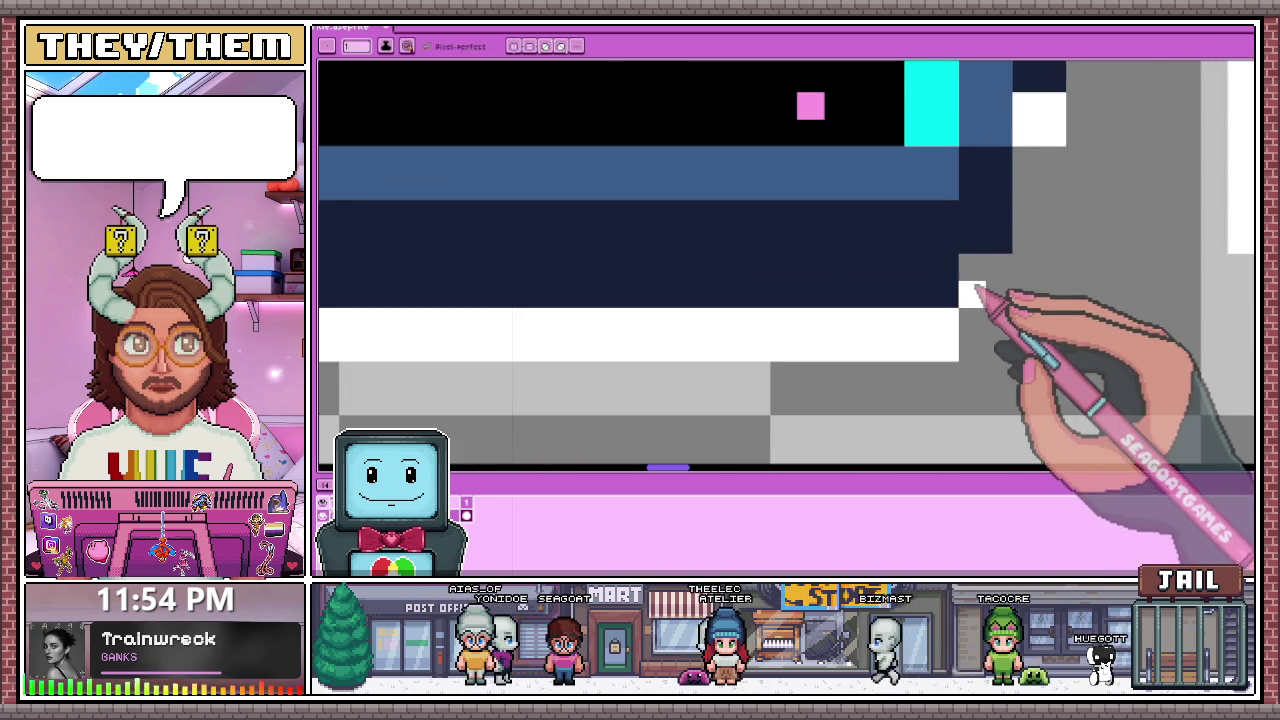
scroll(610, 322, "down", 1)
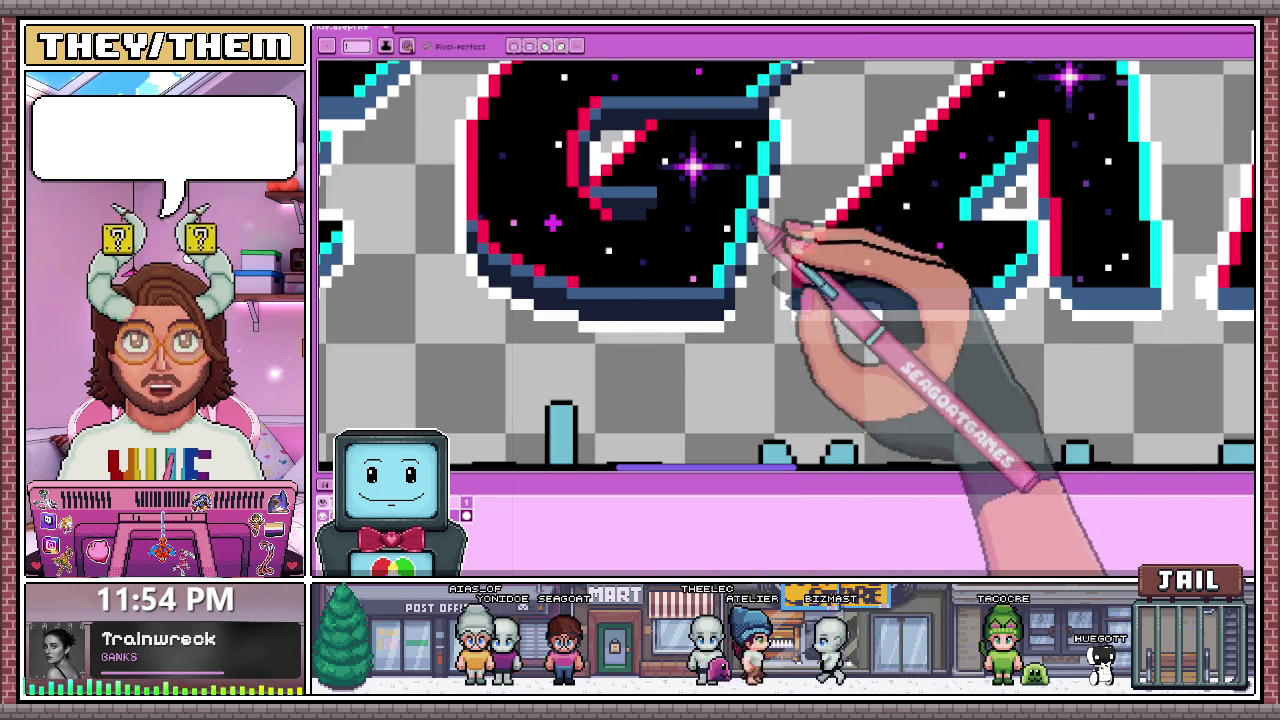
scroll(767, 270, "up", 3)
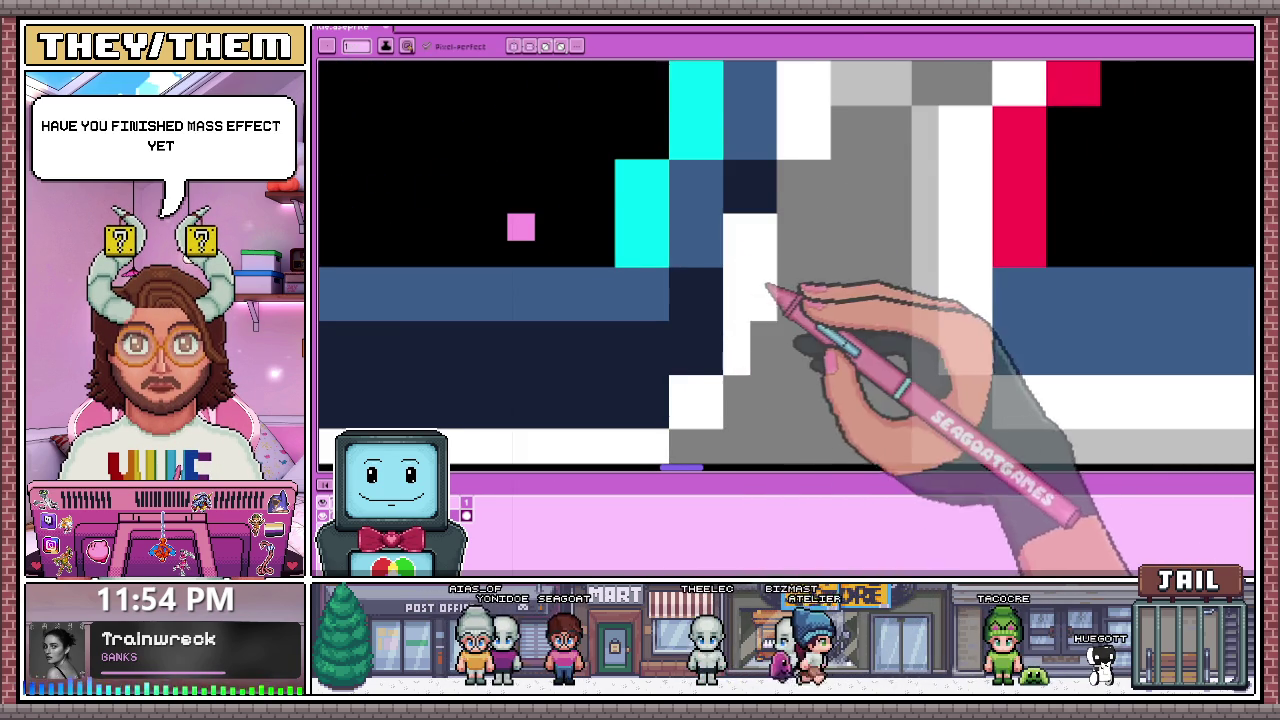
scroll(767, 282, "down", 1)
scroll(801, 217, "down", 2)
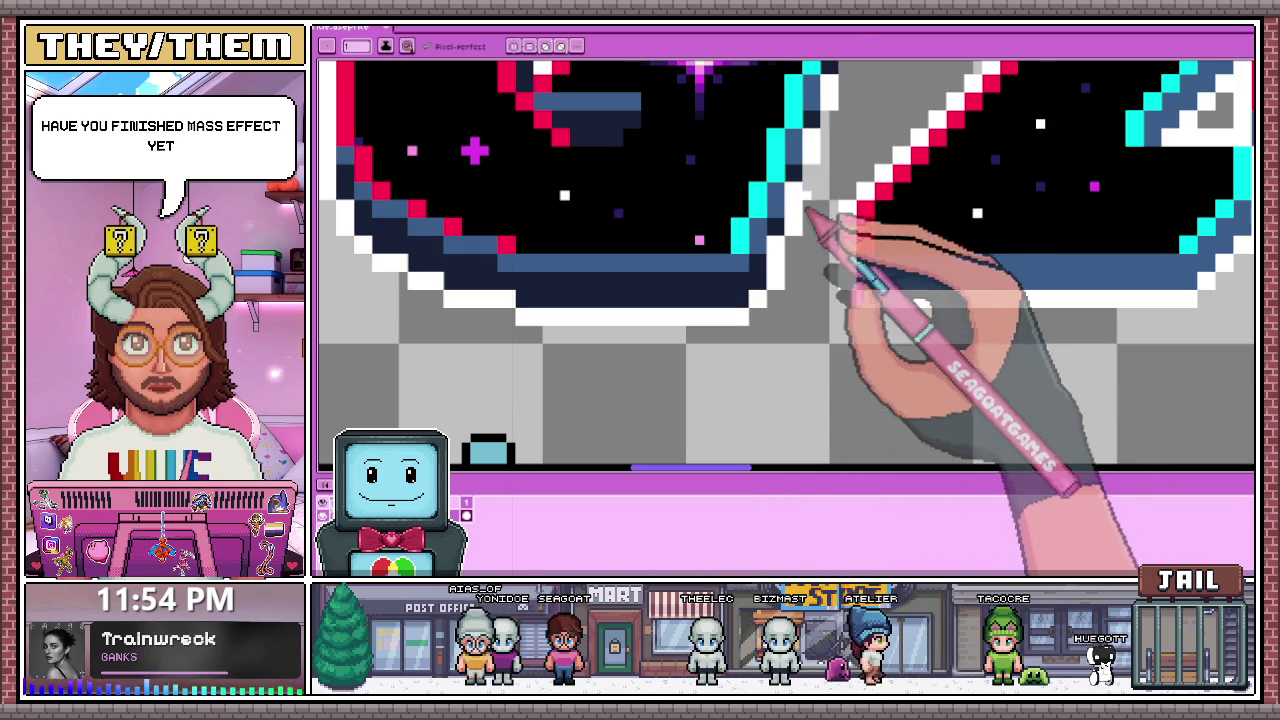
scroll(815, 180, "down", 2)
scroll(809, 277, "up", 1)
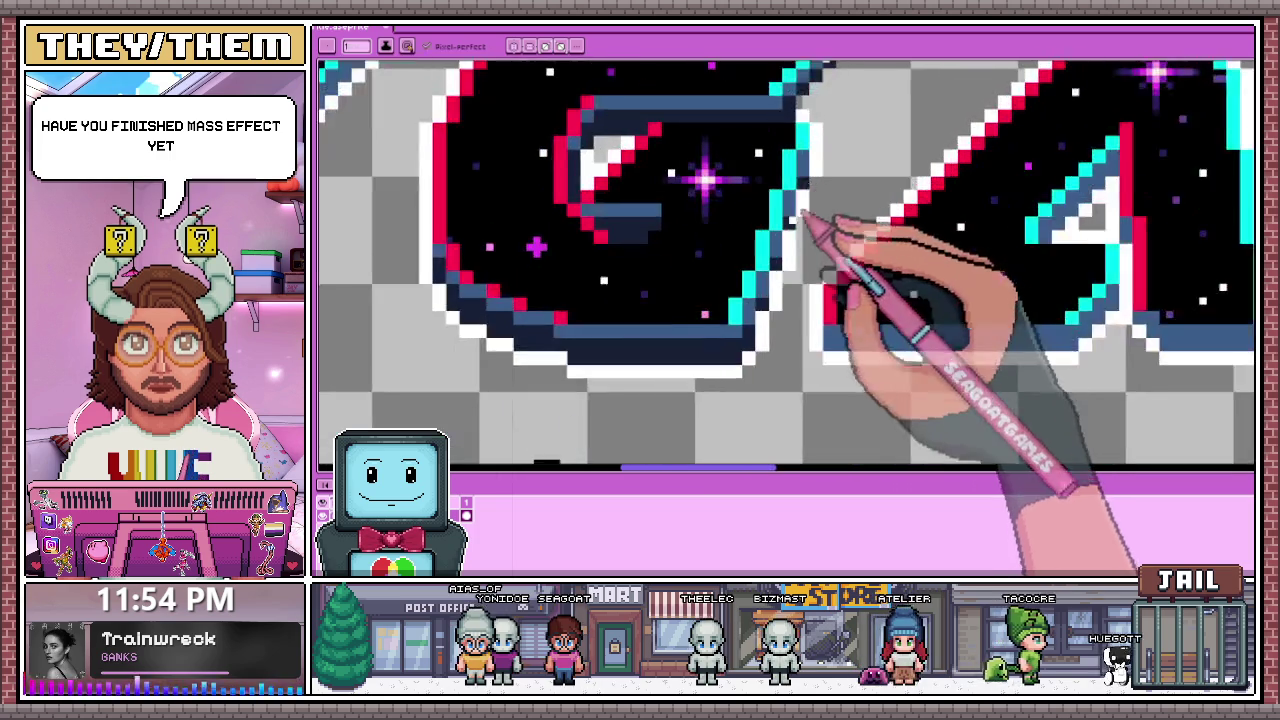
scroll(814, 206, "up", 2)
scroll(815, 240, "down", 3)
scroll(808, 177, "up", 2)
scroll(820, 251, "up", 1)
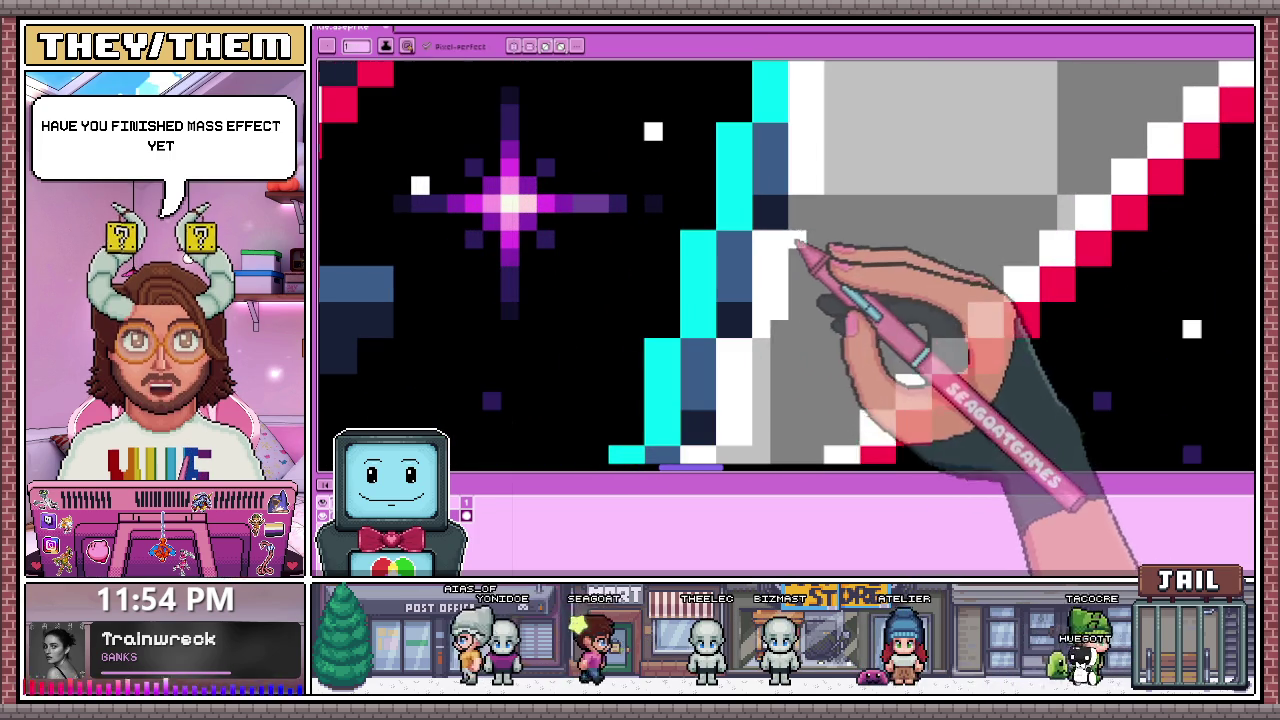
scroll(810, 225, "down", 1)
scroll(825, 260, "down", 1)
scroll(835, 240, "down", 1)
scroll(815, 232, "up", 3)
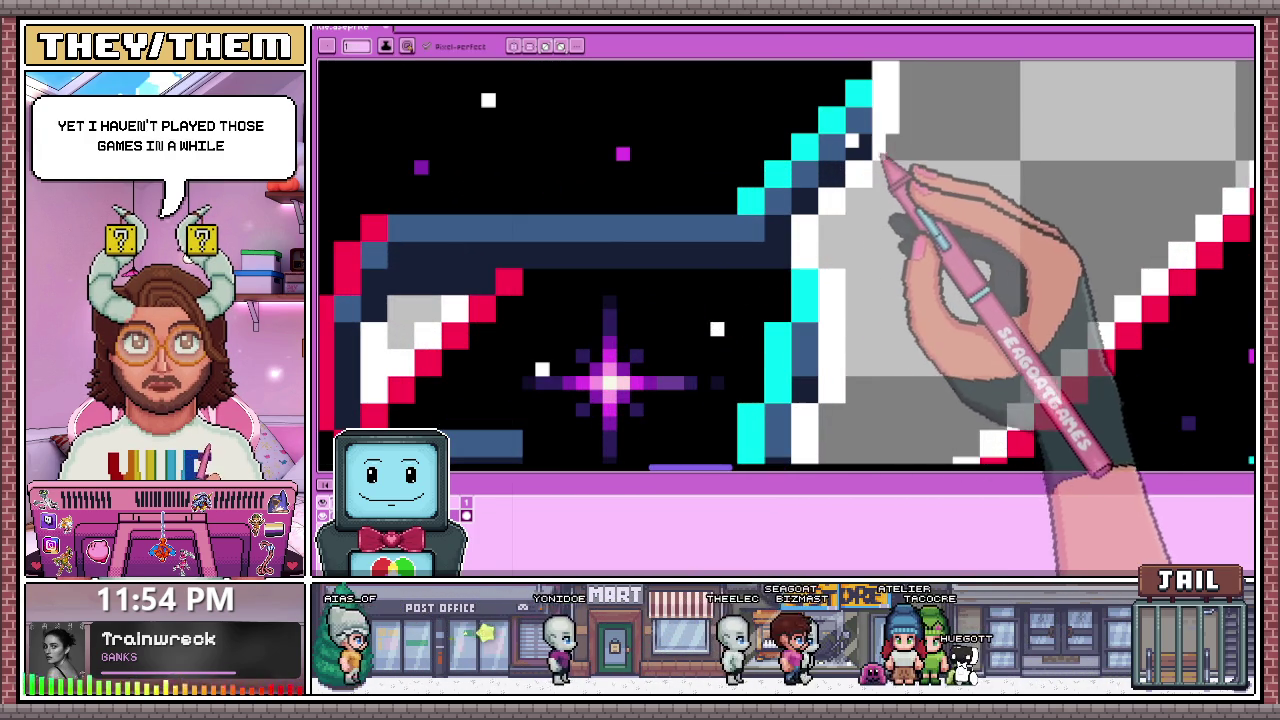
scroll(891, 200, "down", 3)
scroll(891, 177, "up", 3)
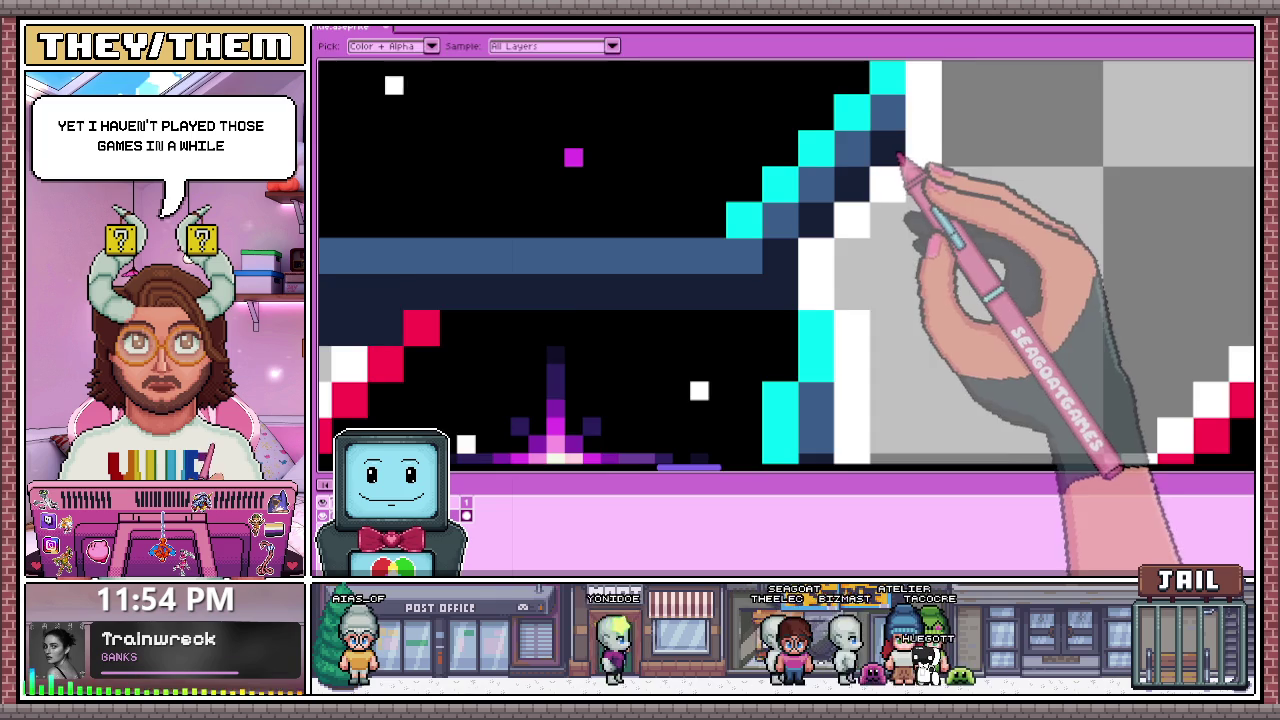
scroll(908, 171, "down", 2)
scroll(814, 251, "down", 1)
scroll(765, 240, "up", 2)
scroll(765, 240, "up", 3)
key("alt")
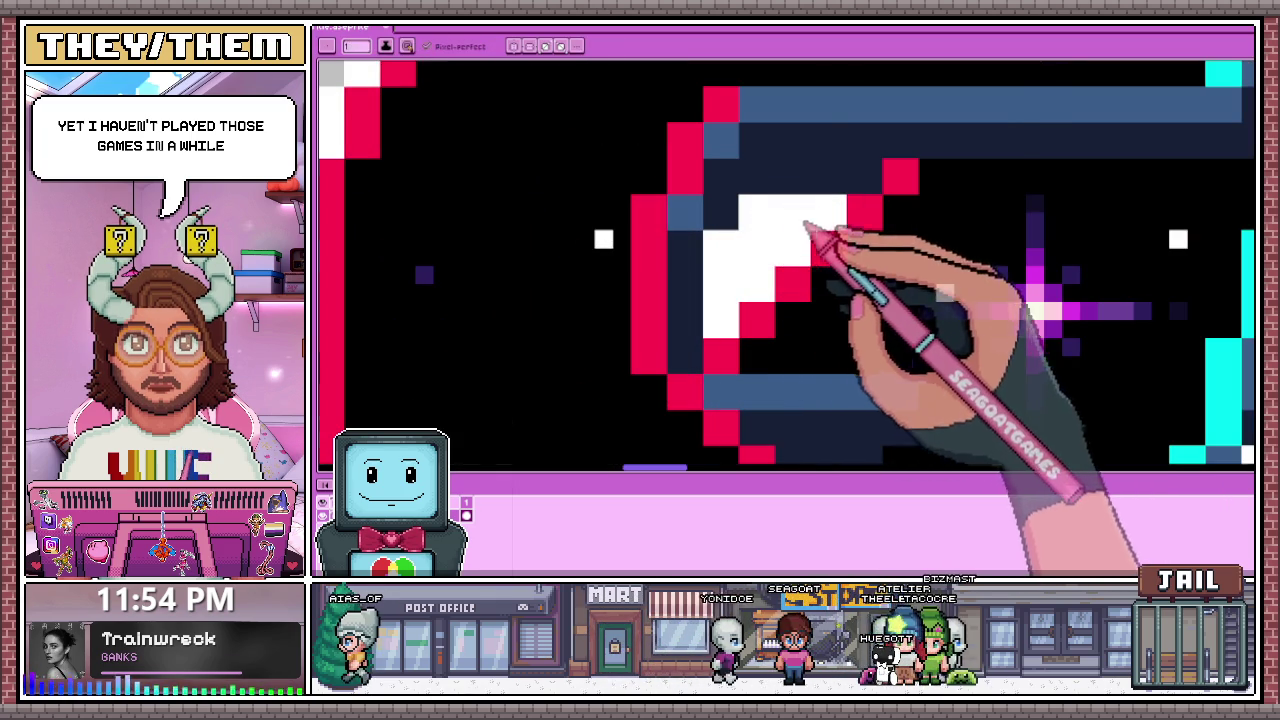
scroll(815, 260, "down", 3)
scroll(825, 290, "down", 2)
scroll(845, 280, "up", 3)
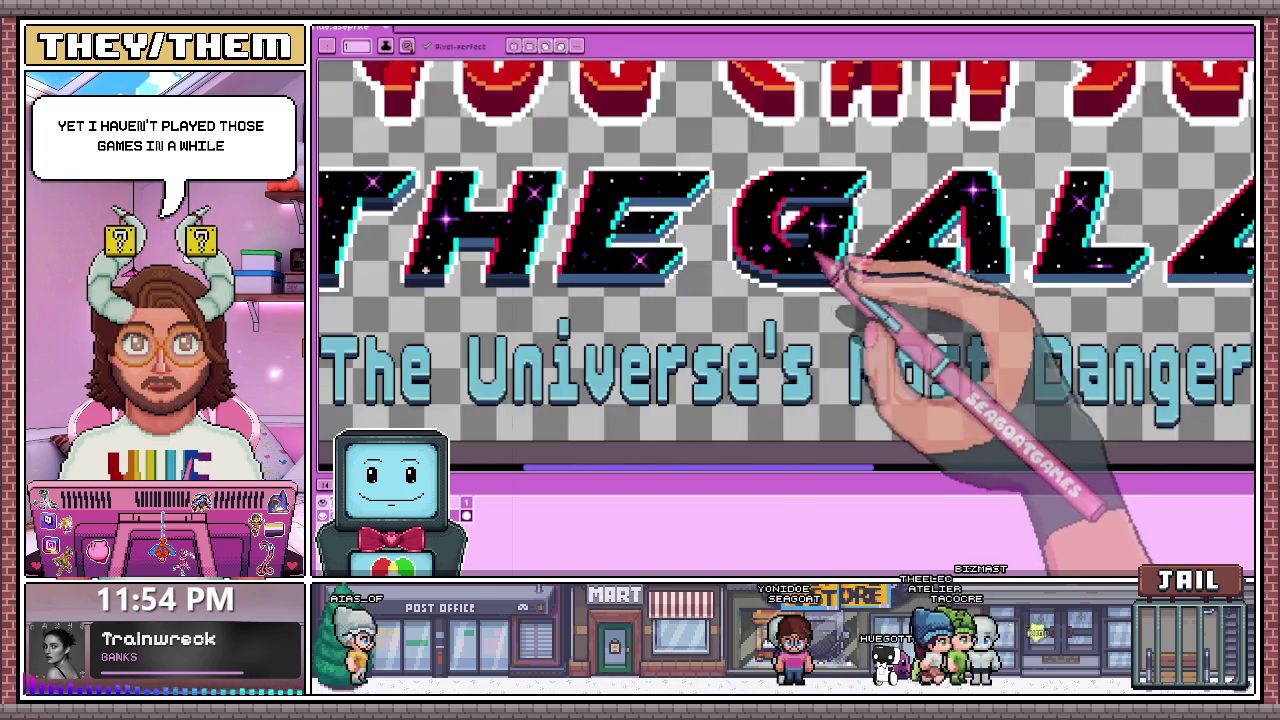
scroll(830, 255, "up", 2)
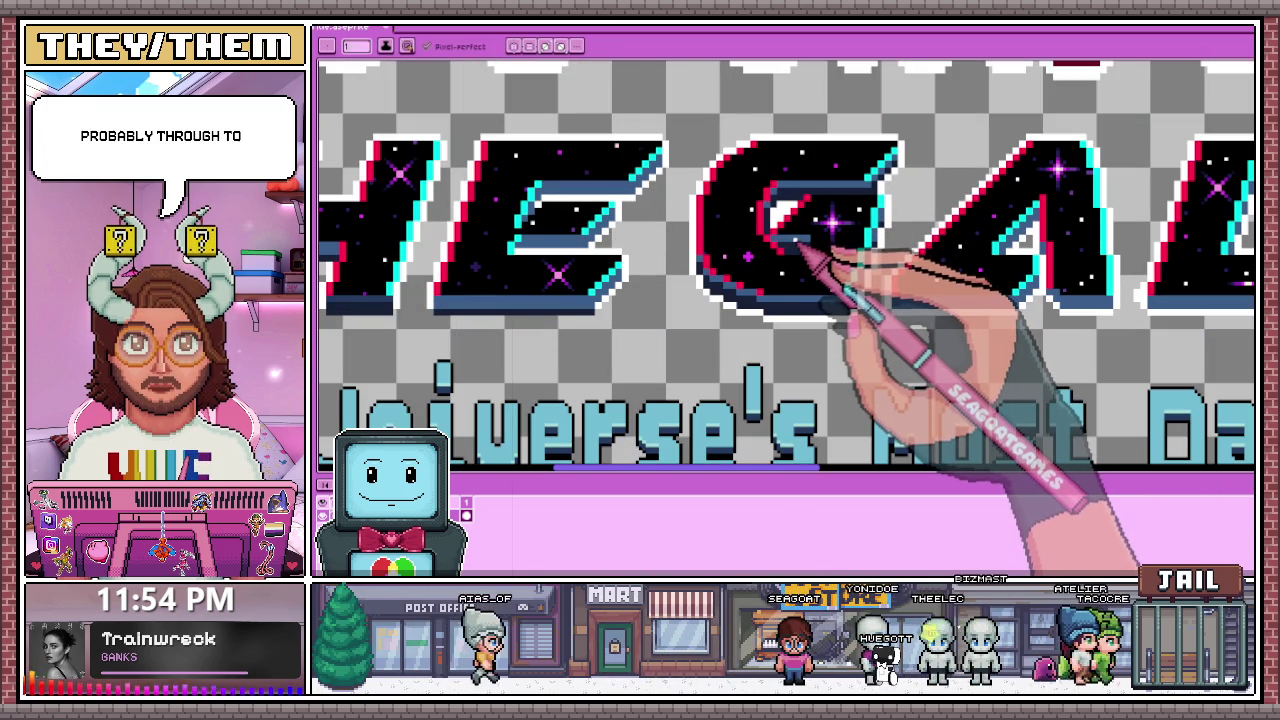
scroll(814, 250, "up", 3)
scroll(790, 212, "up", 2)
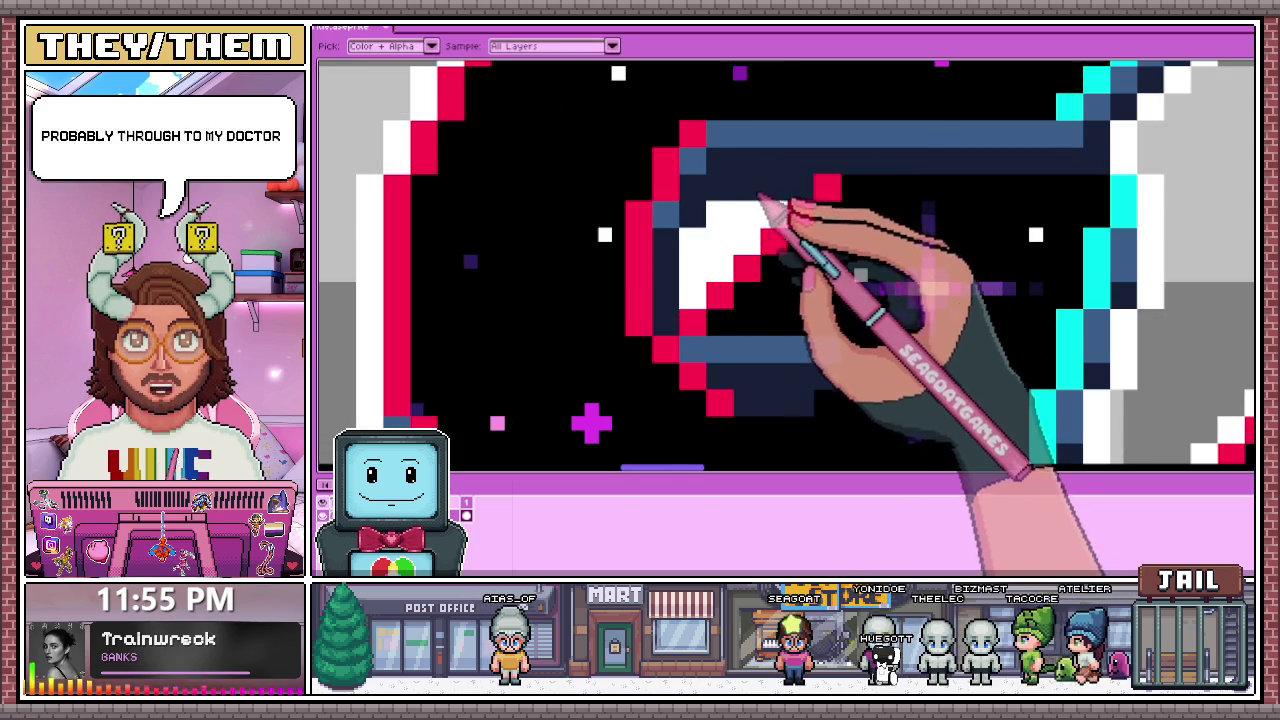
scroll(740, 230, "down", 2)
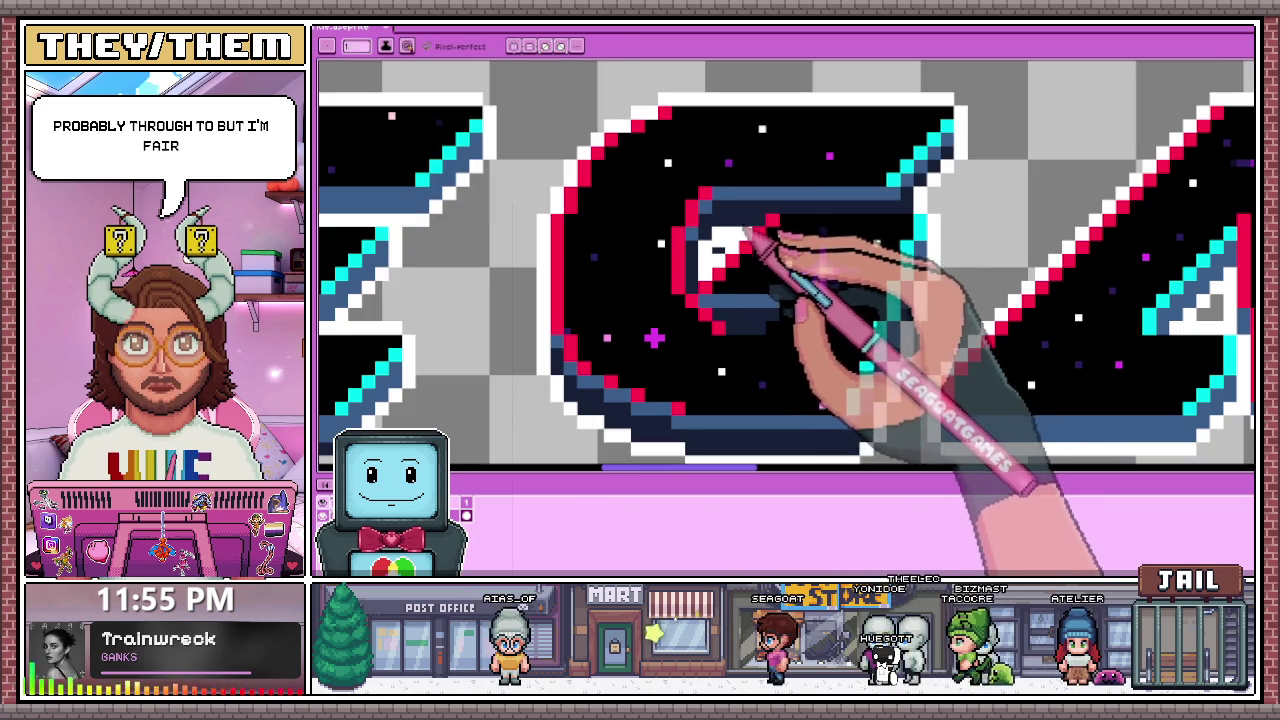
scroll(740, 250, "down", 2)
scroll(766, 271, "down", 2)
scroll(749, 286, "down", 1)
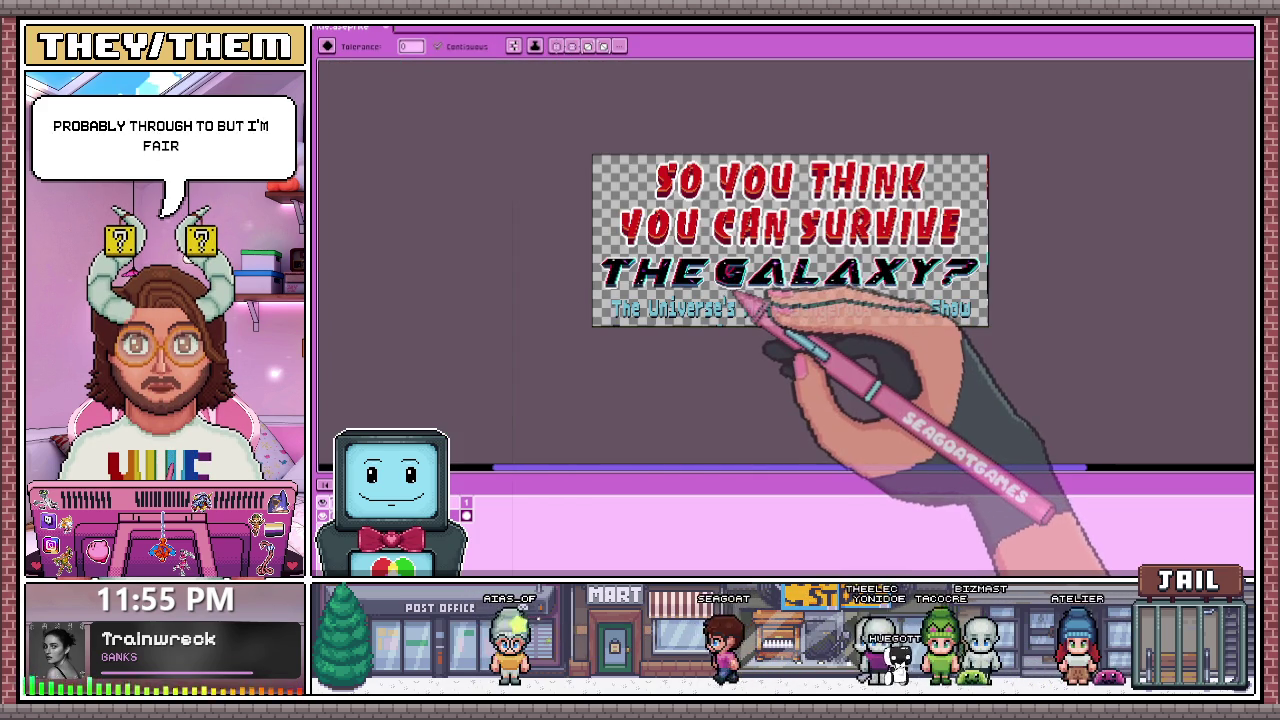
Step: Draw a light-blue edge line along the blue bar at the E's lower corner
scroll(790, 270, "up", 2)
scroll(690, 320, "up", 1)
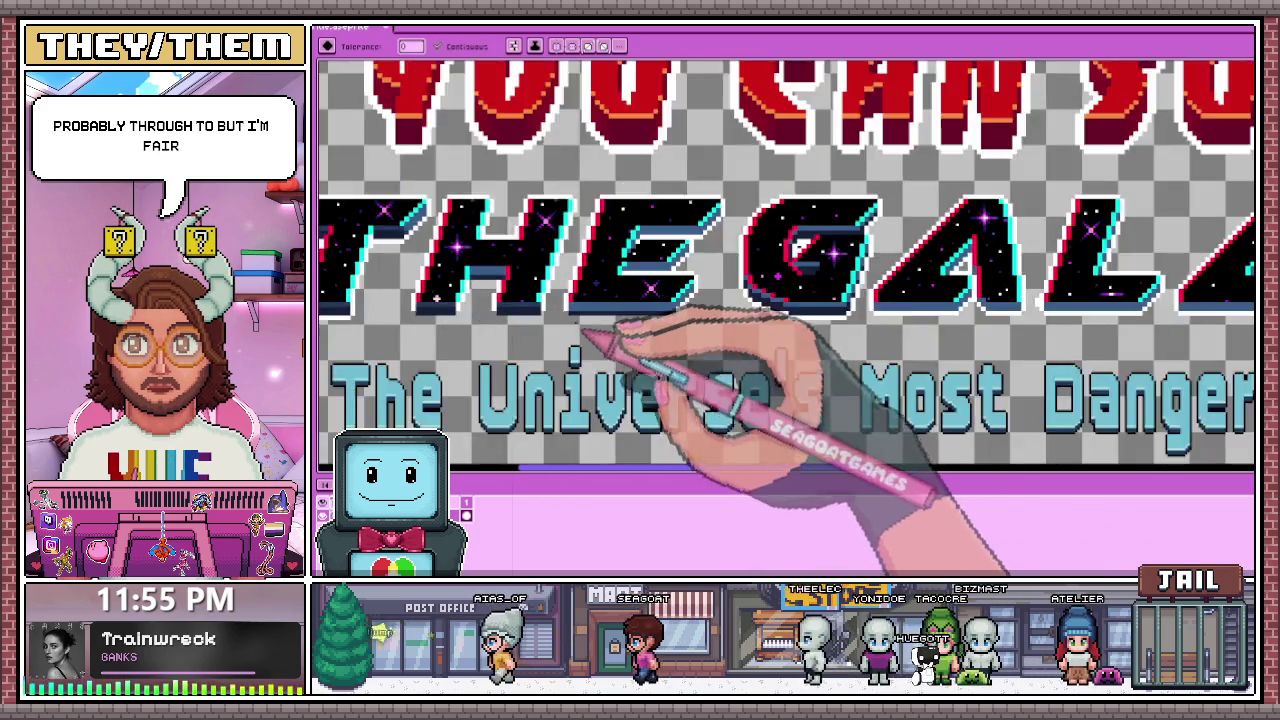
scroll(580, 310, "up", 2)
scroll(570, 290, "up", 1)
key("g")
scroll(572, 290, "up", 1)
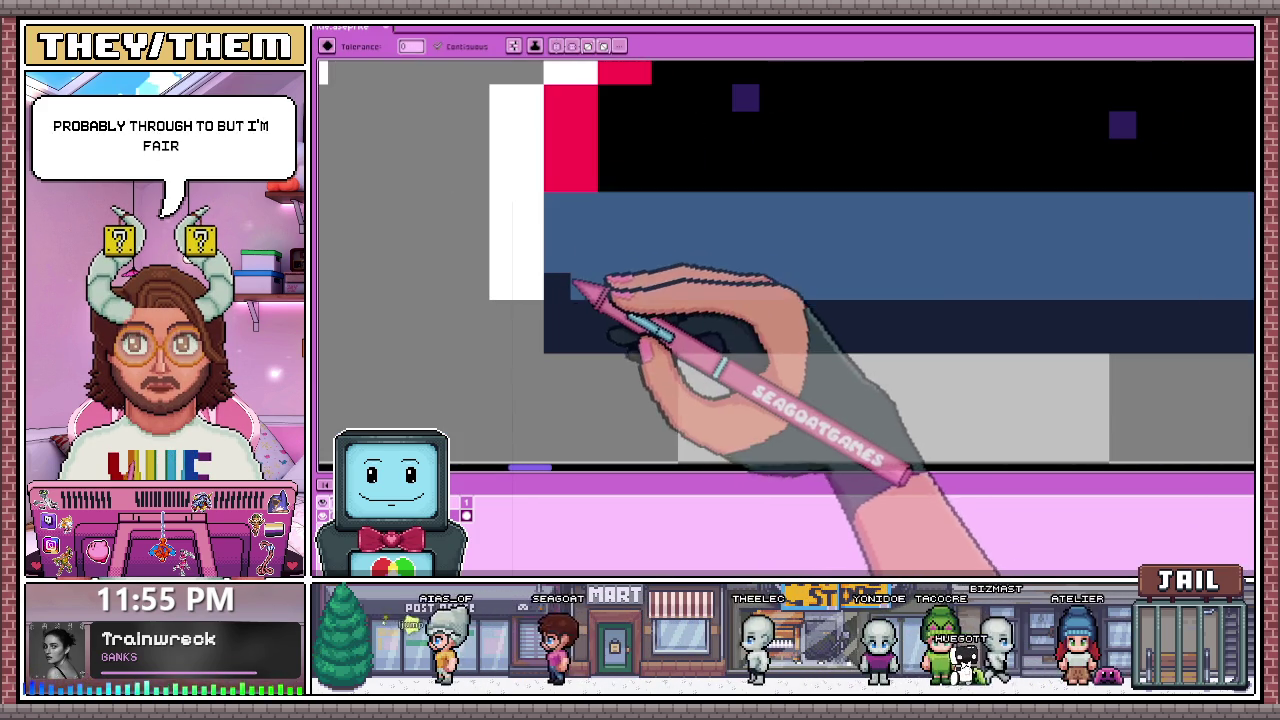
scroll(576, 285, "up", 1)
scroll(590, 285, "down", 2)
key("b")
scroll(600, 272, "up", 3)
scroll(663, 306, "down", 3)
scroll(1050, 305, "down", 1)
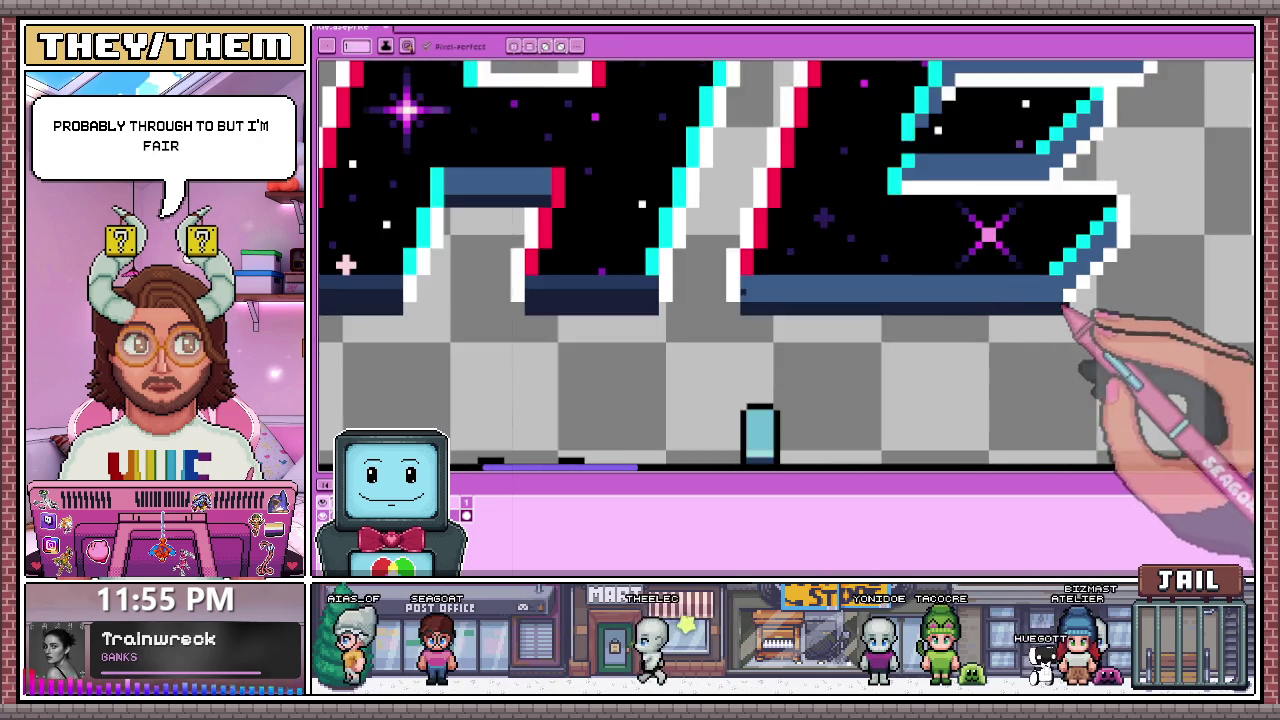
scroll(1050, 305, "up", 3)
left_click(1076, 288, "shift")
Step: Add white outline pixels at the E's corner and along its diagonal edge
scroll(1075, 290, "down", 3)
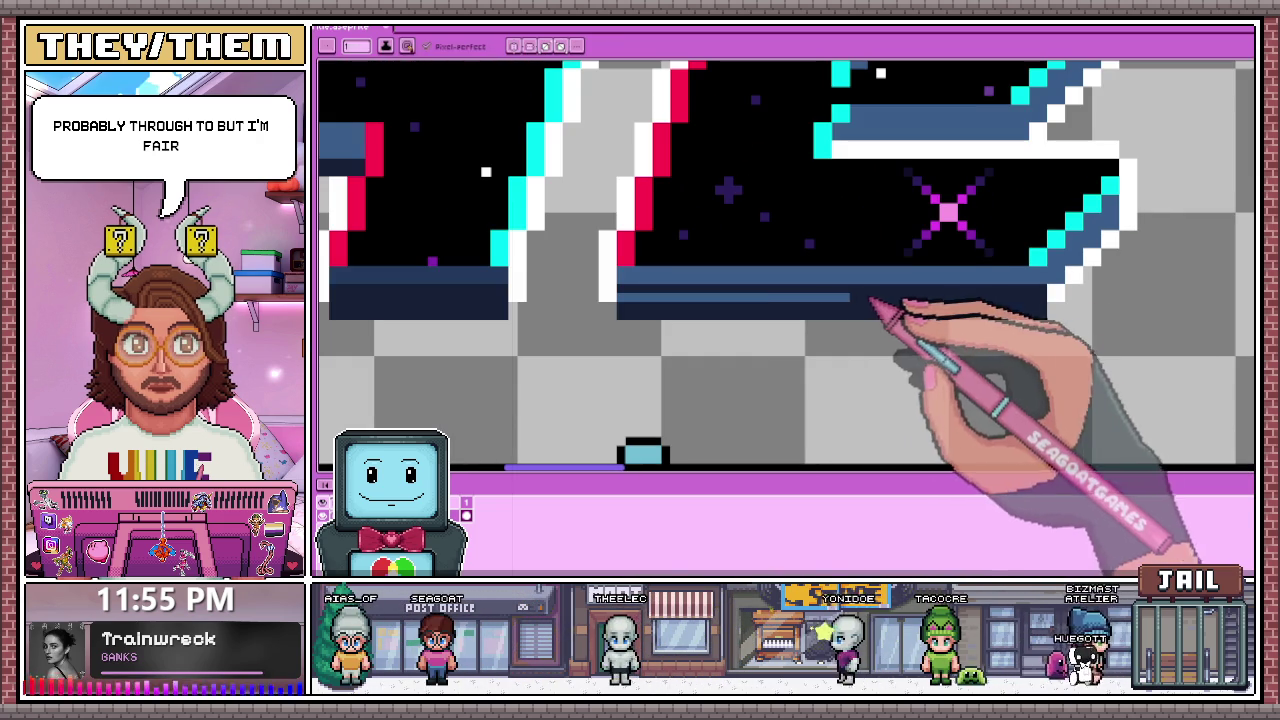
scroll(940, 300, "up", 1)
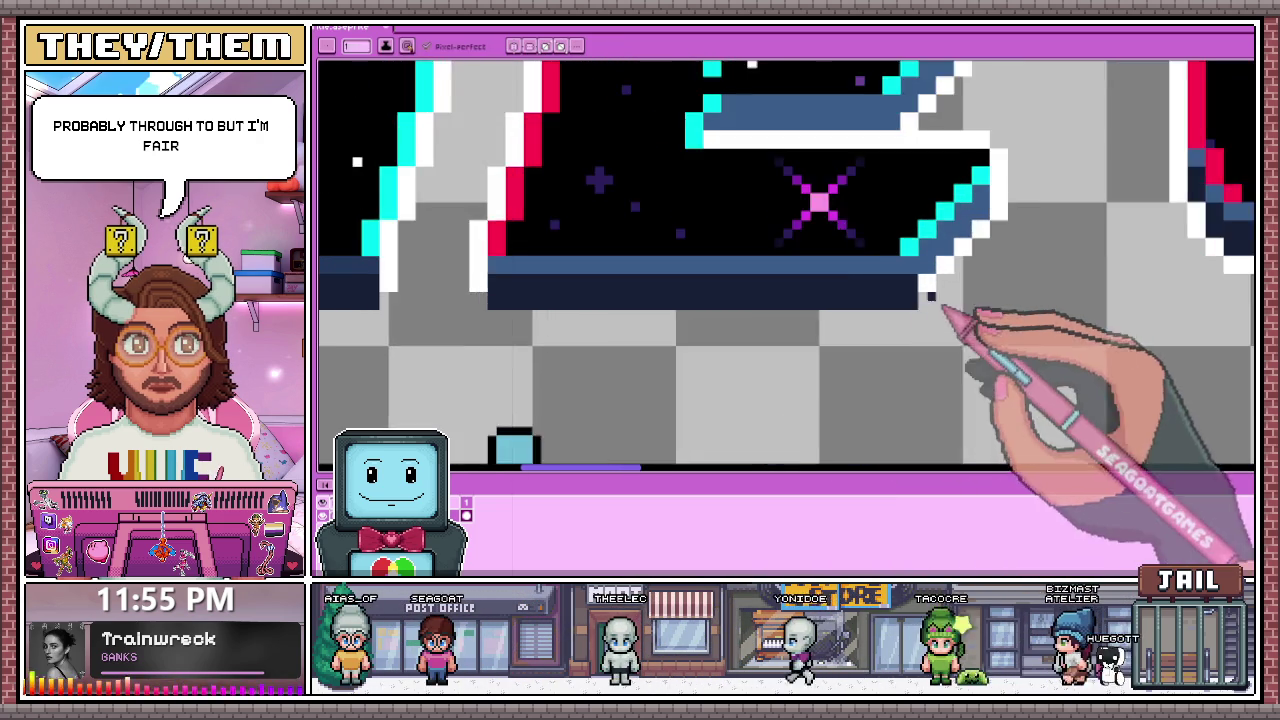
scroll(918, 272, "up", 1)
scroll(940, 285, "down", 3)
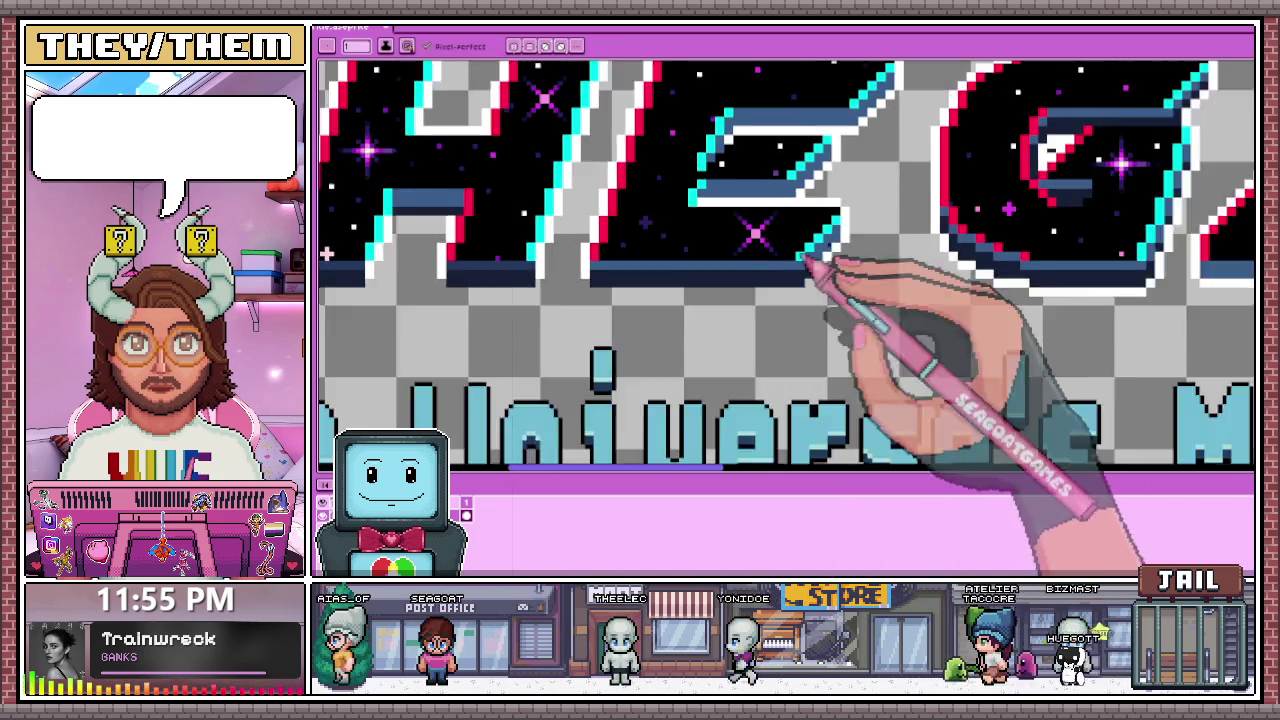
scroll(800, 285, "up", 2)
scroll(780, 290, "up", 1)
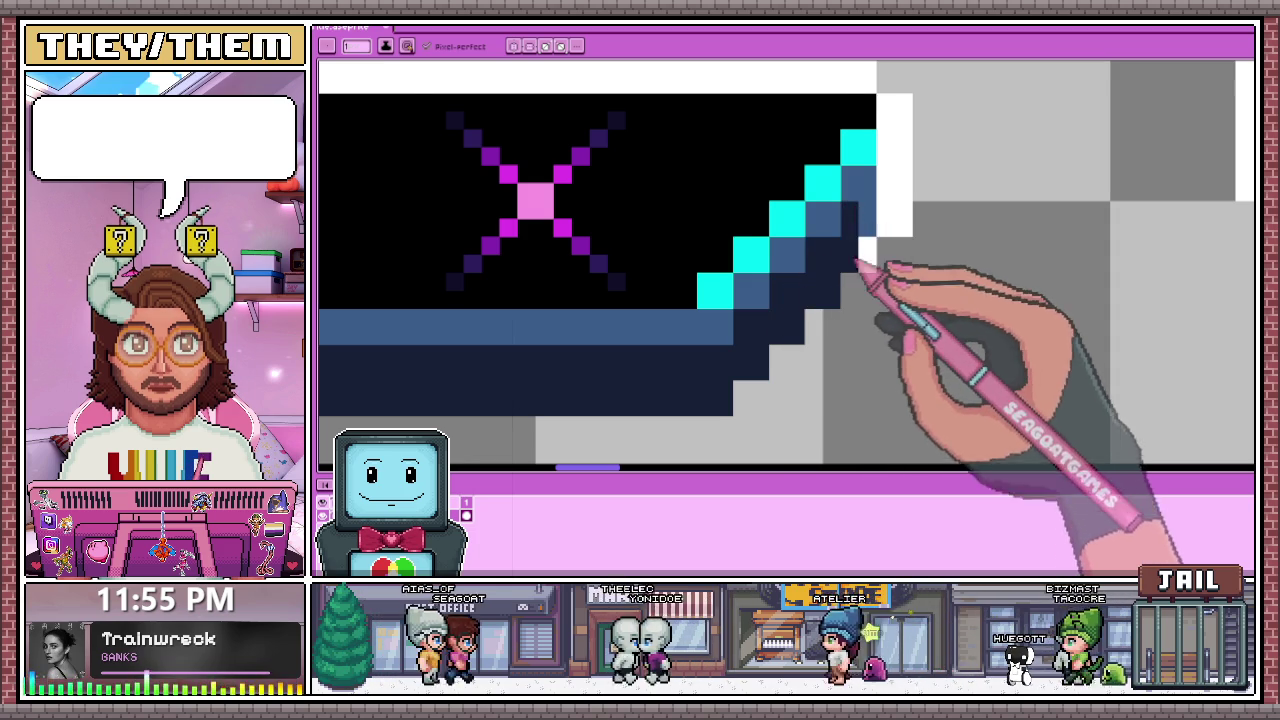
scroll(877, 271, "down", 2)
scroll(857, 214, "down", 1)
scroll(857, 277, "up", 2)
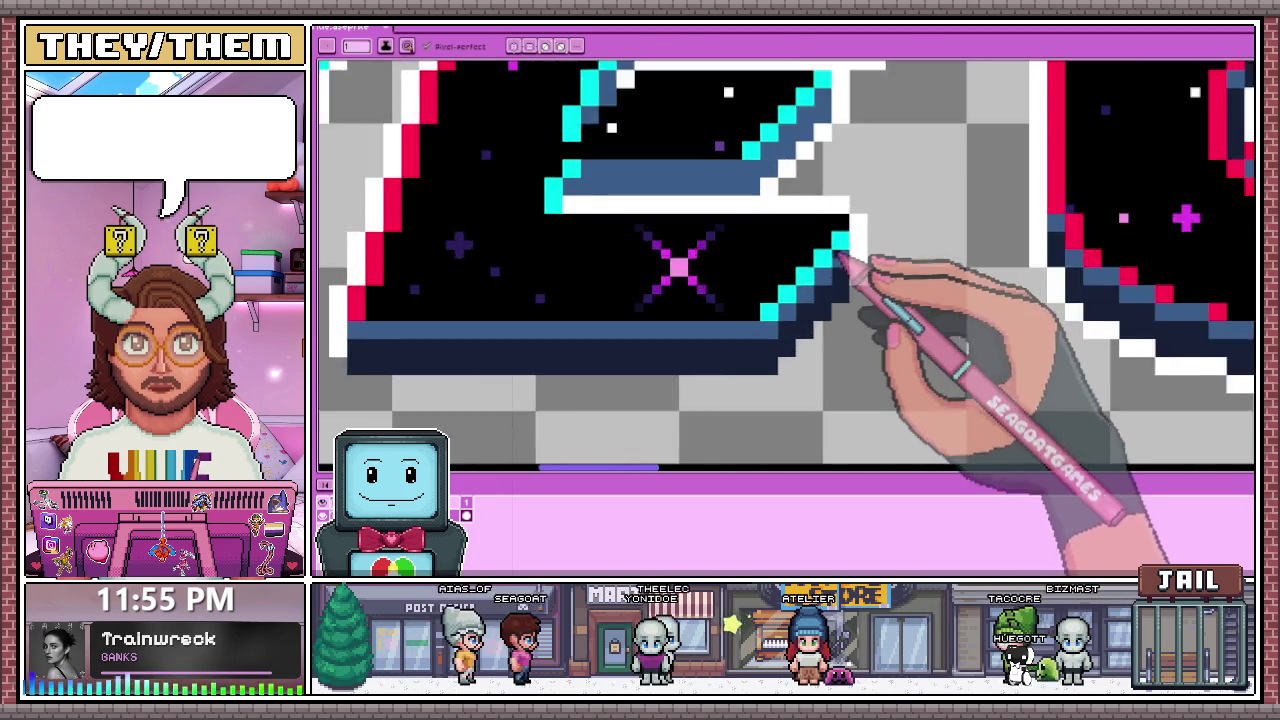
scroll(835, 262, "down", 2)
scroll(520, 329, "up", 2)
scroll(534, 360, "up", 1)
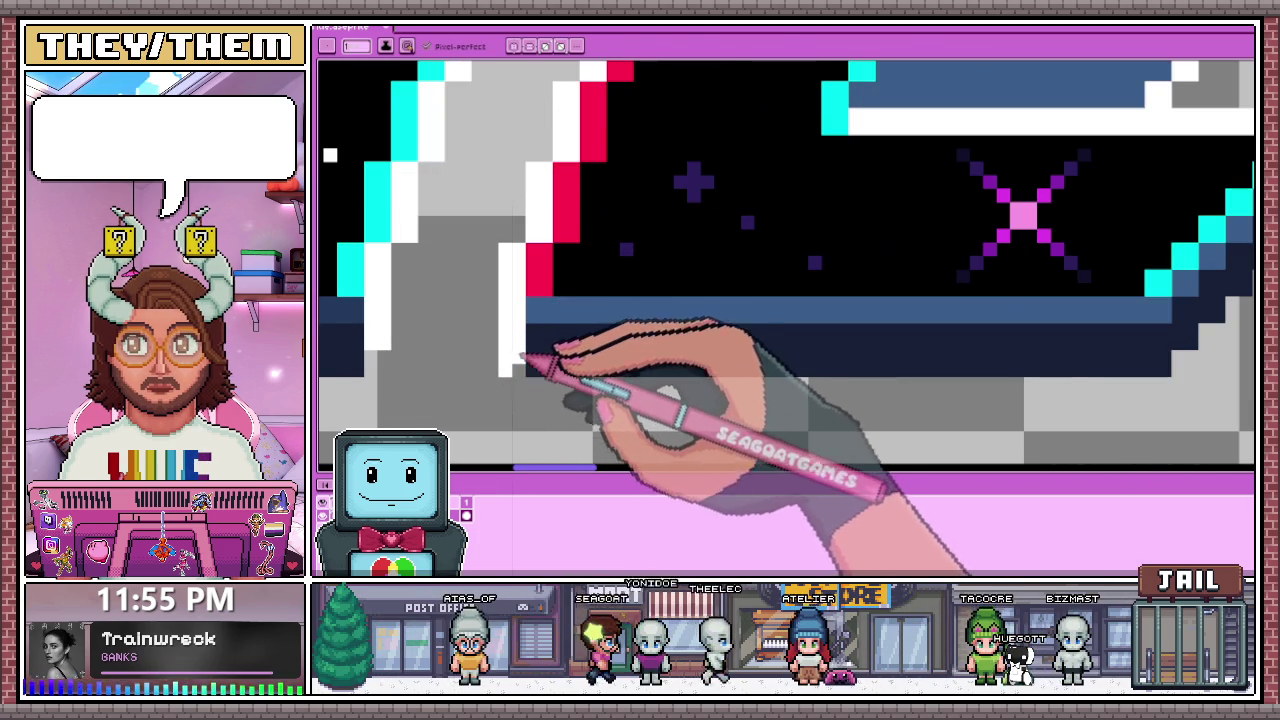
scroll(540, 370, "down", 2)
scroll(834, 380, "up", 2)
scroll(898, 388, "up", 1)
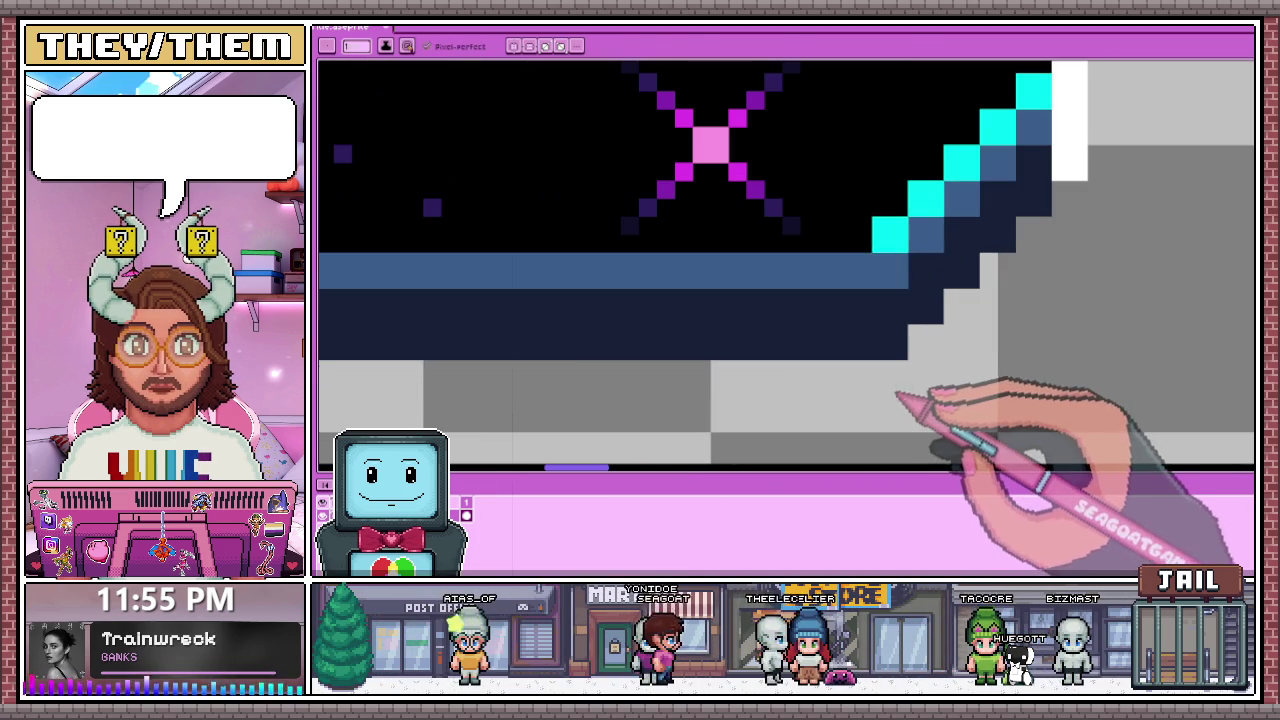
scroll(860, 375, "down", 2)
scroll(605, 360, "up", 2)
scroll(522, 375, "up", 1)
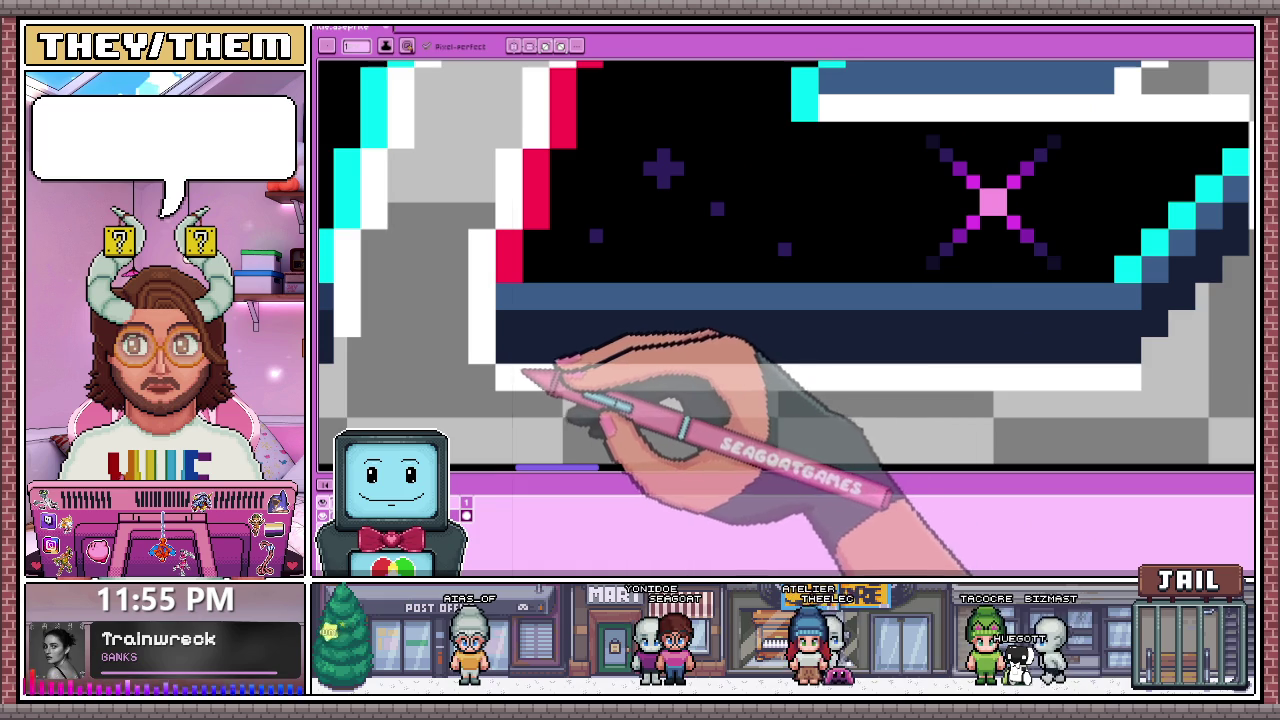
scroll(600, 350, "down", 2)
scroll(931, 363, "up", 2)
scroll(908, 337, "up", 1)
scroll(898, 345, "down", 1)
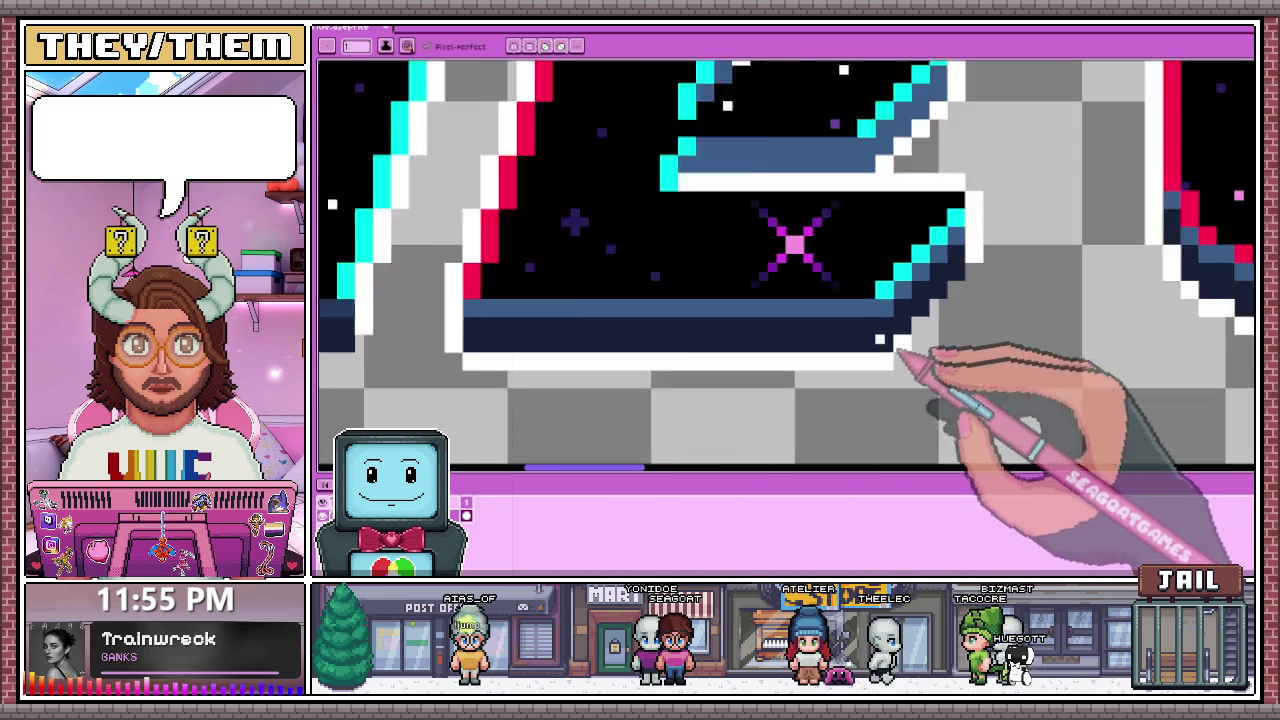
scroll(900, 345, "down", 2)
scroll(790, 335, "up", 3)
left_click(815, 296)
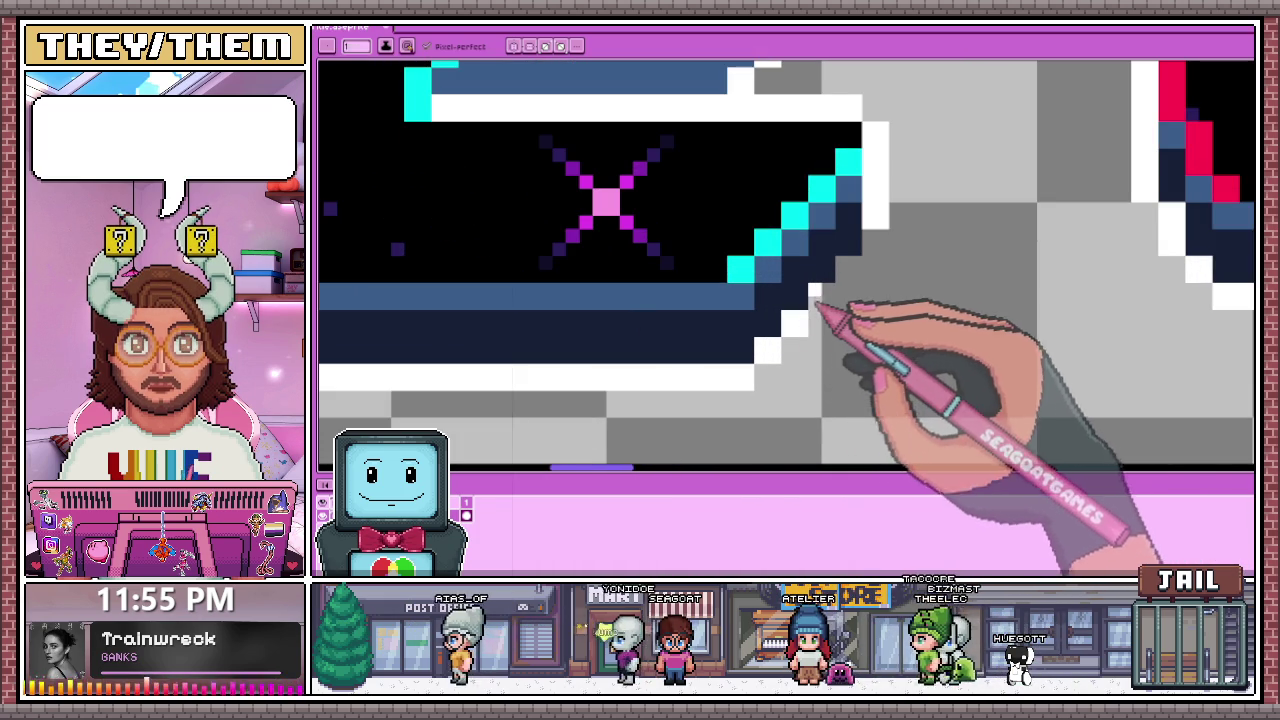
left_click(876, 240)
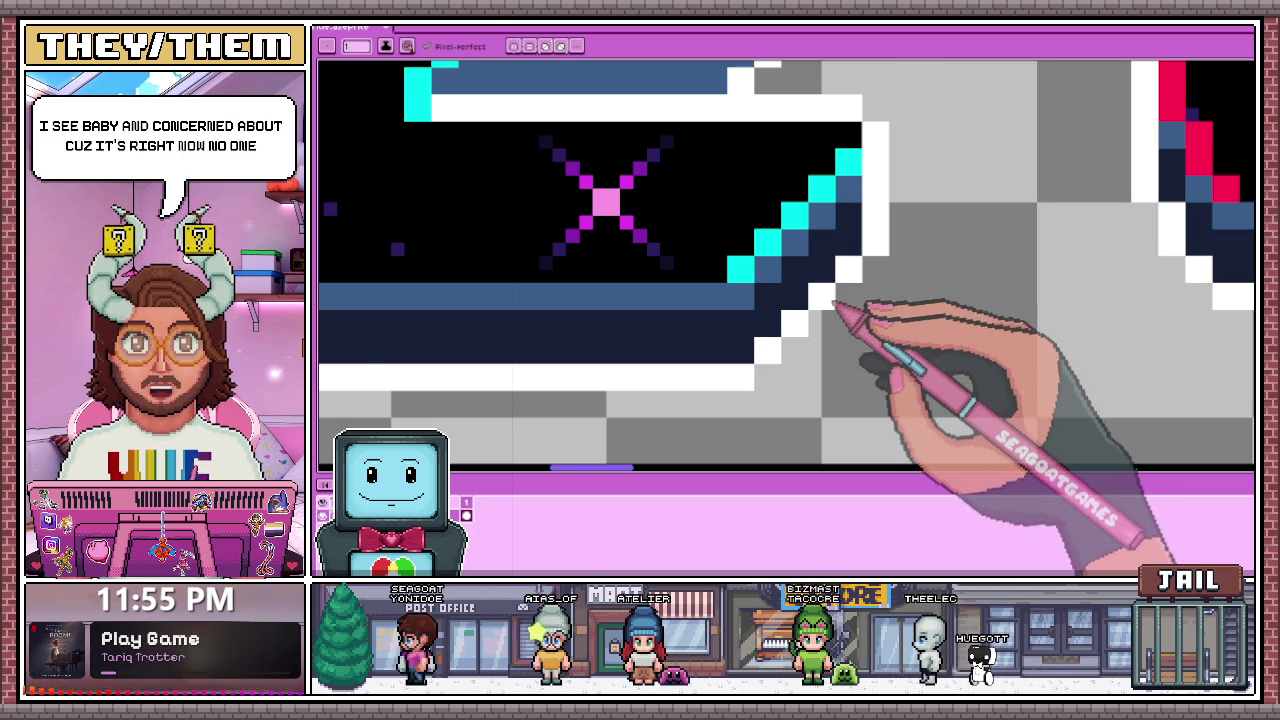
scroll(835, 310, "down", 1)
scroll(832, 312, "down", 1)
scroll(828, 316, "down", 1)
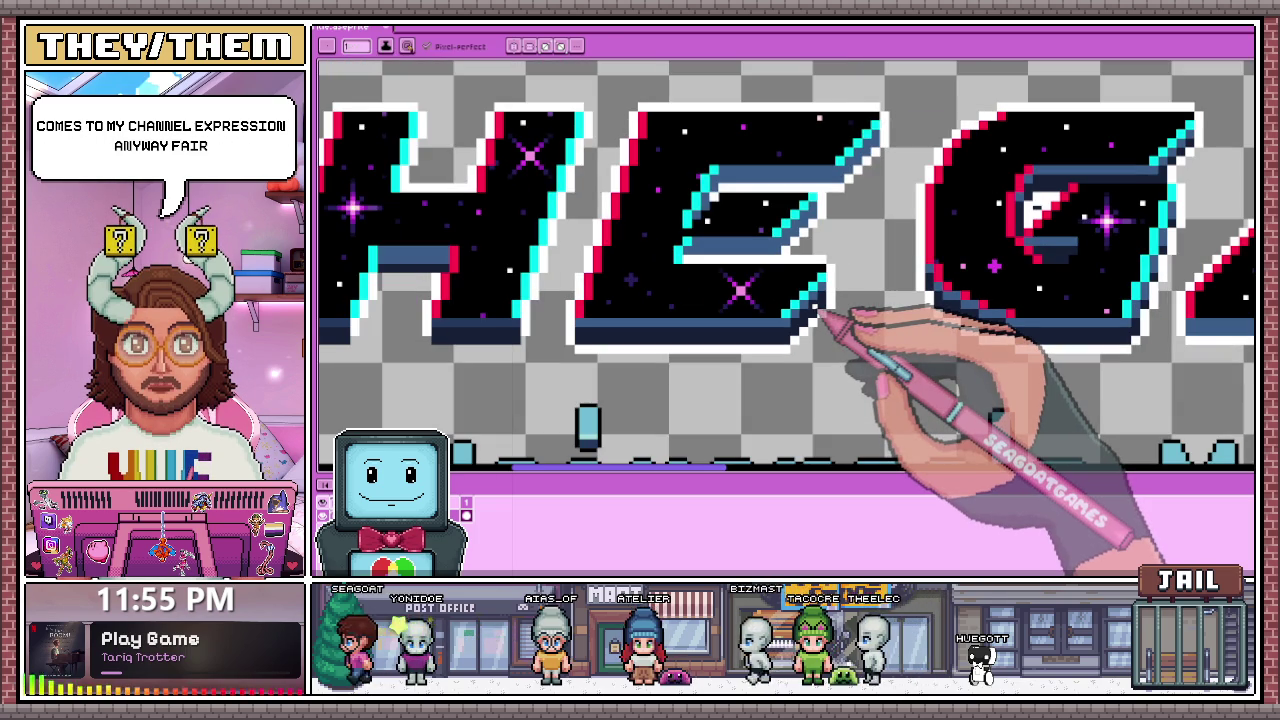
Step: Paint a dark navy shading row under the E's blue bevel band, just above the white outline
scroll(730, 330, "up", 1)
scroll(690, 275, "up", 1)
scroll(690, 260, "down", 2)
scroll(660, 300, "down", 1)
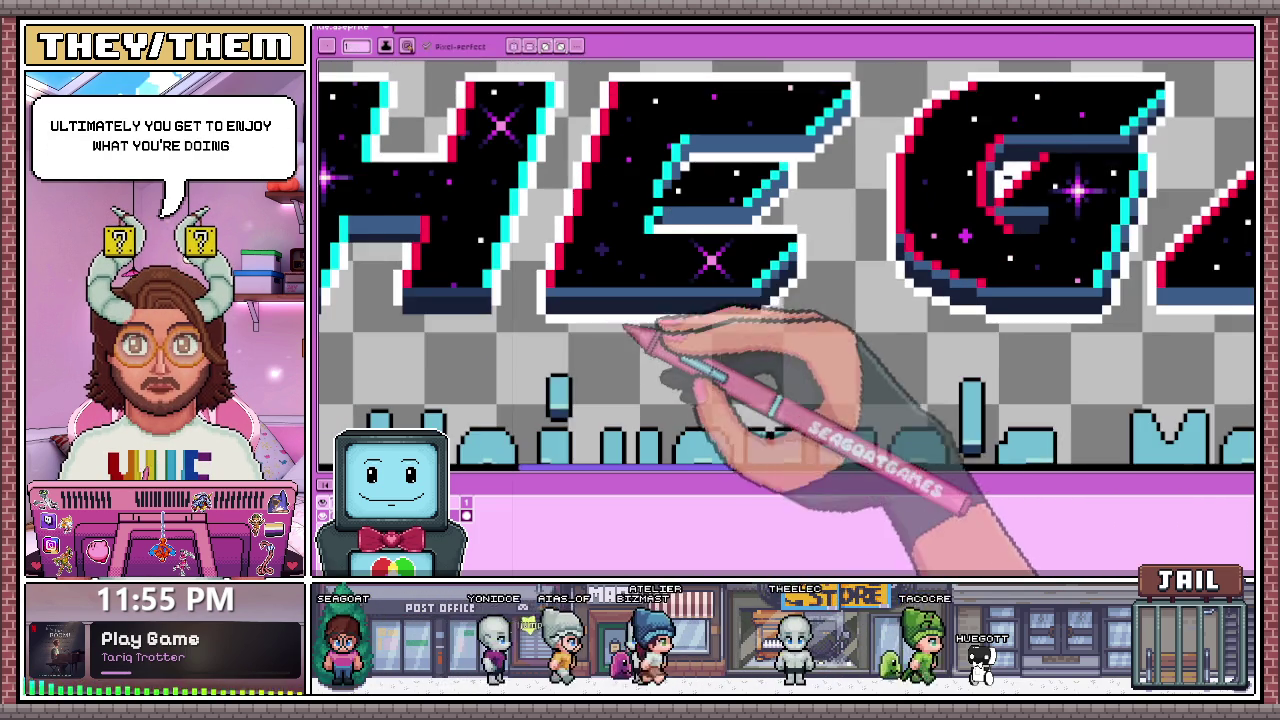
scroll(660, 280, "up", 2)
scroll(670, 220, "up", 2)
scroll(668, 218, "down", 2)
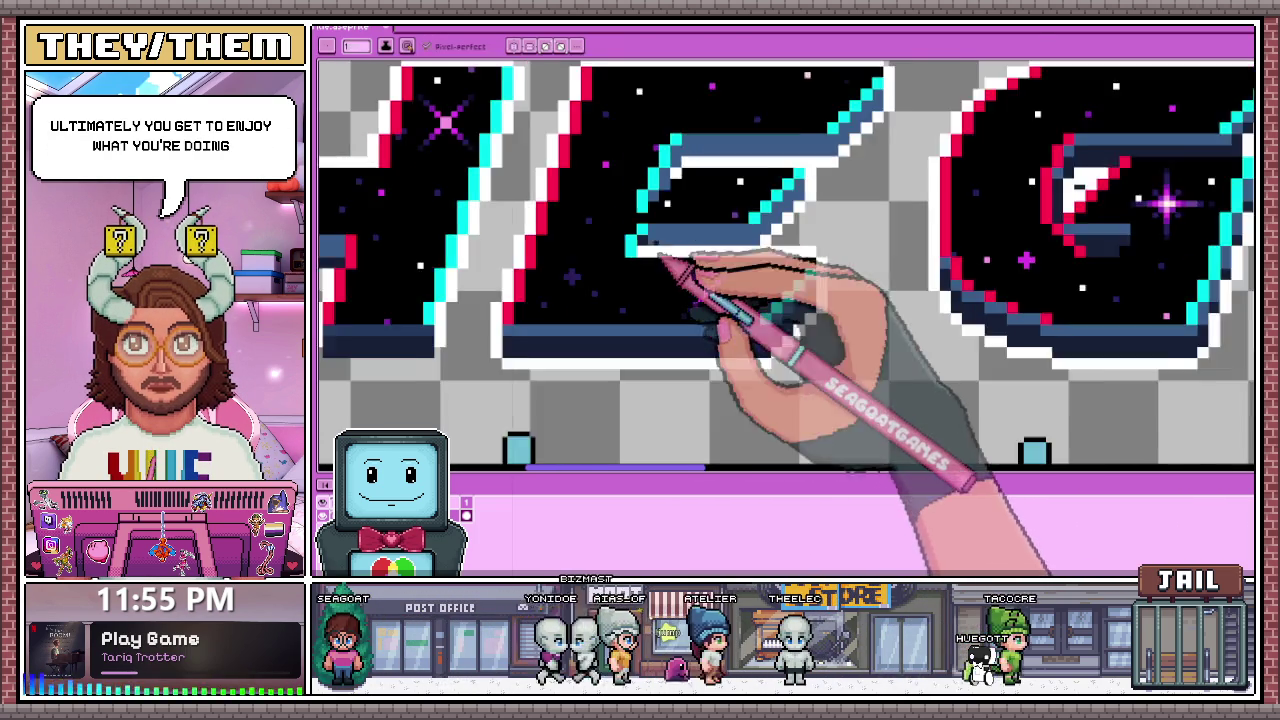
scroll(735, 240, "up", 2)
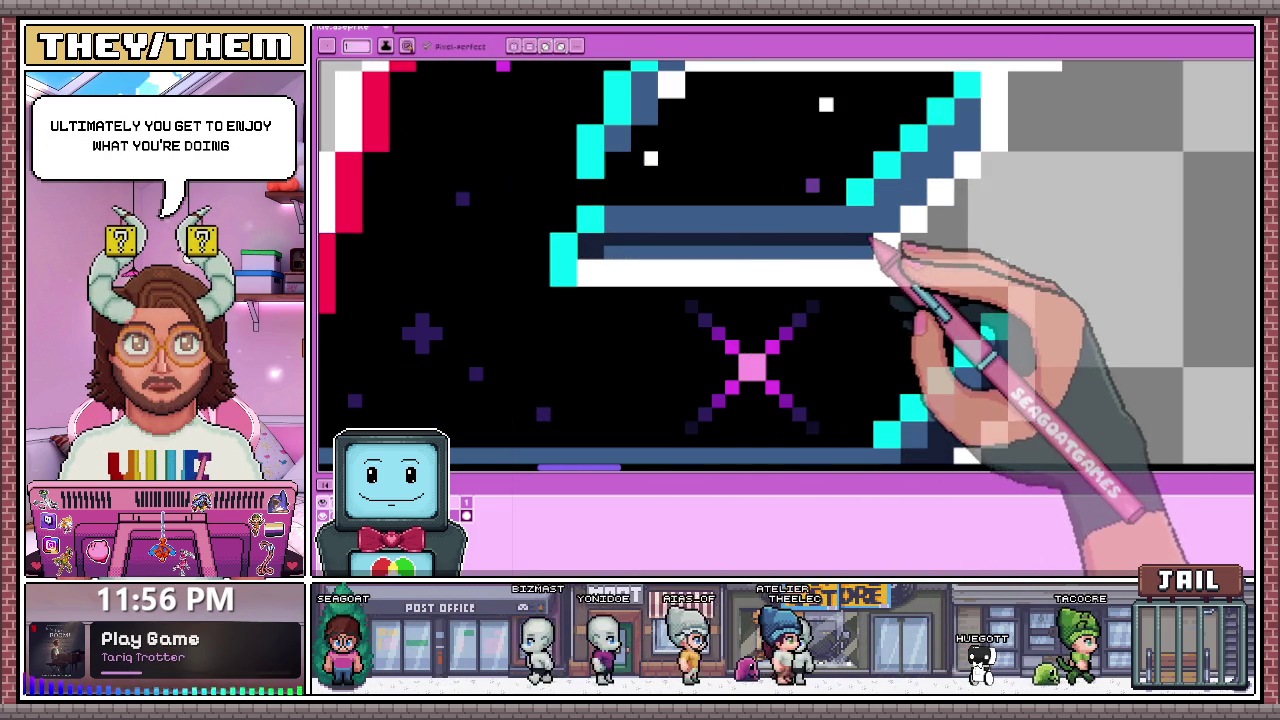
scroll(737, 335, "down", 2)
scroll(800, 280, "up", 3)
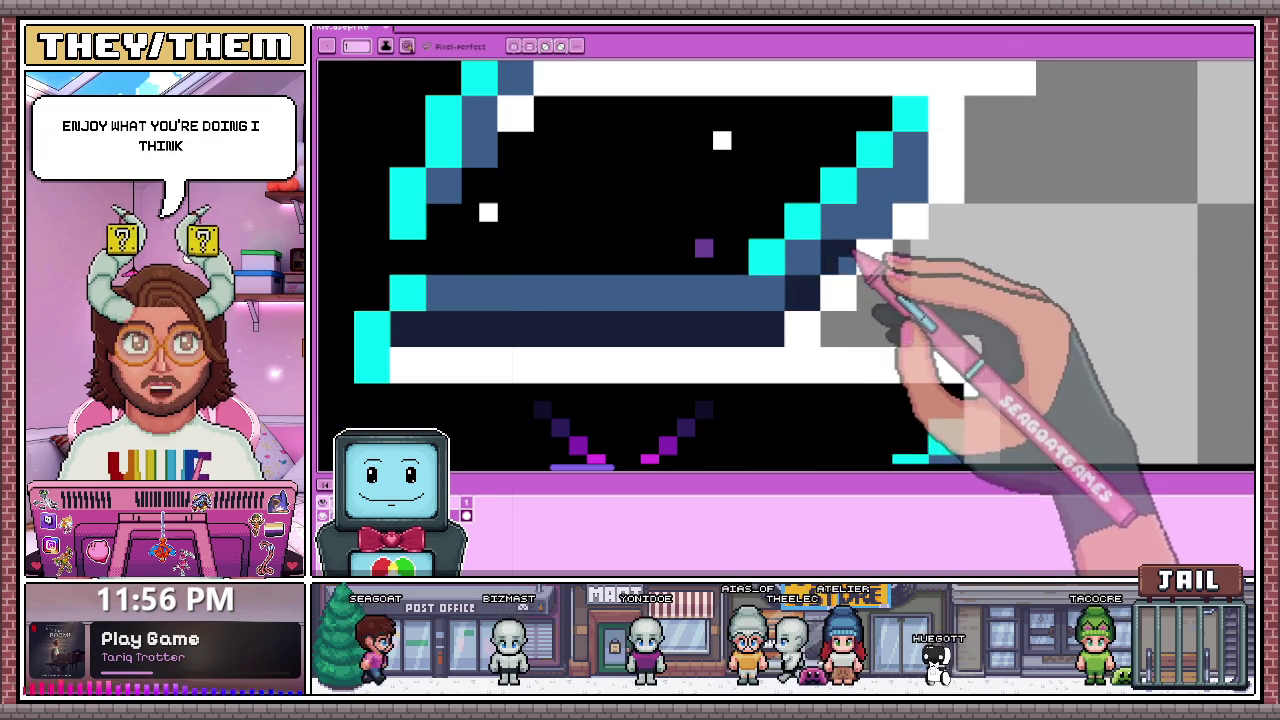
scroll(655, 277, "down", 2)
scroll(655, 277, "up", 2)
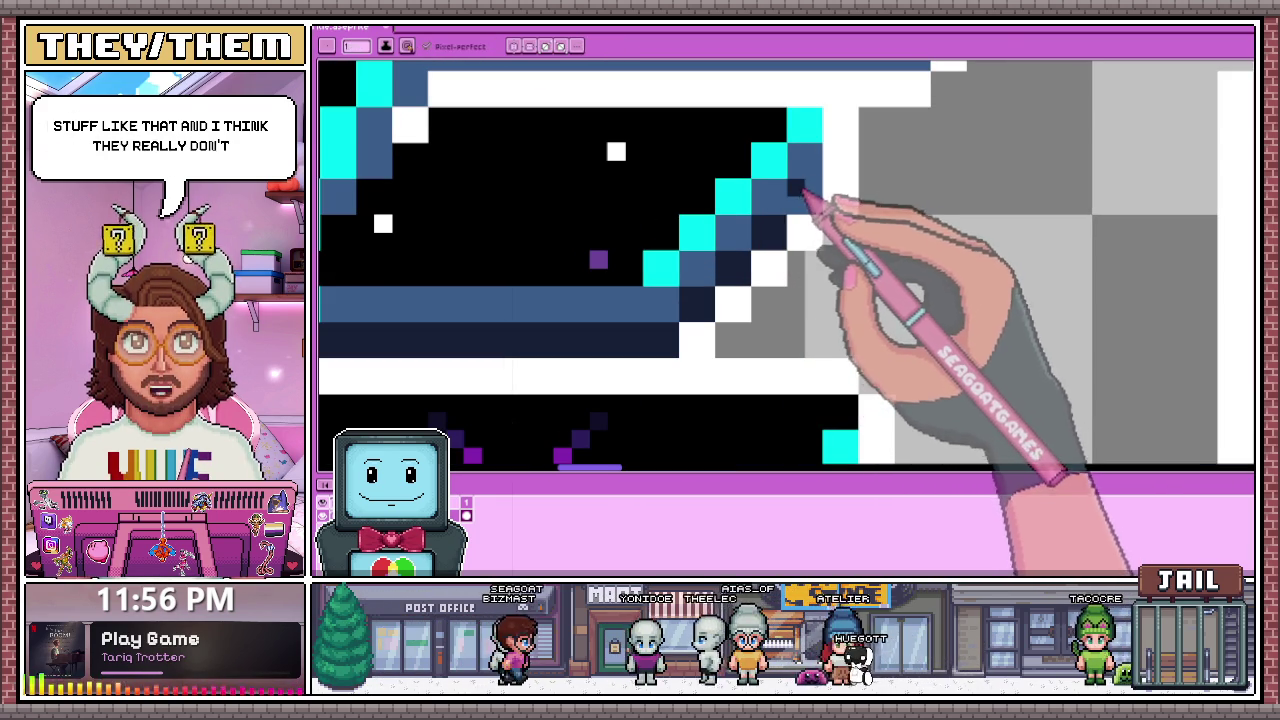
scroll(808, 190, "down", 2)
scroll(814, 223, "down", 1)
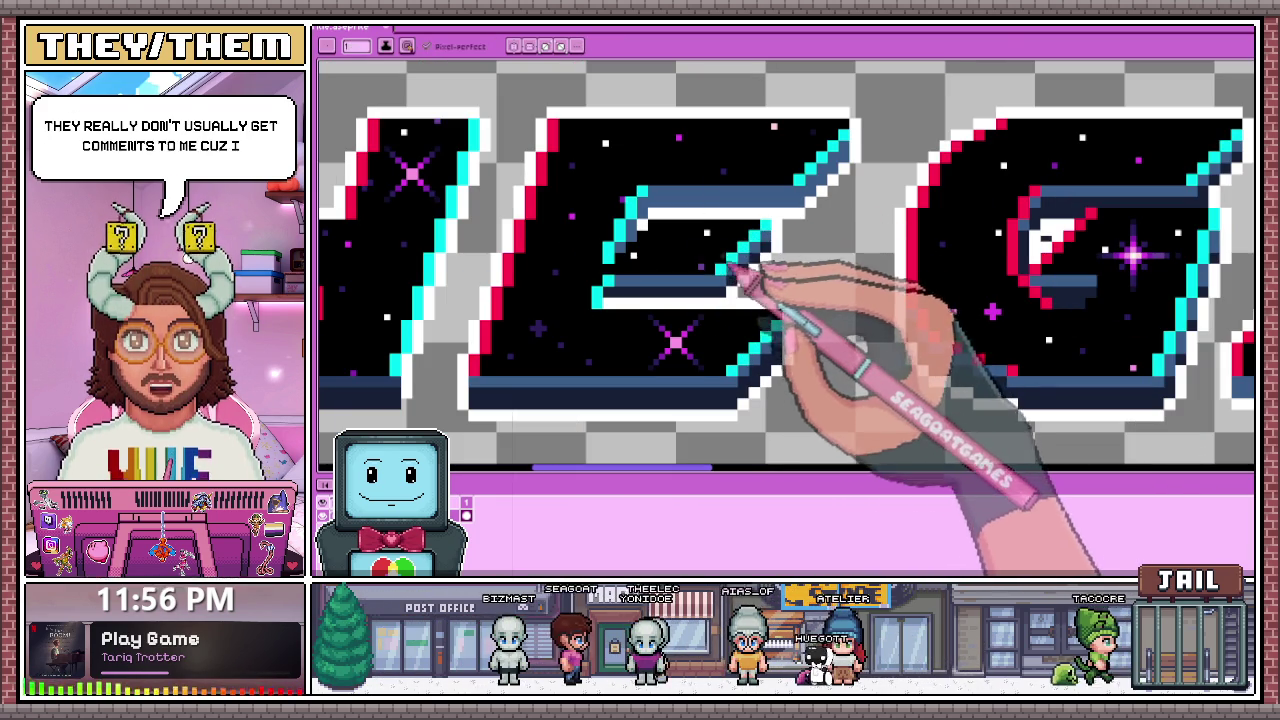
scroll(622, 270, "up", 1)
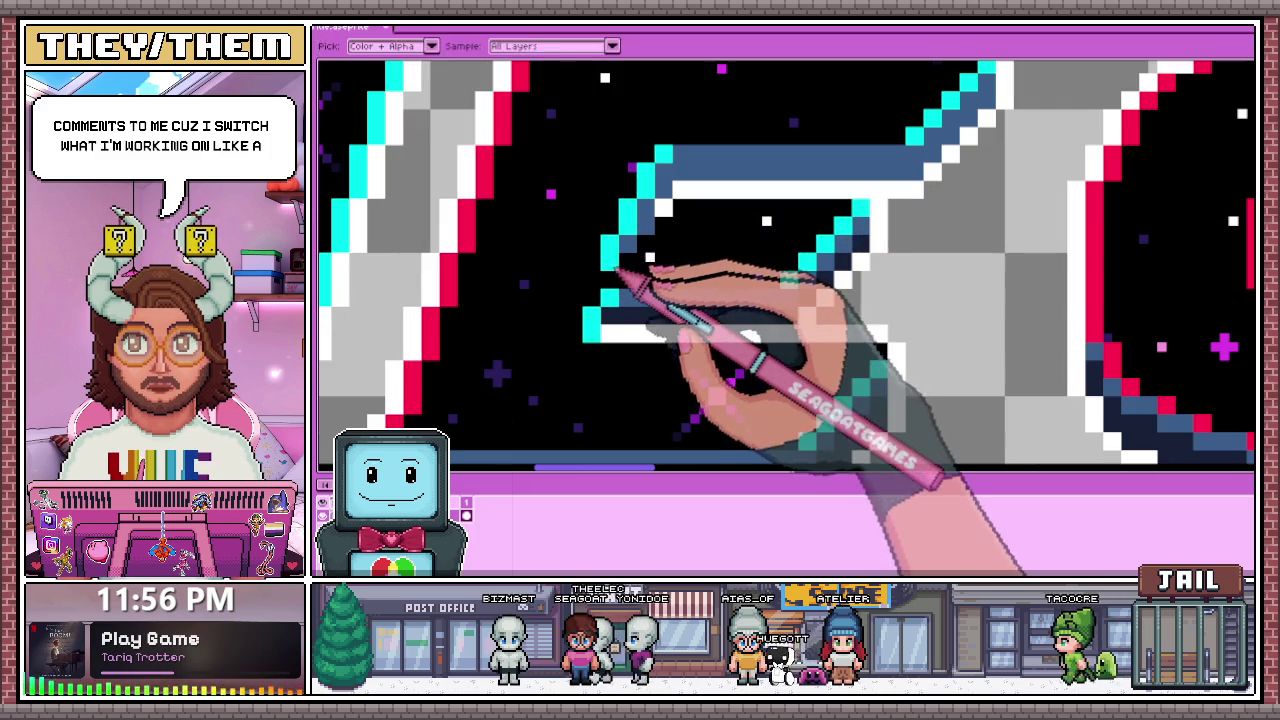
scroll(620, 280, "down", 3)
scroll(651, 214, "up", 1)
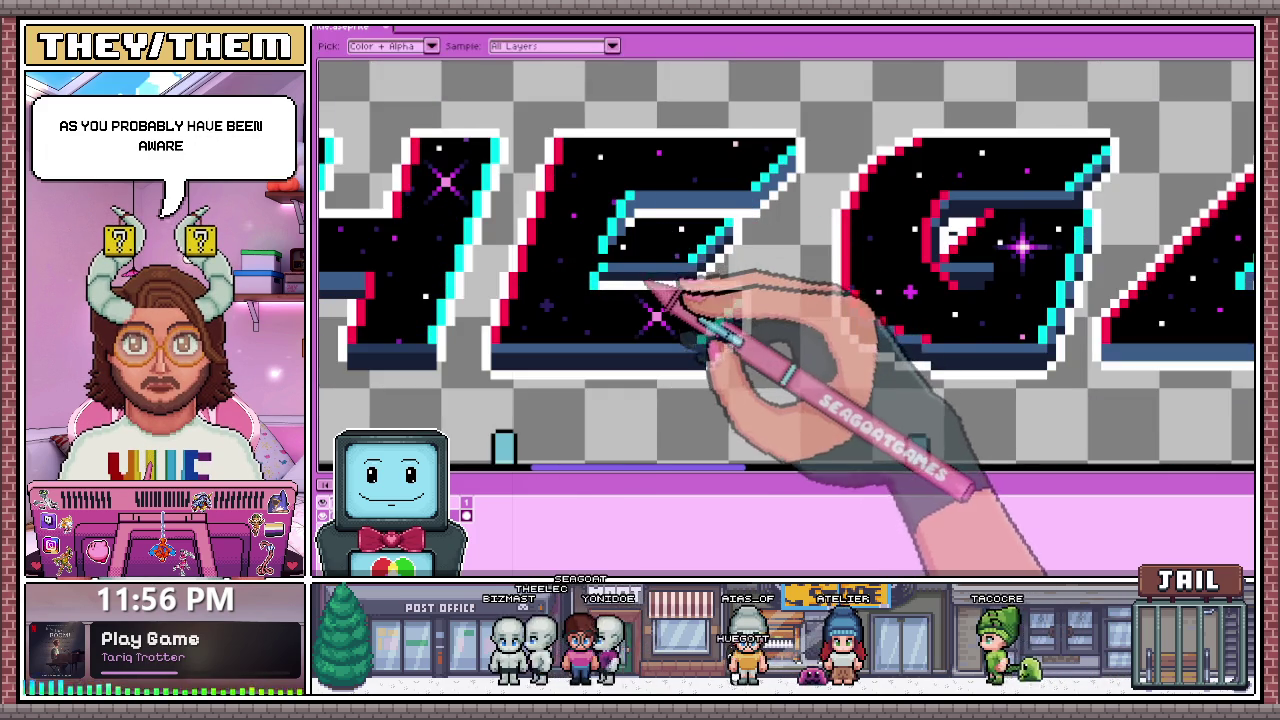
scroll(640, 280, "up", 2)
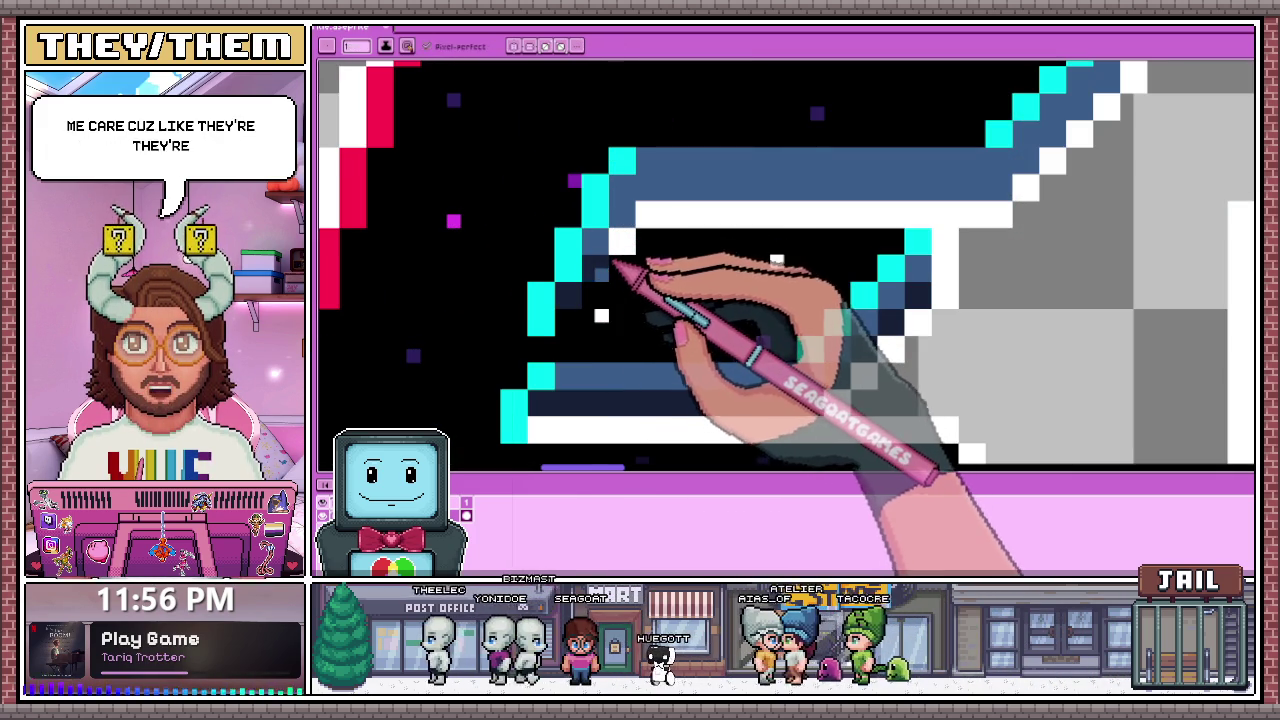
scroll(640, 280, "up", 1)
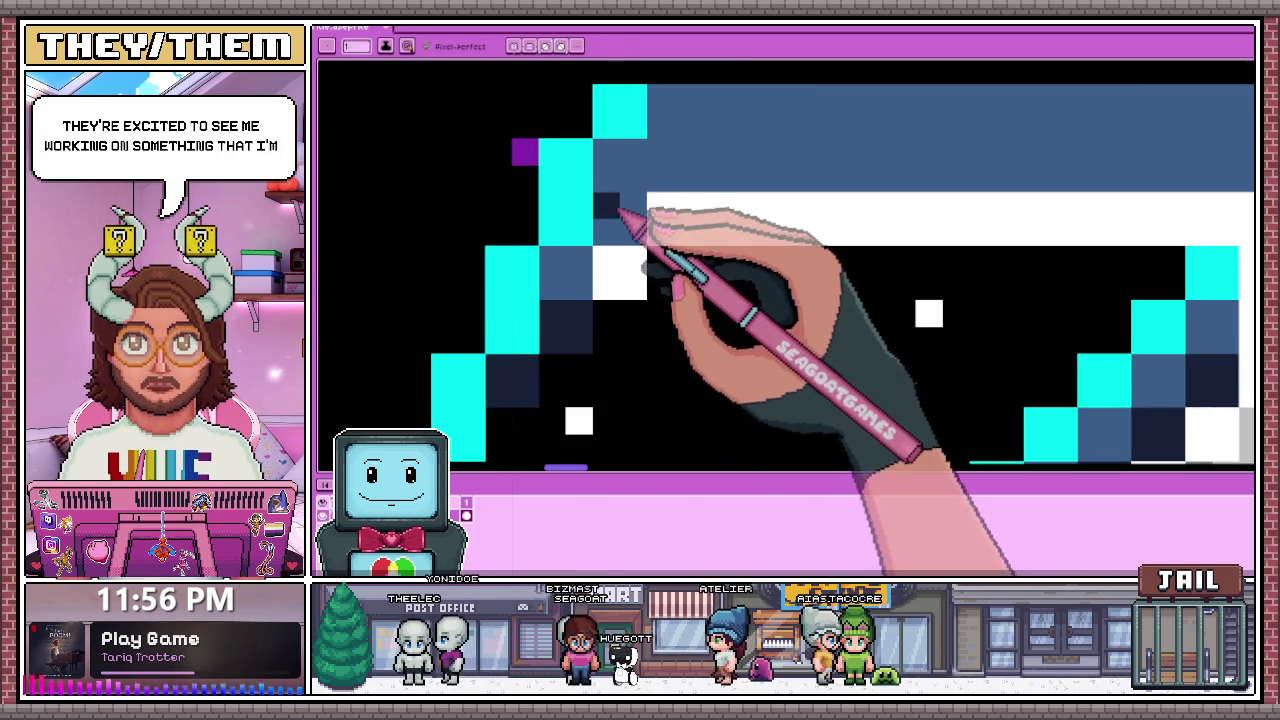
scroll(640, 280, "down", 1)
left_click_drag(650, 208, 1005, 208)
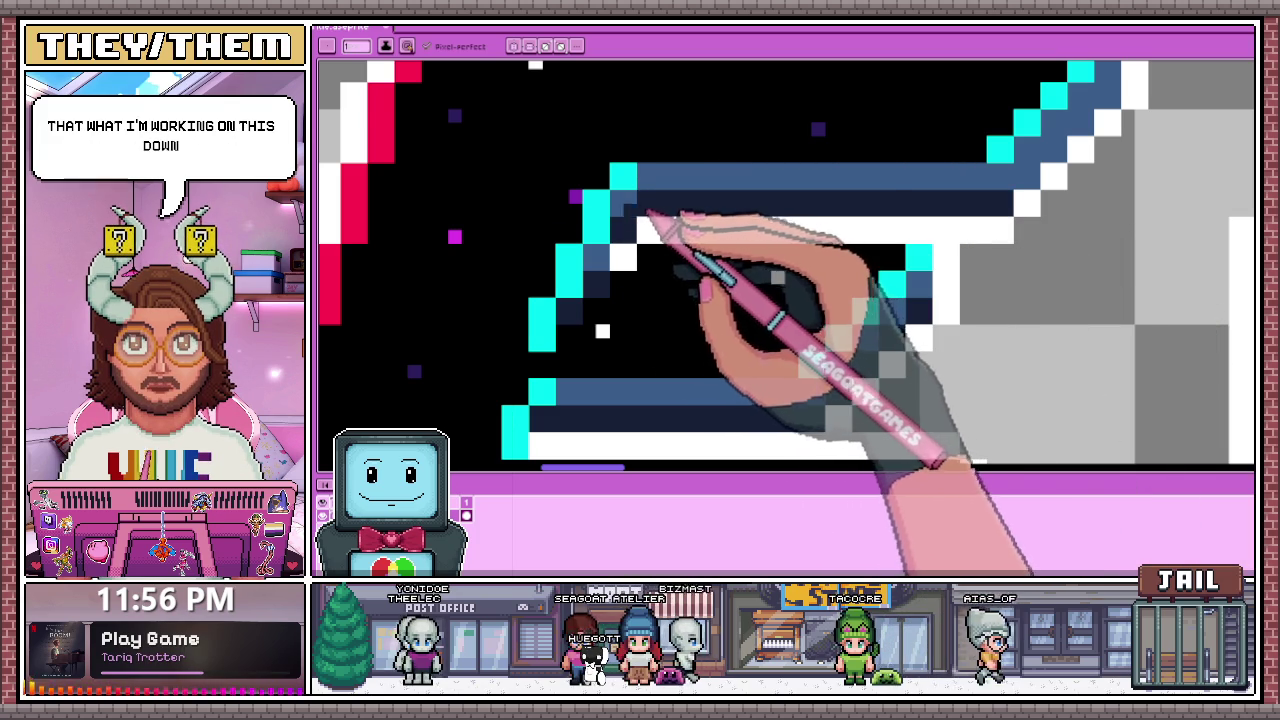
scroll(770, 230, "down", 3)
scroll(745, 228, "up", 3)
key("i")
key("b")
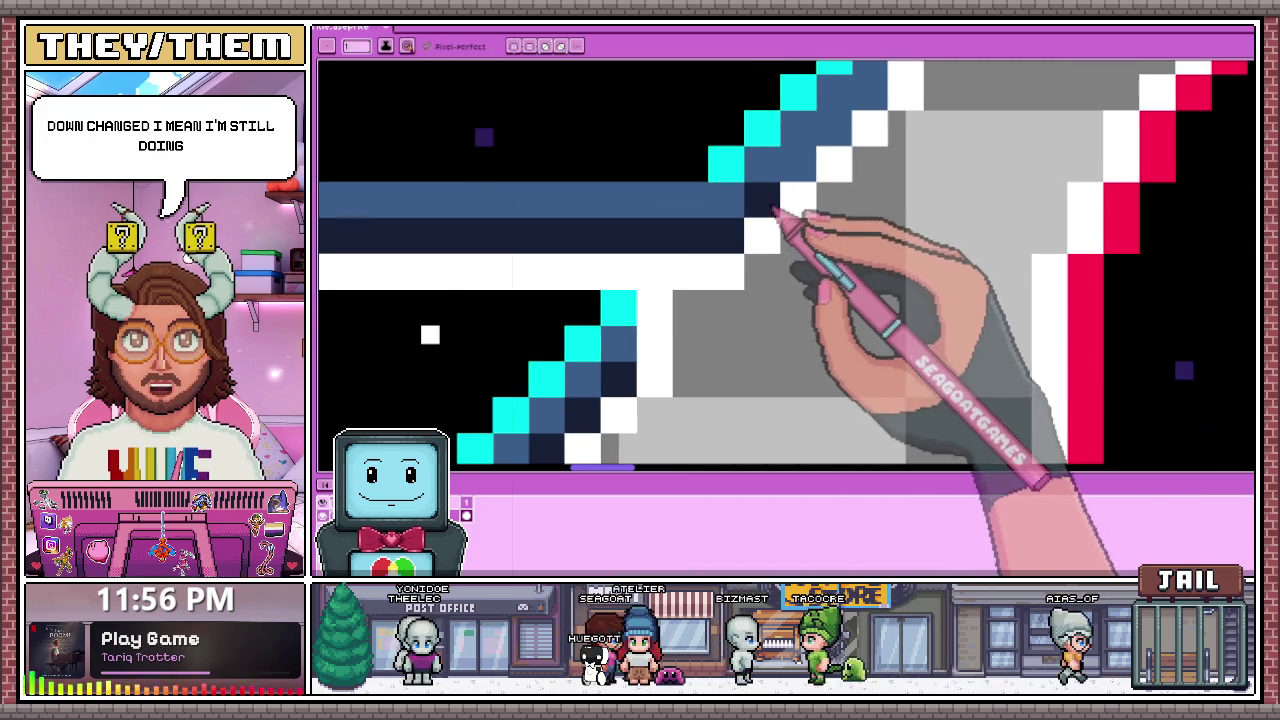
scroll(800, 212, "down", 1)
scroll(780, 192, "up", 2)
scroll(780, 200, "down", 2)
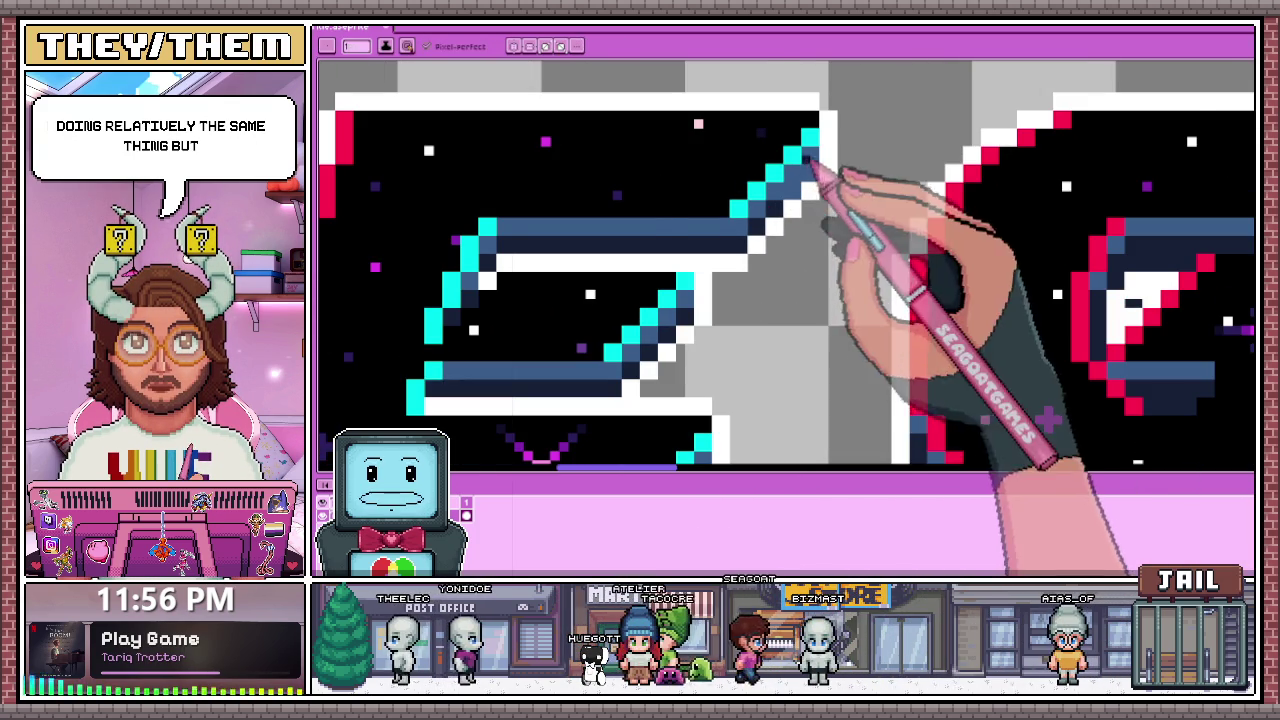
scroll(825, 205, "up", 2)
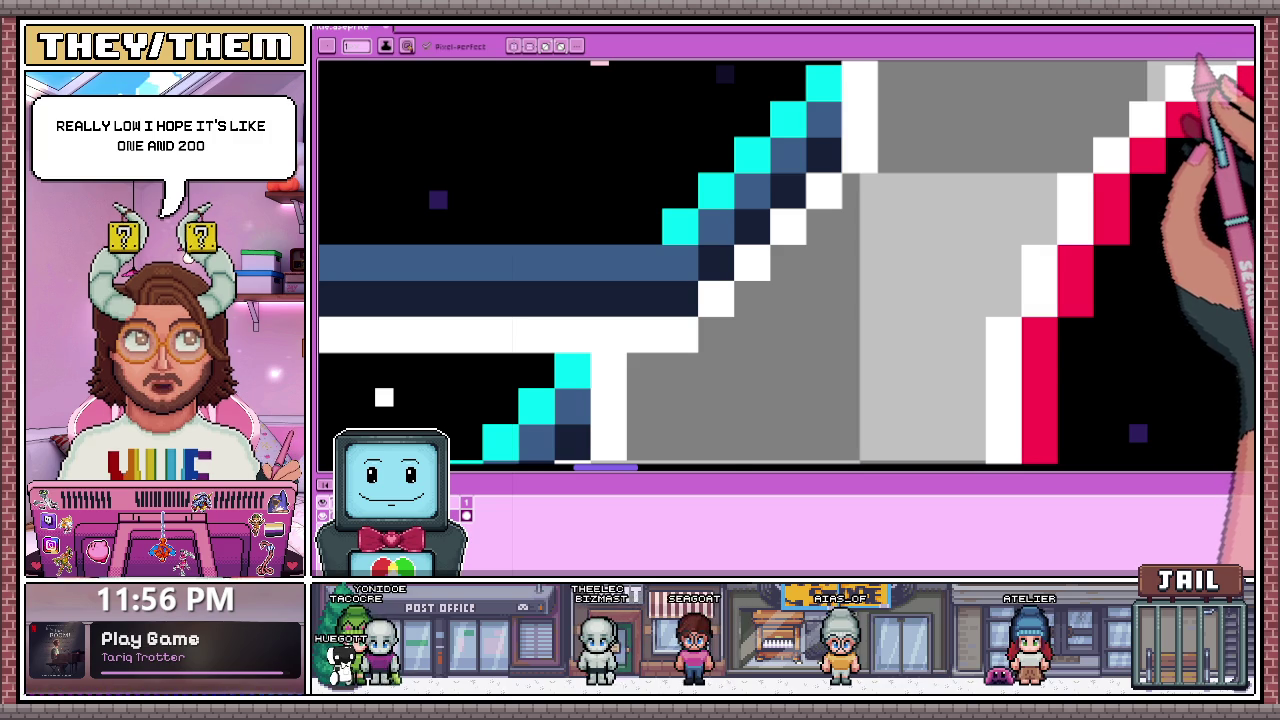
scroll(541, 225, "down", 1)
scroll(600, 240, "down", 2)
scroll(640, 265, "up", 1)
scroll(578, 260, "up", 1)
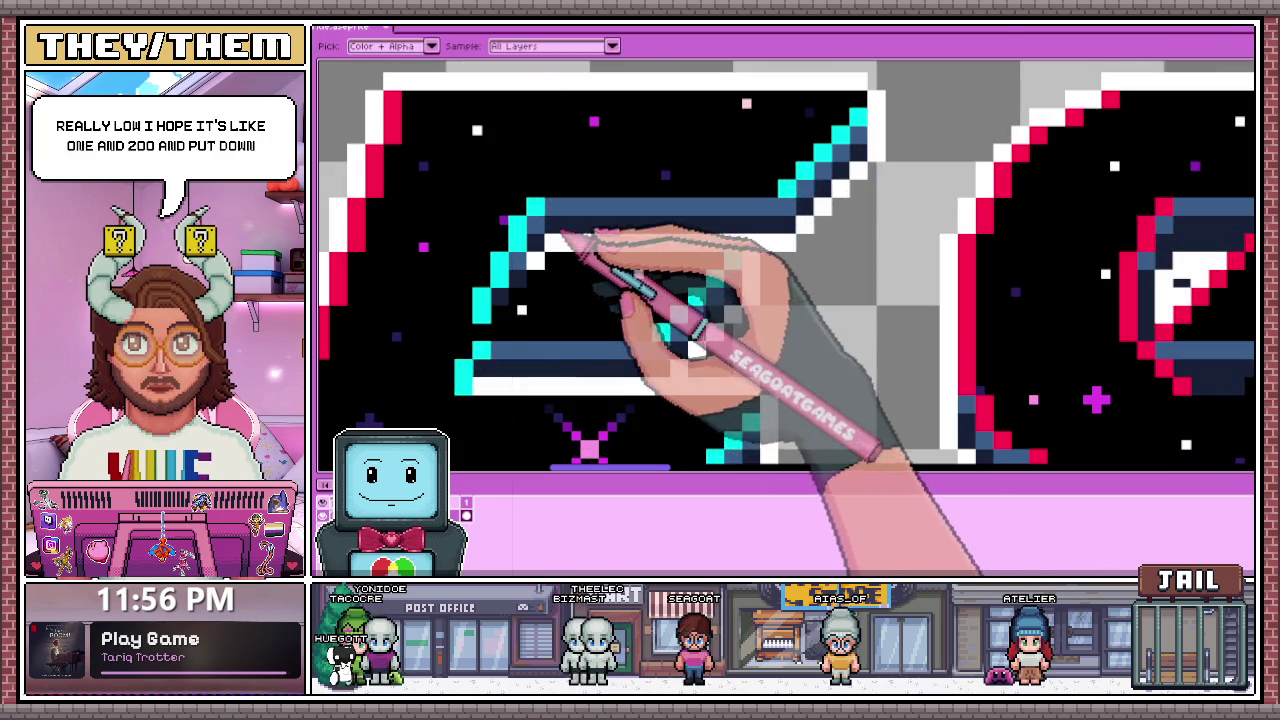
scroll(555, 250, "up", 1)
mouse_move(538, 260)
left_mouse_down()
mouse_move(560, 271)
mouse_move(580, 240)
mouse_move(700, 248)
left_mouse_up()
left_click(705, 228)
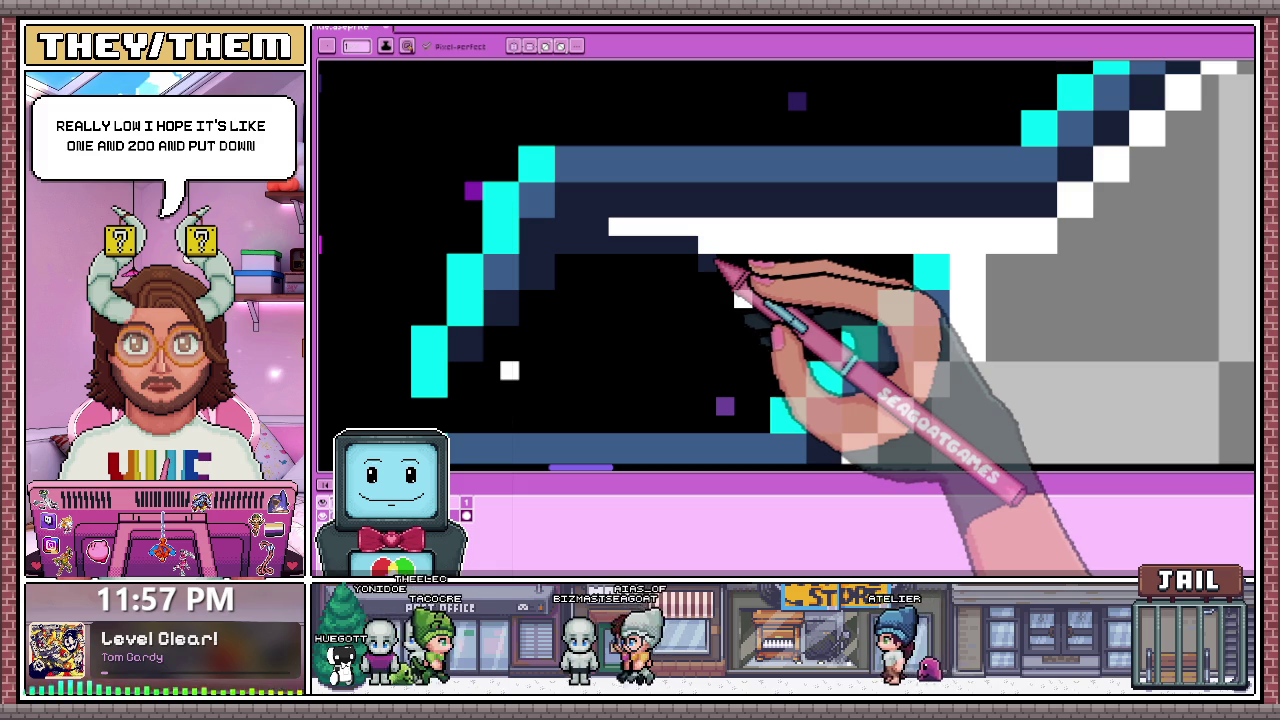
mouse_move(686, 250)
left_mouse_down()
mouse_move(980, 250)
mouse_move(766, 224)
mouse_move(612, 226)
left_mouse_up()
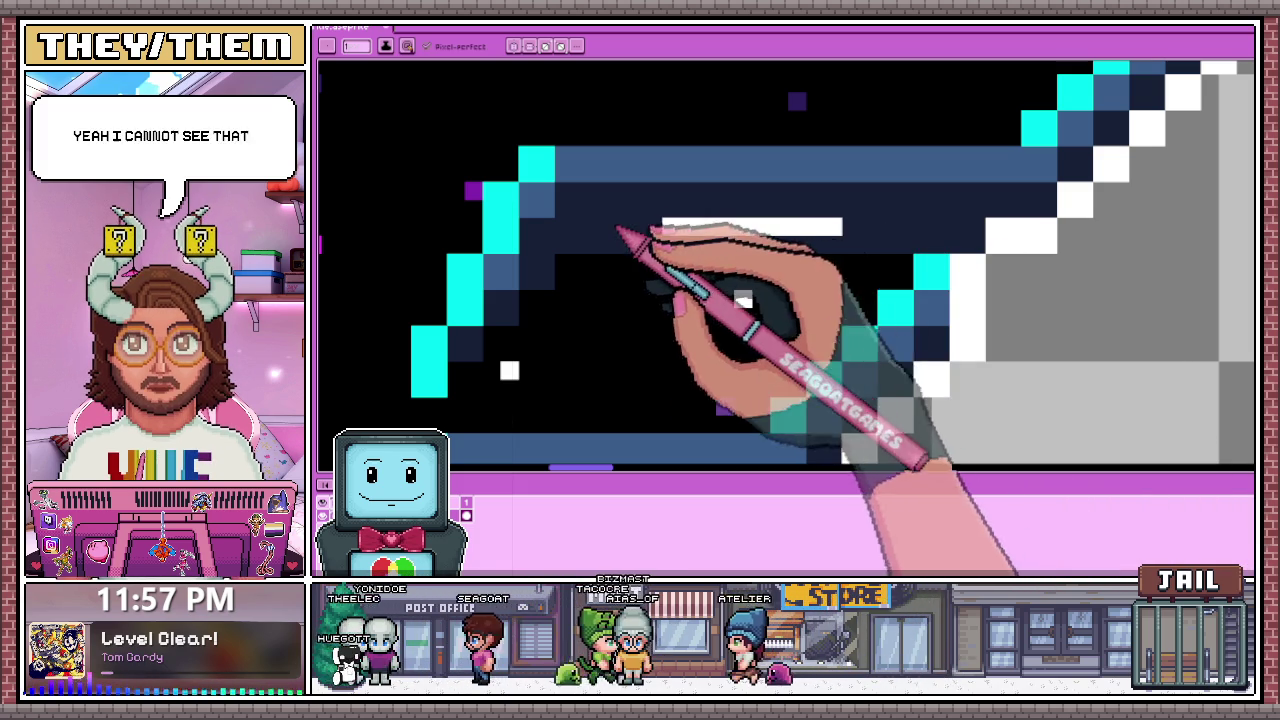
scroll(848, 238, "down", 3)
scroll(686, 286, "up", 2)
scroll(814, 263, "up", 2)
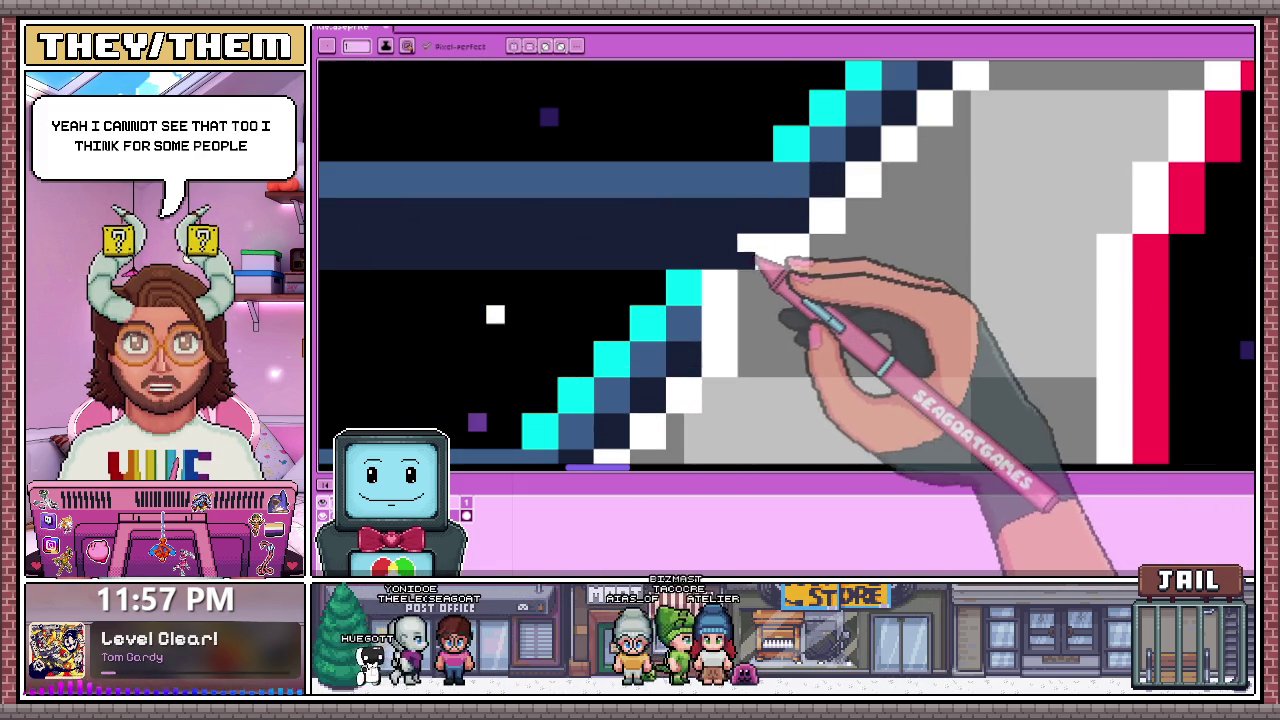
scroll(800, 262, "down", 2)
scroll(775, 245, "up", 2)
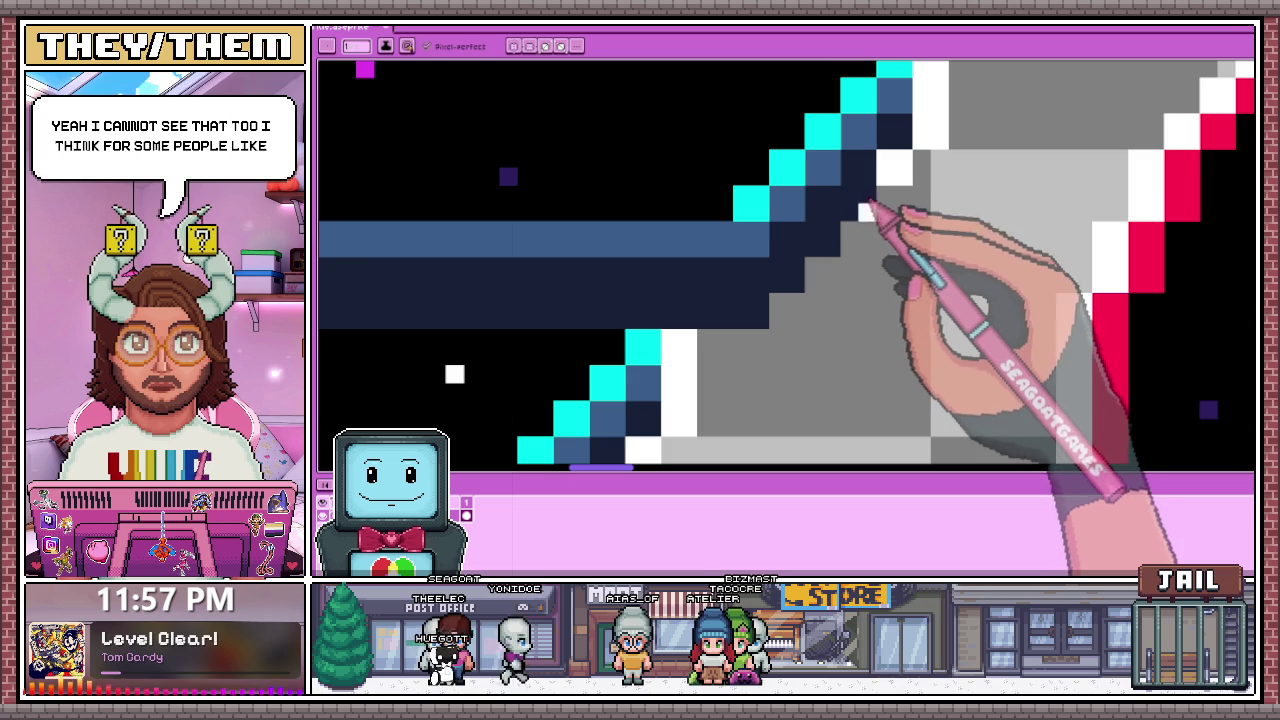
scroll(886, 212, "down", 3)
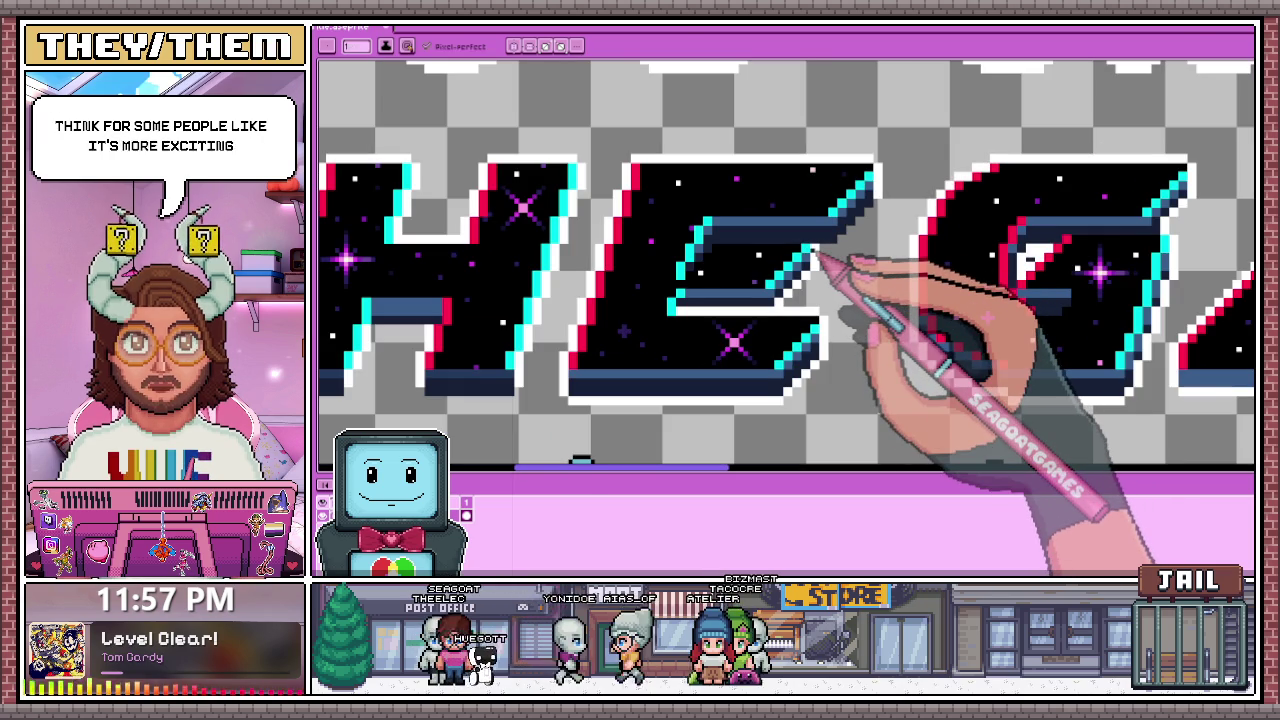
scroll(882, 236, "up", 1)
scroll(829, 214, "up", 1)
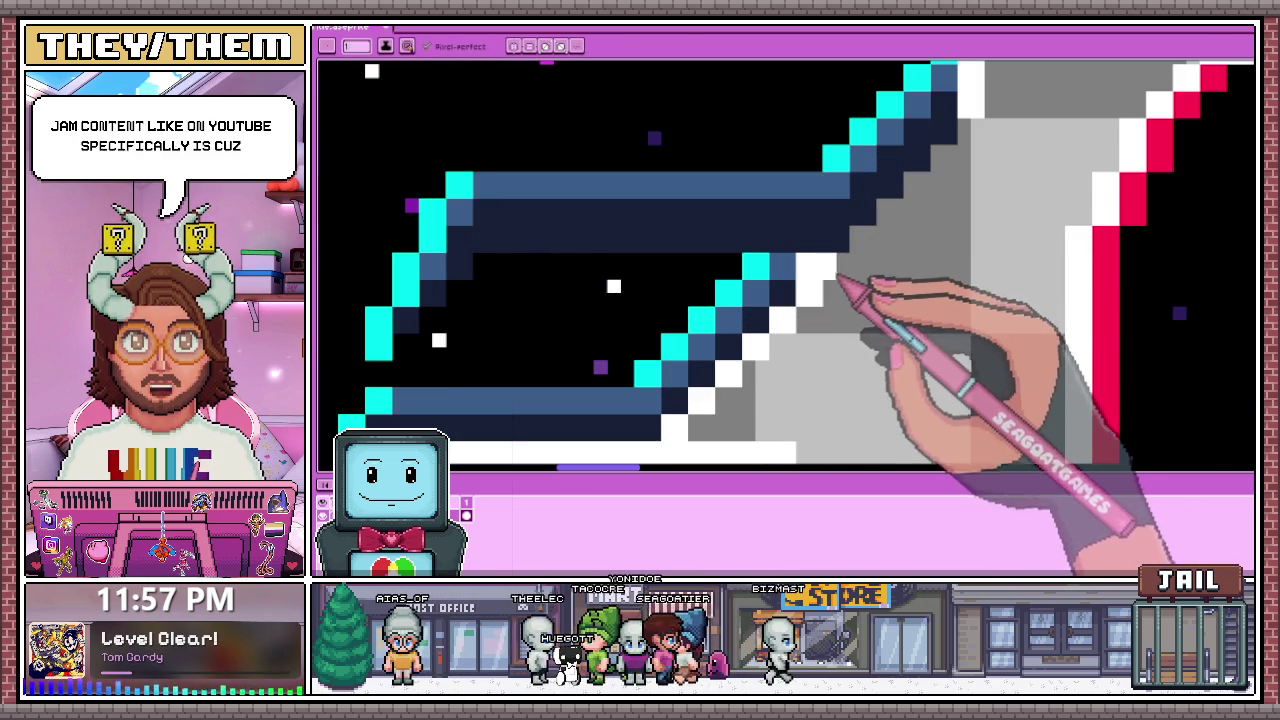
scroll(835, 275, "down", 2)
scroll(857, 206, "up", 2)
scroll(871, 314, "up", 1)
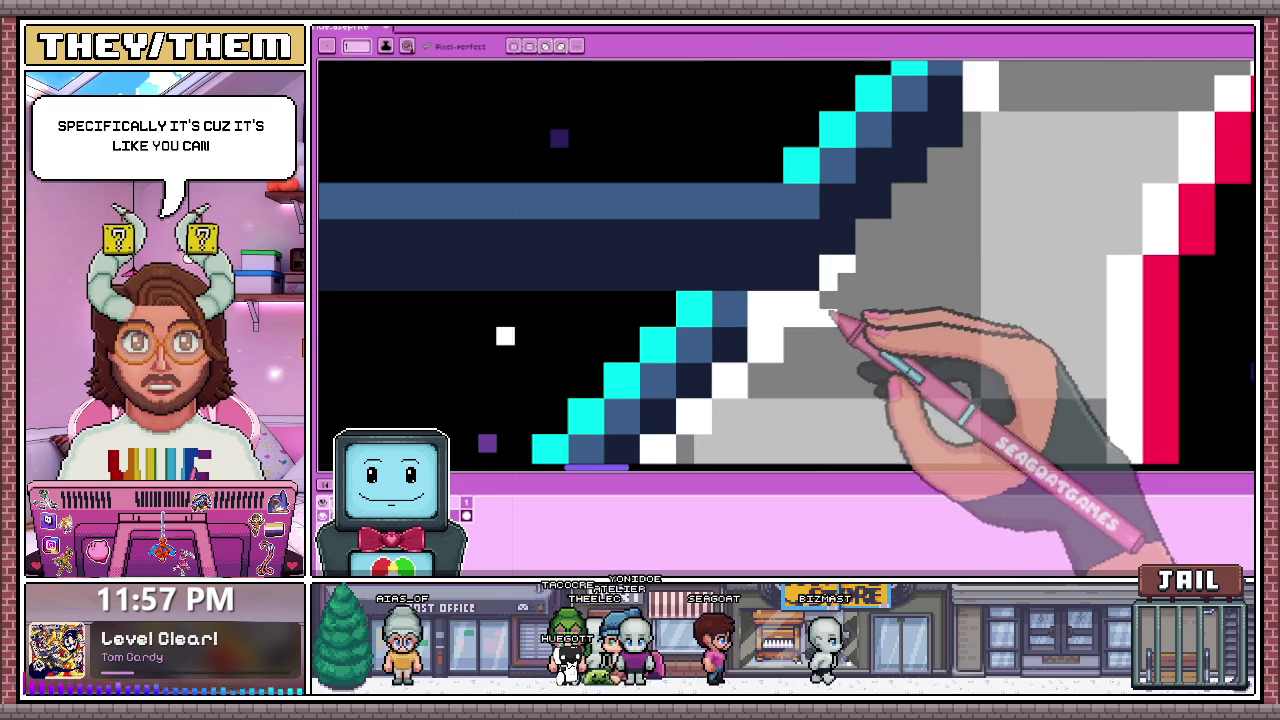
left_click_drag(835, 318, 822, 325)
scroll(835, 284, "down", 2)
scroll(836, 286, "up", 2)
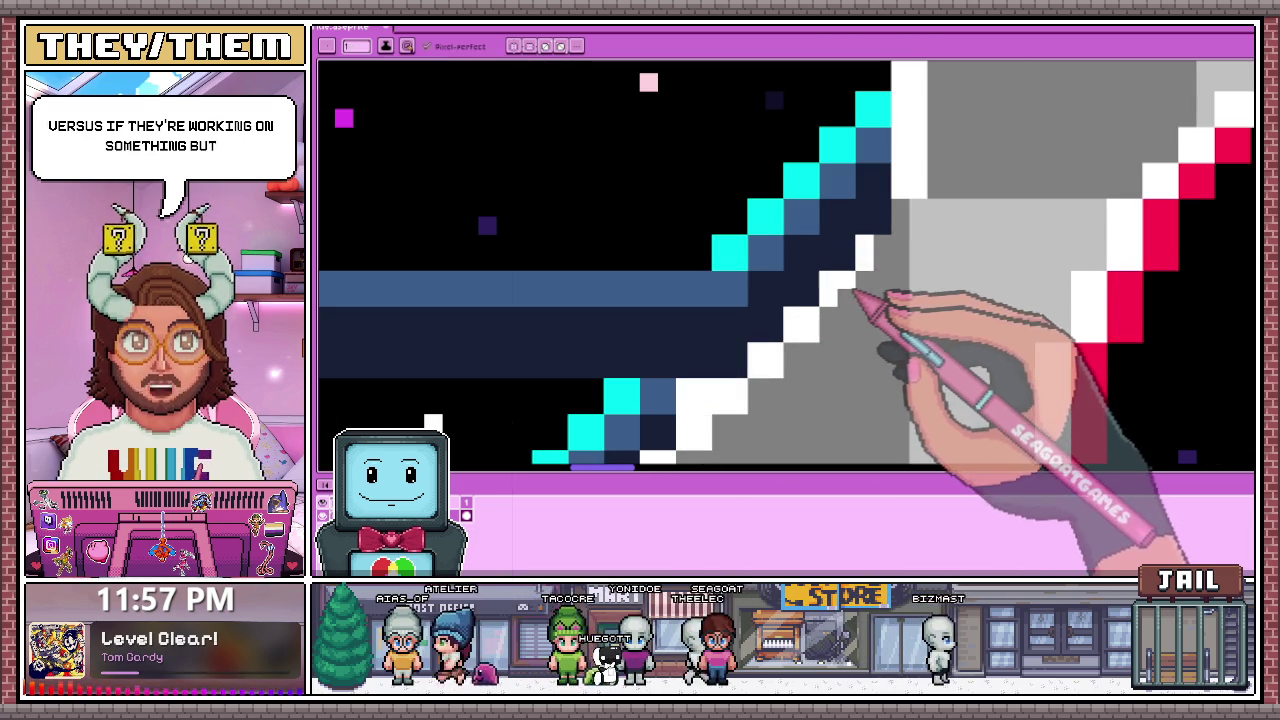
scroll(870, 250, "down", 1)
scroll(830, 270, "down", 1)
scroll(800, 300, "down", 1)
scroll(800, 286, "up", 3)
scroll(771, 343, "up", 1)
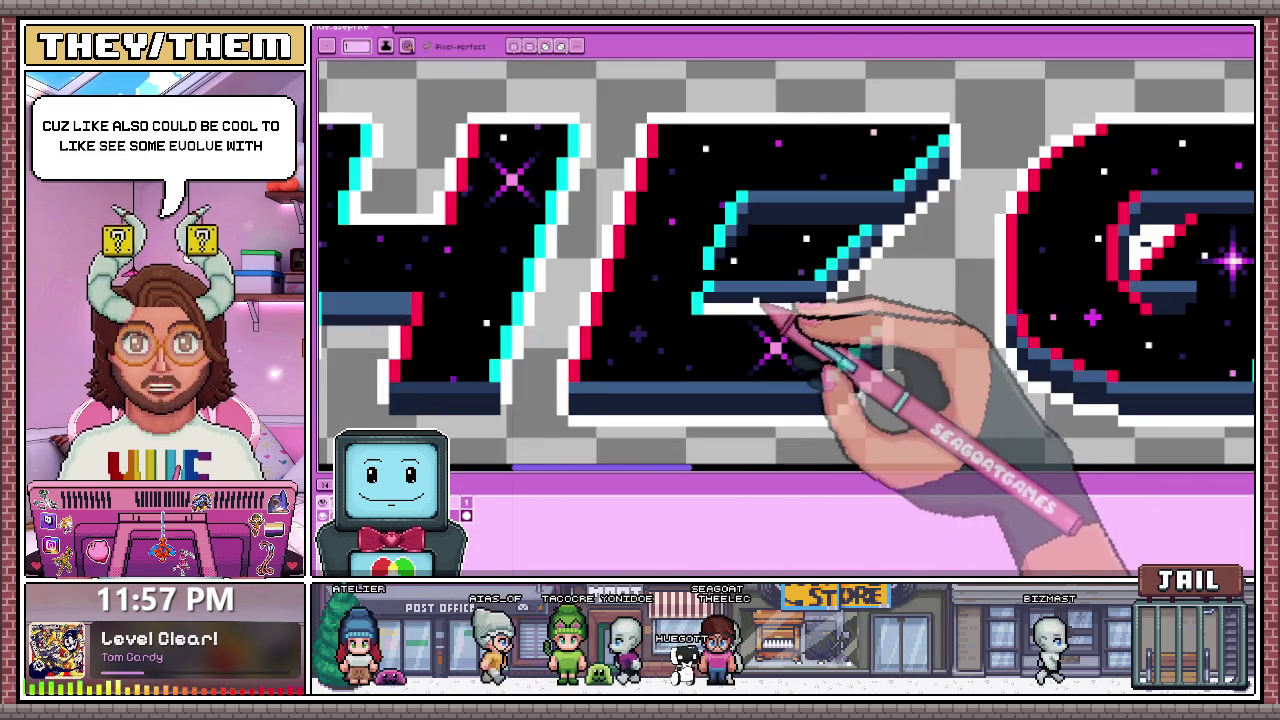
scroll(790, 262, "down", 1)
scroll(790, 265, "down", 4)
scroll(800, 314, "up", 1)
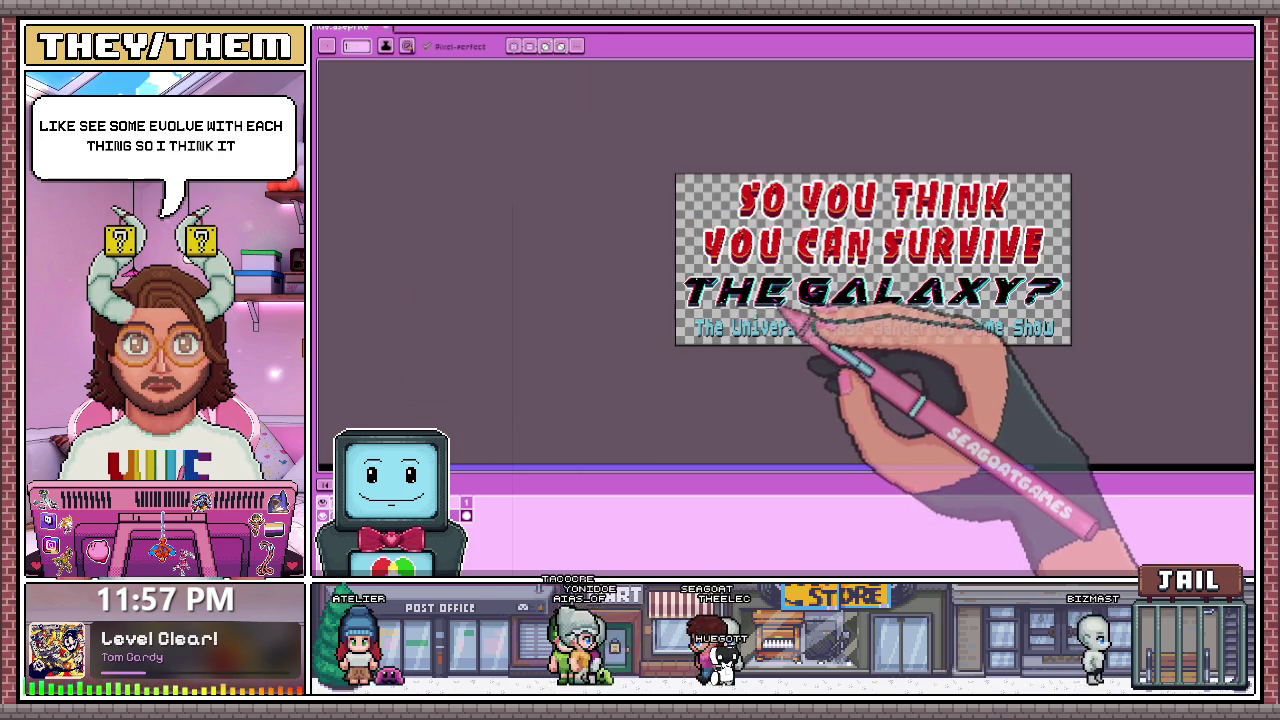
Step: Zoom in on the E of THE and add a blue pixel at its bevel's left end
scroll(795, 300, "up", 3)
scroll(781, 283, "up", 2)
scroll(738, 252, "down", 1)
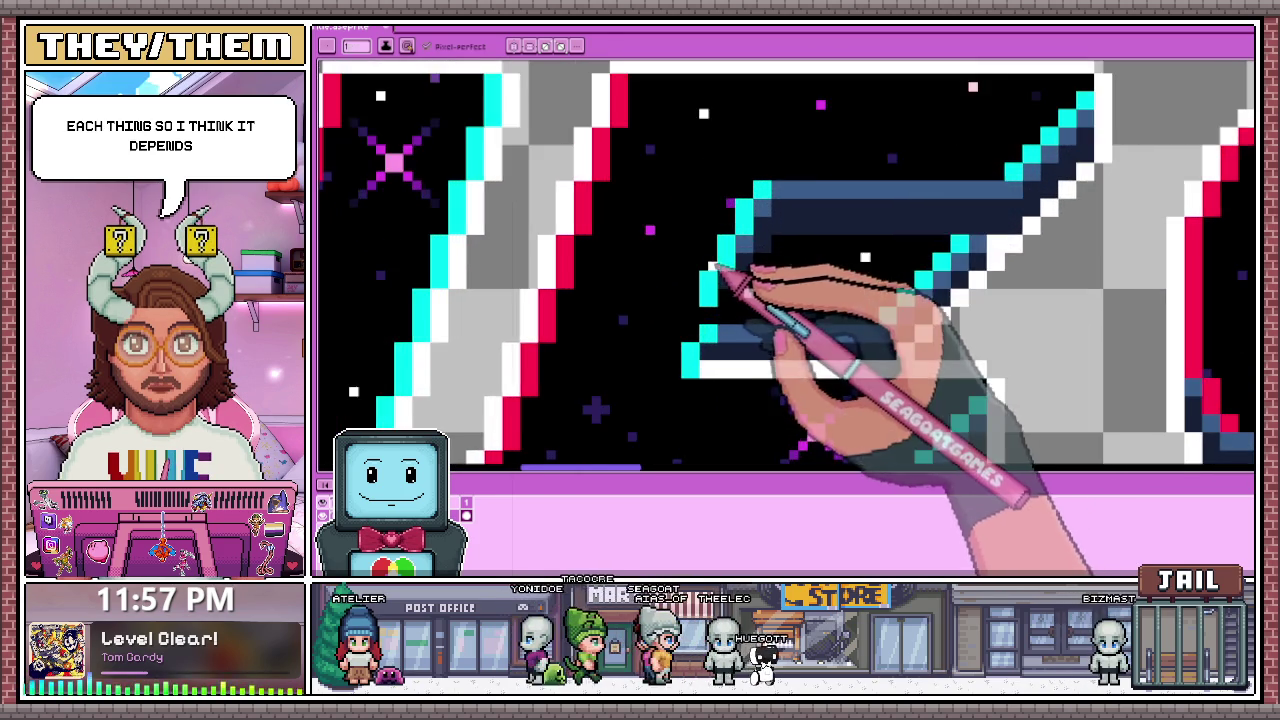
scroll(729, 277, "down", 2)
scroll(766, 226, "down", 2)
scroll(770, 288, "up", 2)
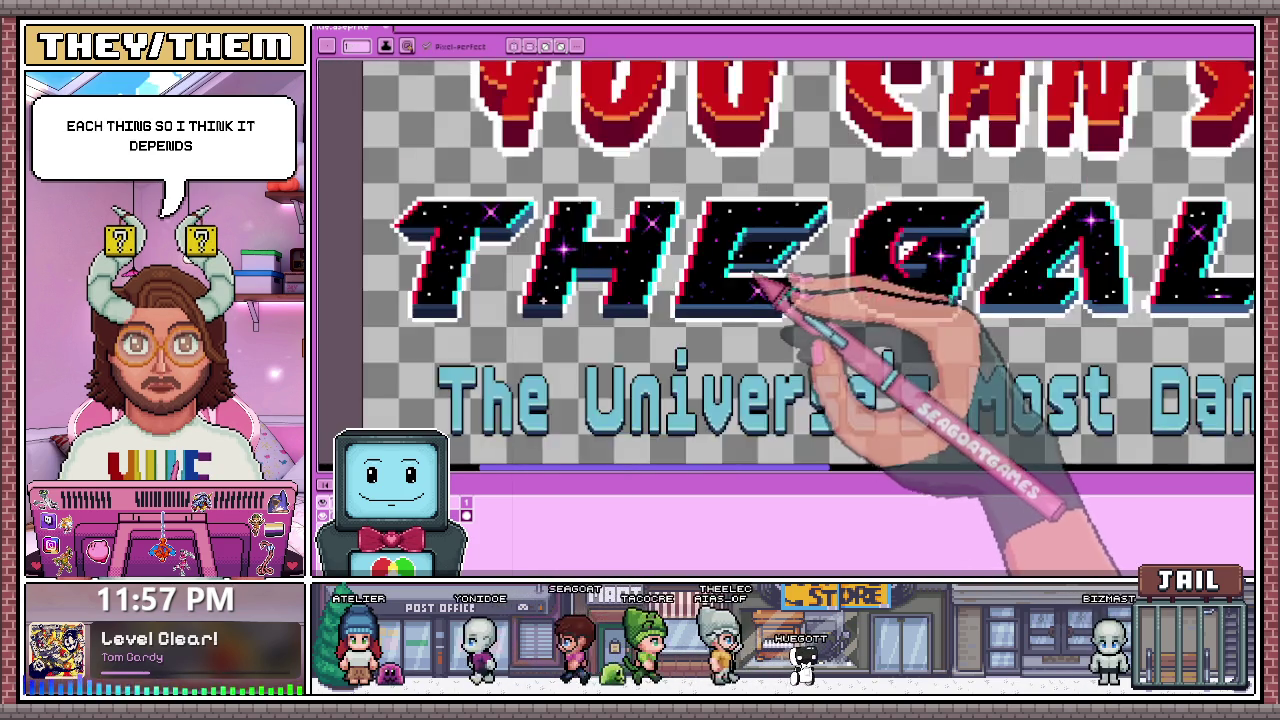
scroll(750, 260, "up", 2)
scroll(698, 280, "up", 1)
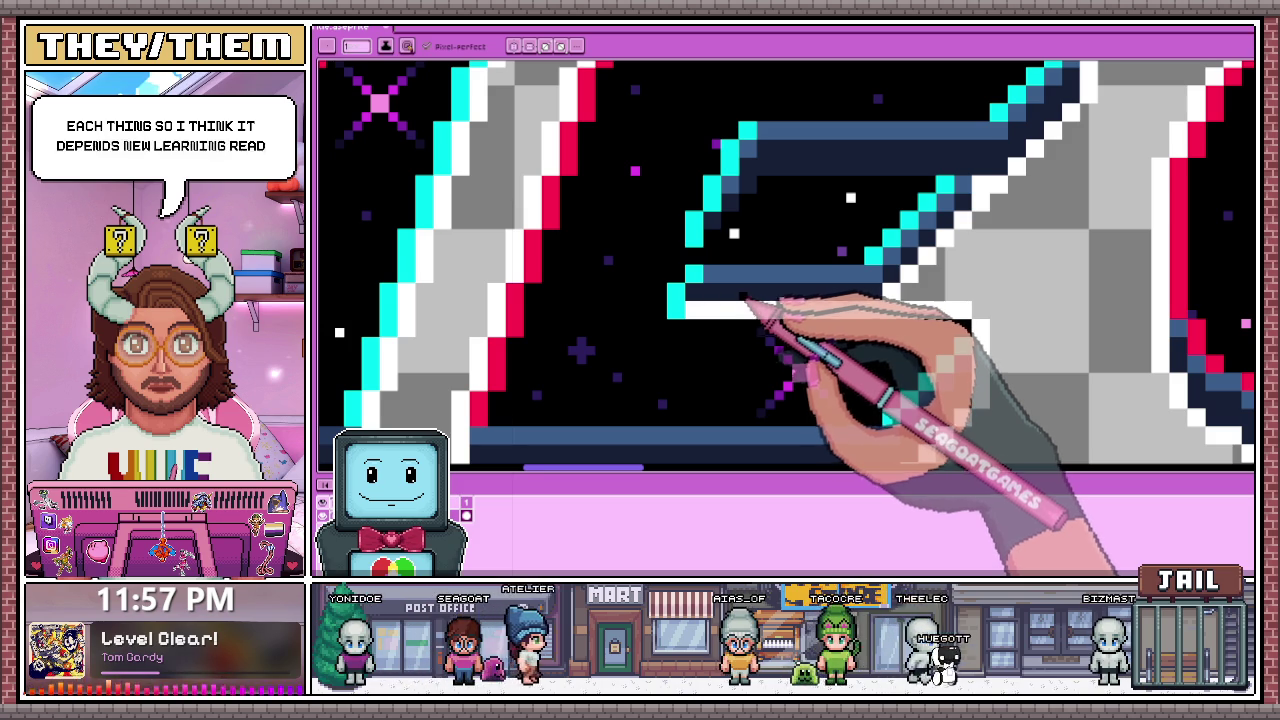
scroll(745, 300, "down", 2)
scroll(757, 209, "up", 3)
scroll(743, 220, "down", 2)
scroll(766, 251, "up", 1)
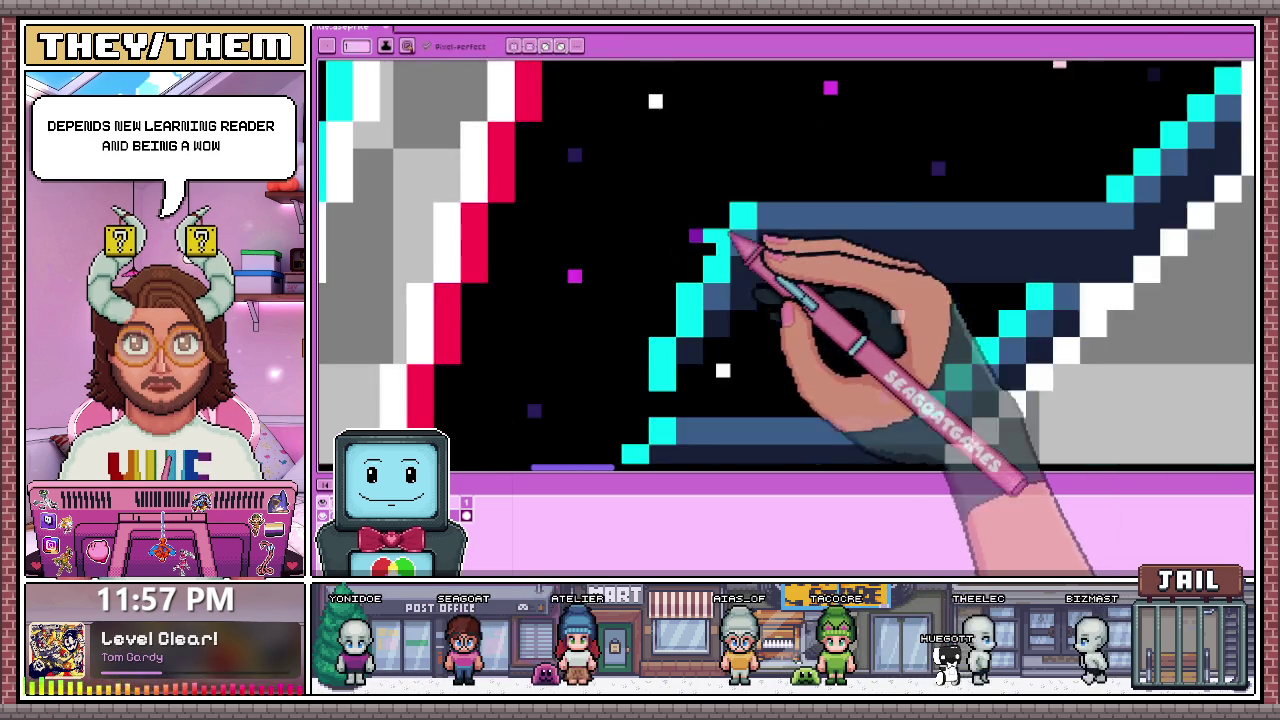
scroll(705, 300, "down", 2)
scroll(682, 345, "up", 2)
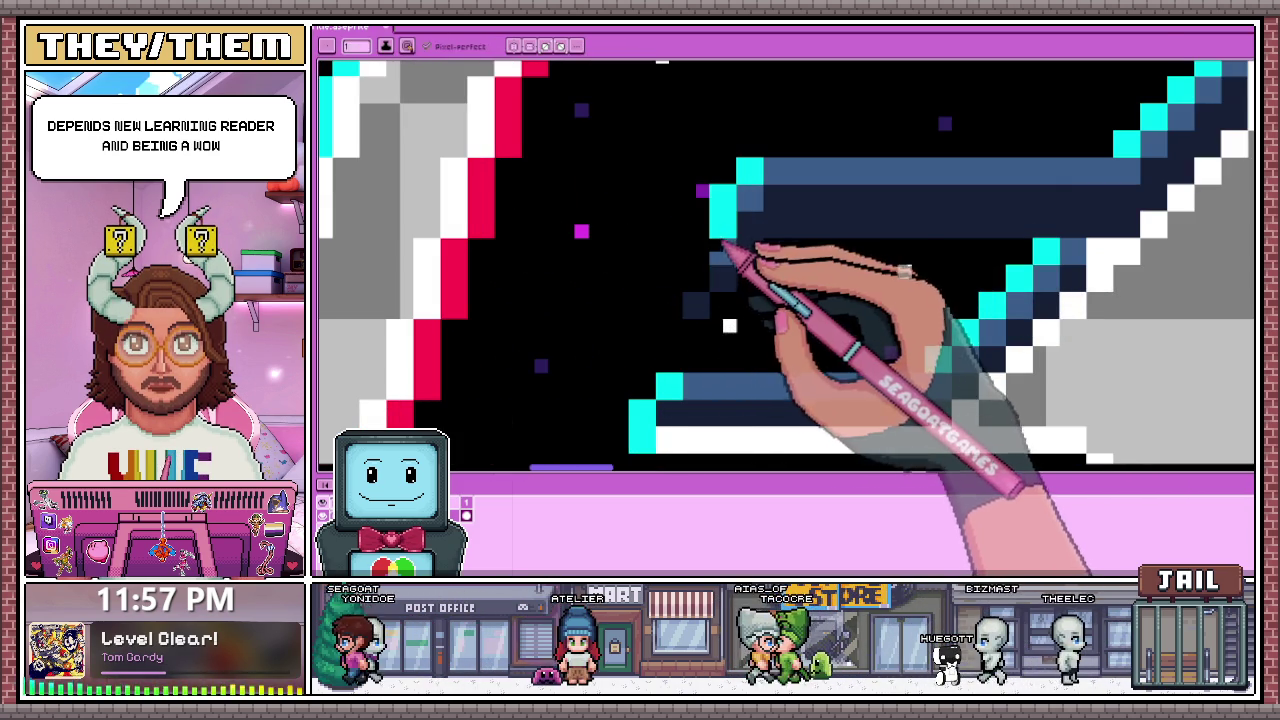
scroll(756, 177, "down", 1)
scroll(757, 177, "down", 1)
scroll(800, 214, "down", 1)
scroll(808, 266, "up", 1)
scroll(780, 294, "up", 1)
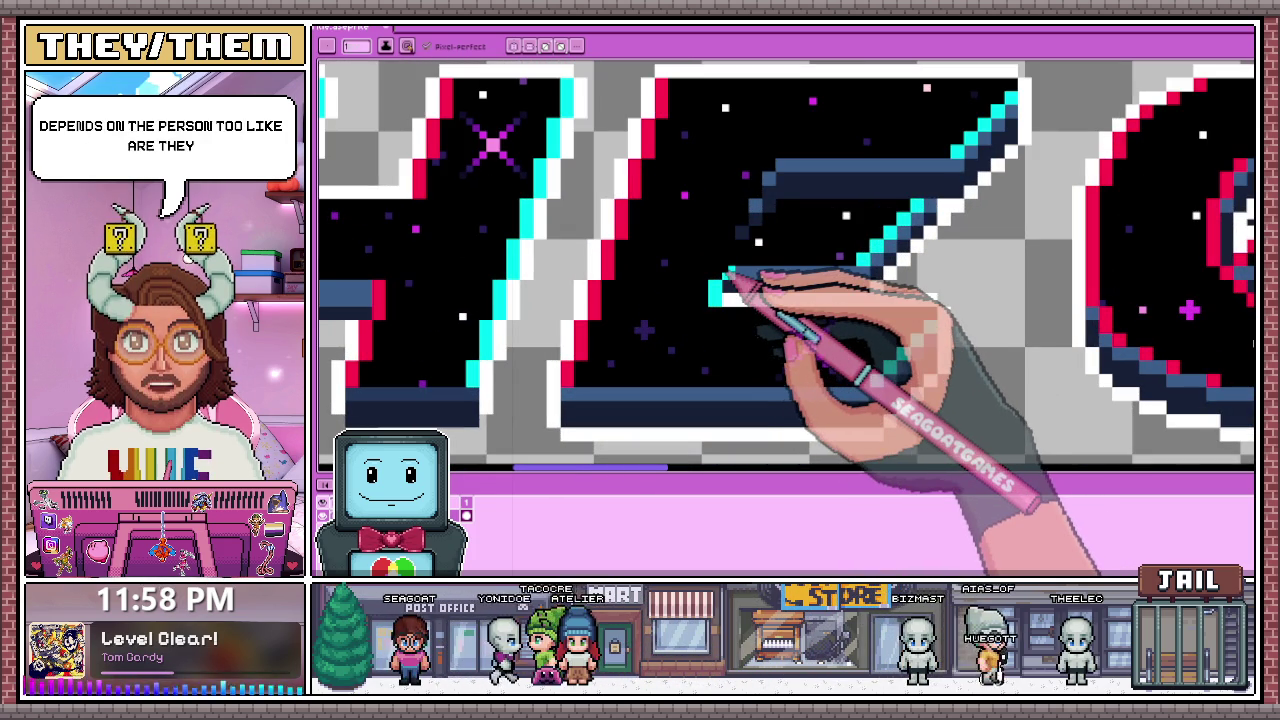
scroll(700, 275, "up", 1)
scroll(712, 286, "up", 1)
scroll(714, 310, "up", 1)
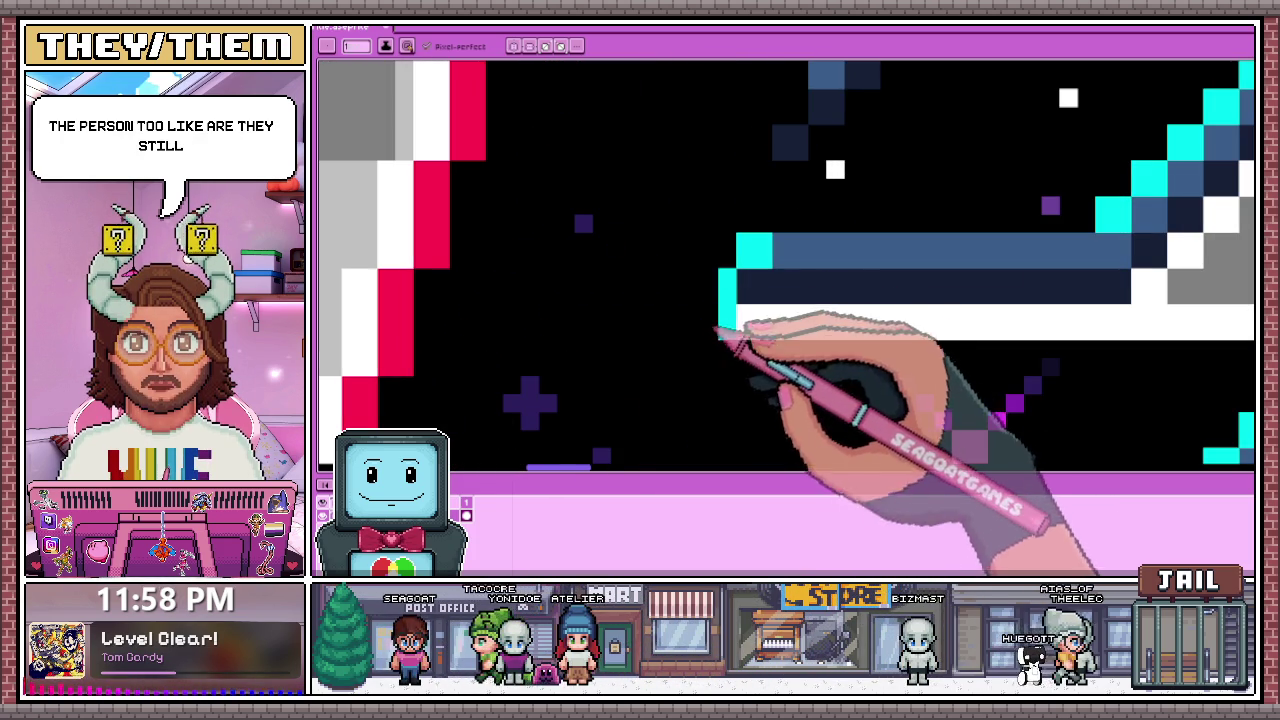
scroll(762, 243, "down", 1)
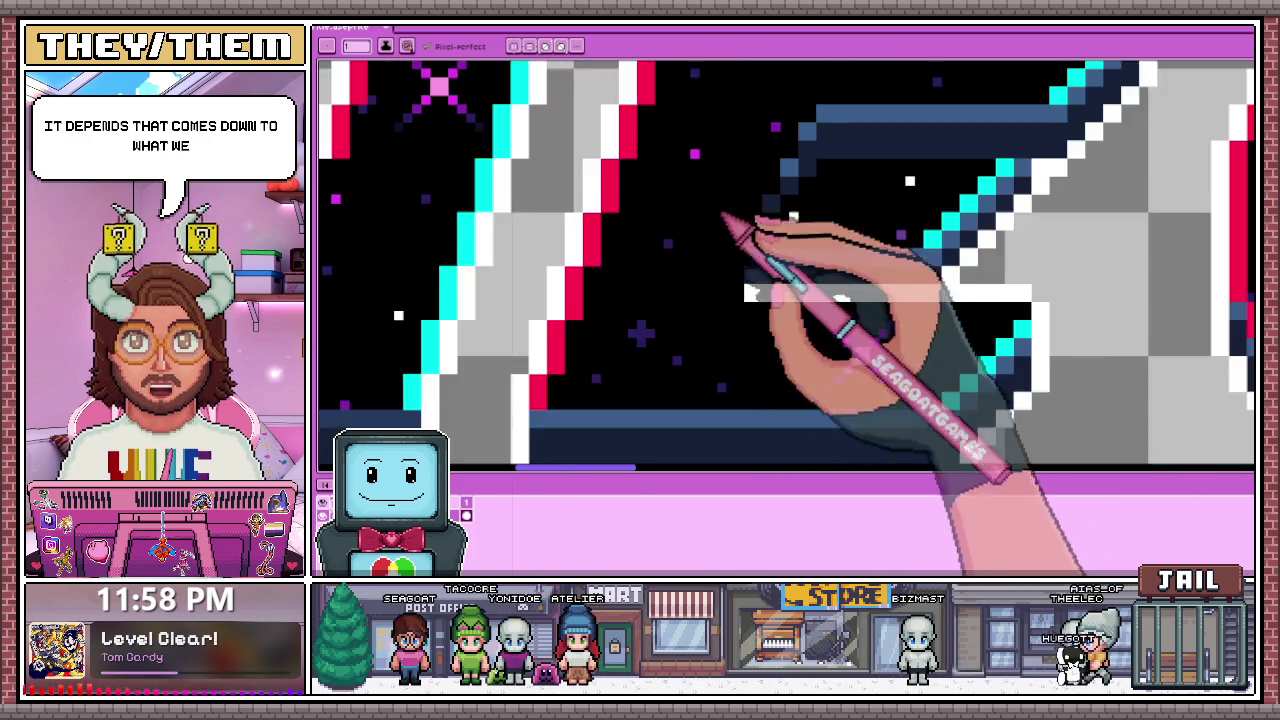
scroll(737, 251, "down", 1)
scroll(800, 294, "down", 1)
scroll(823, 294, "up", 1)
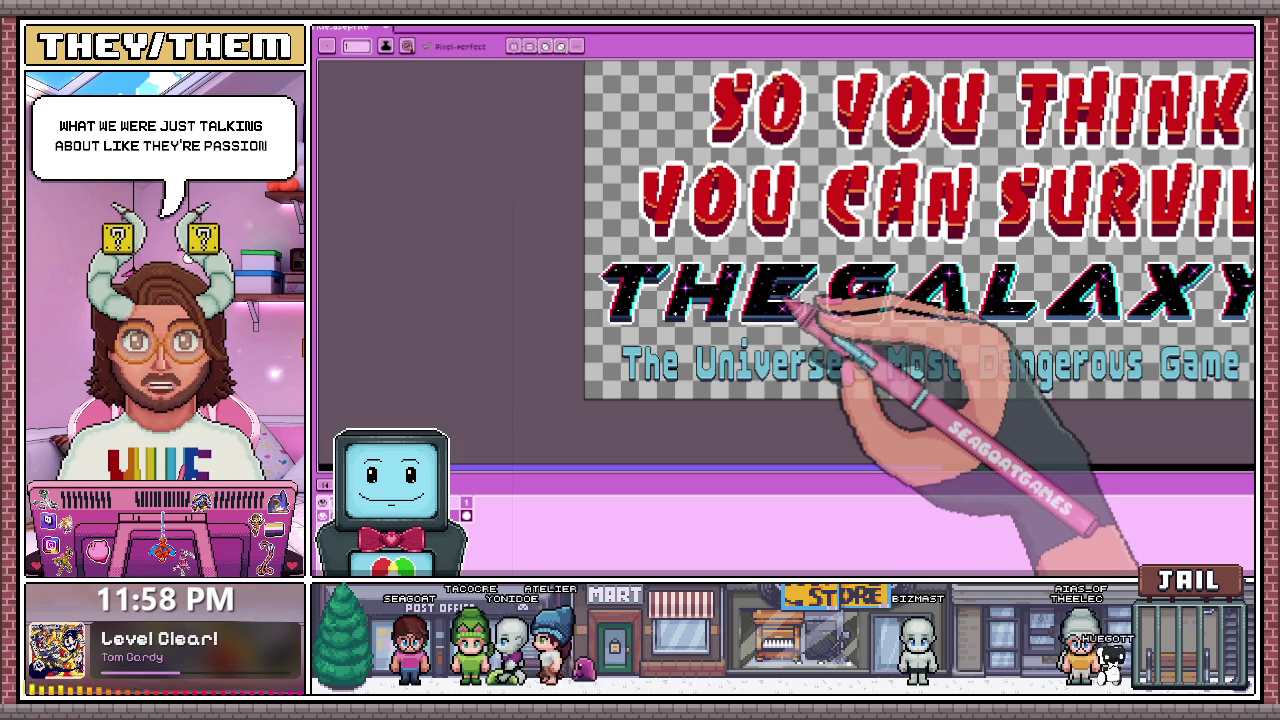
scroll(790, 288, "up", 1)
scroll(790, 280, "up", 1)
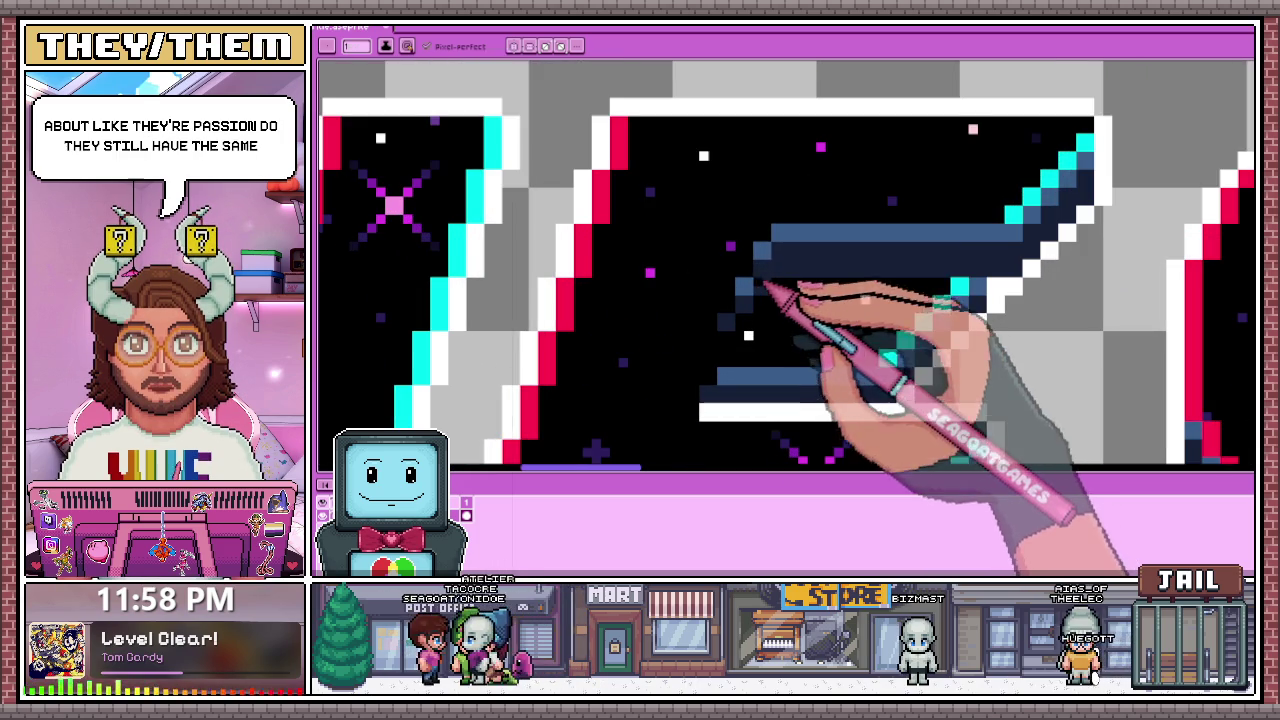
scroll(752, 290, "up", 1)
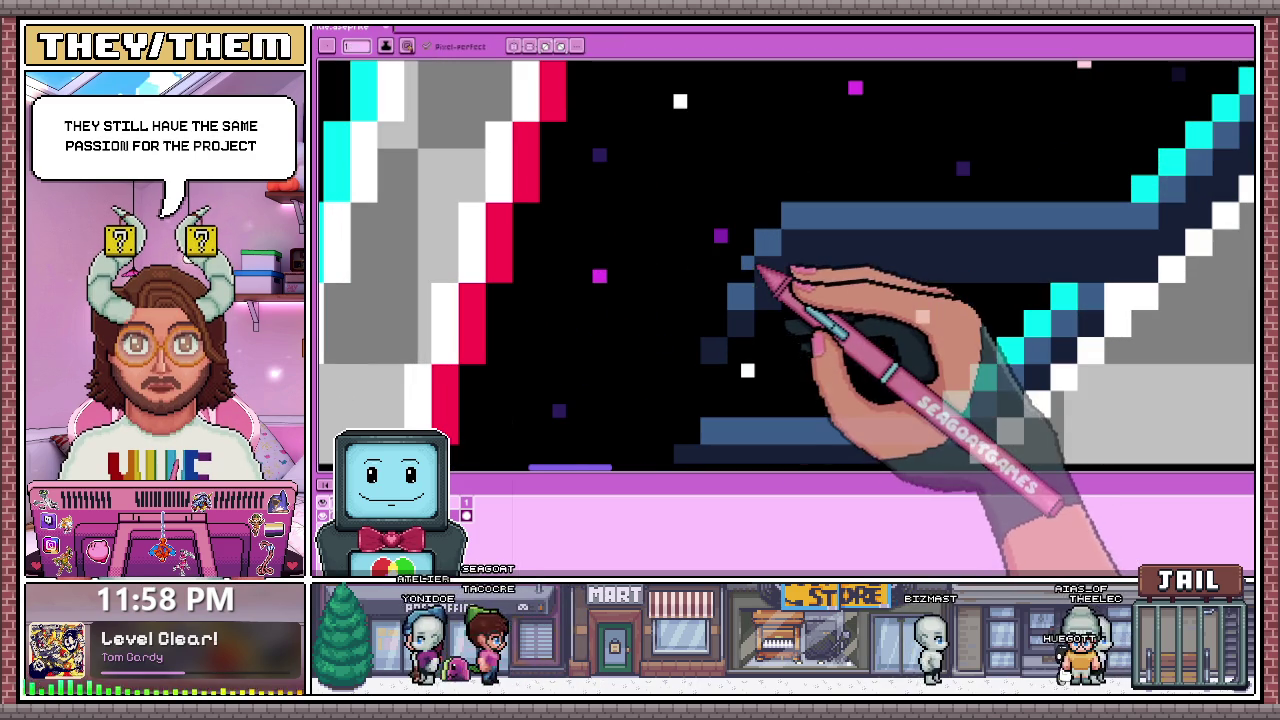
scroll(722, 320, "up", 1)
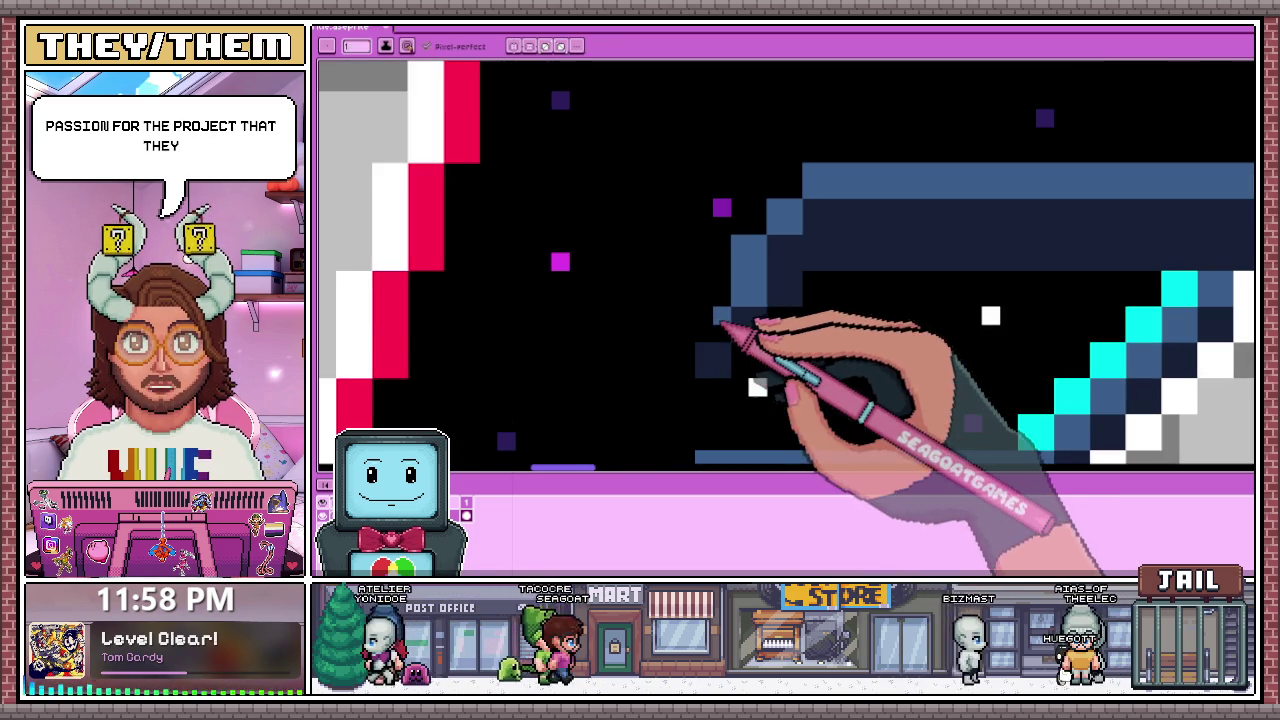
left_click(708, 325)
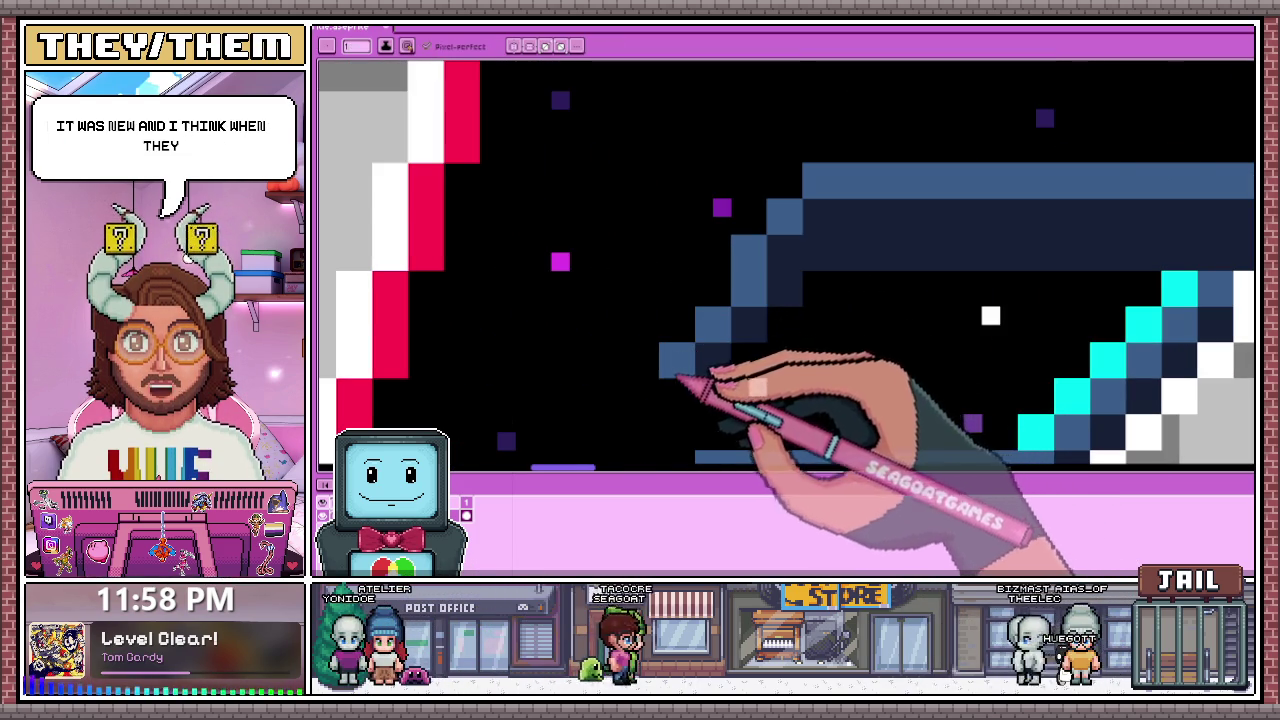
Step: Zoom in and out around the E to check the extended steel-blue bevel
scroll(700, 355, "down", 2)
scroll(730, 368, "down", 3)
scroll(760, 355, "up", 4)
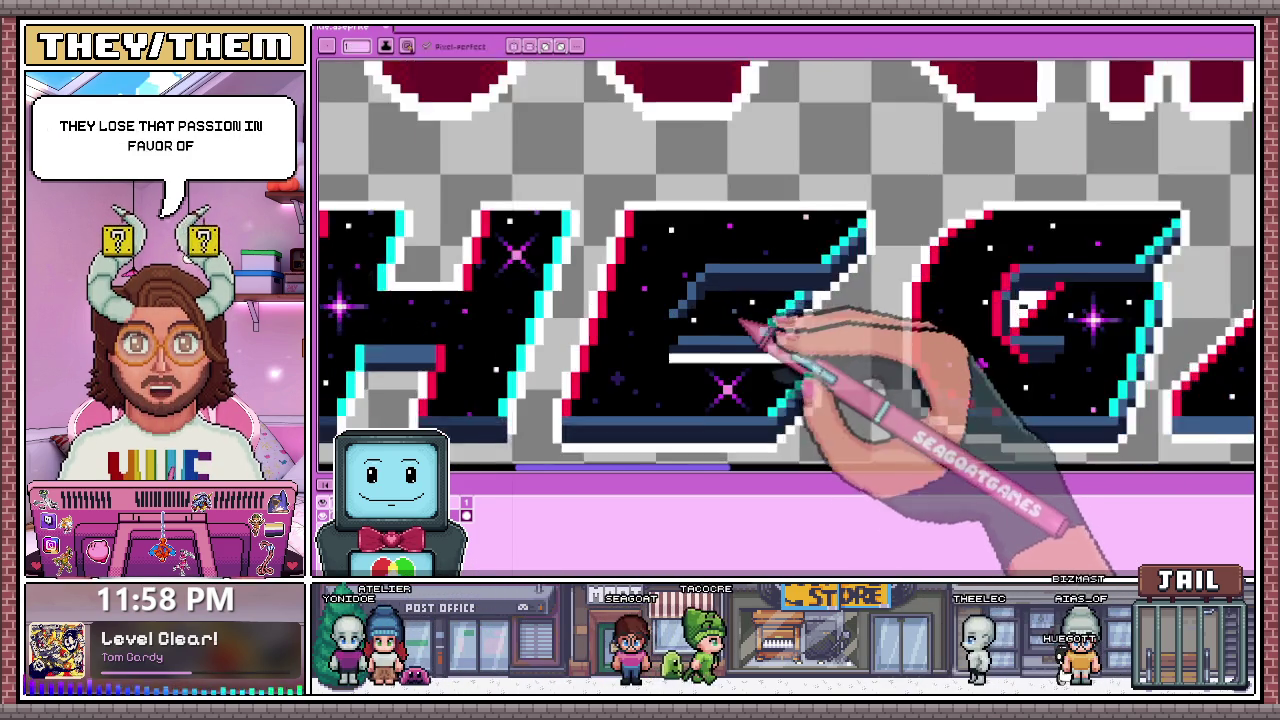
scroll(708, 290, "up", 1)
scroll(665, 355, "up", 2)
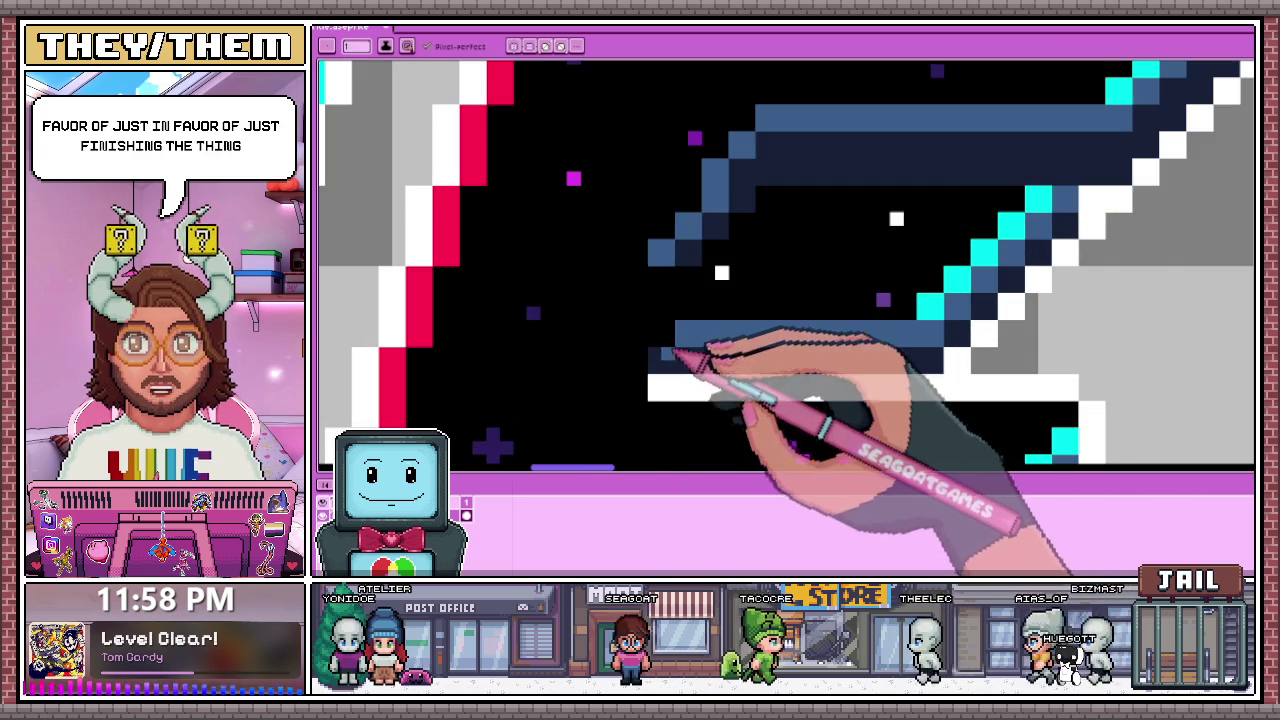
scroll(700, 340, "down", 2)
scroll(729, 337, "down", 2)
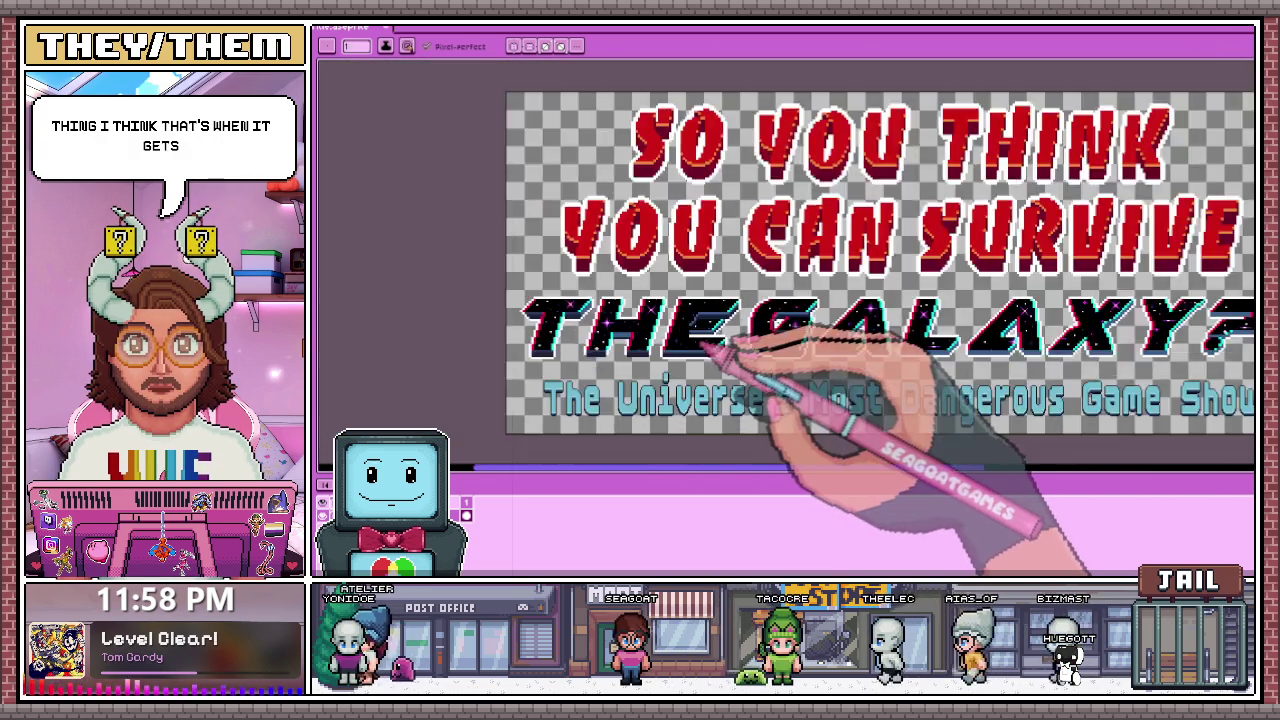
scroll(760, 350, "down", 1)
scroll(740, 345, "up", 3)
scroll(722, 338, "up", 2)
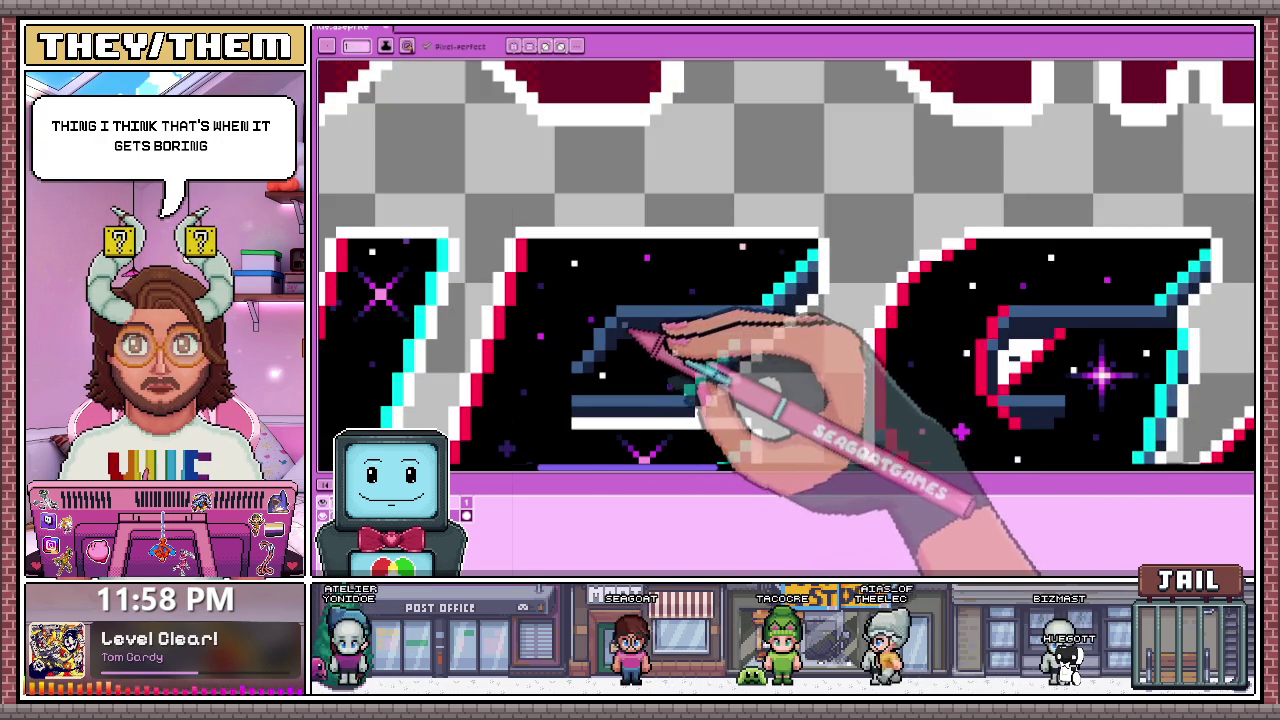
scroll(625, 327, "down", 4)
scroll(676, 307, "up", 1)
scroll(700, 290, "up", 2)
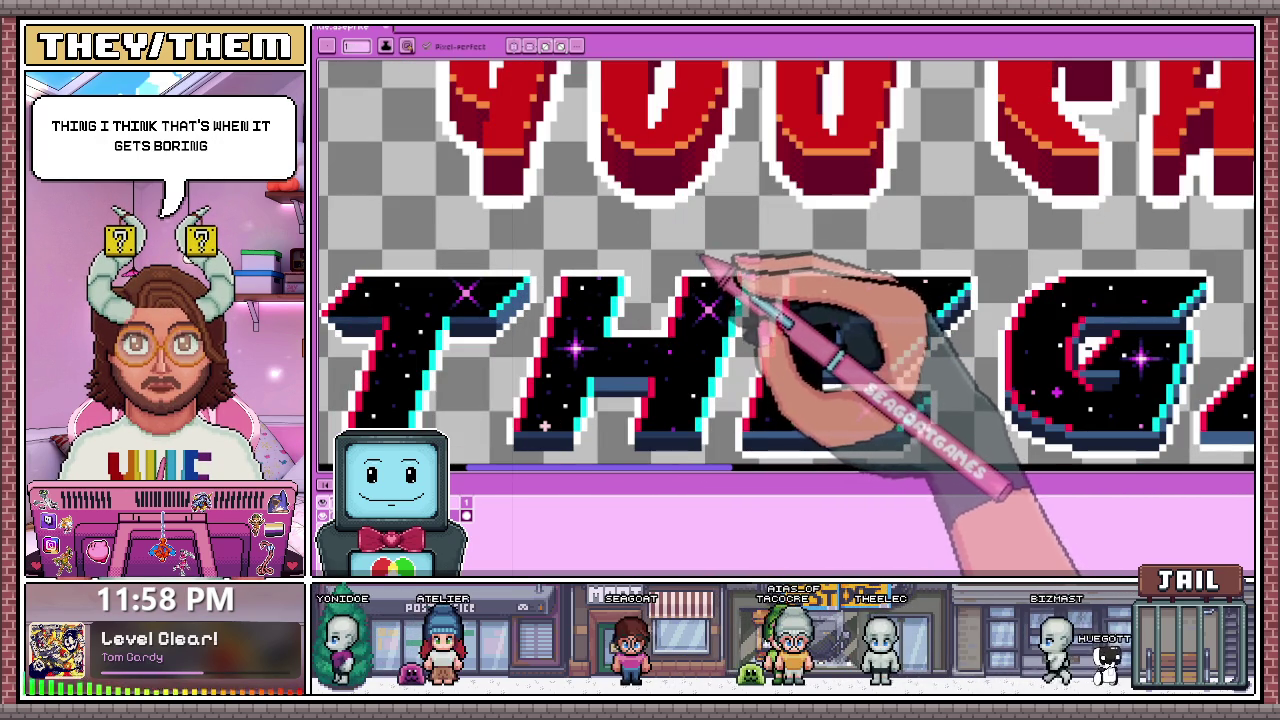
Step: Sample white from the artwork and draw a white line under the letters' bottom bevel
scroll(623, 420, "down", 1)
scroll(614, 406, "up", 2)
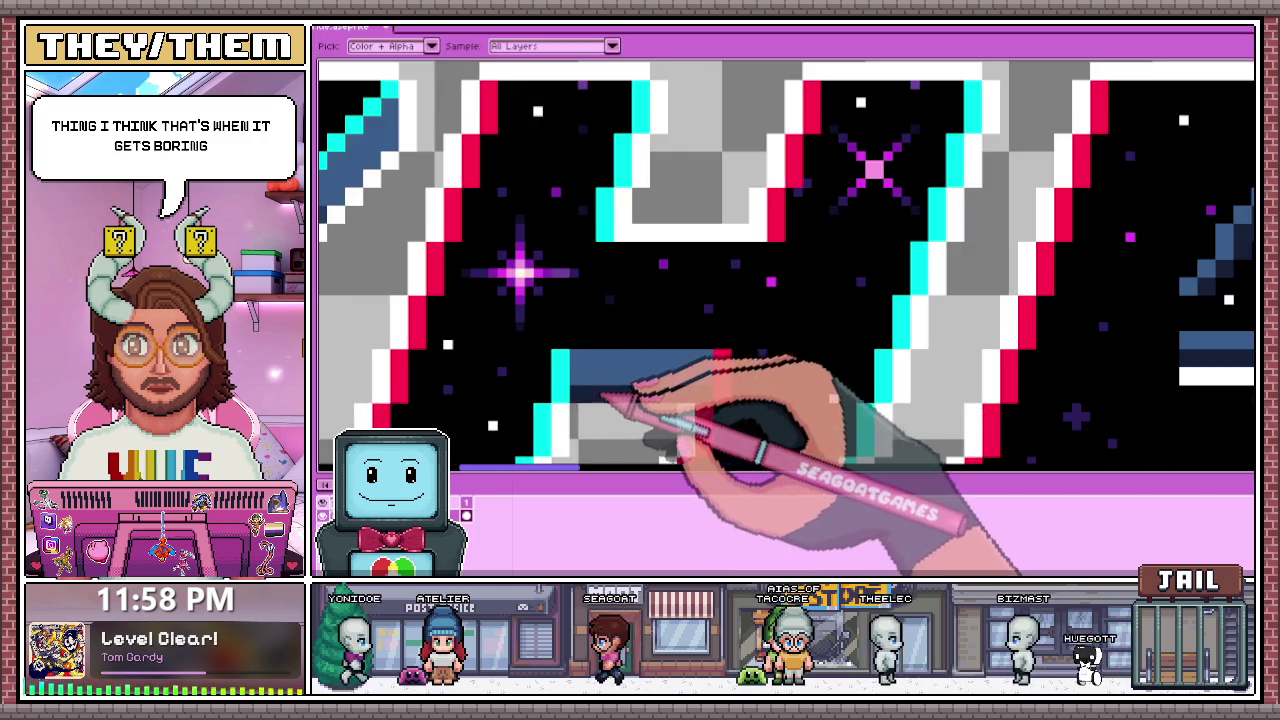
scroll(606, 257, "up", 1)
scroll(612, 305, "down", 1)
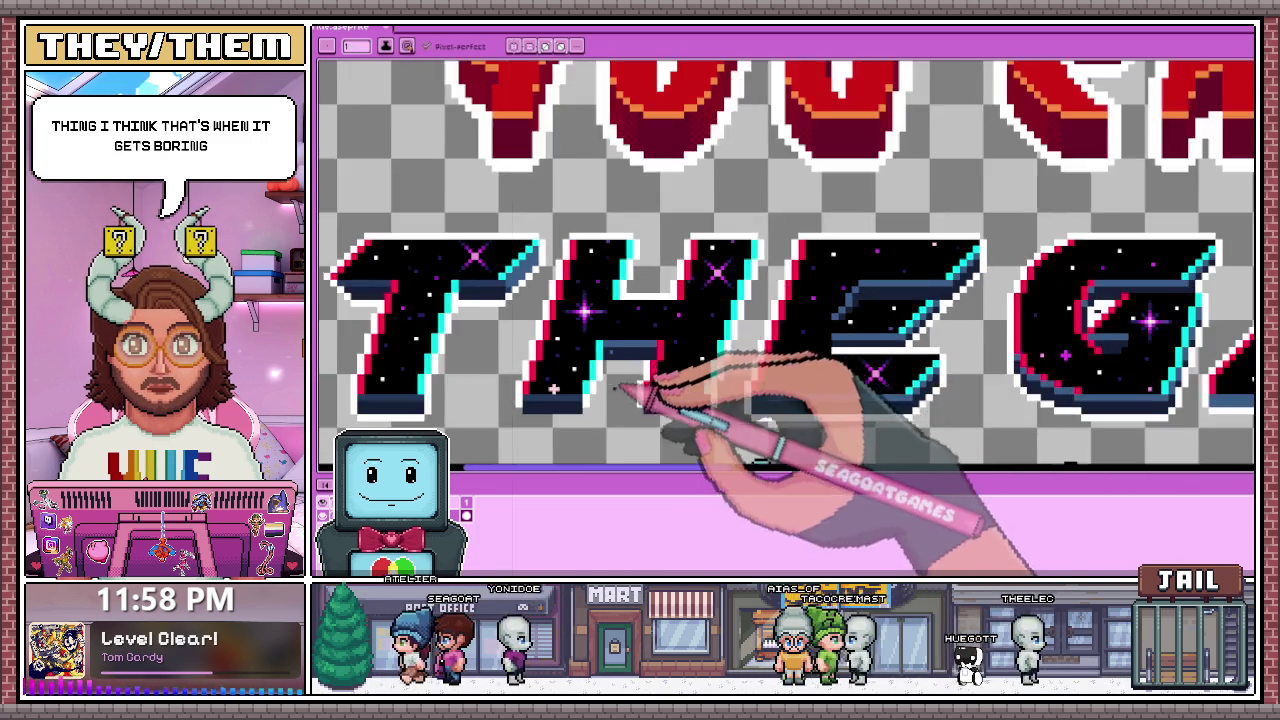
key("i")
scroll(562, 368, "down", 3)
scroll(571, 317, "up", 3)
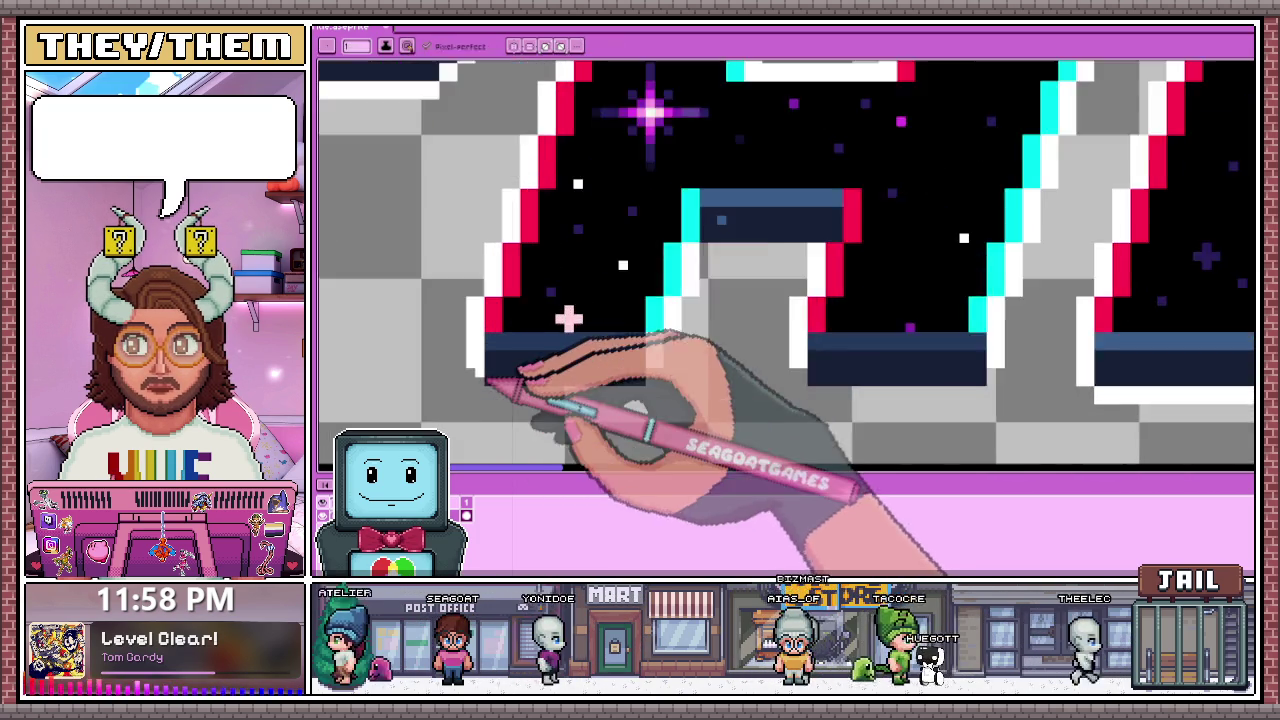
scroll(600, 300, "up", 2)
key("b")
left_click_drag(490, 402, 731, 402)
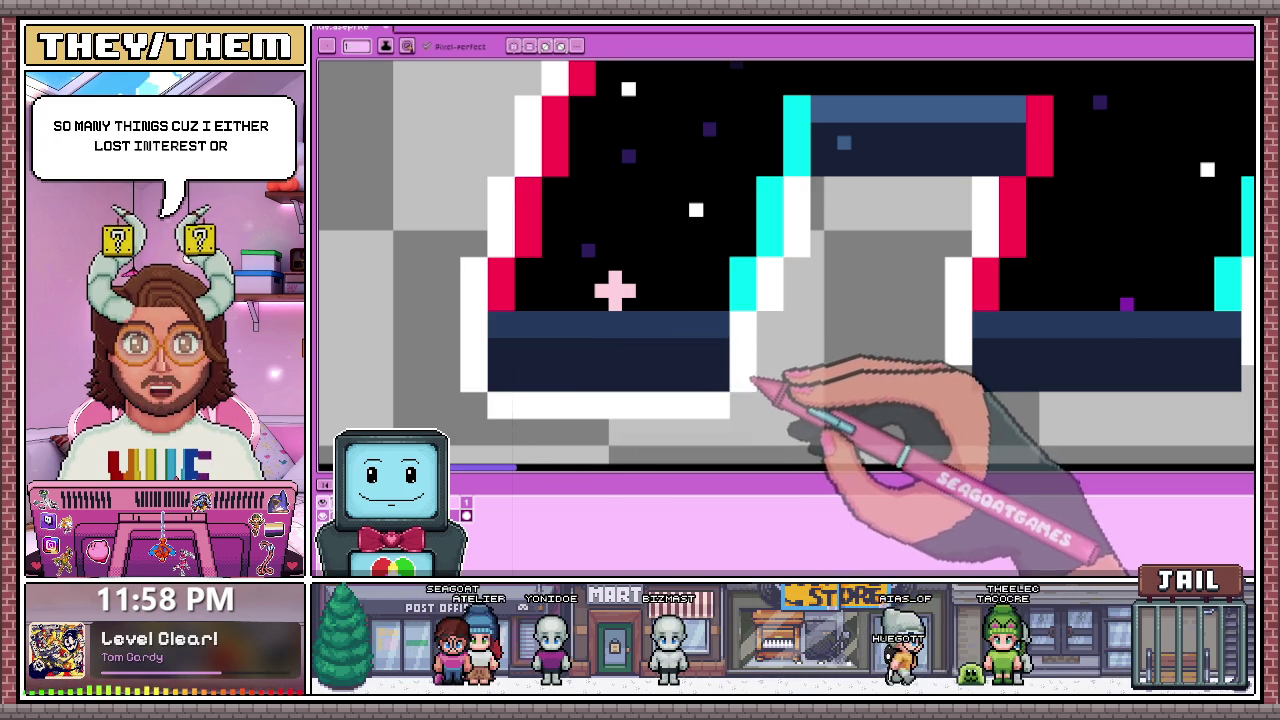
Step: Extend the white outline further right along the underside of the THE bevel
scroll(620, 280, "down", 2)
scroll(766, 314, "up", 2)
scroll(714, 314, "up", 1)
scroll(683, 335, "down", 1)
scroll(680, 335, "down", 2)
scroll(748, 337, "up", 2)
scroll(770, 332, "down", 2)
scroll(700, 300, "up", 2)
left_click_drag(675, 330, 814, 337)
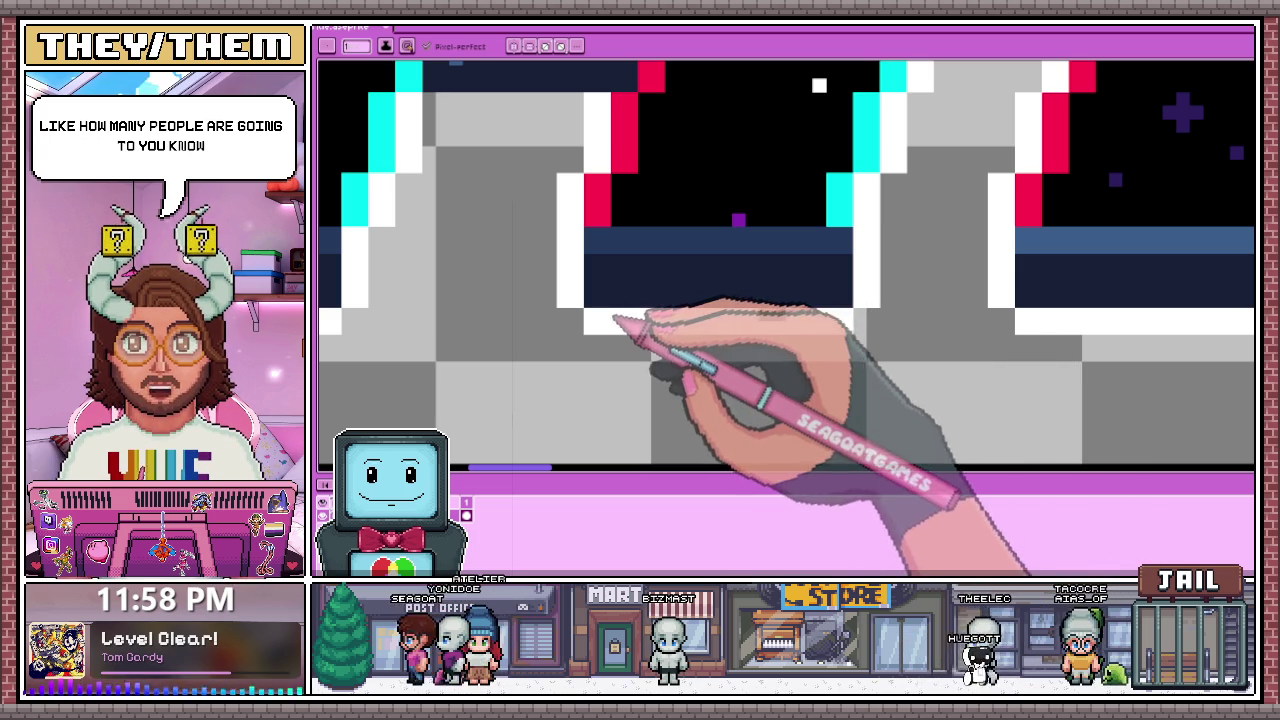
scroll(680, 330, "down", 1)
scroll(700, 345, "down", 1)
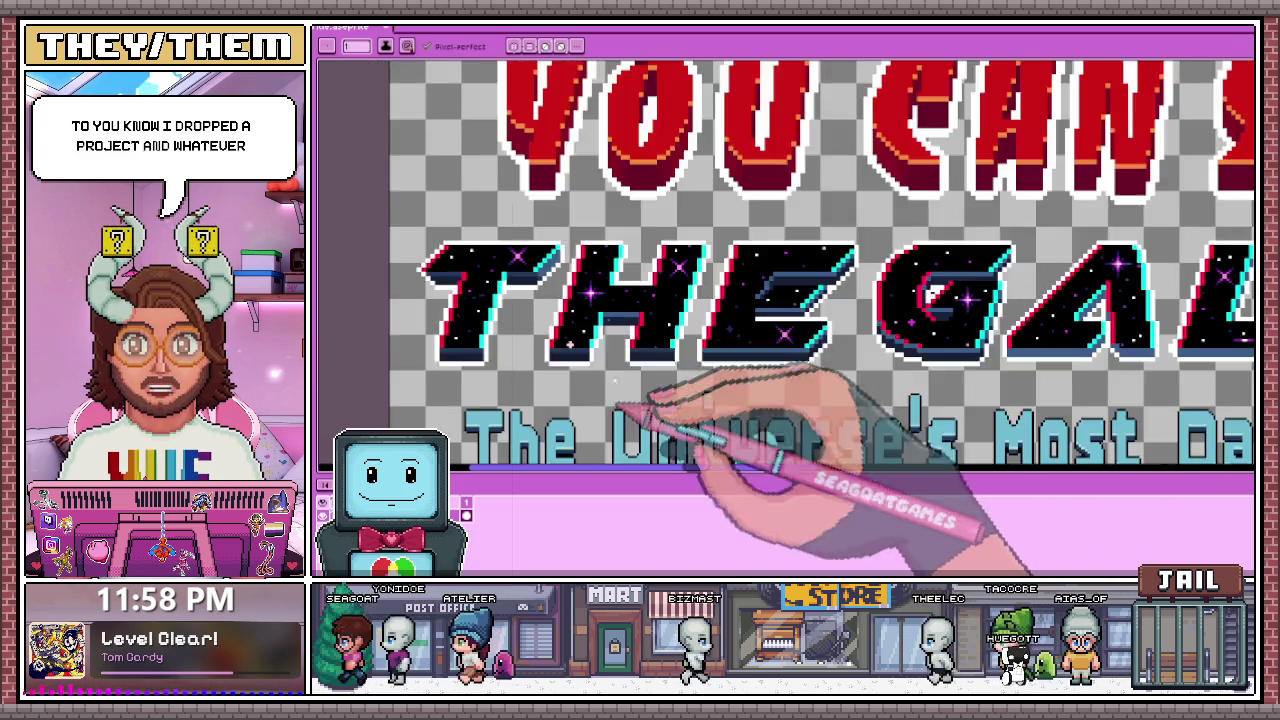
scroll(620, 350, "up", 2)
scroll(603, 345, "up", 2)
scroll(600, 300, "up", 1)
scroll(595, 220, "down", 1)
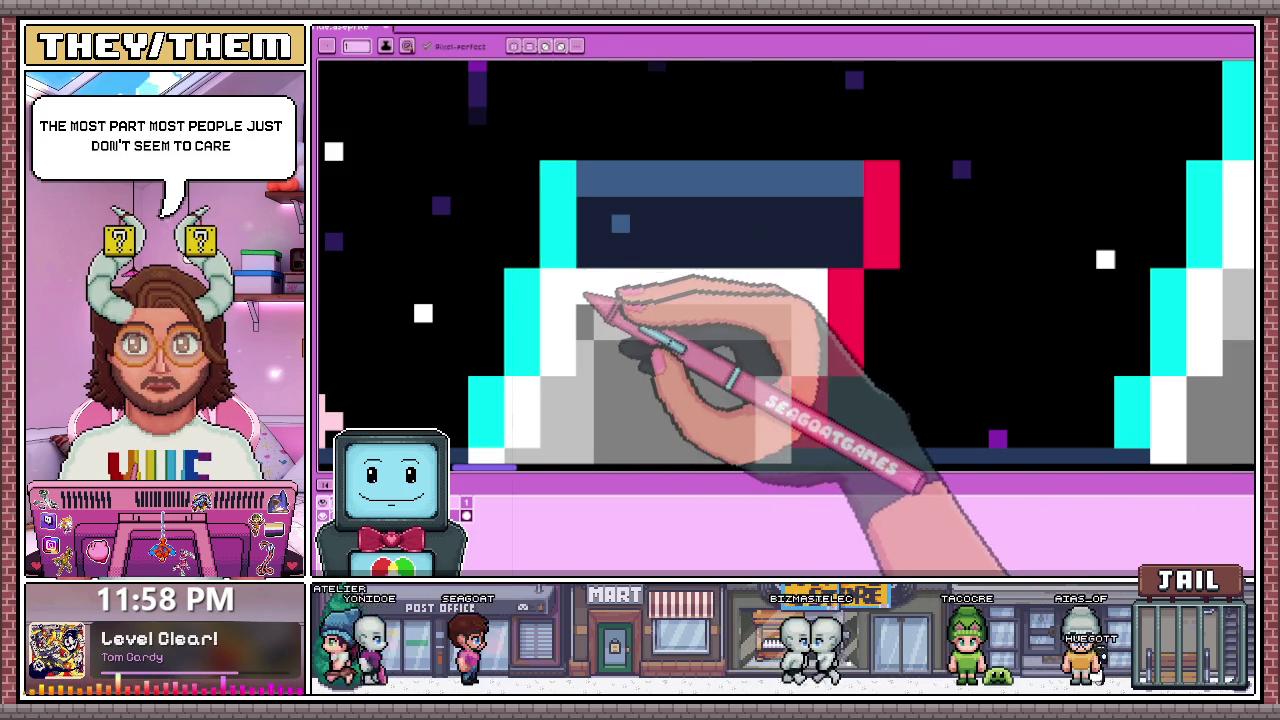
scroll(640, 290, "down", 2)
scroll(680, 345, "down", 1)
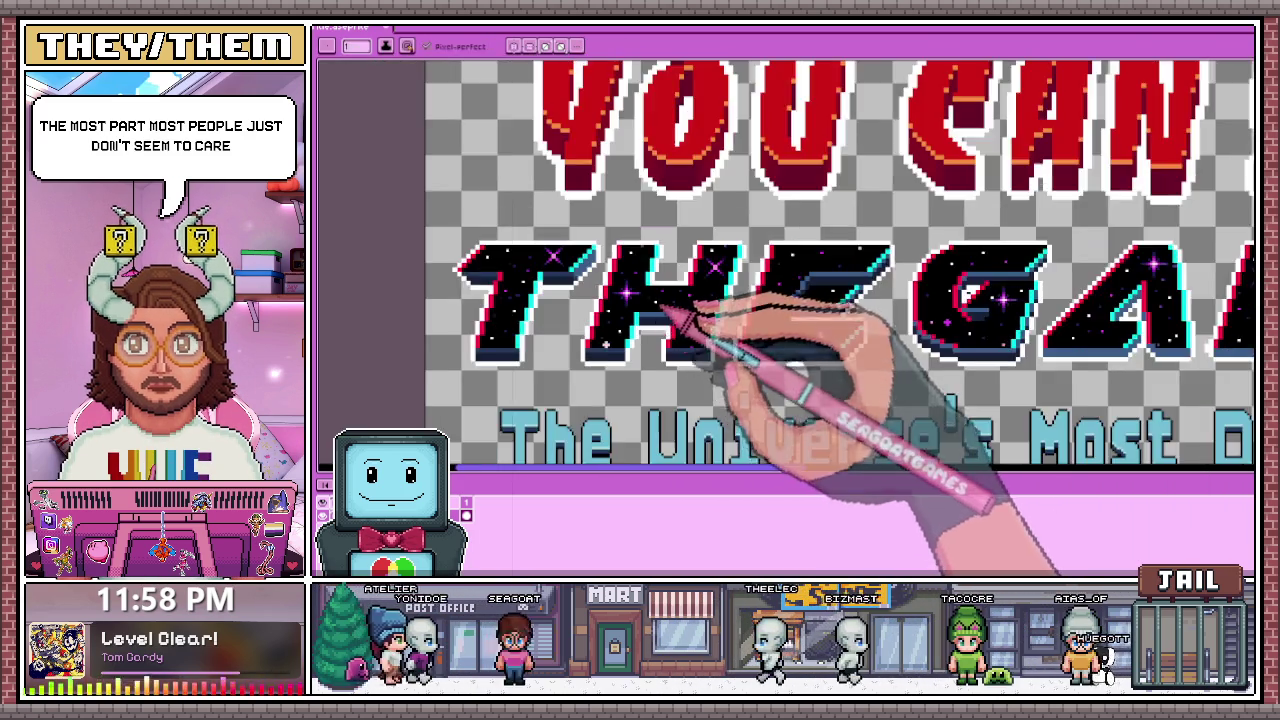
scroll(670, 345, "up", 1)
scroll(605, 390, "up", 2)
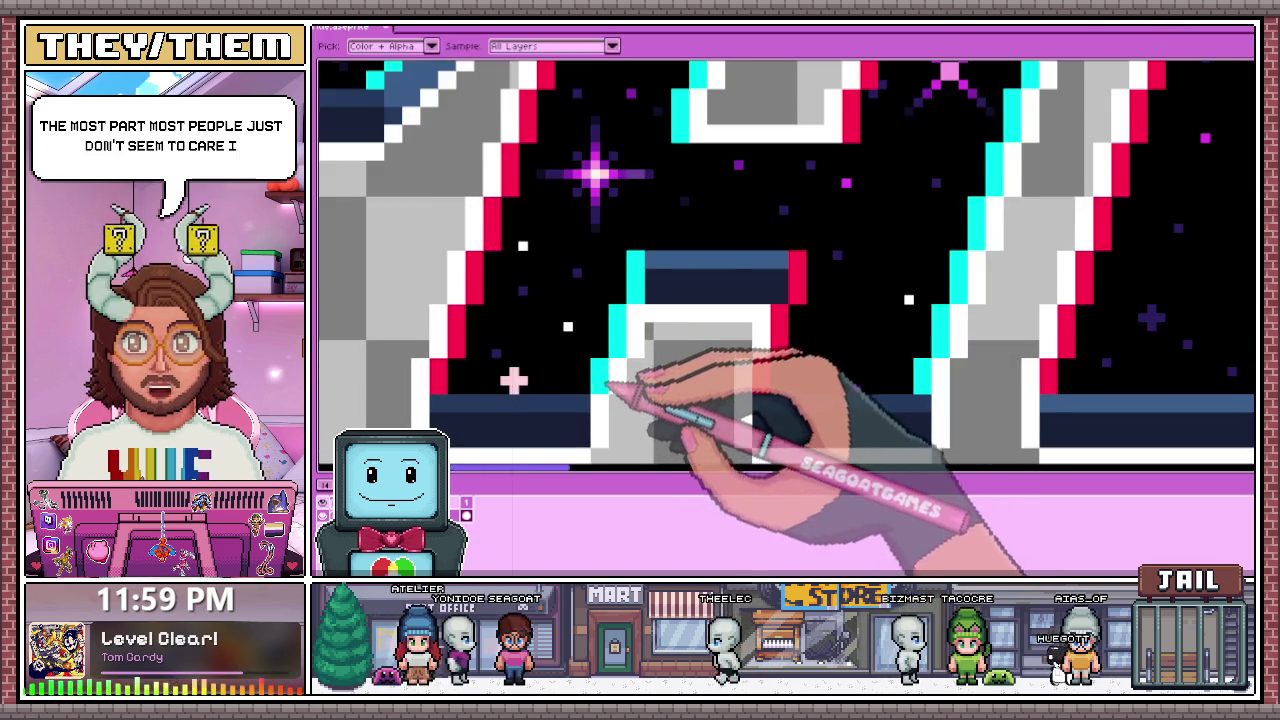
scroll(595, 405, "up", 1)
scroll(592, 412, "down", 1)
scroll(606, 371, "down", 1)
scroll(651, 251, "down", 1)
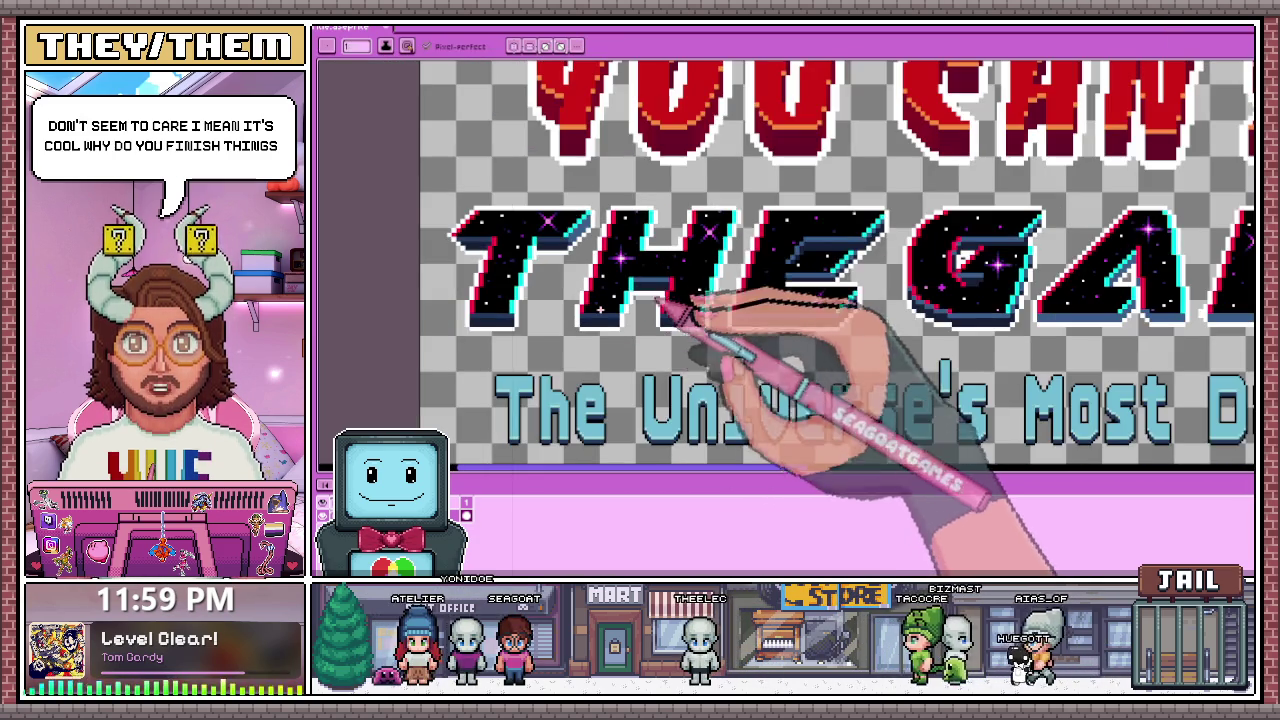
scroll(655, 235, "up", 1)
scroll(651, 286, "up", 1)
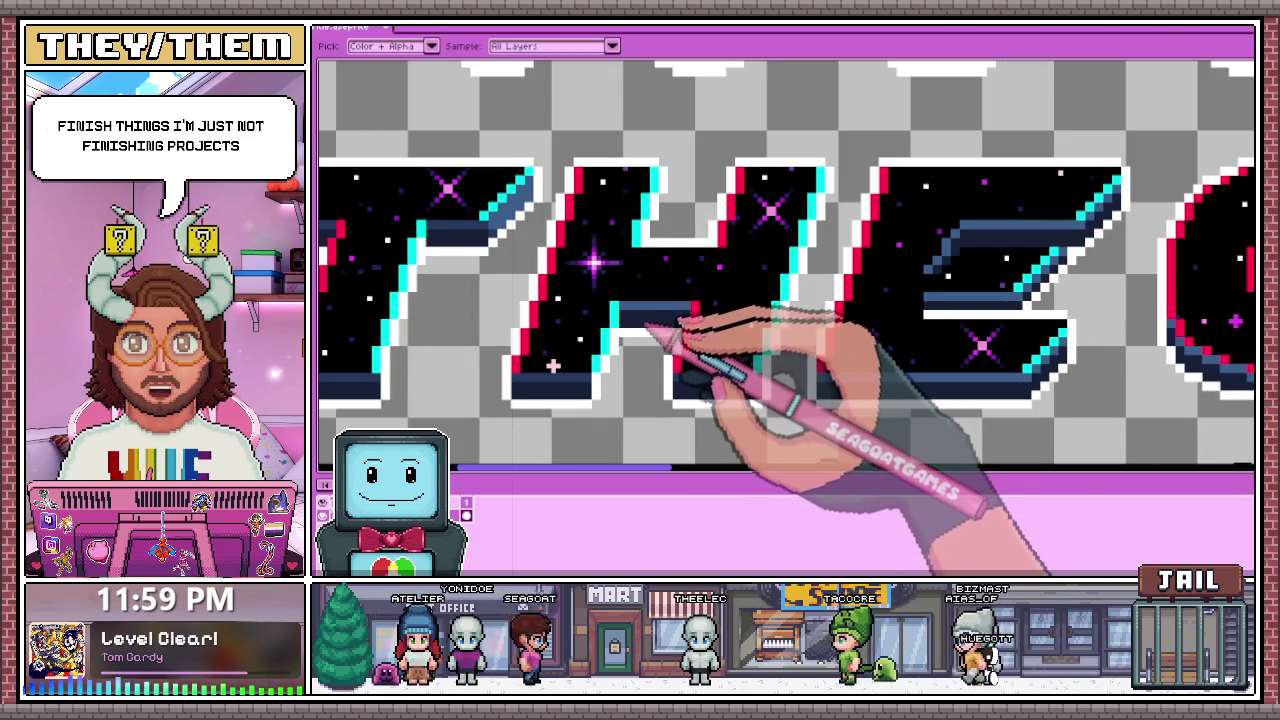
key("b")
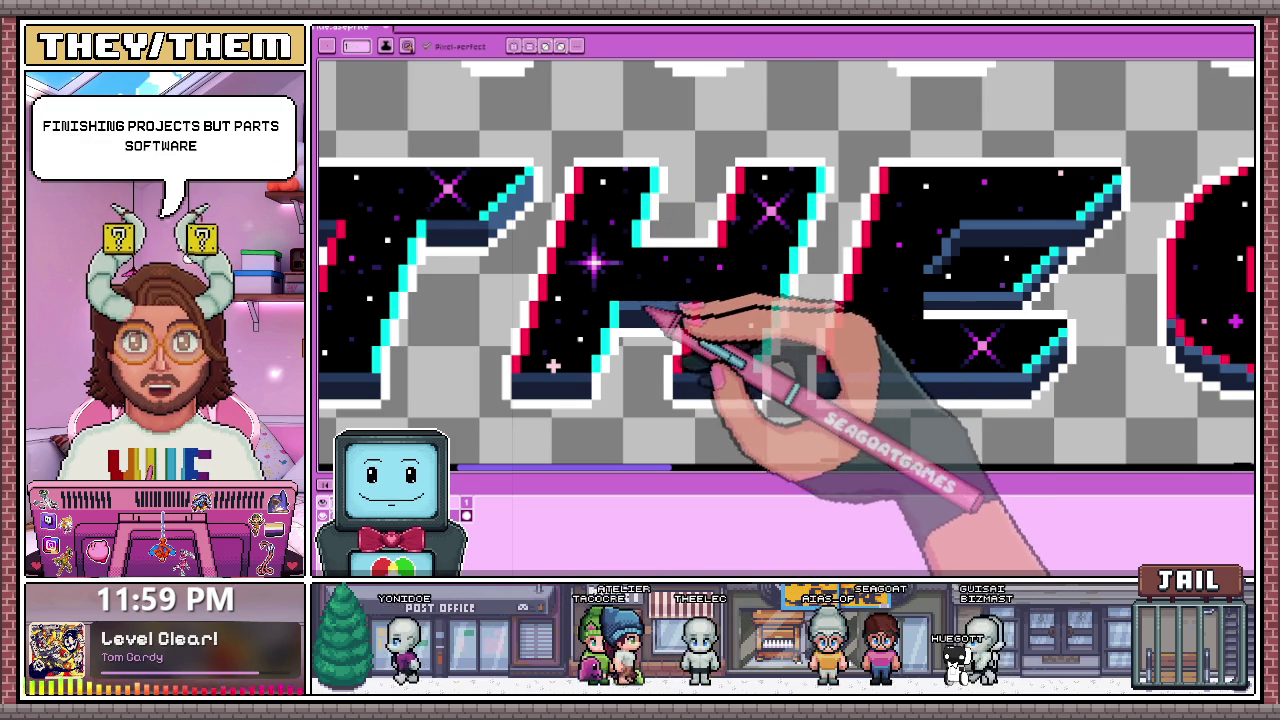
Step: Scroll across and zoom in on the top notch of the H in THE
scroll(690, 290, "right", 3)
scroll(690, 290, "down", 2)
scroll(617, 310, "up", 1)
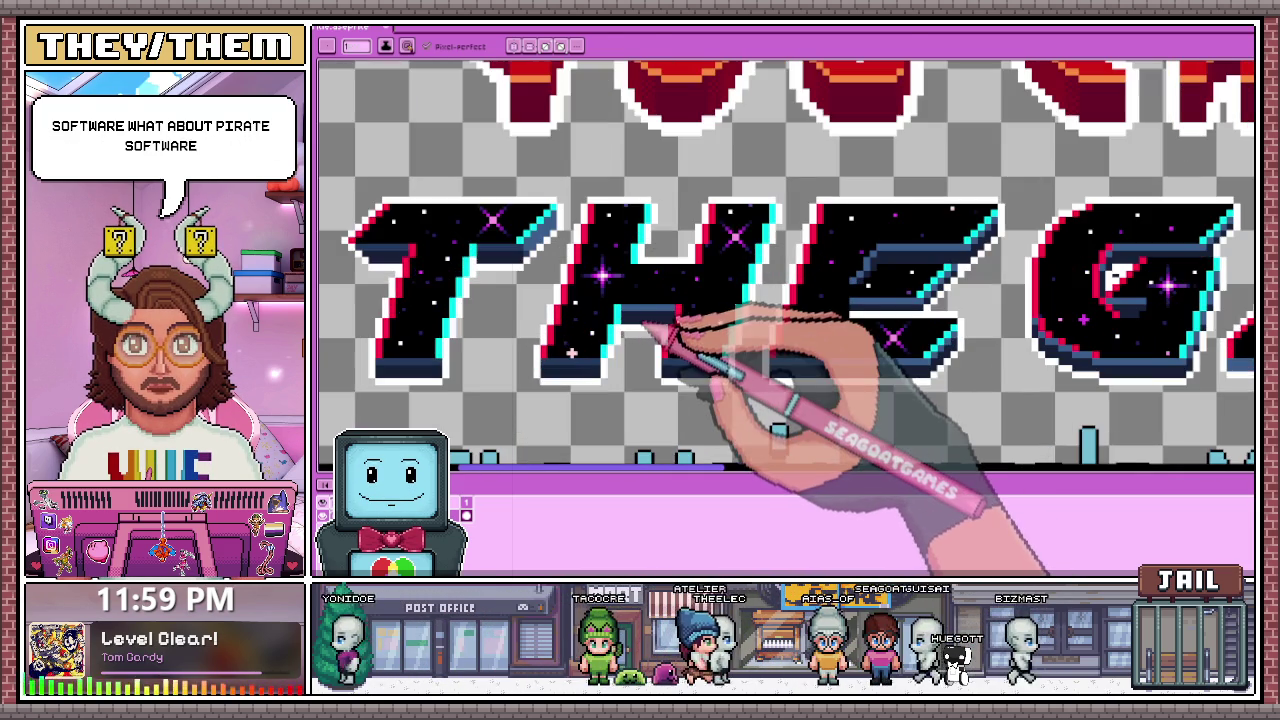
scroll(650, 320, "up", 2)
scroll(650, 320, "up", 1)
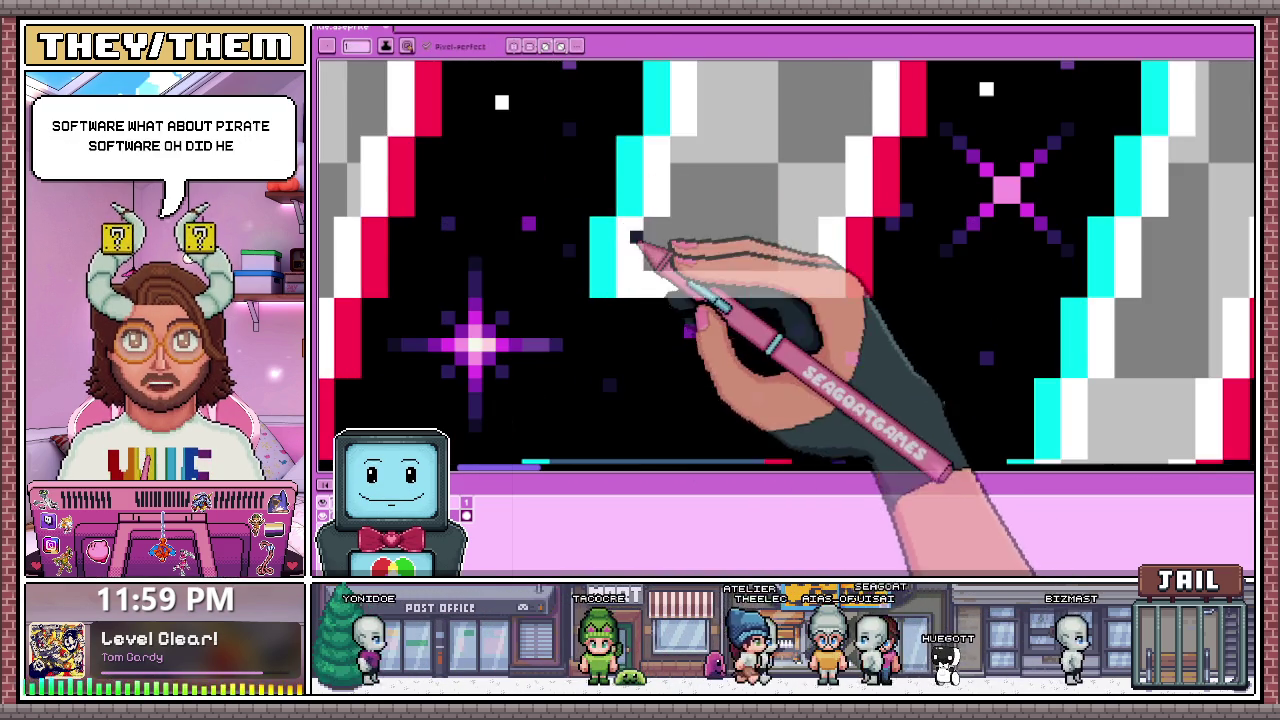
scroll(650, 320, "down", 1)
scroll(627, 312, "down", 1)
scroll(627, 312, "up", 1)
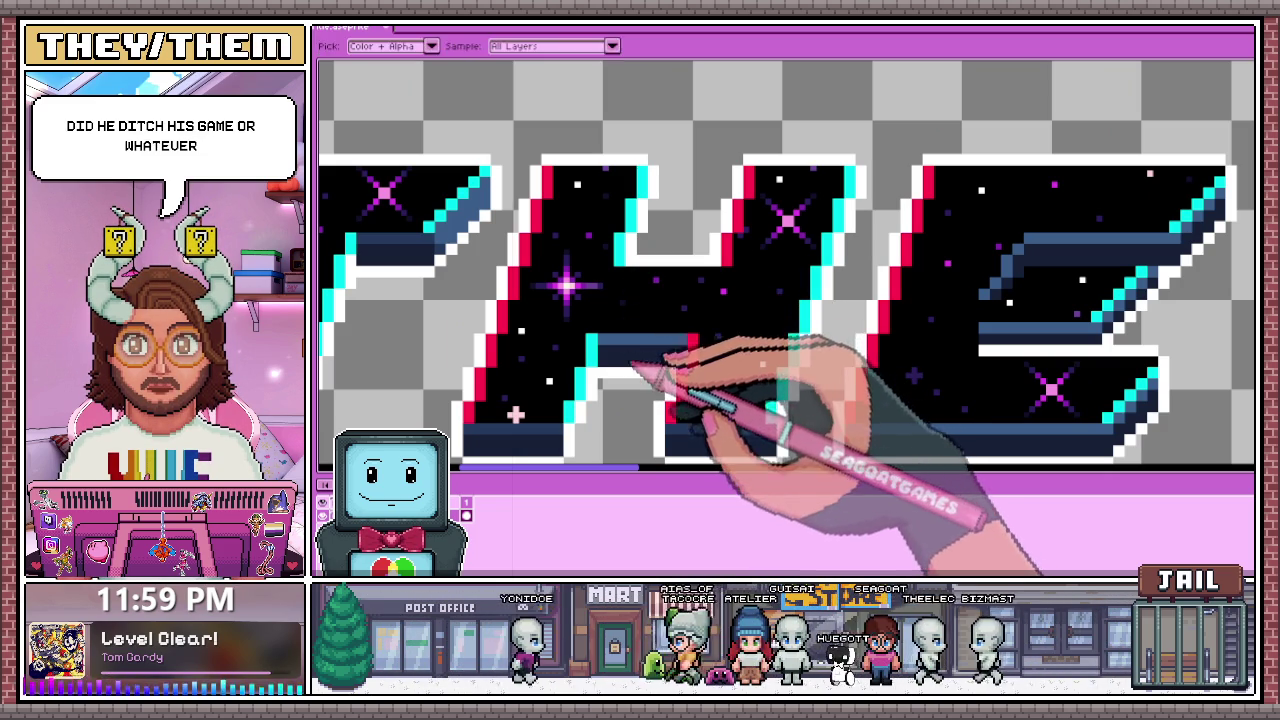
scroll(634, 252, "up", 1)
scroll(630, 242, "up", 1)
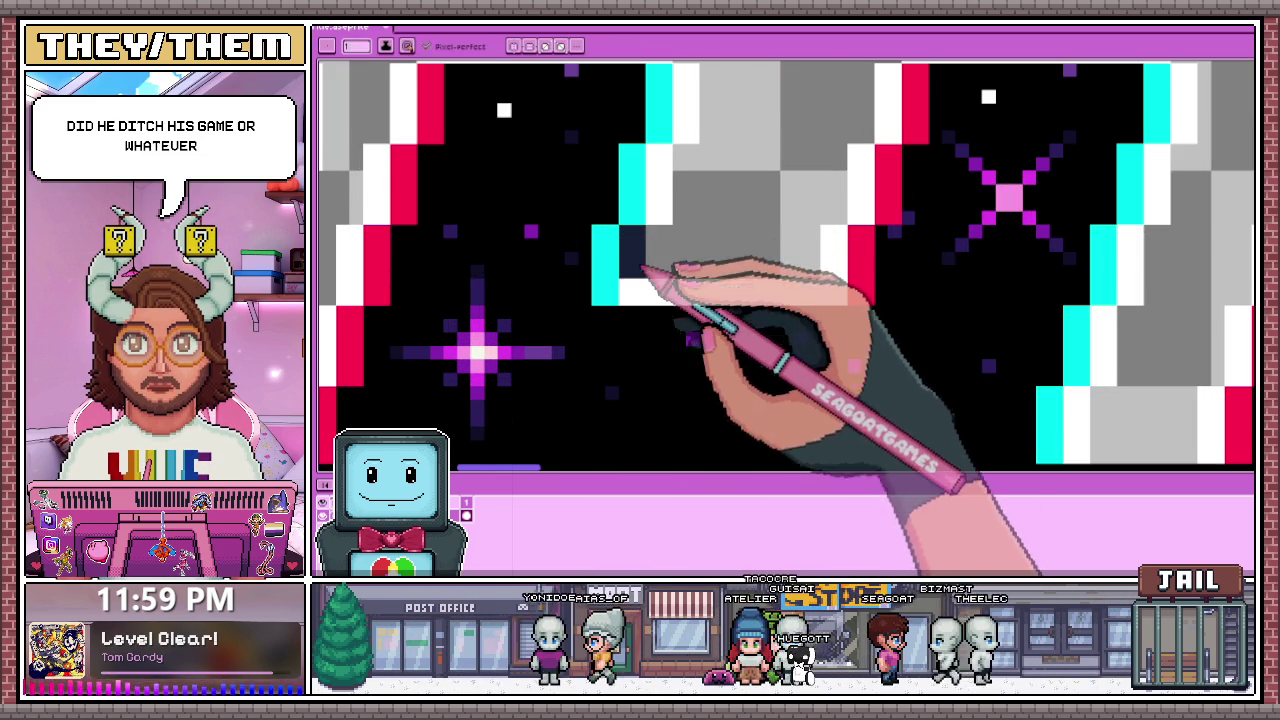
scroll(641, 272, "down", 1)
scroll(645, 225, "up", 1)
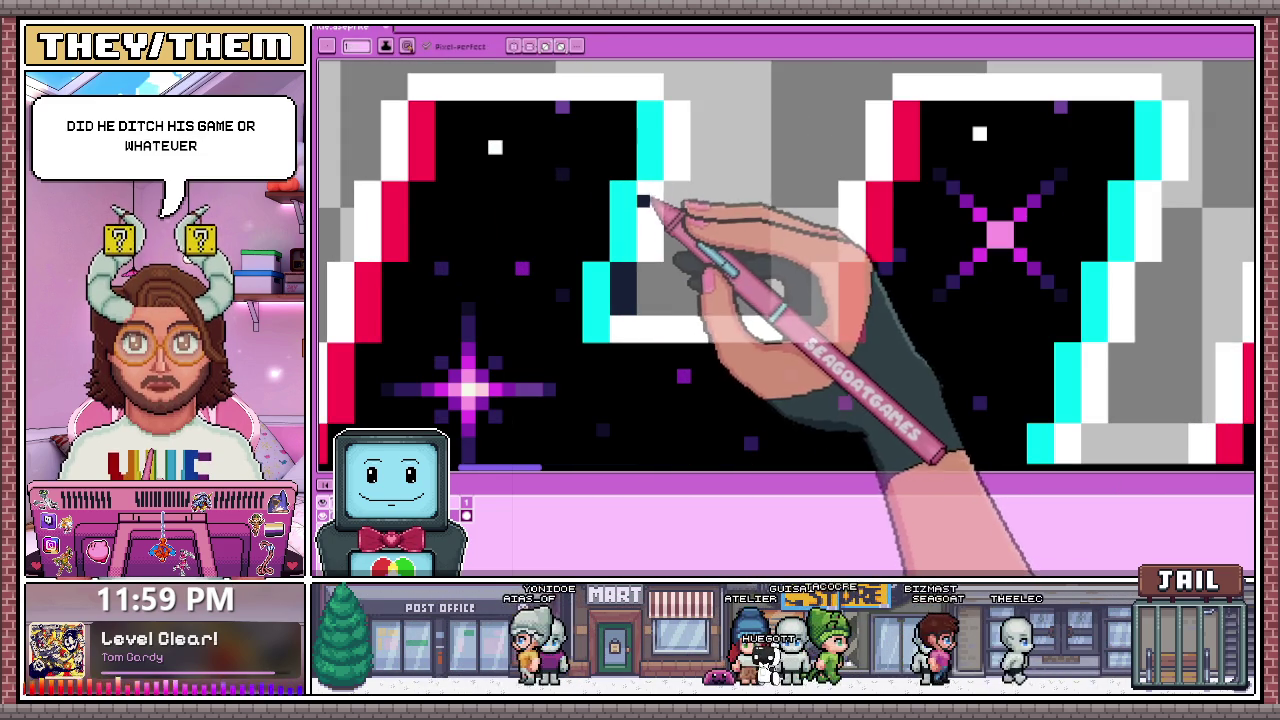
scroll(648, 205, "down", 2)
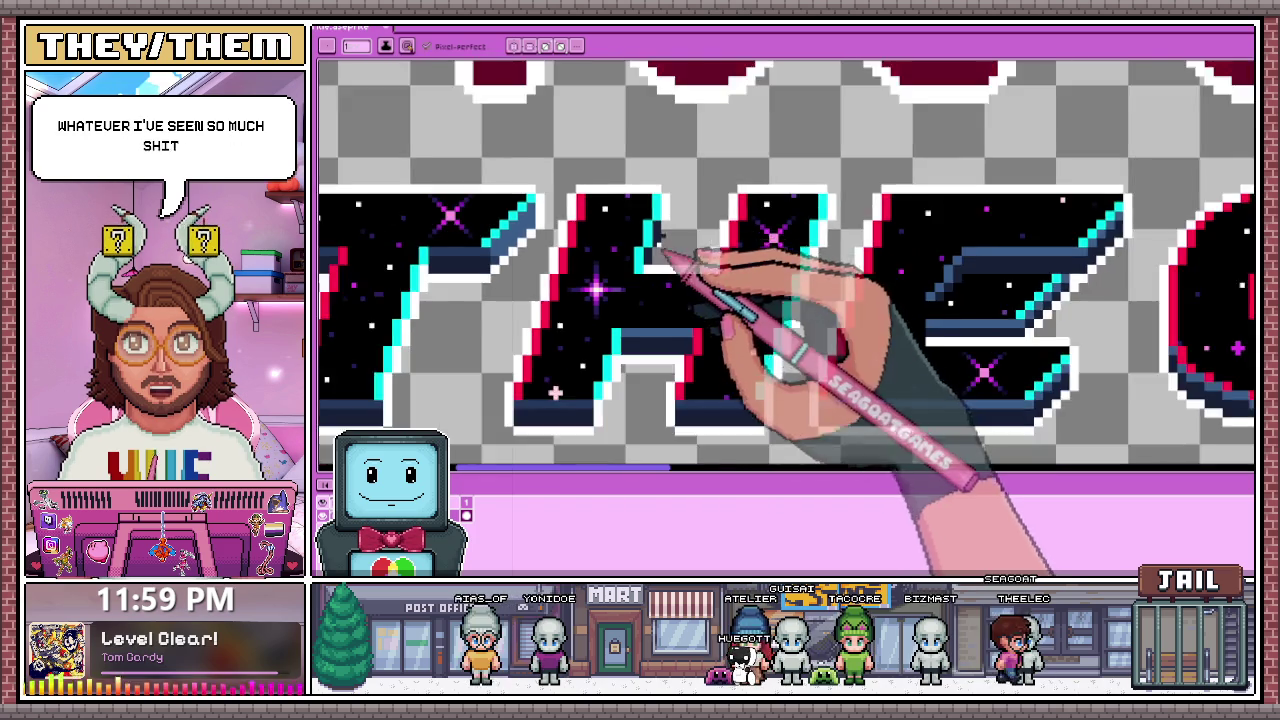
scroll(655, 240, "up", 1)
scroll(645, 280, "down", 1)
scroll(585, 250, "up", 1)
scroll(575, 230, "up", 2)
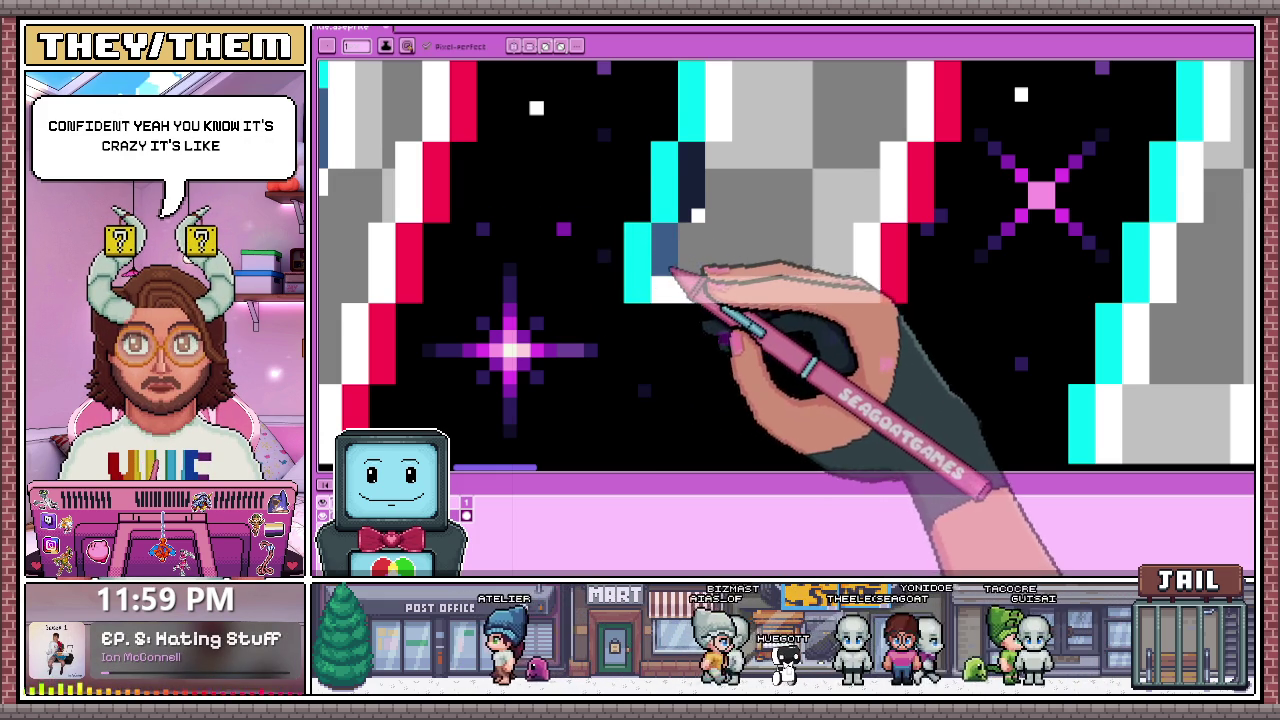
Step: Zoom in and out to inspect the steel-blue shading along the H's inner cyan edge
scroll(703, 212, "down", 1)
scroll(703, 212, "up", 2)
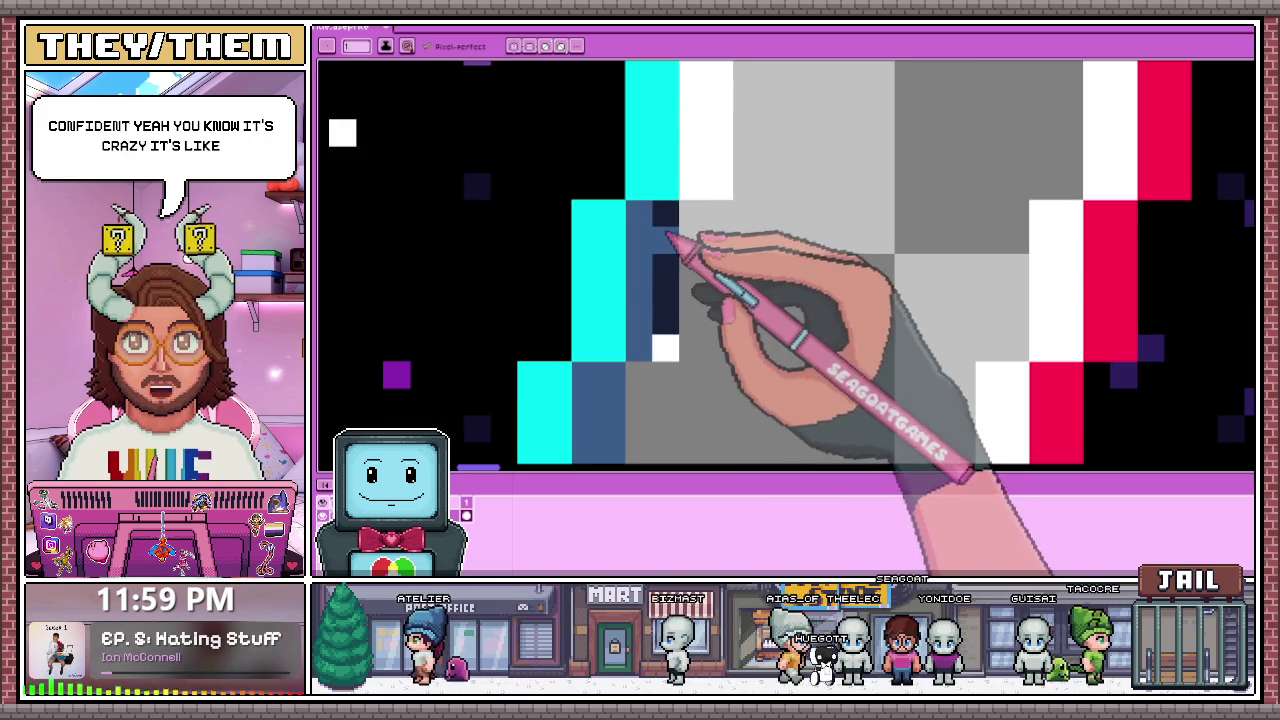
scroll(682, 278, "down", 2)
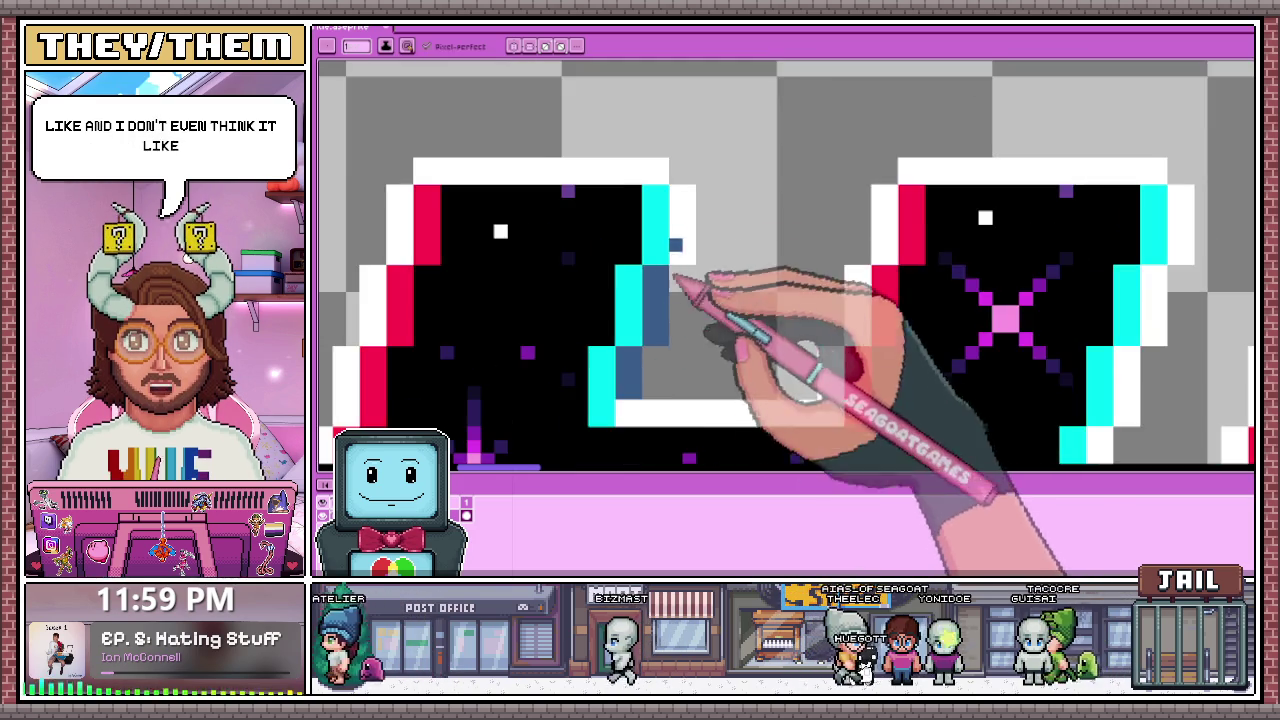
scroll(684, 200, "up", 2)
scroll(690, 178, "down", 1)
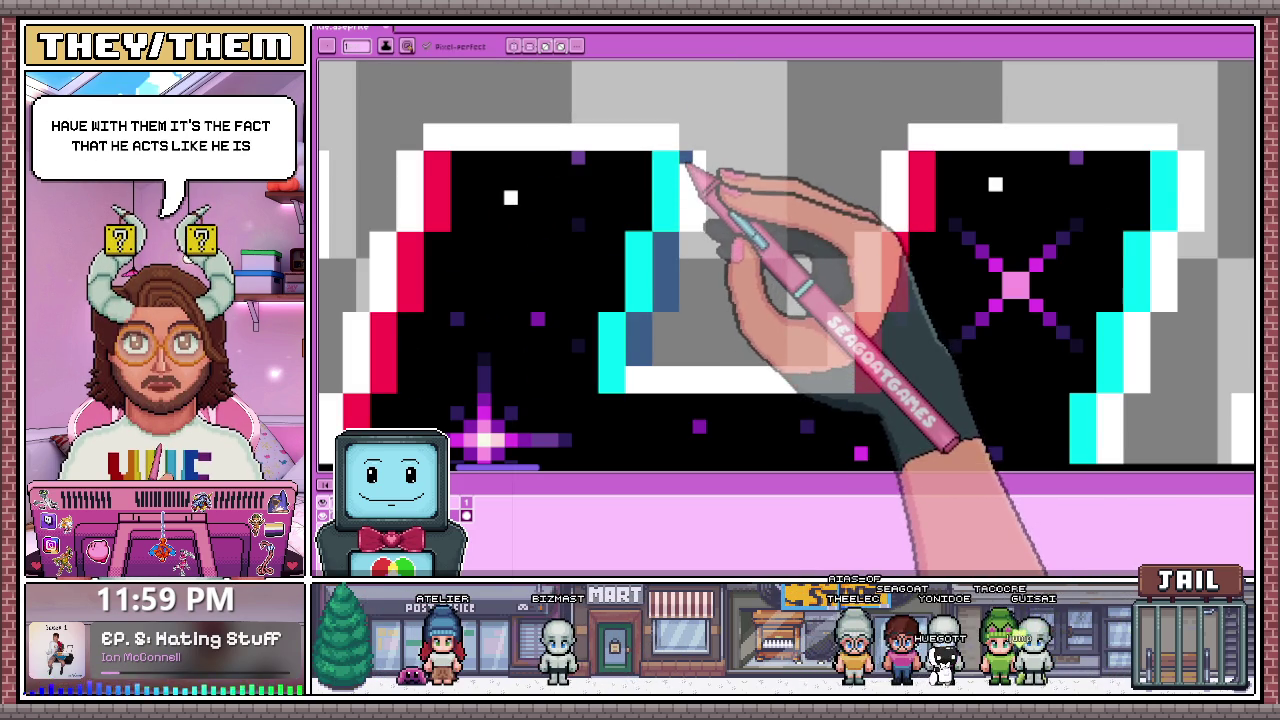
scroll(700, 208, "down", 2)
scroll(714, 200, "down", 1)
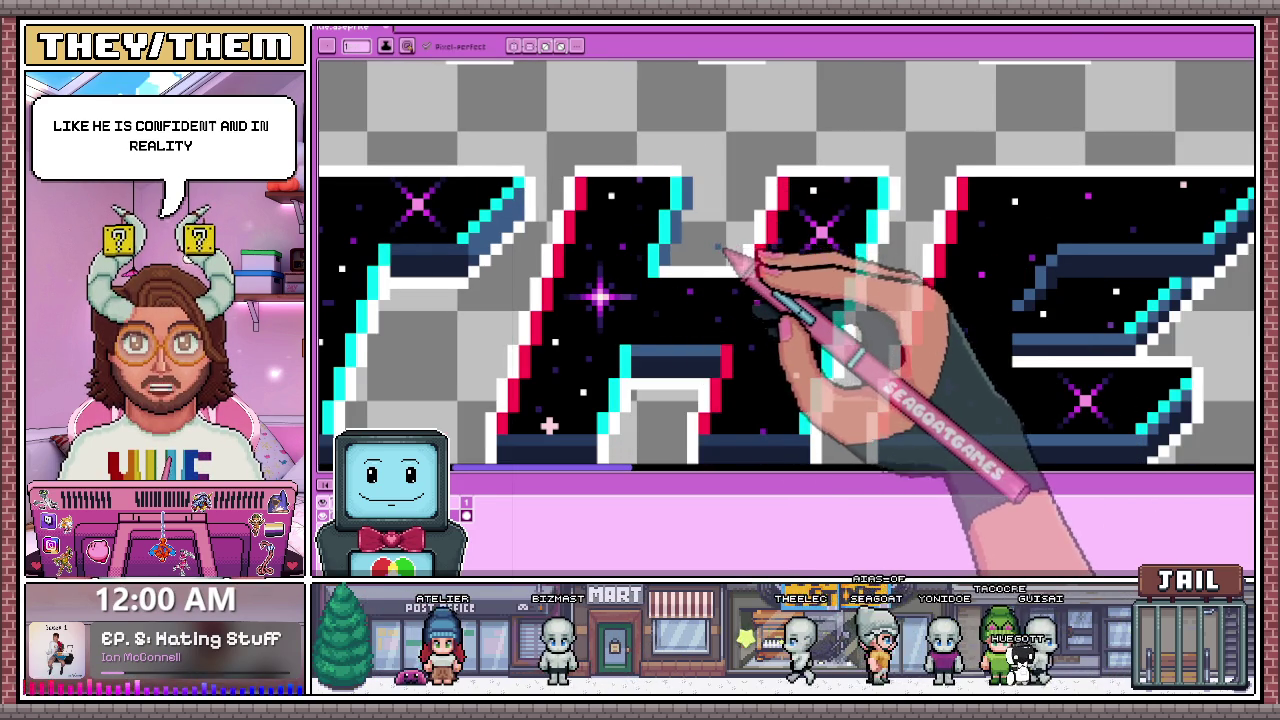
scroll(722, 250, "up", 1)
scroll(675, 285, "up", 1)
scroll(660, 280, "down", 2)
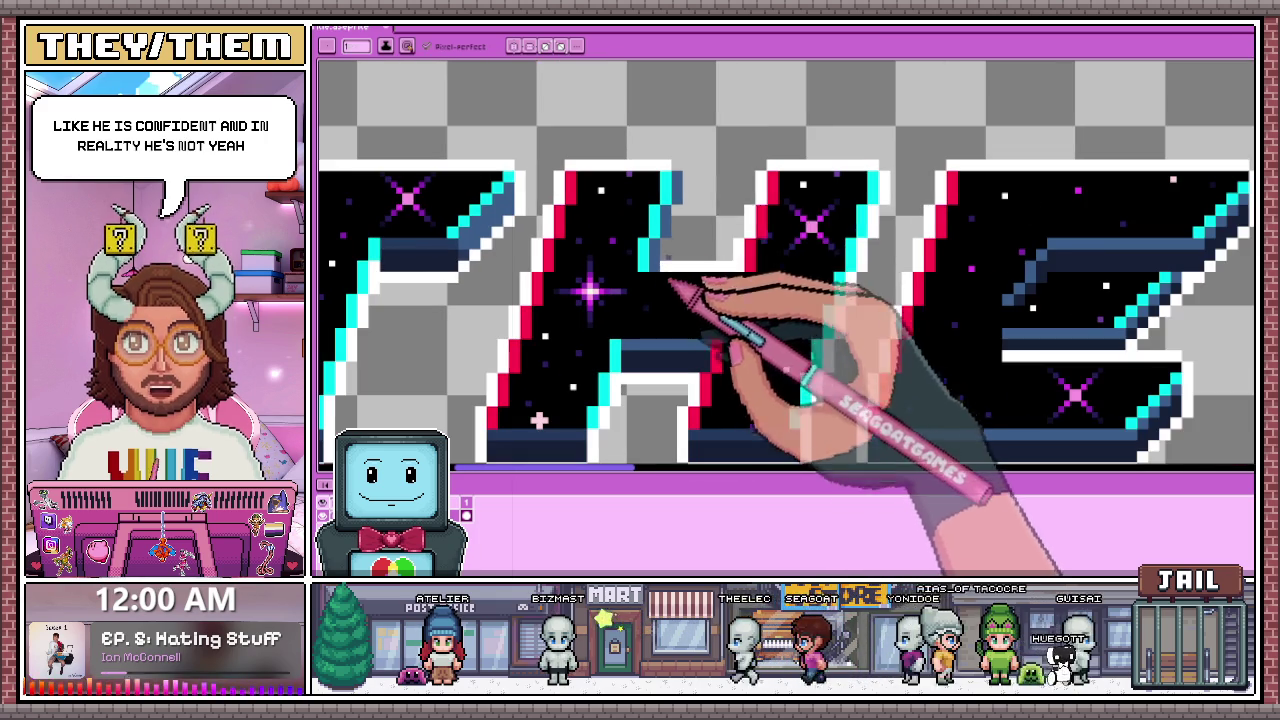
scroll(677, 245, "up", 1)
scroll(655, 276, "down", 1)
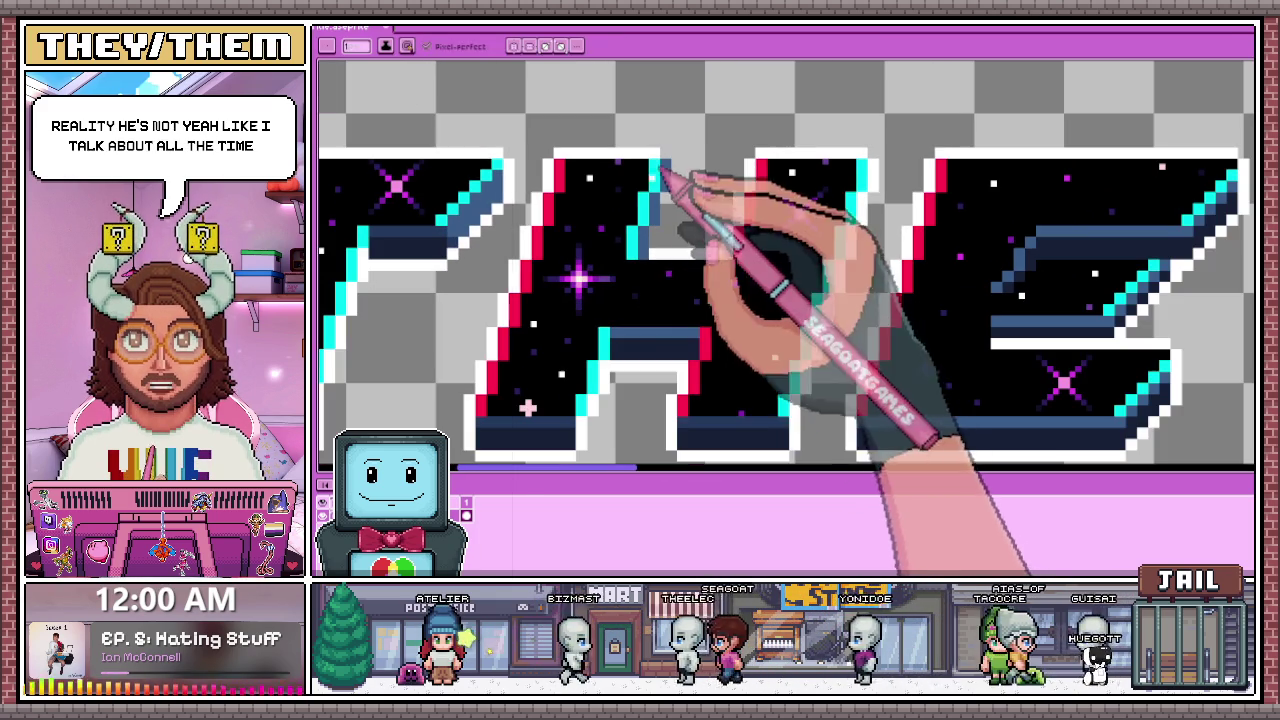
Step: Sample a colour and paint two dark-blue pixel columns down beside the cyan letter edge
key("i")
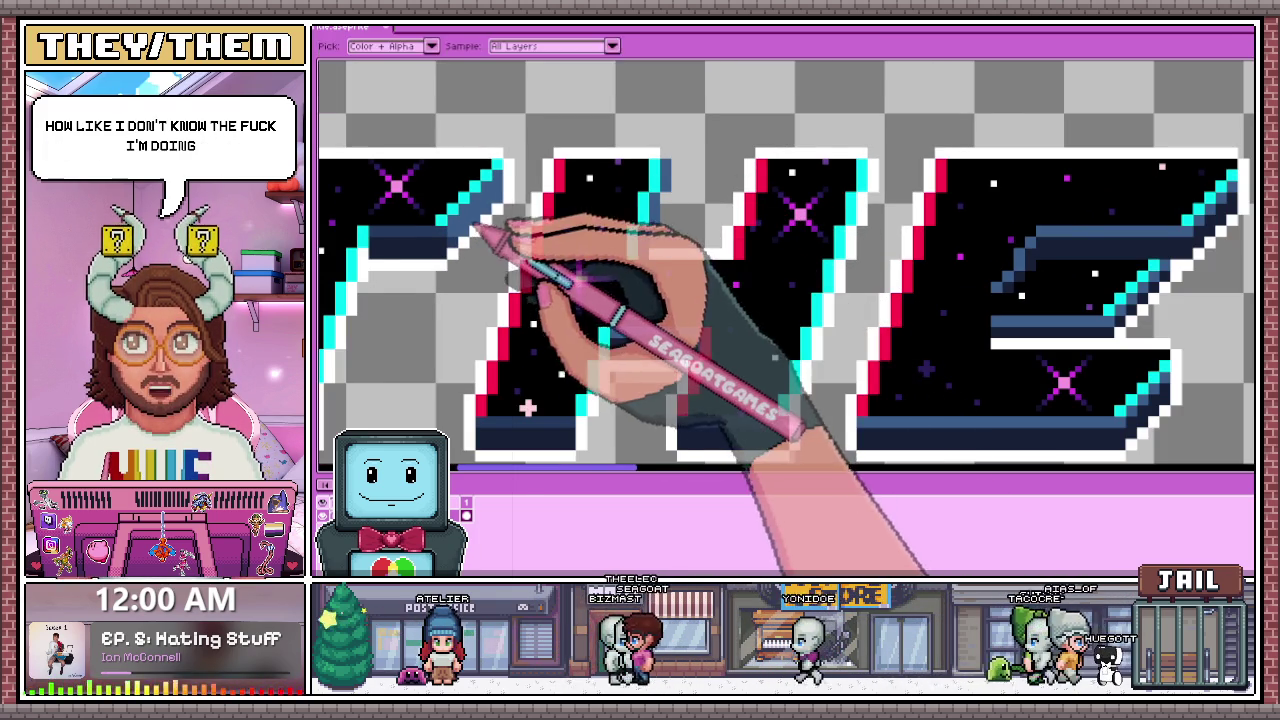
scroll(650, 230, "up", 1)
scroll(408, 236, "up", 2)
key("b")
scroll(671, 271, "down", 1)
scroll(663, 263, "down", 1)
scroll(728, 286, "up", 1)
scroll(845, 240, "up", 1)
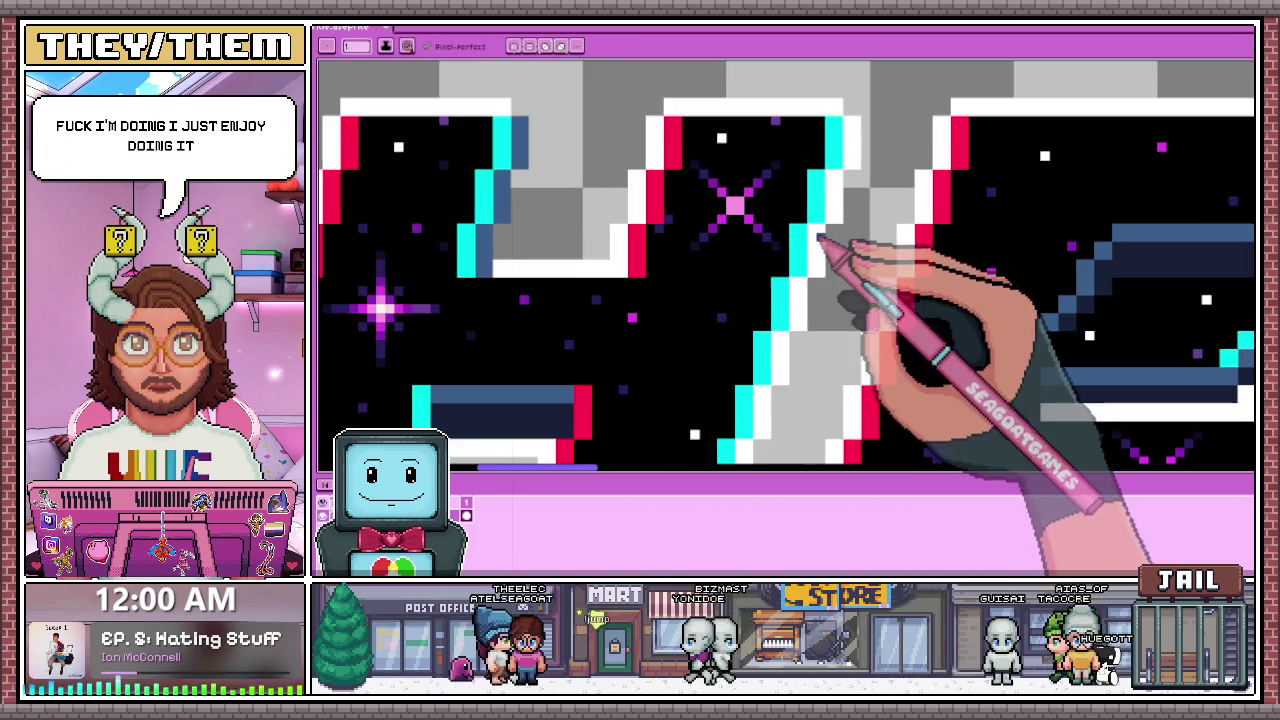
scroll(829, 251, "up", 1)
scroll(790, 295, "down", 2)
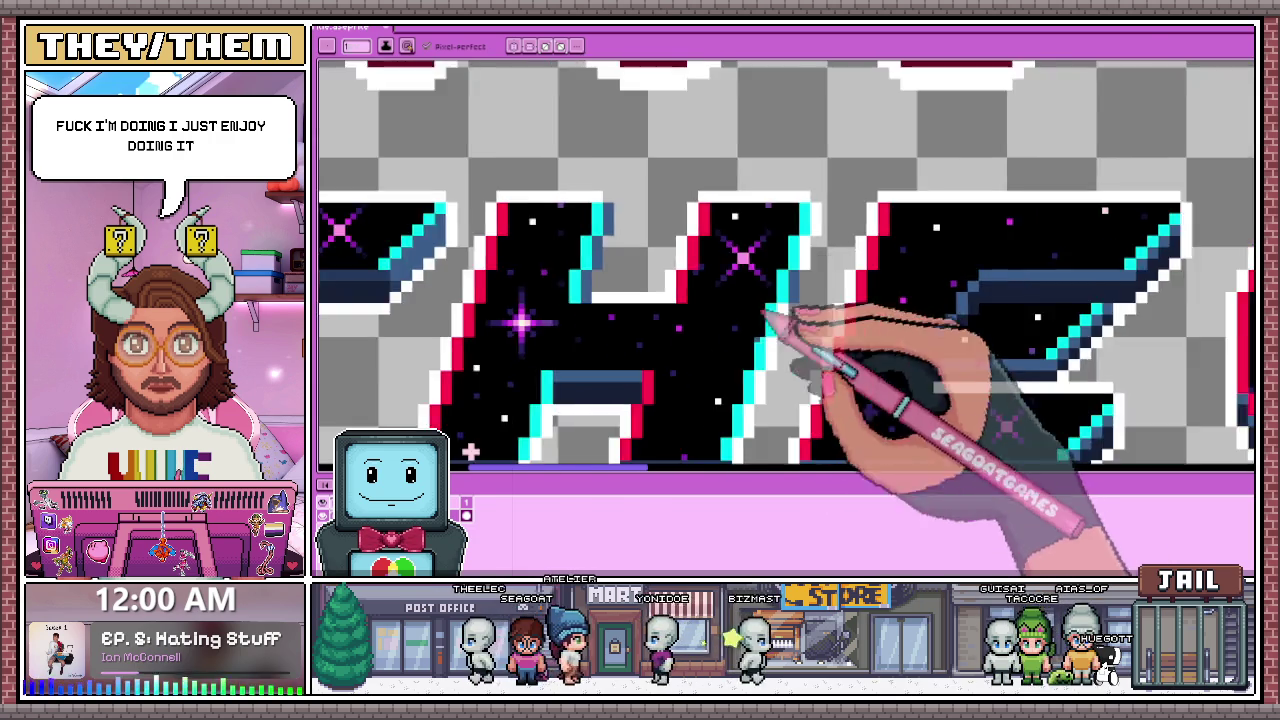
scroll(857, 271, "down", 1)
scroll(834, 286, "up", 1)
scroll(785, 293, "up", 2)
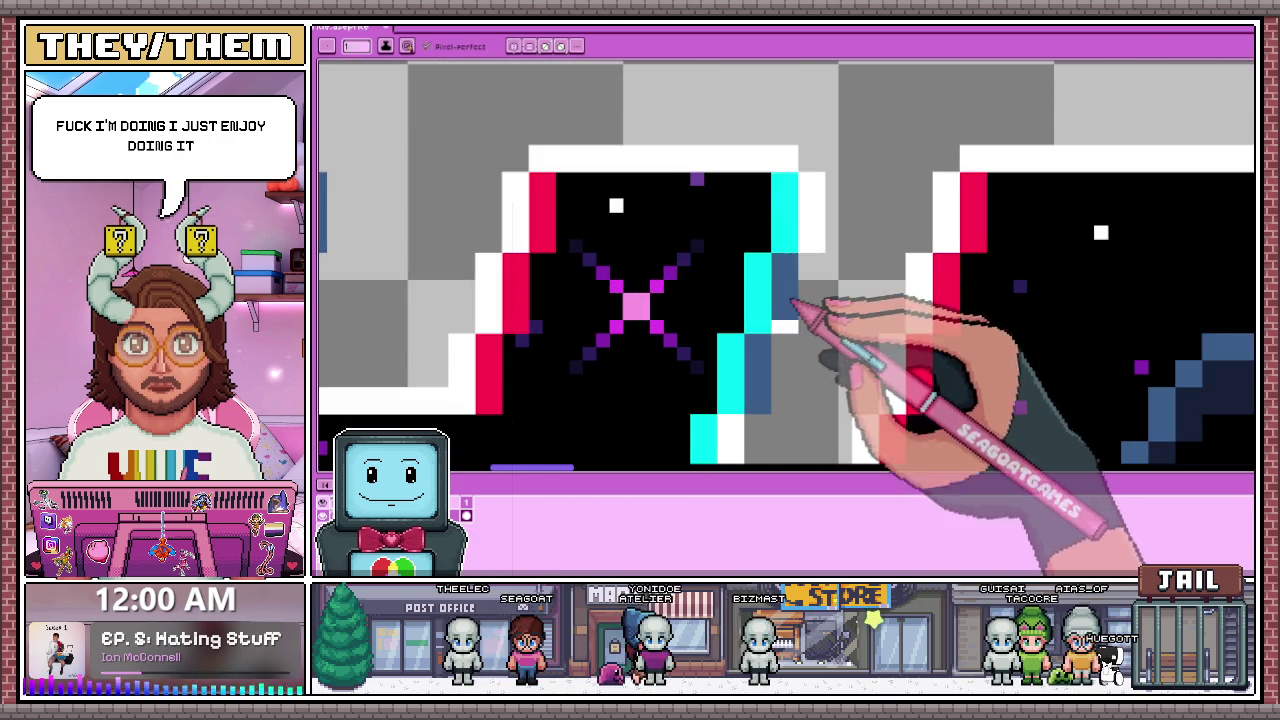
left_click_drag(806, 185, 808, 250)
left_click_drag(815, 205, 820, 250)
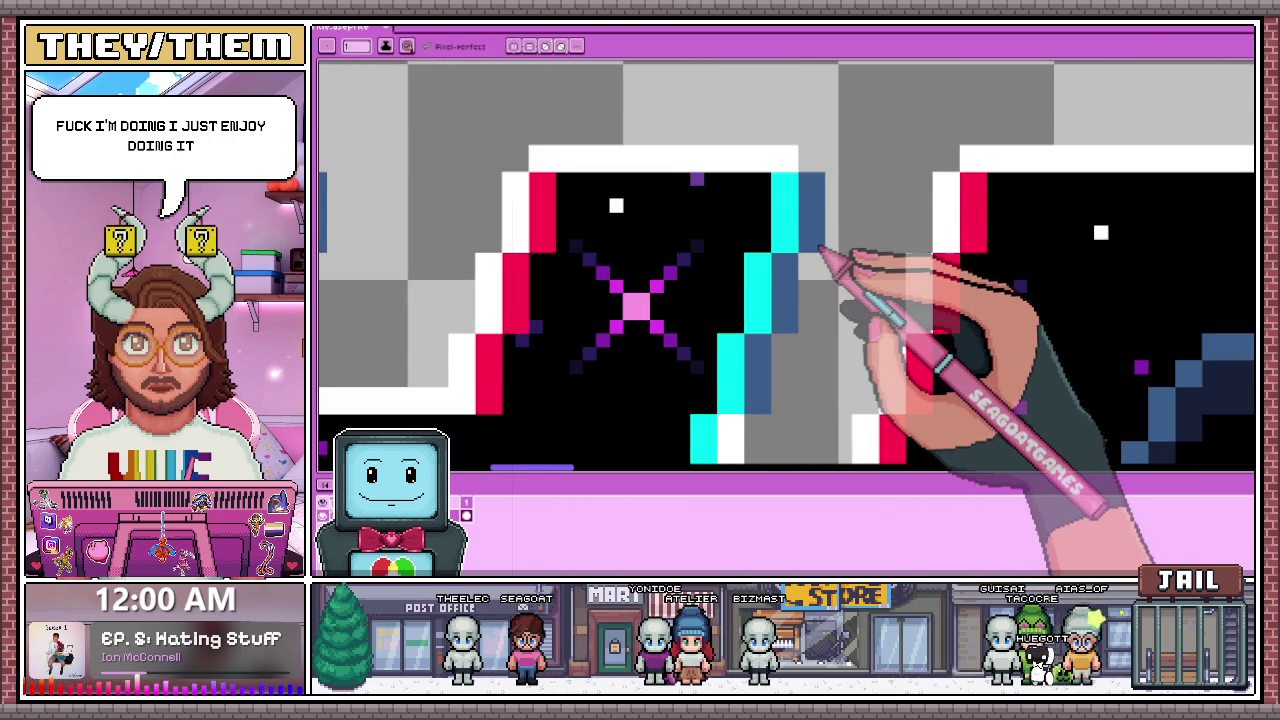
Step: Switch to the picked white and draw a white pixel run beside the cyan letter edge
scroll(820, 248, "down", 2)
scroll(686, 200, "up", 2)
scroll(729, 366, "down", 2)
scroll(743, 329, "up", 1)
scroll(705, 312, "up", 2)
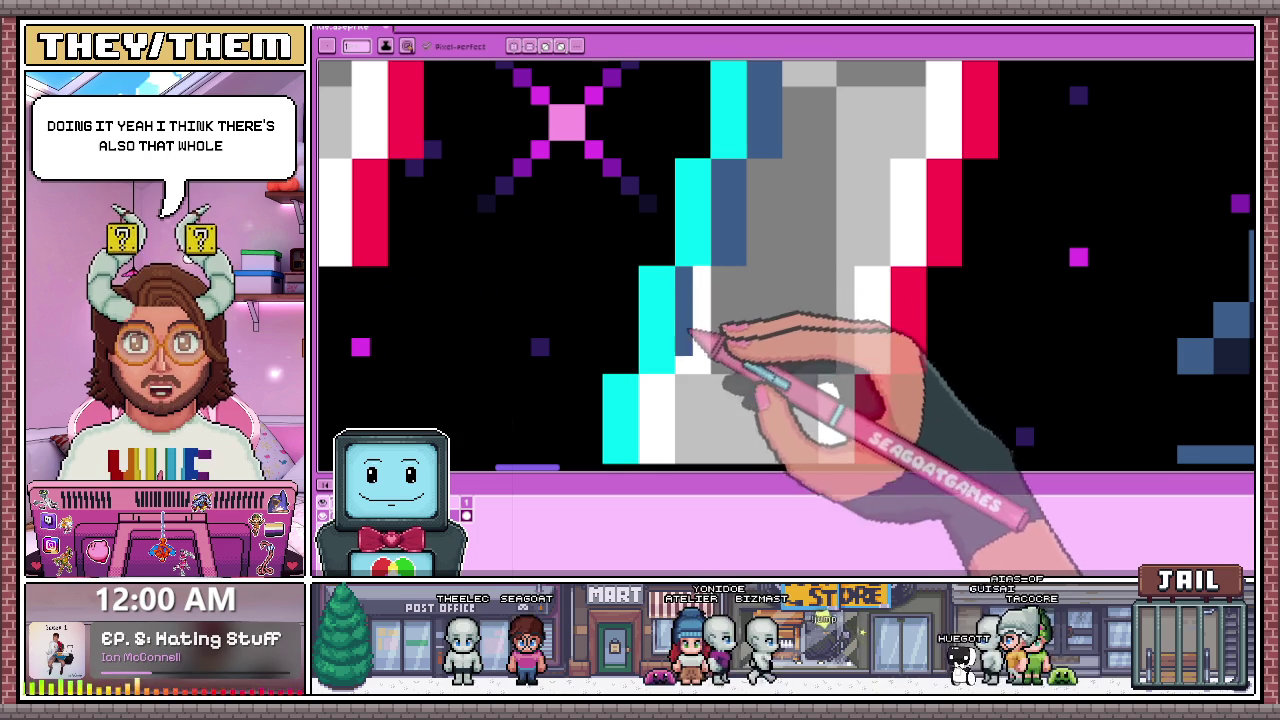
scroll(720, 355, "down", 2)
scroll(731, 357, "up", 1)
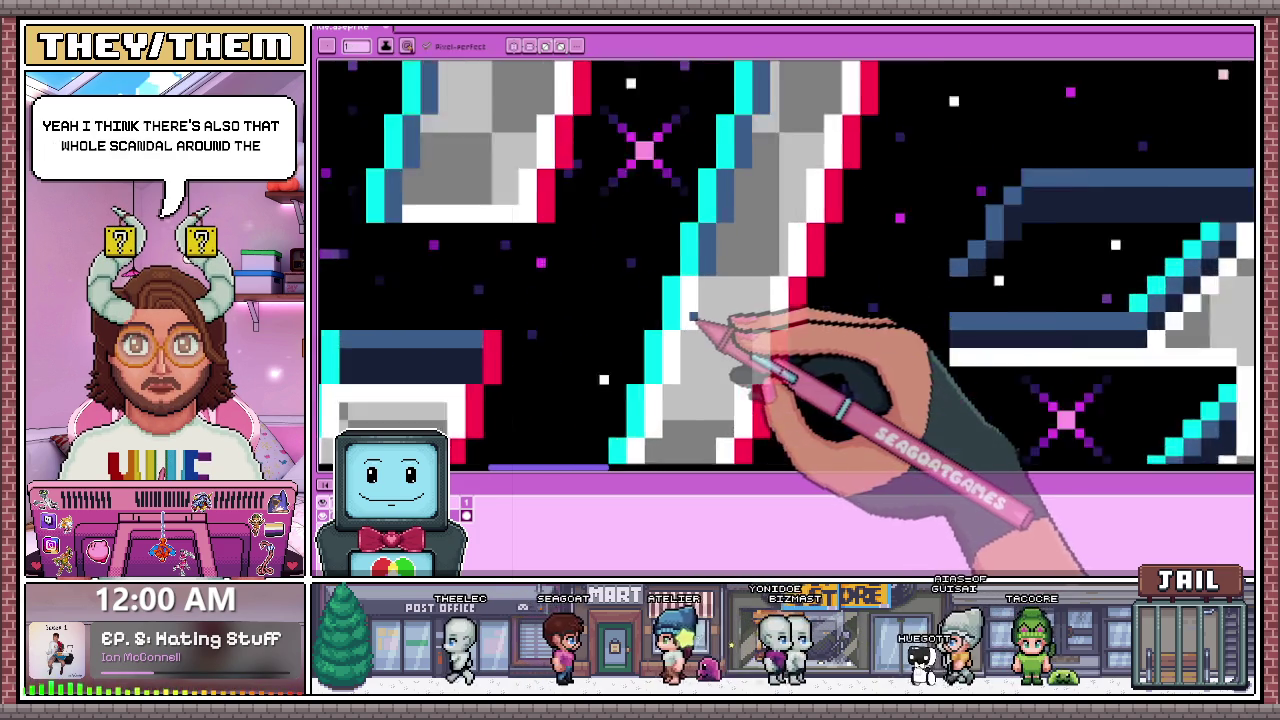
scroll(720, 362, "up", 1)
scroll(714, 290, "down", 1)
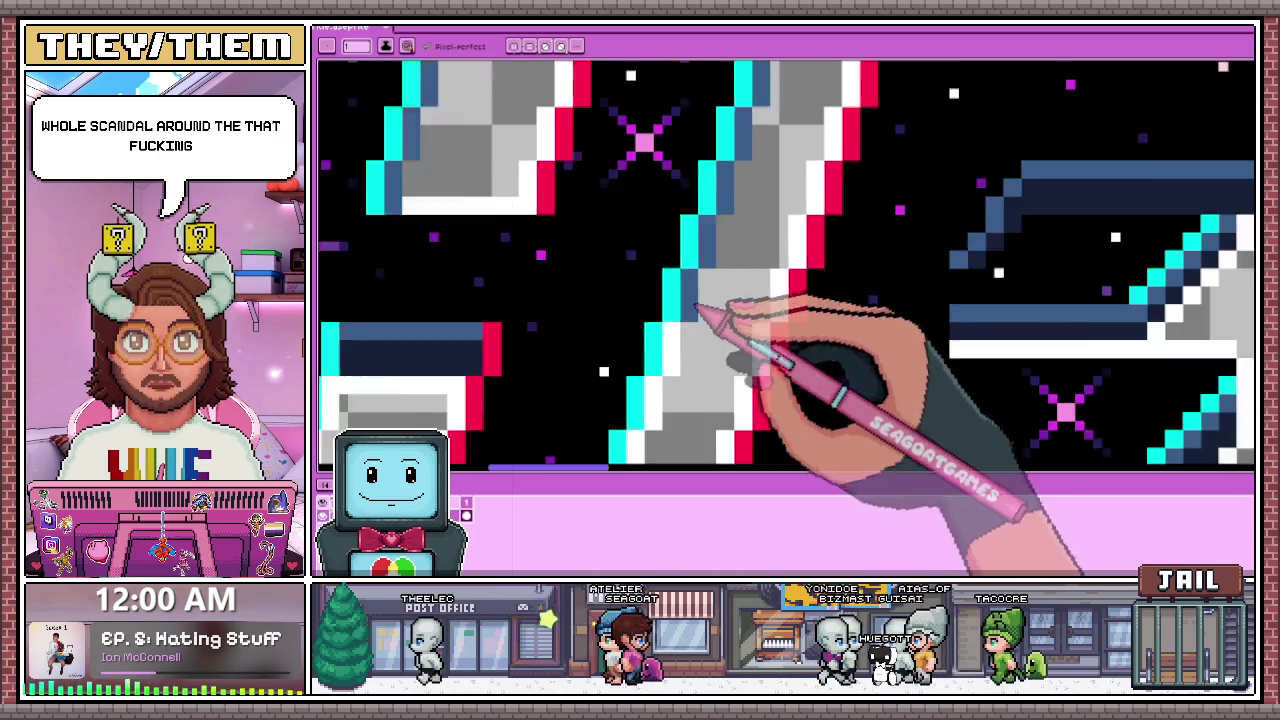
scroll(737, 343, "down", 1)
scroll(686, 343, "up", 2)
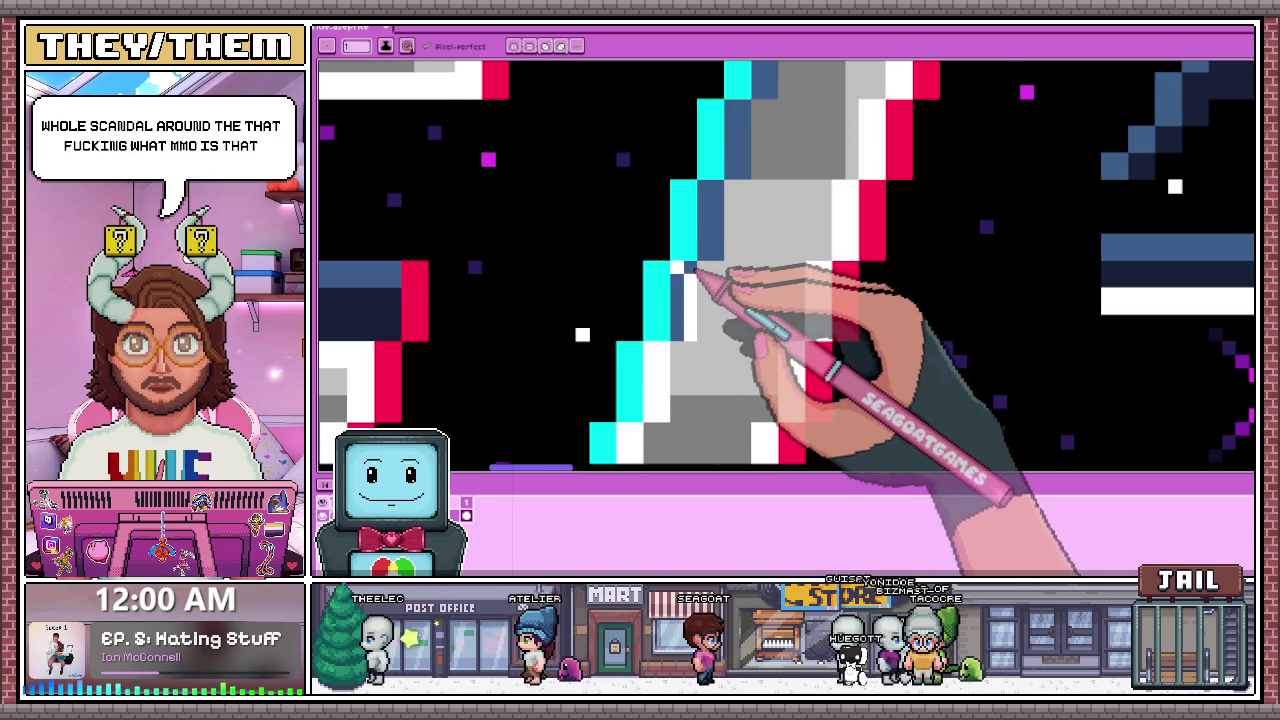
scroll(690, 334, "down", 1)
scroll(700, 300, "down", 1)
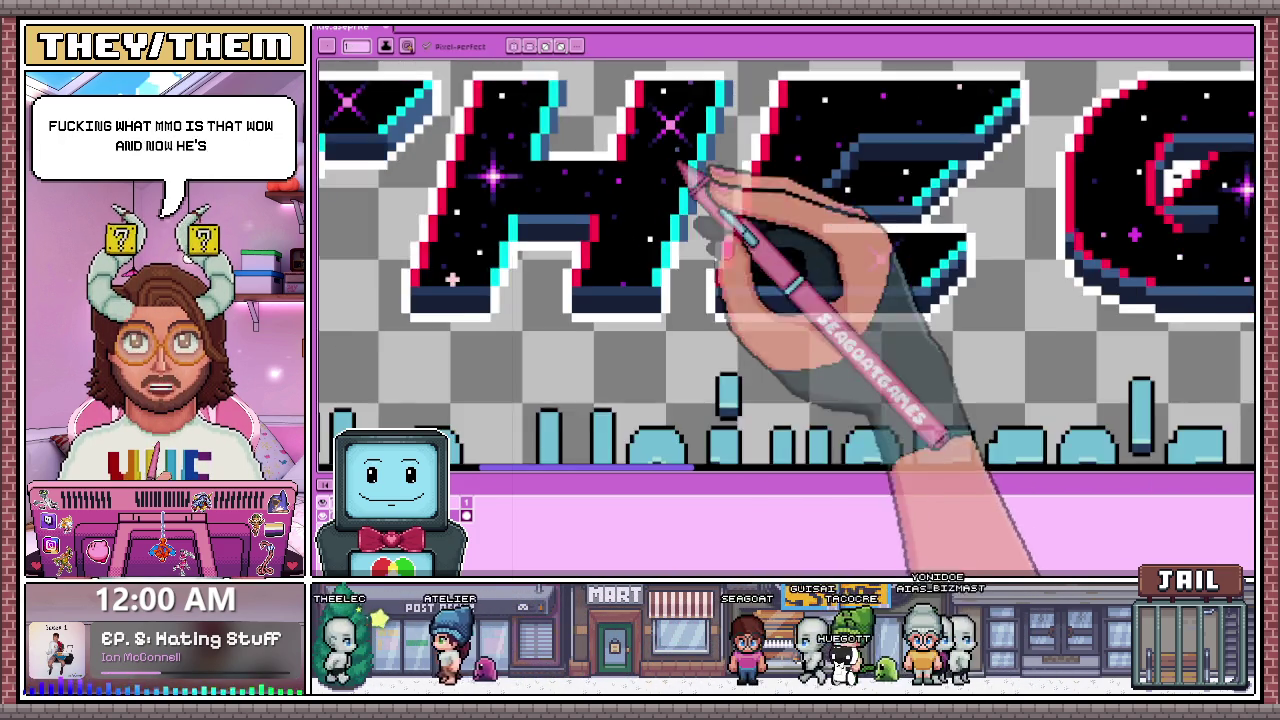
scroll(680, 285, "up", 2)
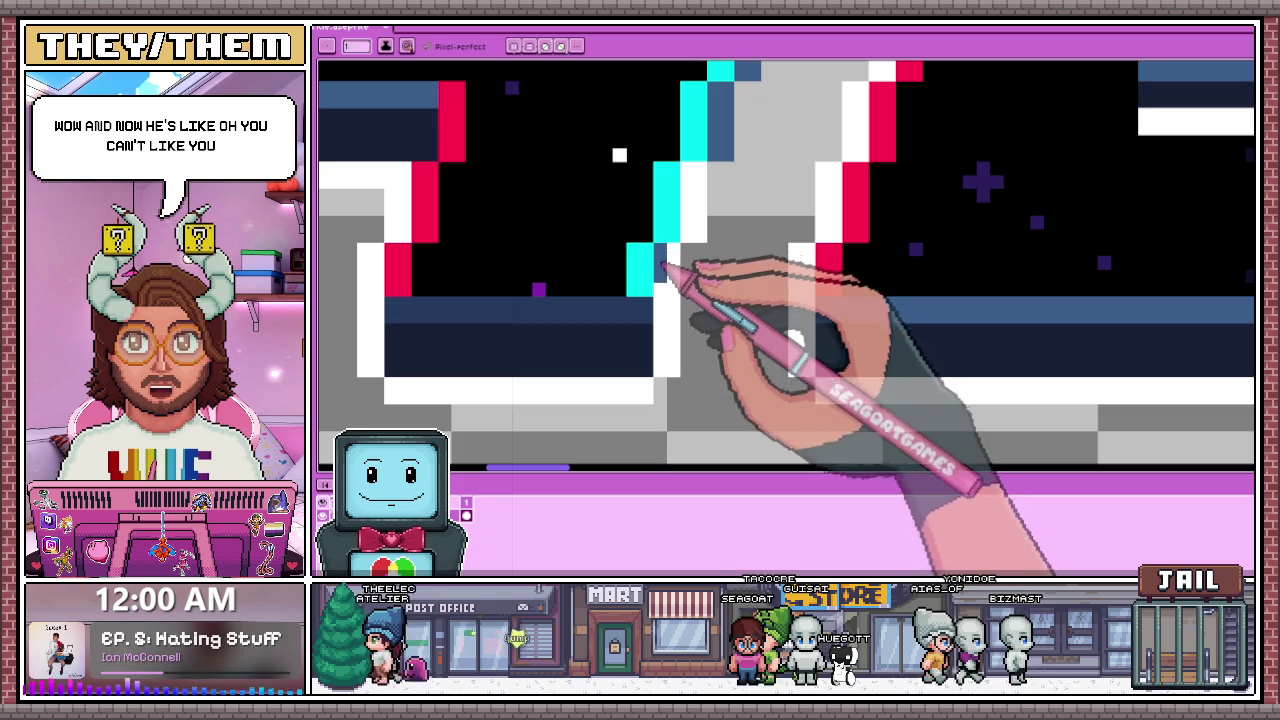
scroll(680, 290, "down", 1)
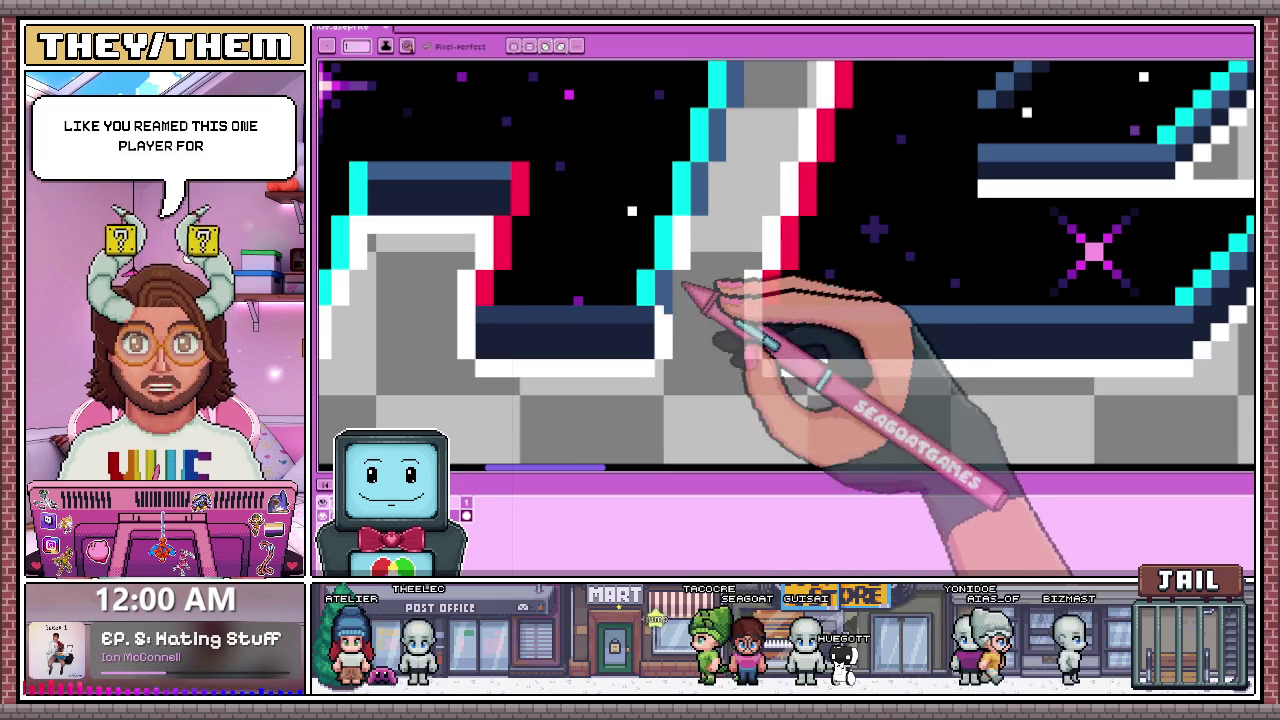
scroll(700, 295, "up", 2)
scroll(680, 287, "down", 2)
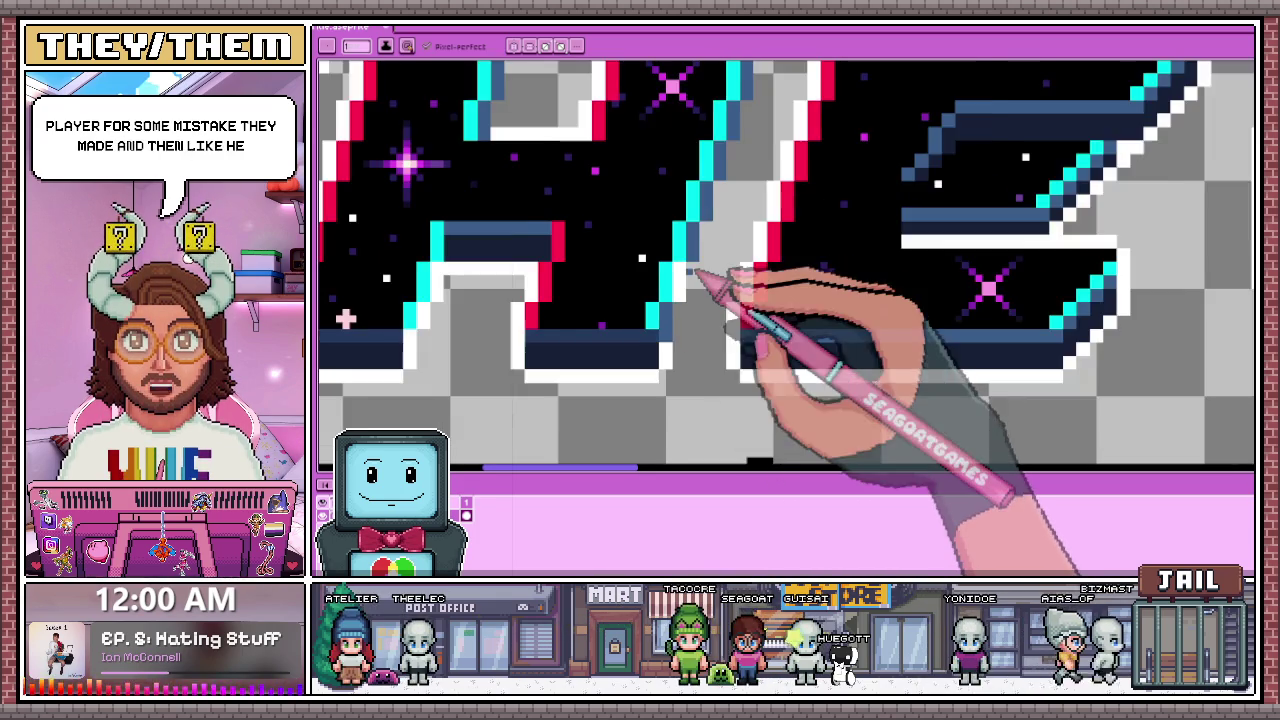
scroll(686, 274, "up", 1)
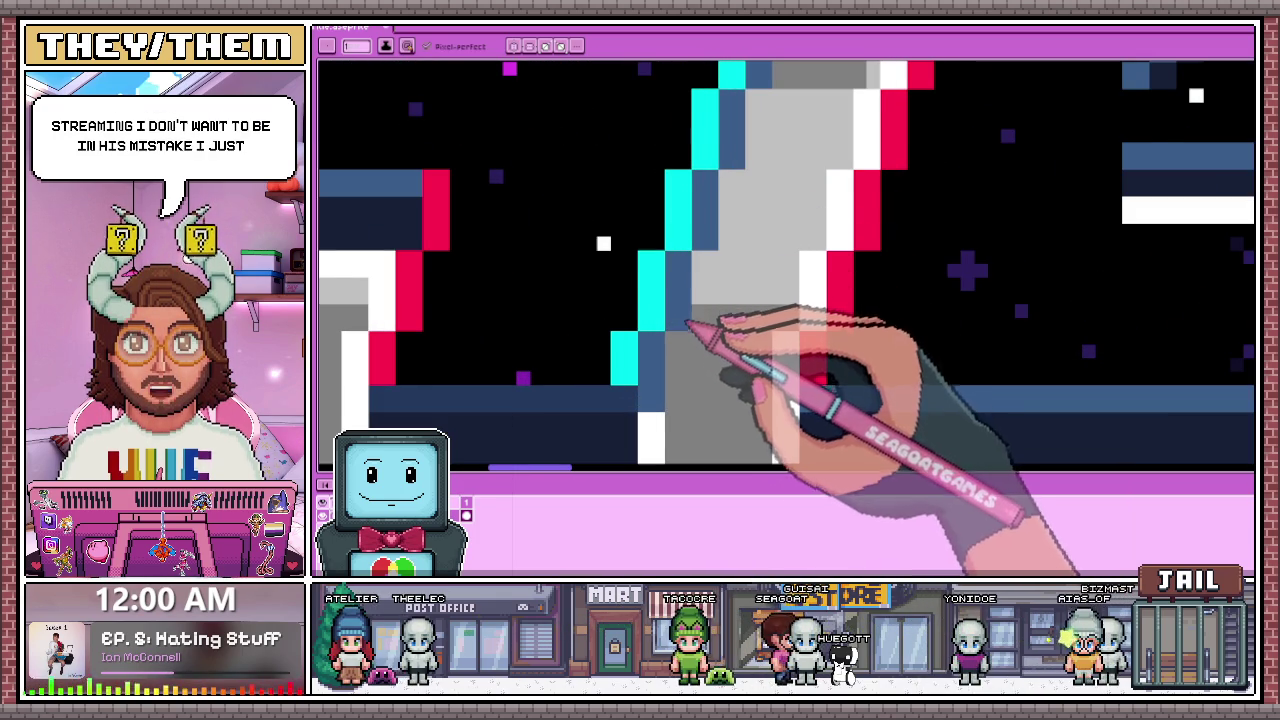
scroll(686, 324, "down", 2)
scroll(677, 343, "down", 2)
scroll(680, 352, "up", 3)
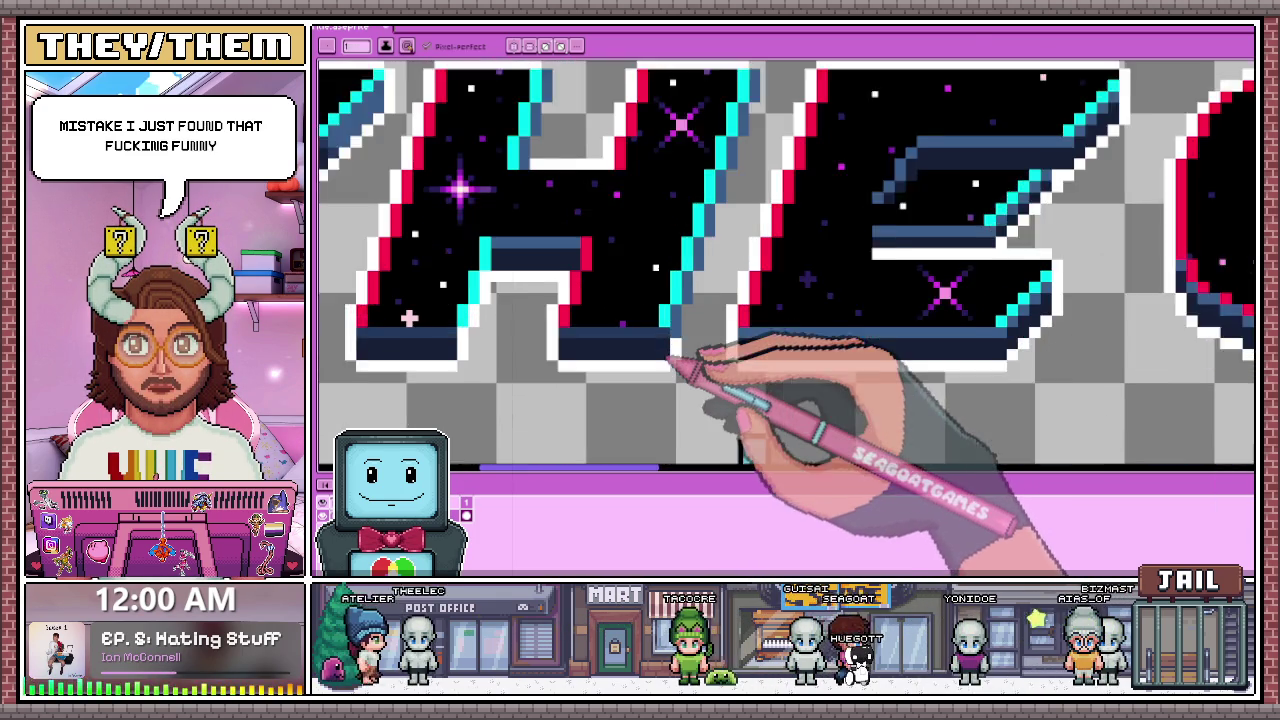
scroll(680, 355, "up", 1)
scroll(680, 356, "up", 2)
left_click(680, 359, "alt")
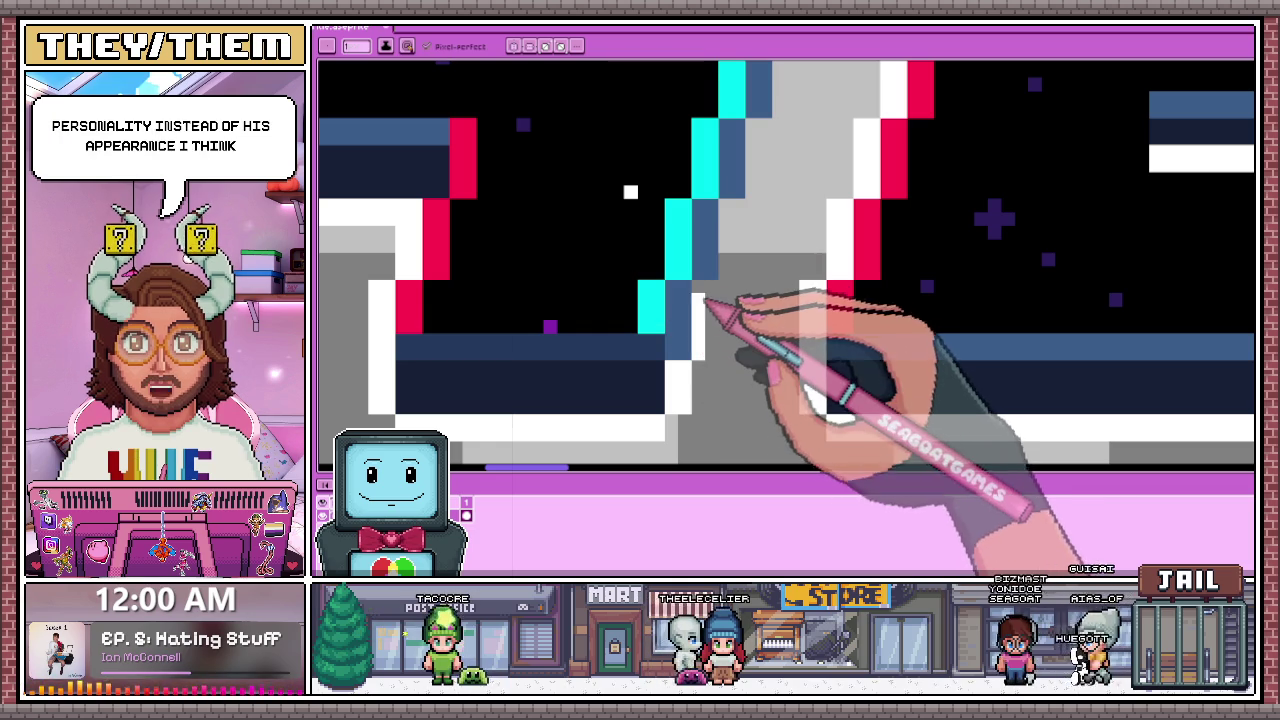
scroll(712, 352, "down", 2)
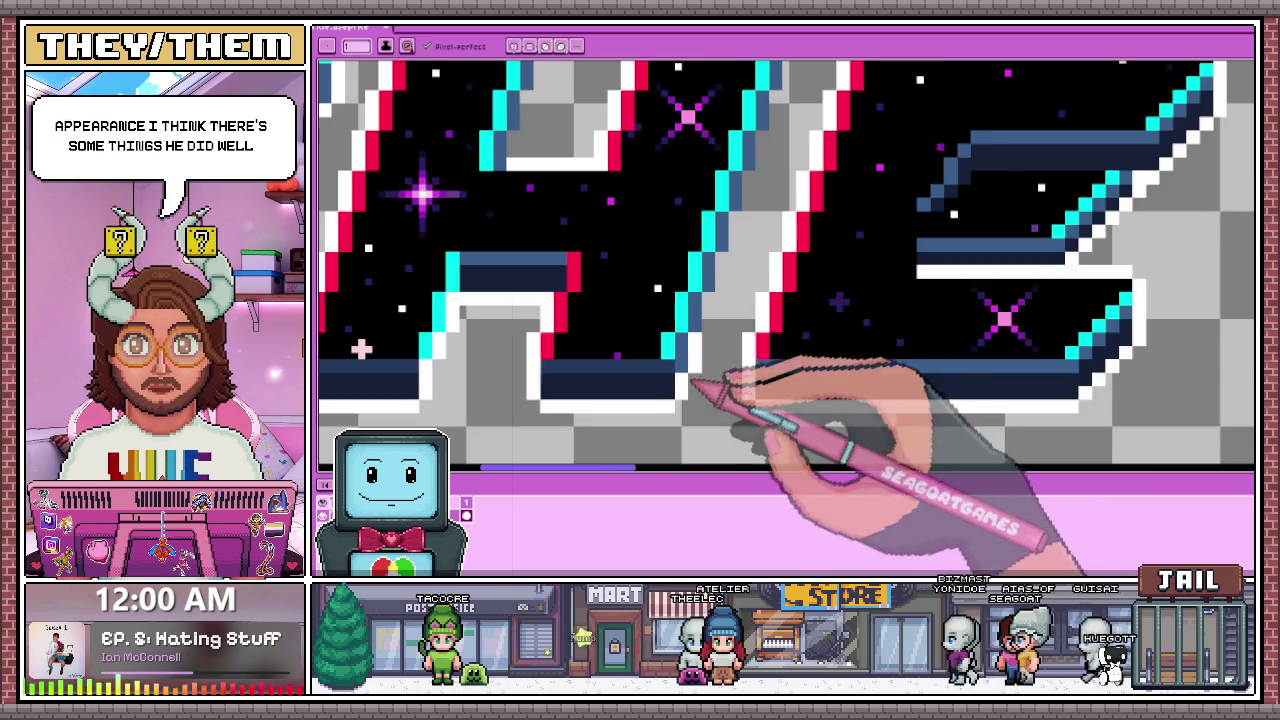
scroll(710, 352, "up", 1)
scroll(706, 352, "up", 1)
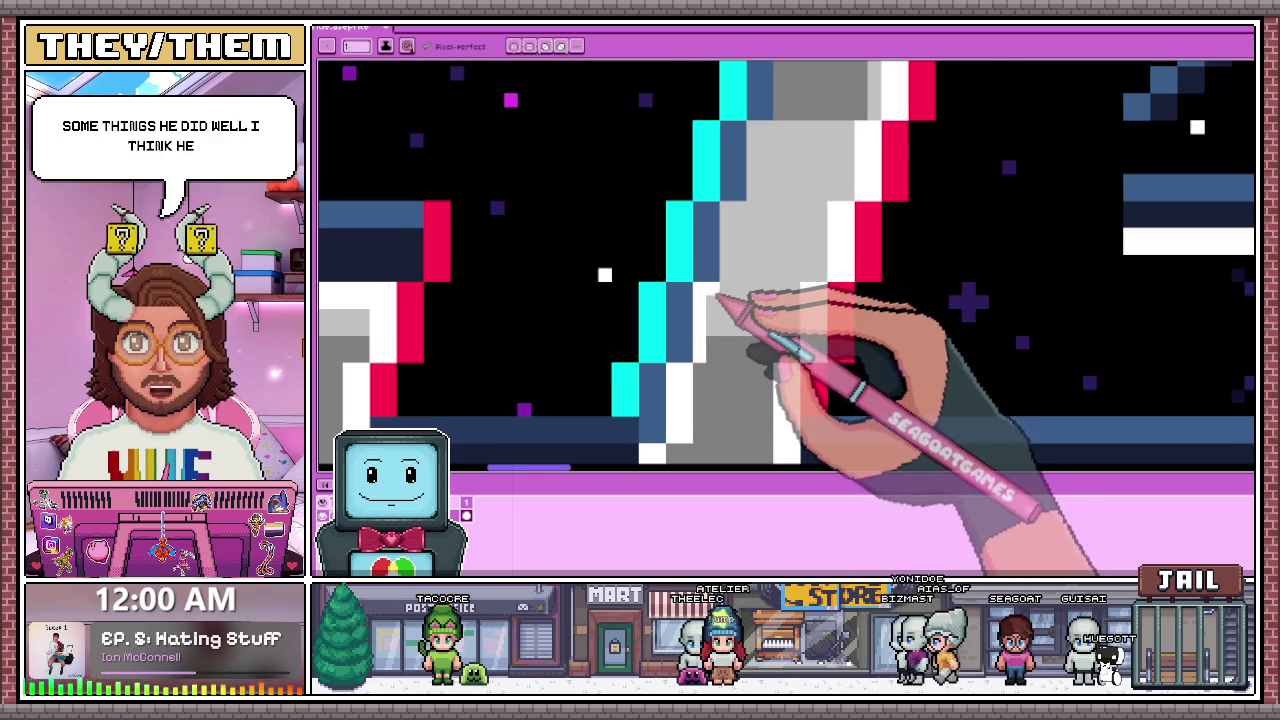
left_click_drag(727, 262, 737, 223)
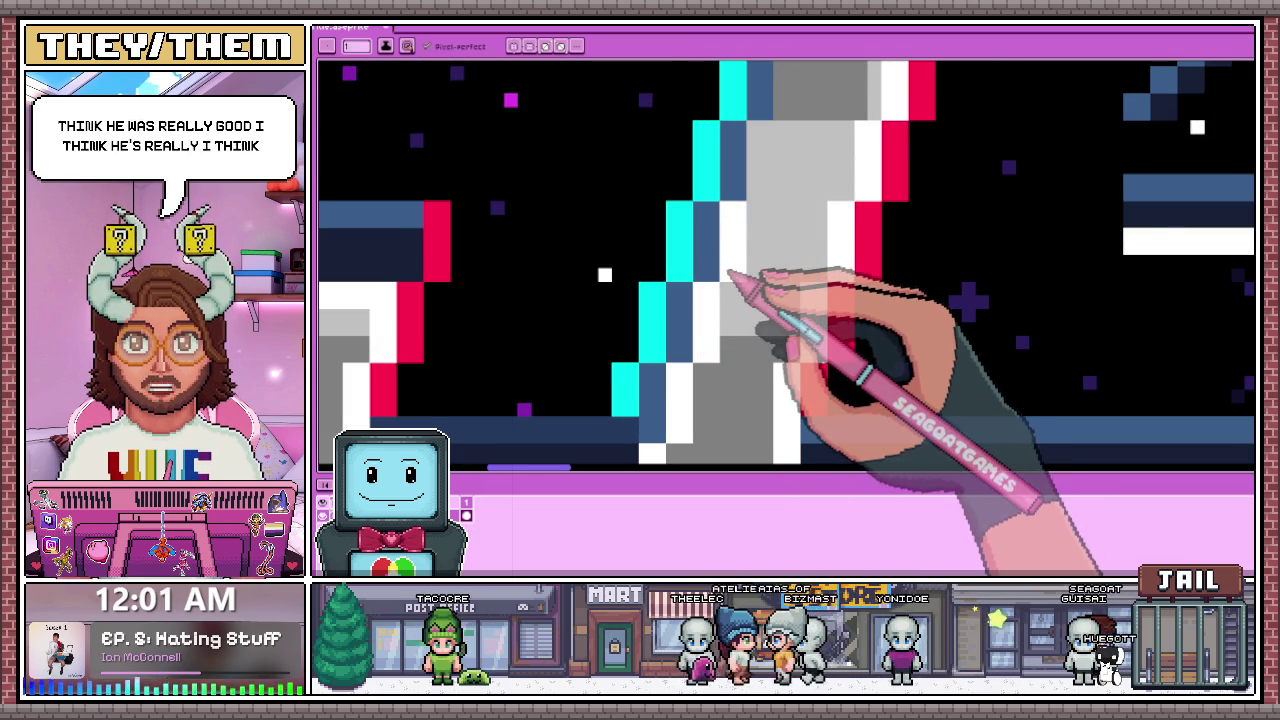
Step: Turn a grey pixel column into white outline and patch two missing white outline pixels
scroll(730, 272, "down", 2)
scroll(686, 272, "up", 1)
scroll(675, 280, "up", 2)
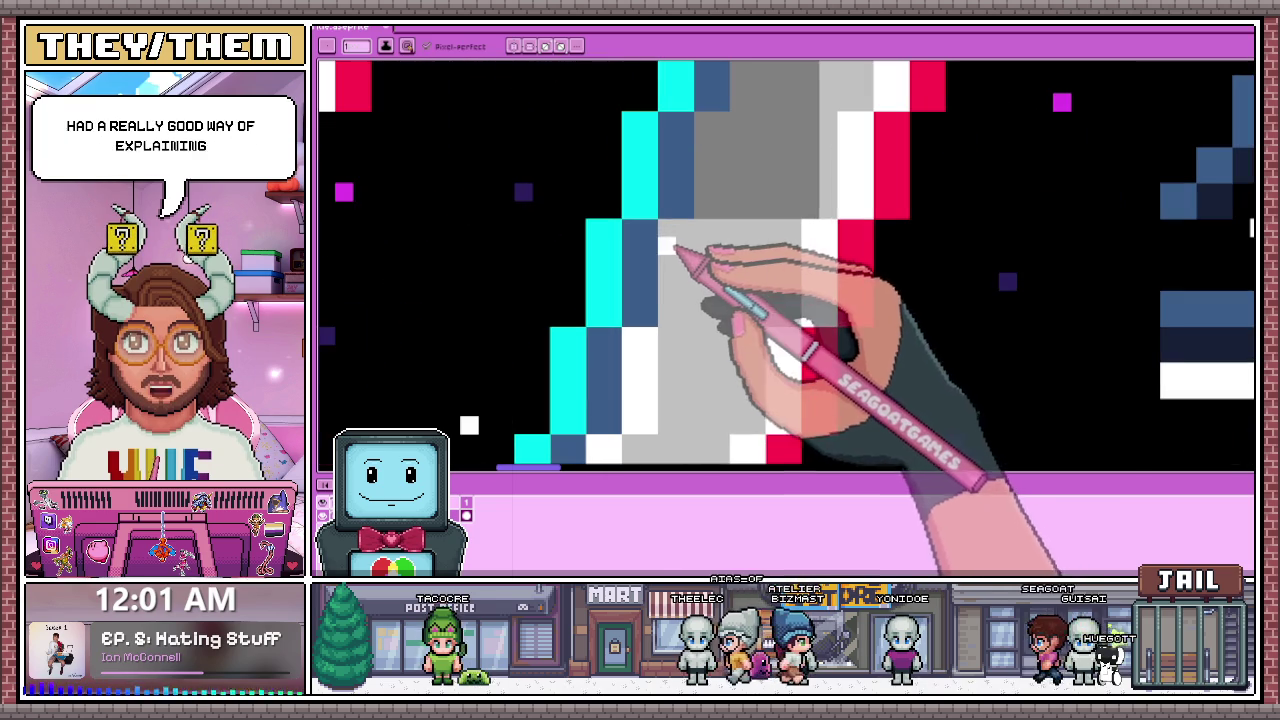
left_click_drag(672, 318, 688, 296)
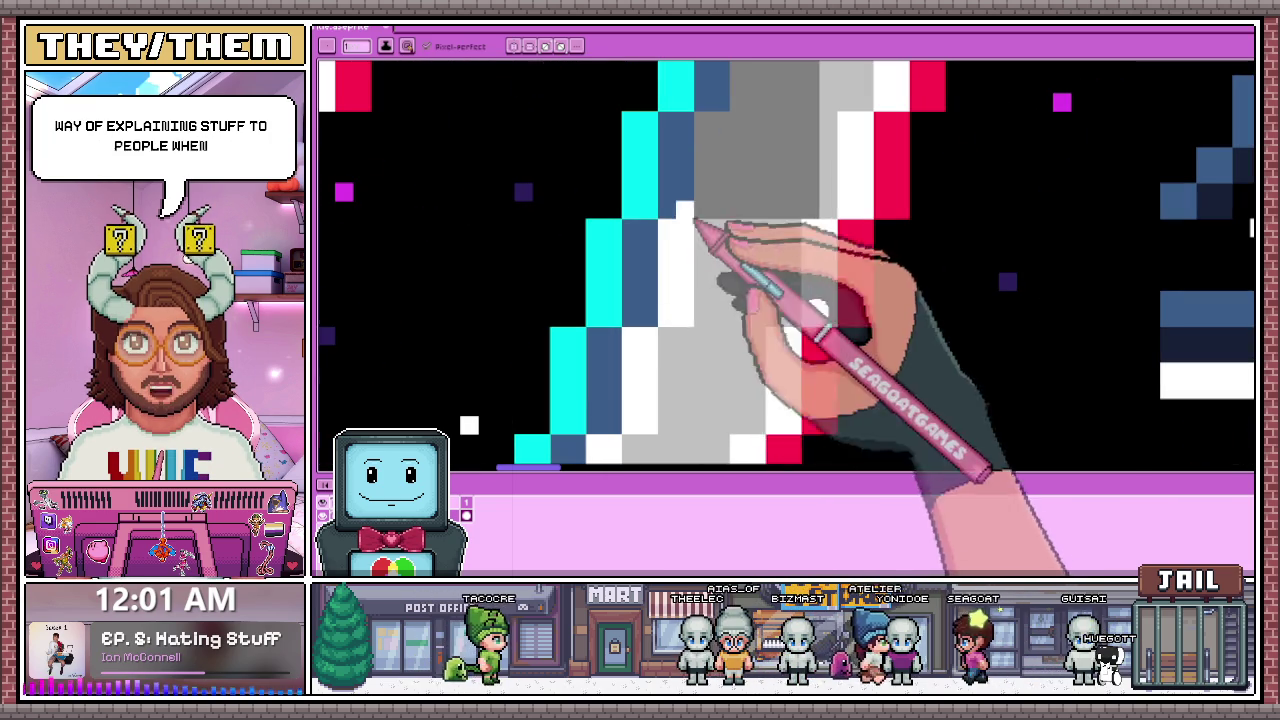
scroll(692, 222, "down", 2)
scroll(689, 236, "up", 1)
scroll(686, 225, "up", 2)
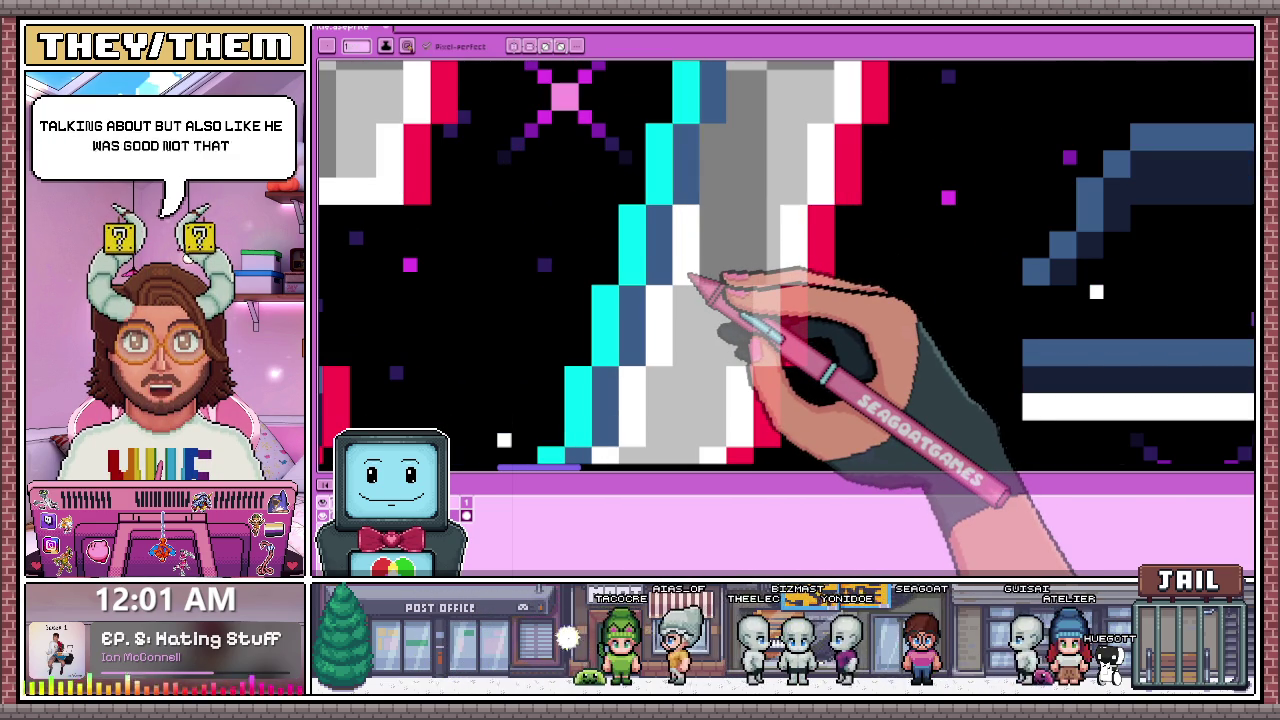
scroll(600, 240, "down", 1)
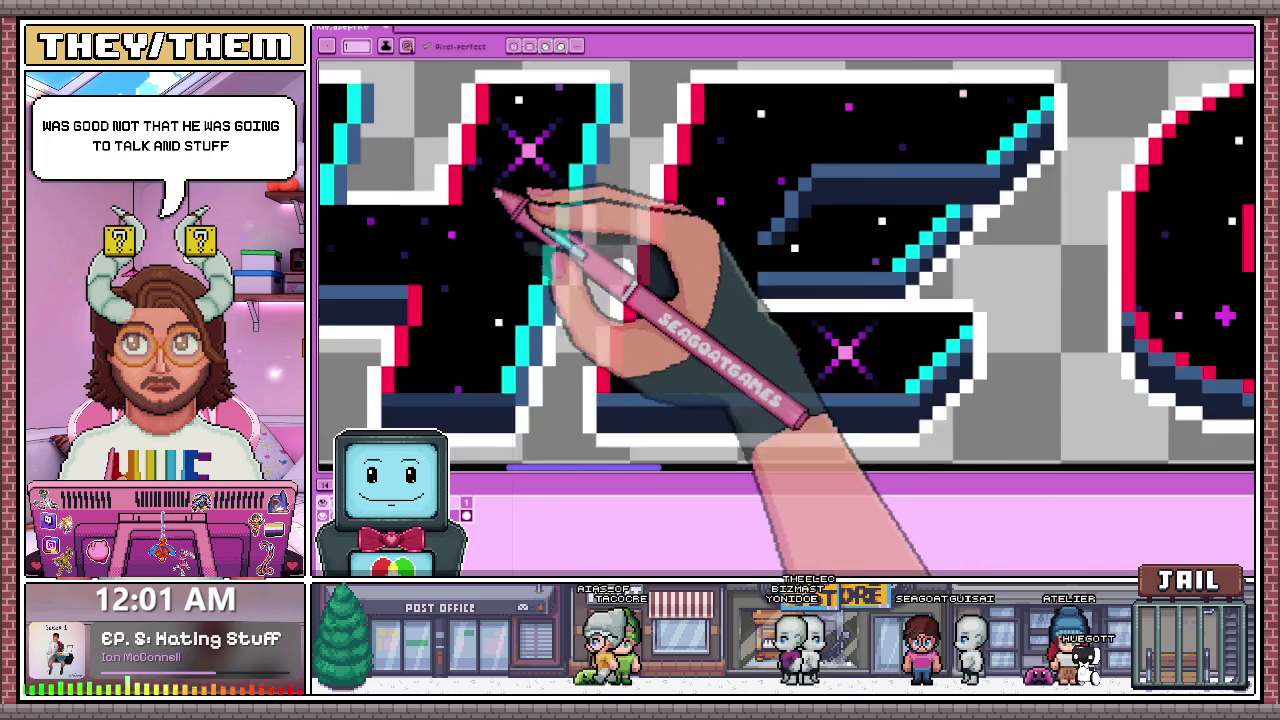
scroll(614, 177, "up", 1)
scroll(634, 200, "up", 1)
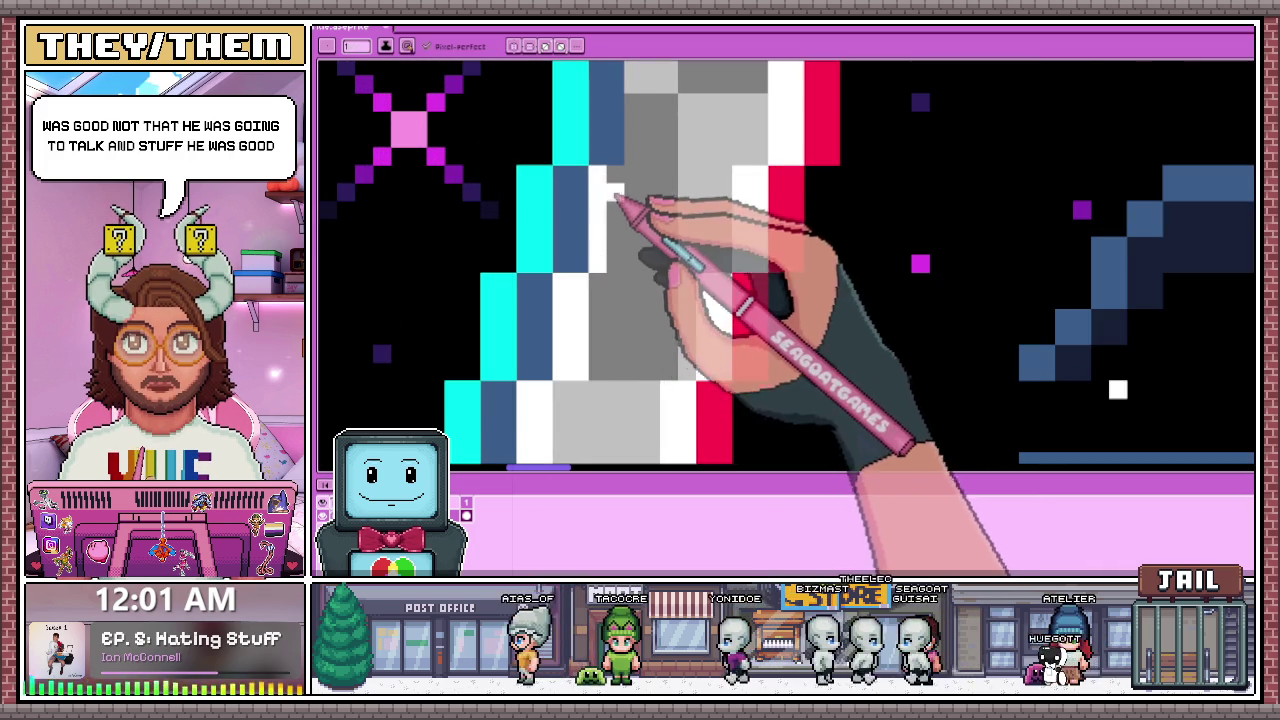
scroll(628, 255, "down", 2)
scroll(632, 163, "up", 1)
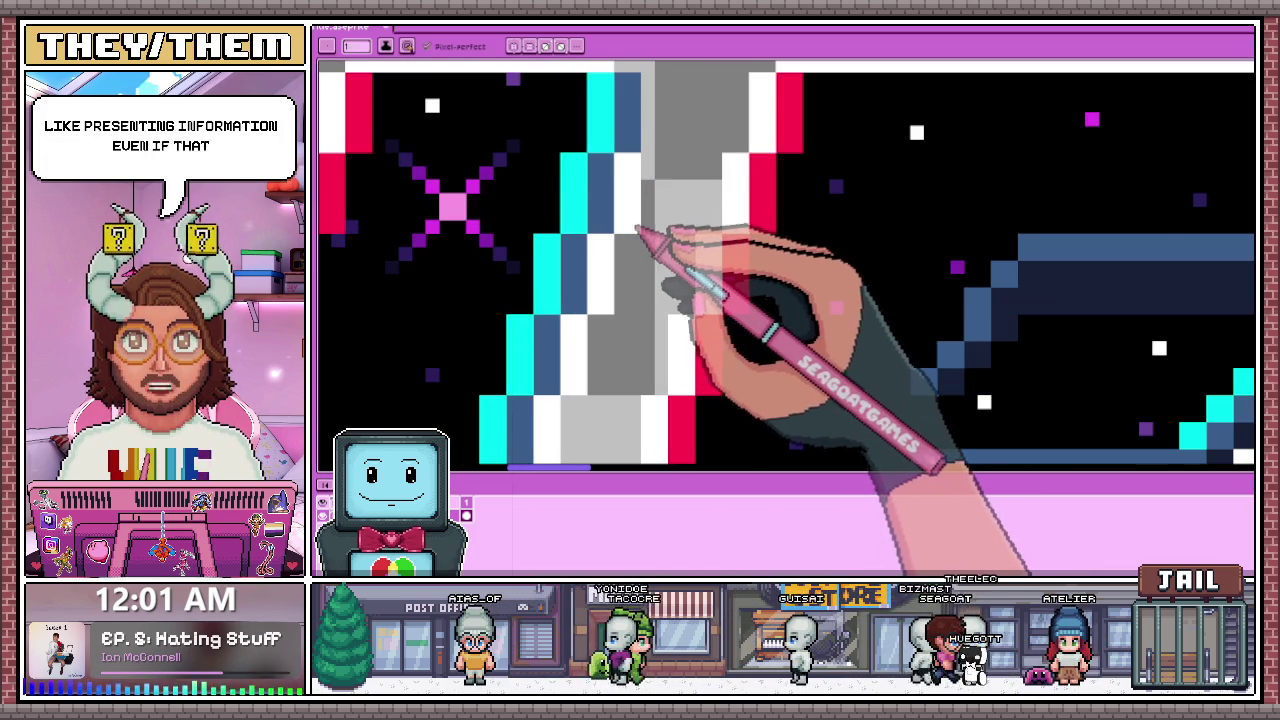
scroll(636, 230, "down", 2)
scroll(660, 205, "up", 3)
mouse_move(628, 205)
left_mouse_down()
mouse_move(660, 232)
mouse_move(674, 286)
mouse_move(670, 213)
left_mouse_up()
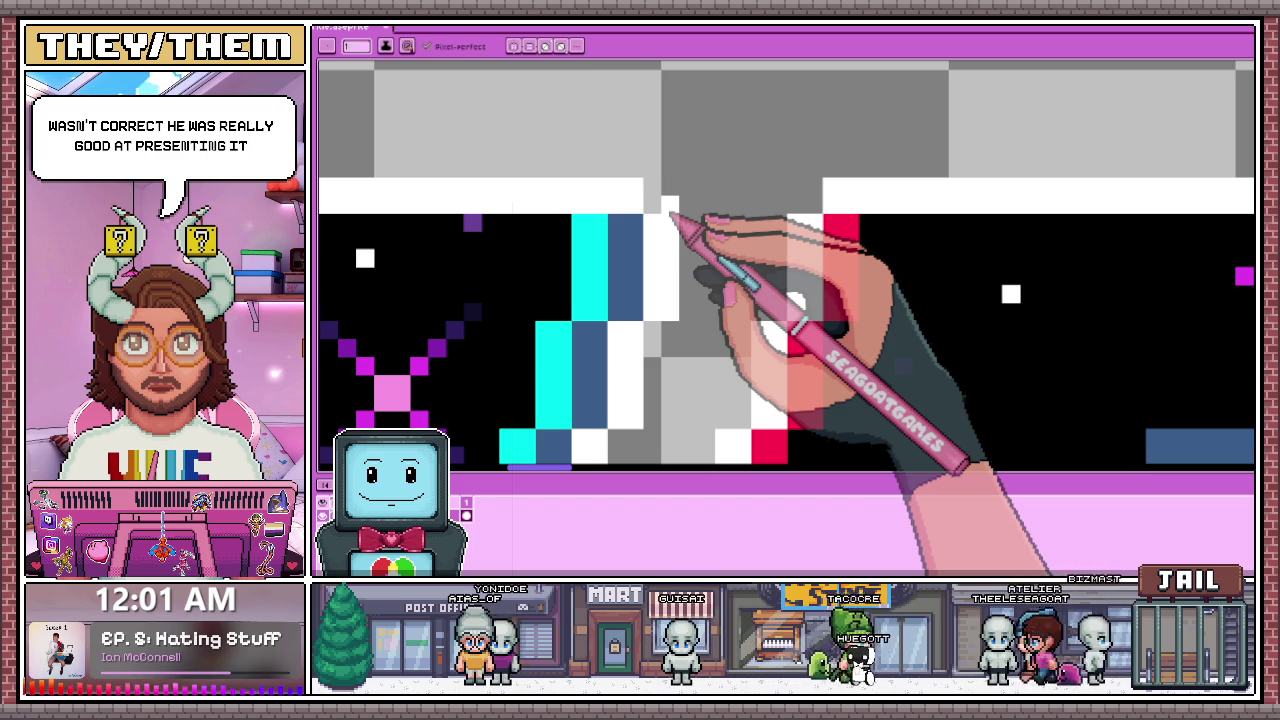
scroll(672, 213, "down", 3)
scroll(657, 206, "up", 1)
scroll(634, 271, "down", 1)
scroll(657, 286, "up", 1)
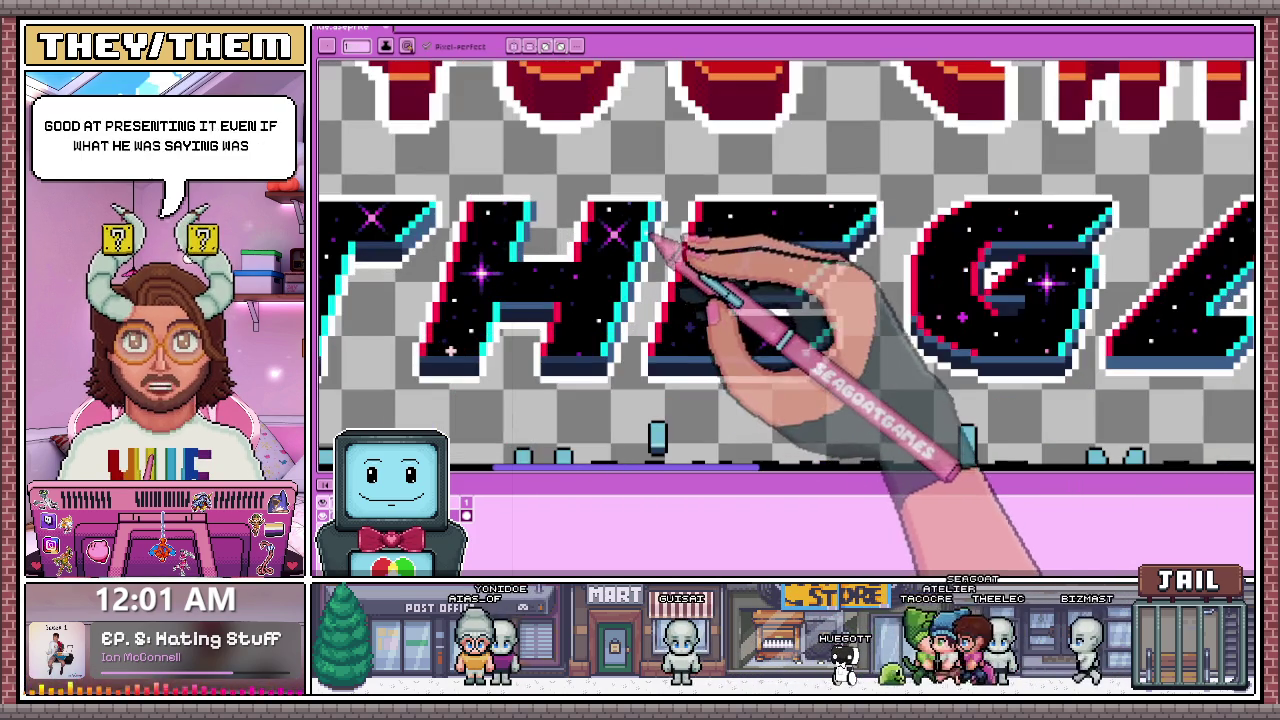
Step: Extend the white outline column downward beside the cyan edge to meet the navy bevel
scroll(645, 312, "down", 2)
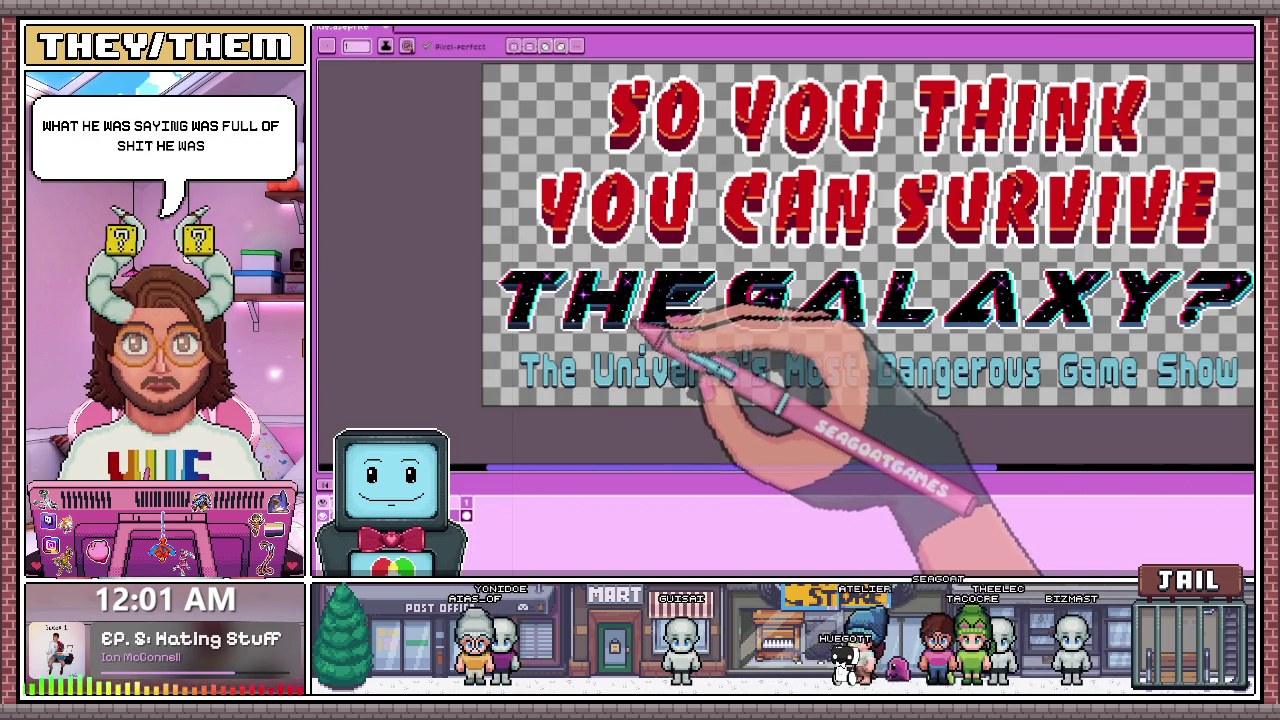
scroll(632, 330, "up", 2)
scroll(660, 318, "up", 1)
scroll(630, 290, "up", 1)
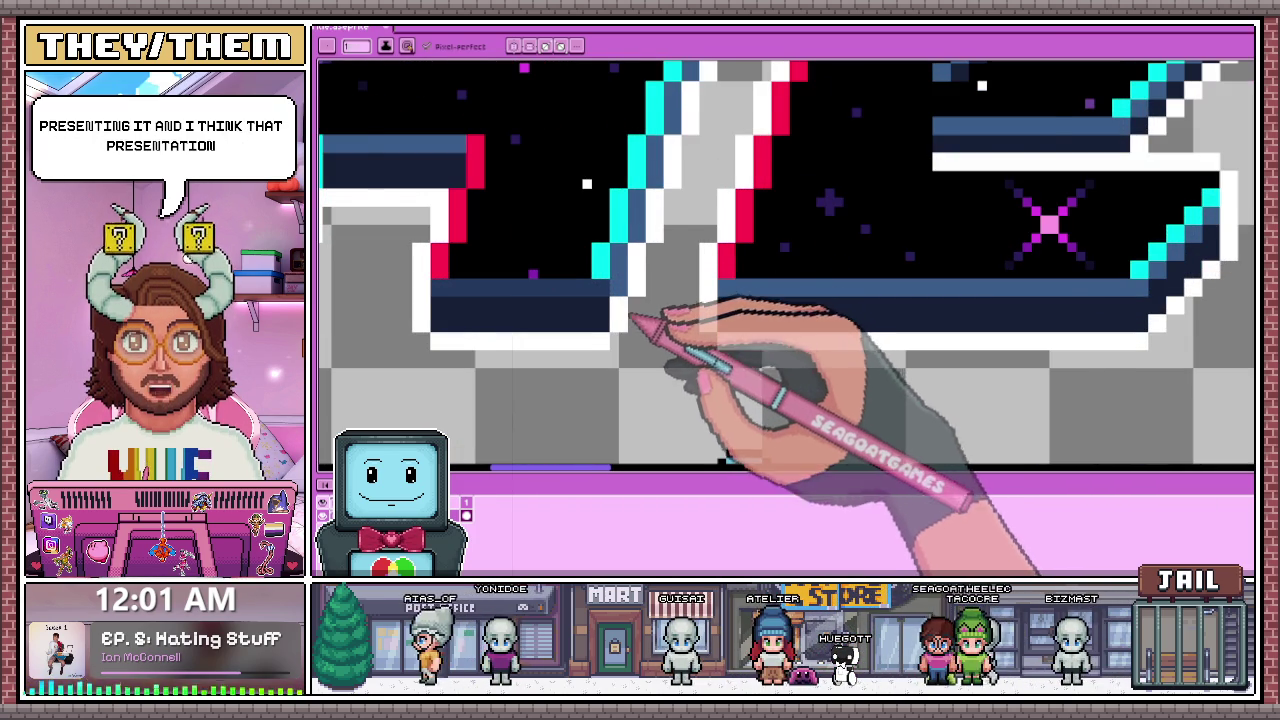
scroll(632, 318, "down", 2)
scroll(643, 280, "down", 1)
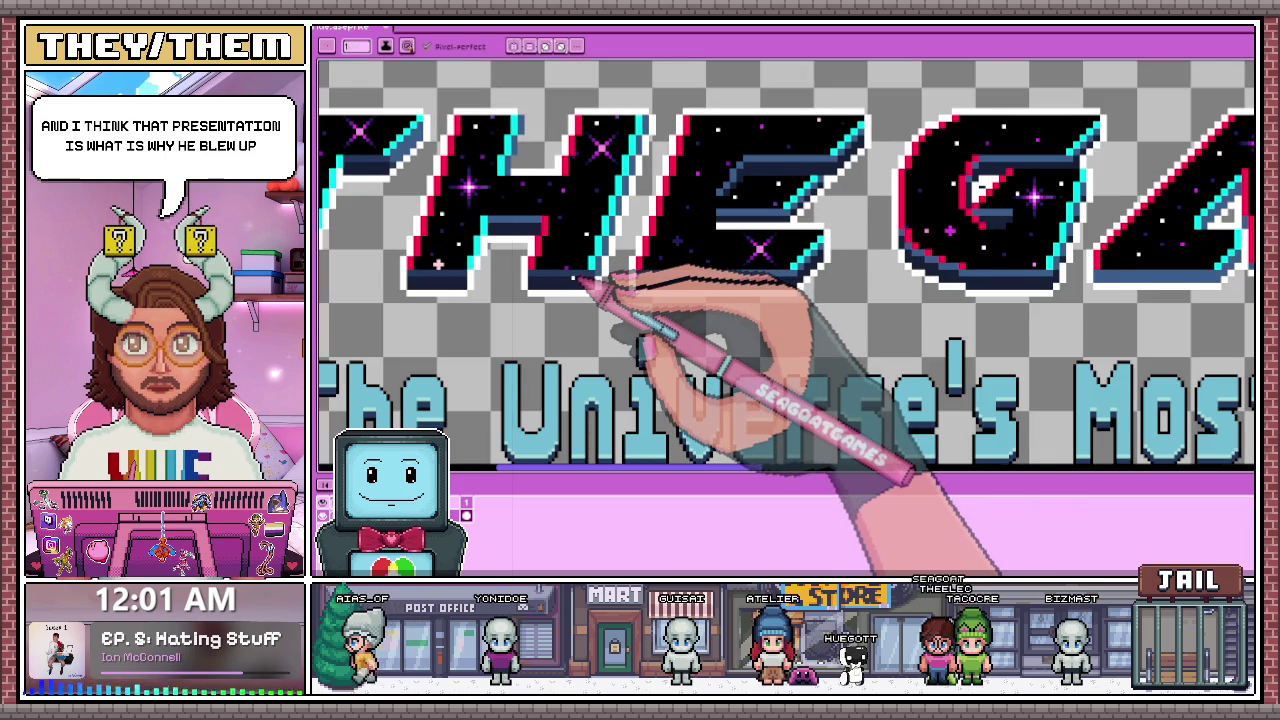
scroll(600, 280, "up", 3)
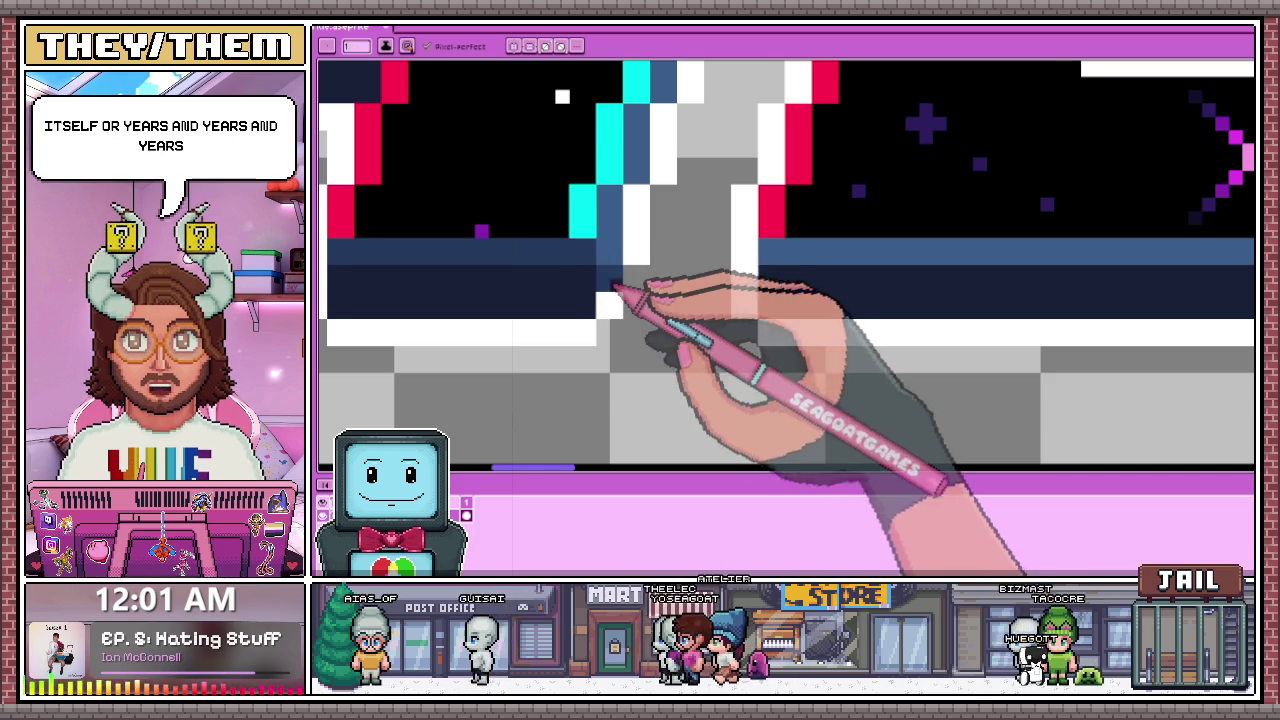
scroll(598, 302, "up", 1)
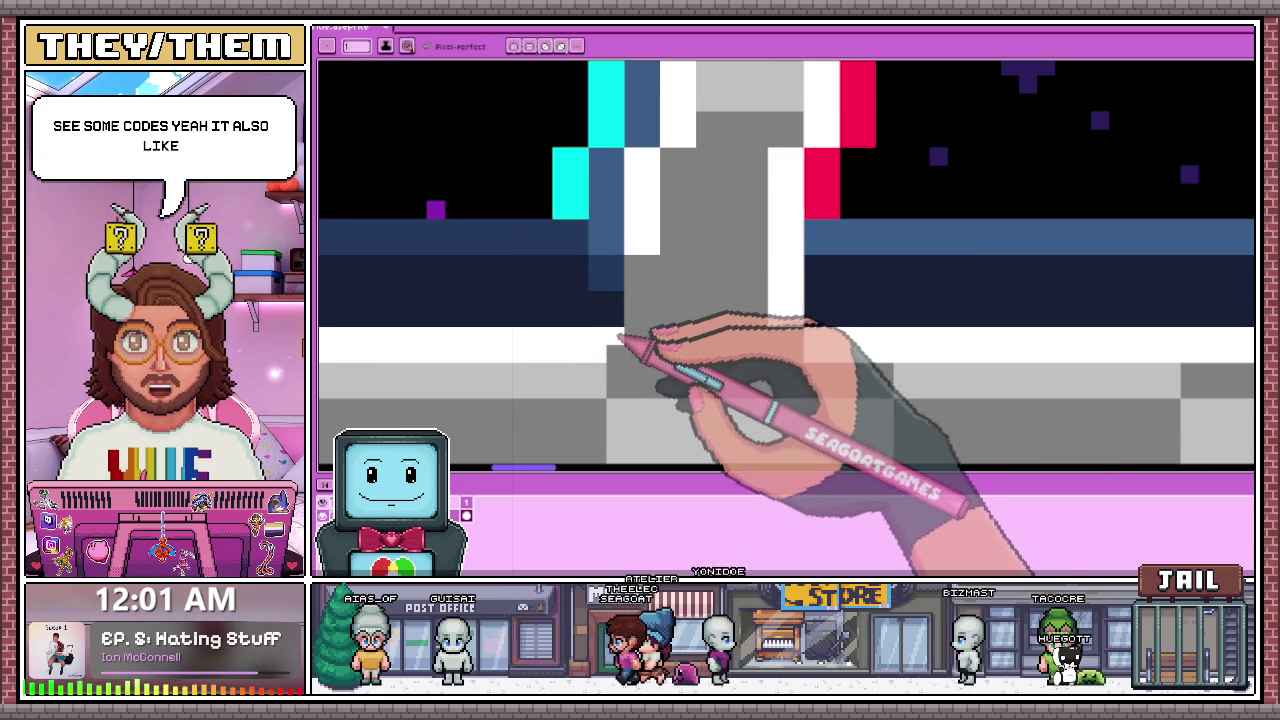
left_click_drag(630, 324, 634, 260)
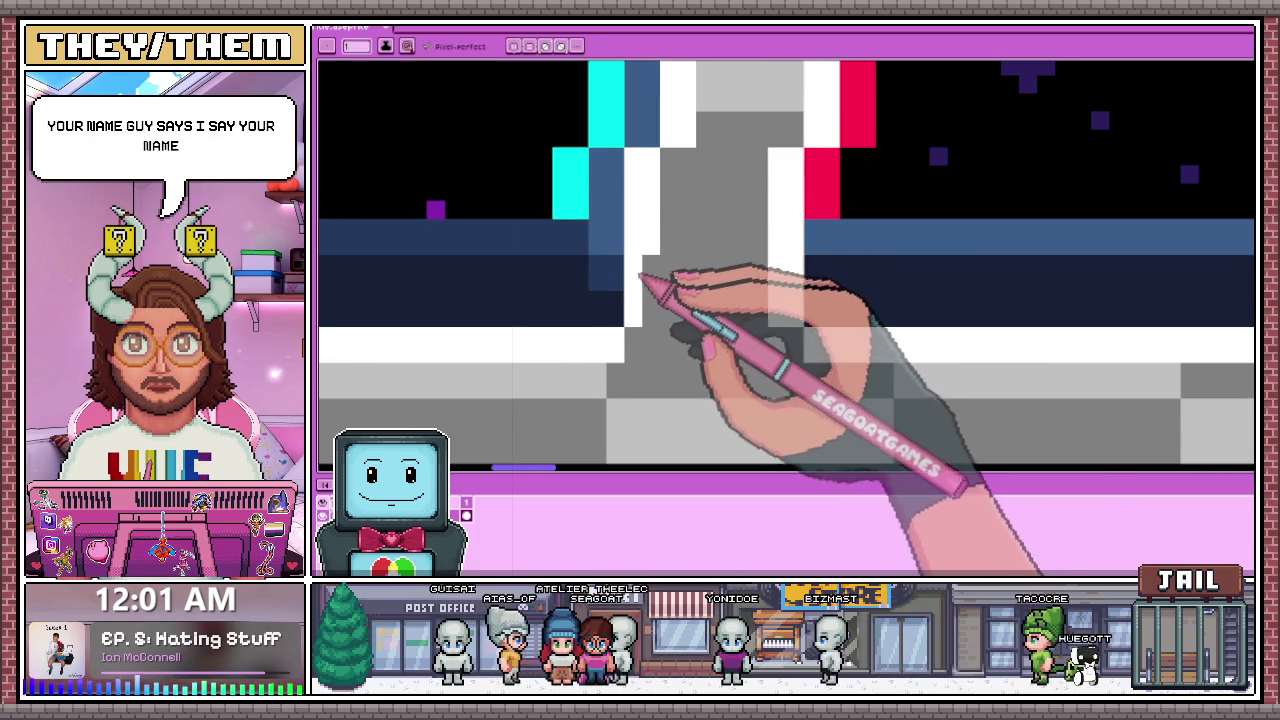
scroll(638, 258, "down", 2)
scroll(640, 255, "down", 3)
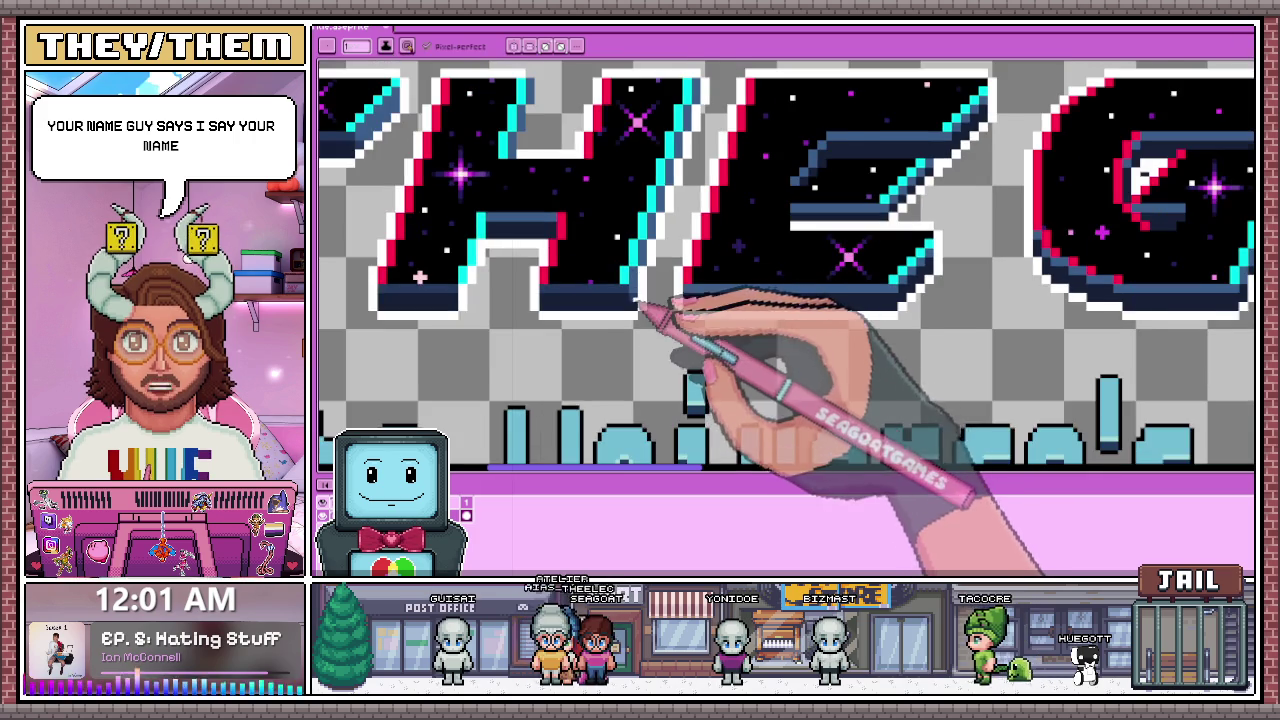
scroll(636, 298, "up", 3)
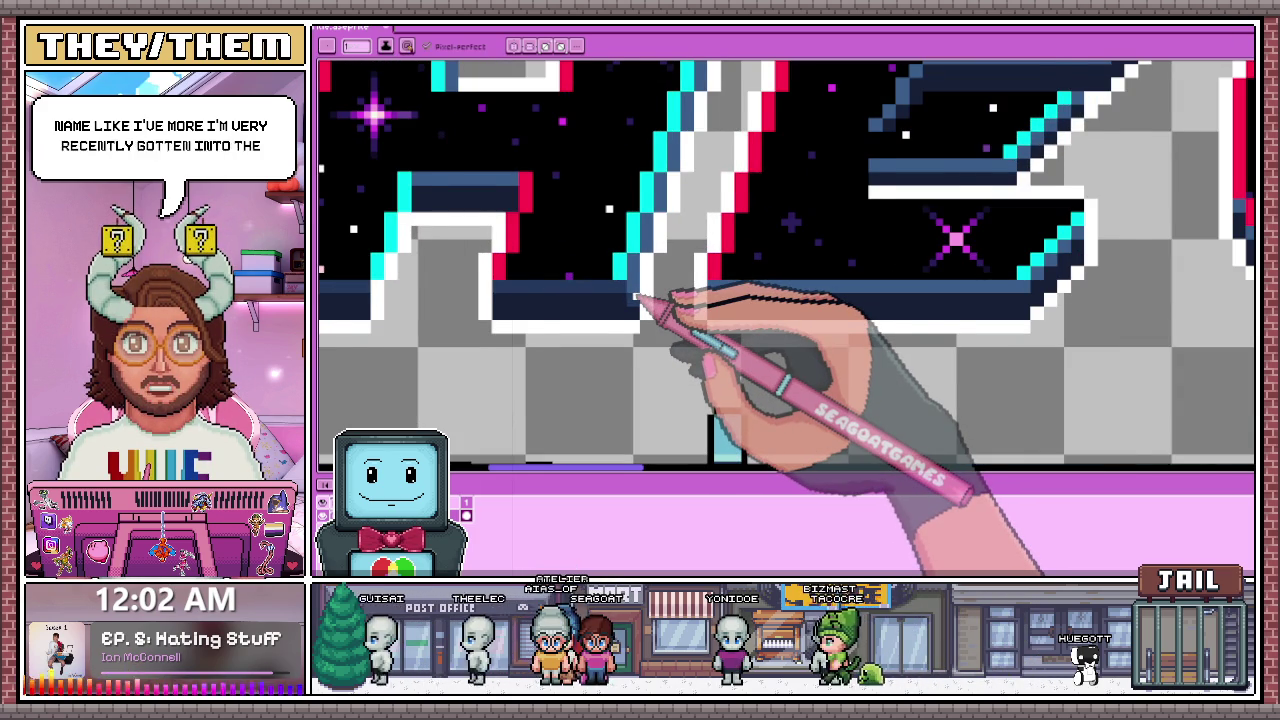
scroll(636, 298, "down", 2)
scroll(571, 271, "up", 2)
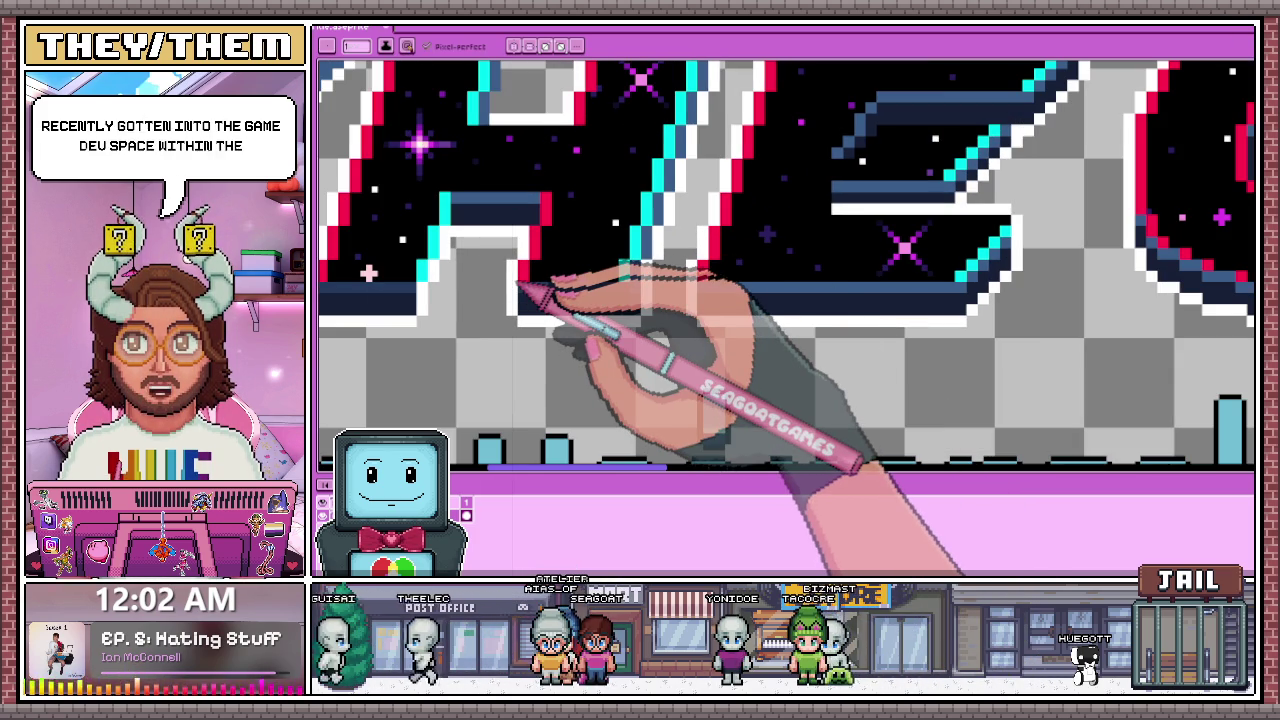
scroll(520, 285, "down", 3)
scroll(766, 320, "up", 1)
scroll(680, 357, "up", 1)
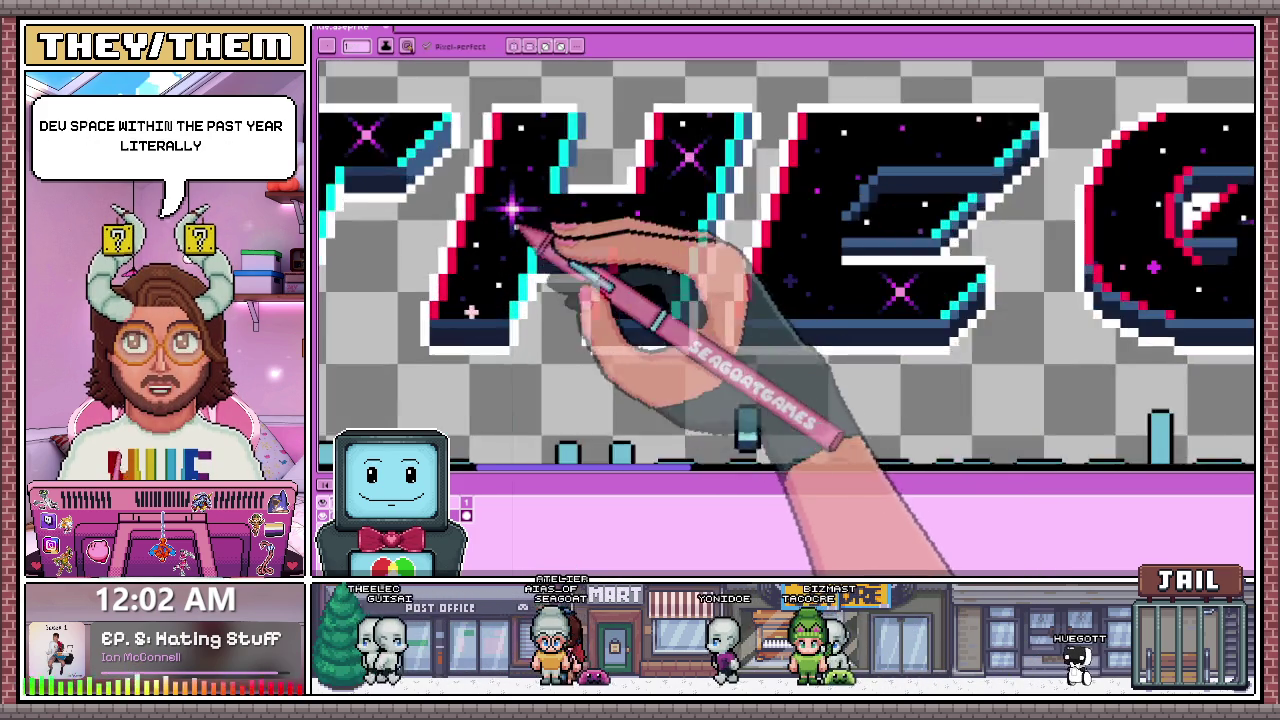
Step: Draw a diagonal line of white outline pixels along the H's cyan glitch edge in THE
scroll(537, 206, "up", 2)
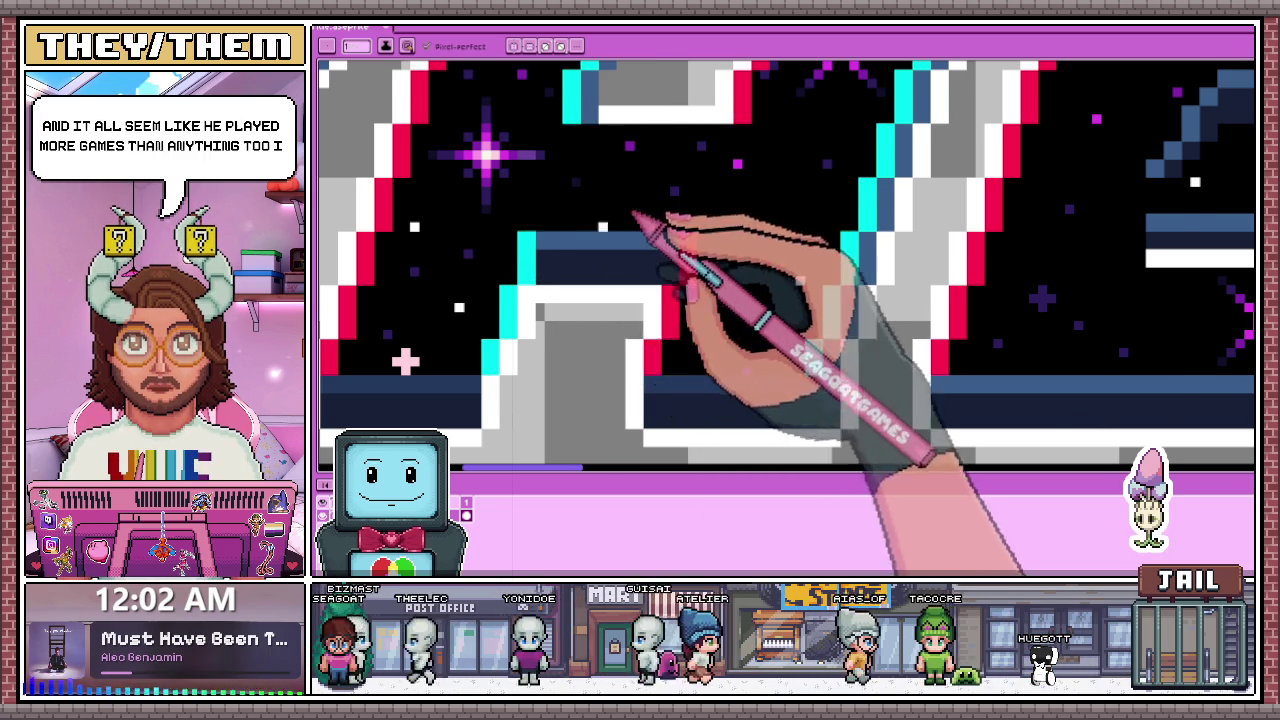
scroll(603, 228, "down", 2)
scroll(601, 93, "up", 2)
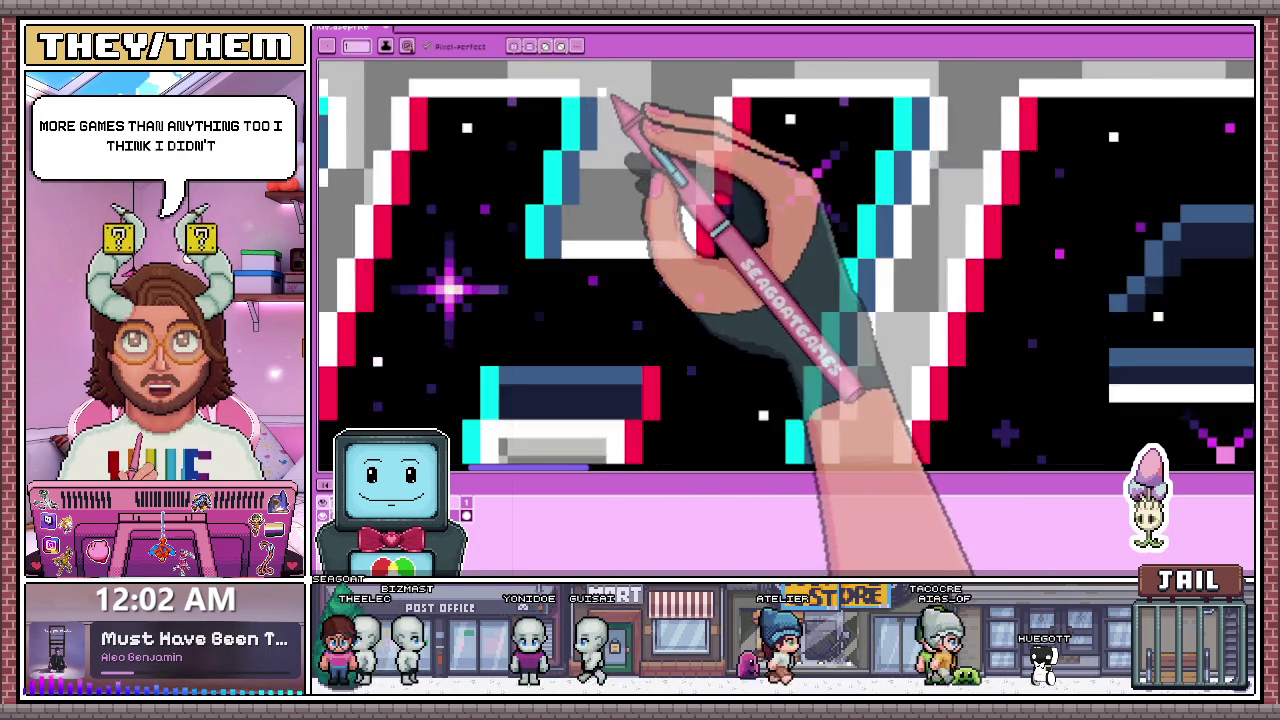
scroll(601, 95, "up", 1)
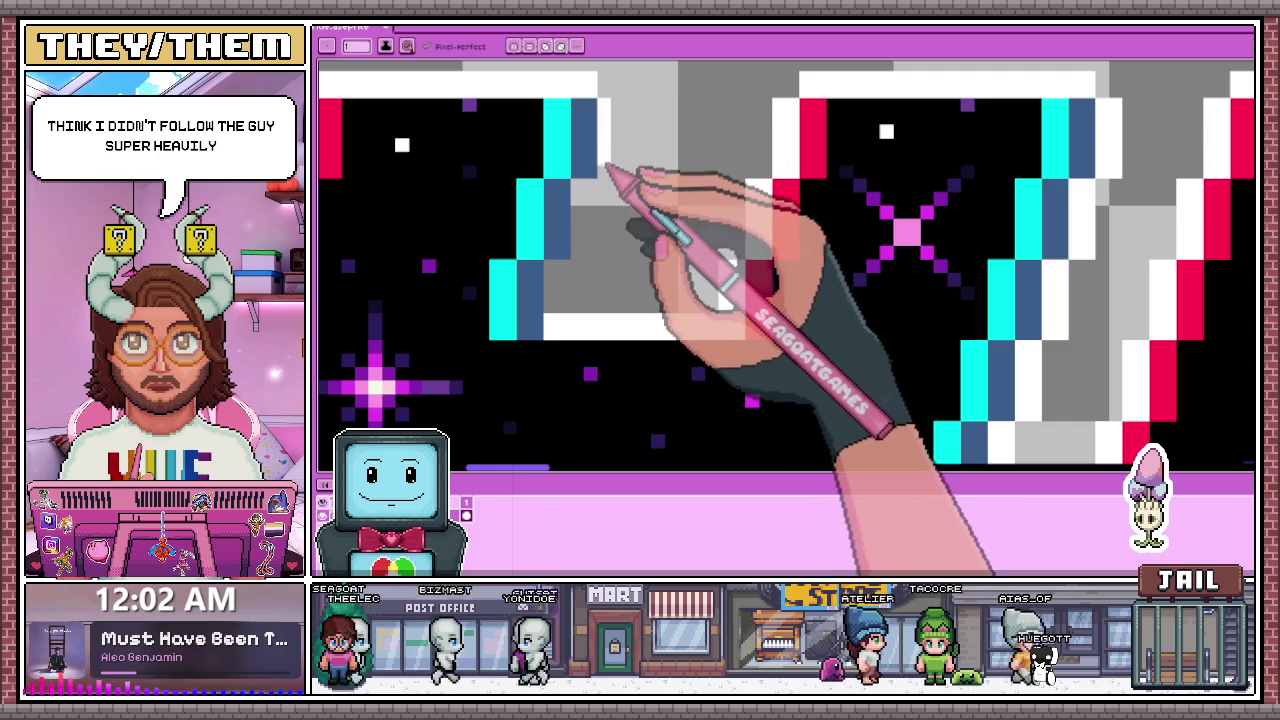
left_click_drag(623, 177, 562, 300)
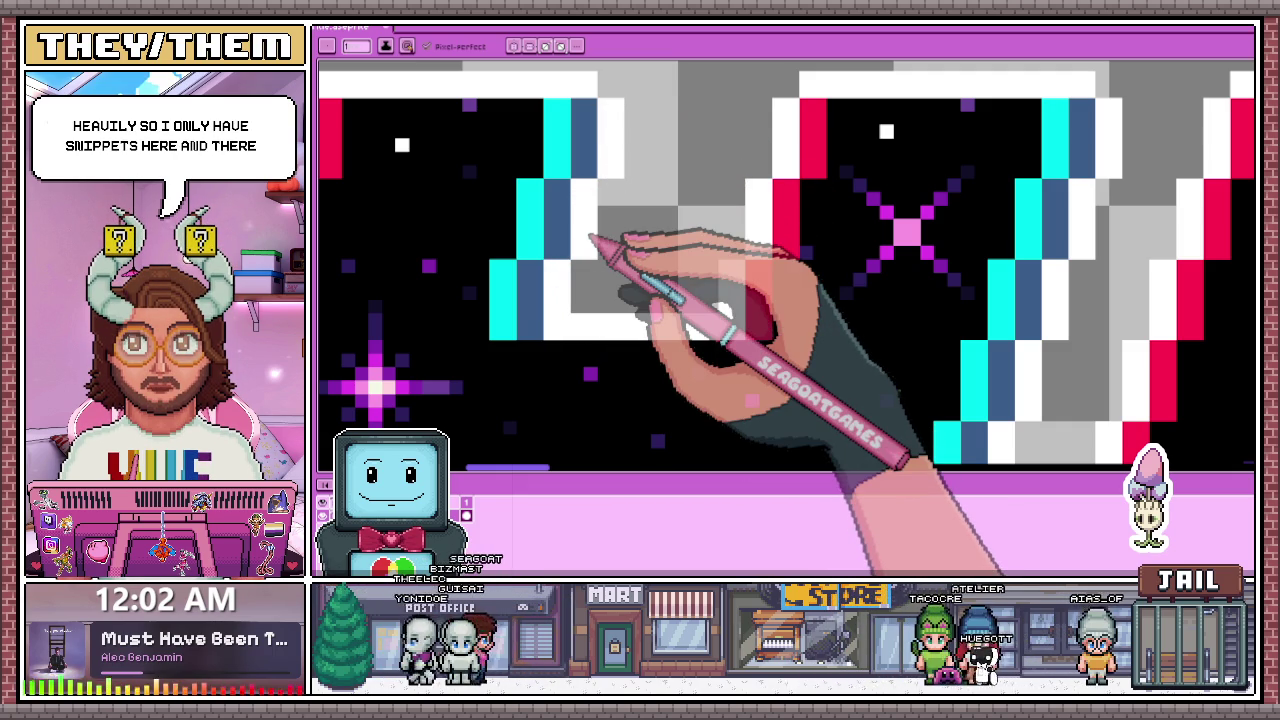
scroll(623, 194, "down", 1)
scroll(571, 291, "down", 1)
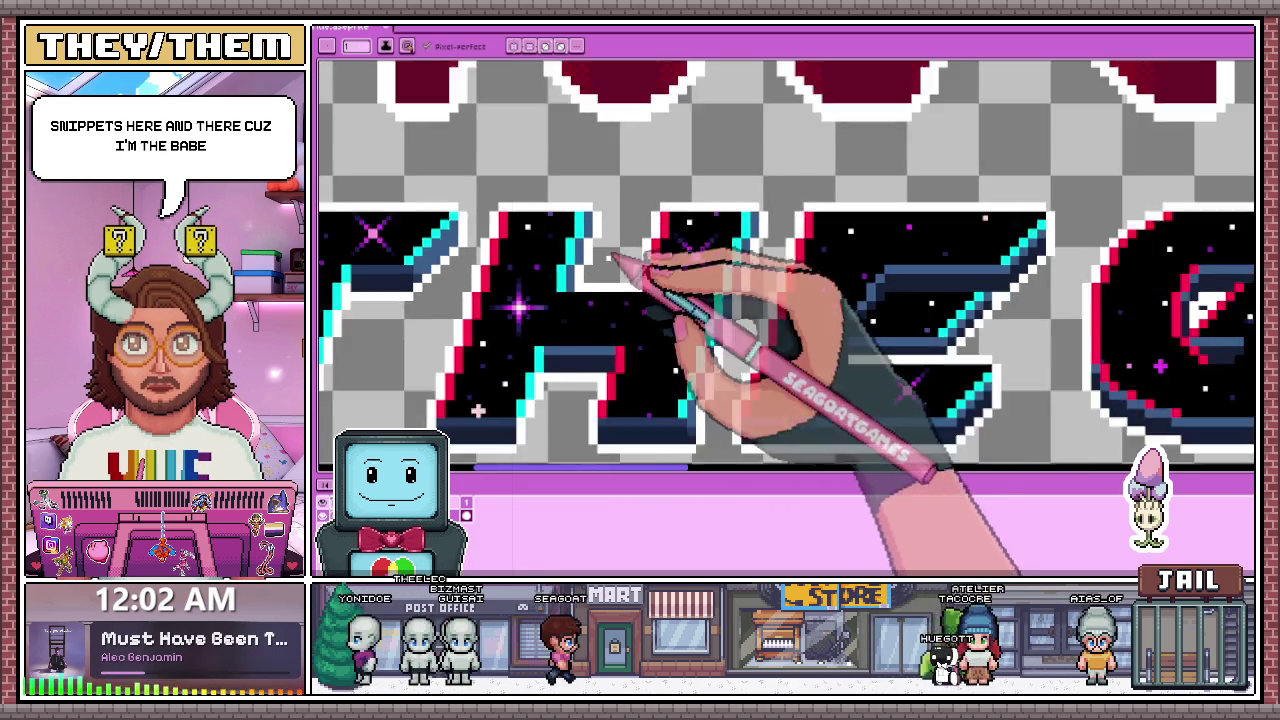
scroll(614, 263, "down", 1)
scroll(668, 308, "up", 1)
scroll(678, 290, "up", 1)
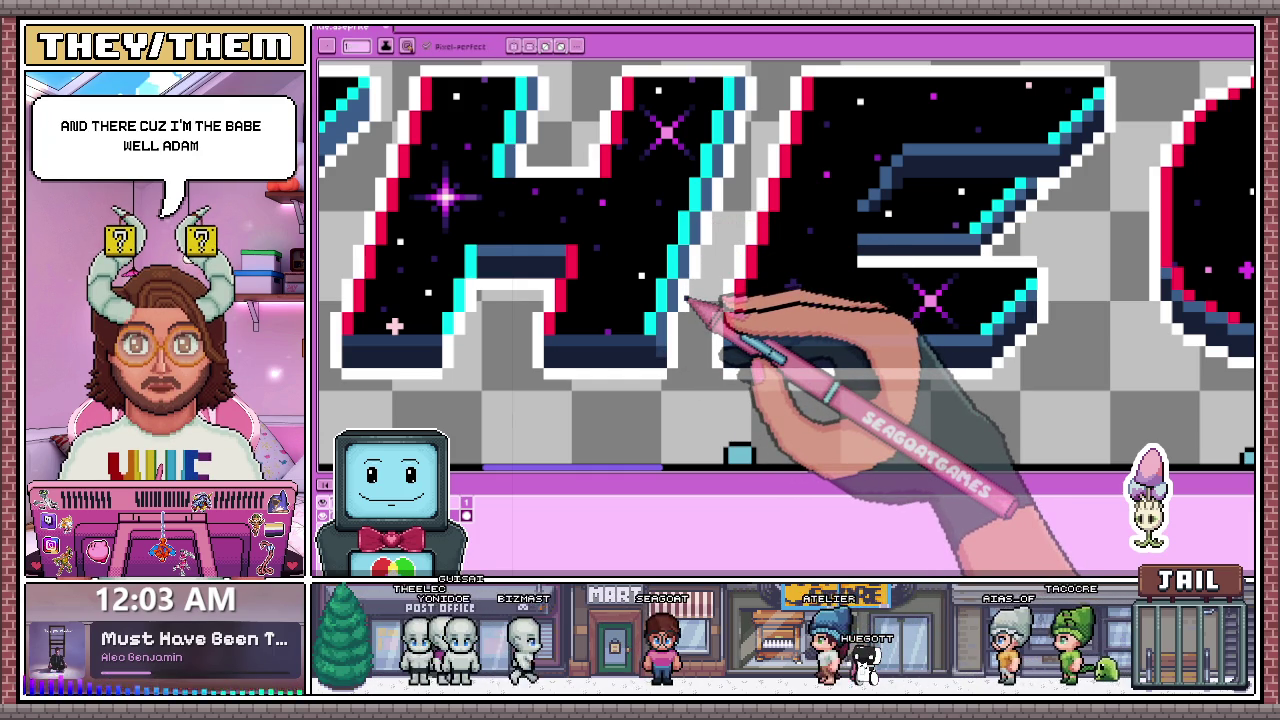
scroll(690, 298, "down", 1)
scroll(590, 252, "up", 1)
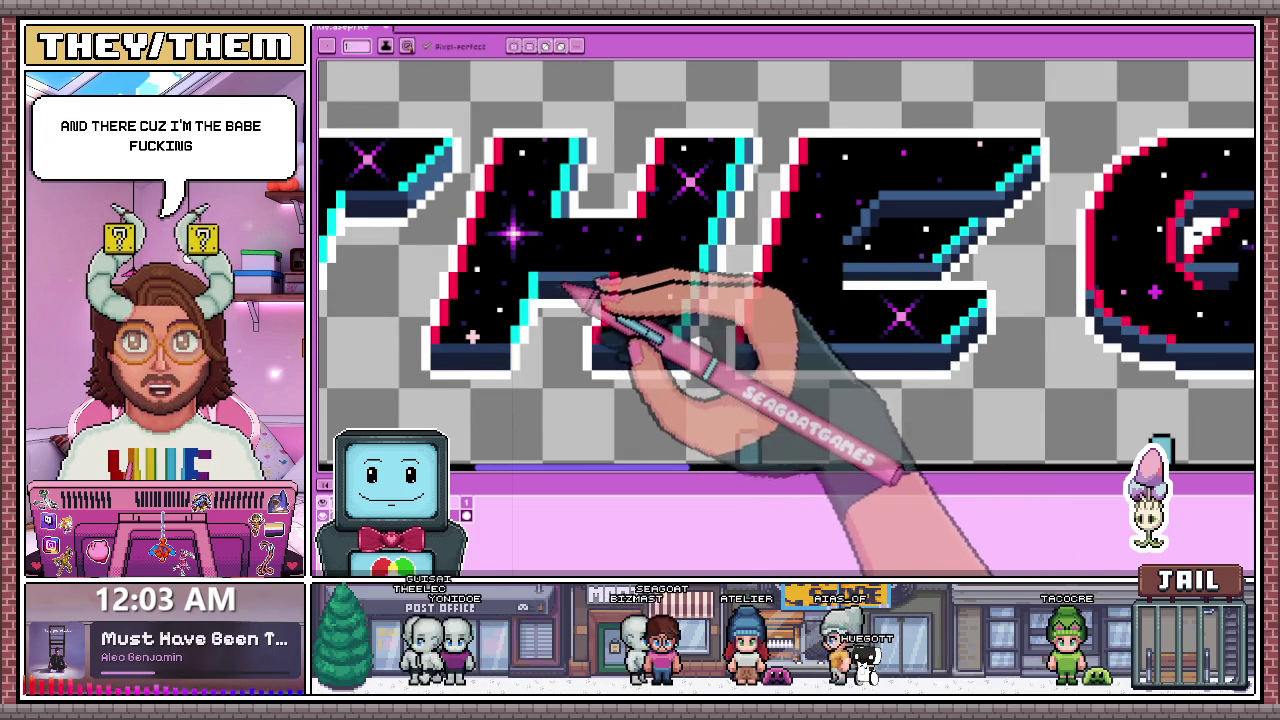
scroll(570, 270, "up", 2)
scroll(600, 260, "down", 1)
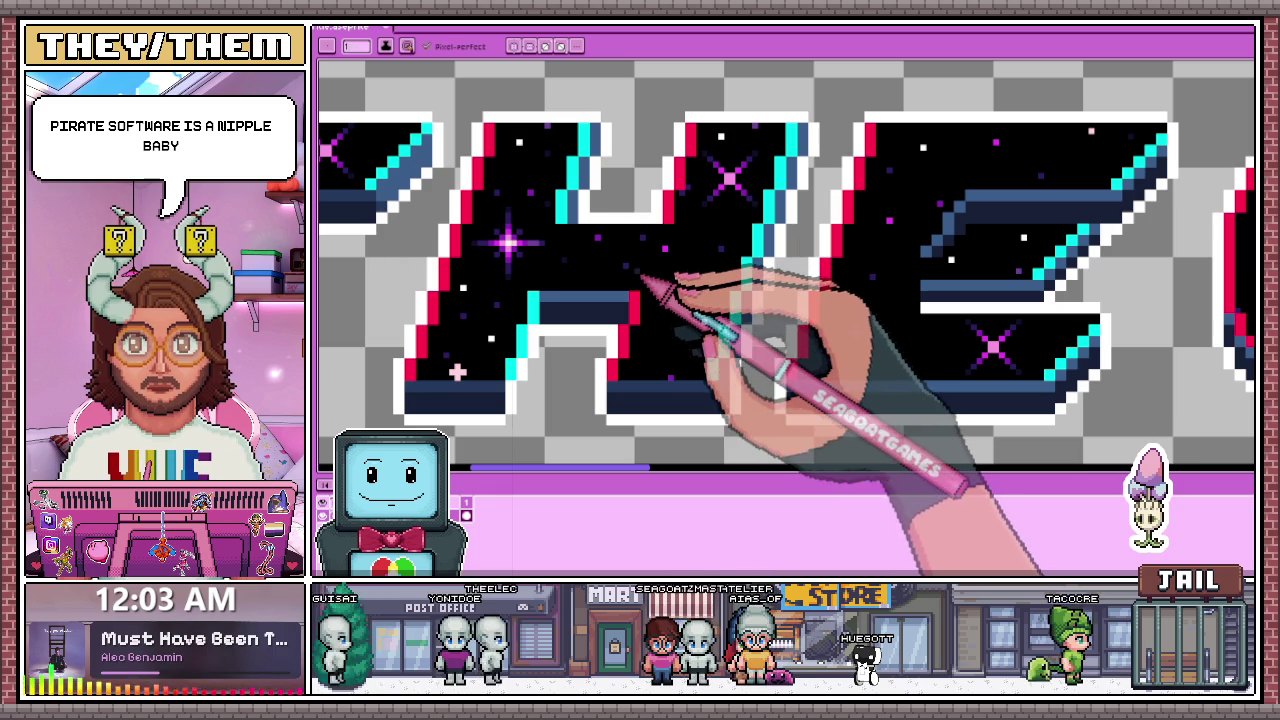
scroll(655, 200, "down", 1)
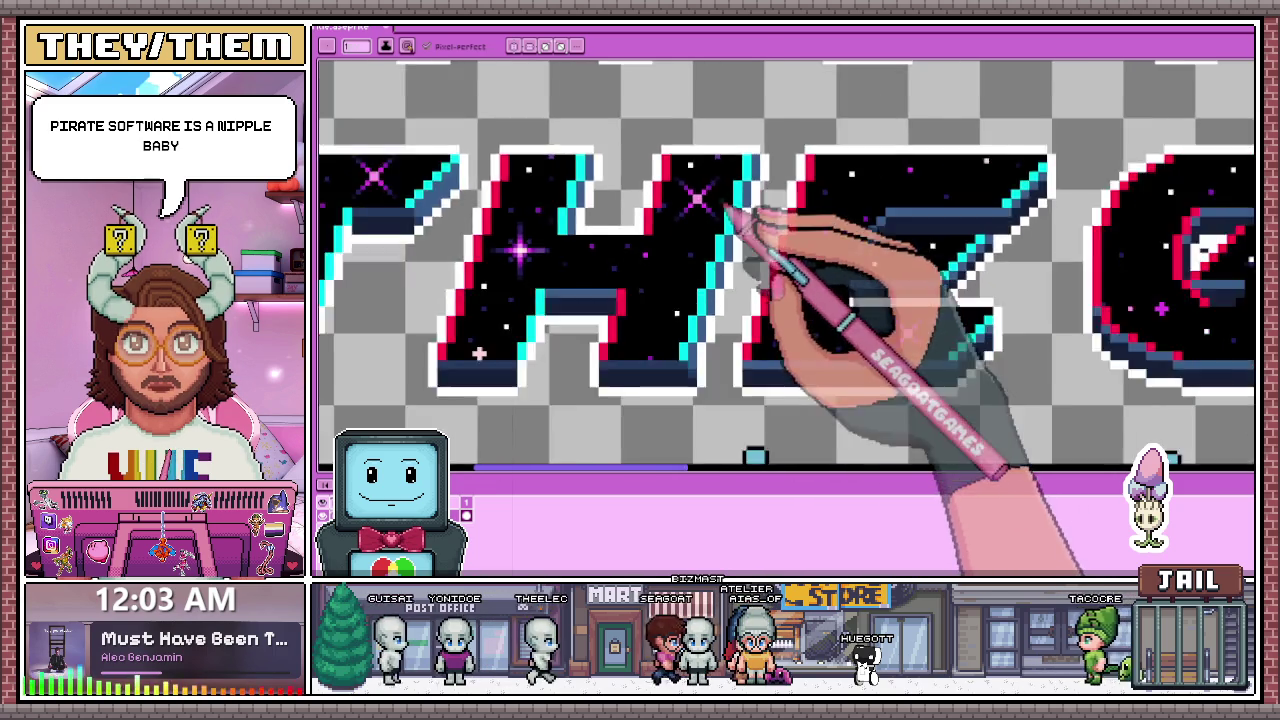
scroll(745, 220, "down", 3)
scroll(705, 275, "up", 3)
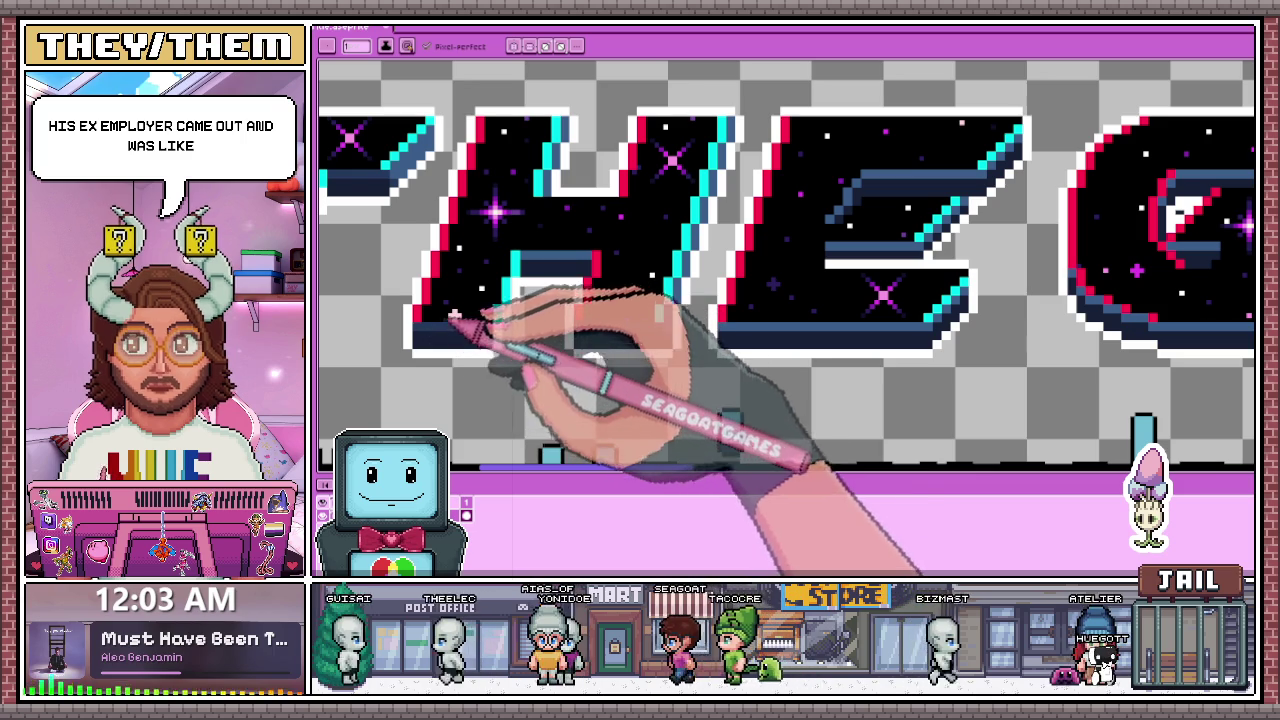
scroll(455, 315, "down", 2)
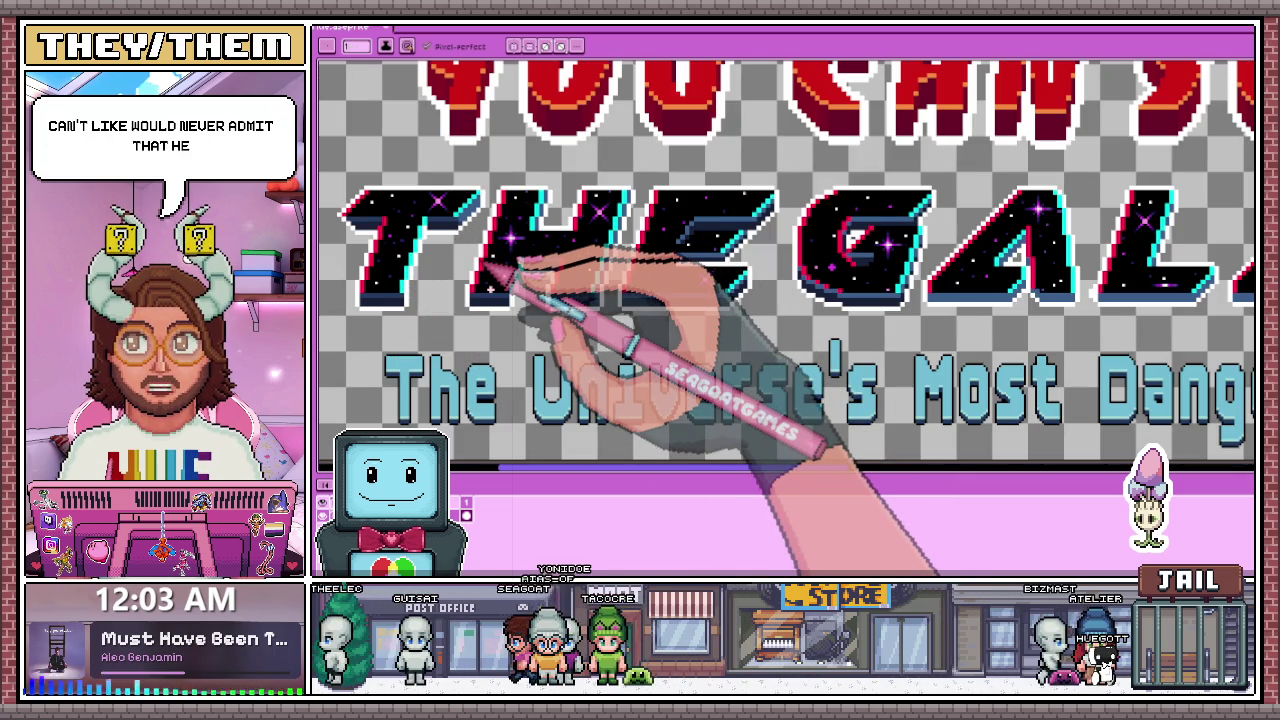
scroll(512, 285, "up", 2)
scroll(586, 243, "up", 1)
scroll(585, 232, "up", 1)
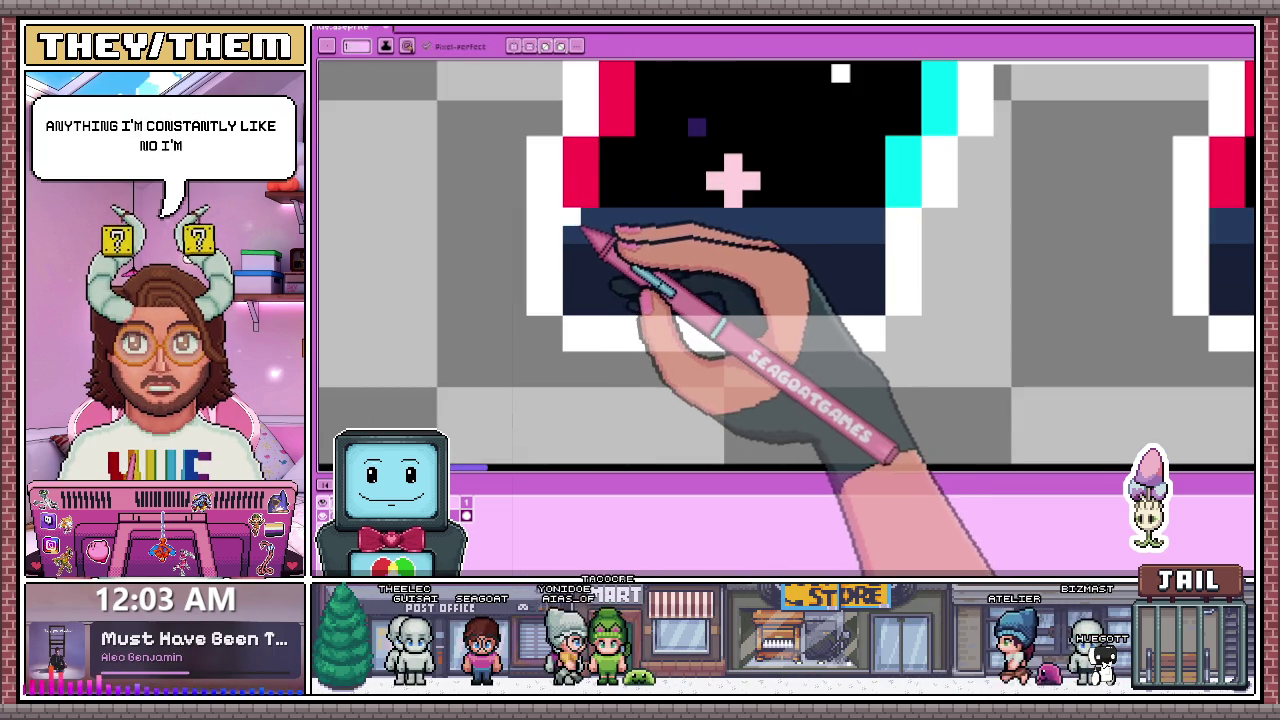
scroll(582, 236, "down", 2)
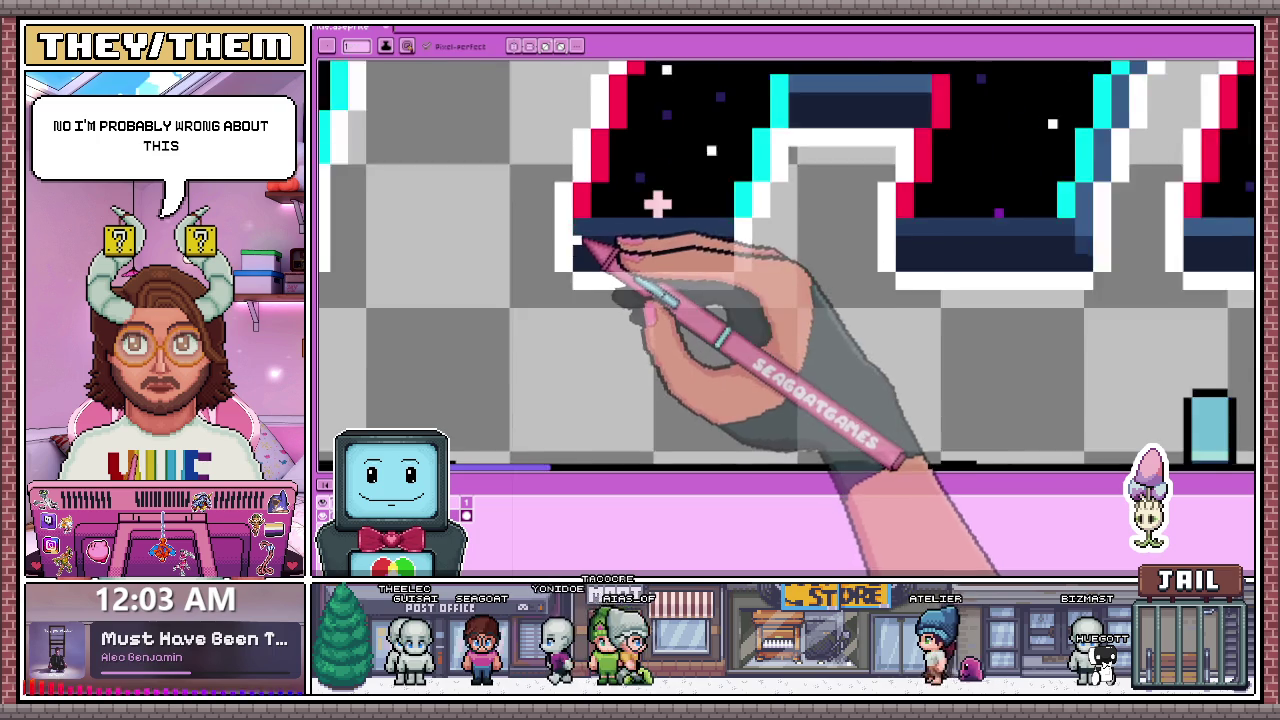
scroll(580, 242, "down", 3)
scroll(590, 255, "down", 1)
scroll(595, 265, "up", 1)
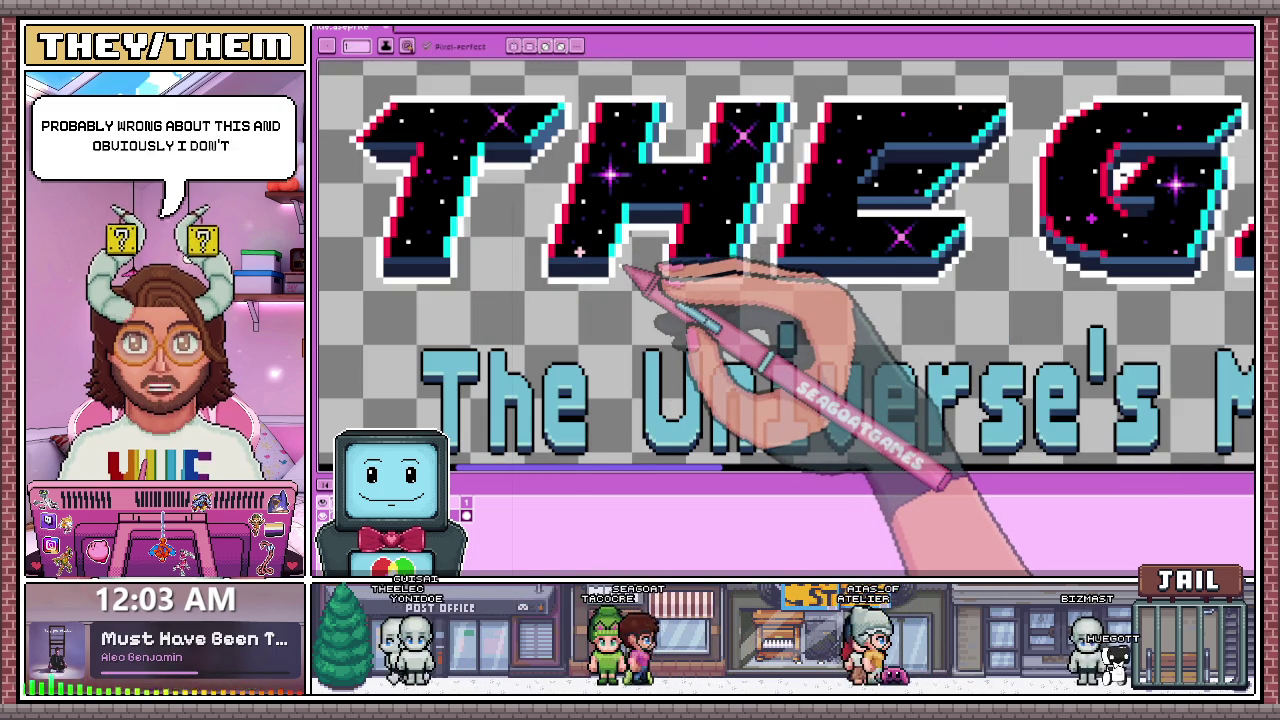
scroll(555, 280, "up", 1)
scroll(565, 280, "up", 1)
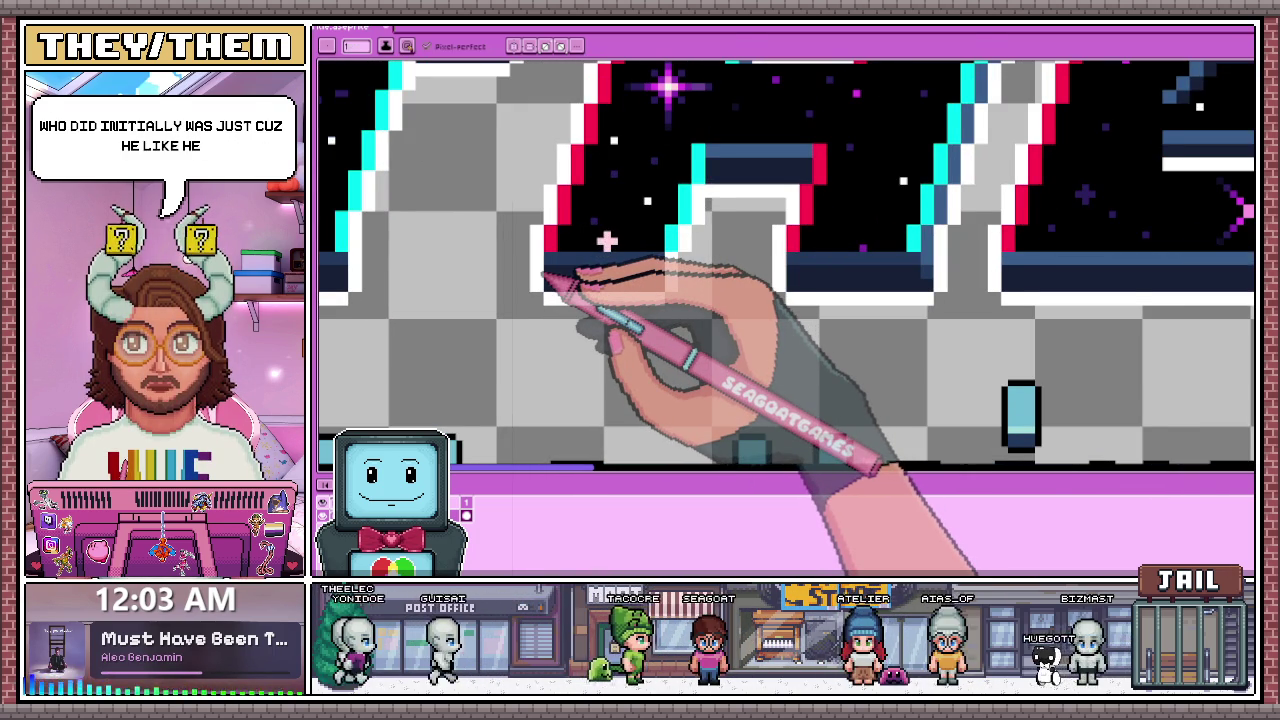
scroll(662, 283, "down", 1)
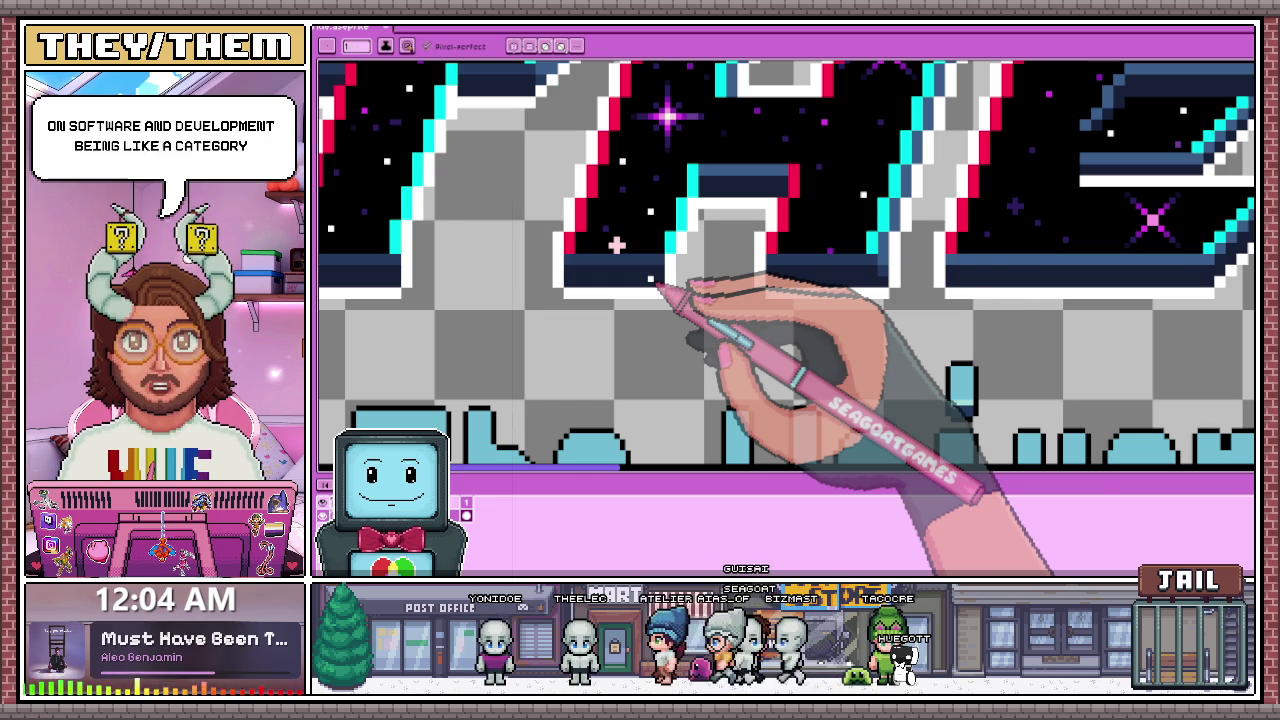
scroll(745, 230, "down", 2)
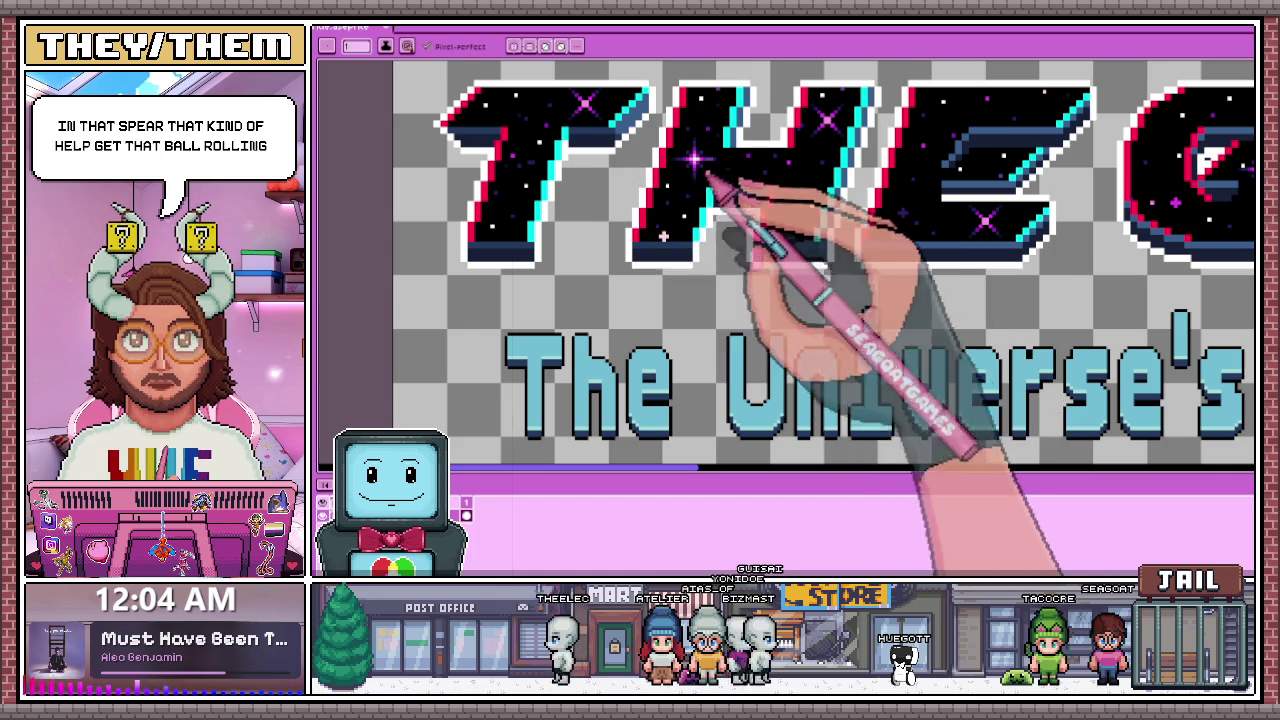
scroll(780, 250, "up", 2)
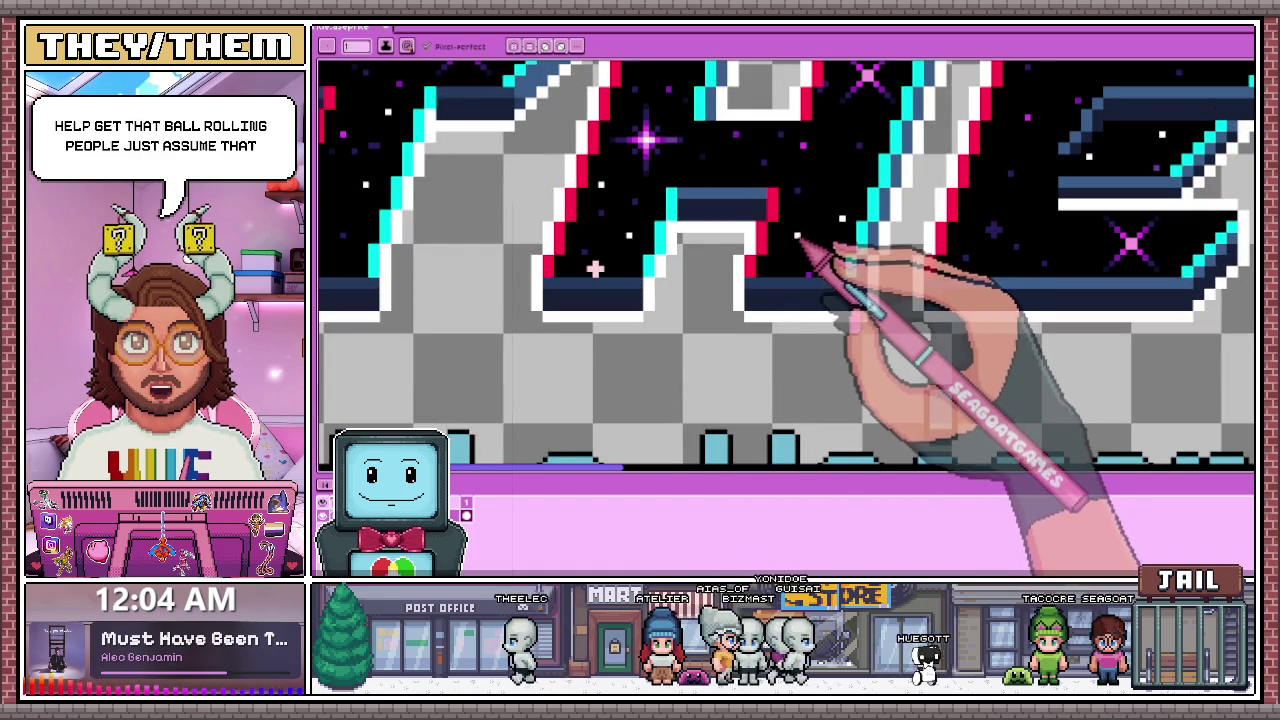
scroll(790, 238, "down", 1)
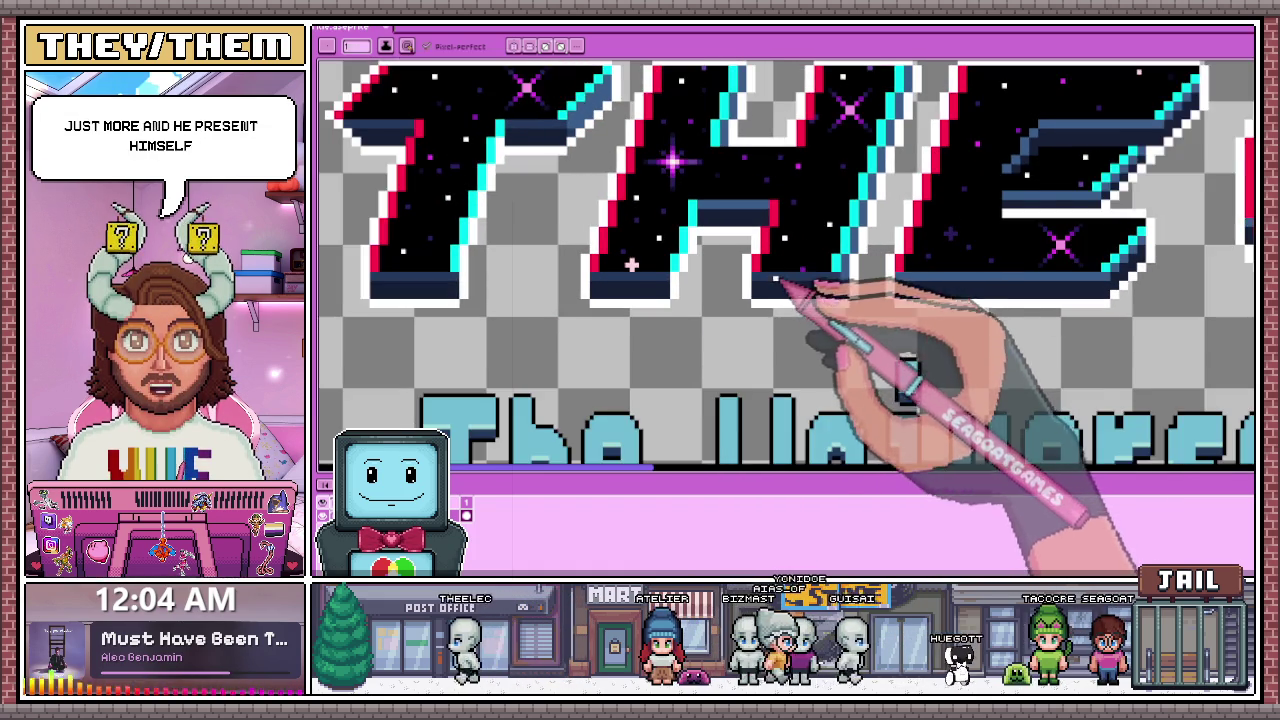
scroll(800, 286, "down", 1)
scroll(814, 271, "up", 1)
scroll(827, 188, "up", 1)
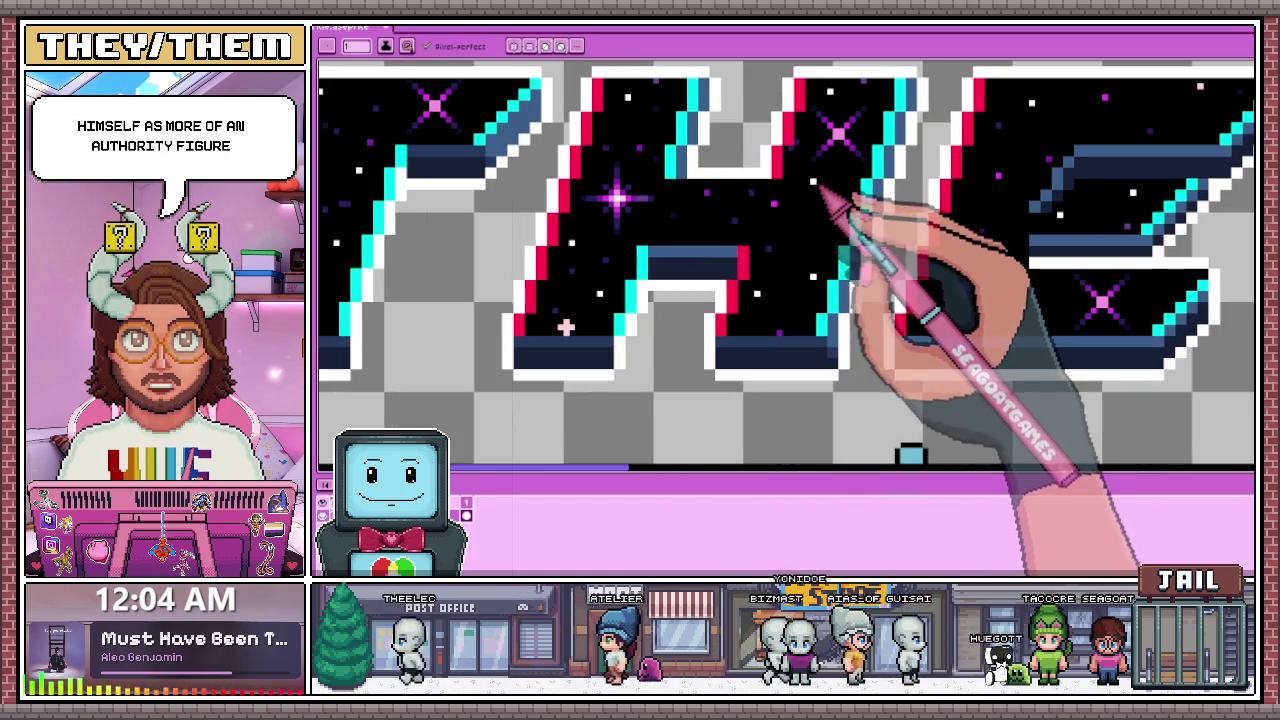
scroll(800, 218, "down", 1)
scroll(785, 228, "up", 1)
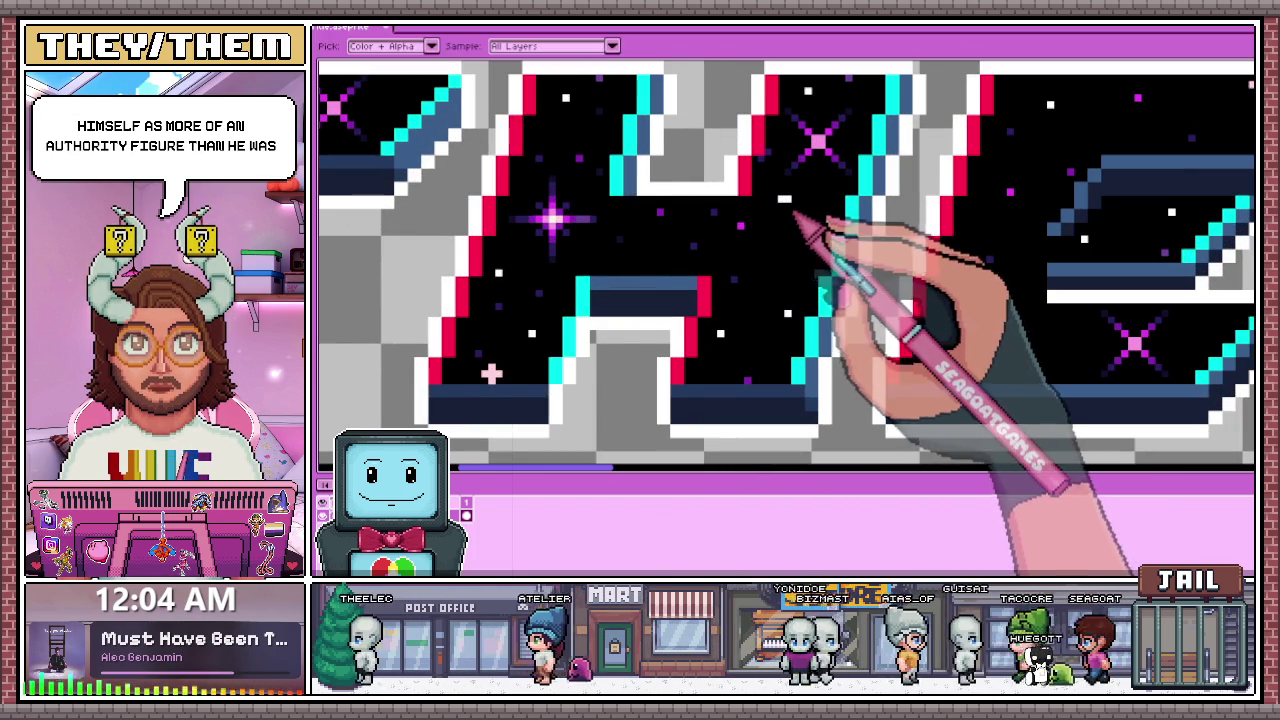
scroll(760, 208, "down", 1)
scroll(745, 250, "down", 2)
scroll(740, 280, "up", 2)
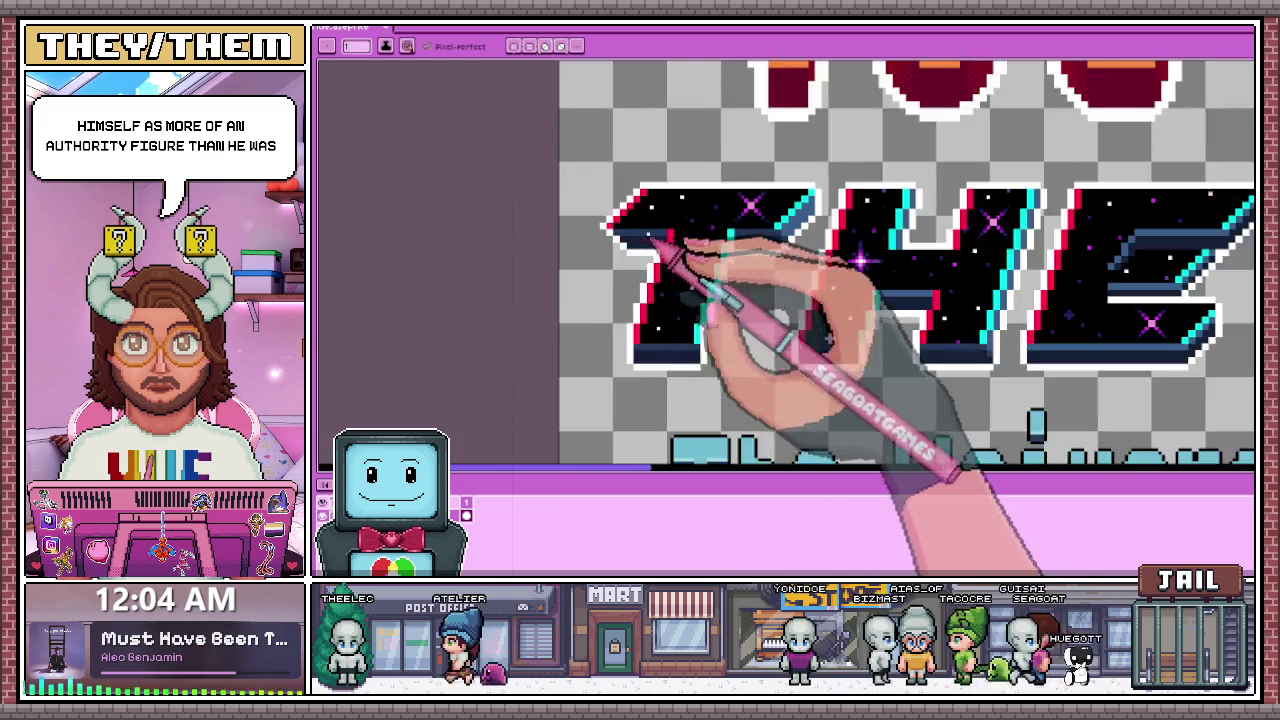
scroll(714, 229, "up", 1)
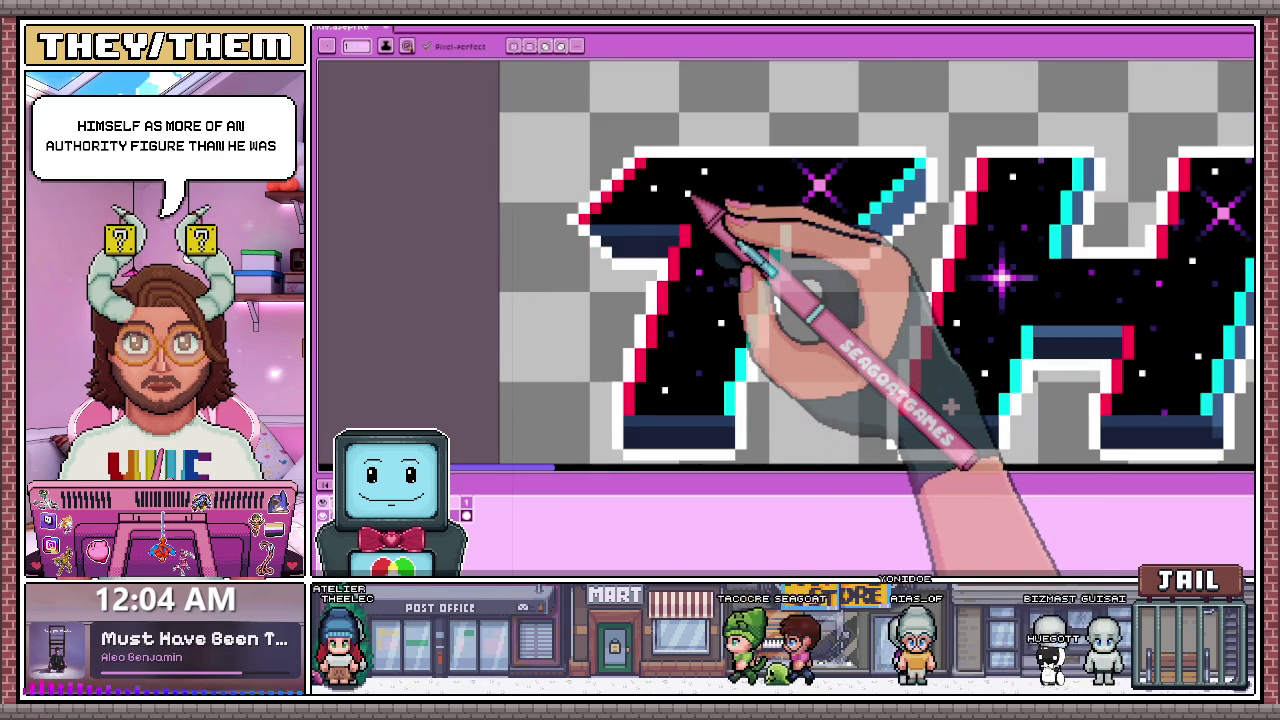
scroll(700, 215, "down", 3)
scroll(760, 245, "up", 1)
scroll(686, 257, "up", 3)
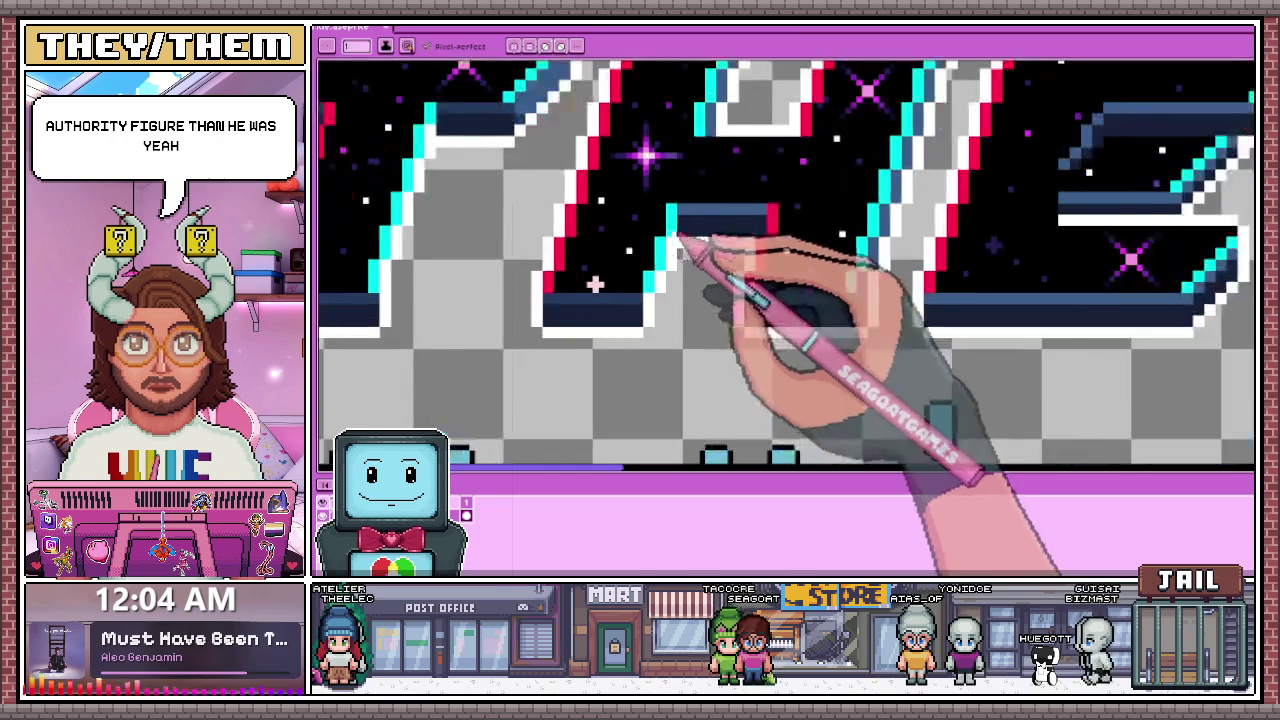
scroll(690, 245, "down", 2)
scroll(722, 215, "up", 2)
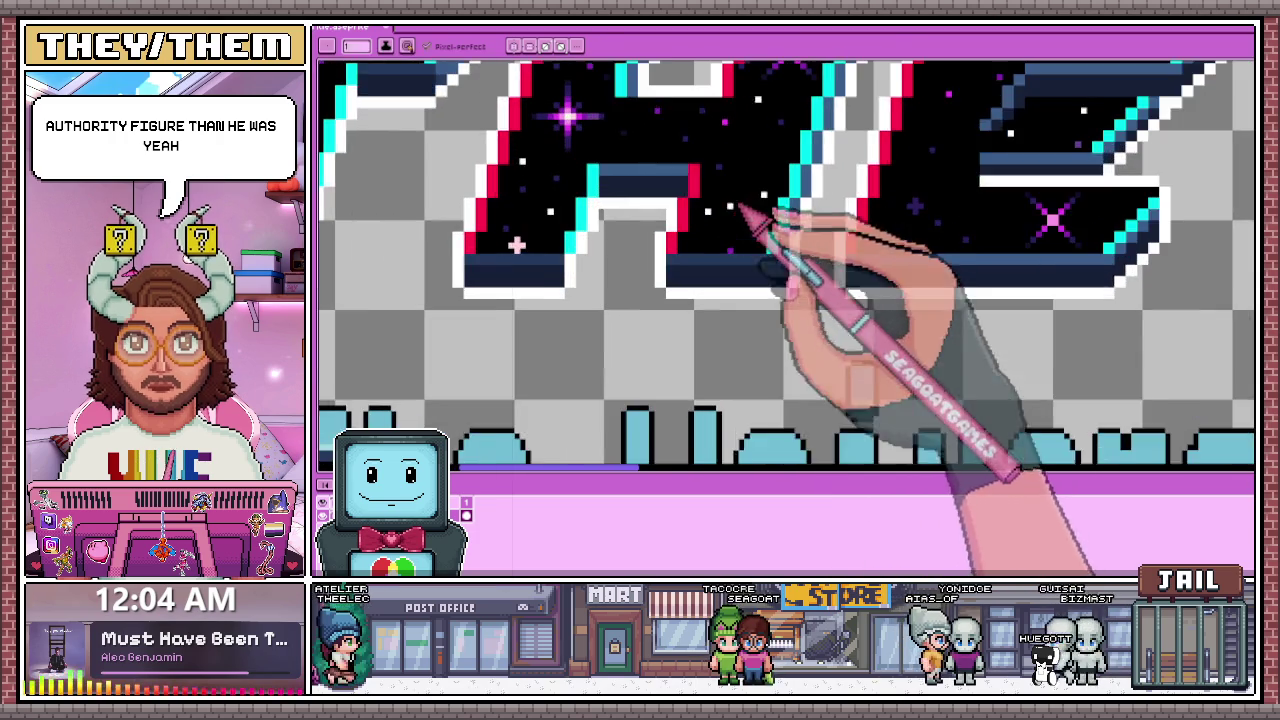
scroll(700, 230, "down", 1)
scroll(680, 240, "up", 1)
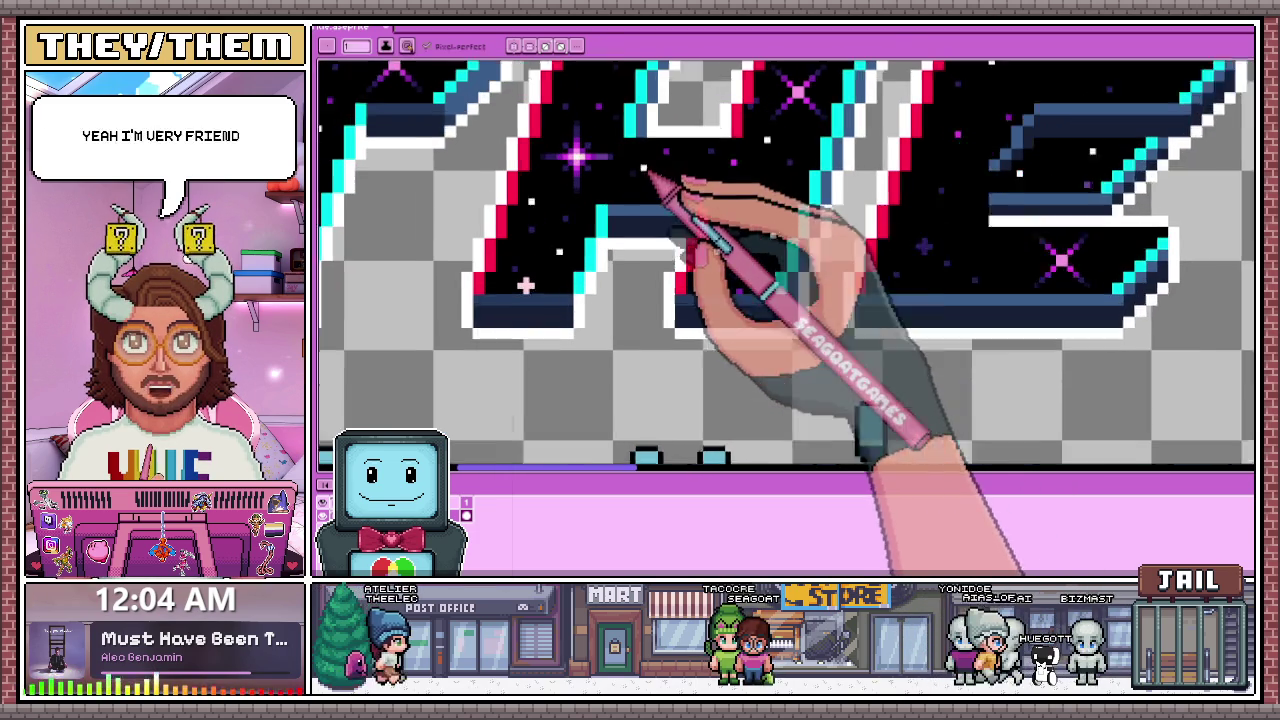
scroll(660, 185, "up", 1)
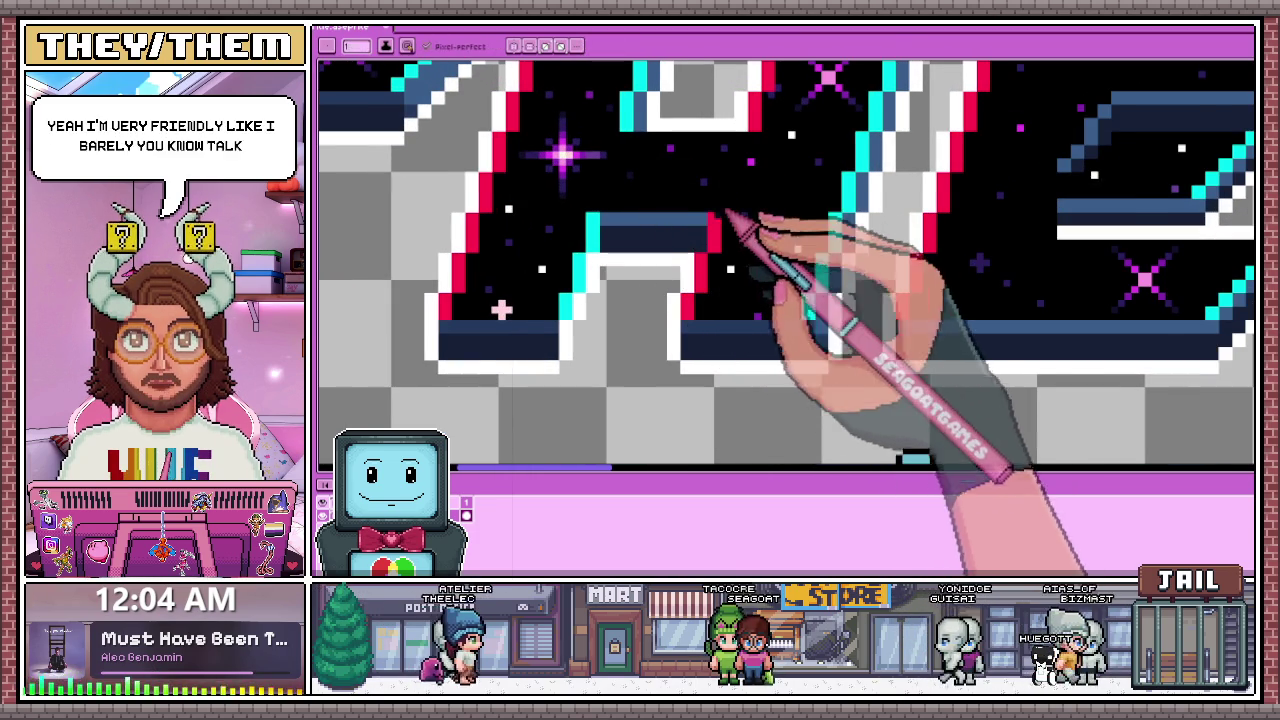
scroll(730, 215, "down", 1)
scroll(650, 305, "down", 1)
scroll(680, 318, "down", 1)
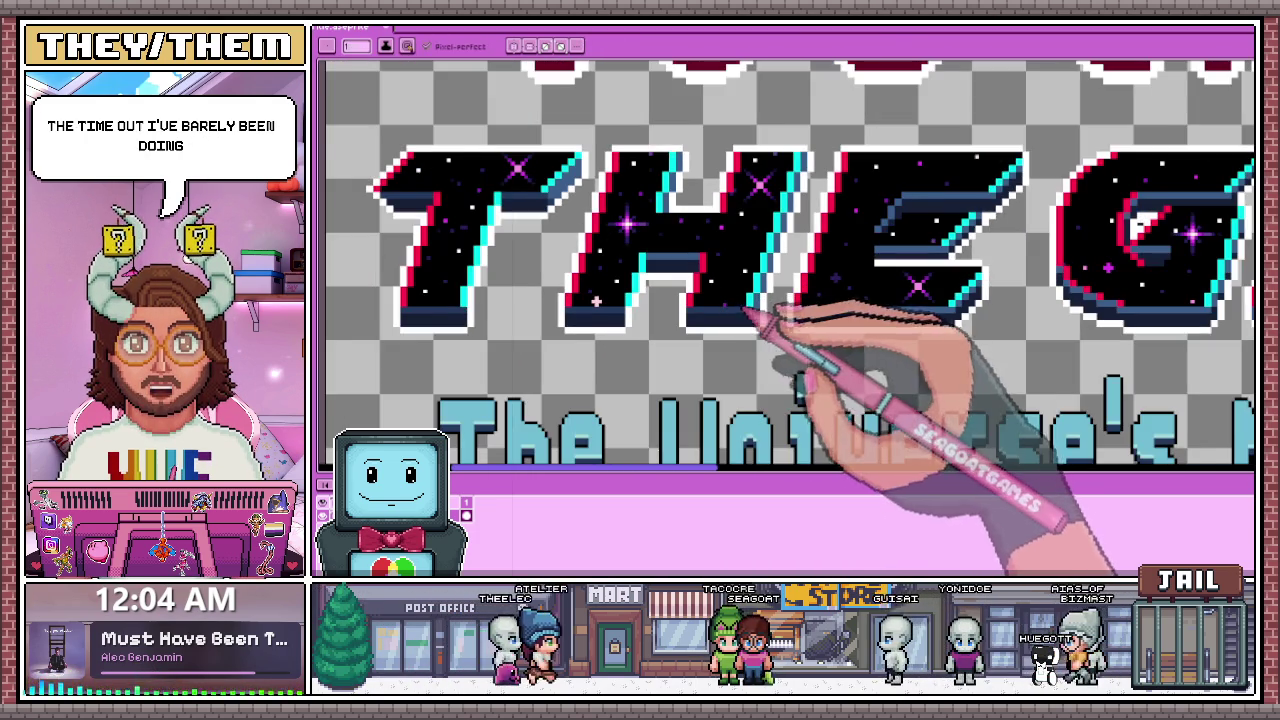
scroll(771, 314, "up", 1)
scroll(771, 329, "down", 1)
scroll(729, 286, "down", 1)
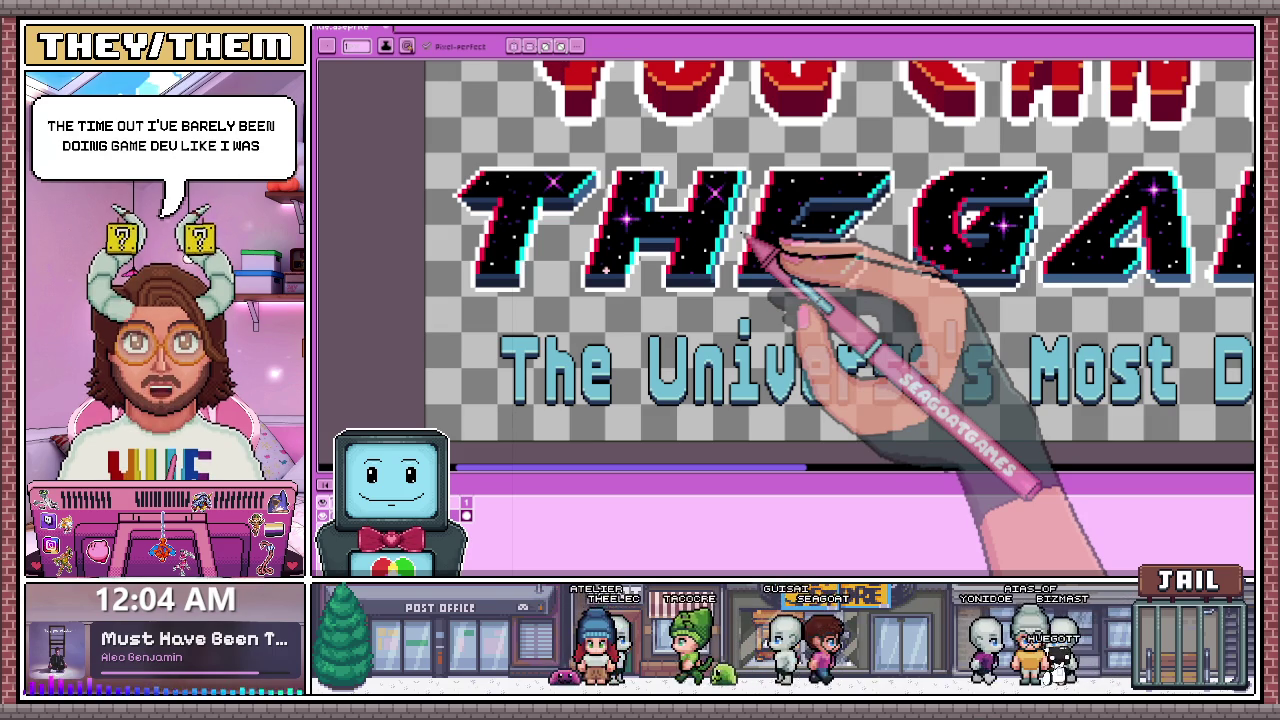
scroll(771, 251, "up", 1)
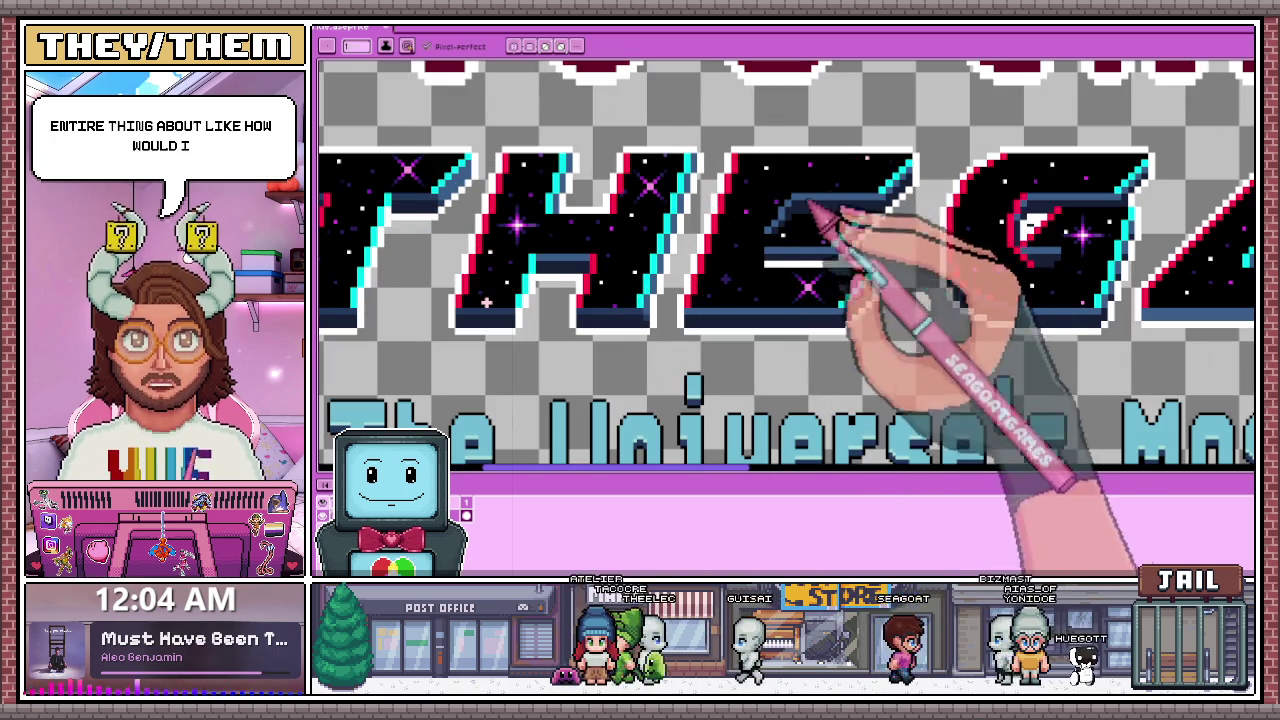
Step: Place a white outline pixel on the E letter
scroll(815, 225, "up", 1)
scroll(800, 218, "up", 1)
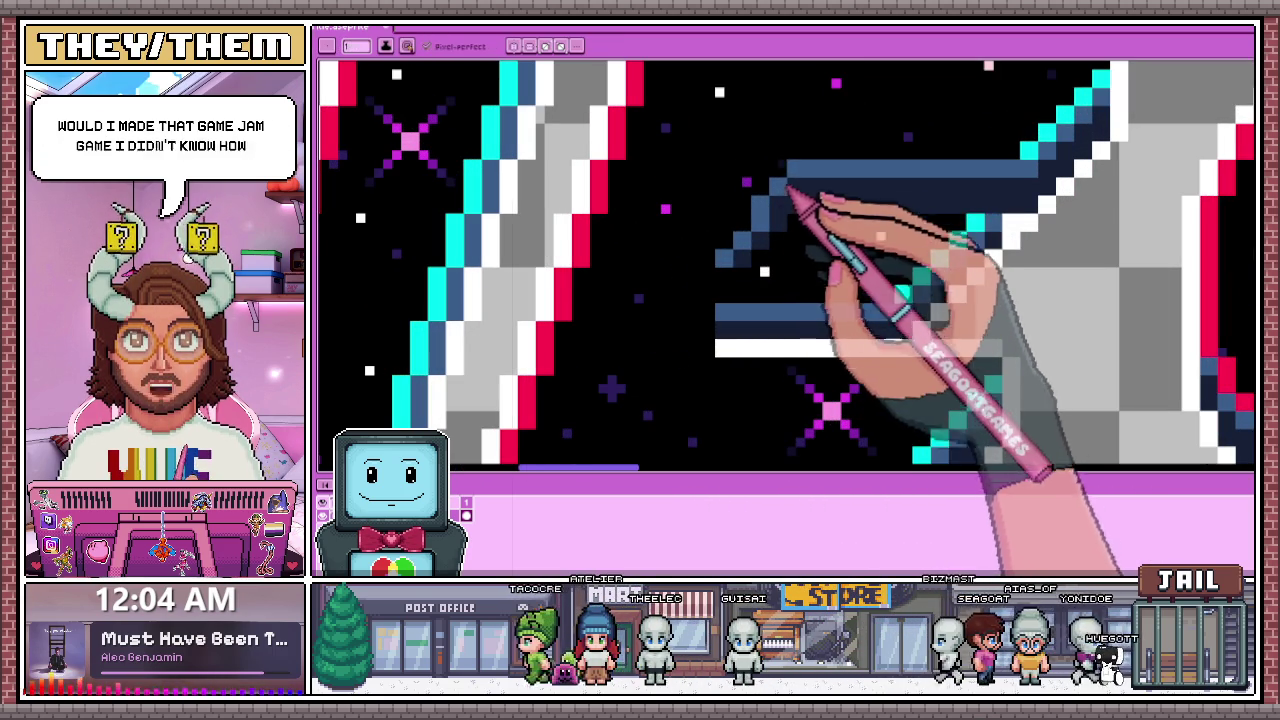
scroll(780, 200, "up", 1)
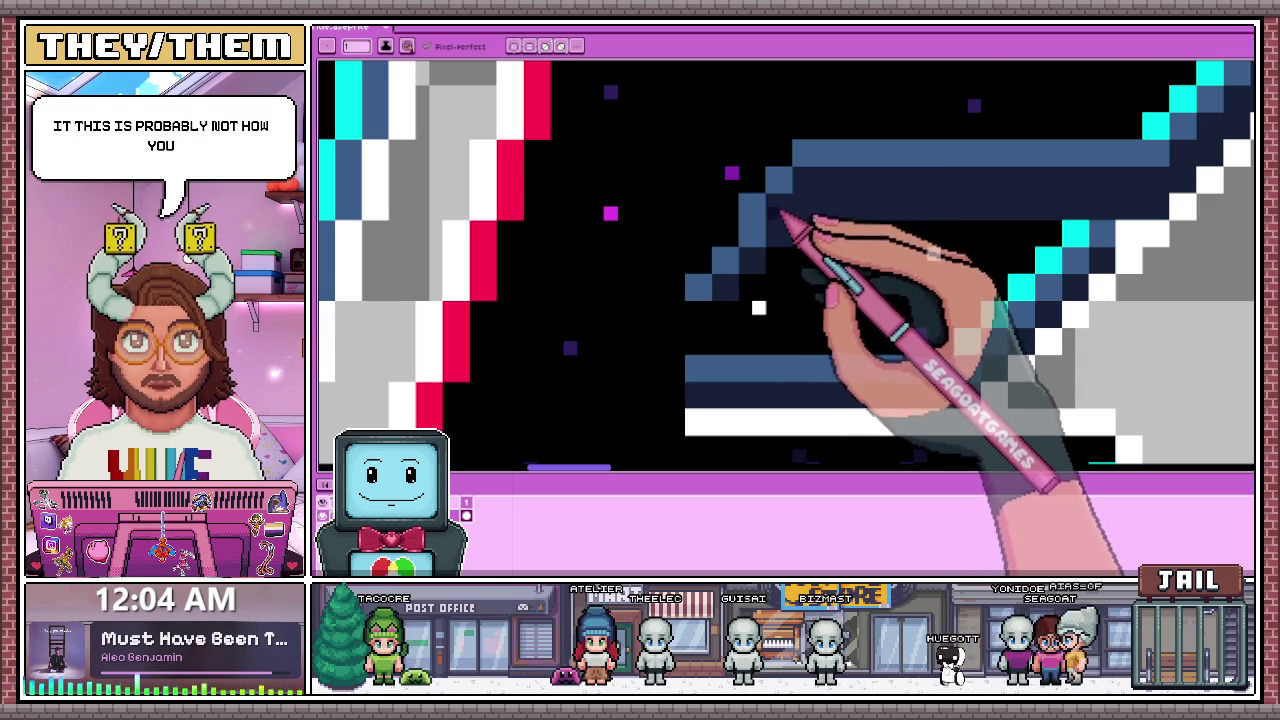
scroll(785, 215, "down", 2)
scroll(800, 250, "down", 1)
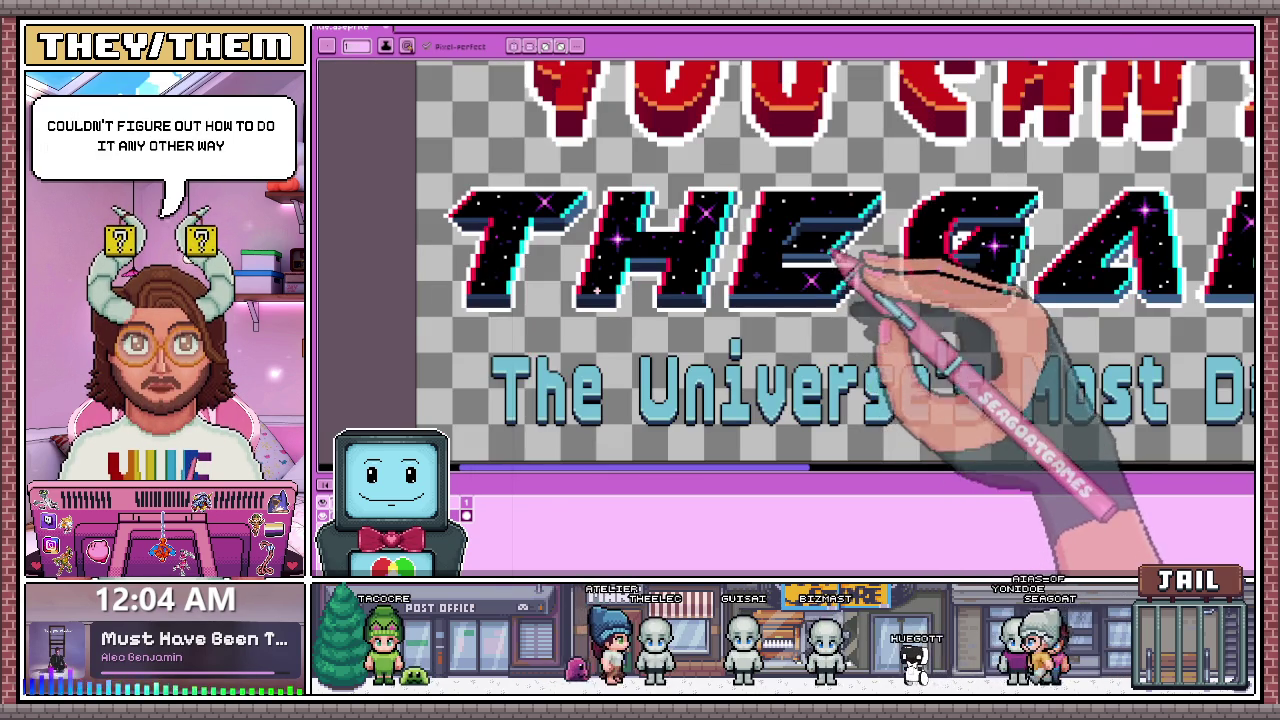
scroll(832, 262, "up", 3)
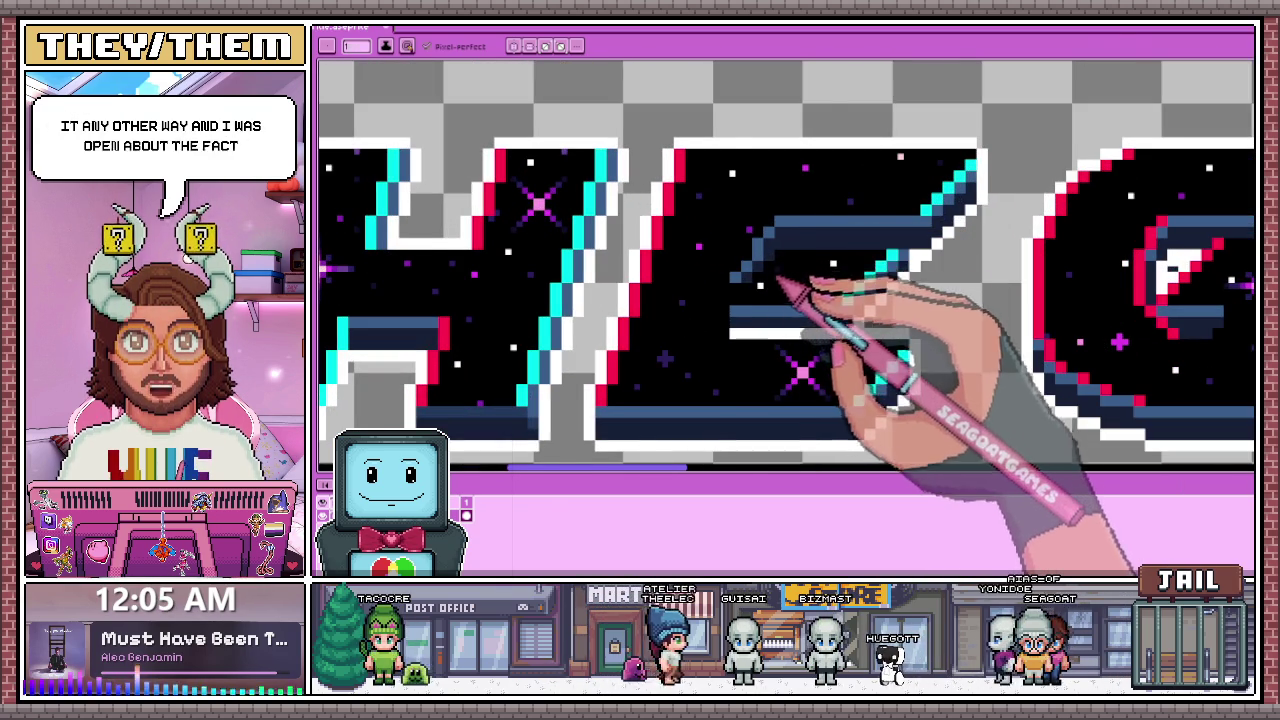
scroll(780, 285, "down", 1)
scroll(840, 240, "up", 2)
scroll(862, 264, "up", 1)
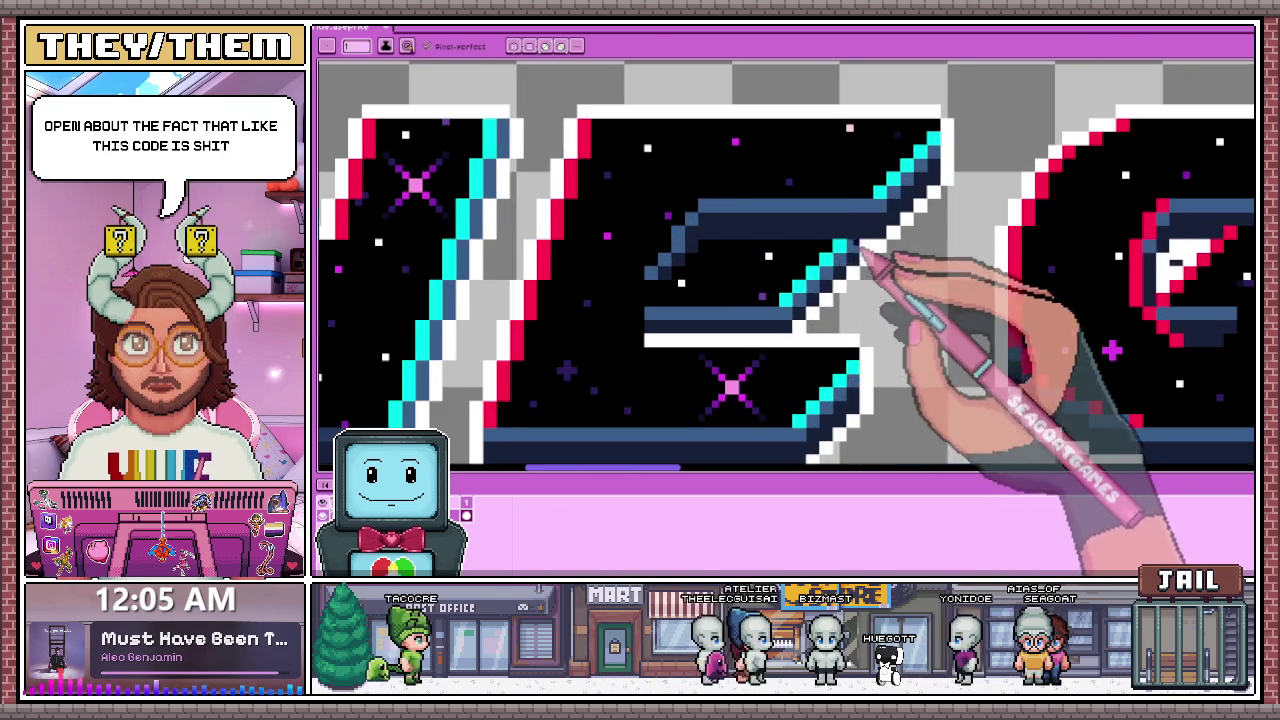
scroll(862, 258, "up", 1)
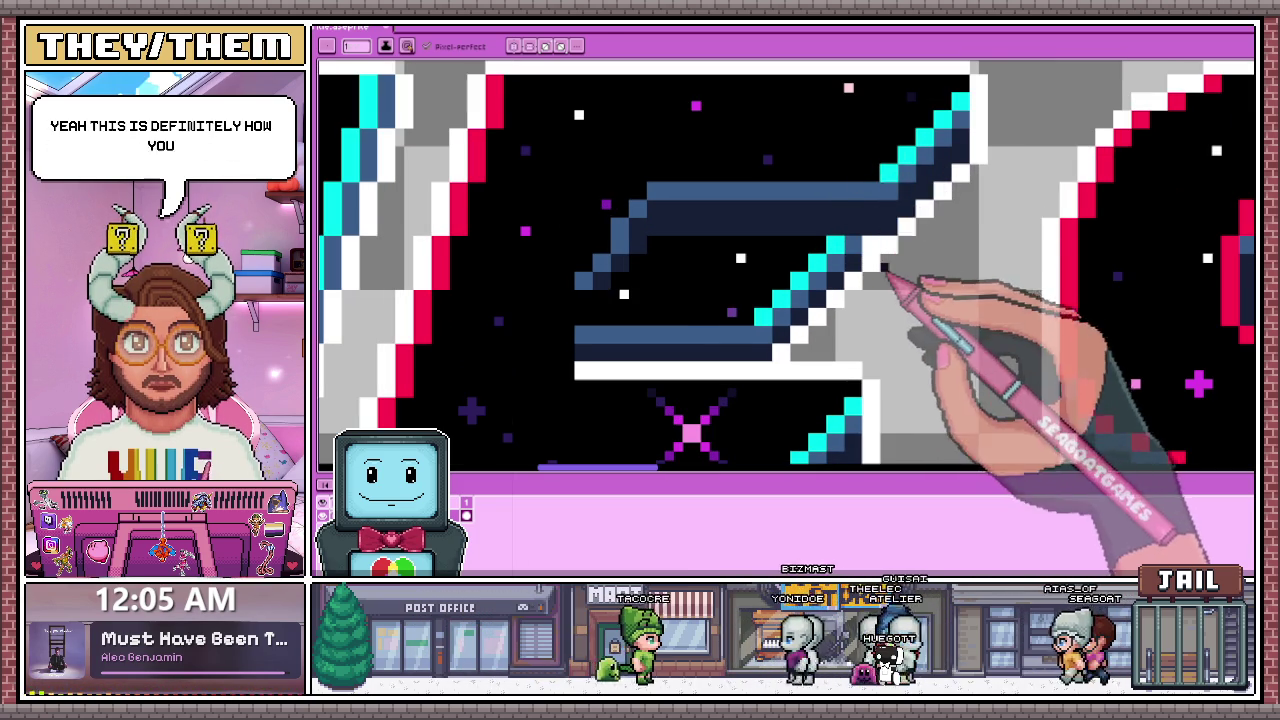
scroll(870, 260, "up", 1)
left_click(834, 145)
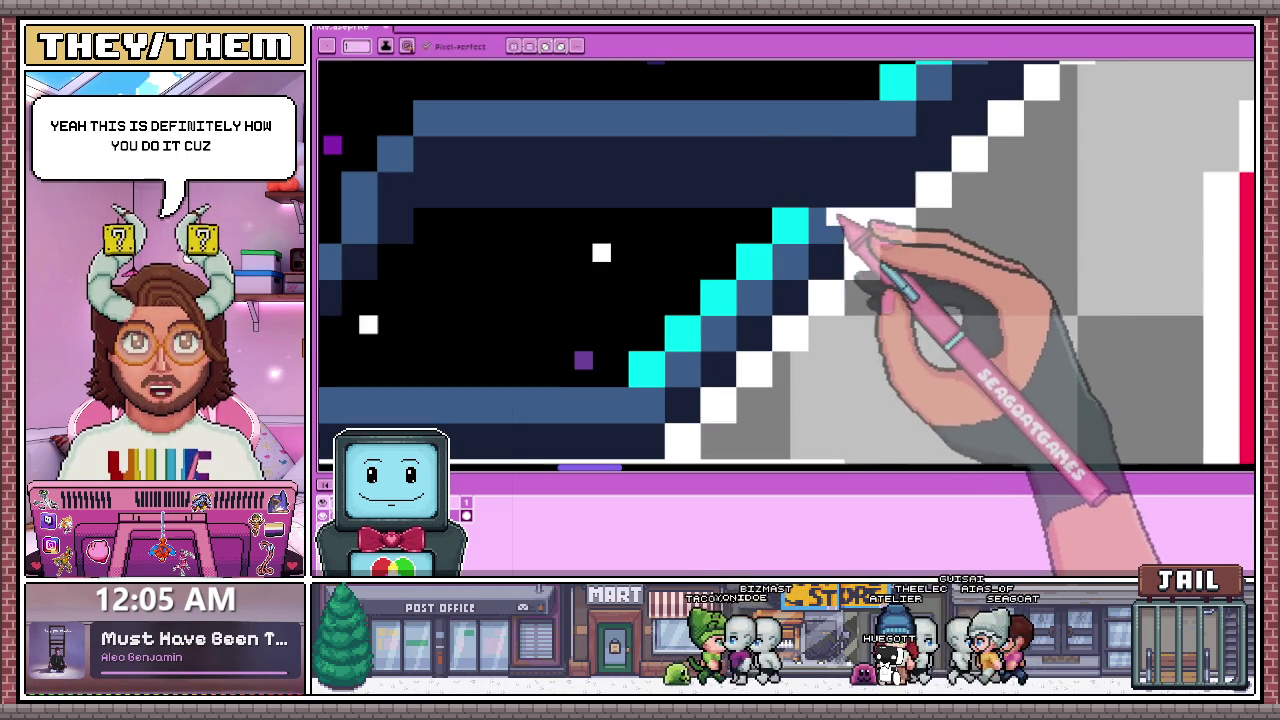
scroll(817, 212, "down", 2)
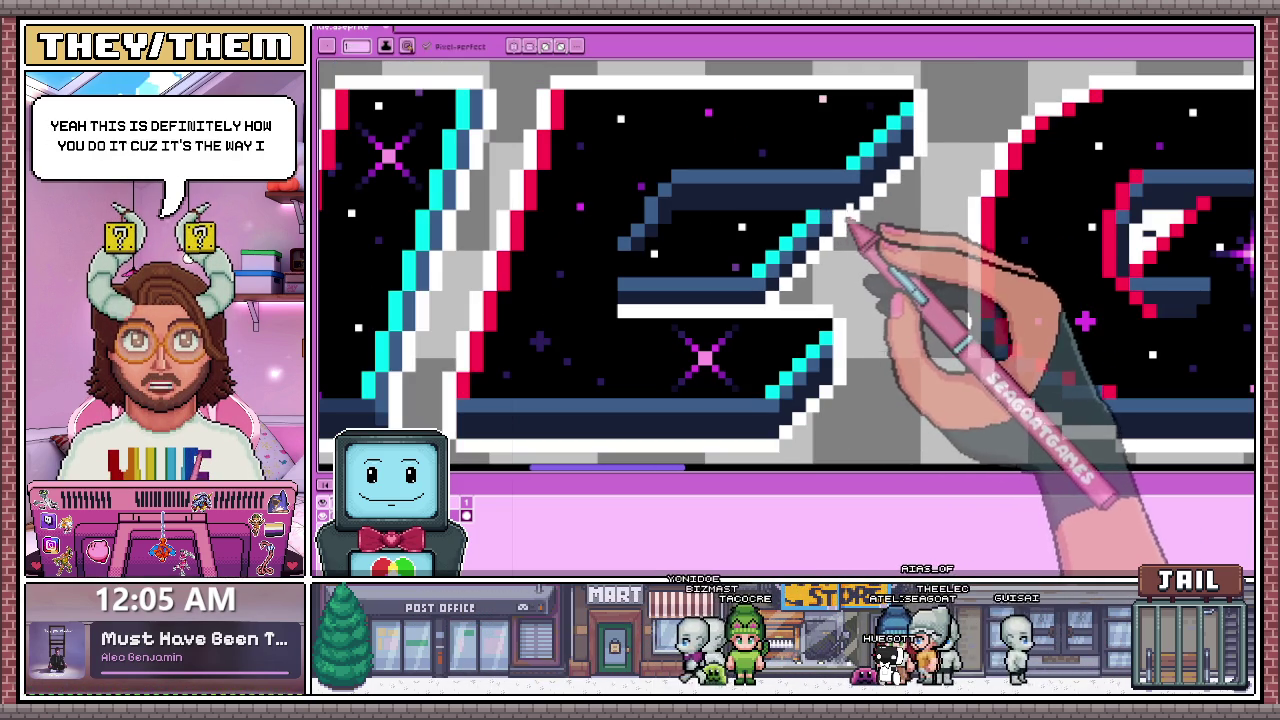
scroll(845, 232, "down", 1)
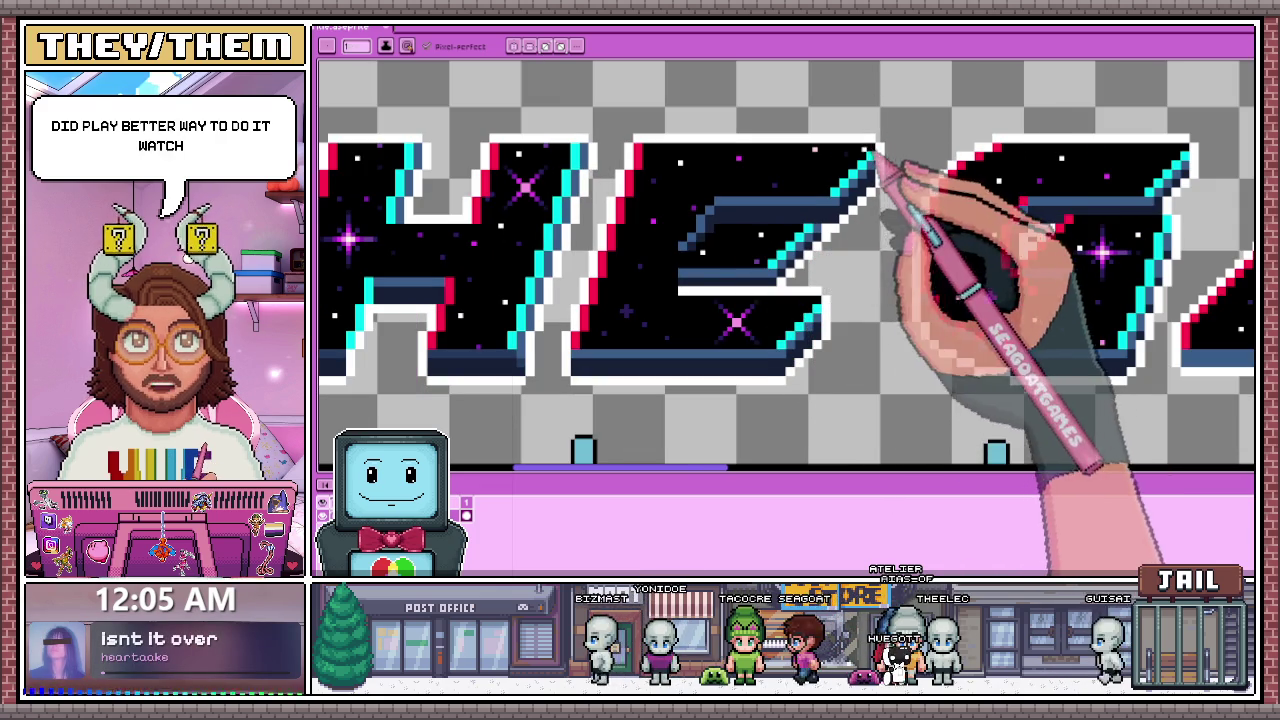
Step: Sample a colour, return to the Pencil, and zoom out to view the whole logo
key("i")
key("b")
scroll(683, 166, "up", 2)
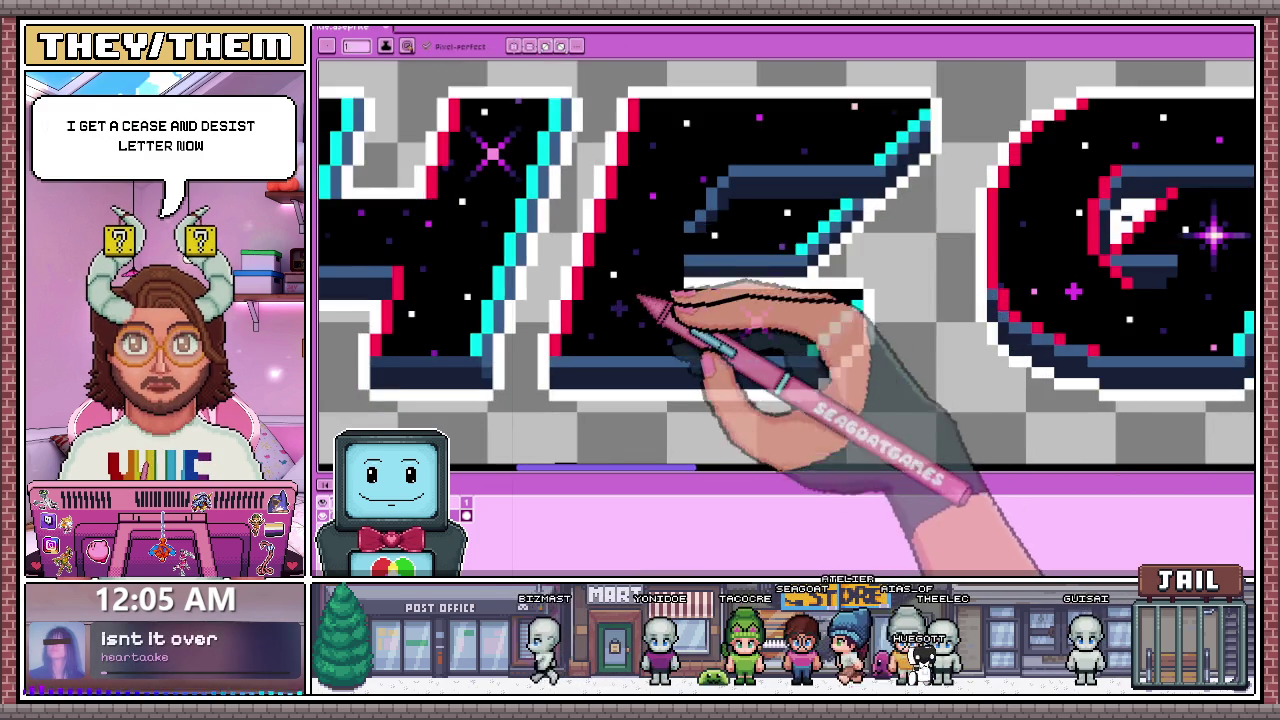
scroll(652, 297, "up", 2)
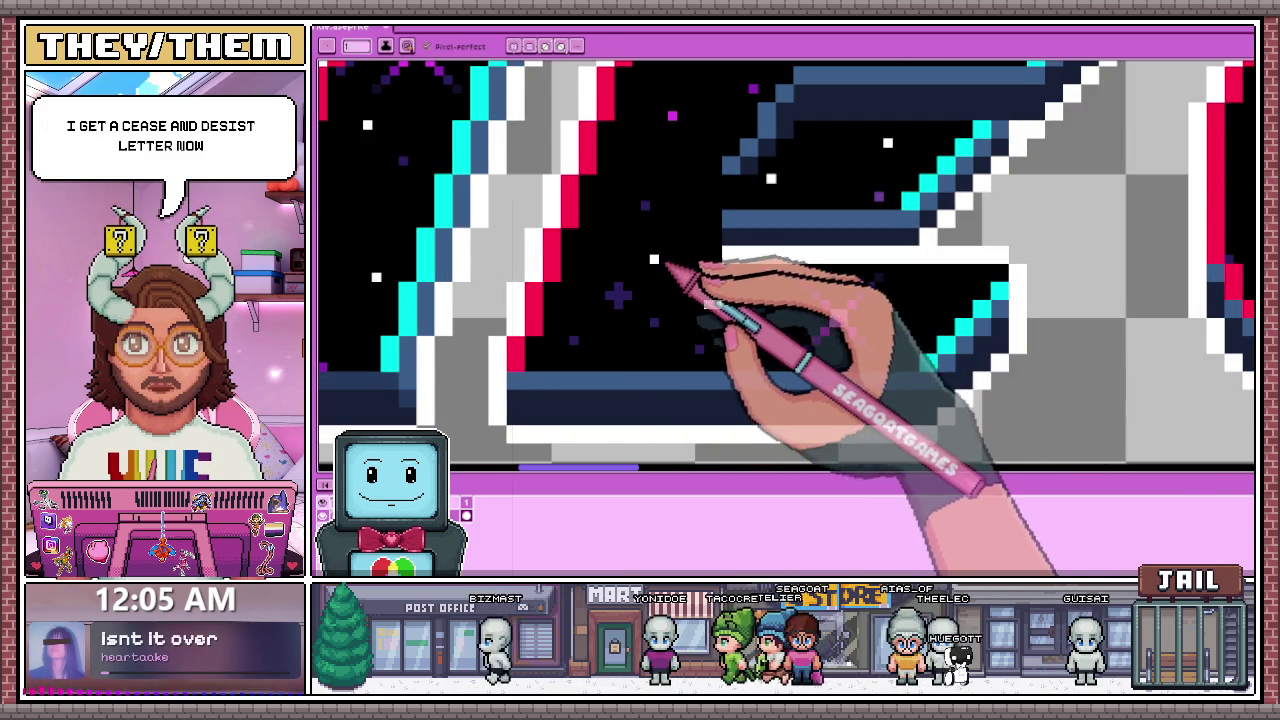
key("b")
scroll(716, 305, "down", 2)
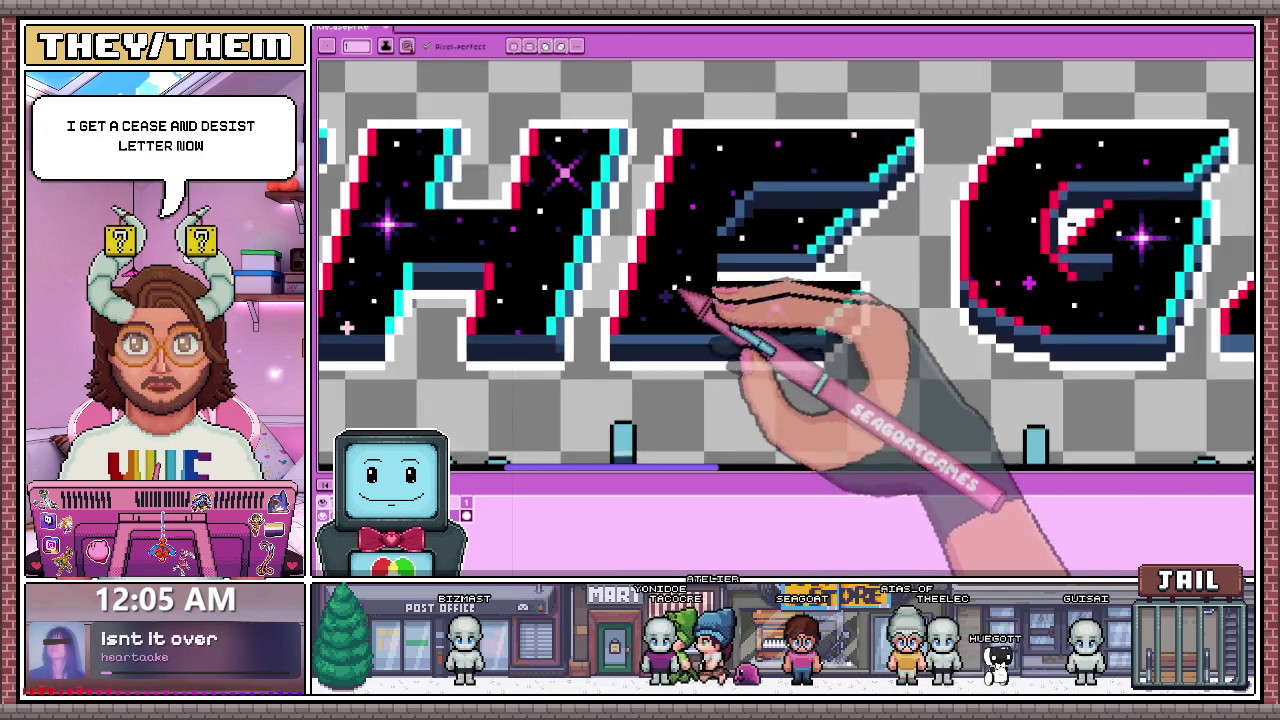
scroll(716, 305, "down", 2)
scroll(745, 297, "down", 2)
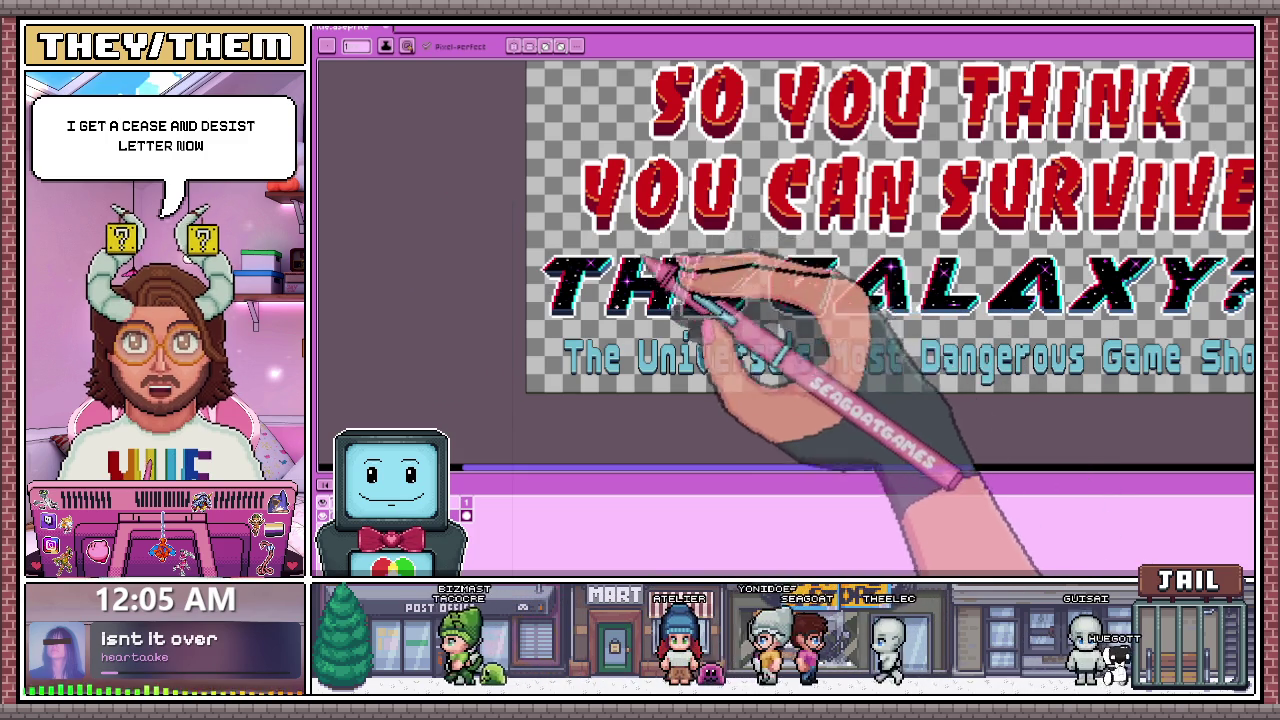
scroll(760, 280, "up", 3)
scroll(730, 285, "down", 2)
scroll(740, 270, "up", 2)
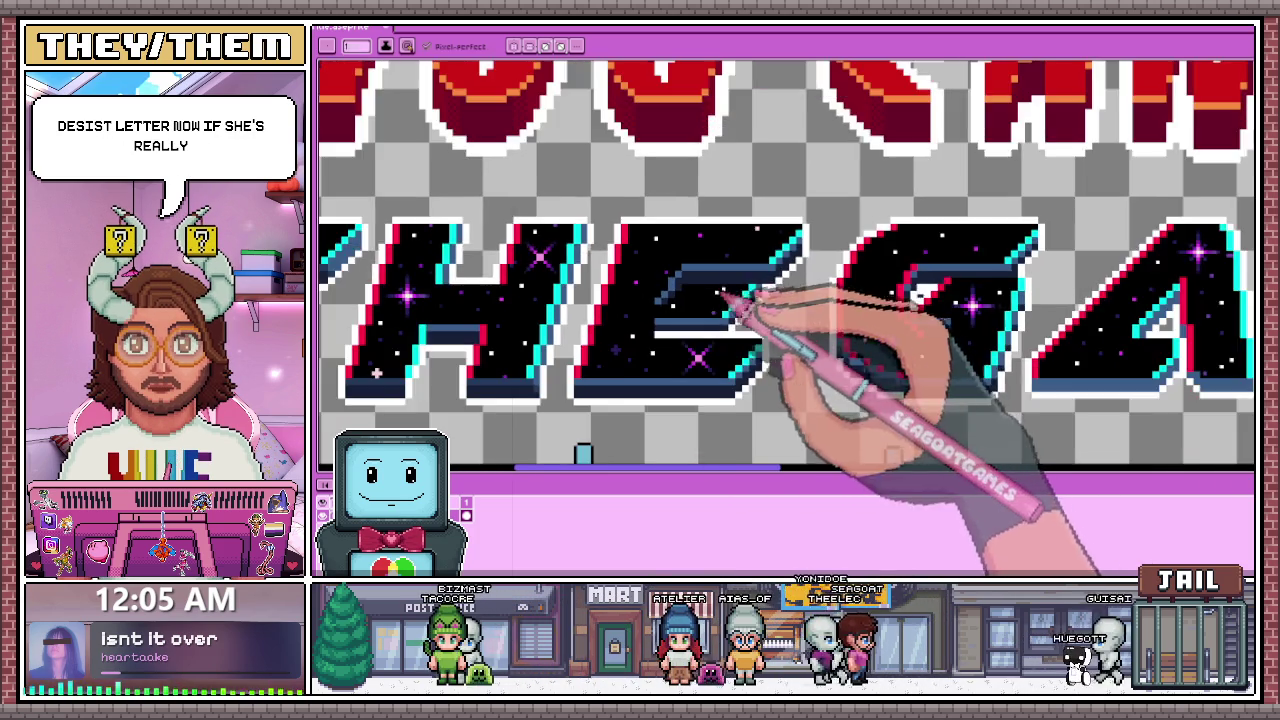
scroll(765, 300, "up", 1)
scroll(855, 275, "down", 2)
scroll(940, 290, "up", 2)
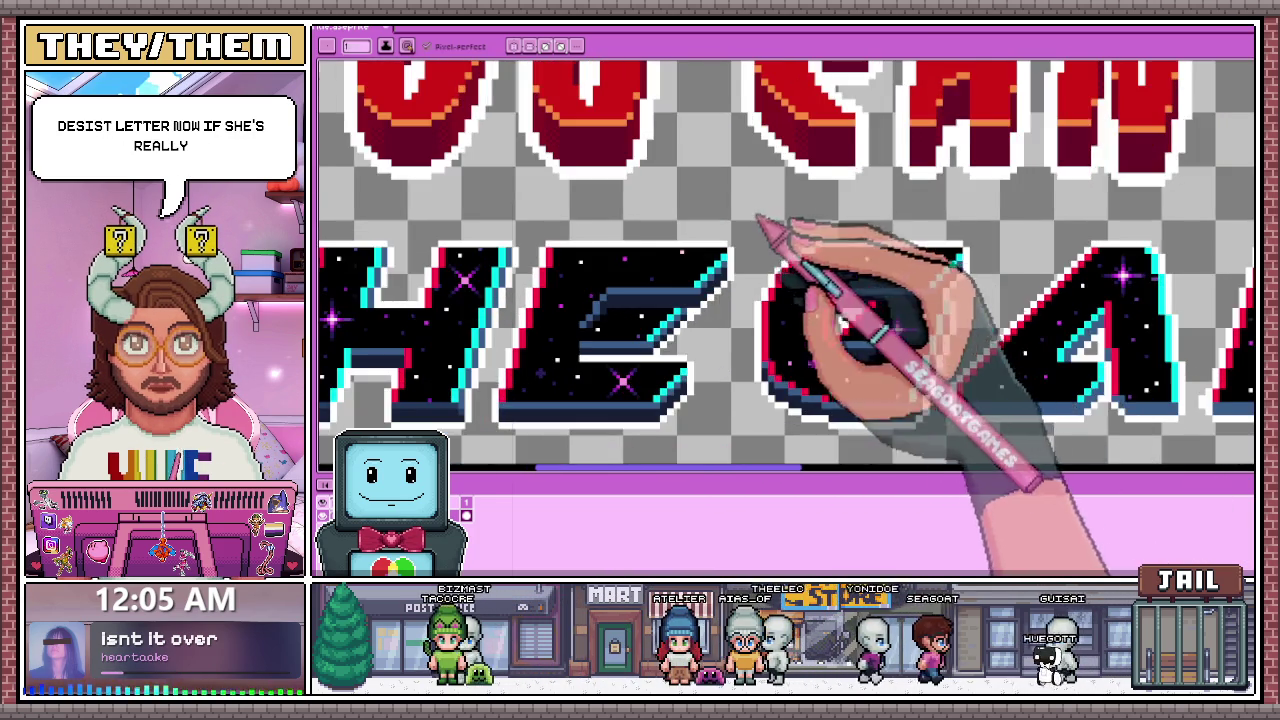
scroll(766, 225, "down", 2)
scroll(850, 330, "up", 2)
scroll(862, 268, "up", 1)
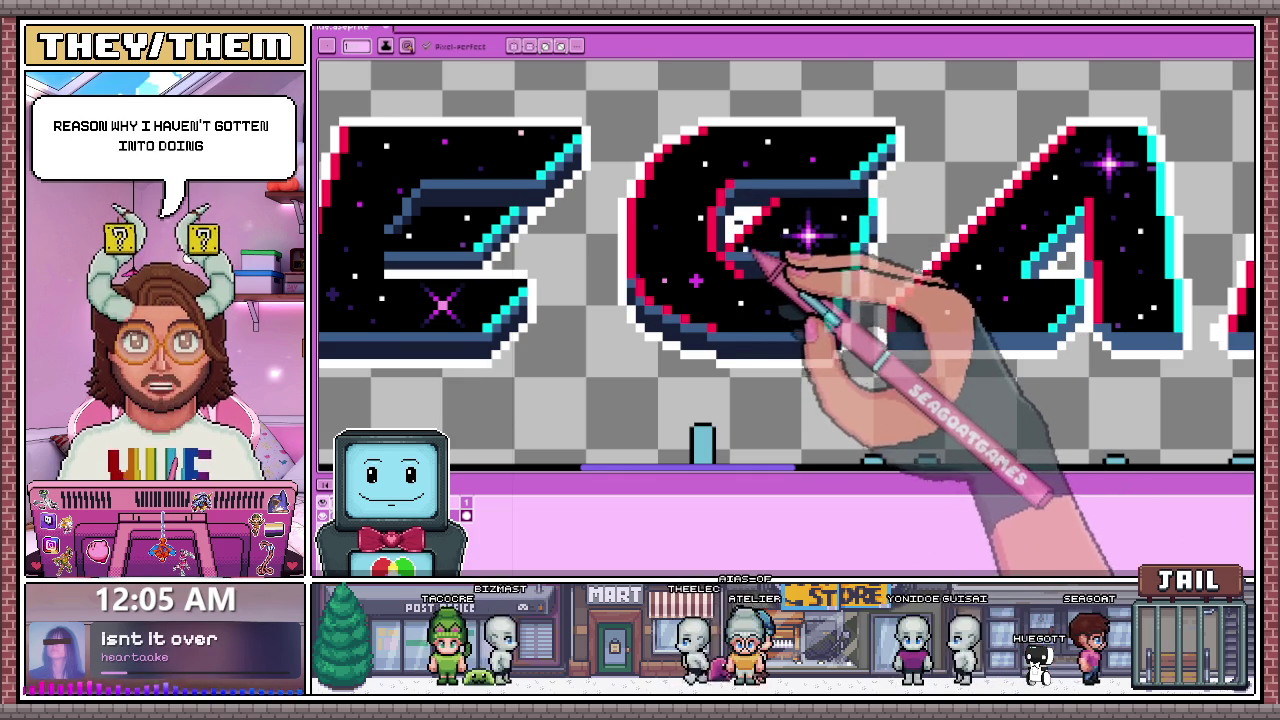
scroll(745, 258, "up", 1)
scroll(738, 215, "up", 2)
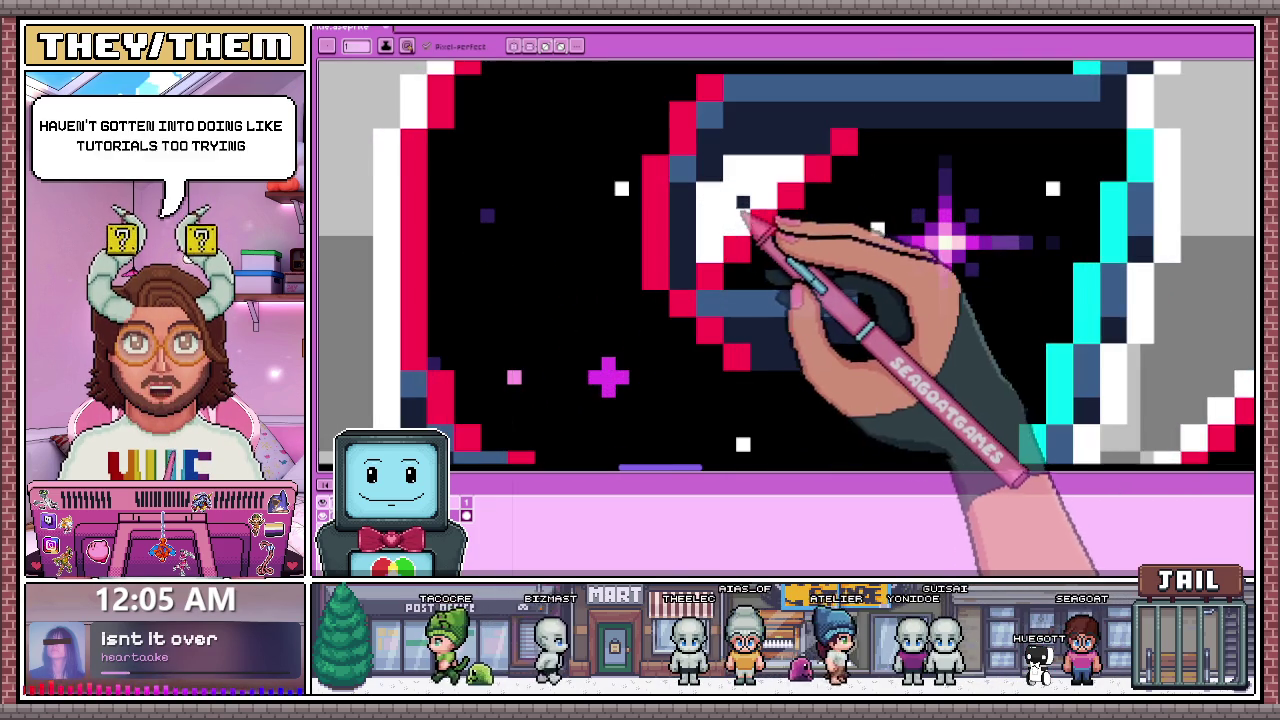
scroll(748, 210, "down", 4)
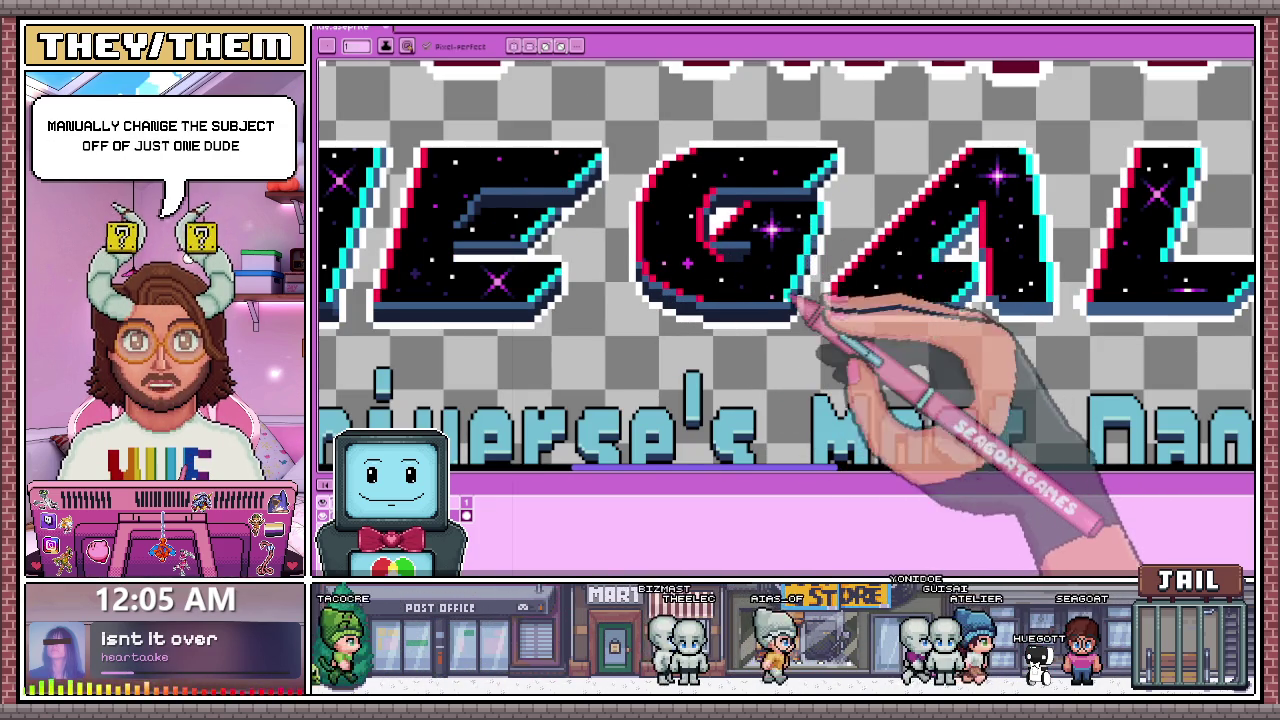
scroll(800, 290, "up", 1)
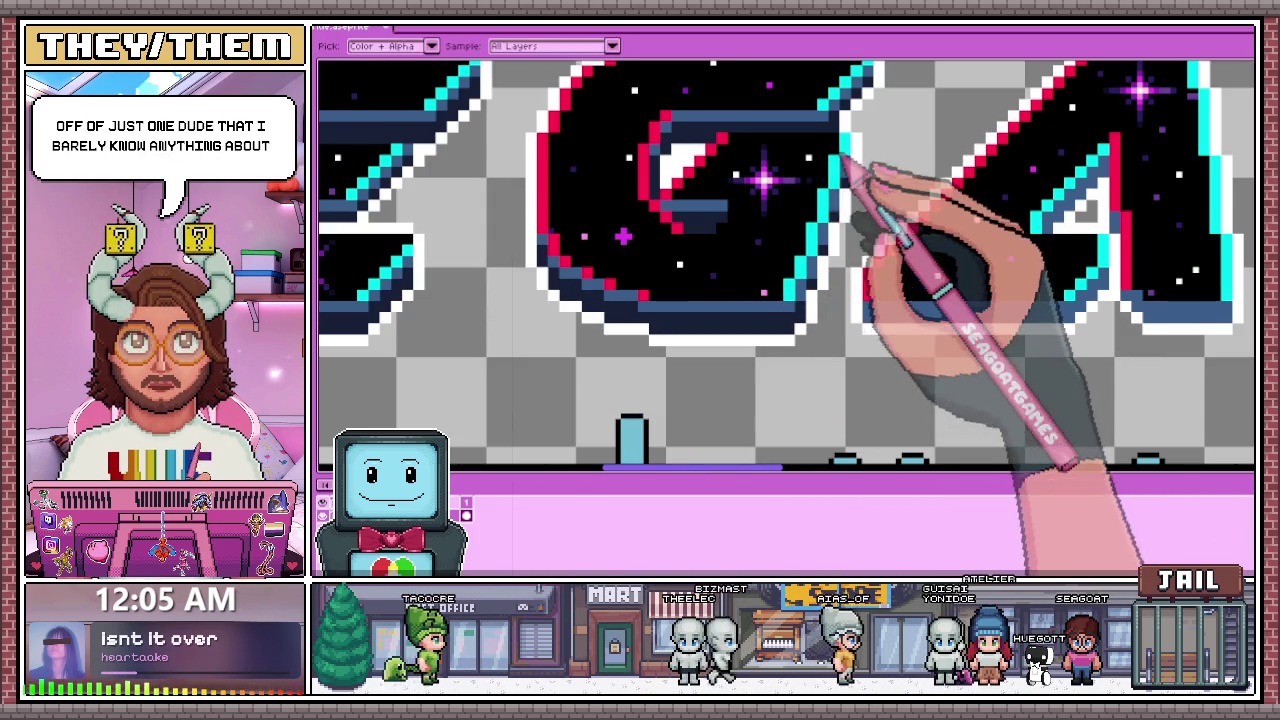
scroll(808, 180, "down", 1)
scroll(760, 210, "down", 1)
scroll(716, 240, "up", 1)
scroll(716, 240, "up", 2)
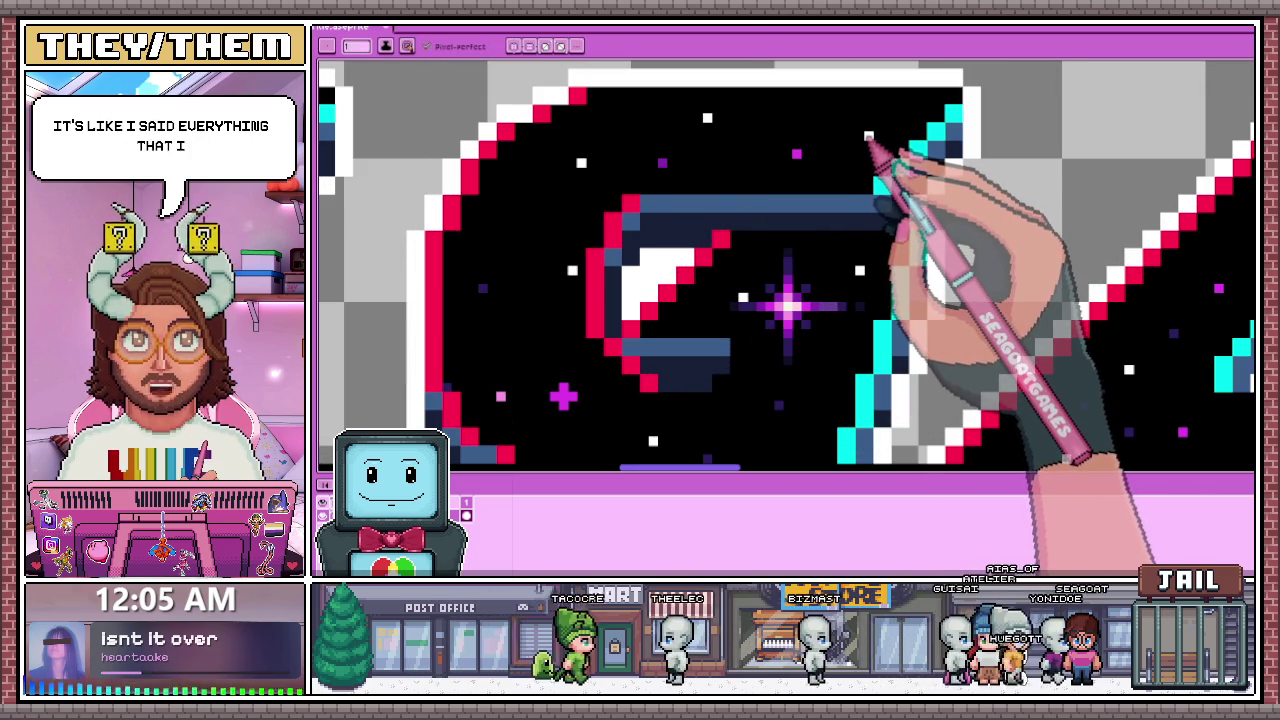
scroll(806, 226, "down", 2)
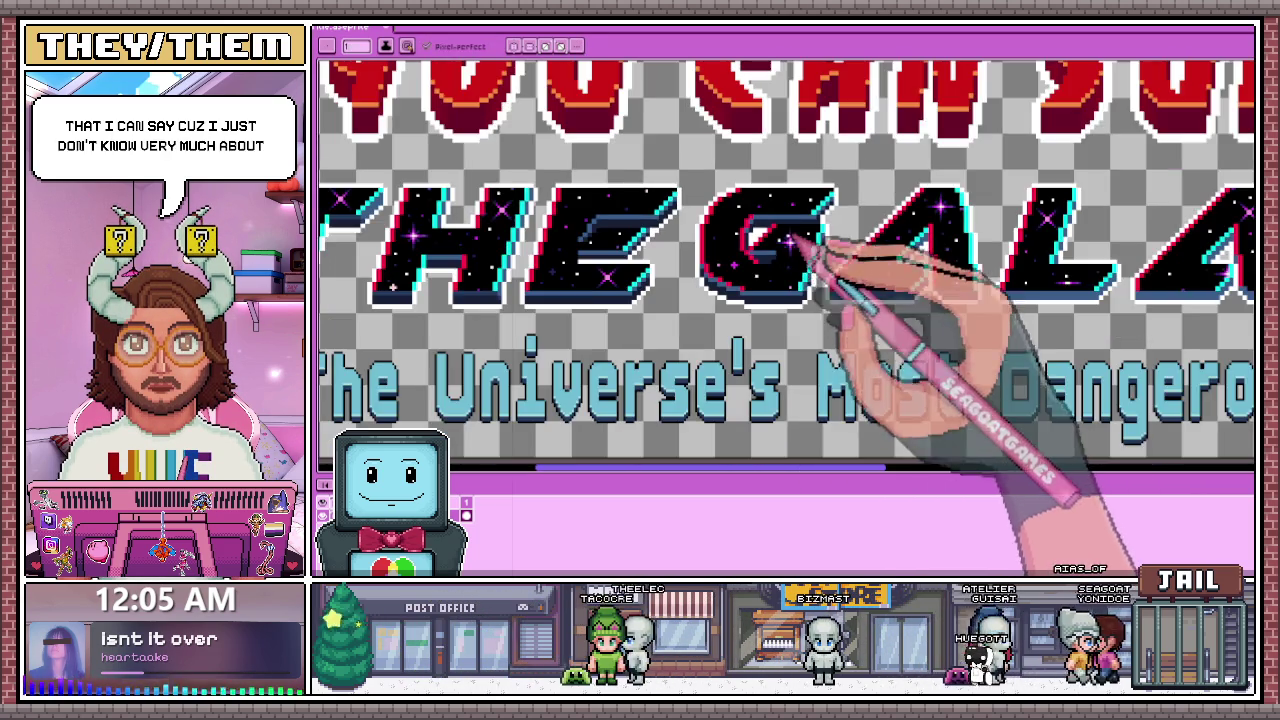
scroll(810, 282, "up", 2)
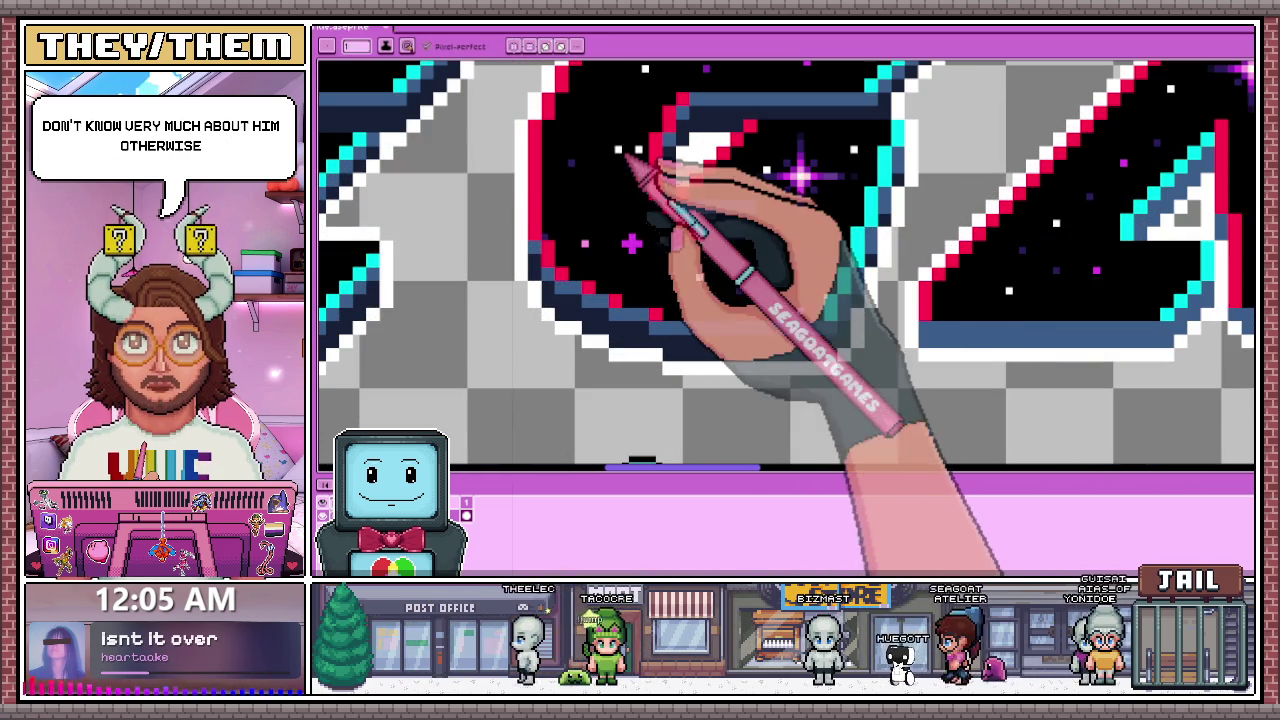
scroll(631, 248, "down", 1)
scroll(631, 248, "down", 1)
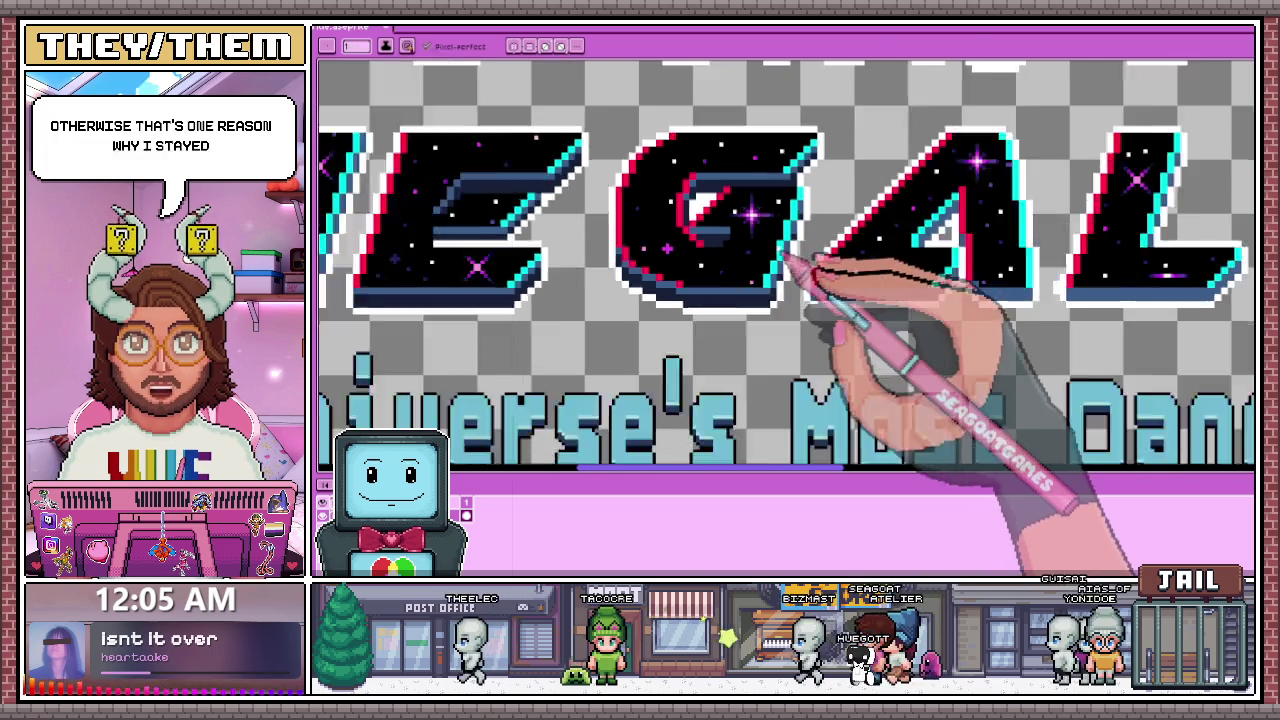
scroll(828, 271, "down", 1)
scroll(760, 247, "up", 2)
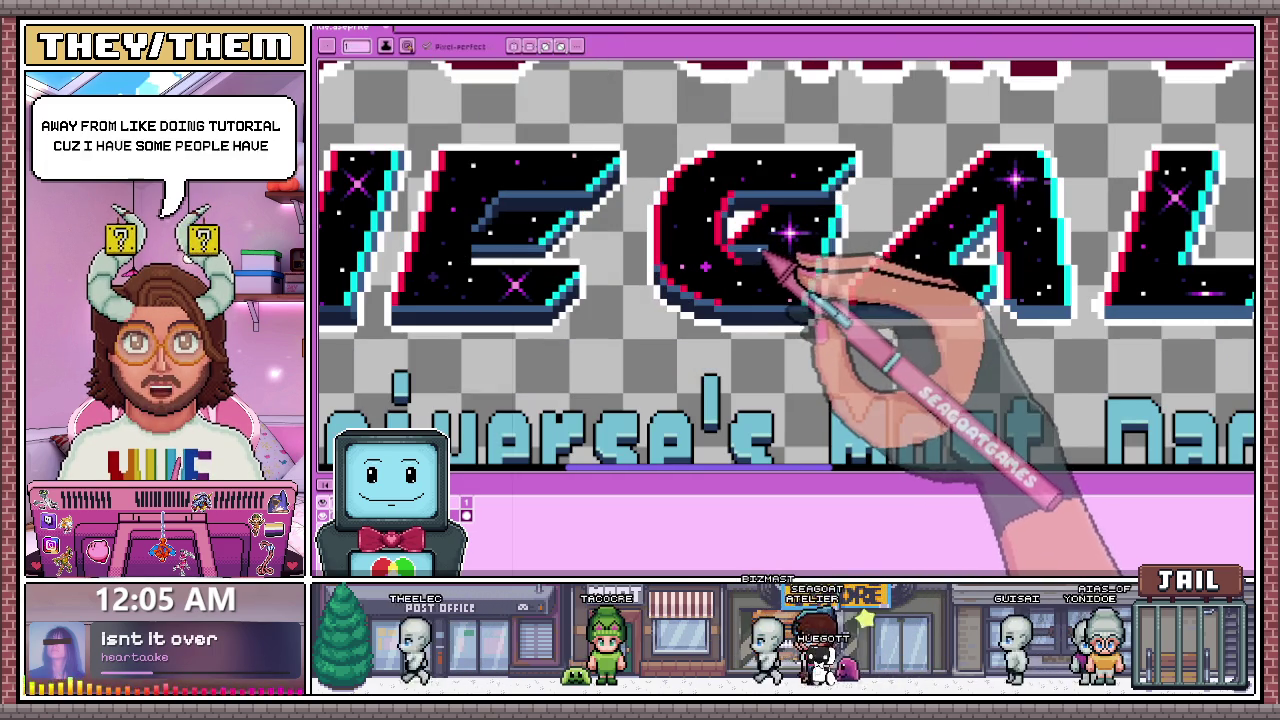
scroll(857, 330, "up", 2)
scroll(790, 303, "down", 1)
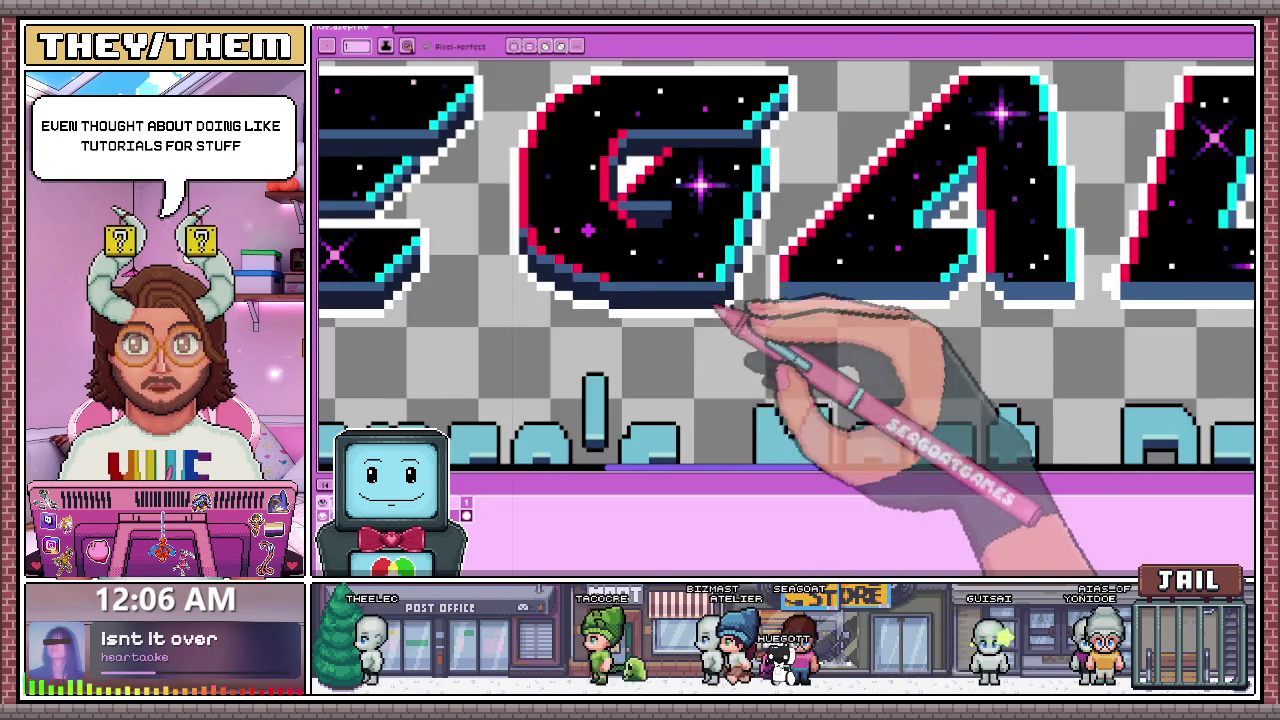
scroll(718, 305, "down", 2)
scroll(771, 294, "down", 2)
scroll(800, 350, "up", 3)
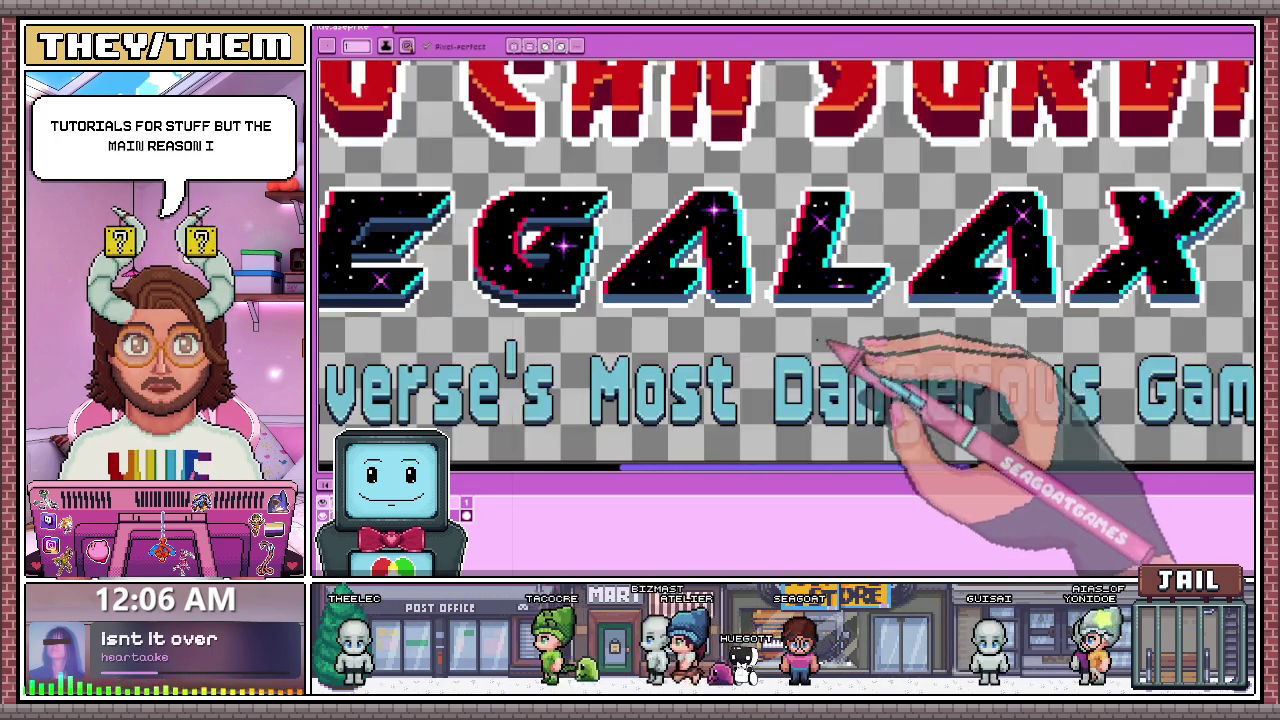
scroll(798, 310, "up", 2)
scroll(620, 296, "up", 2)
scroll(545, 294, "up", 1)
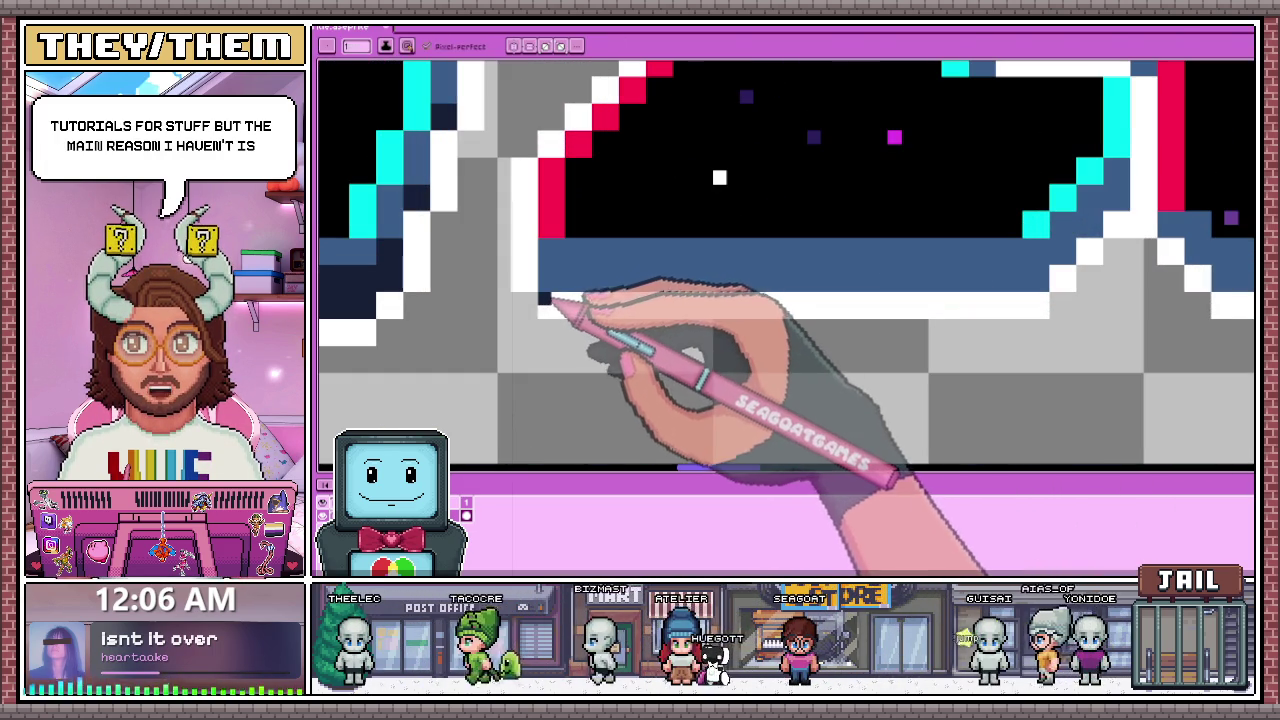
Step: Repaint the white bottom-edge pixels of the GALA letters dark navy, adding a lighter blue stripe inside
left_click_drag(822, 306, 963, 306)
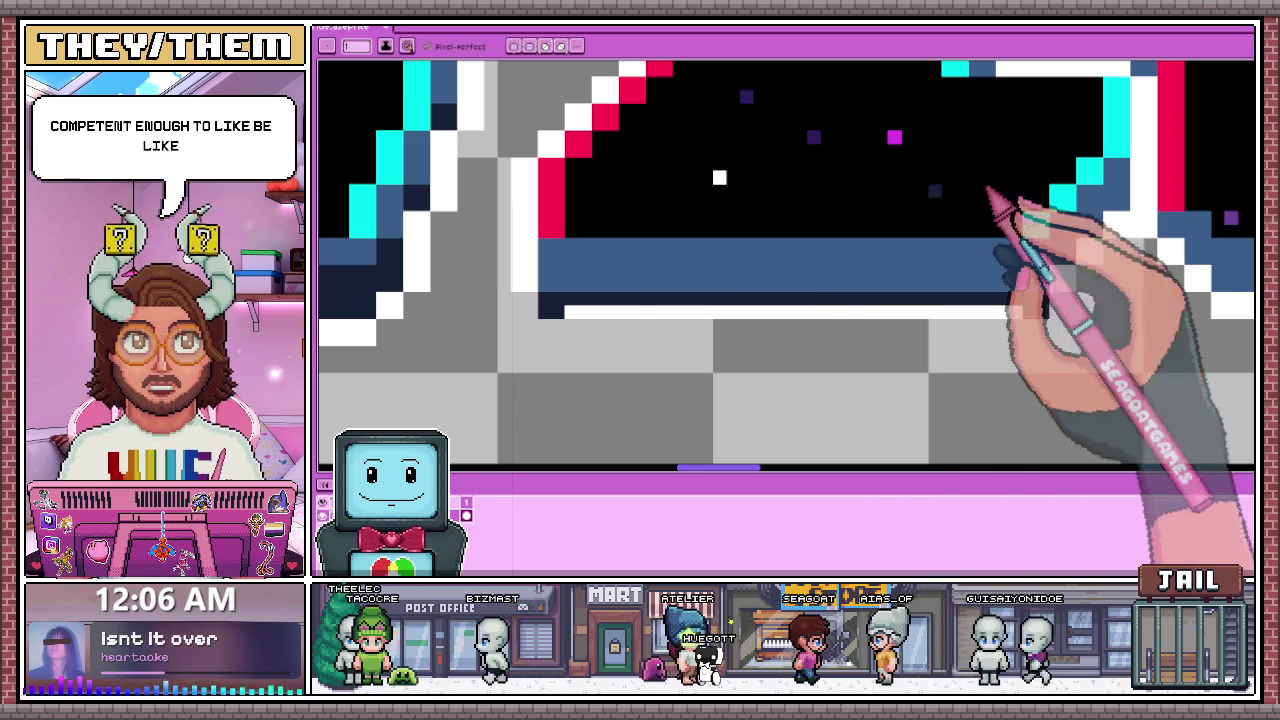
left_click_drag(586, 314, 706, 316)
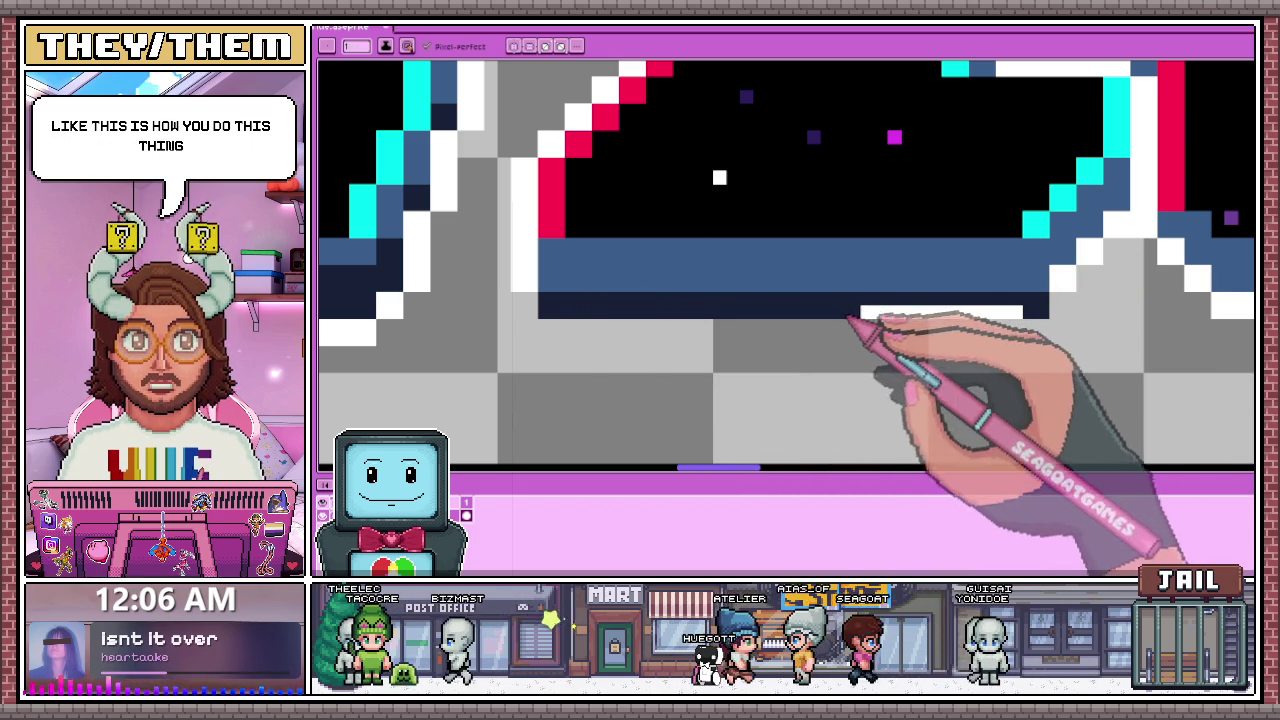
left_click_drag(858, 313, 1020, 313)
left_click_drag(548, 280, 928, 285)
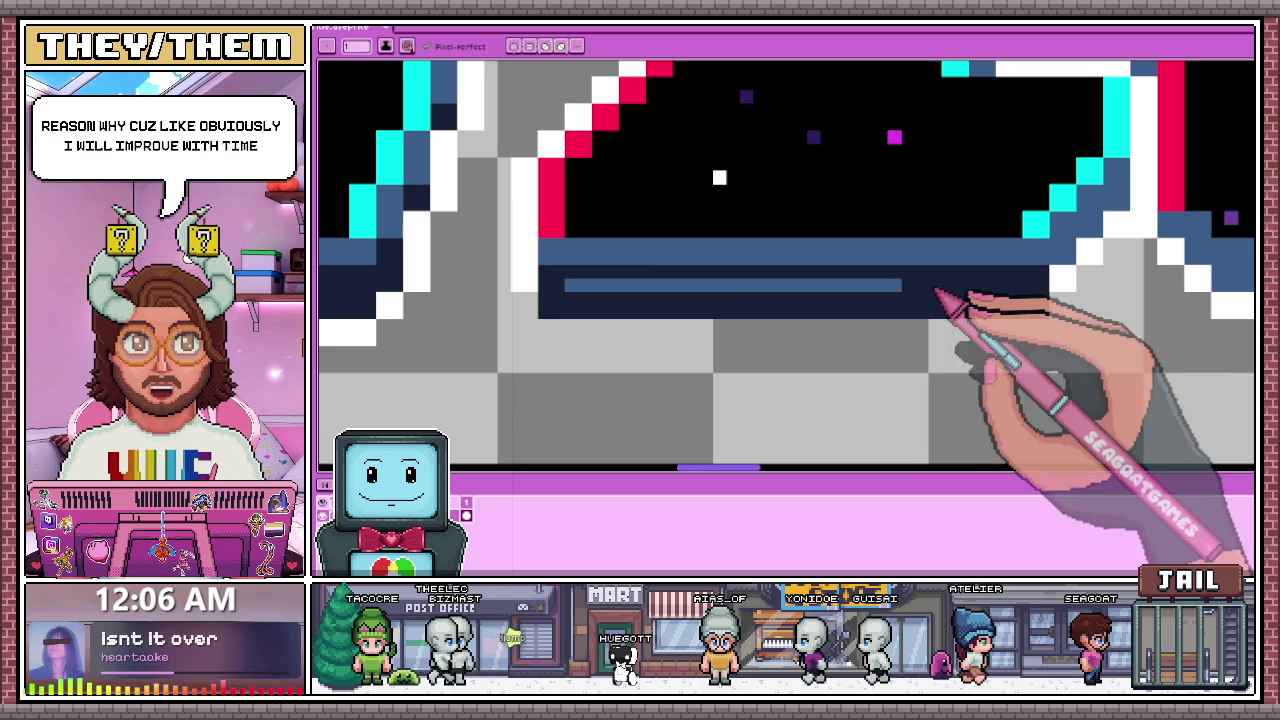
Step: Cover the remaining white strip under the letter with dark blue
scroll(700, 285, "down", 2)
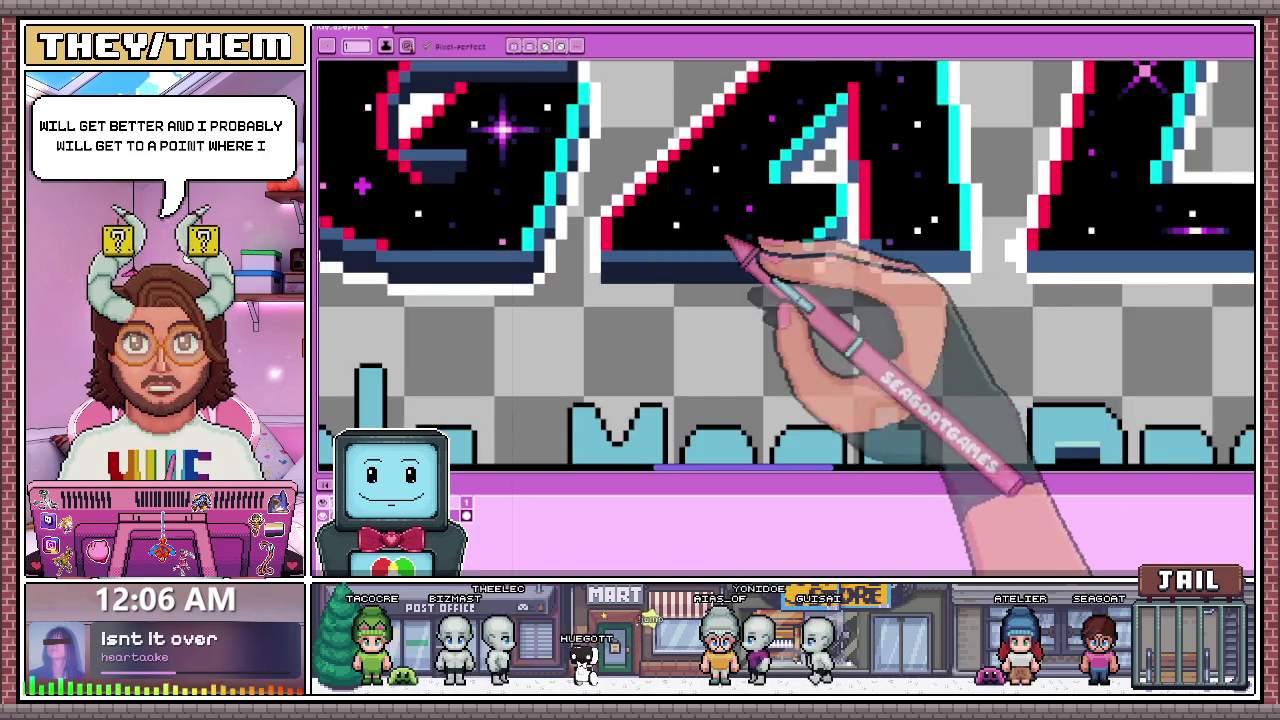
scroll(886, 223, "up", 1)
scroll(800, 271, "up", 1)
scroll(790, 260, "up", 1)
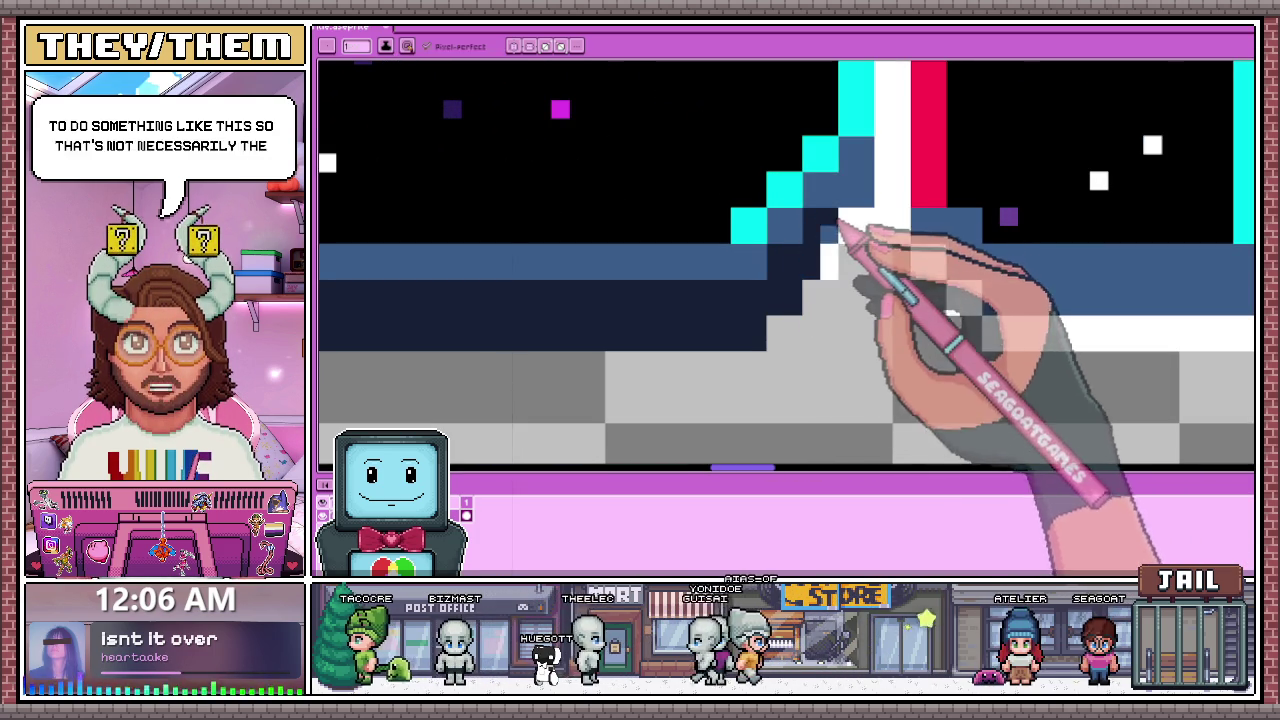
scroll(832, 276, "up", 1)
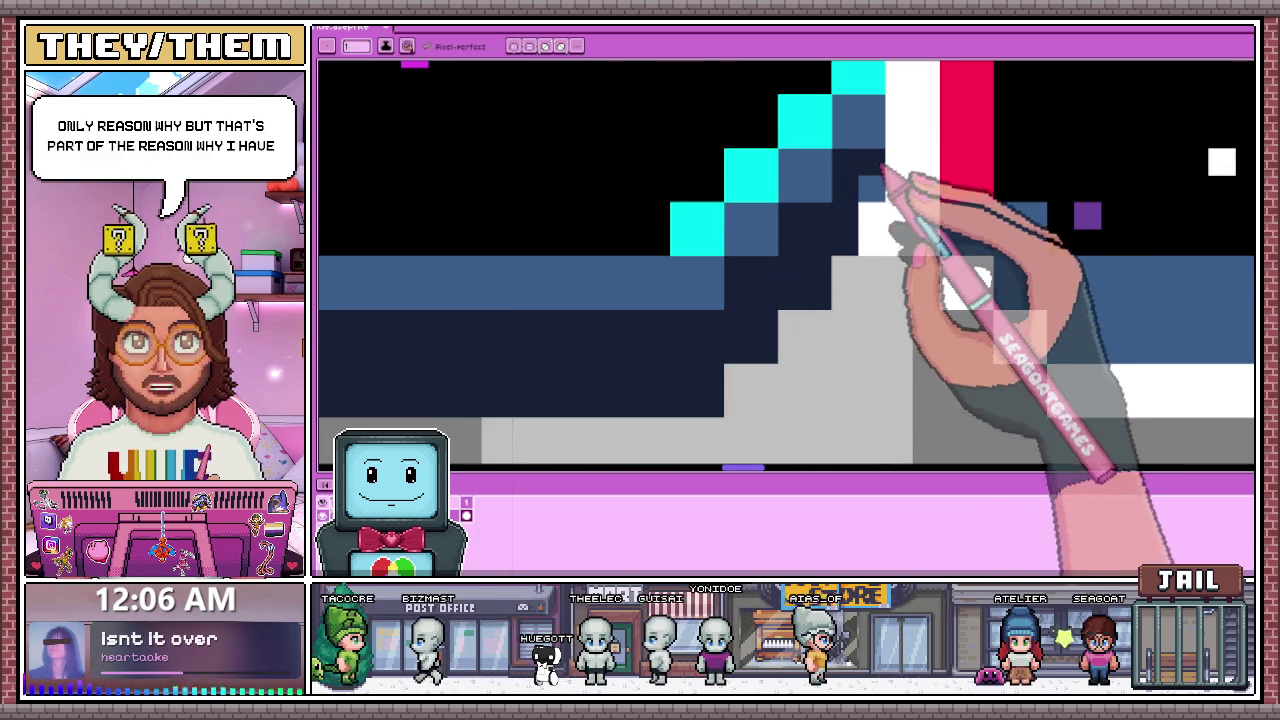
scroll(805, 190, "down", 2)
scroll(830, 240, "down", 1)
scroll(822, 245, "up", 1)
scroll(770, 240, "up", 2)
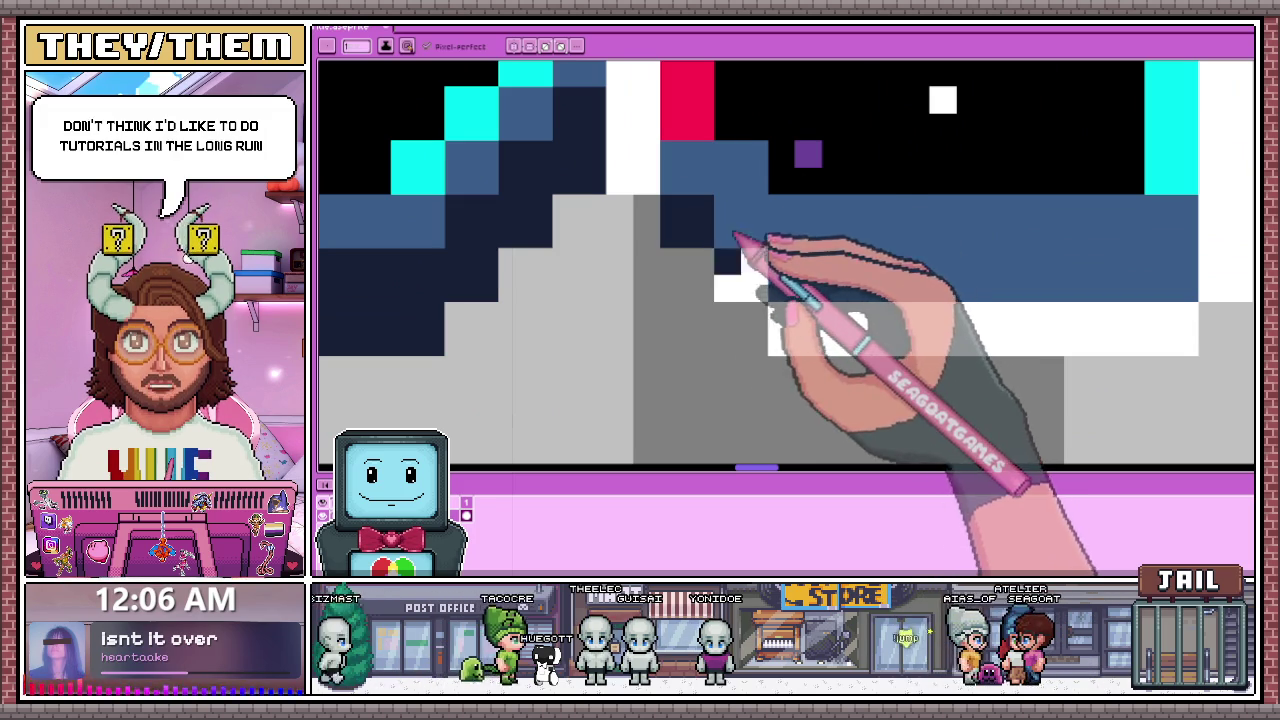
scroll(741, 296, "down", 1)
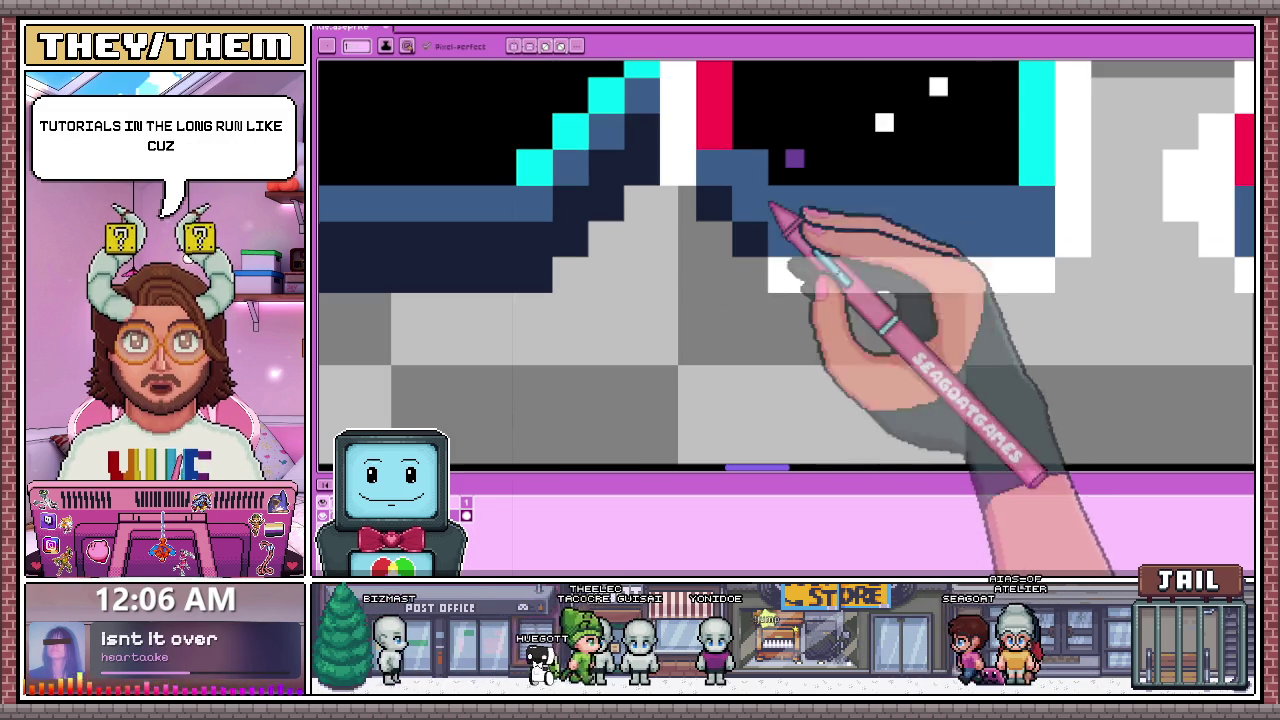
mouse_move(862, 290)
left_mouse_down()
mouse_move(1057, 288)
mouse_move(975, 275)
left_mouse_up()
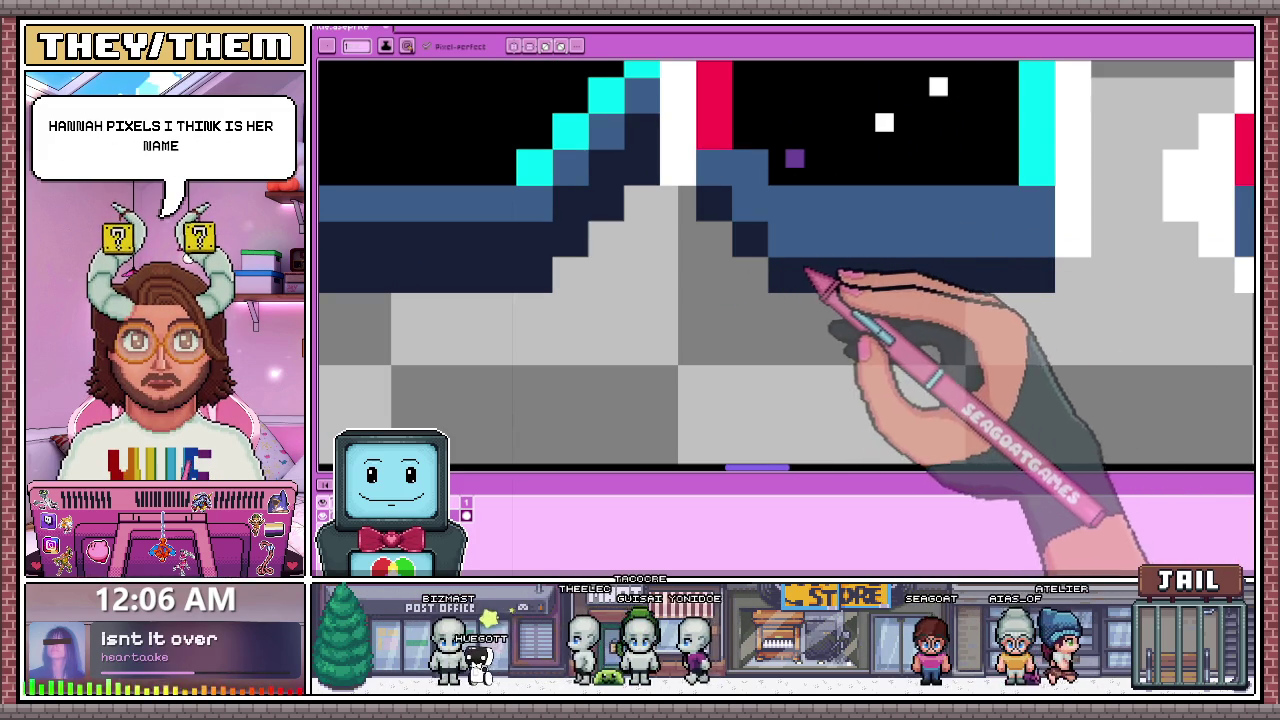
Step: Darken the light-blue bevel row beneath the letters to navy
scroll(880, 260, "down", 2)
scroll(930, 235, "up", 2)
scroll(893, 214, "down", 2)
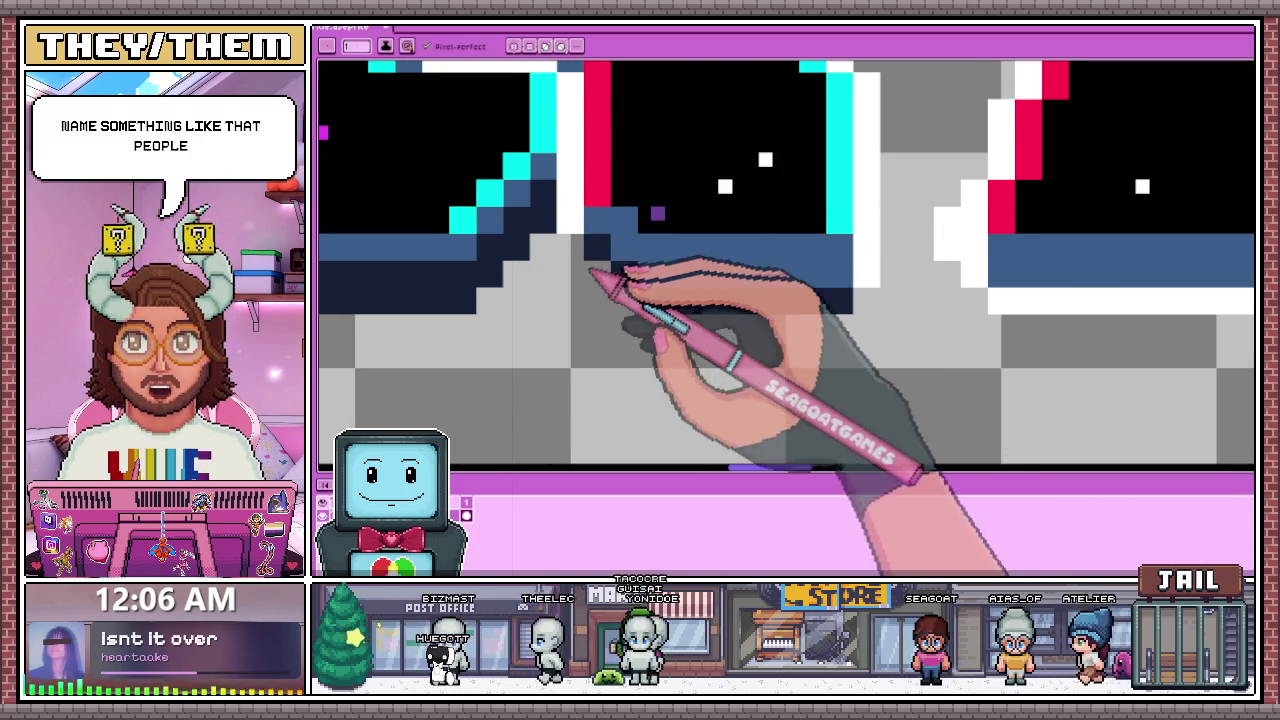
scroll(591, 271, "down", 1)
scroll(586, 234, "up", 1)
scroll(634, 277, "up", 2)
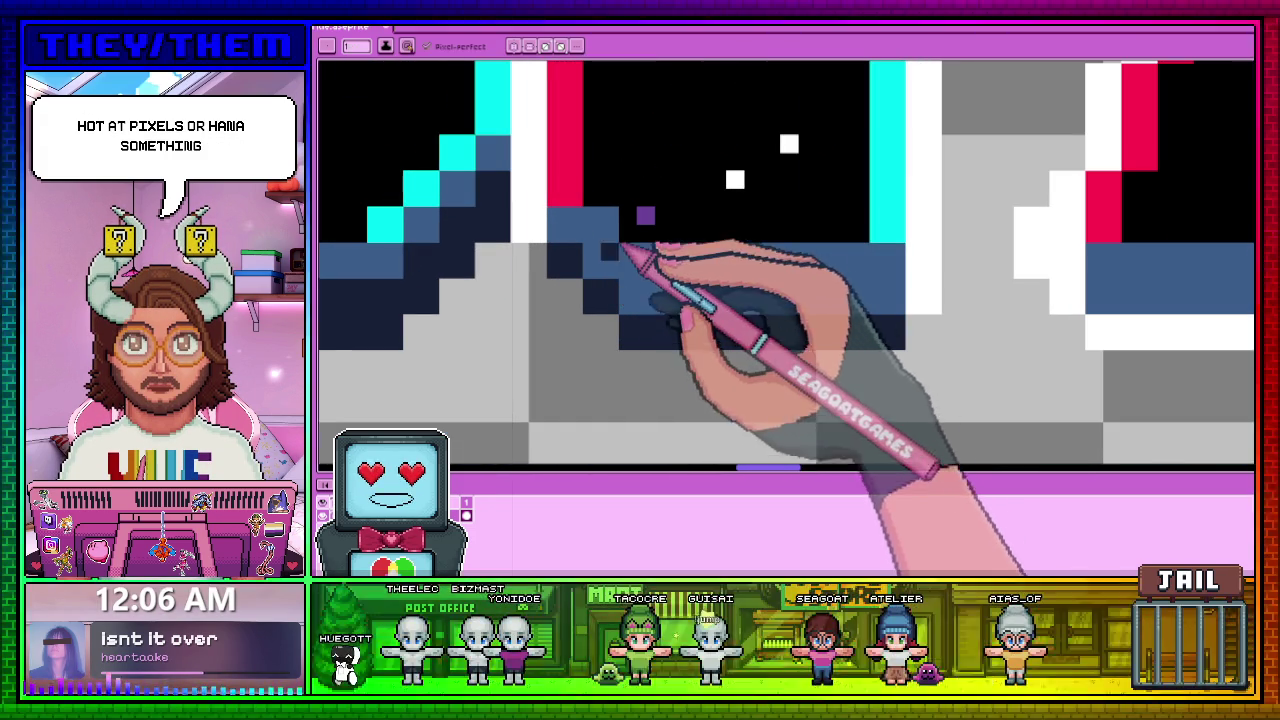
scroll(622, 243, "up", 1)
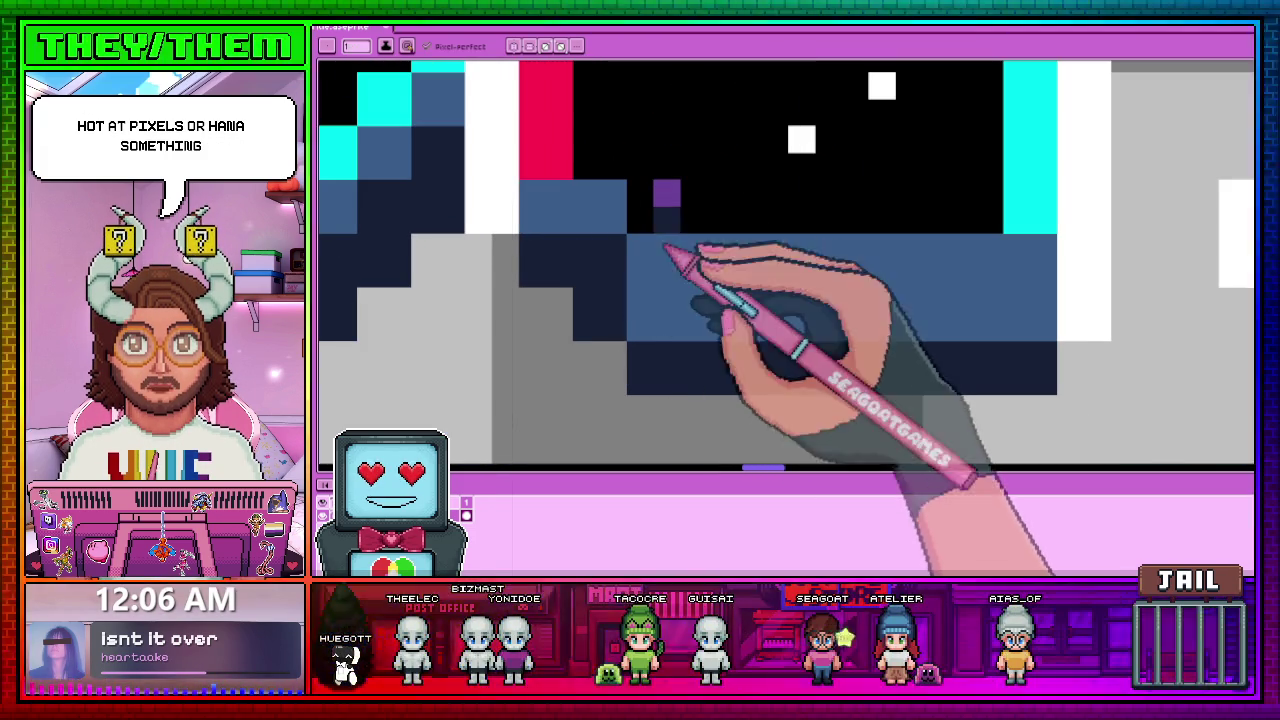
left_click(660, 318)
left_click_drag(688, 313, 1043, 314)
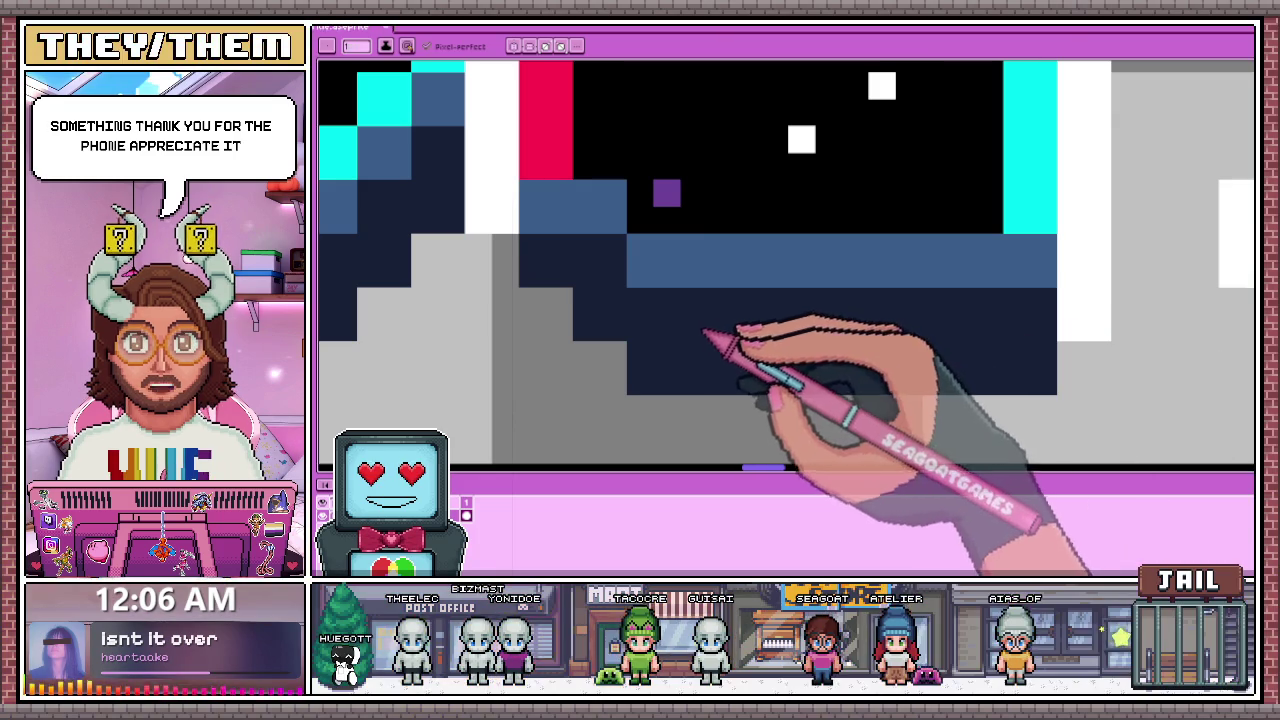
scroll(706, 333, "down", 3)
scroll(737, 363, "up", 1)
scroll(749, 323, "up", 1)
scroll(663, 271, "up", 1)
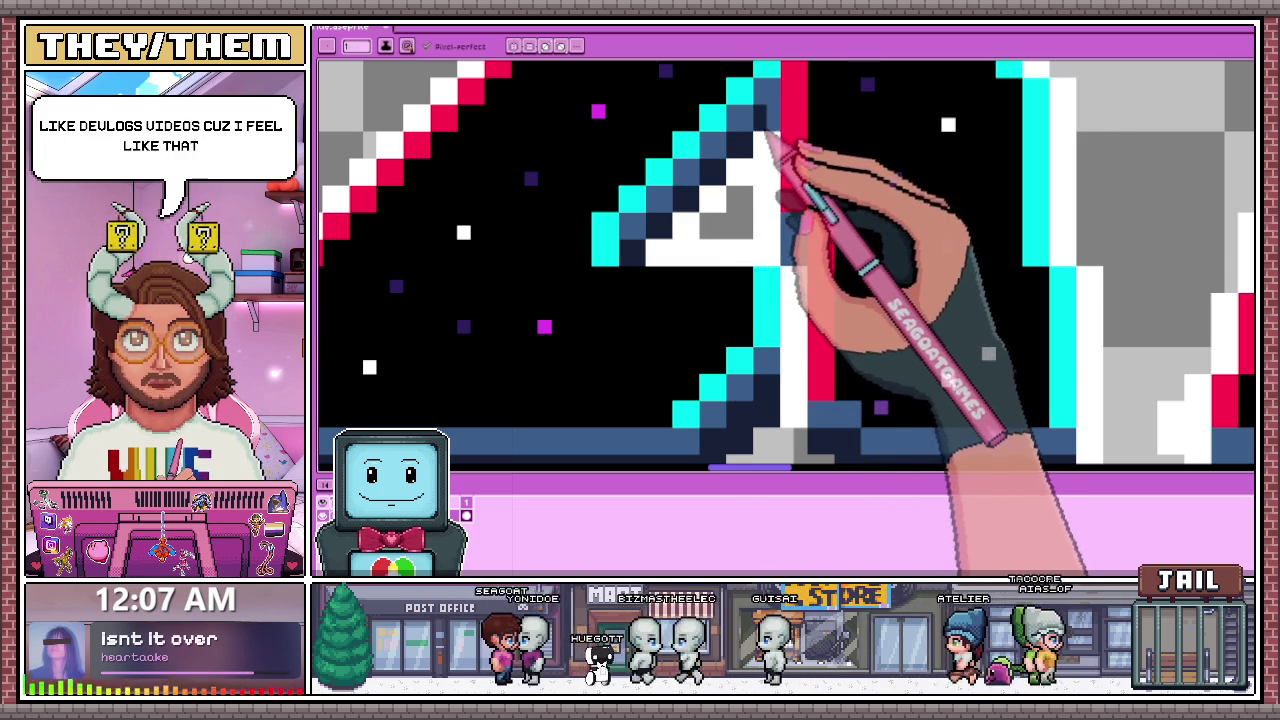
scroll(772, 105, "down", 2)
scroll(768, 95, "down", 1)
Step: Draw a white outline row under the GALAXY letters' bases, extending it beneath the dark bevel
scroll(790, 230, "down", 1)
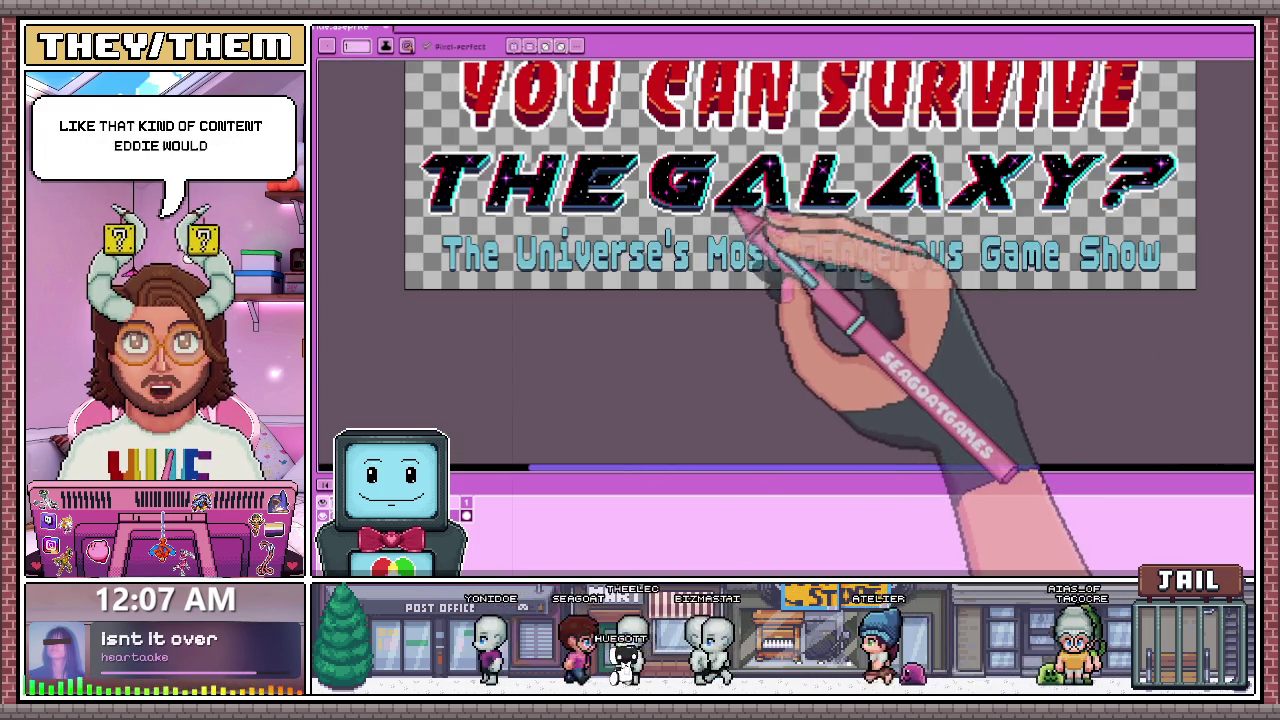
scroll(700, 251, "up", 3)
scroll(684, 272, "up", 1)
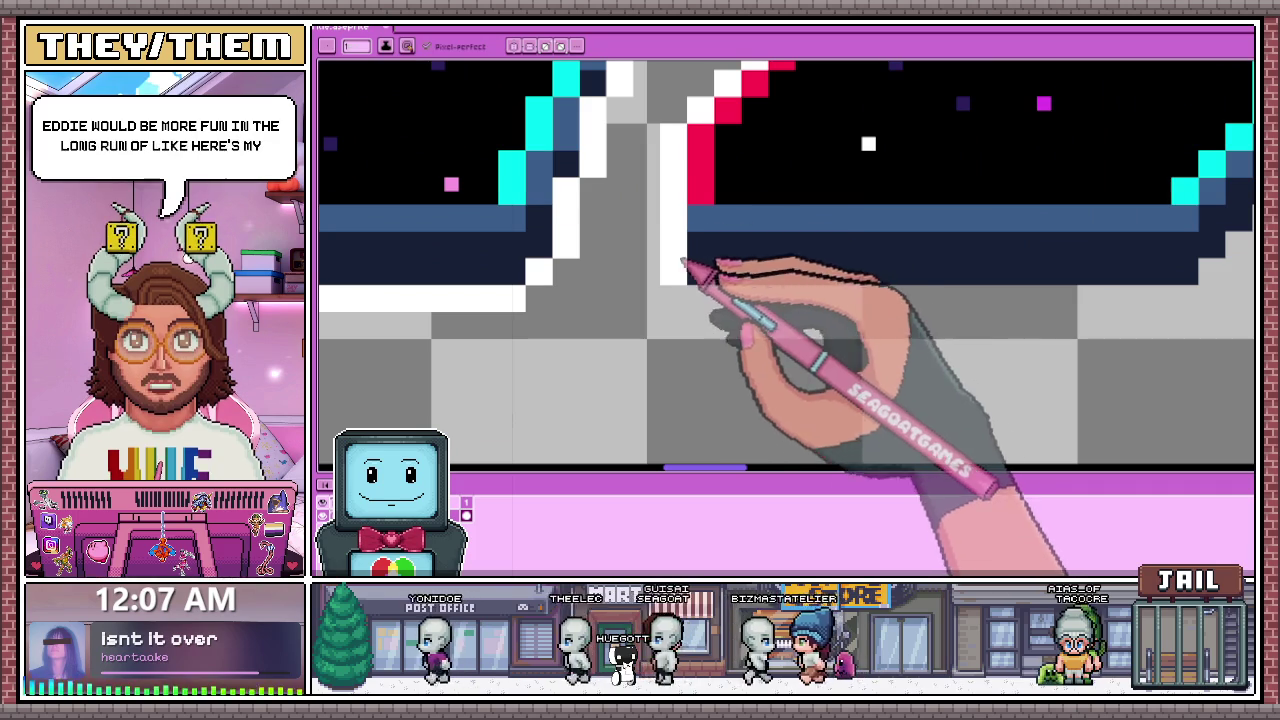
scroll(700, 275, "down", 2)
scroll(890, 285, "up", 1)
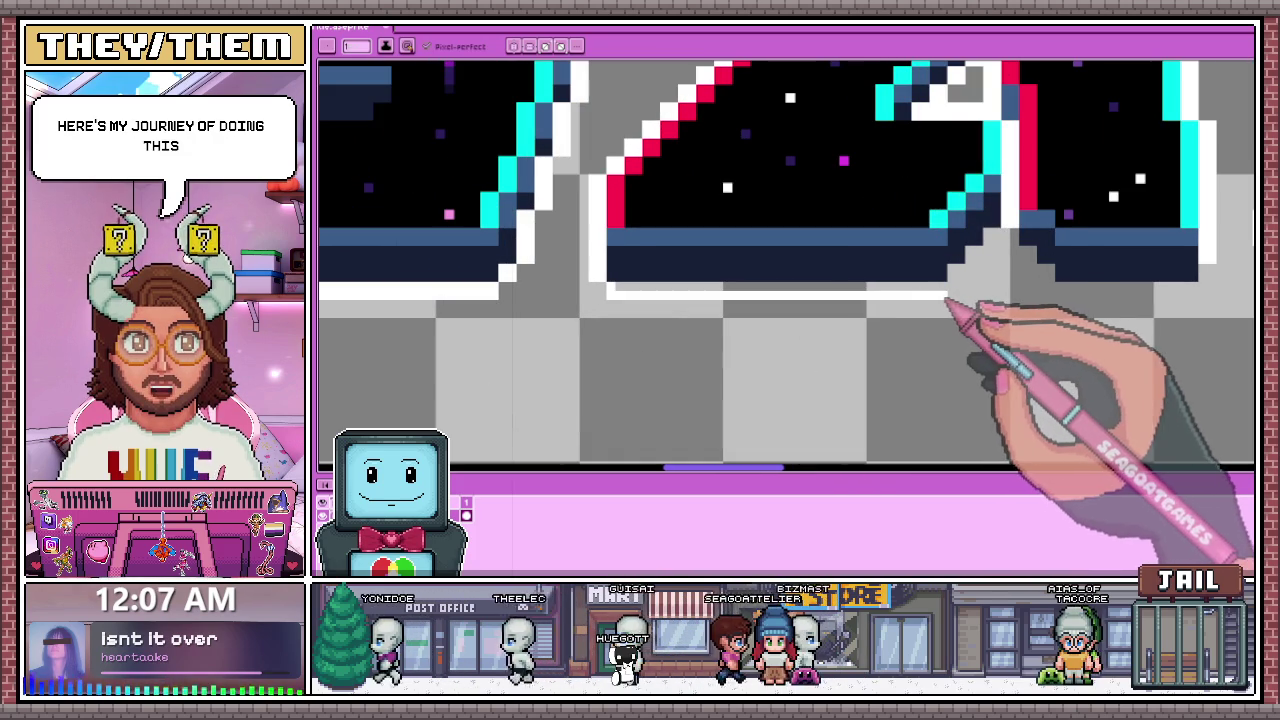
left_click_drag(950, 290, 620, 292)
scroll(877, 286, "down", 1)
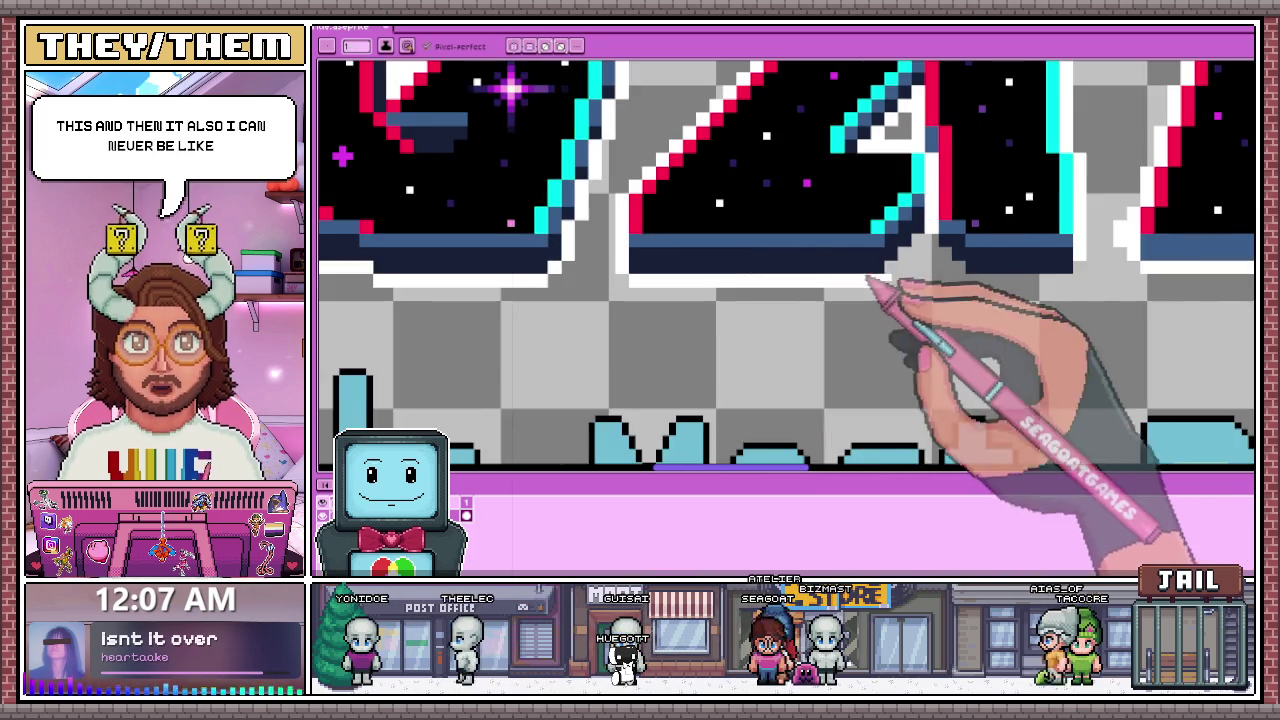
scroll(891, 277, "up", 1)
scroll(891, 277, "up", 1)
scroll(891, 277, "down", 2)
scroll(737, 277, "down", 1)
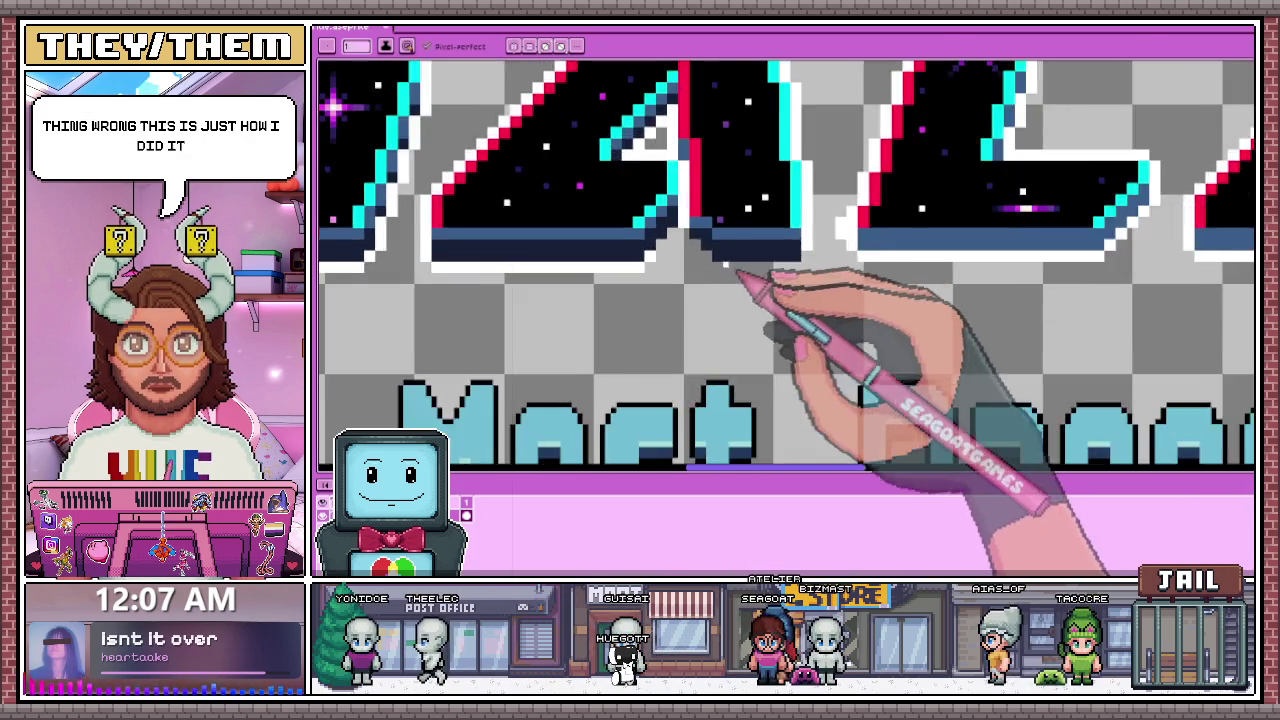
scroll(680, 251, "up", 1)
scroll(668, 256, "up", 1)
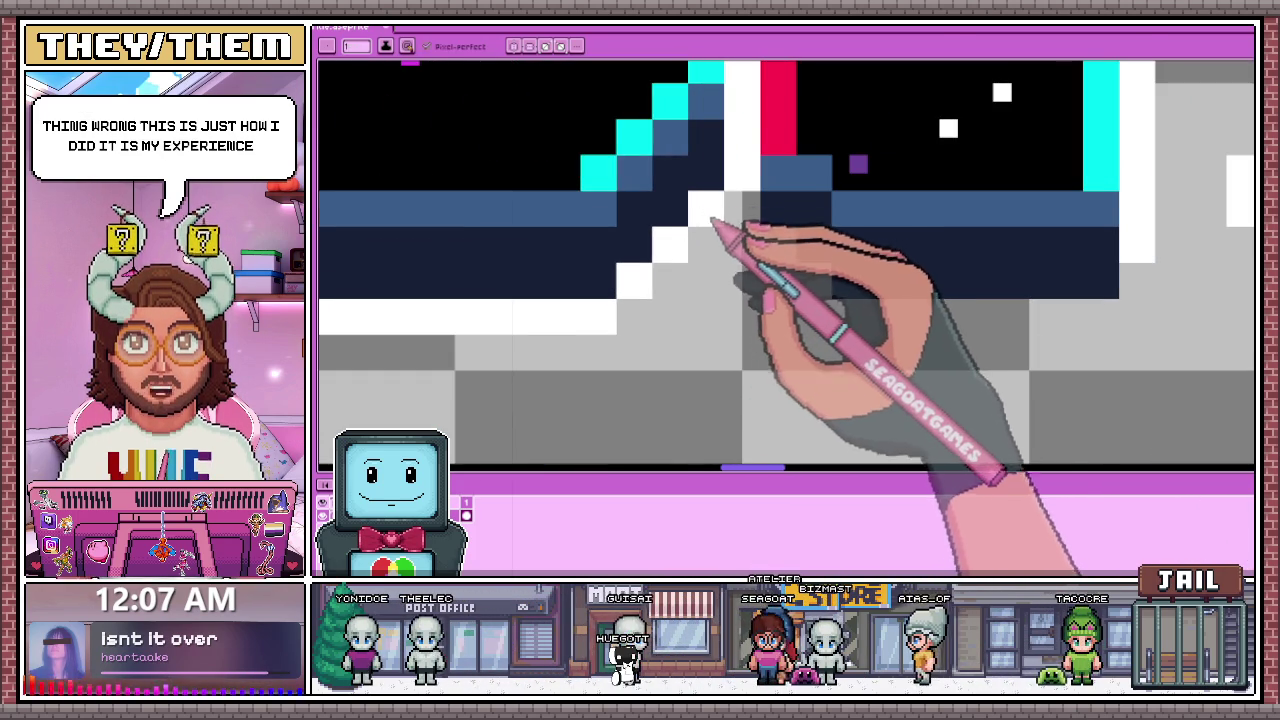
scroll(770, 250, "down", 1)
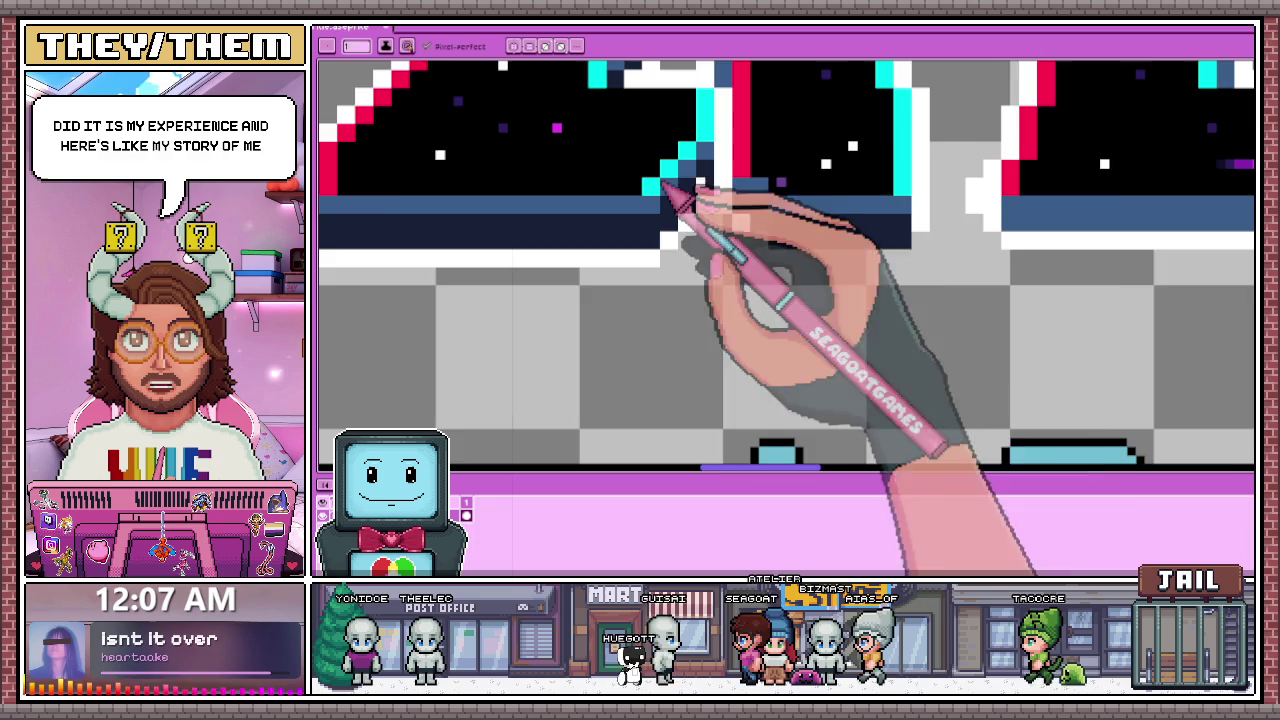
scroll(680, 200, "up", 1)
left_click_drag(773, 270, 1040, 268)
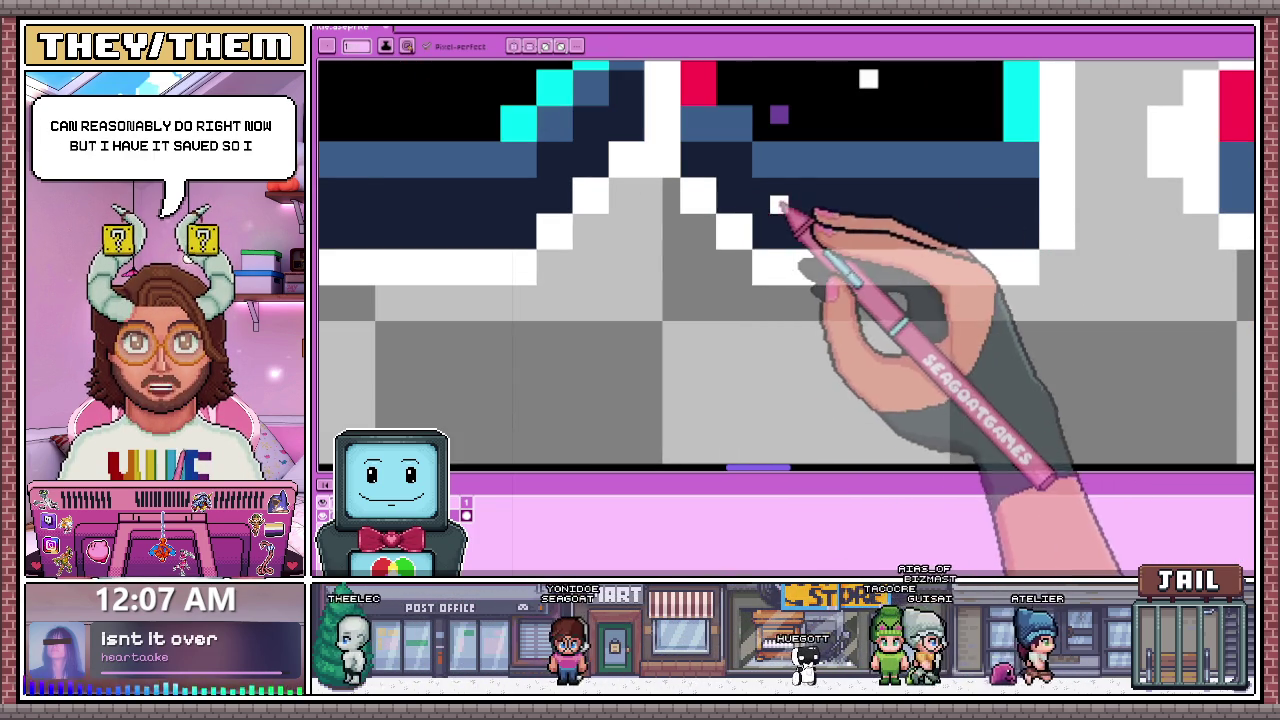
Step: Add a white outline pixel at the letter's corner notch
scroll(760, 230, "down", 1)
scroll(714, 251, "down", 1)
scroll(690, 230, "down", 1)
scroll(668, 168, "up", 1)
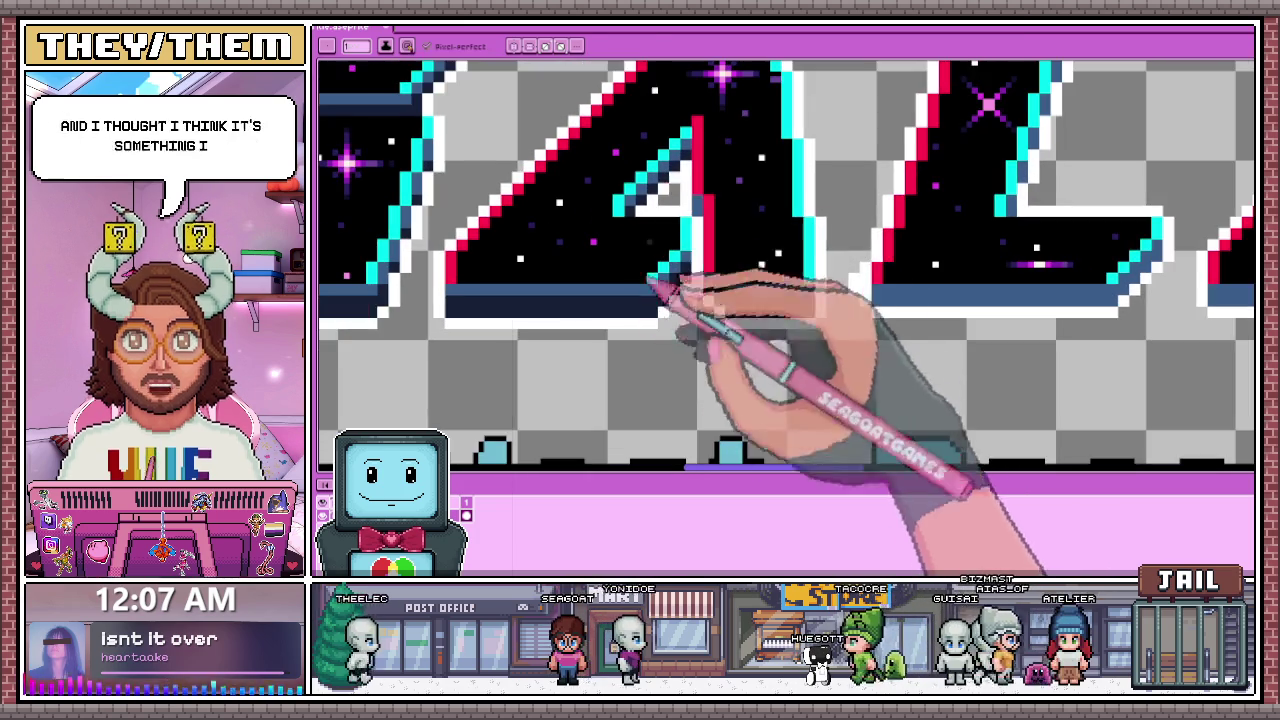
scroll(660, 210, "up", 1)
scroll(648, 228, "up", 1)
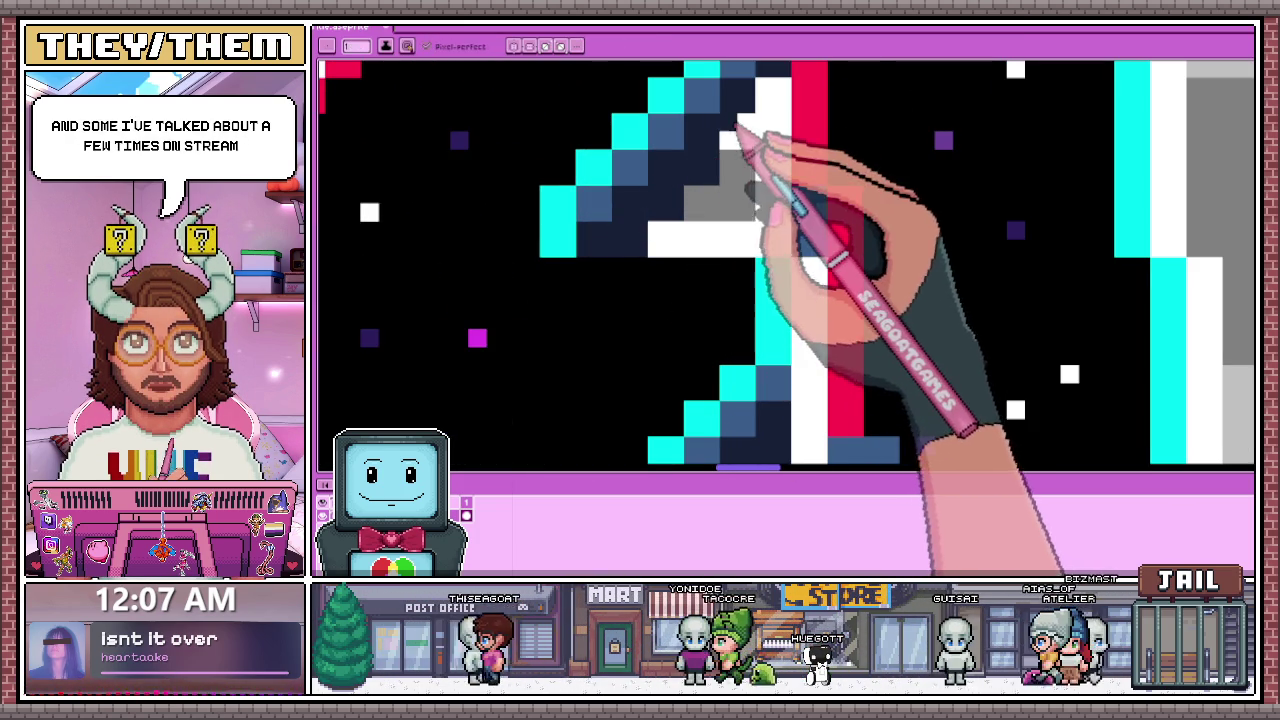
left_click(729, 159)
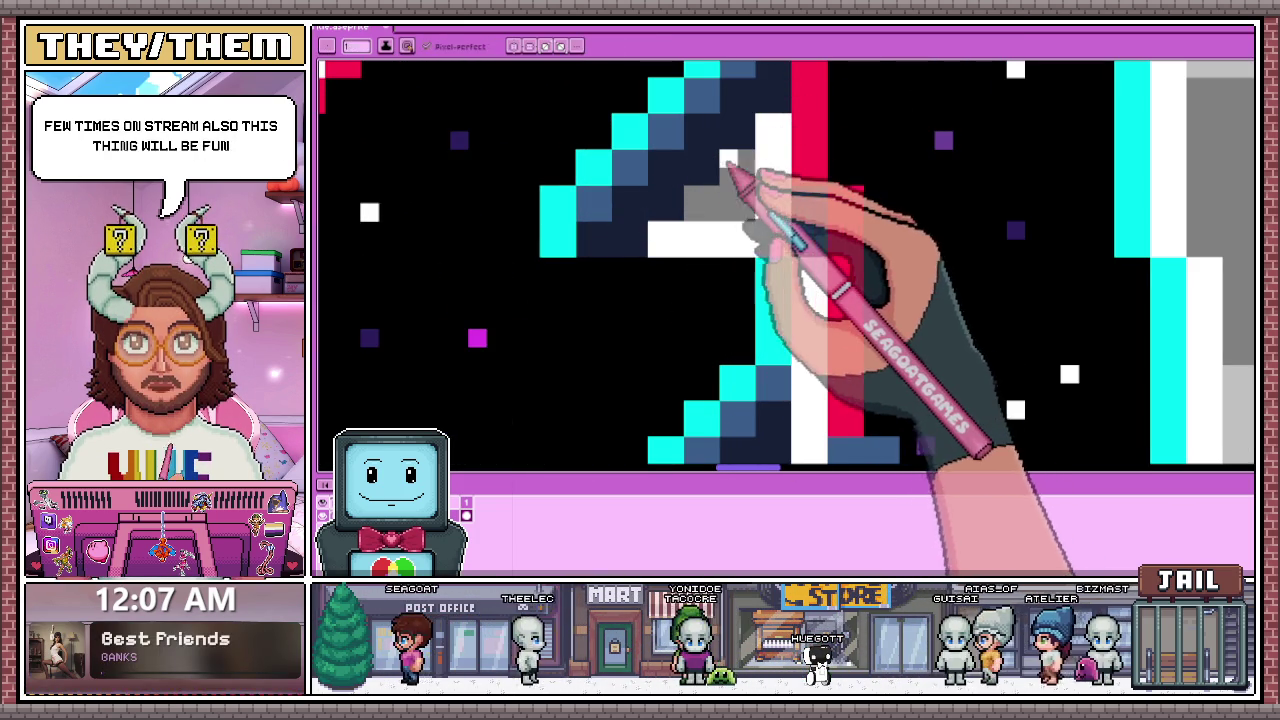
scroll(712, 210, "down", 3)
scroll(775, 270, "down", 2)
scroll(770, 277, "down", 1)
scroll(766, 277, "up", 2)
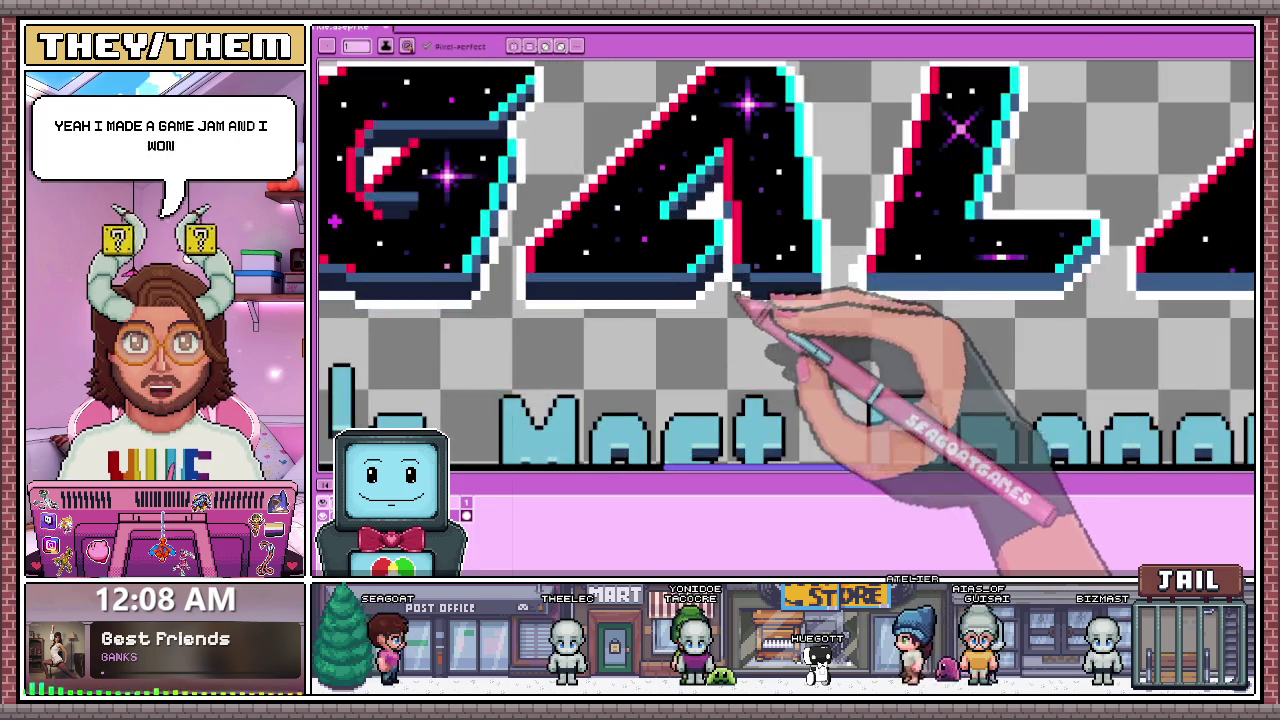
scroll(734, 252, "up", 1)
scroll(738, 224, "up", 2)
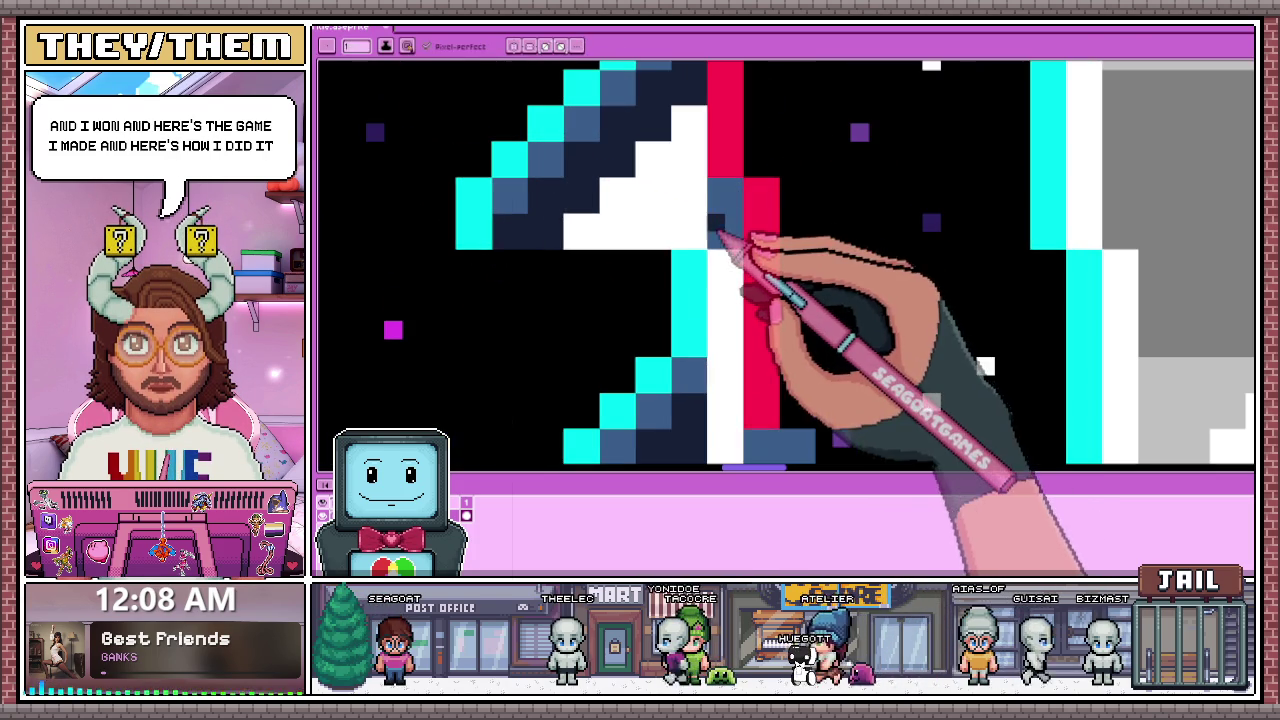
scroll(733, 245, "down", 1)
scroll(690, 180, "down", 2)
scroll(790, 320, "down", 2)
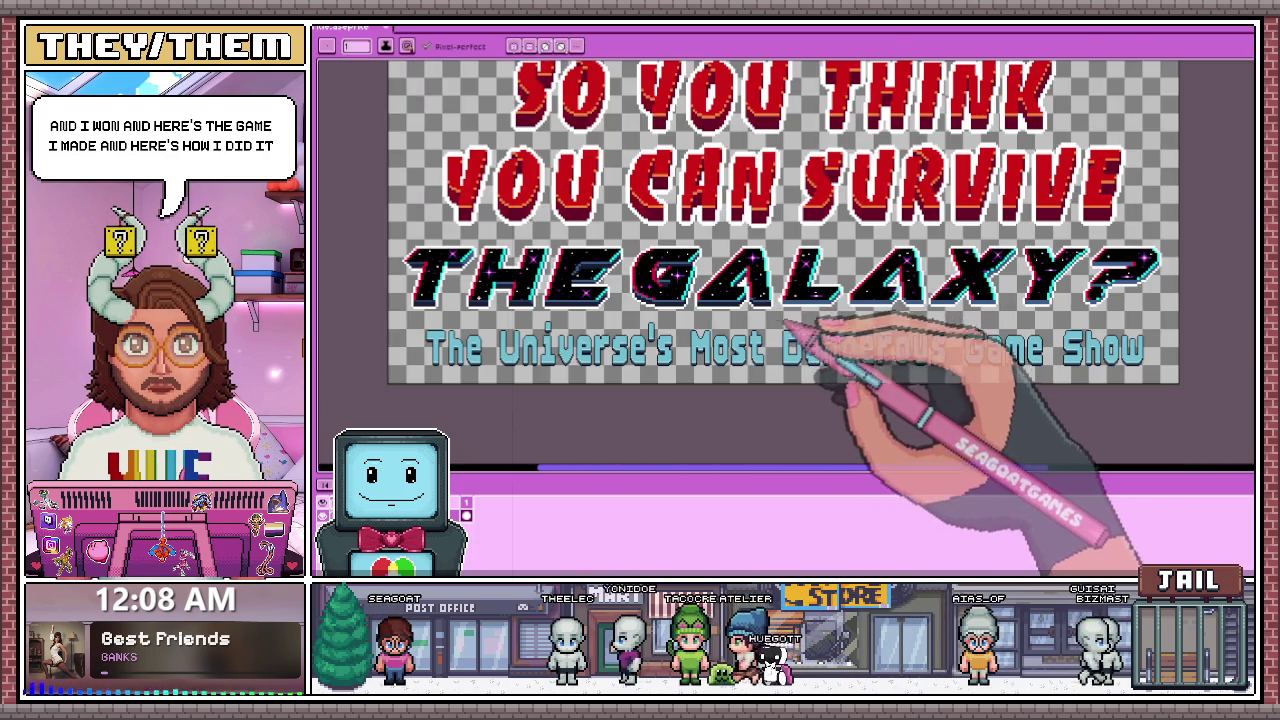
Step: Break the white line under the bevel into dashes and paint the lower blue bevel row dark
scroll(792, 344, "down", 2)
scroll(794, 337, "up", 2)
scroll(766, 343, "up", 2)
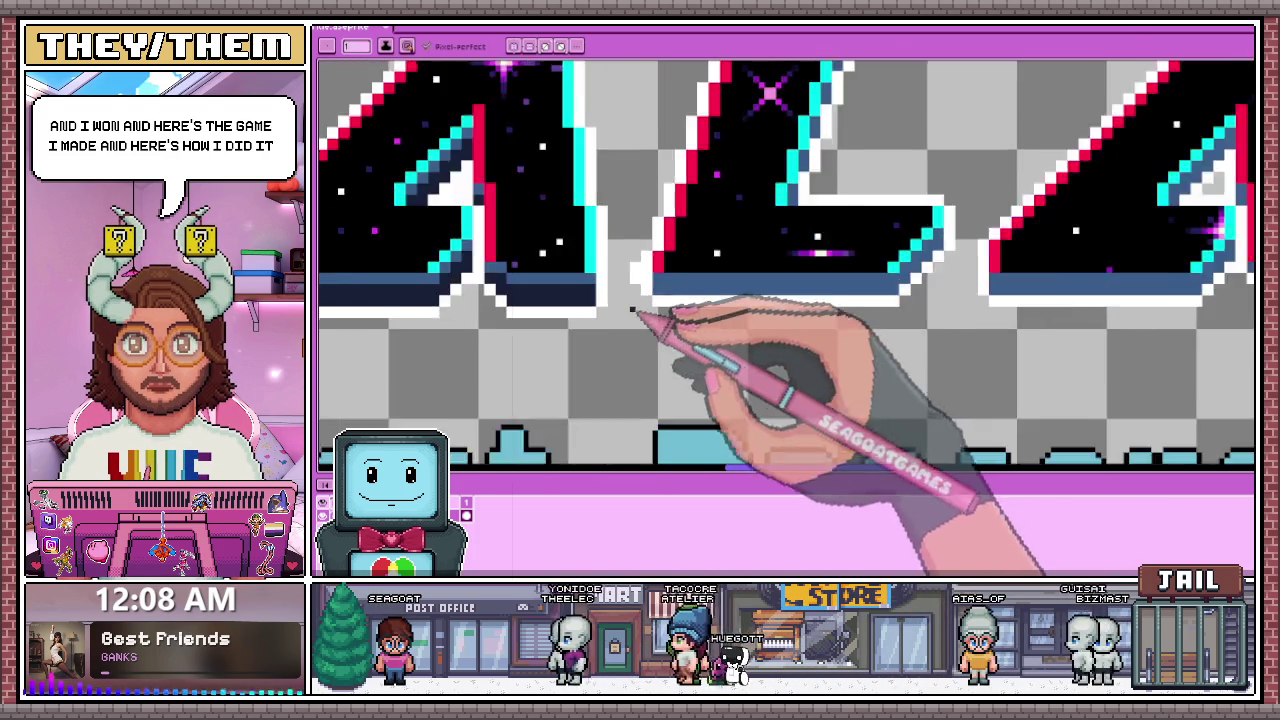
scroll(634, 320, "up", 2)
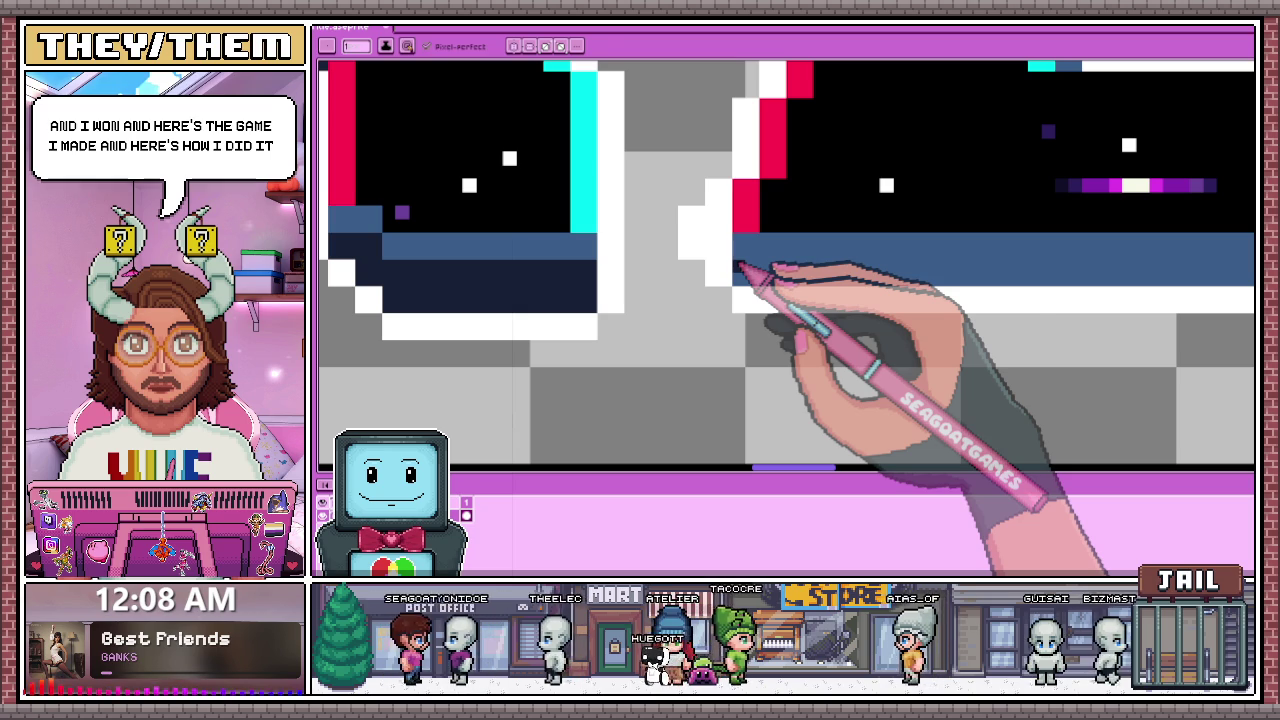
scroll(735, 262, "up", 1)
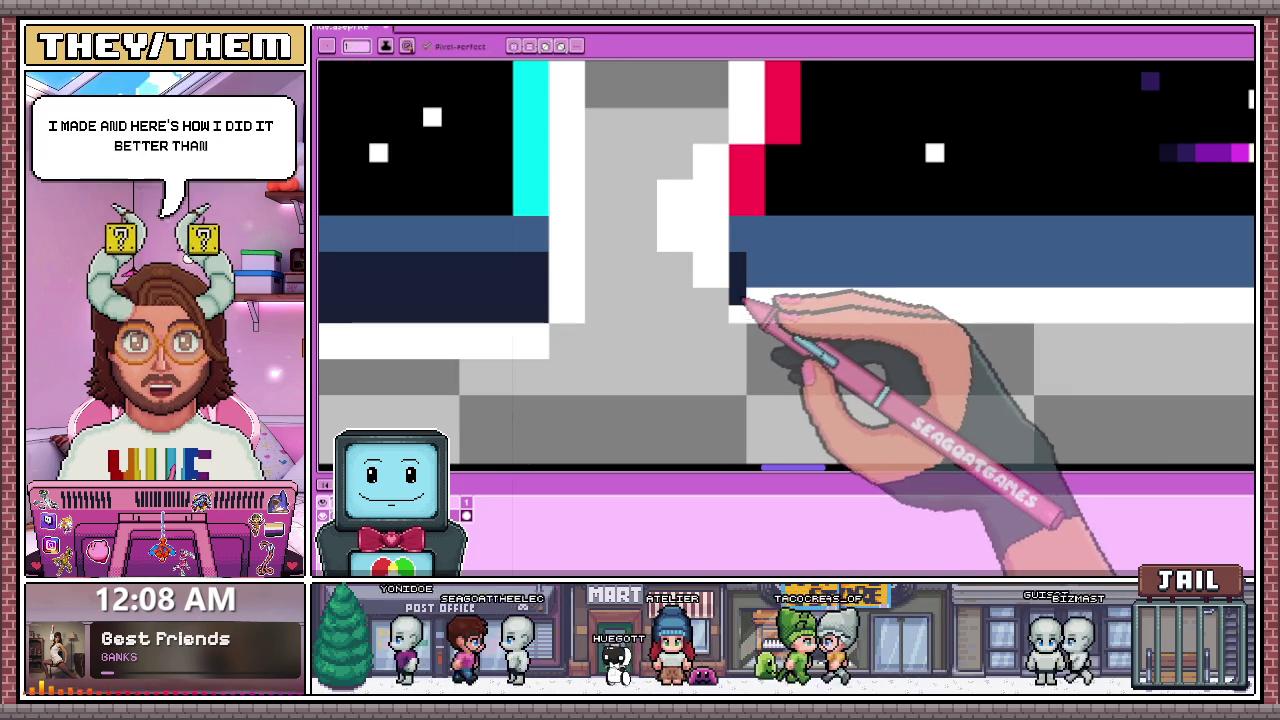
scroll(740, 305, "down", 2)
scroll(786, 286, "down", 1)
scroll(651, 251, "up", 3)
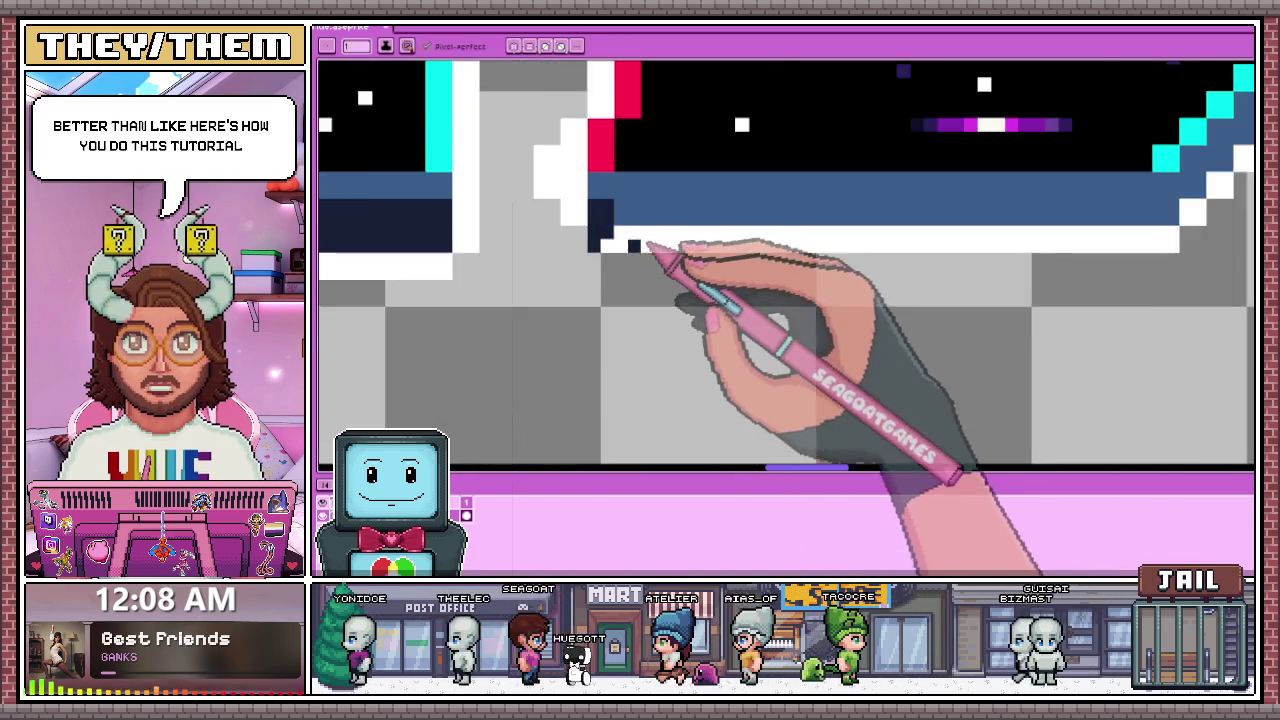
scroll(634, 210, "down", 1)
scroll(900, 250, "down", 1)
scroll(863, 200, "up", 2)
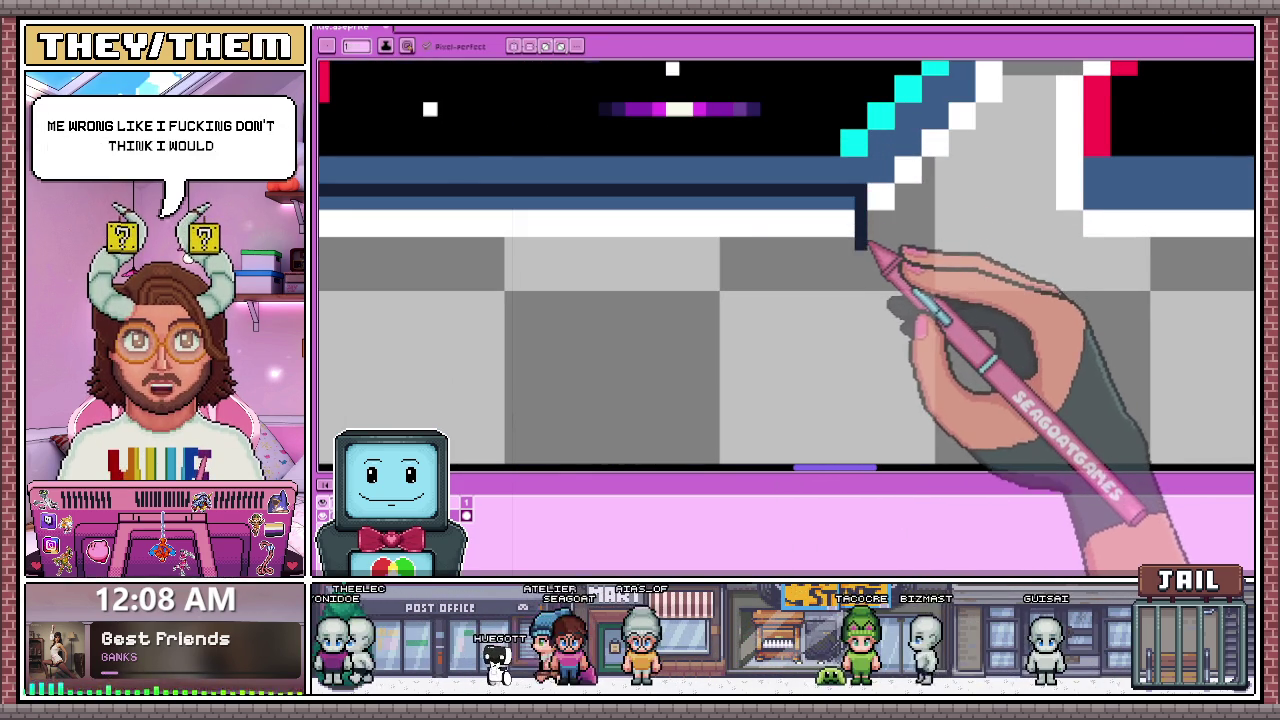
scroll(868, 245, "down", 1)
scroll(575, 251, "up", 1)
left_click_drag(594, 214, 1020, 197)
left_click_drag(925, 198, 591, 200)
left_click_drag(724, 210, 763, 210)
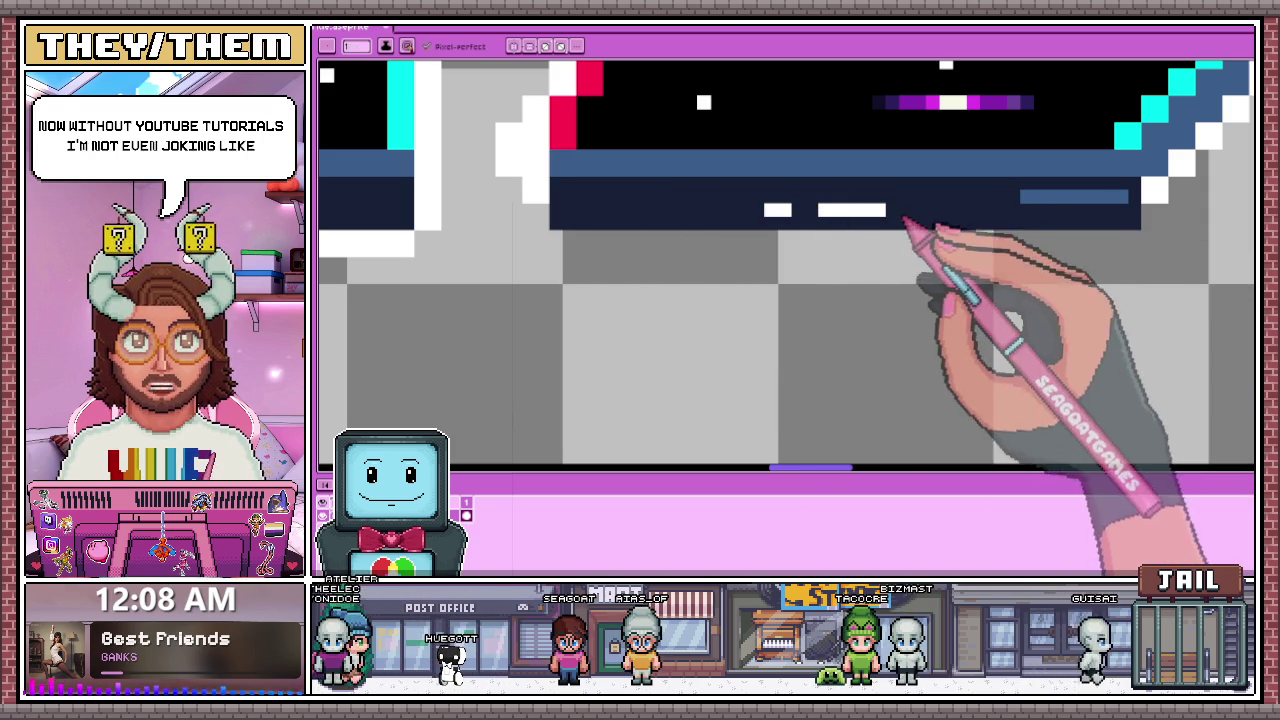
Step: Eyedrop a colour from the artwork, return to the pencil, then switch to the eraser for corner touch-ups
scroll(910, 224, "down", 1)
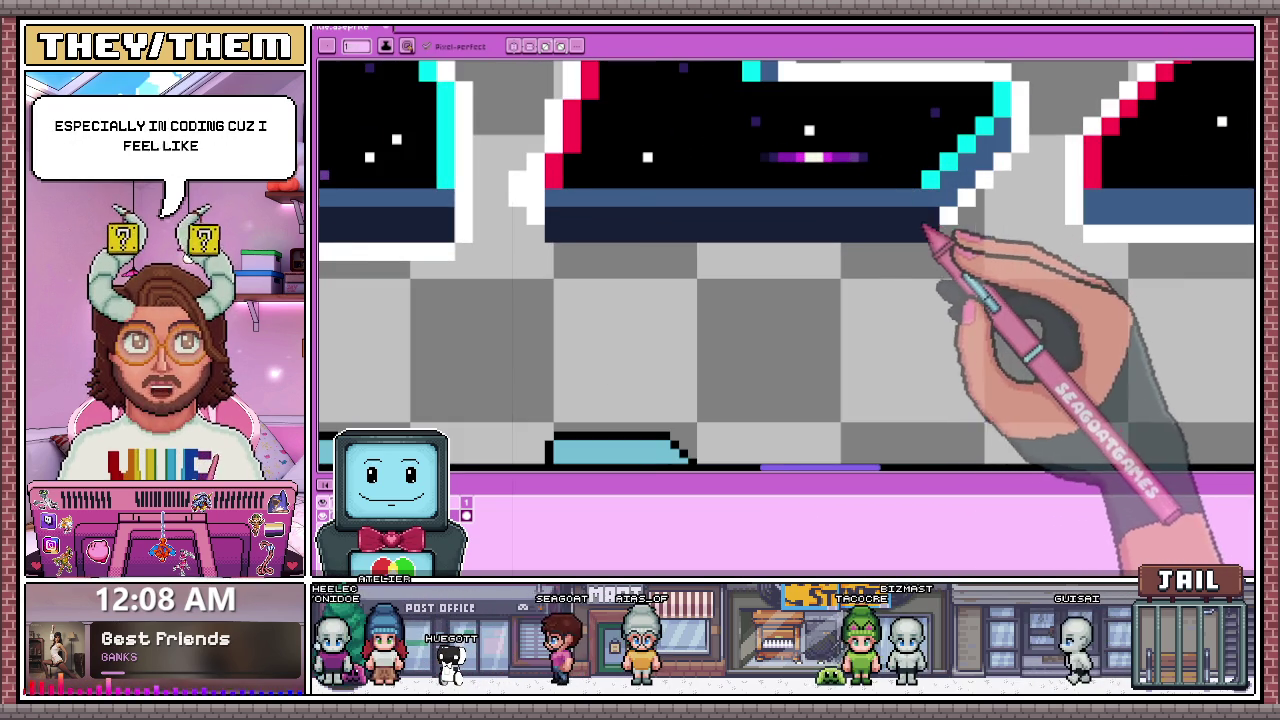
scroll(737, 337, "down", 1)
scroll(823, 286, "up", 1)
scroll(805, 290, "up", 2)
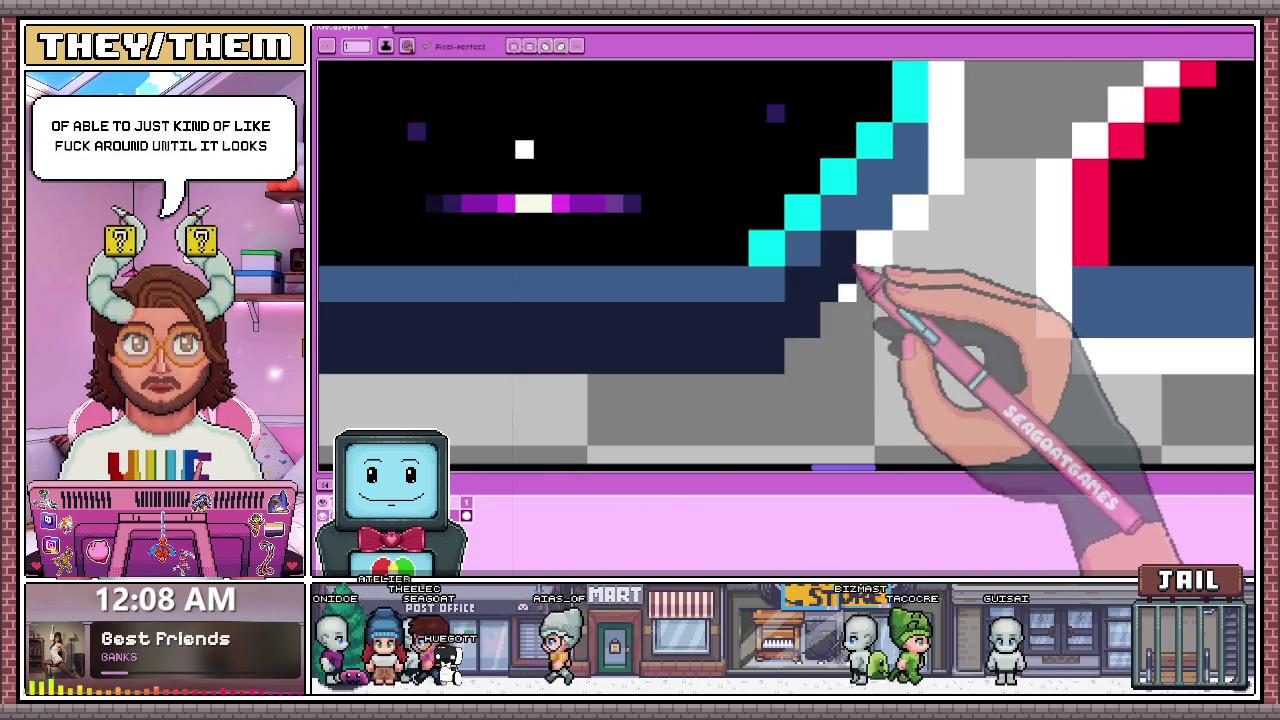
scroll(893, 205, "down", 2)
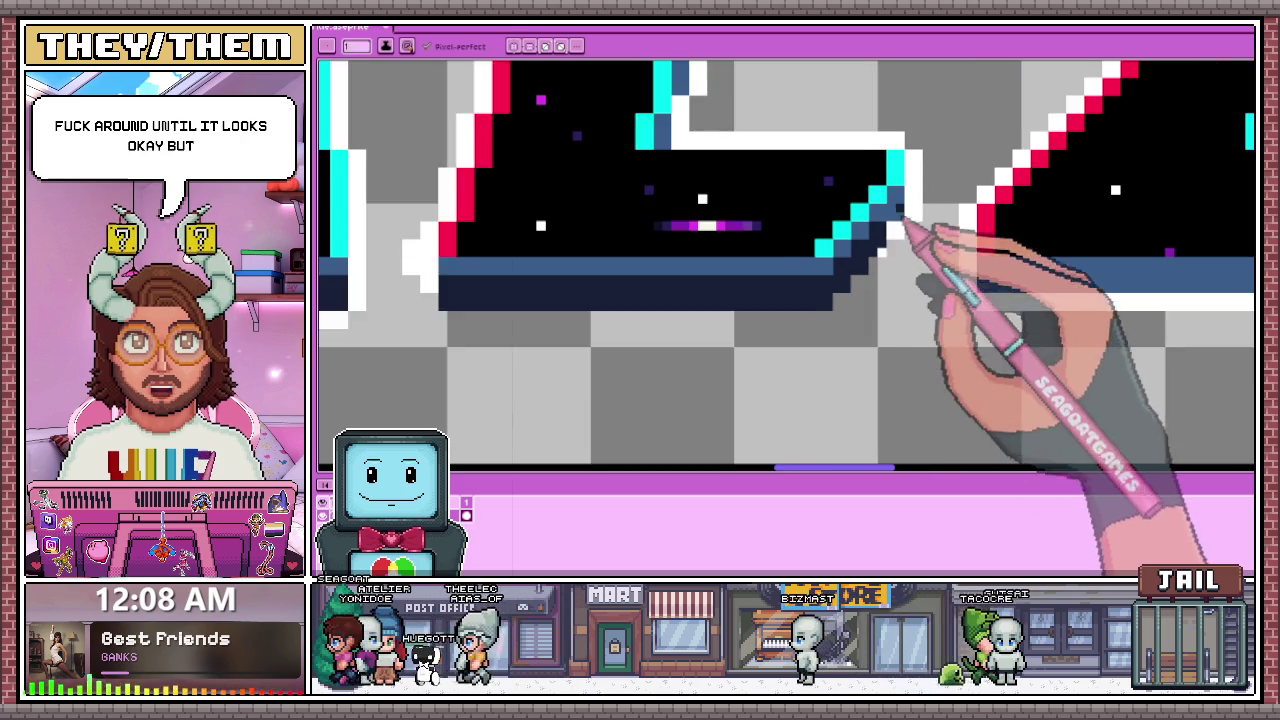
scroll(900, 235, "up", 1)
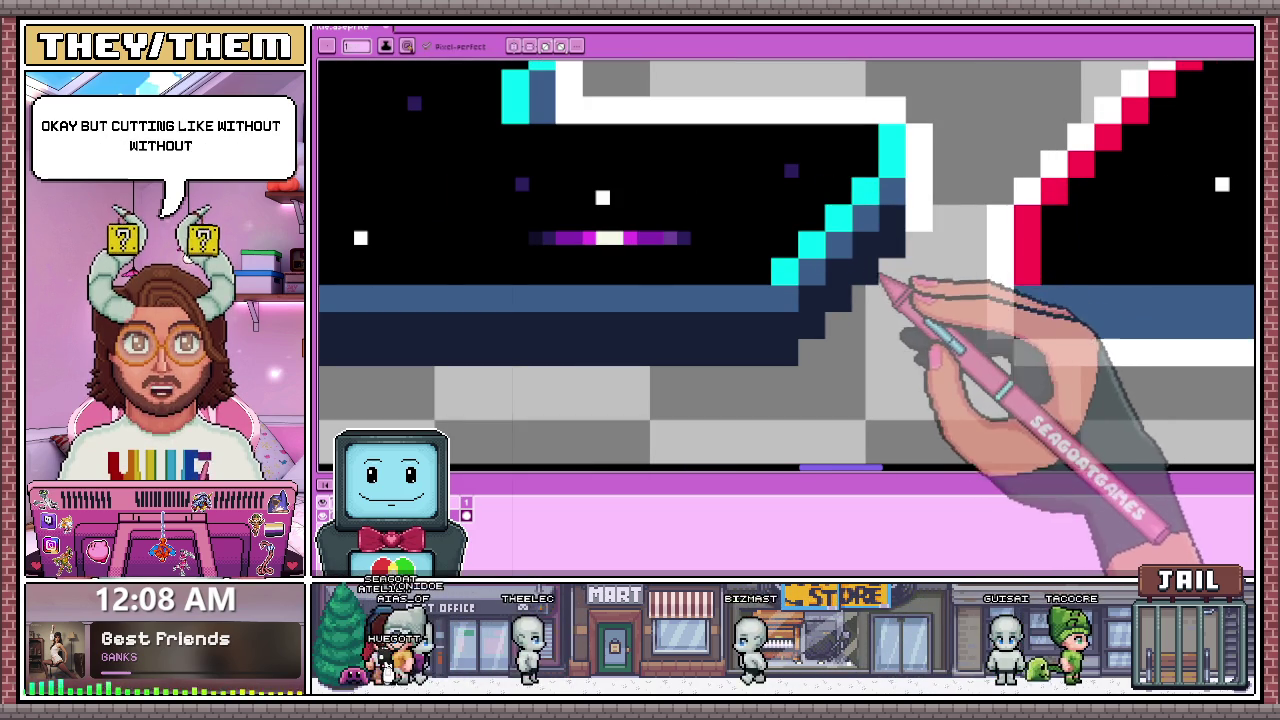
scroll(880, 275, "down", 2)
scroll(588, 293, "up", 1)
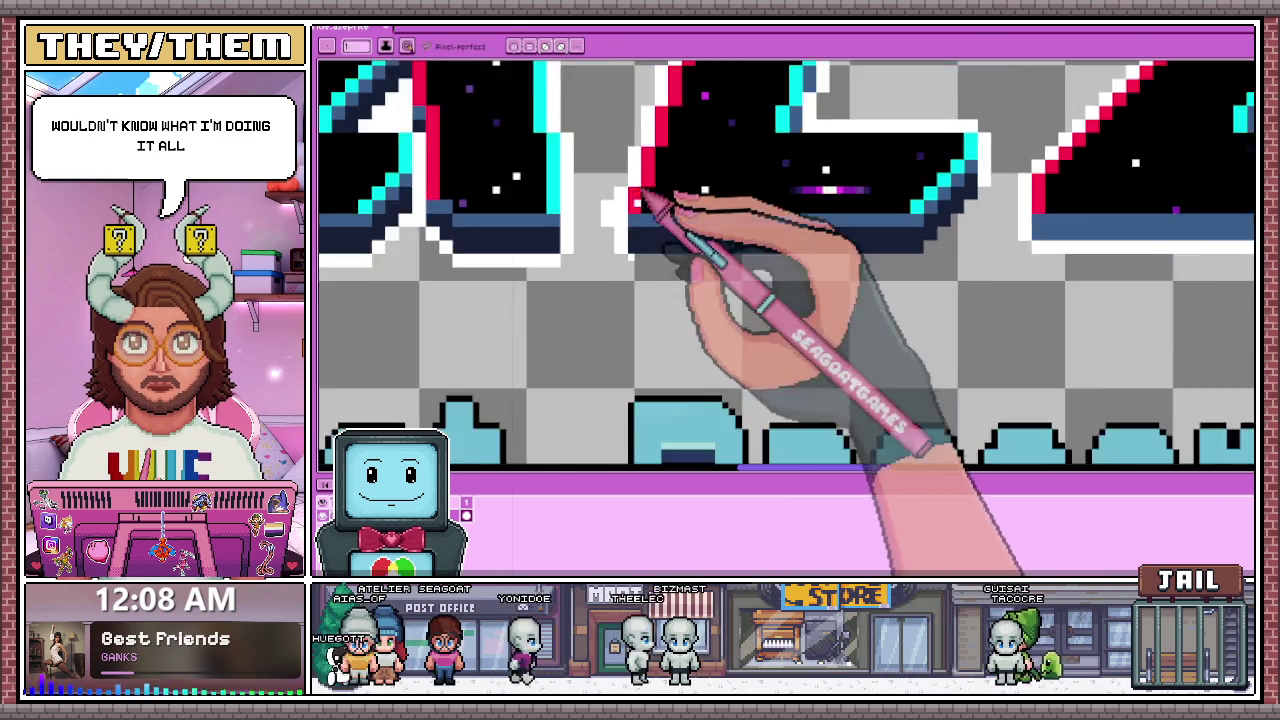
key("i")
key("b")
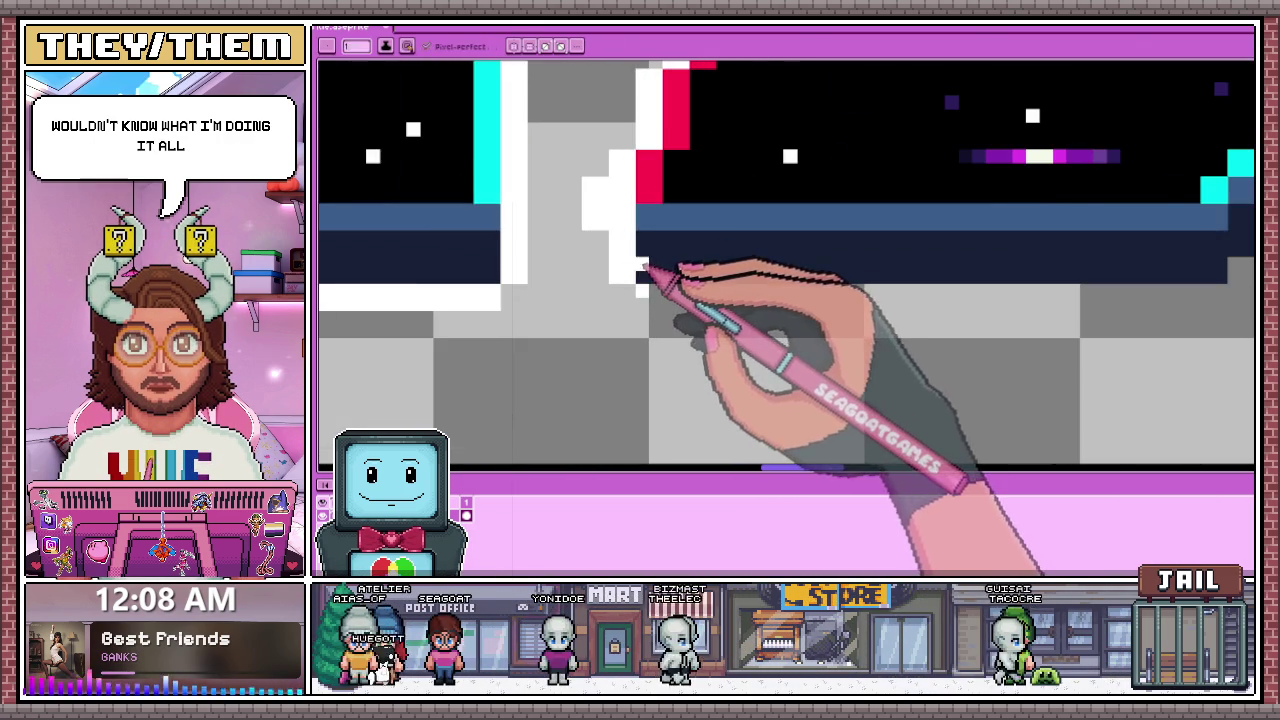
scroll(633, 266, "up", 2)
scroll(660, 270, "down", 2)
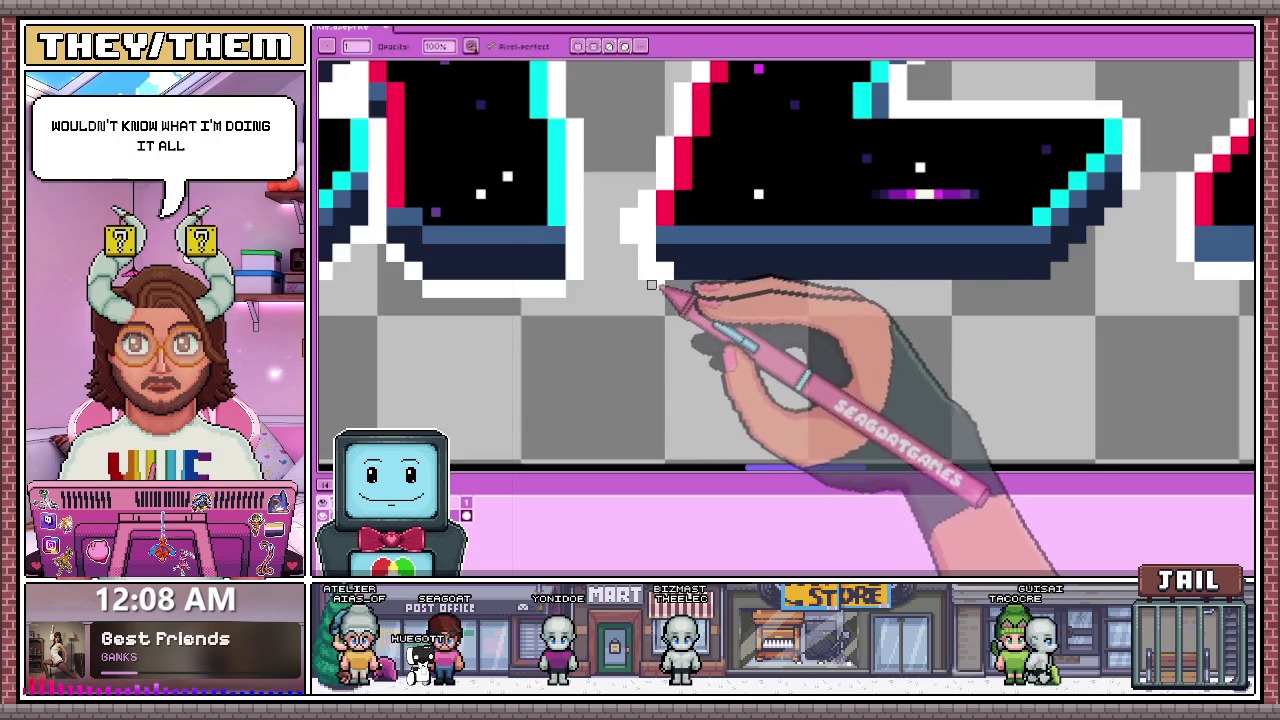
scroll(640, 258, "up", 2)
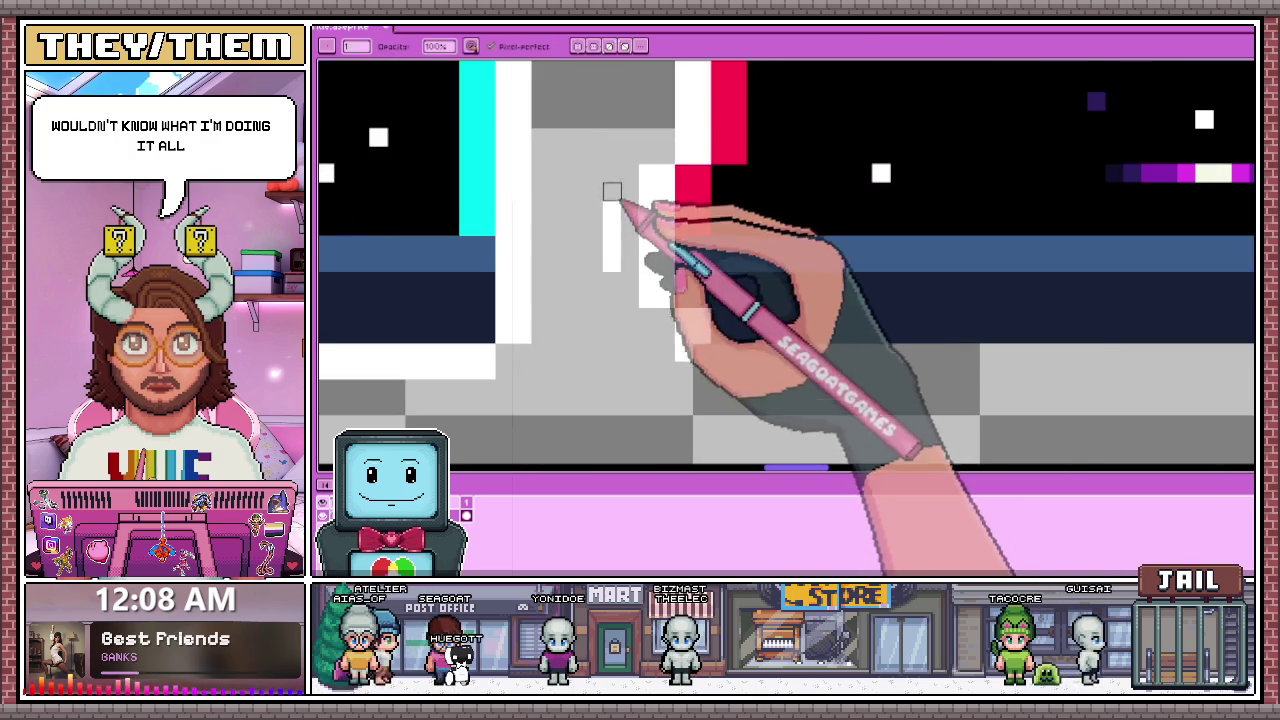
scroll(655, 210, "down", 2)
scroll(676, 298, "up", 1)
key("e")
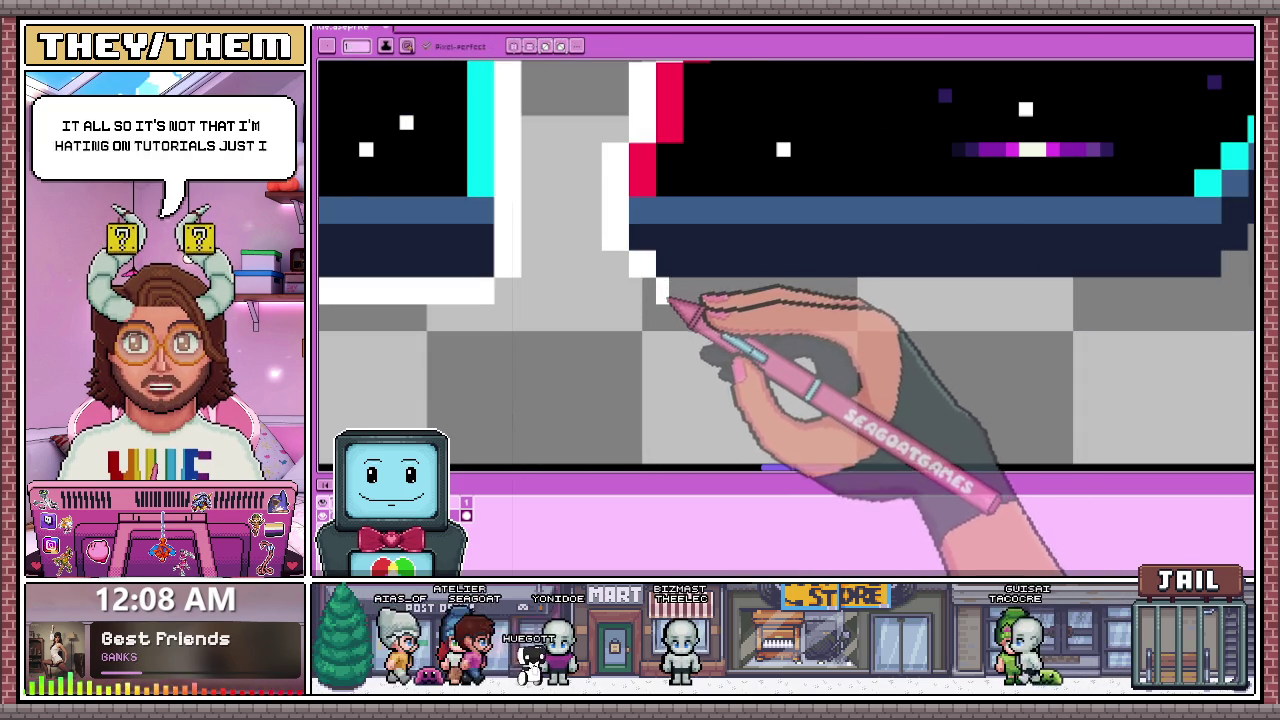
scroll(630, 260, "down", 1)
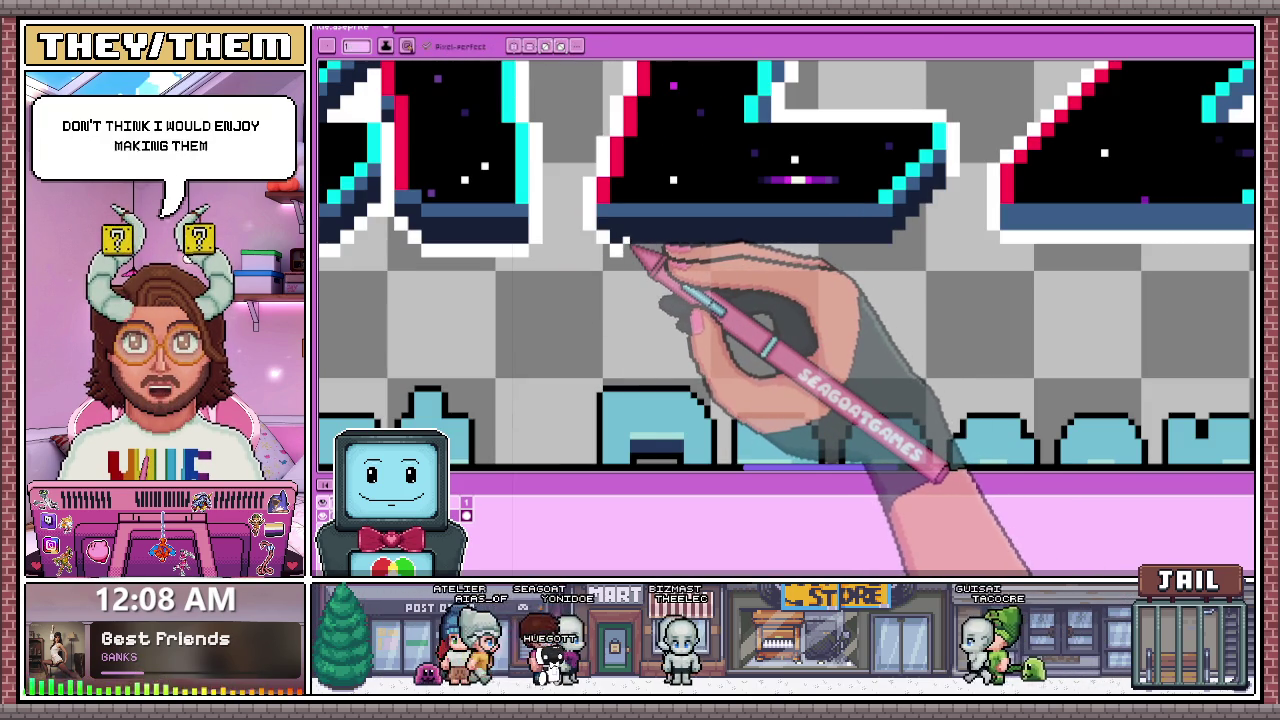
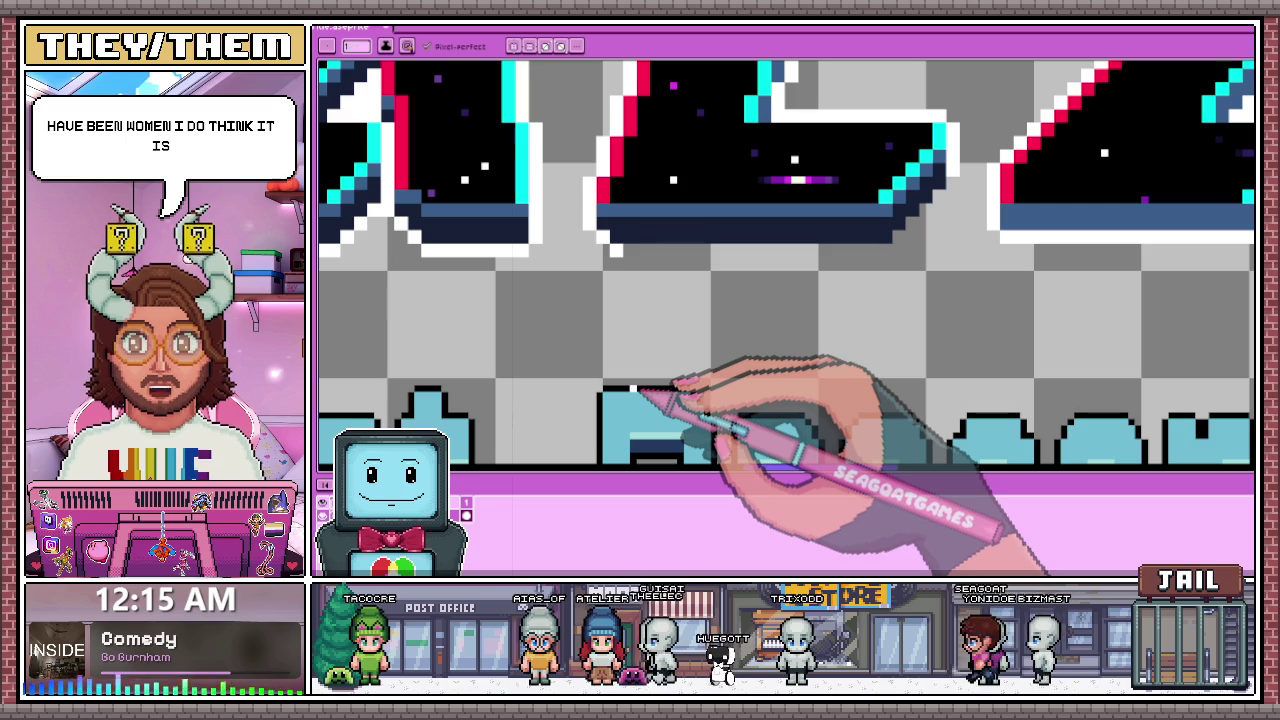
Step: Zoom in on the H and turn a stray white pixel on its edge navy
scroll(643, 215, "up", 1)
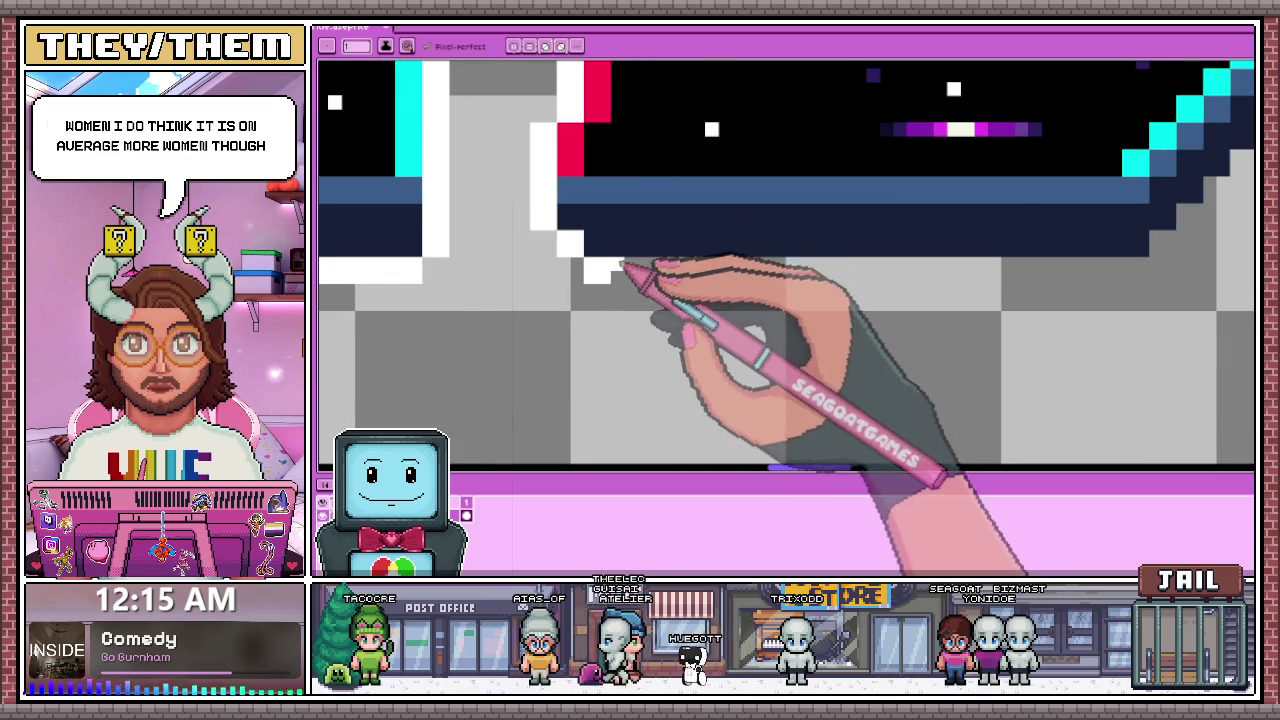
scroll(640, 270, "down", 1)
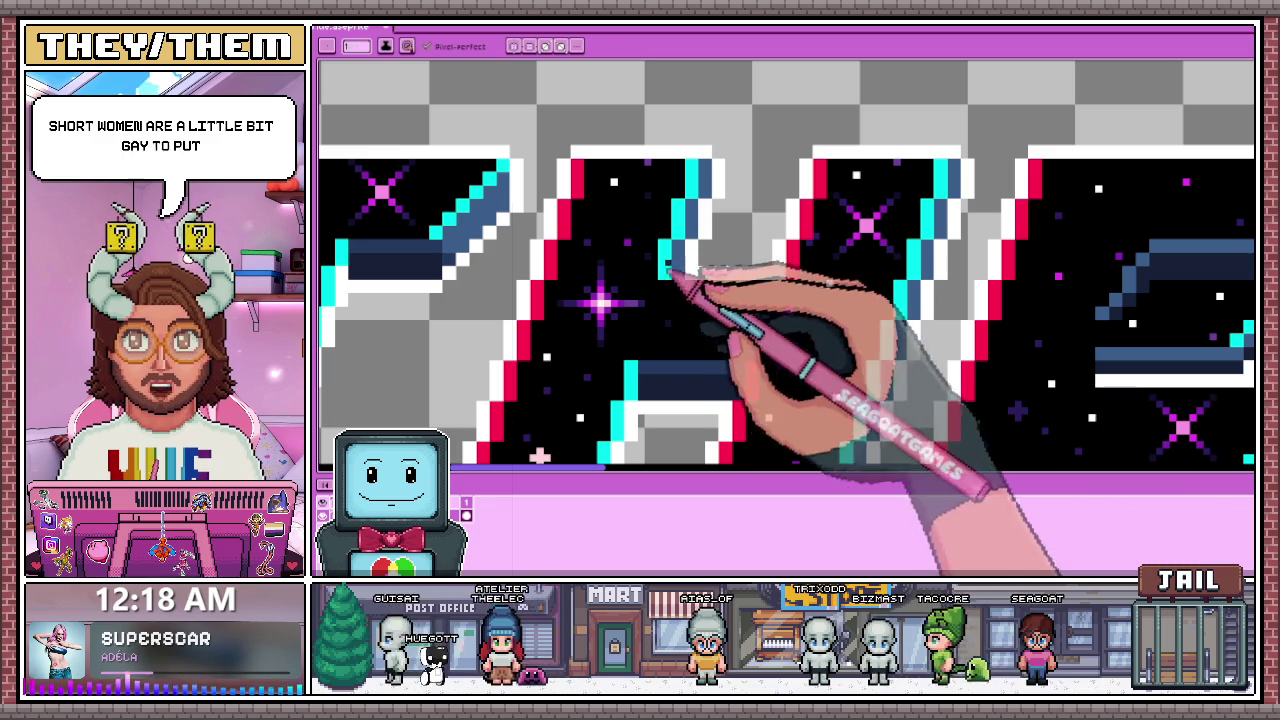
scroll(690, 260, "up", 1)
scroll(690, 260, "up", 1)
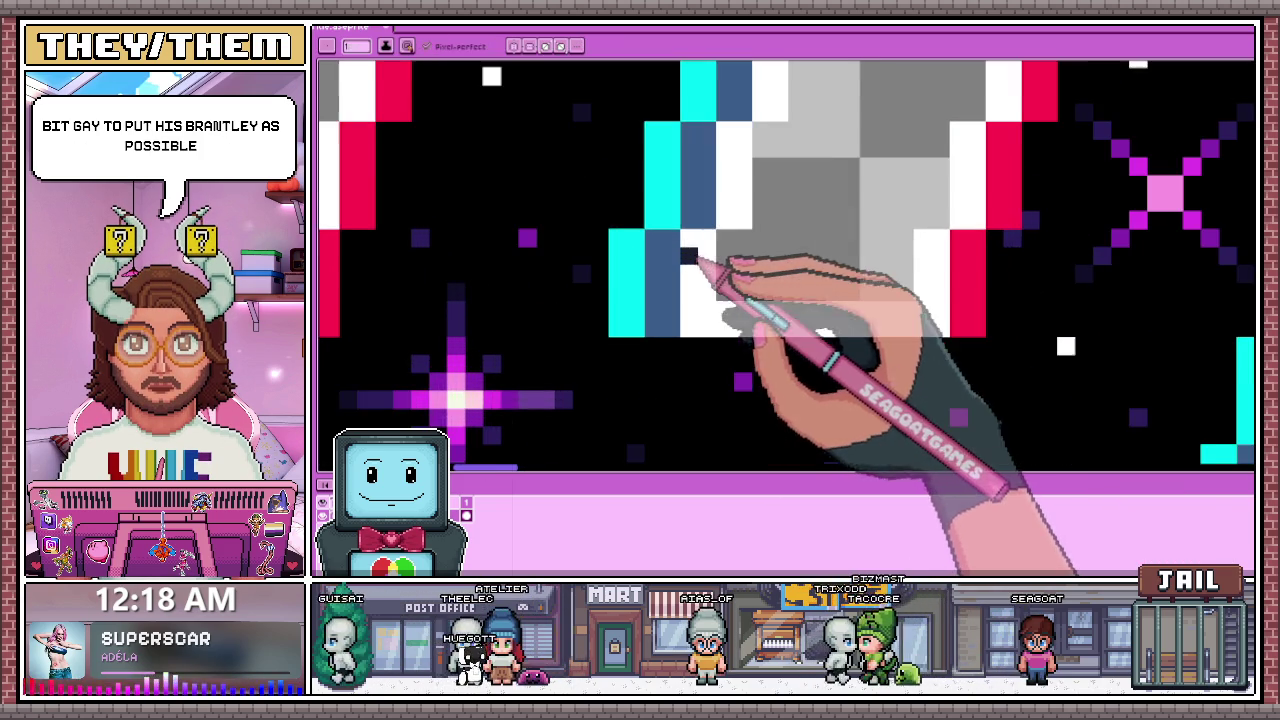
scroll(697, 235, "down", 1)
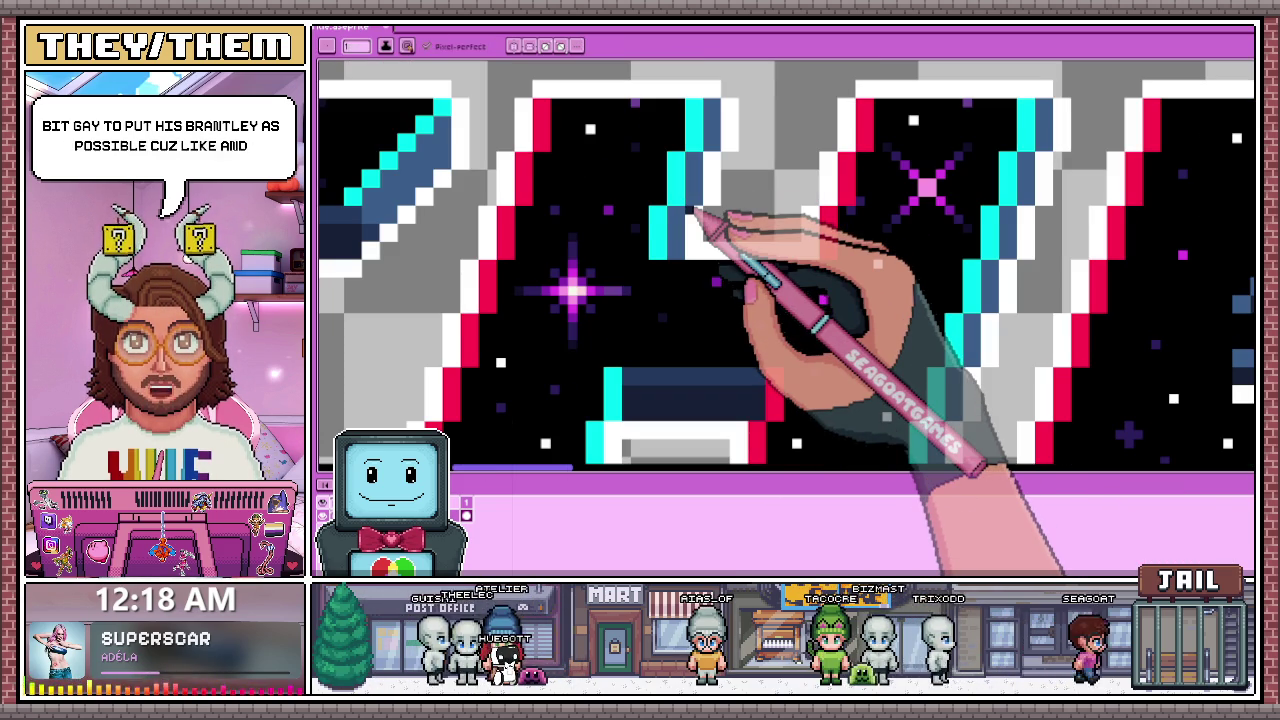
scroll(700, 215, "up", 2)
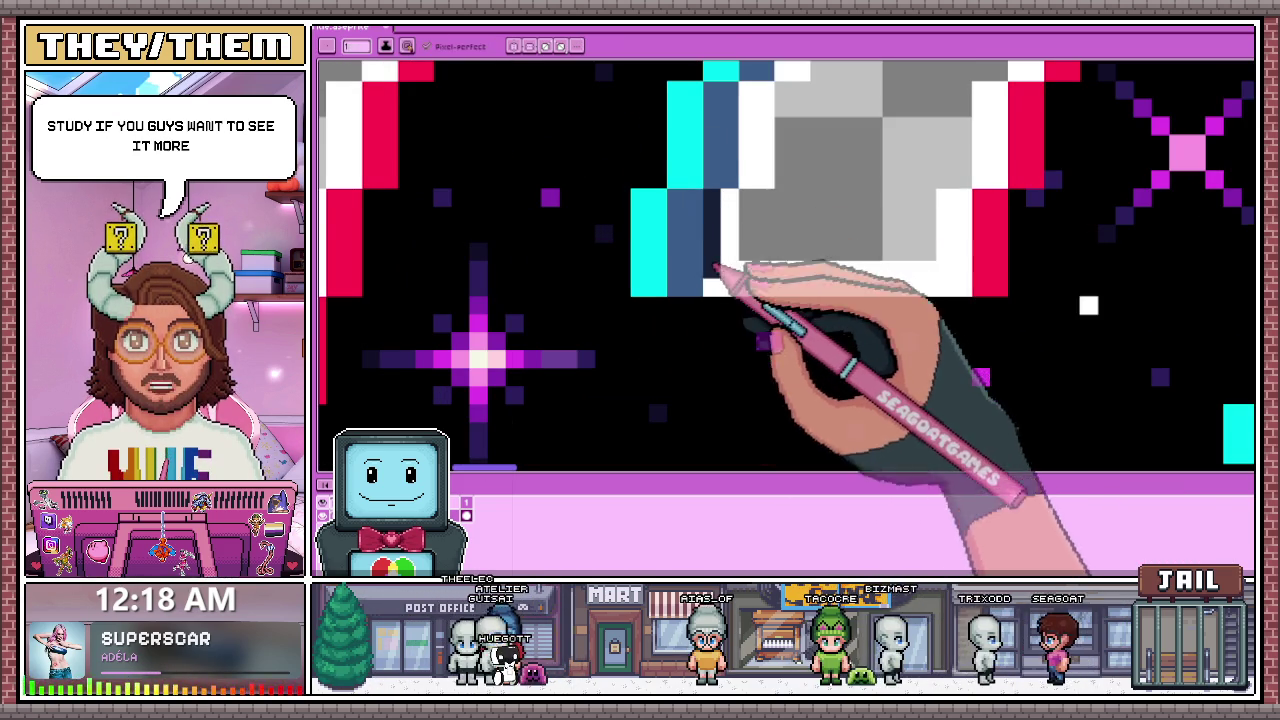
left_click_drag(730, 222, 702, 258)
Step: Paint dark navy pixels along the H's inner cyan edge
scroll(703, 262, "down", 2)
scroll(614, 229, "up", 2)
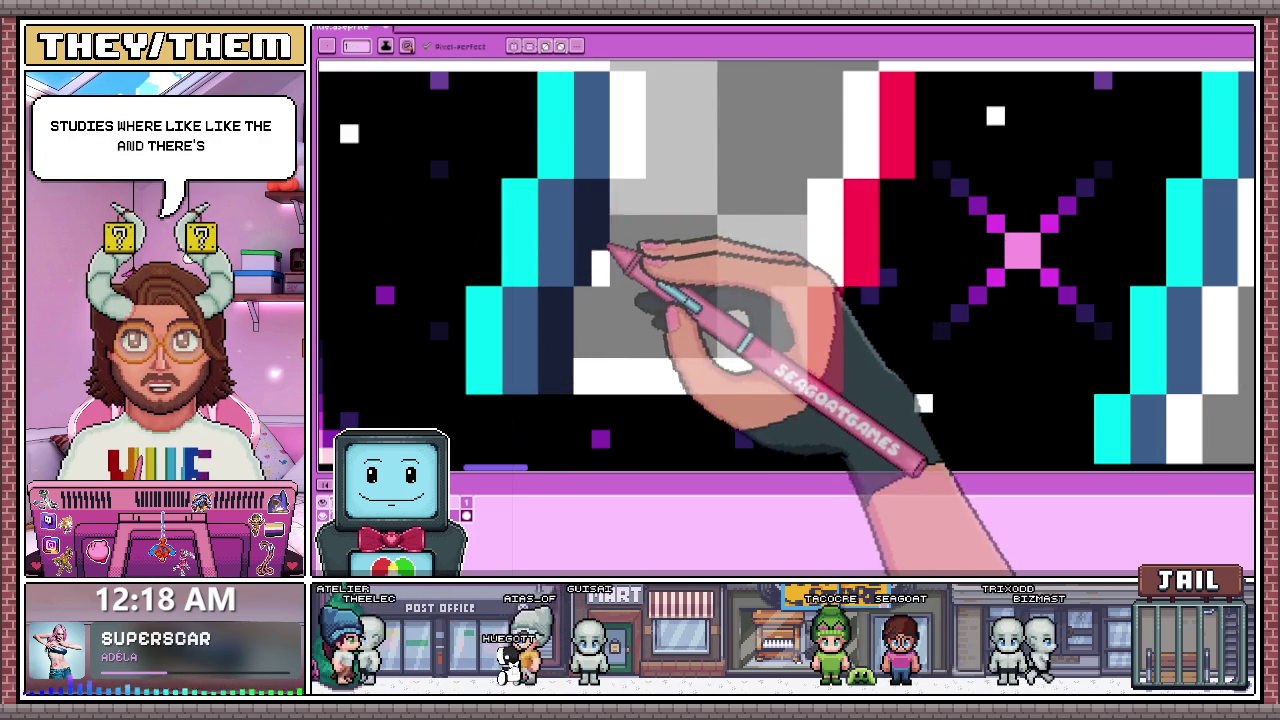
scroll(612, 250, "down", 3)
scroll(612, 265, "up", 2)
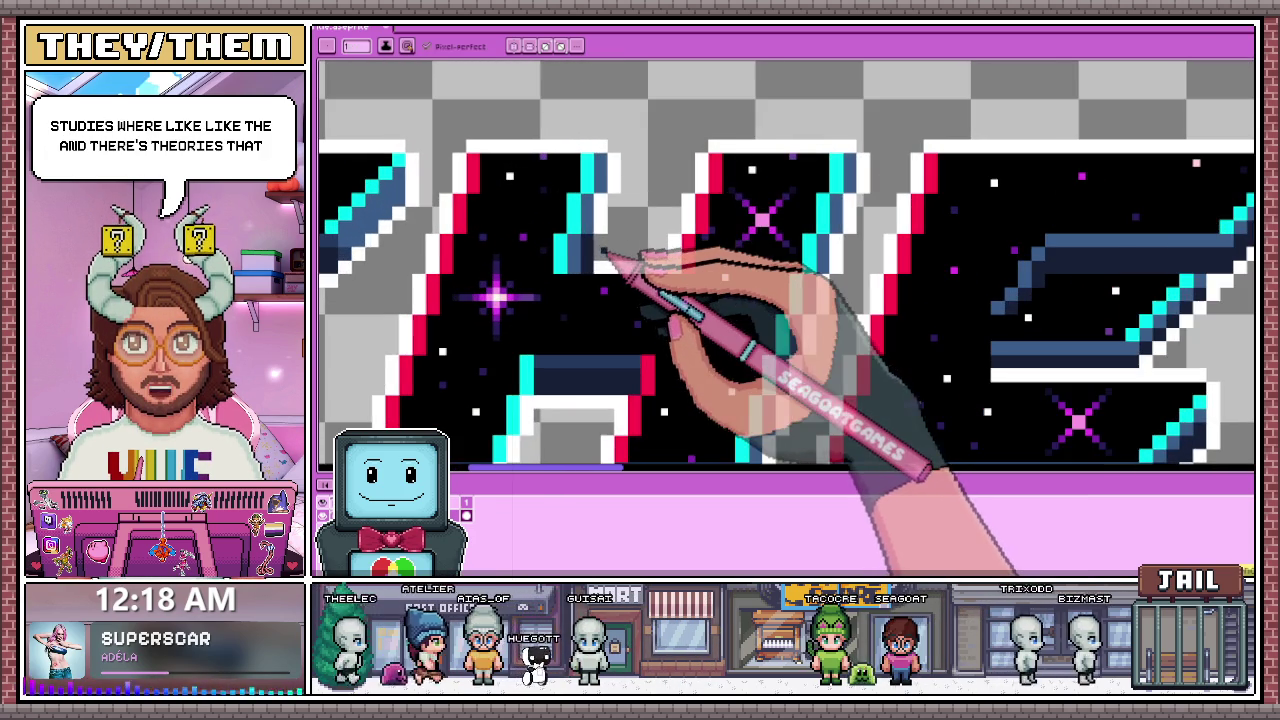
scroll(600, 258, "up", 2)
scroll(575, 258, "down", 2)
scroll(576, 265, "down", 1)
scroll(578, 275, "up", 1)
scroll(580, 284, "up", 1)
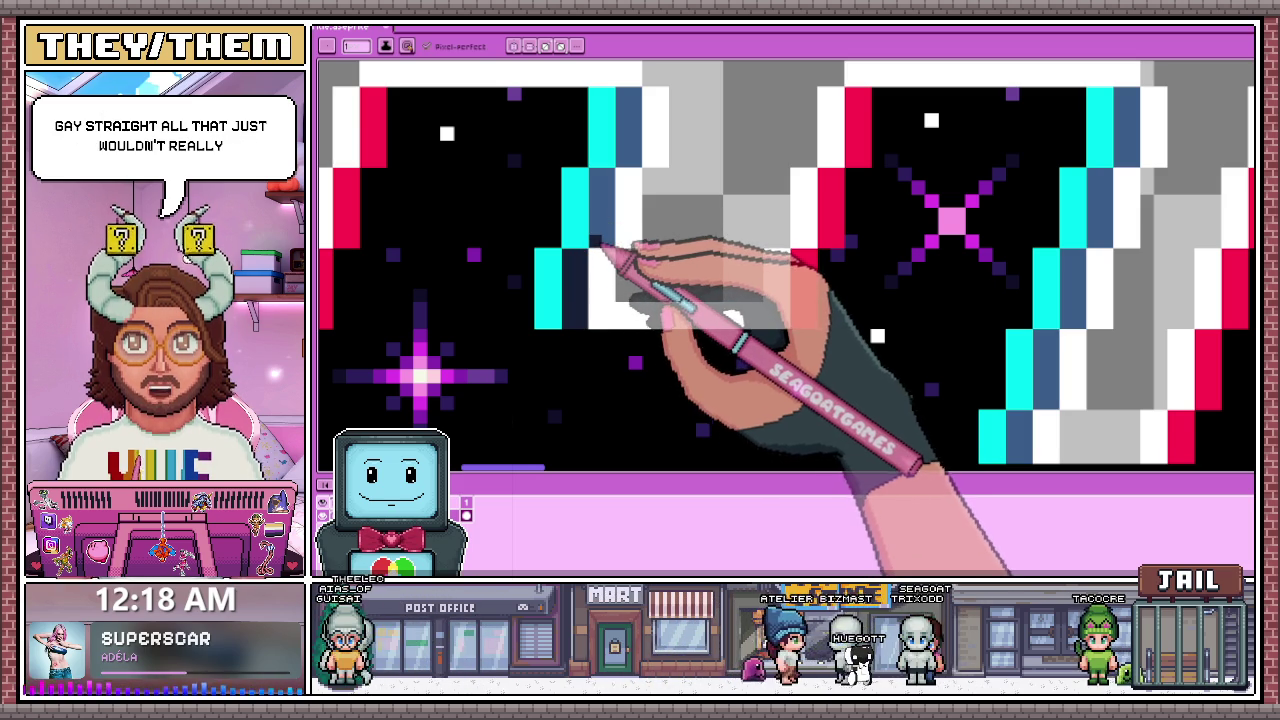
scroll(640, 180, "down", 1)
scroll(614, 177, "up", 1)
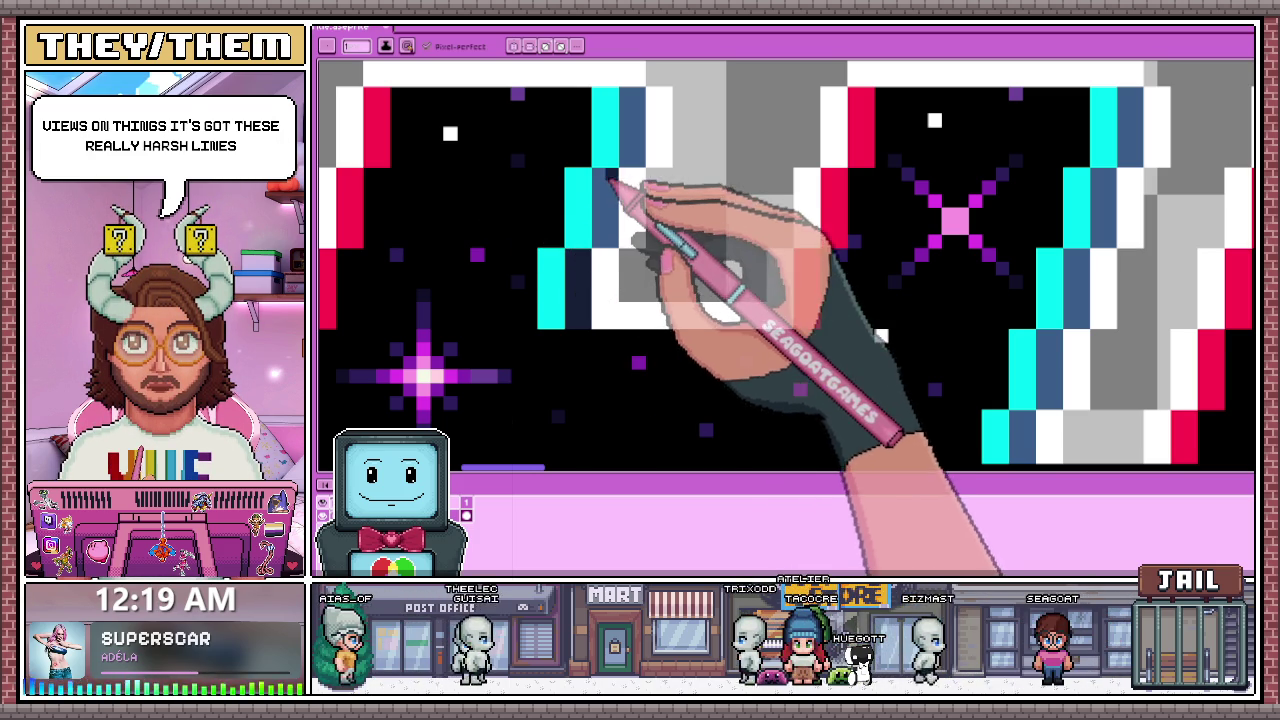
scroll(640, 230, "down", 3)
scroll(560, 230, "up", 2)
scroll(745, 235, "up", 2)
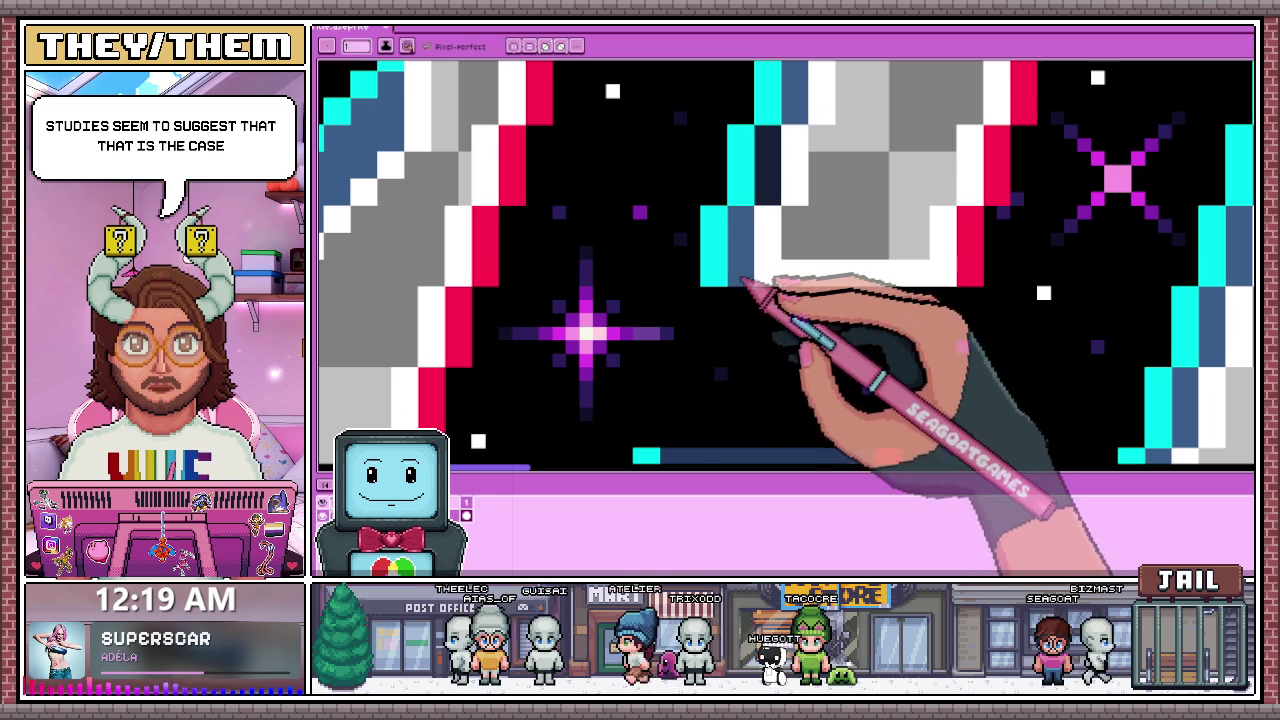
scroll(775, 215, "down", 1)
scroll(765, 185, "up", 1)
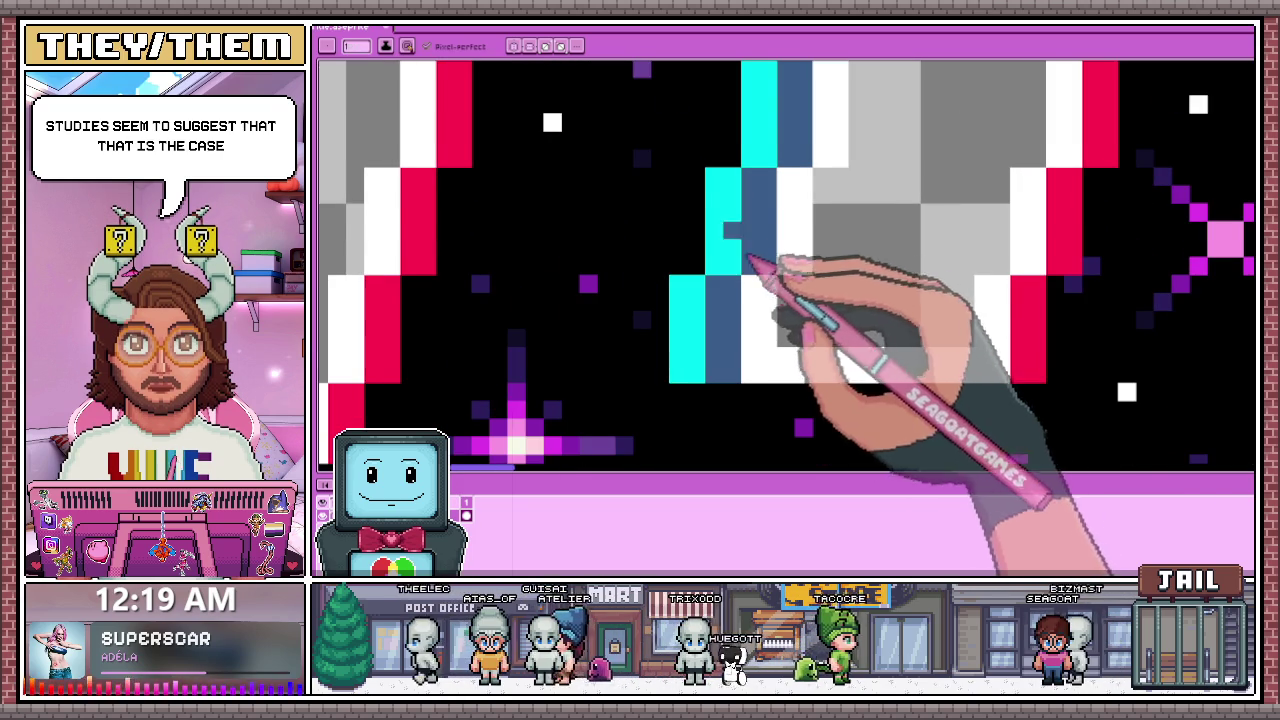
scroll(755, 265, "down", 1)
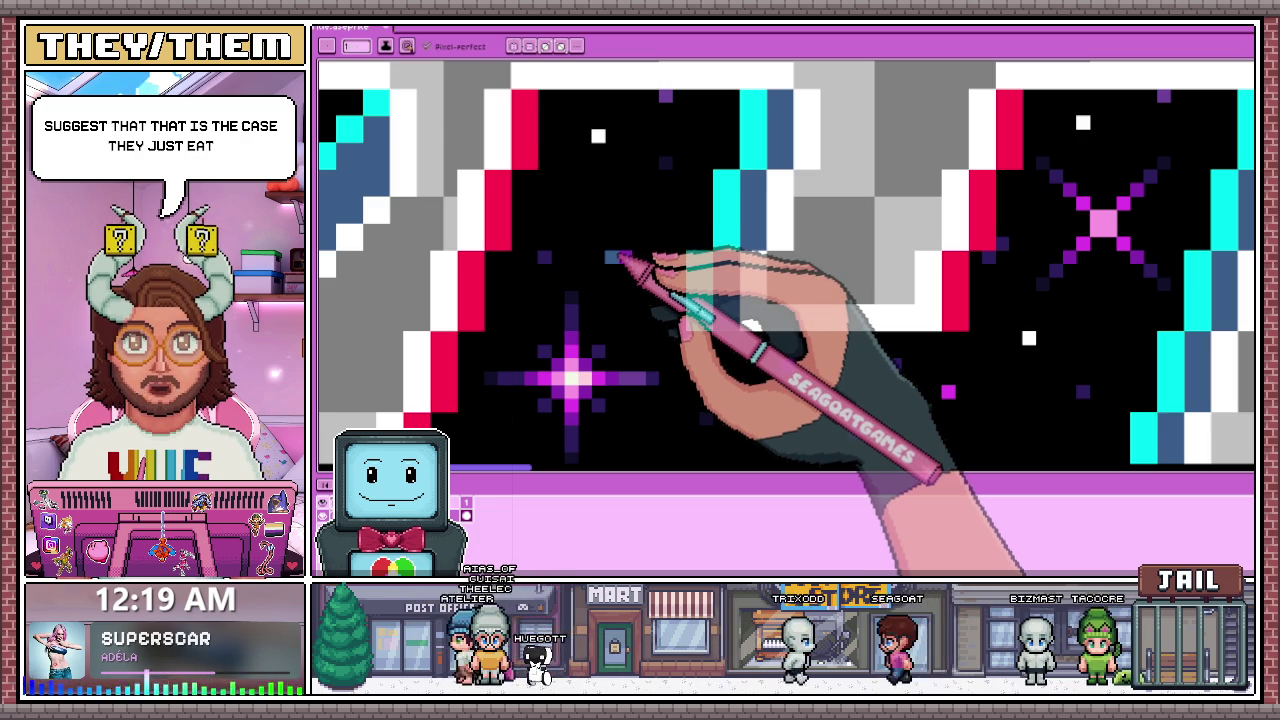
scroll(495, 185, "down", 1)
scroll(495, 185, "down", 1)
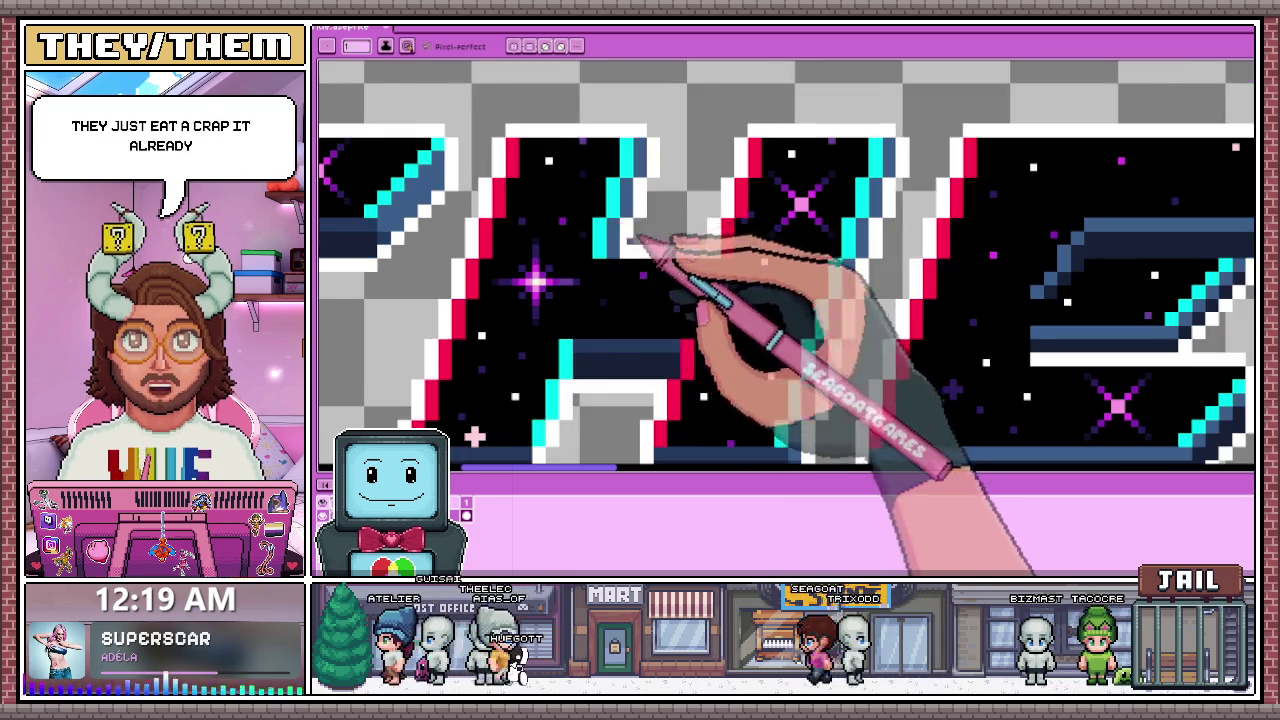
scroll(651, 243, "down", 1)
scroll(608, 343, "up", 1)
scroll(634, 251, "up", 2)
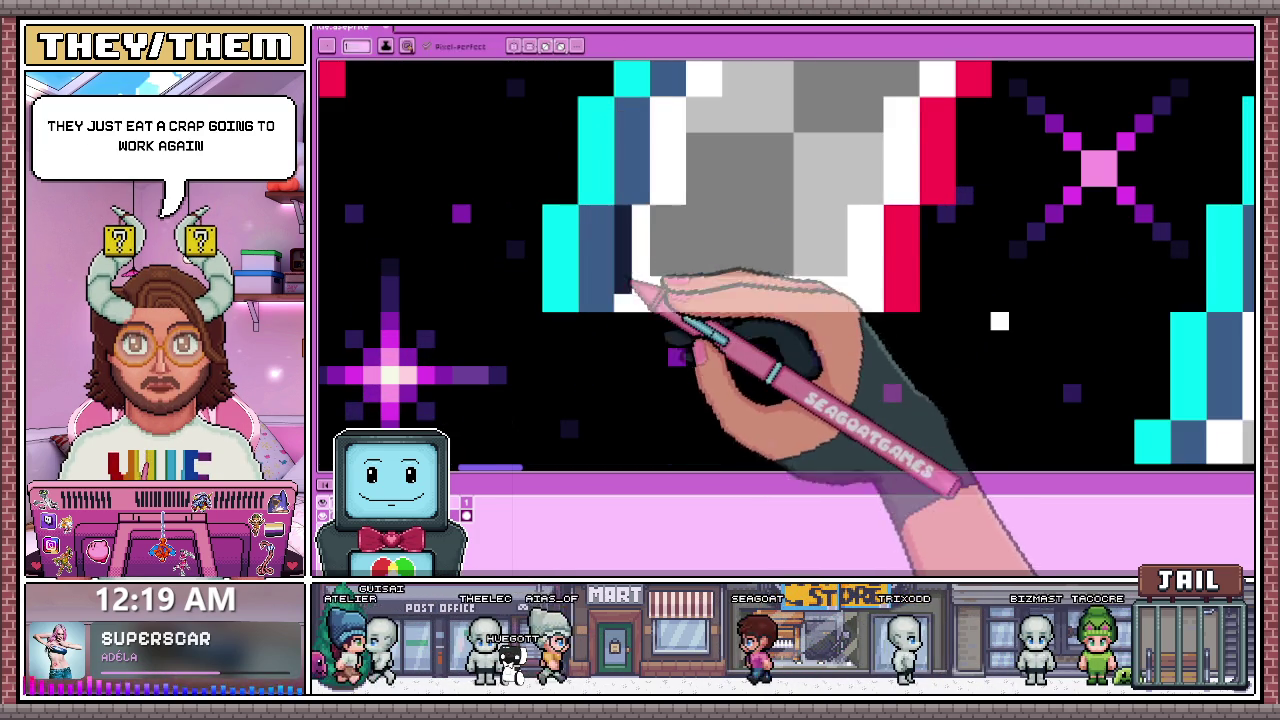
scroll(651, 270, "down", 1)
scroll(652, 210, "up", 1)
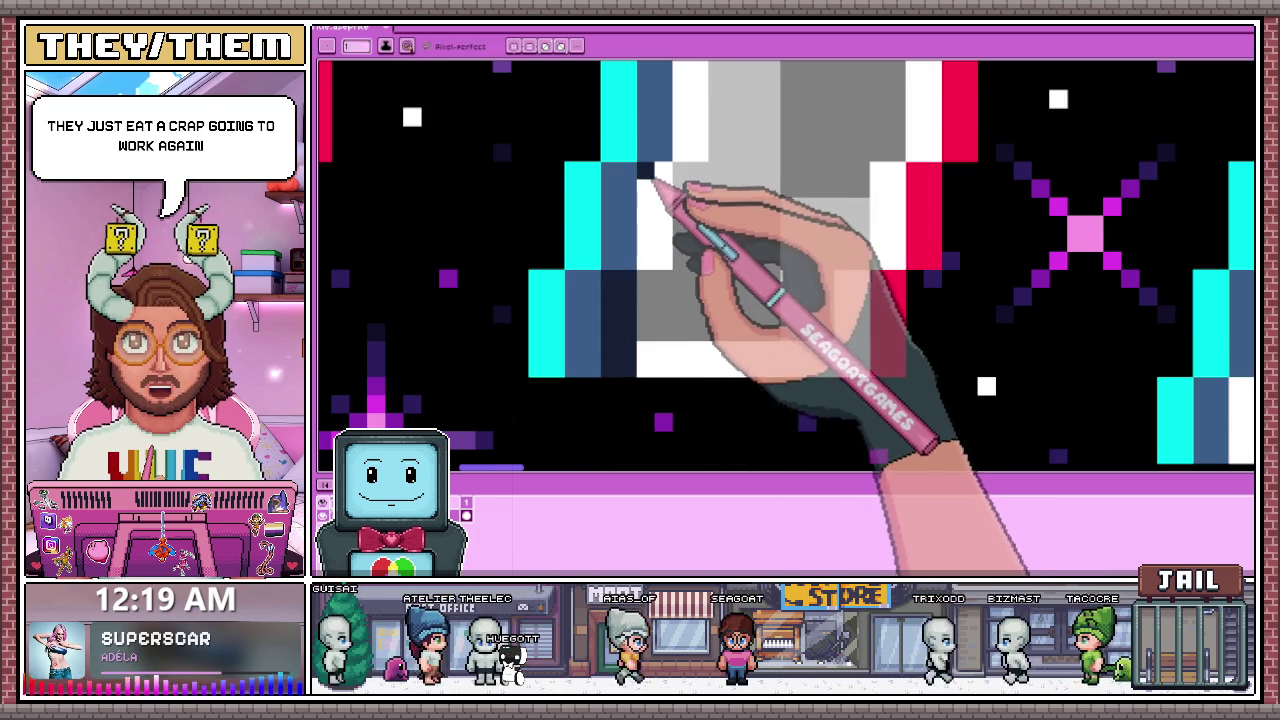
left_click_drag(660, 180, 667, 218)
Step: Eyedrop white from the artwork and pencil white outline pixels beside the navy edge
scroll(664, 216, "down", 2)
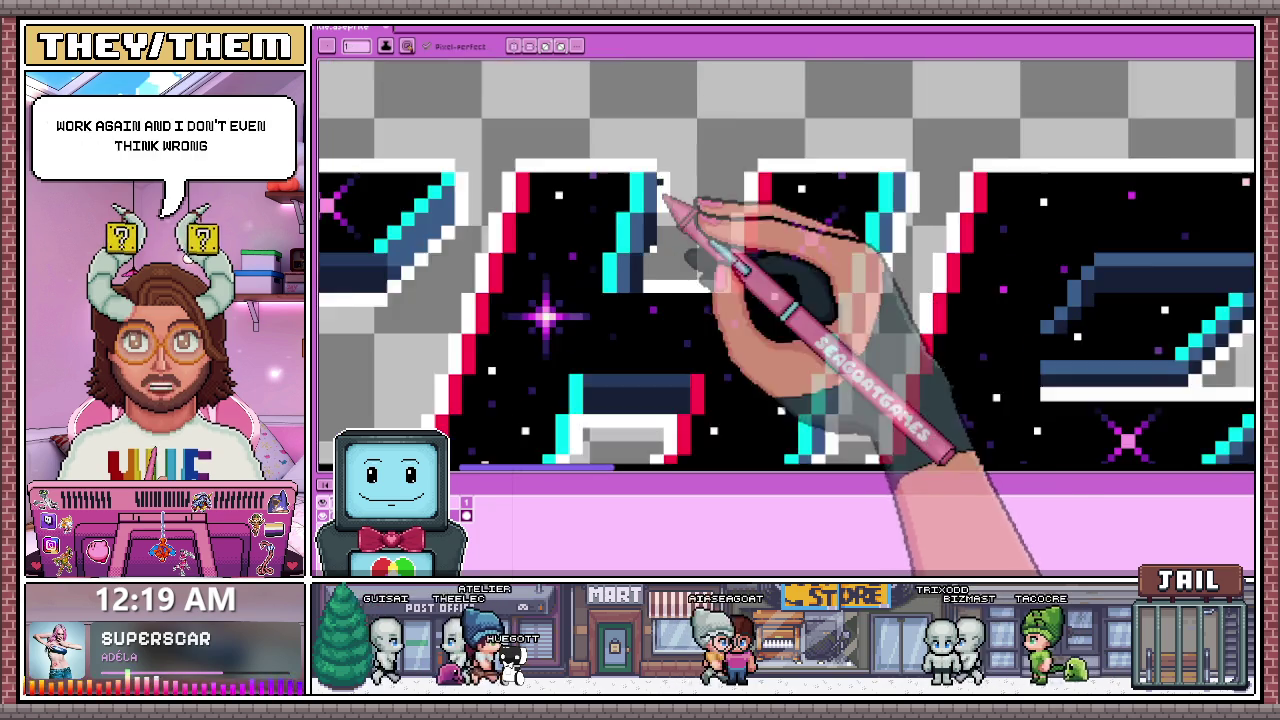
scroll(648, 290, "up", 1)
scroll(673, 158, "up", 1)
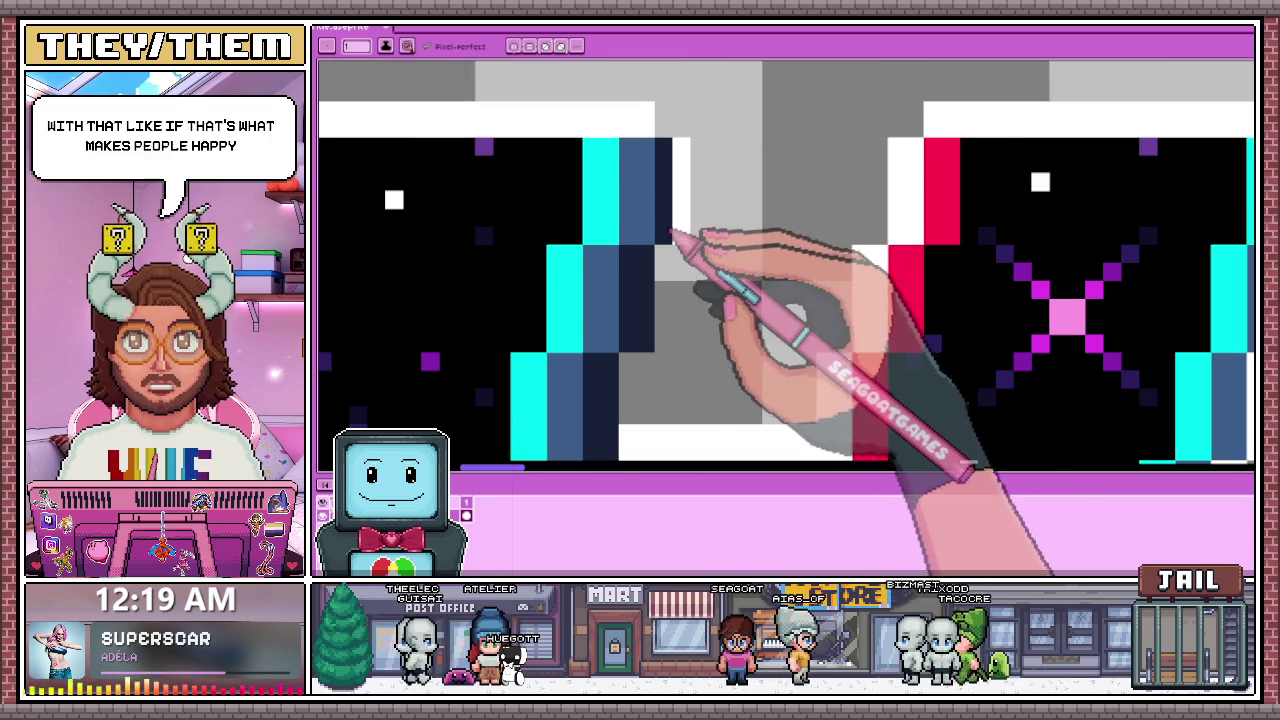
scroll(664, 184, "down", 1)
scroll(673, 185, "down", 1)
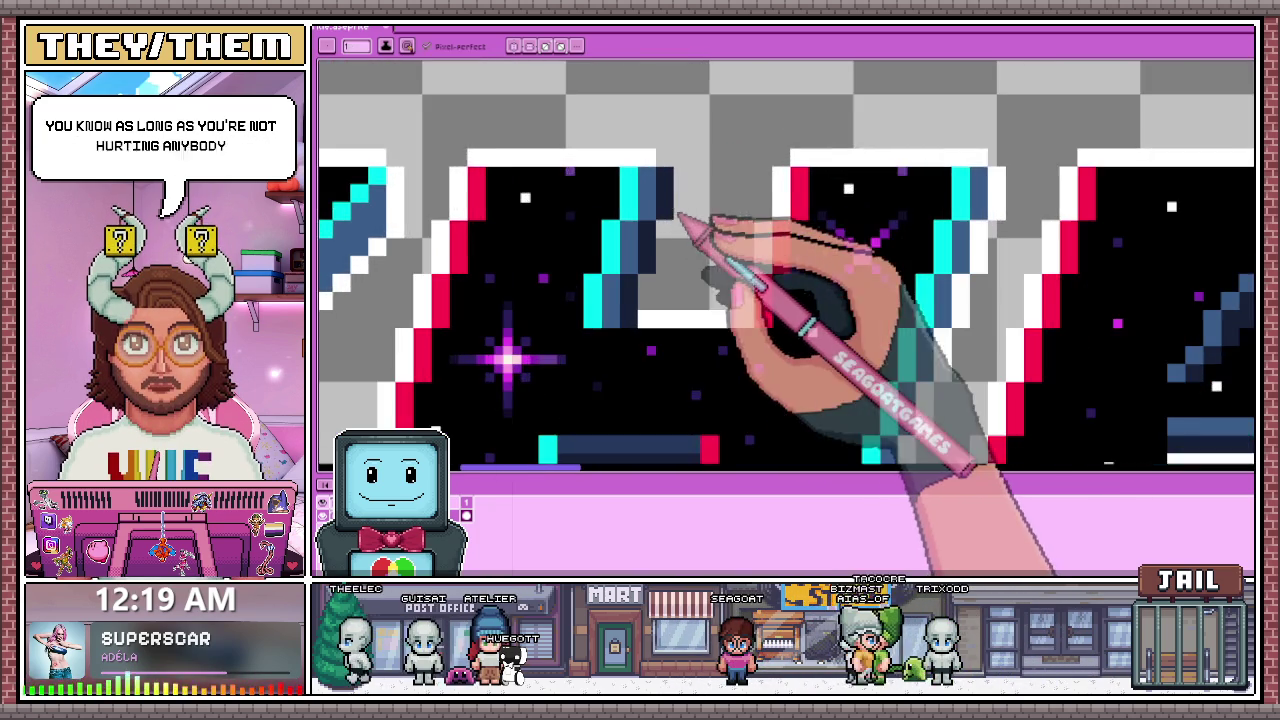
scroll(673, 185, "down", 1)
scroll(670, 200, "up", 2)
key("alt")
scroll(668, 200, "up", 1)
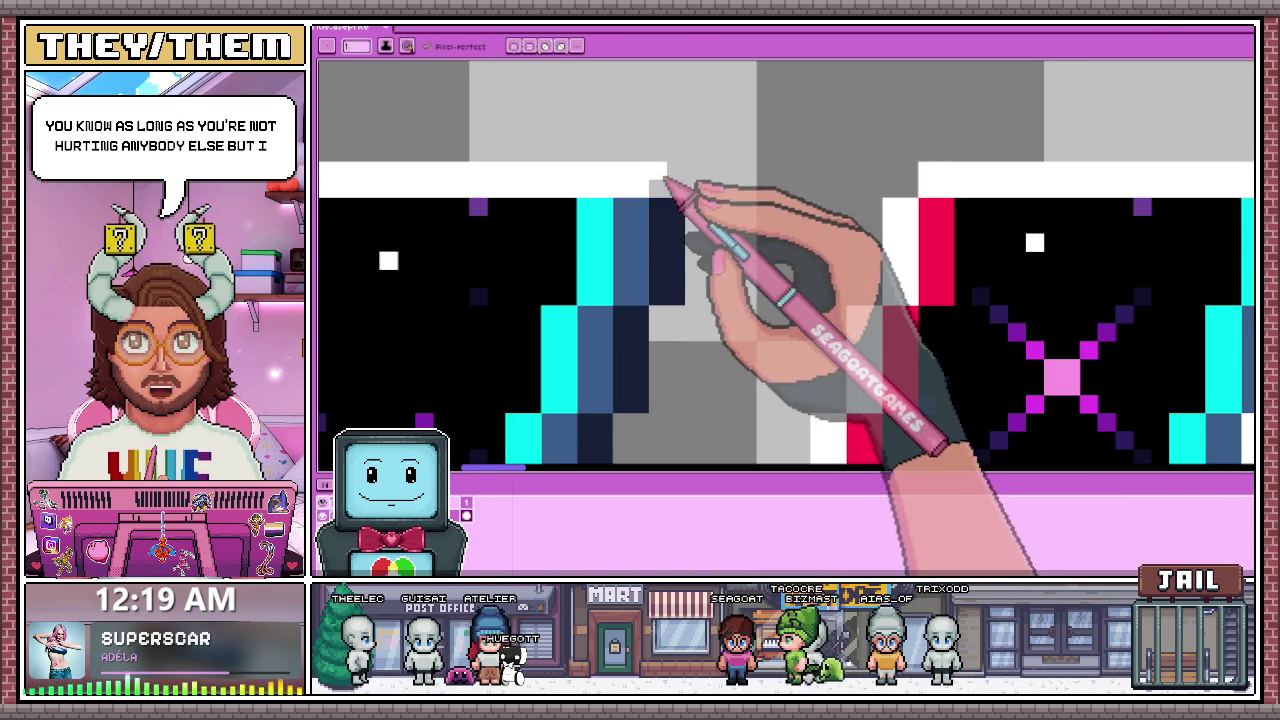
scroll(683, 190, "down", 3)
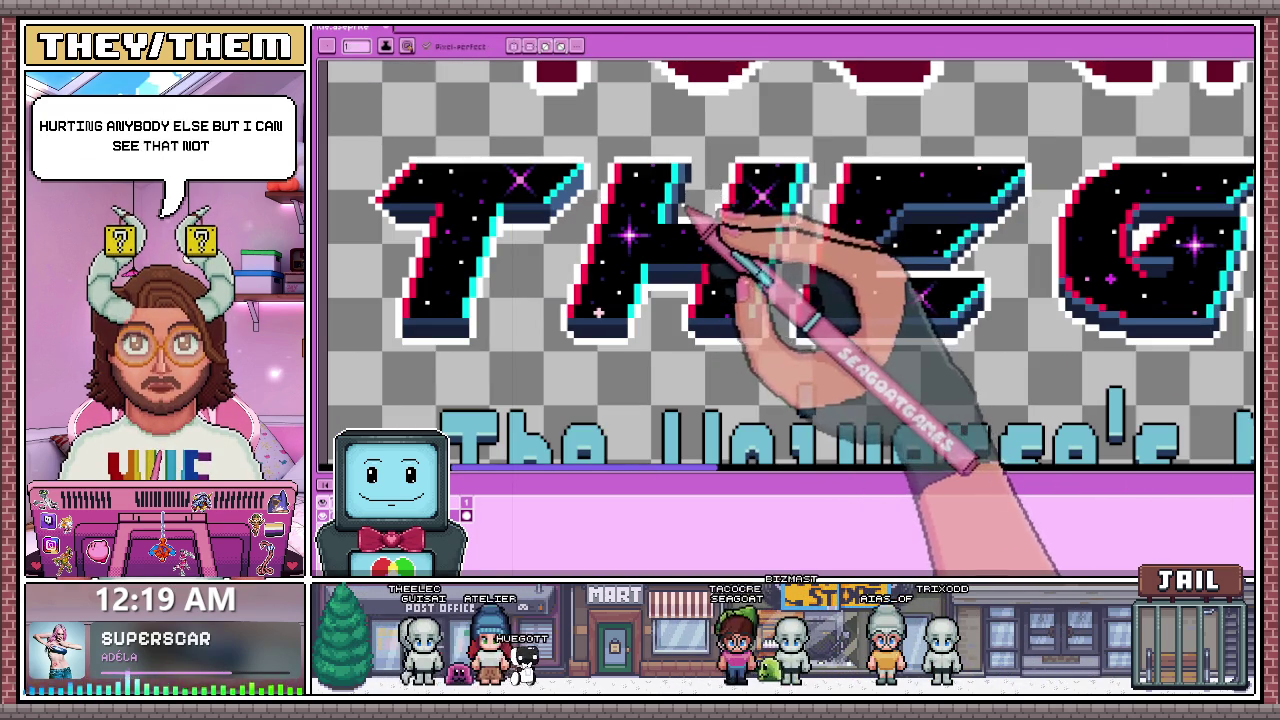
scroll(715, 190, "up", 2)
scroll(695, 200, "up", 1)
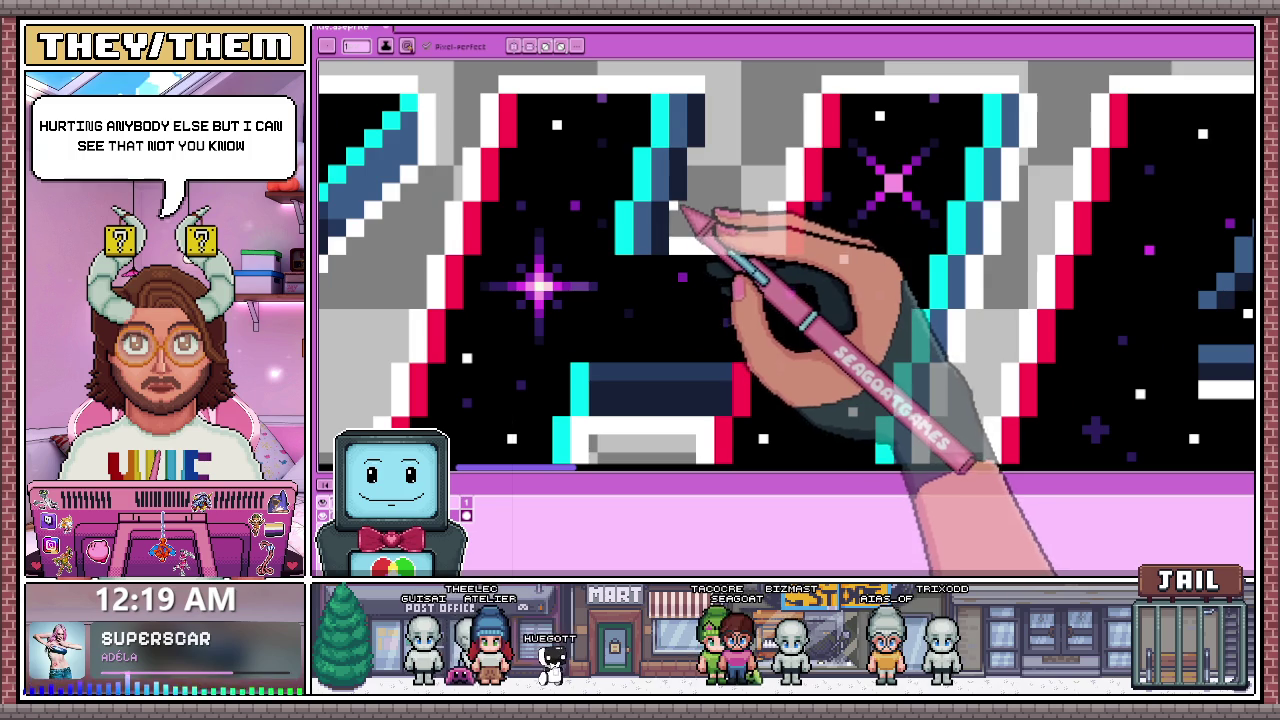
scroll(683, 207, "down", 2)
scroll(694, 194, "up", 3)
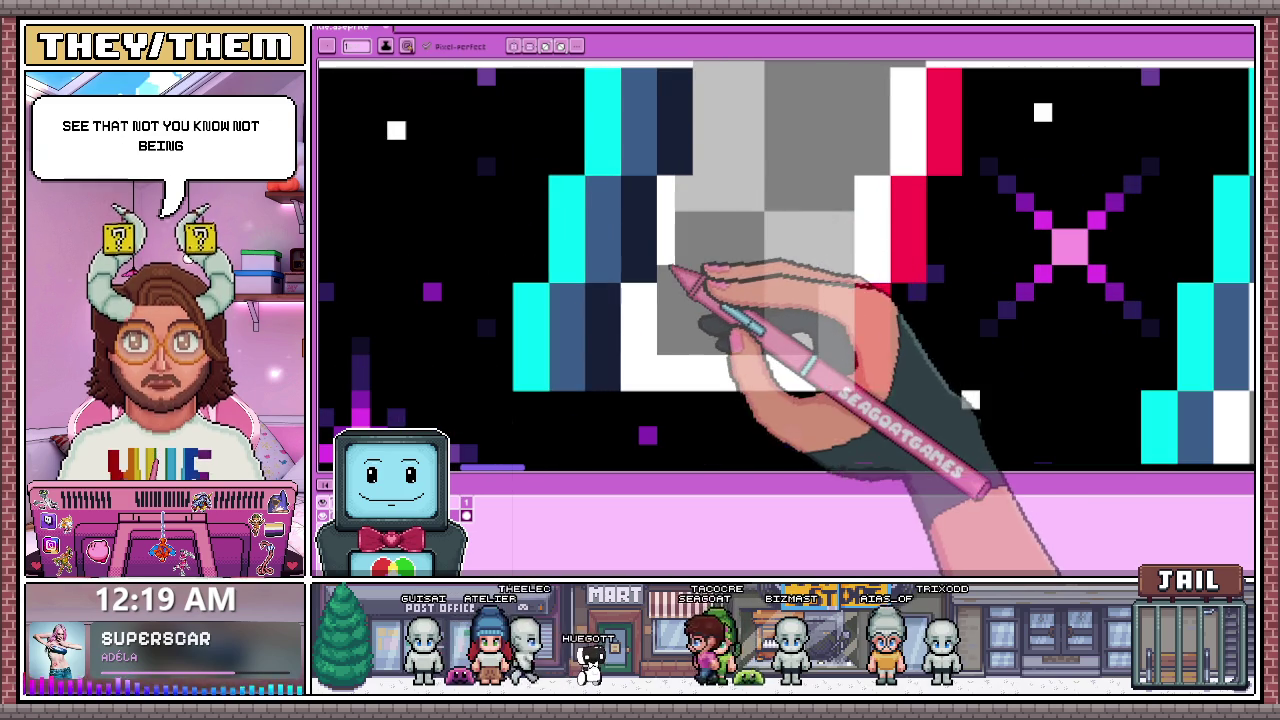
scroll(690, 266, "down", 2)
scroll(700, 251, "up", 3)
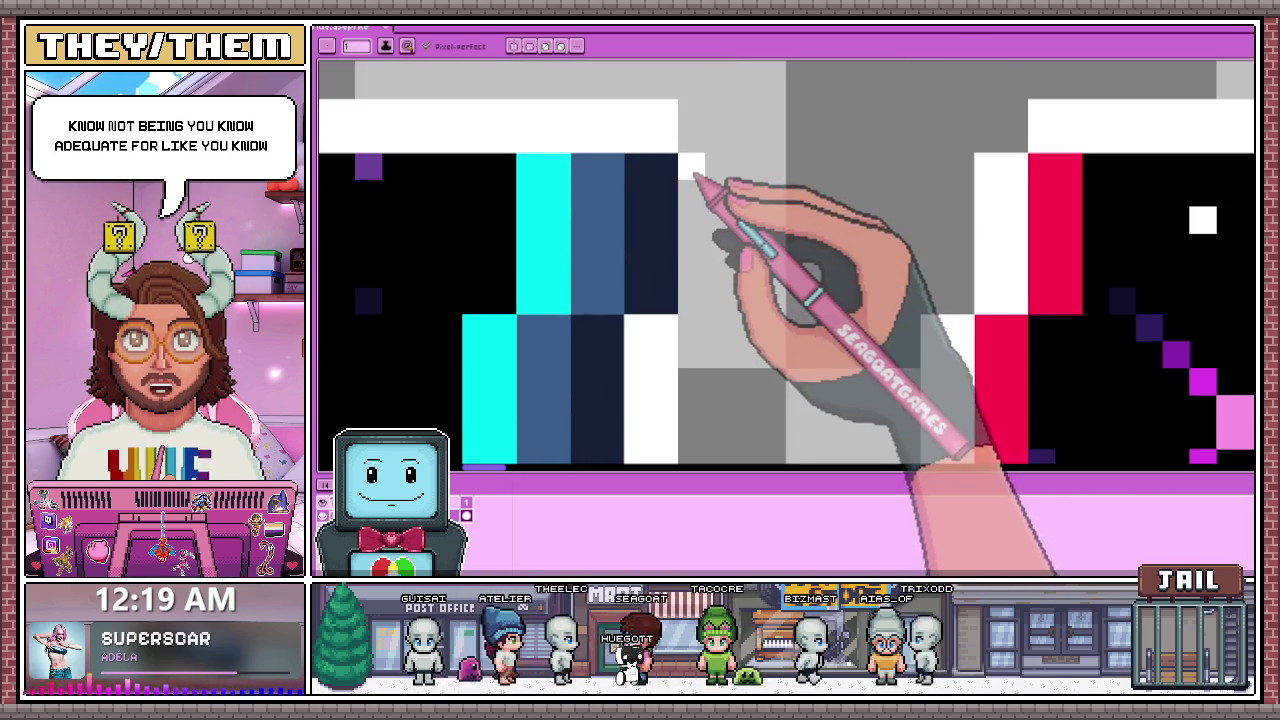
left_click_drag(690, 297, 718, 236)
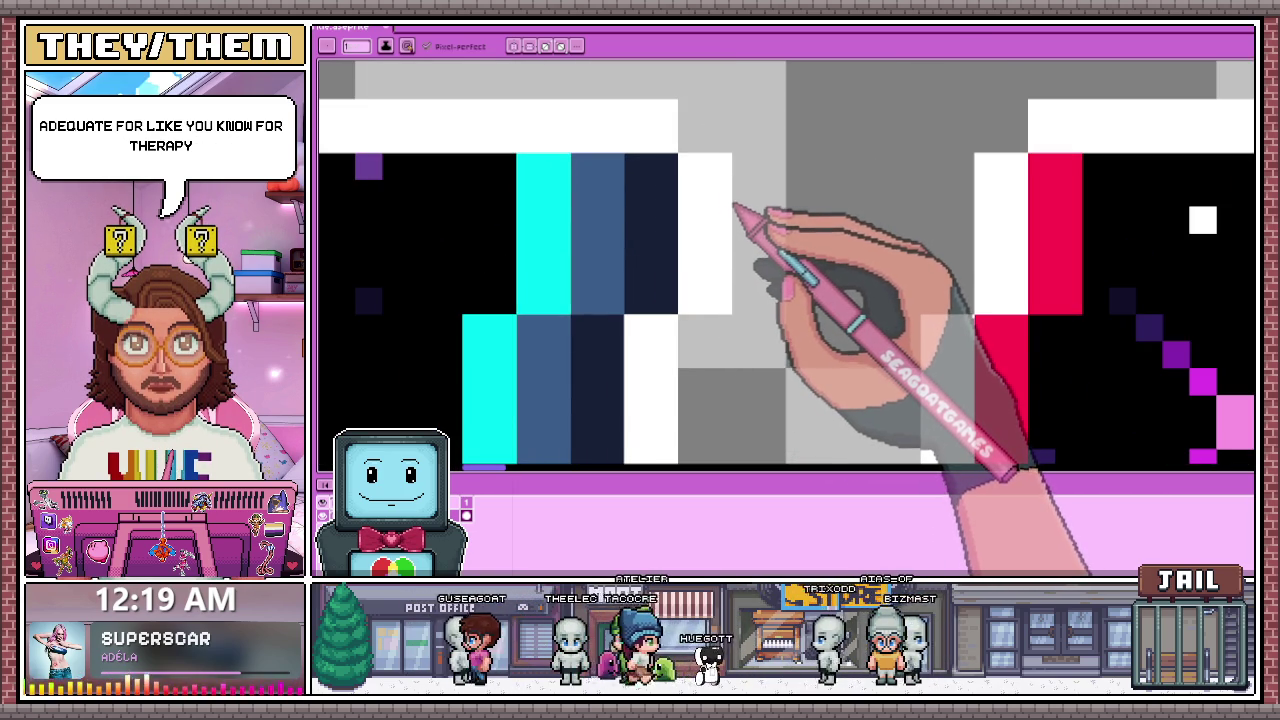
scroll(737, 188, "down", 3)
scroll(663, 194, "down", 2)
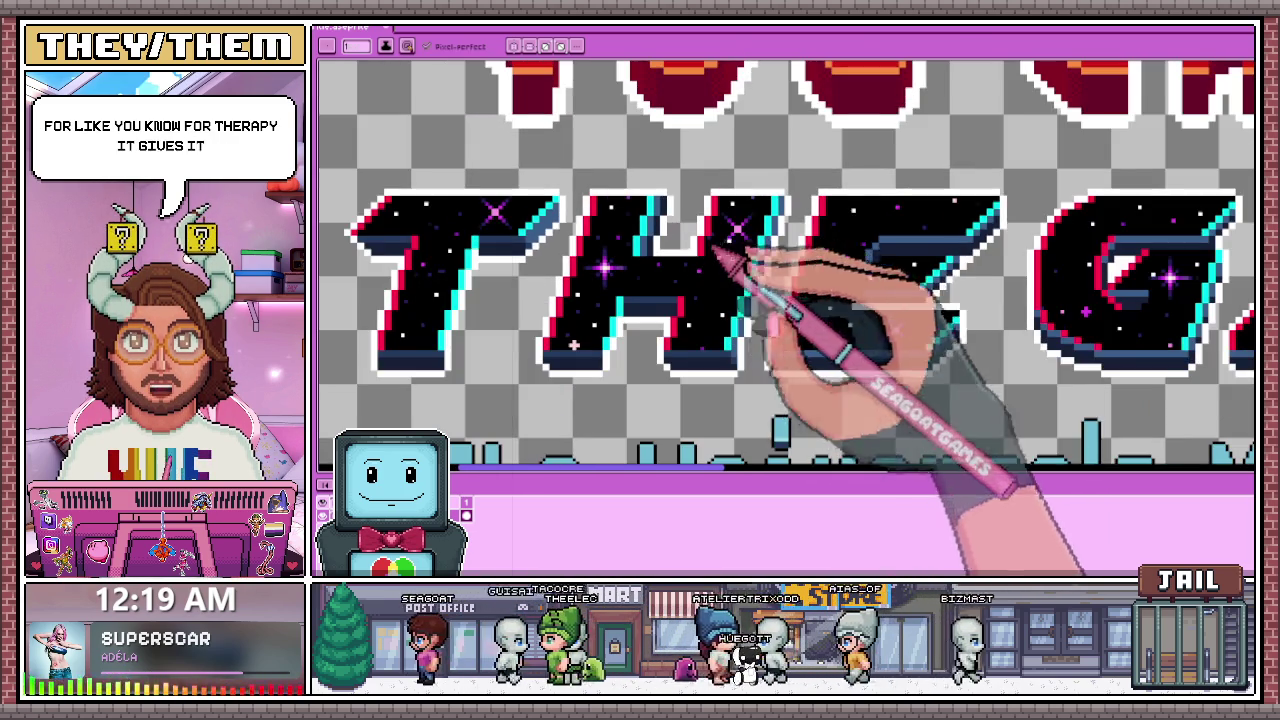
scroll(766, 371, "up", 2)
scroll(749, 337, "down", 2)
scroll(745, 310, "up", 1)
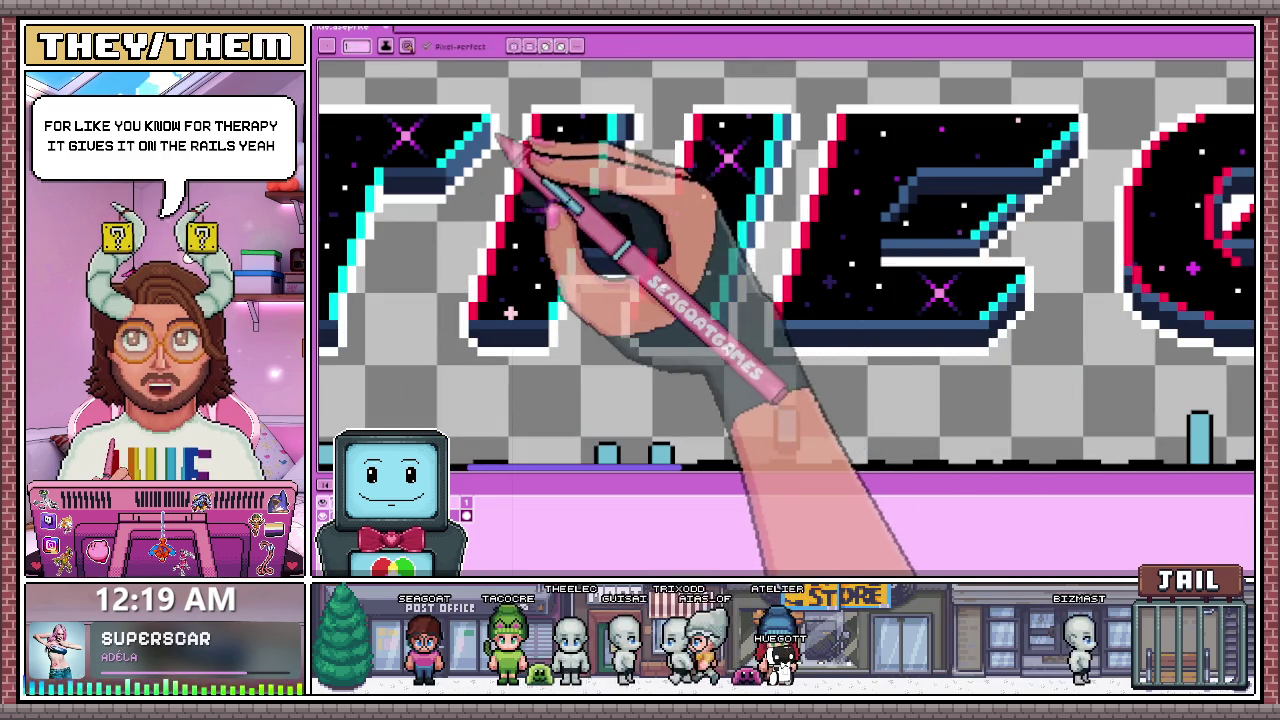
scroll(828, 157, "down", 2)
scroll(652, 145, "up", 2)
scroll(686, 171, "down", 1)
scroll(676, 160, "up", 1)
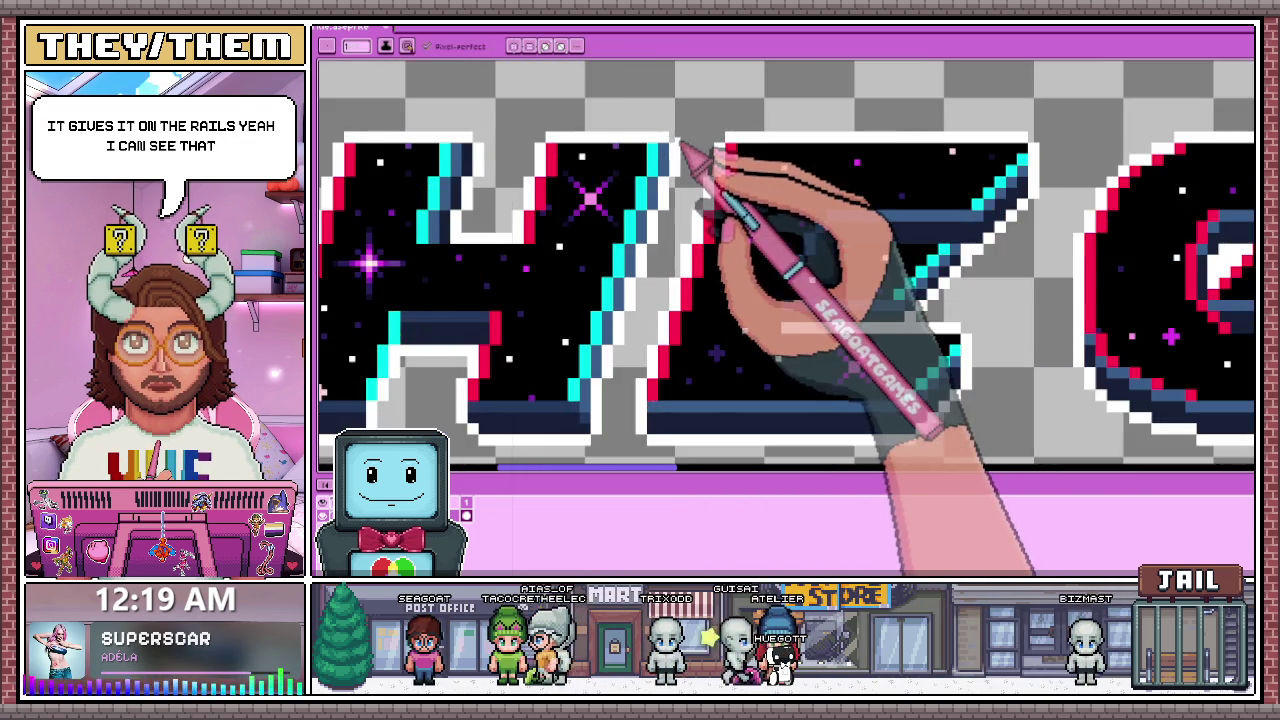
scroll(680, 158, "down", 1)
scroll(680, 156, "up", 1)
scroll(671, 150, "up", 1)
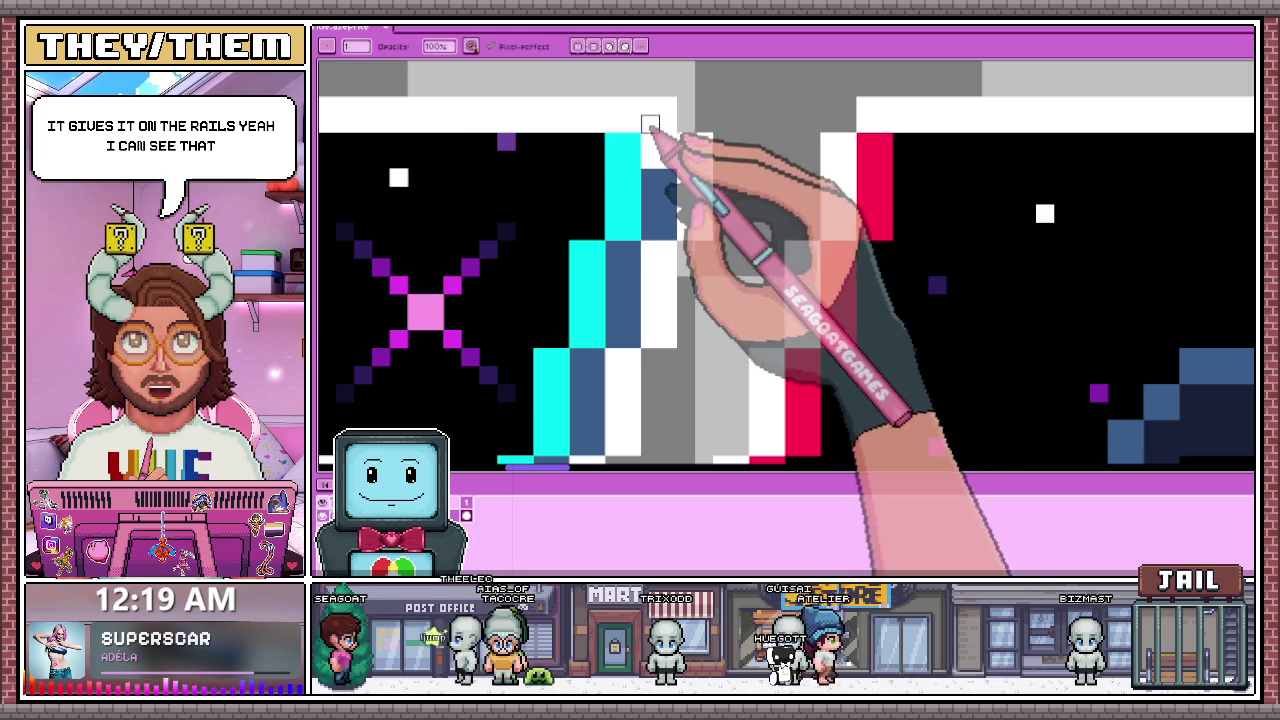
scroll(736, 126, "down", 2)
scroll(736, 126, "down", 2)
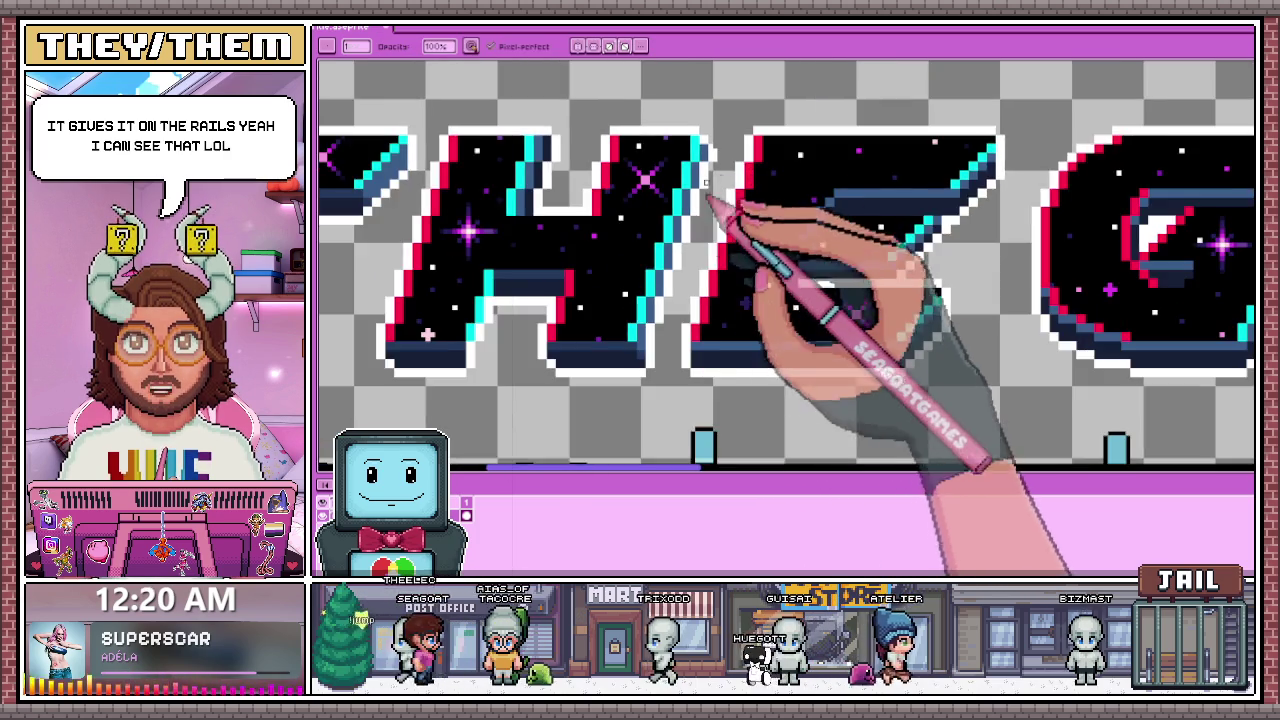
scroll(720, 180, "up", 3)
scroll(708, 196, "down", 1)
scroll(708, 196, "down", 2)
scroll(729, 251, "up", 2)
scroll(714, 229, "up", 1)
scroll(737, 229, "up", 1)
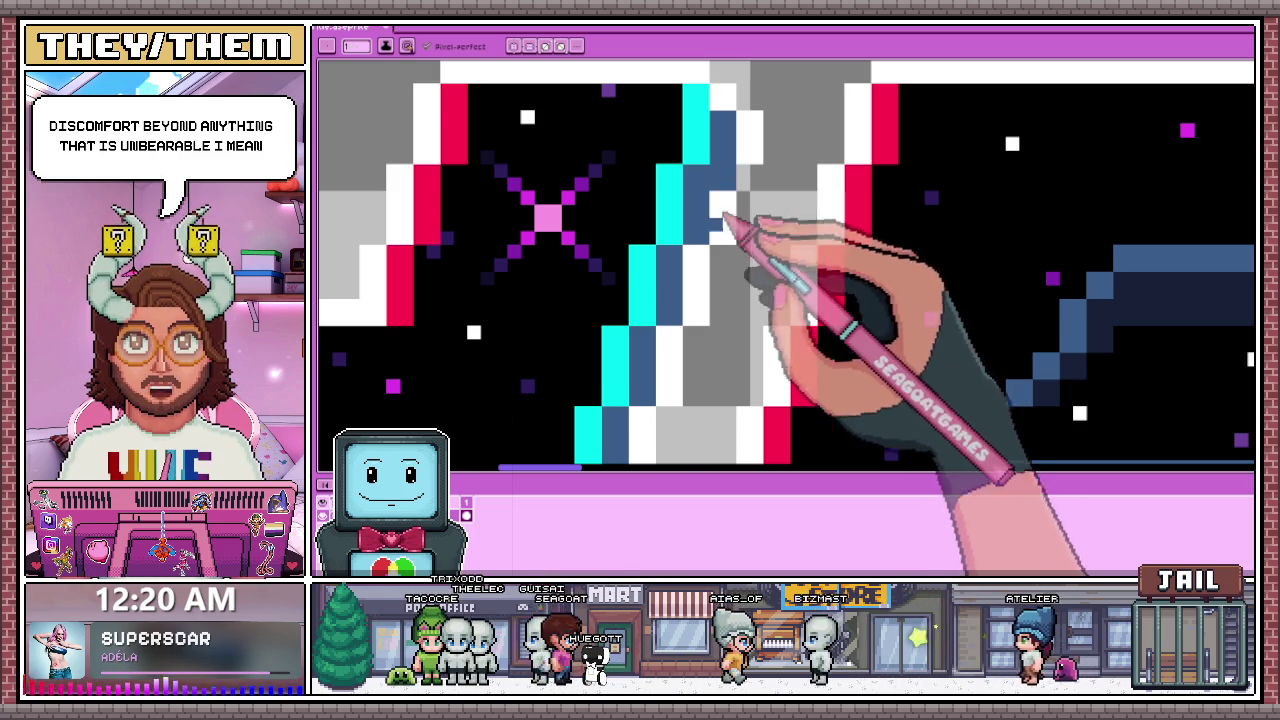
scroll(724, 222, "down", 1)
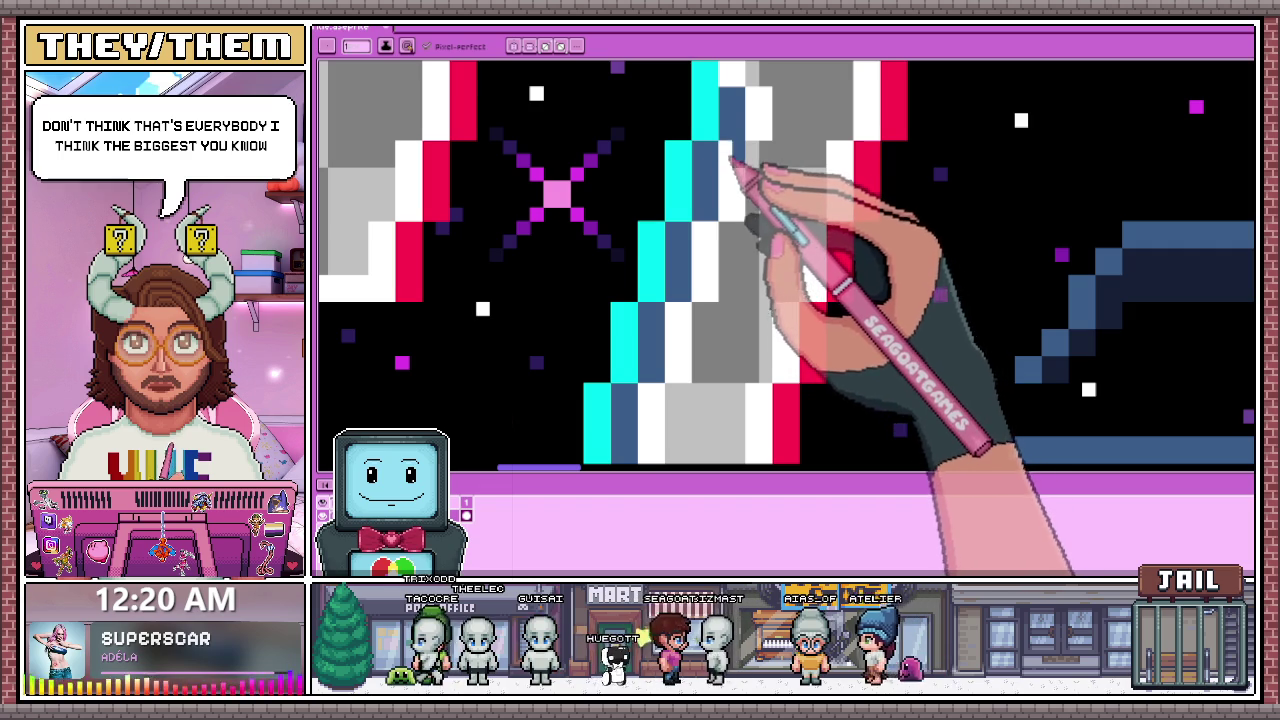
scroll(740, 200, "down", 1)
scroll(752, 258, "down", 1)
scroll(757, 262, "down", 1)
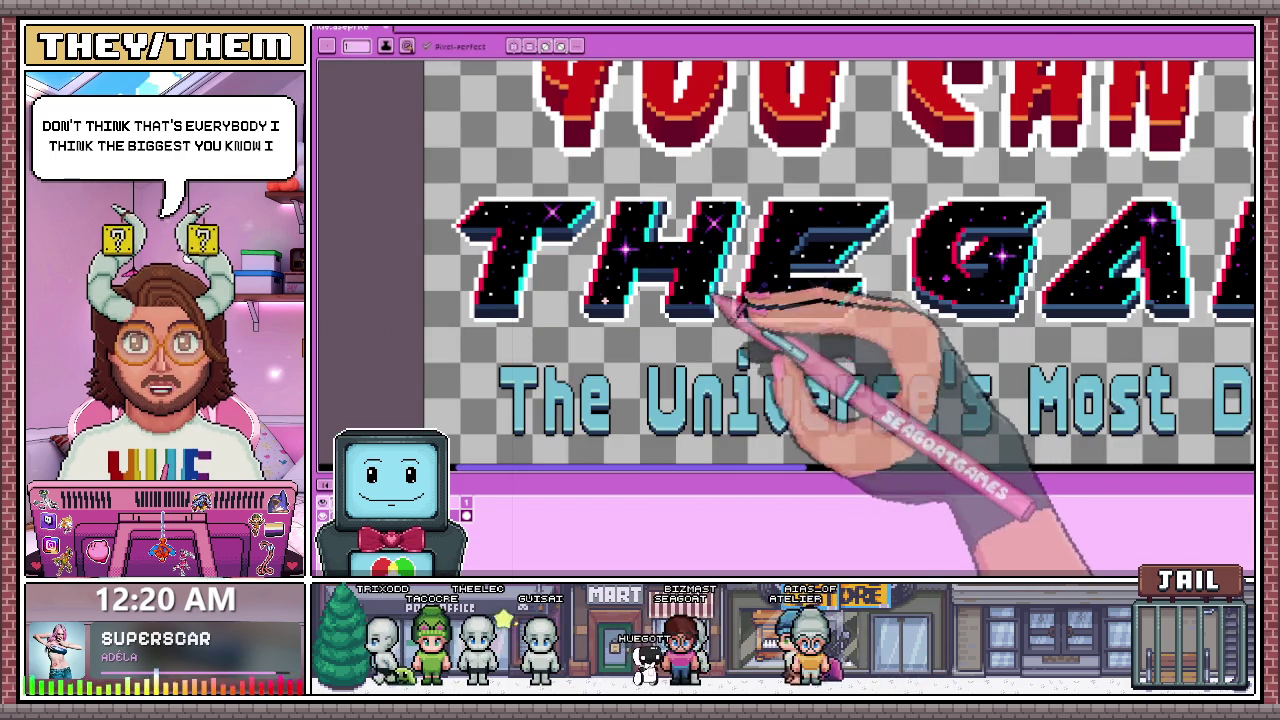
scroll(722, 308, "up", 1)
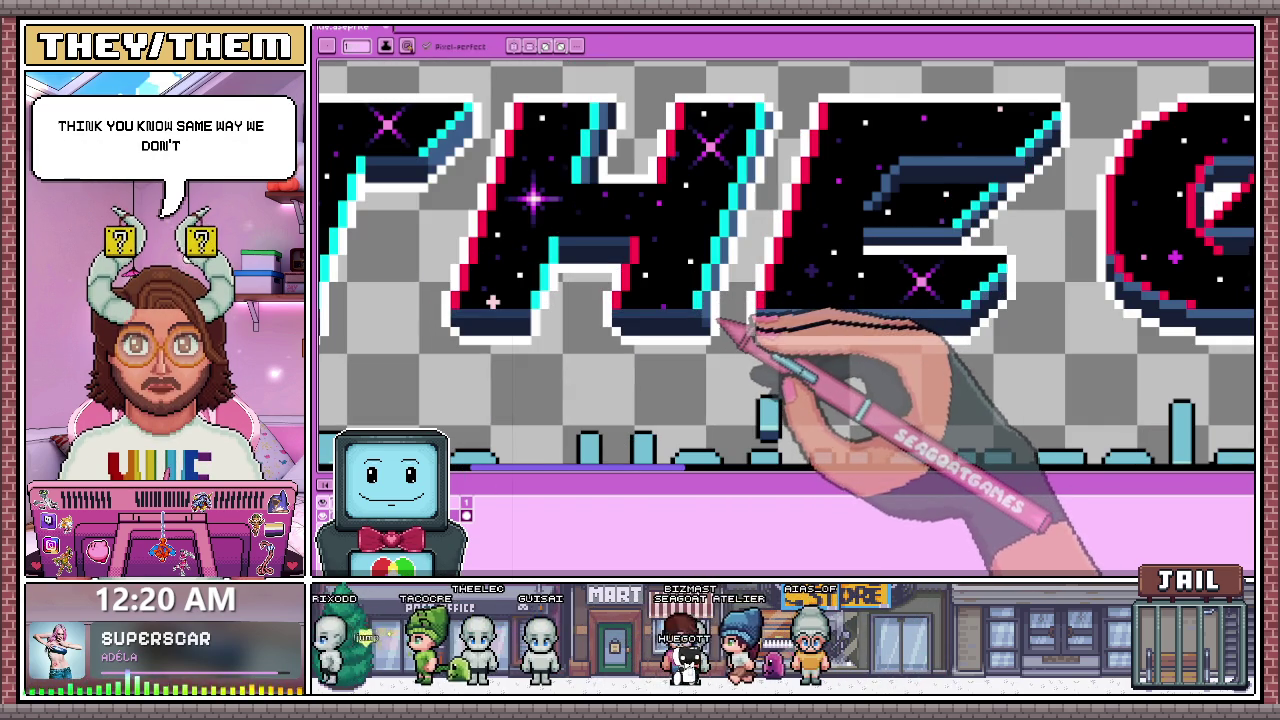
key("b")
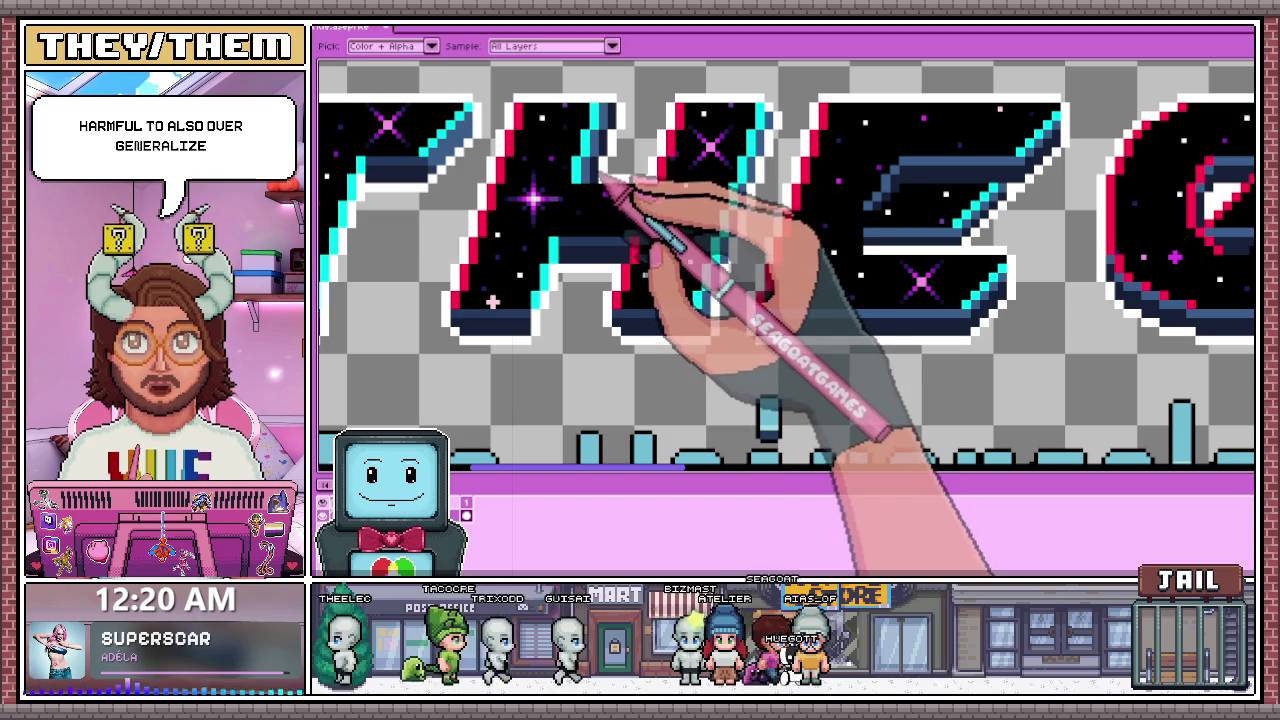
scroll(705, 268, "down", 2)
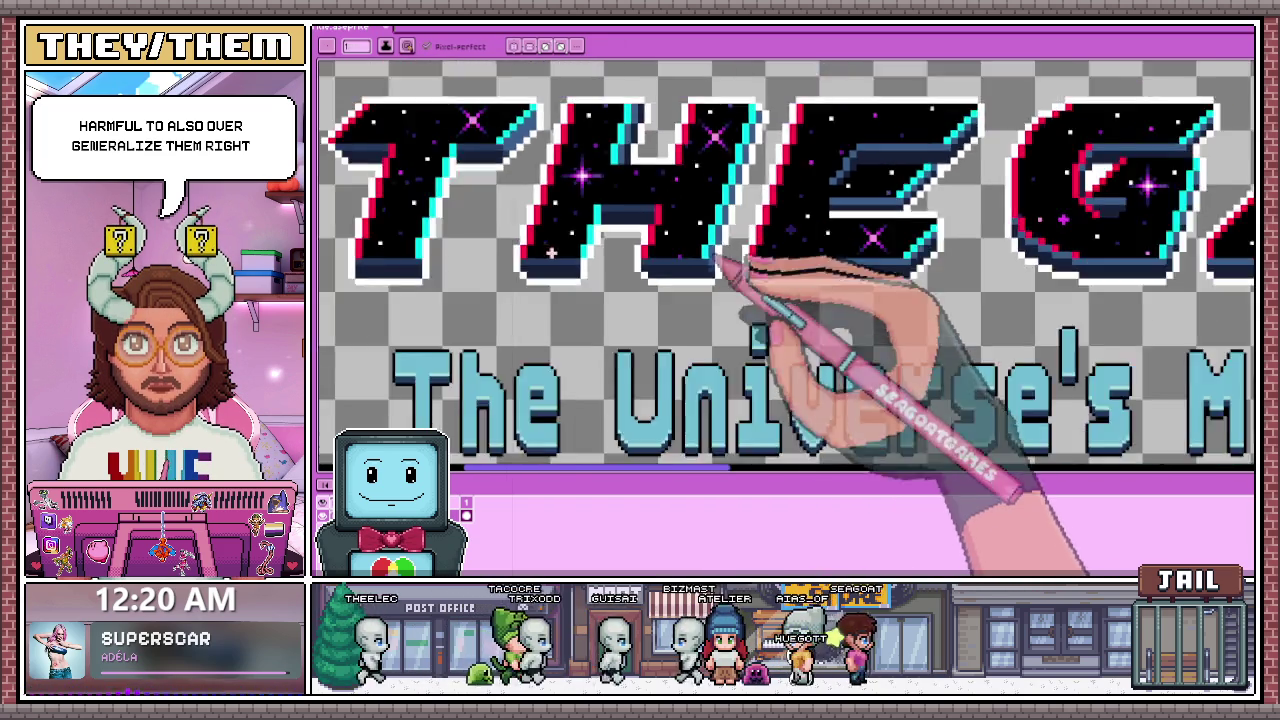
scroll(725, 275, "down", 2)
scroll(720, 267, "up", 2)
scroll(766, 277, "up", 2)
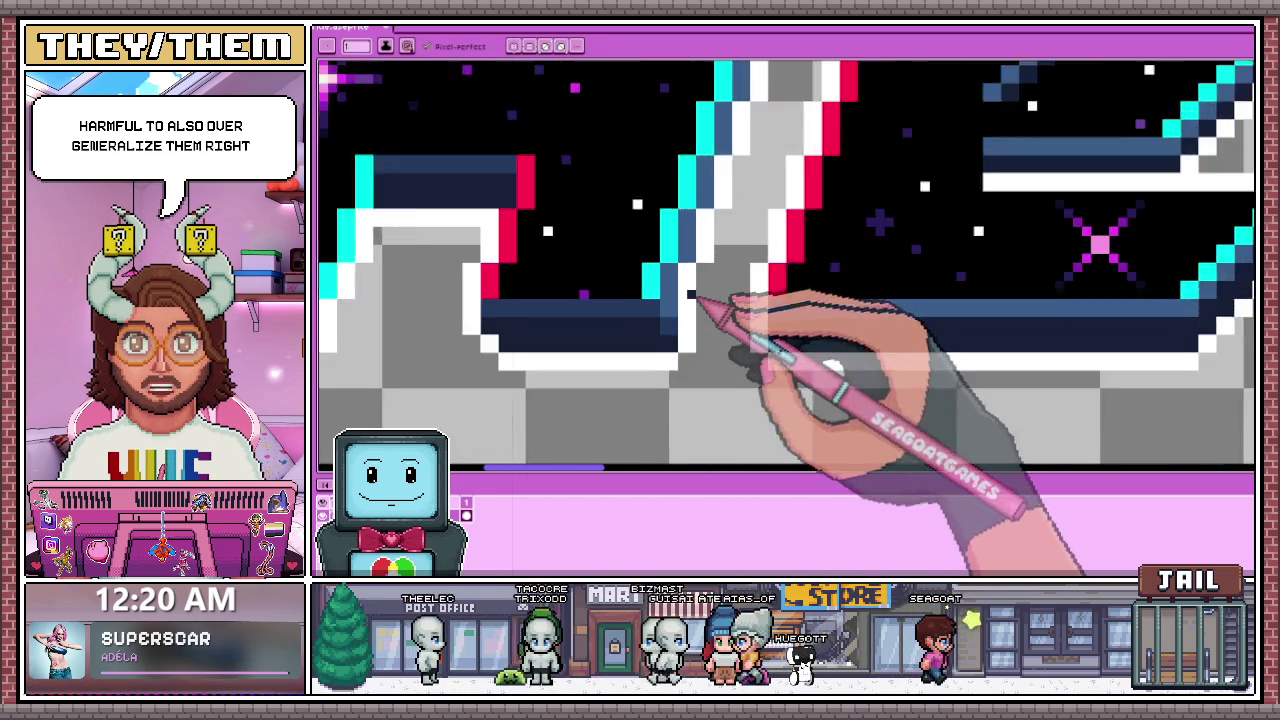
scroll(700, 294, "up", 1)
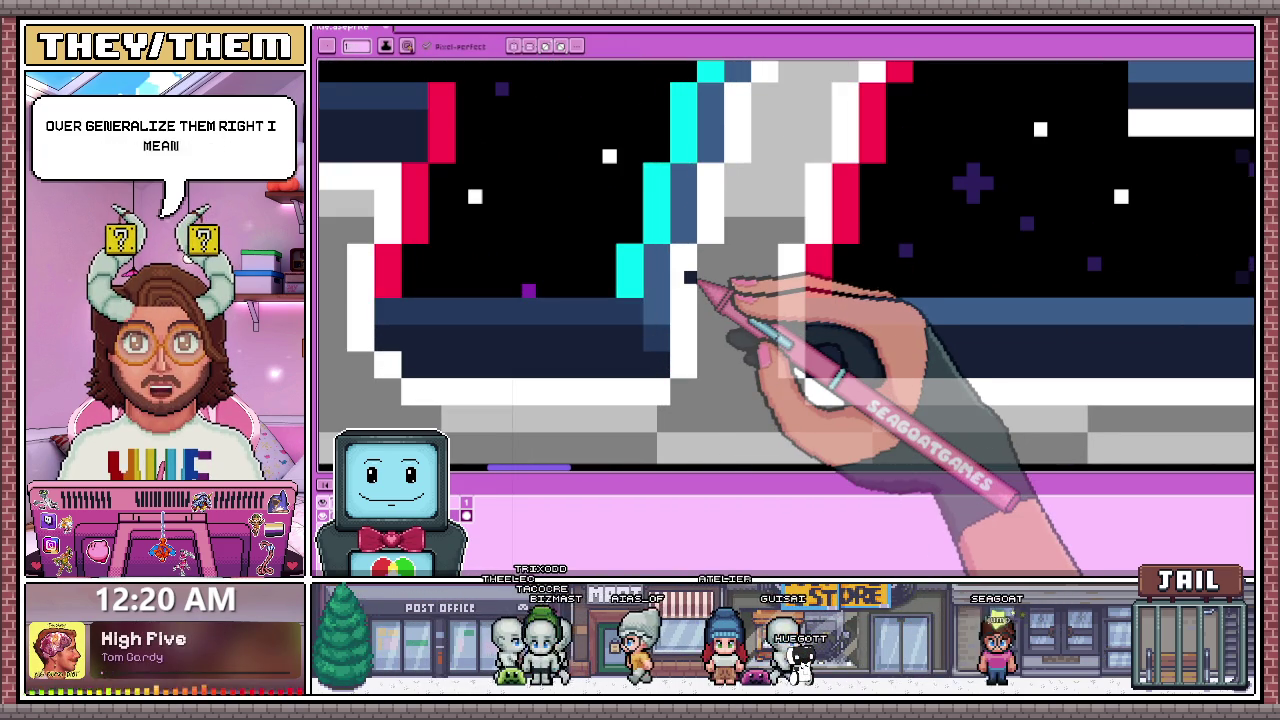
scroll(690, 278, "down", 3)
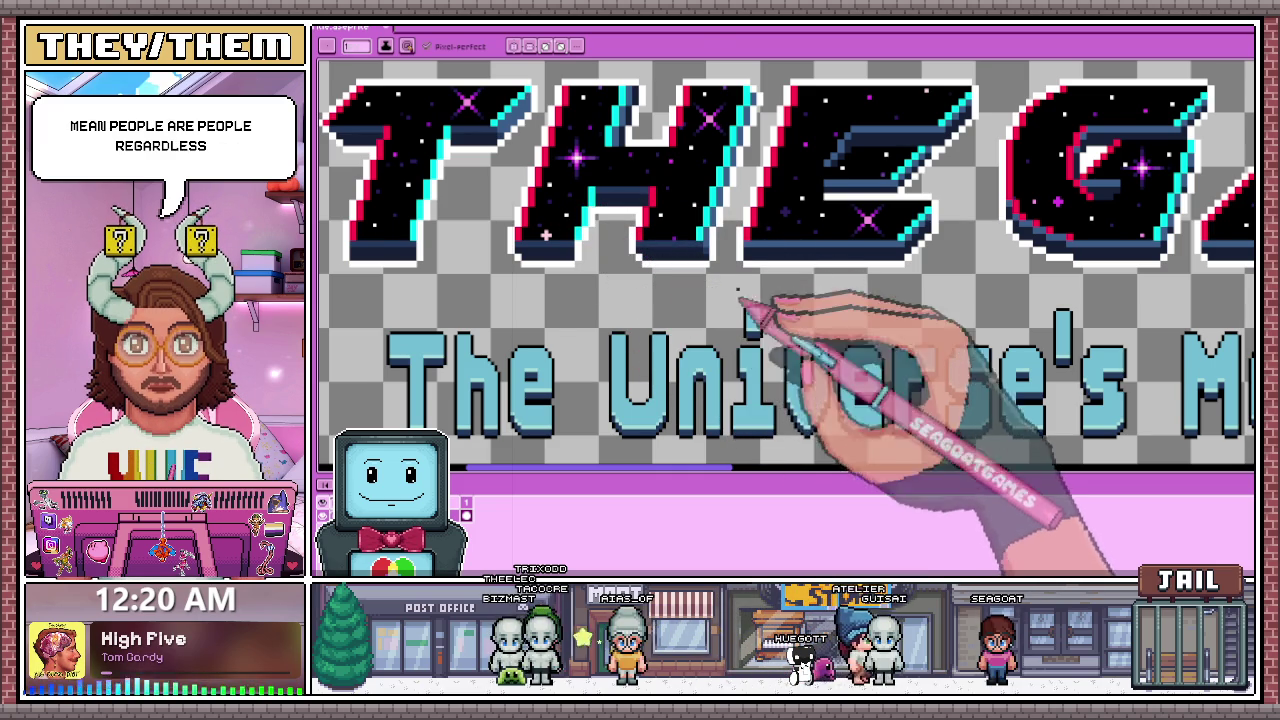
scroll(709, 234, "down", 1)
scroll(700, 145, "up", 1)
scroll(718, 240, "up", 1)
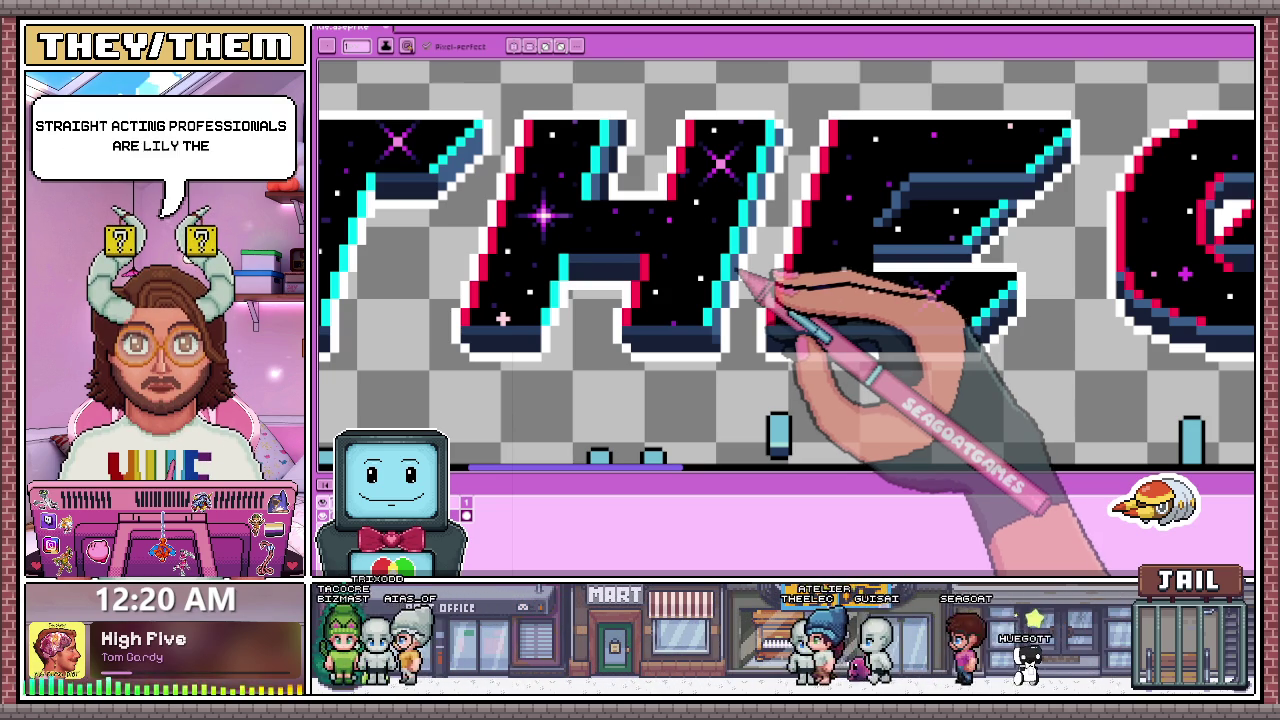
scroll(730, 285, "down", 1)
scroll(725, 275, "up", 2)
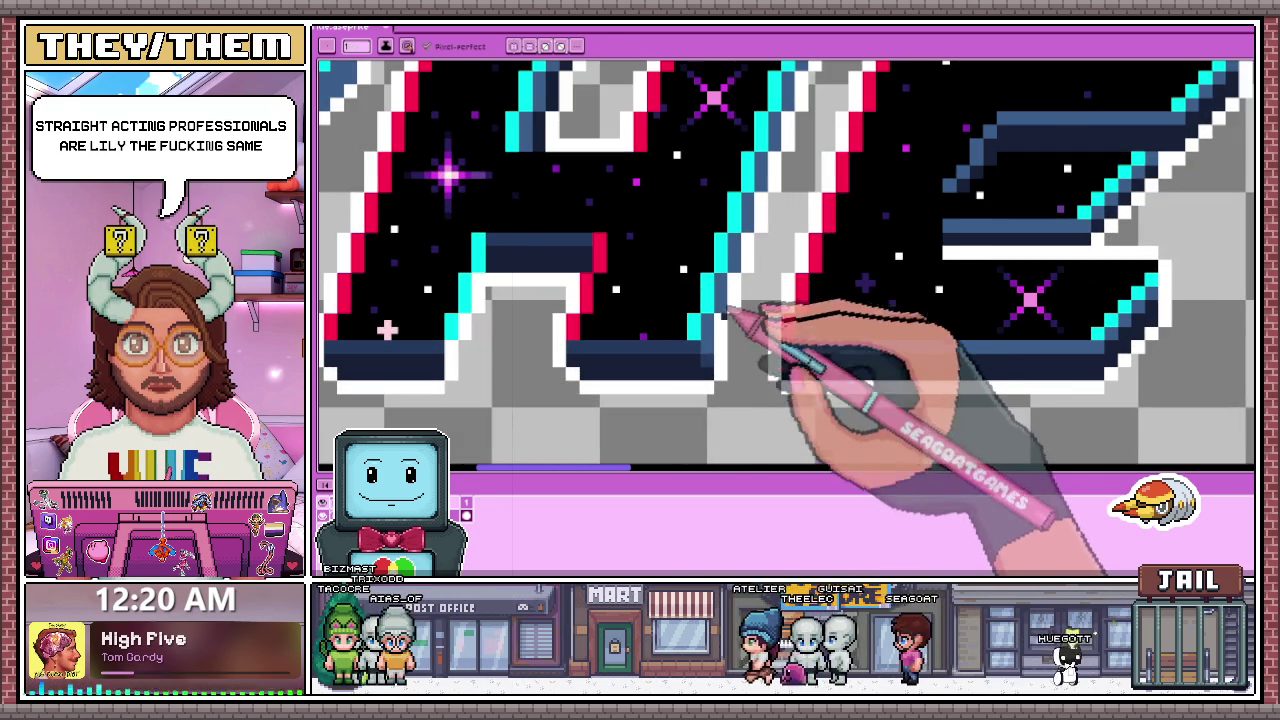
scroll(757, 363, "up", 1)
scroll(755, 300, "down", 1)
scroll(752, 318, "down", 2)
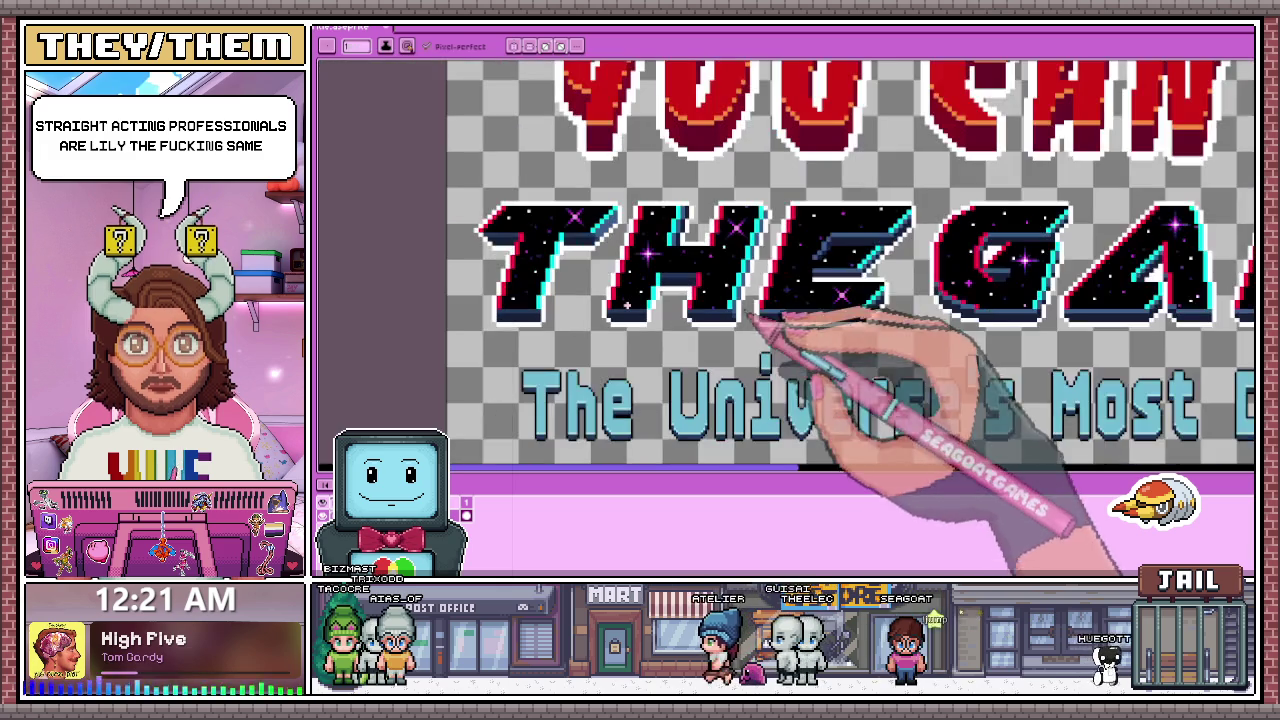
scroll(808, 225, "up", 1)
scroll(825, 280, "down", 1)
scroll(766, 225, "down", 2)
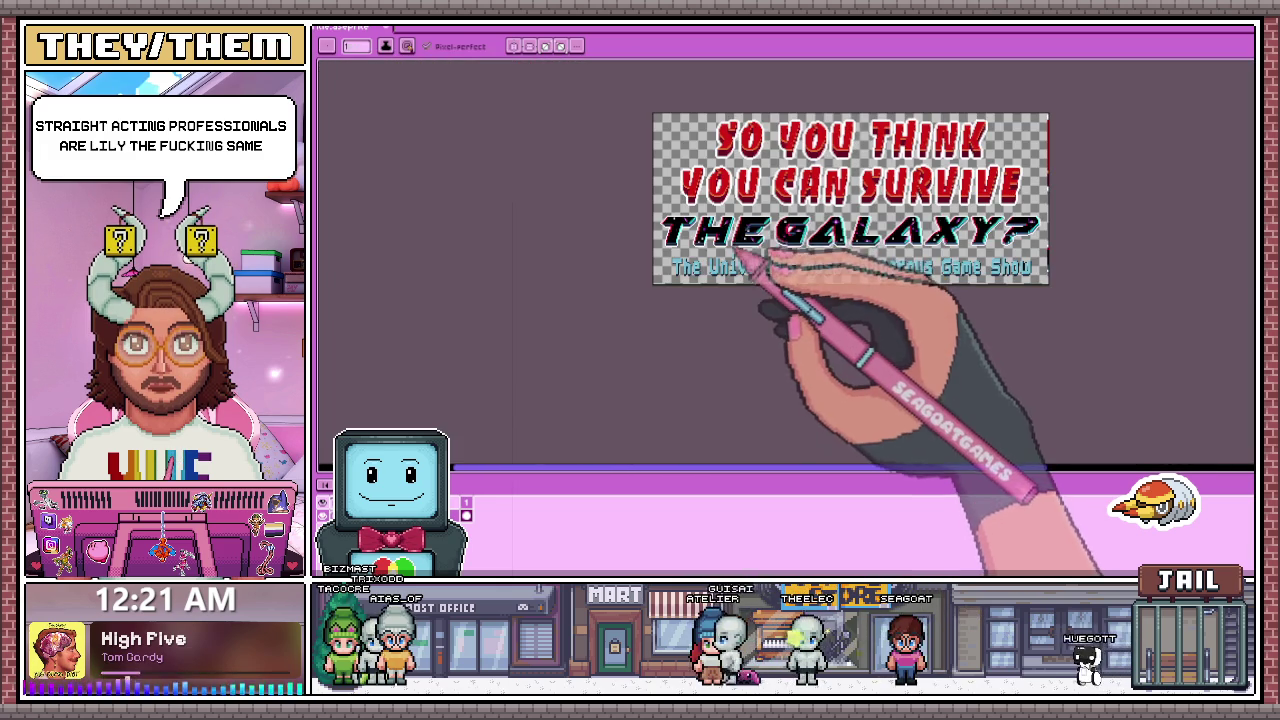
Step: Remove two dark navy pixels on the letter's top edge
scroll(720, 250, "up", 3)
scroll(700, 271, "up", 1)
scroll(771, 229, "up", 1)
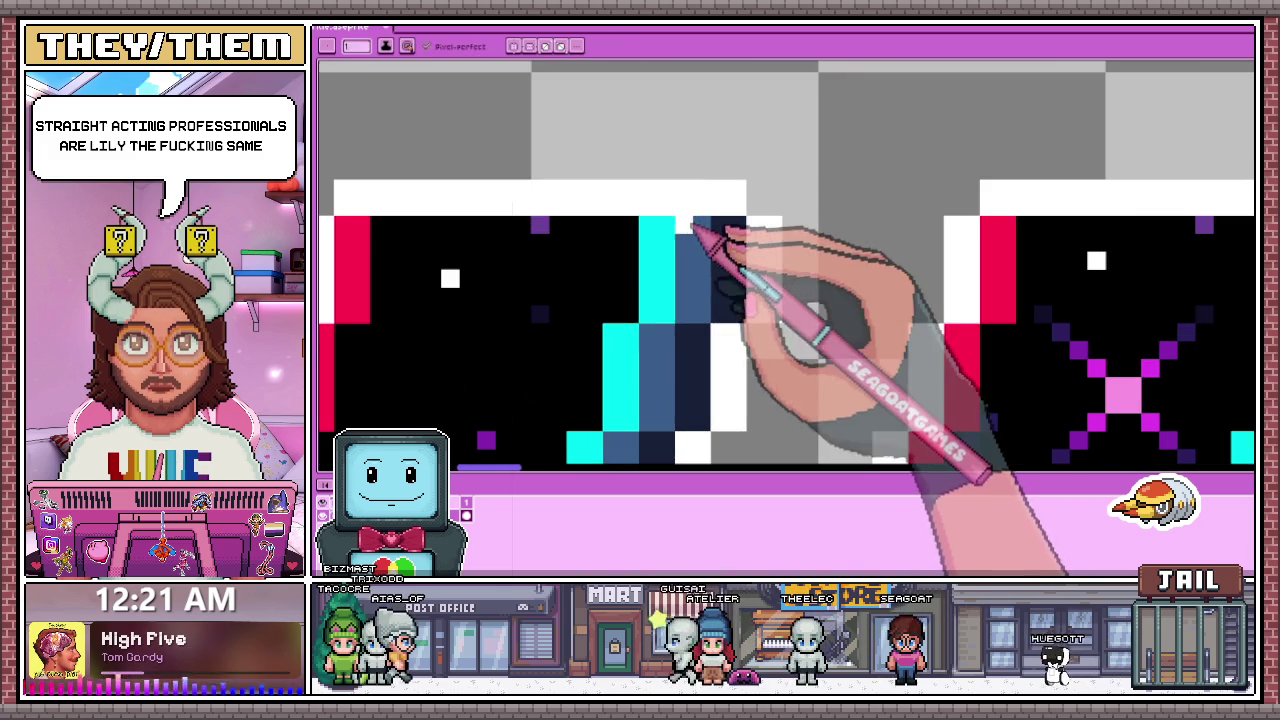
key("b")
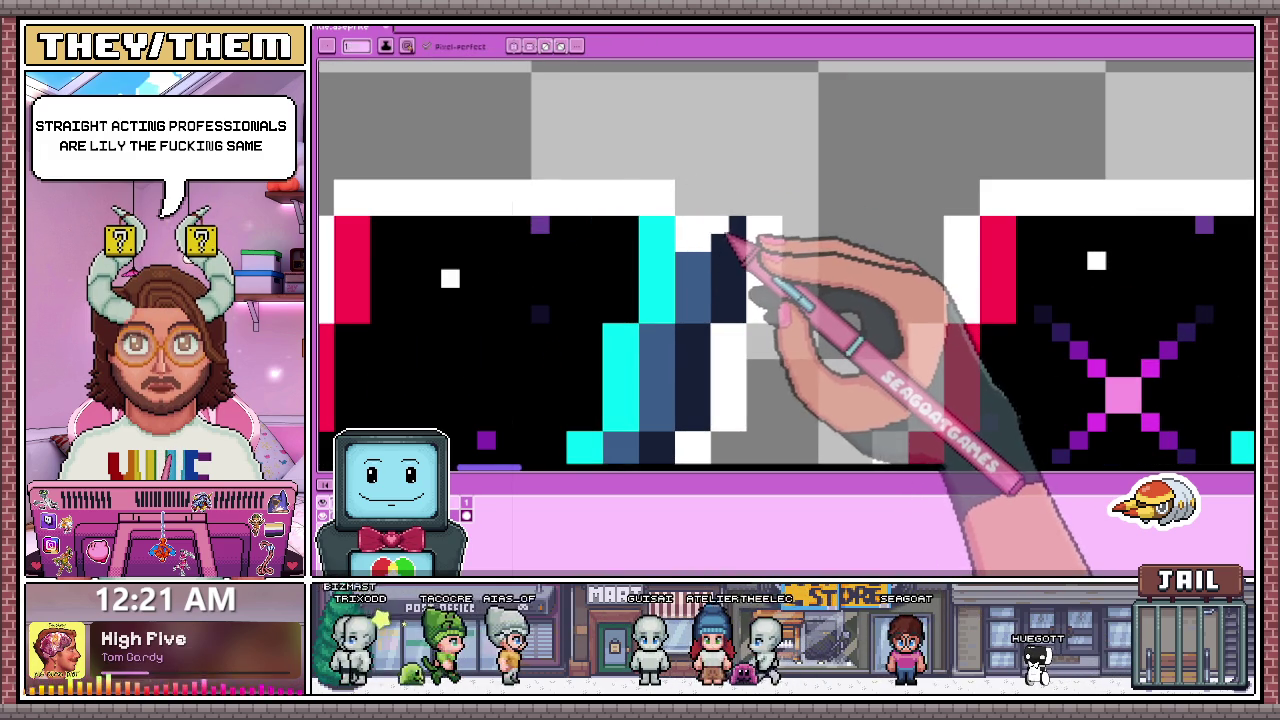
left_click_drag(720, 262, 728, 232)
Step: Extend the white outline diagonally along the letter's top edge
key("b")
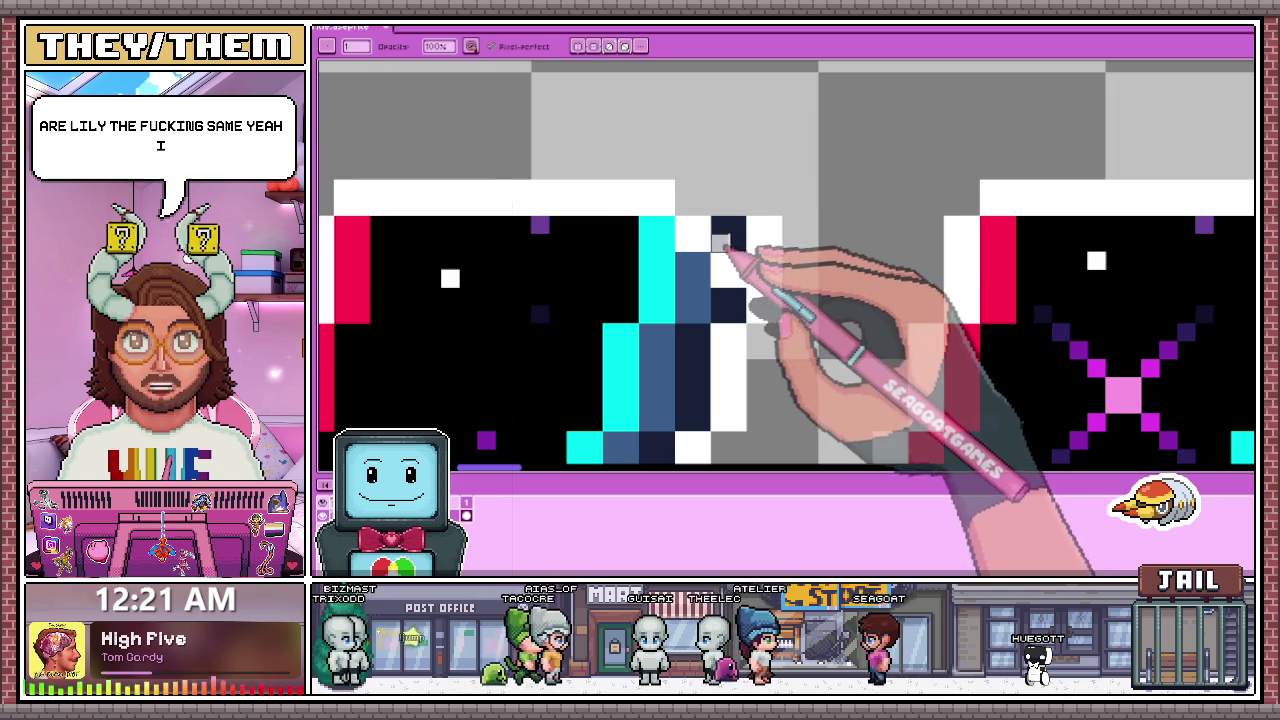
left_click_drag(737, 207, 773, 225)
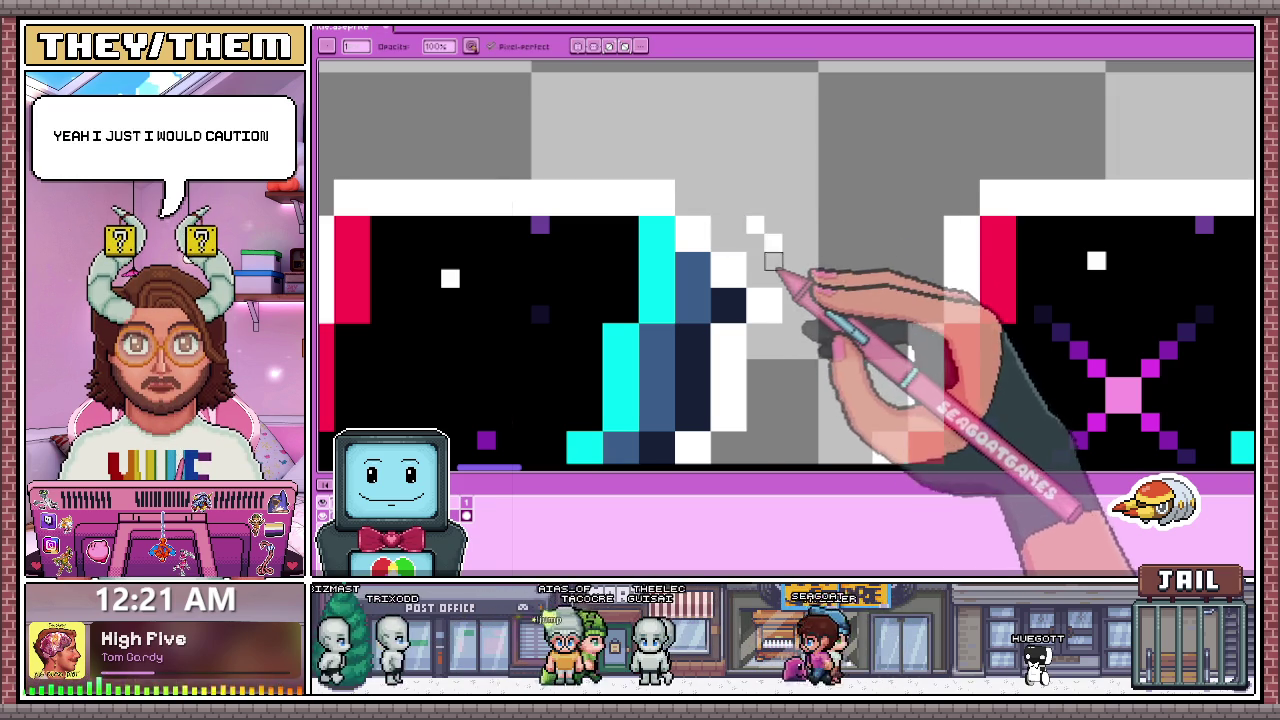
scroll(773, 225, "down", 2)
scroll(765, 232, "down", 1)
scroll(760, 238, "down", 1)
scroll(760, 238, "down", 1)
scroll(783, 225, "up", 2)
scroll(776, 232, "up", 2)
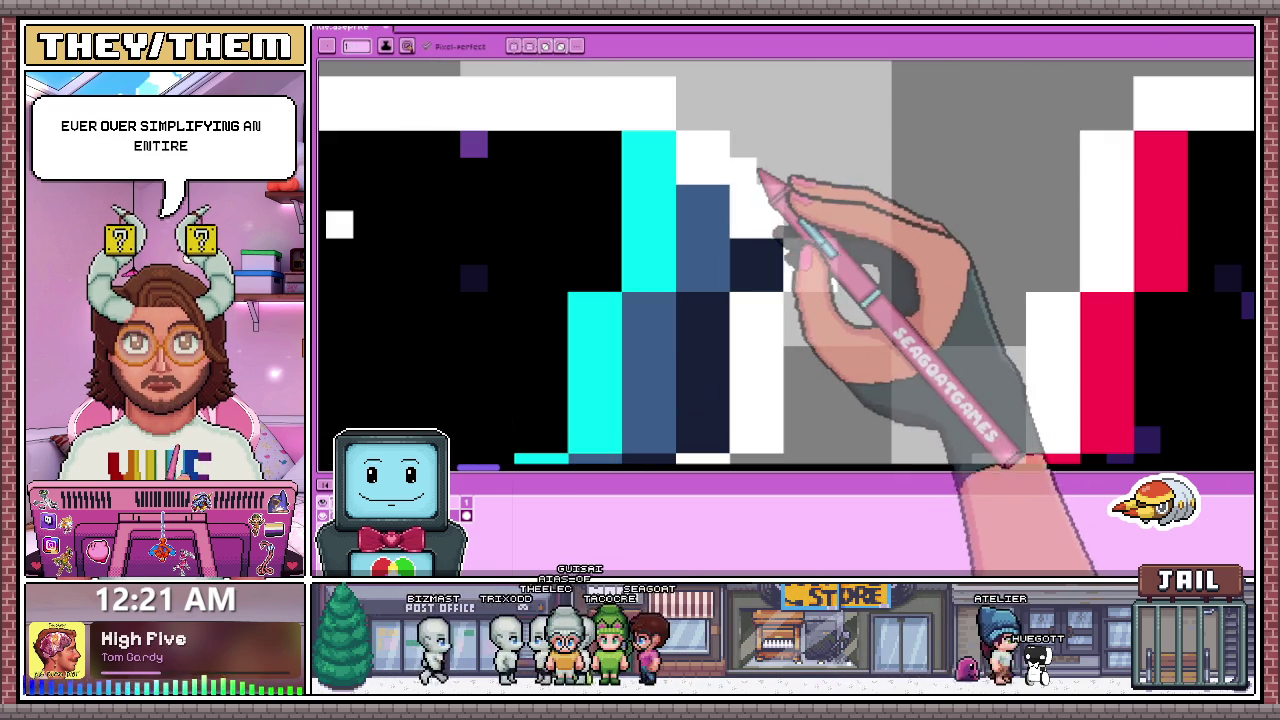
Step: Fill the grey gap pixels with white and extend the outline around the corner
left_click_drag(758, 172, 808, 206)
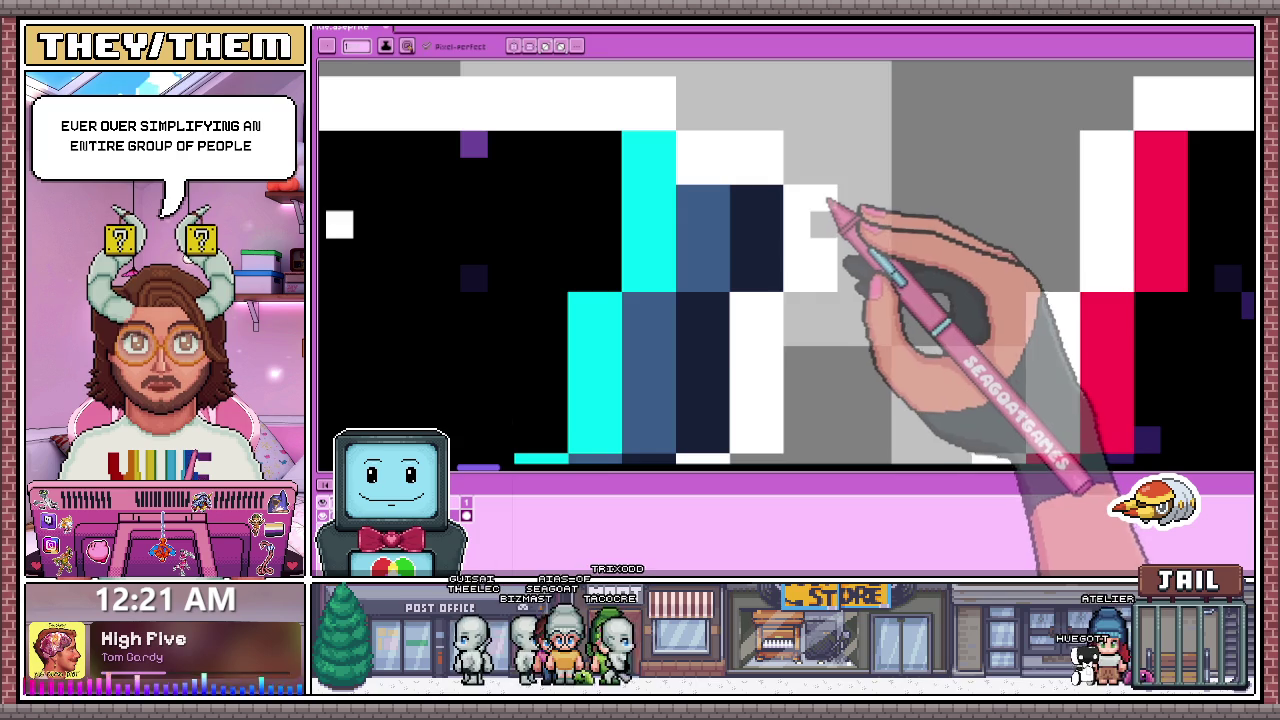
scroll(826, 200, "down", 2)
scroll(818, 250, "down", 2)
scroll(818, 278, "down", 3)
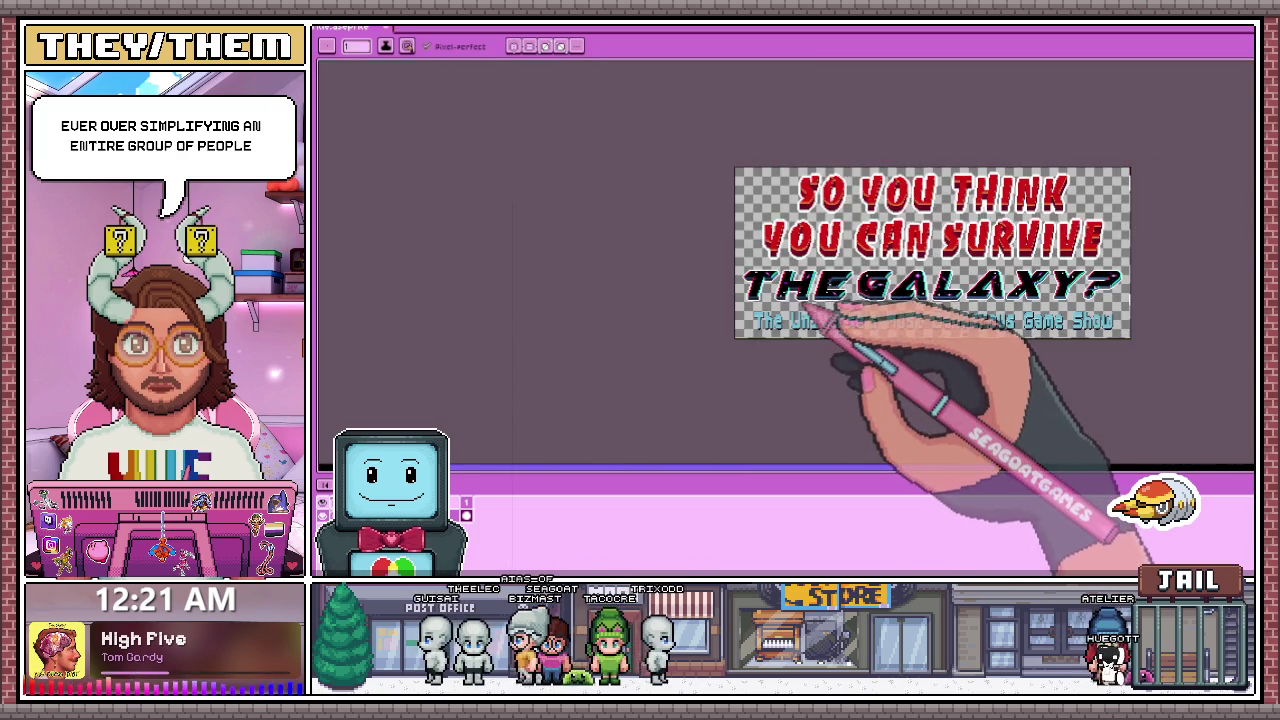
scroll(806, 300, "up", 1)
scroll(820, 286, "up", 2)
scroll(805, 275, "up", 1)
scroll(790, 262, "up", 2)
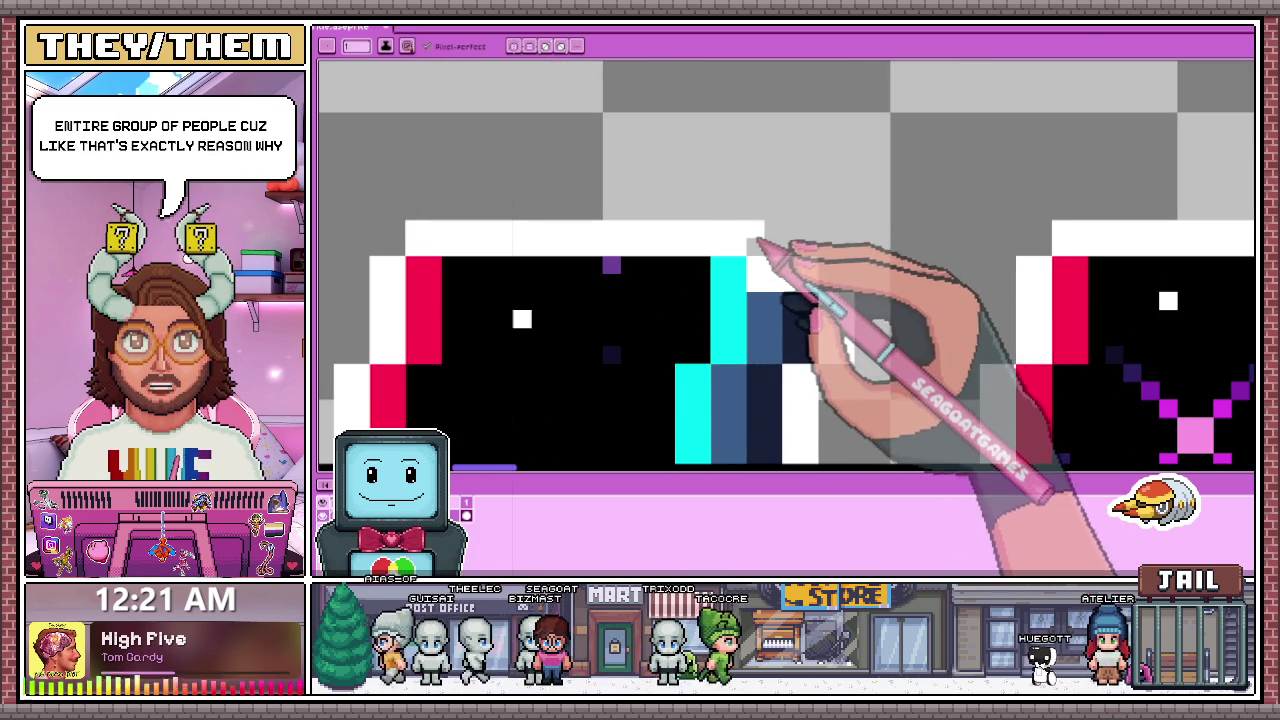
left_click_drag(773, 238, 799, 272)
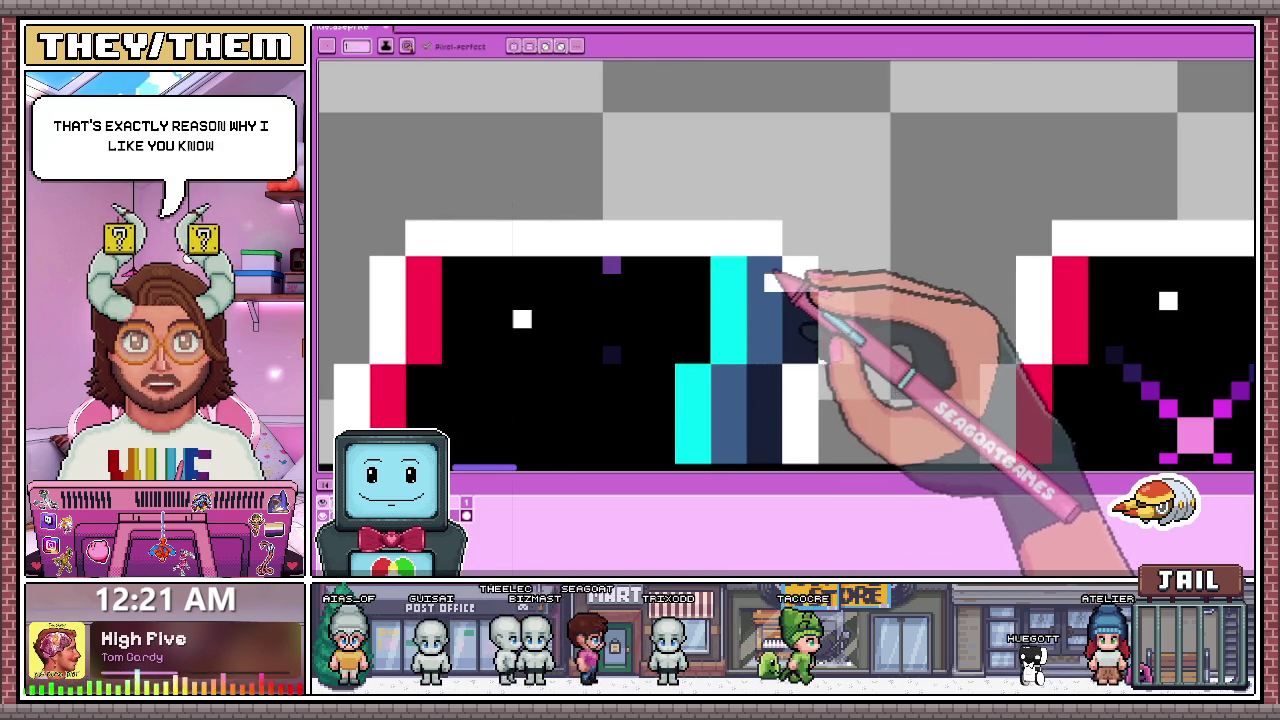
scroll(780, 277, "down", 3)
scroll(792, 257, "up", 3)
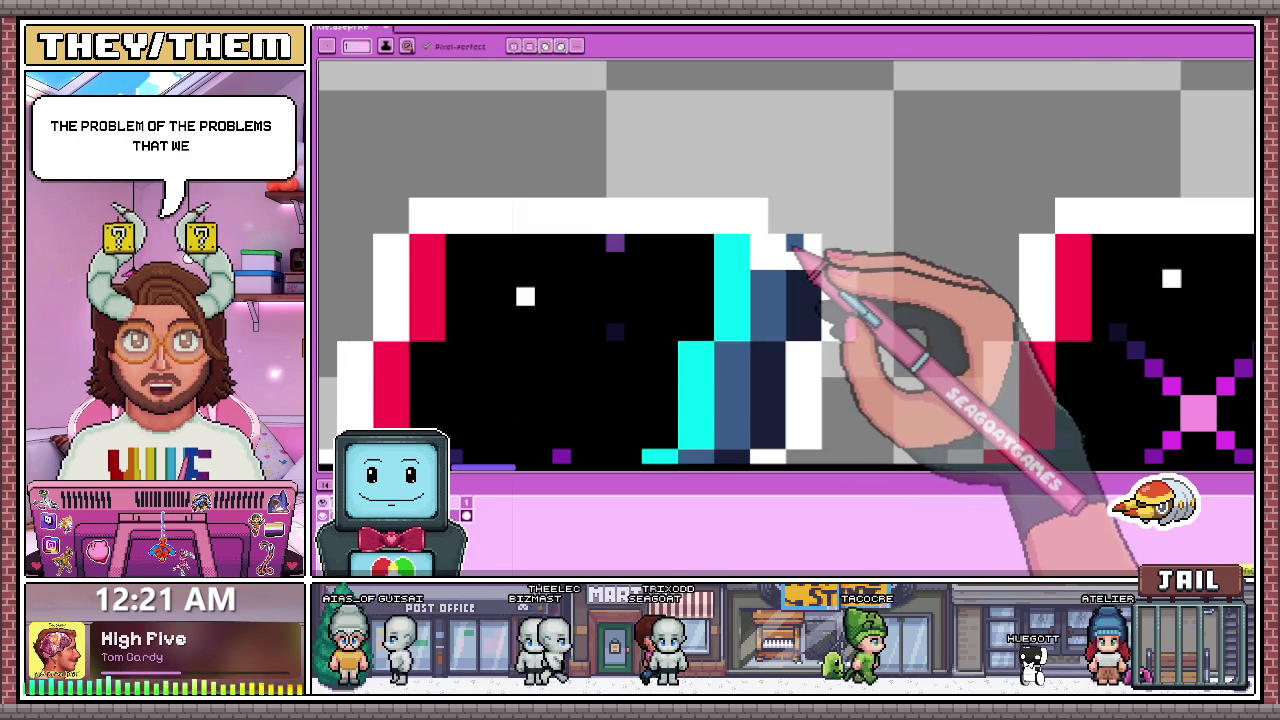
scroll(800, 255, "down", 3)
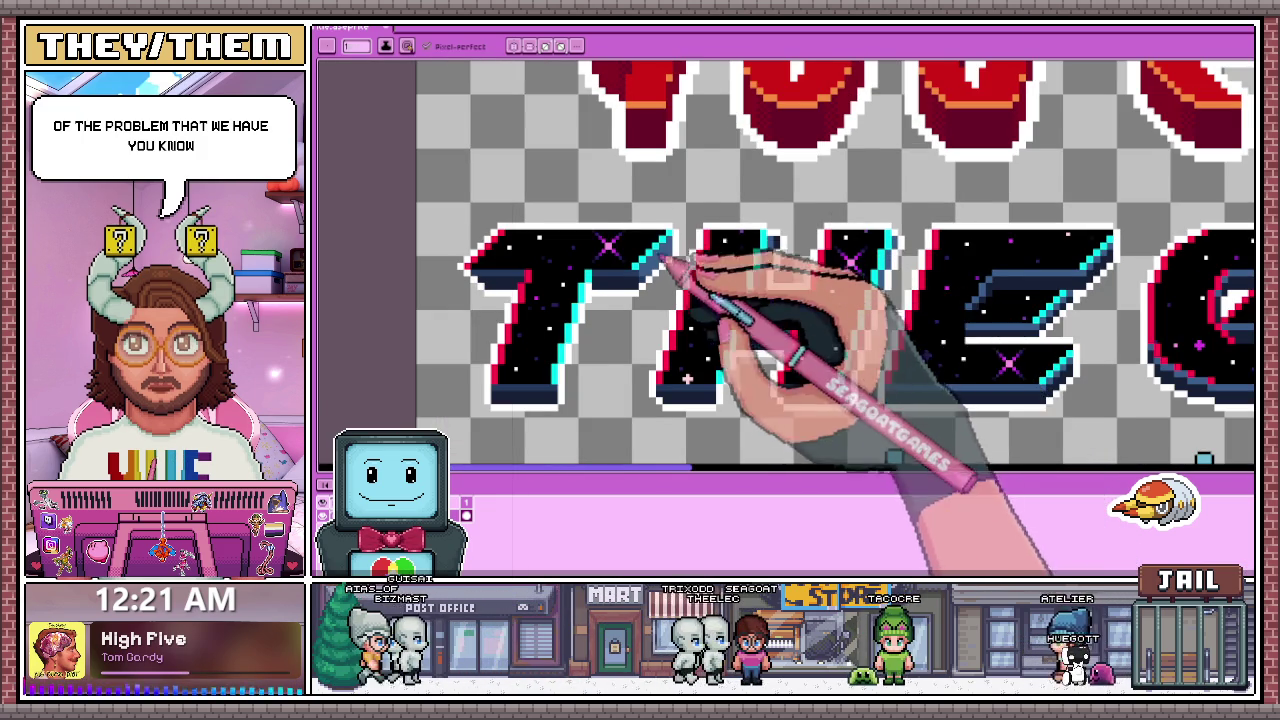
scroll(743, 271, "down", 3)
scroll(837, 286, "up", 3)
scroll(749, 251, "up", 2)
scroll(700, 220, "down", 1)
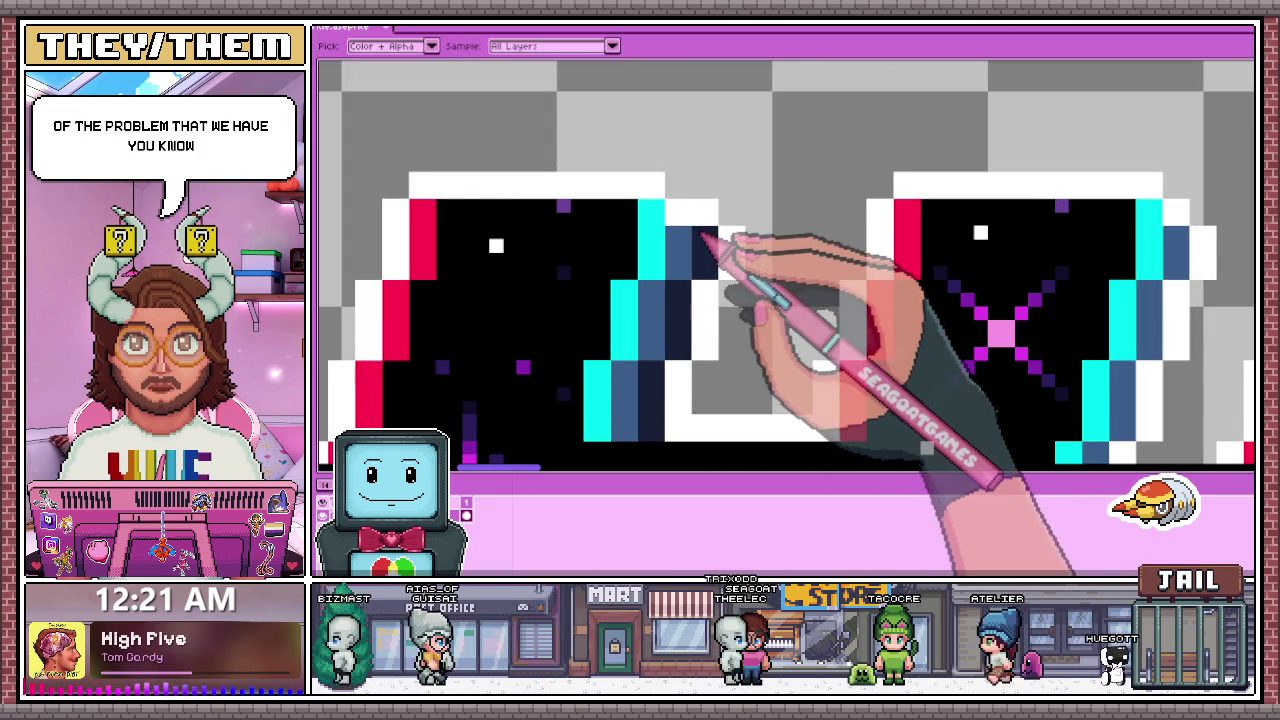
scroll(716, 235, "up", 1)
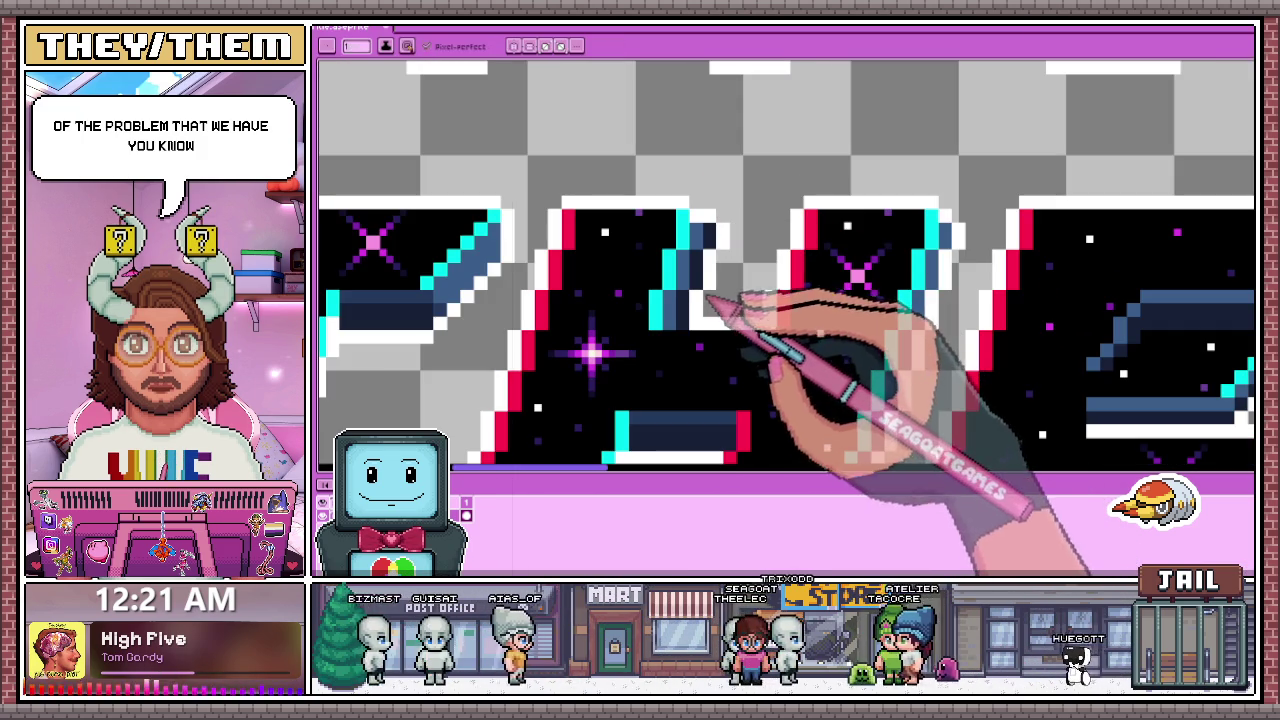
scroll(716, 270, "up", 1)
scroll(716, 233, "up", 1)
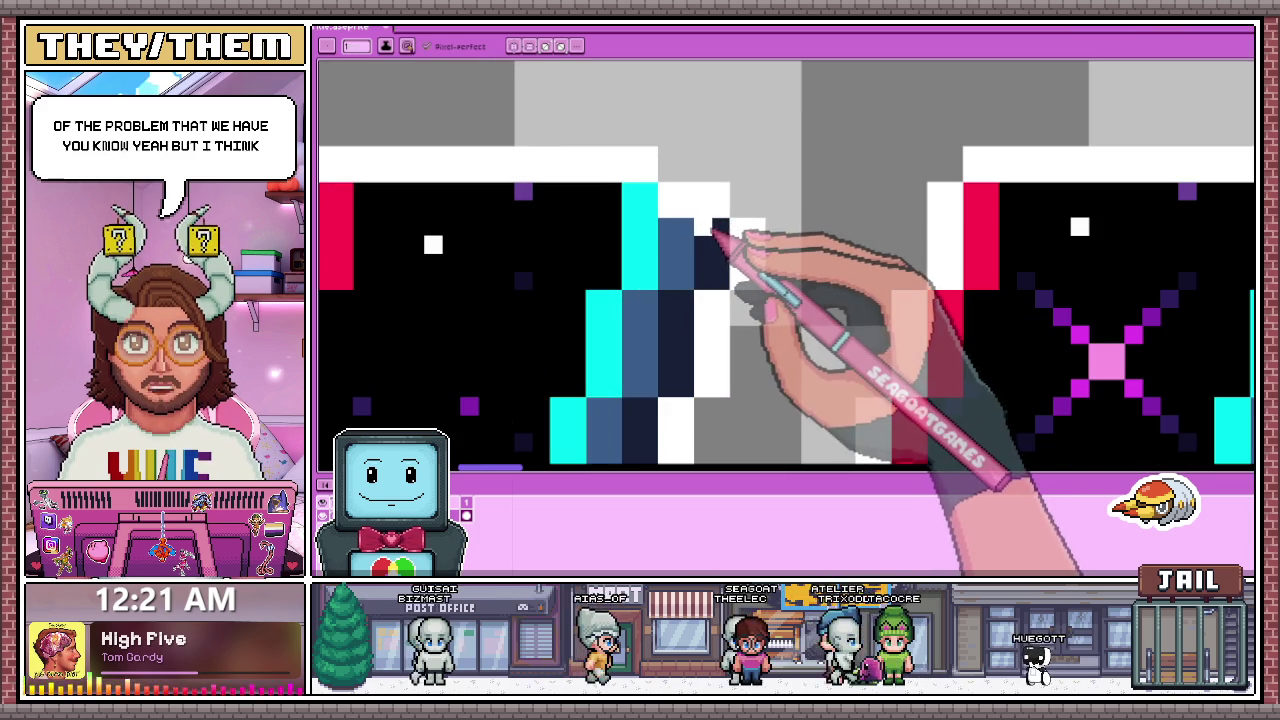
key("b")
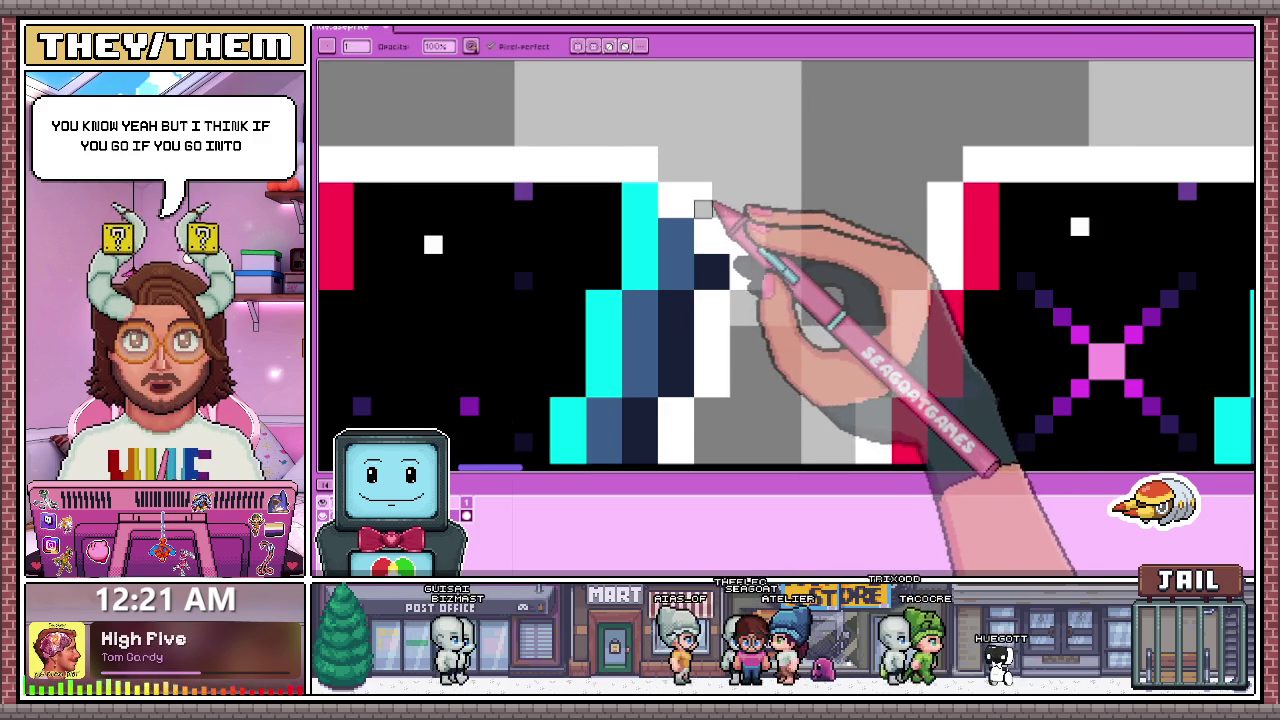
scroll(705, 208, "down", 2)
scroll(735, 210, "up", 2)
scroll(732, 240, "down", 1)
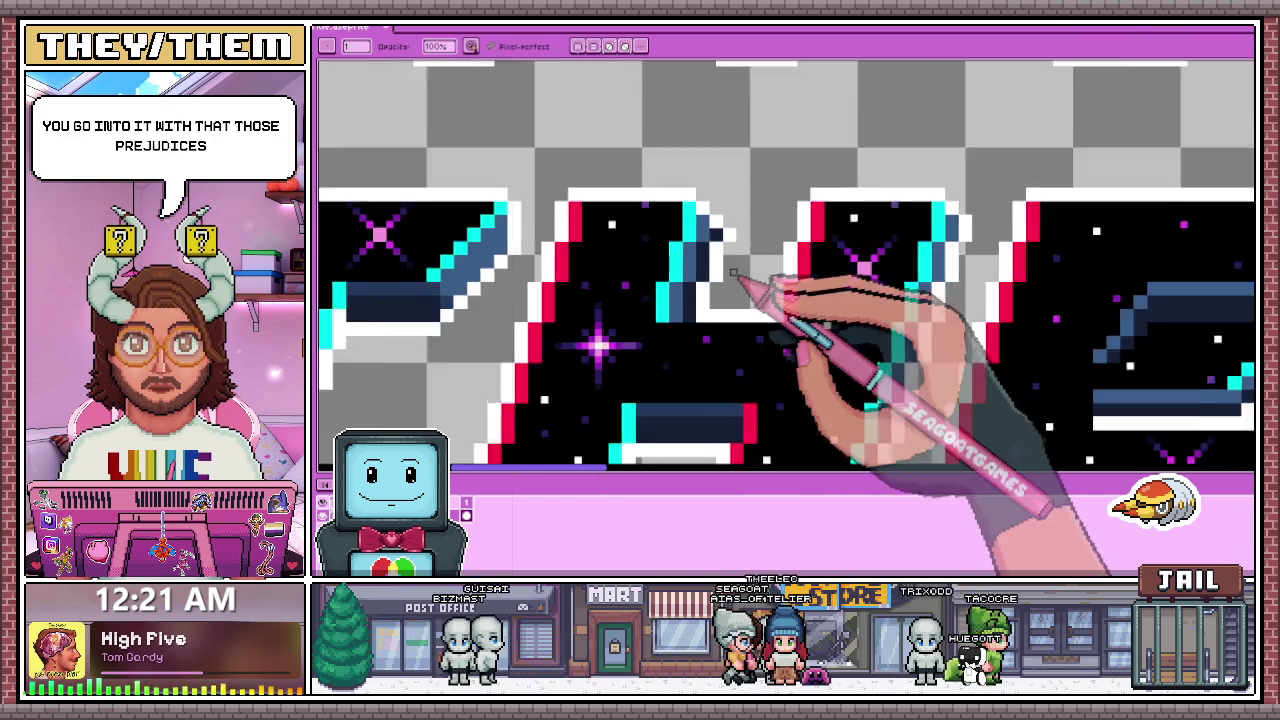
scroll(734, 273, "down", 2)
scroll(745, 300, "down", 1)
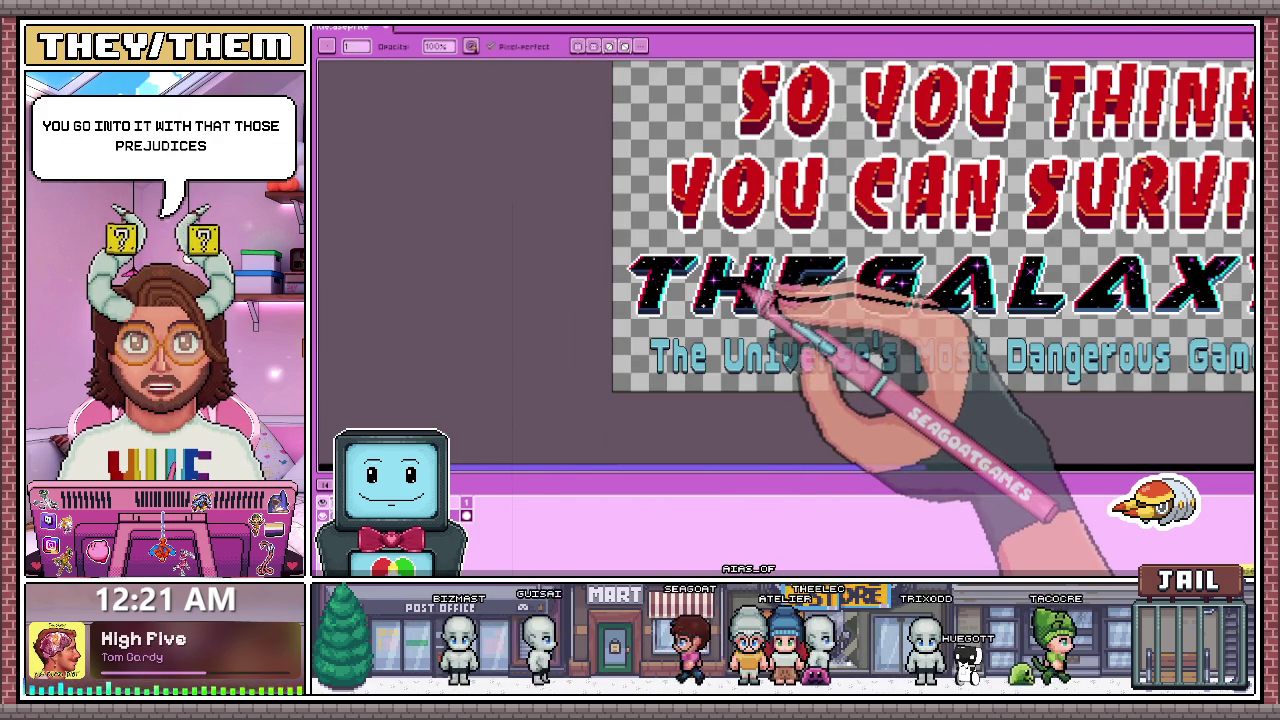
scroll(757, 296, "up", 2)
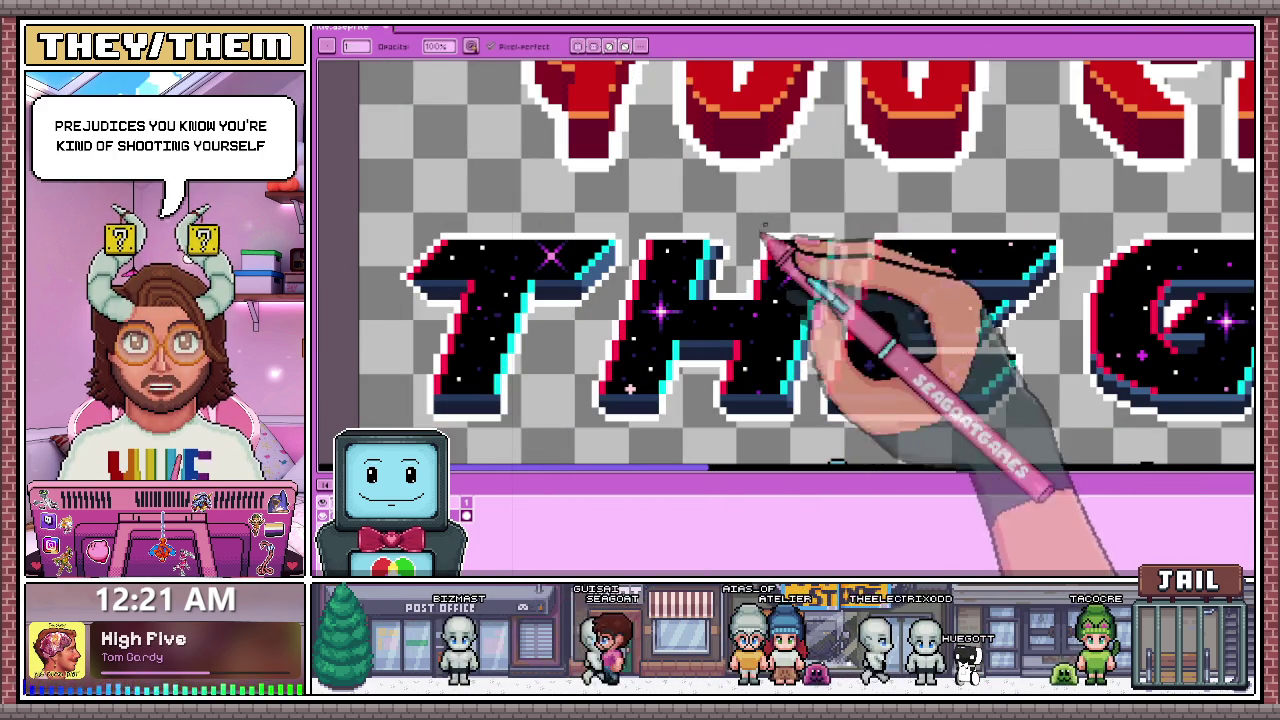
scroll(716, 236, "up", 1)
scroll(708, 238, "up", 1)
scroll(710, 240, "up", 1)
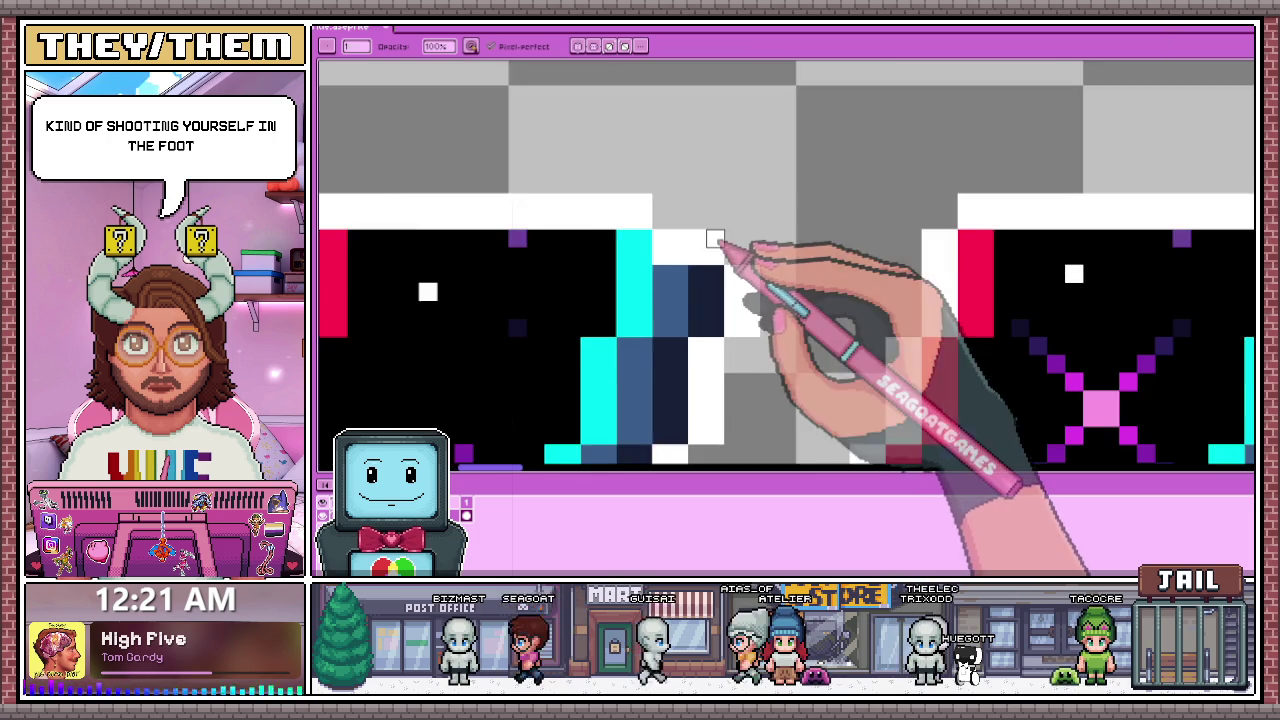
scroll(695, 225, "down", 1)
scroll(689, 218, "down", 1)
scroll(689, 218, "up", 1)
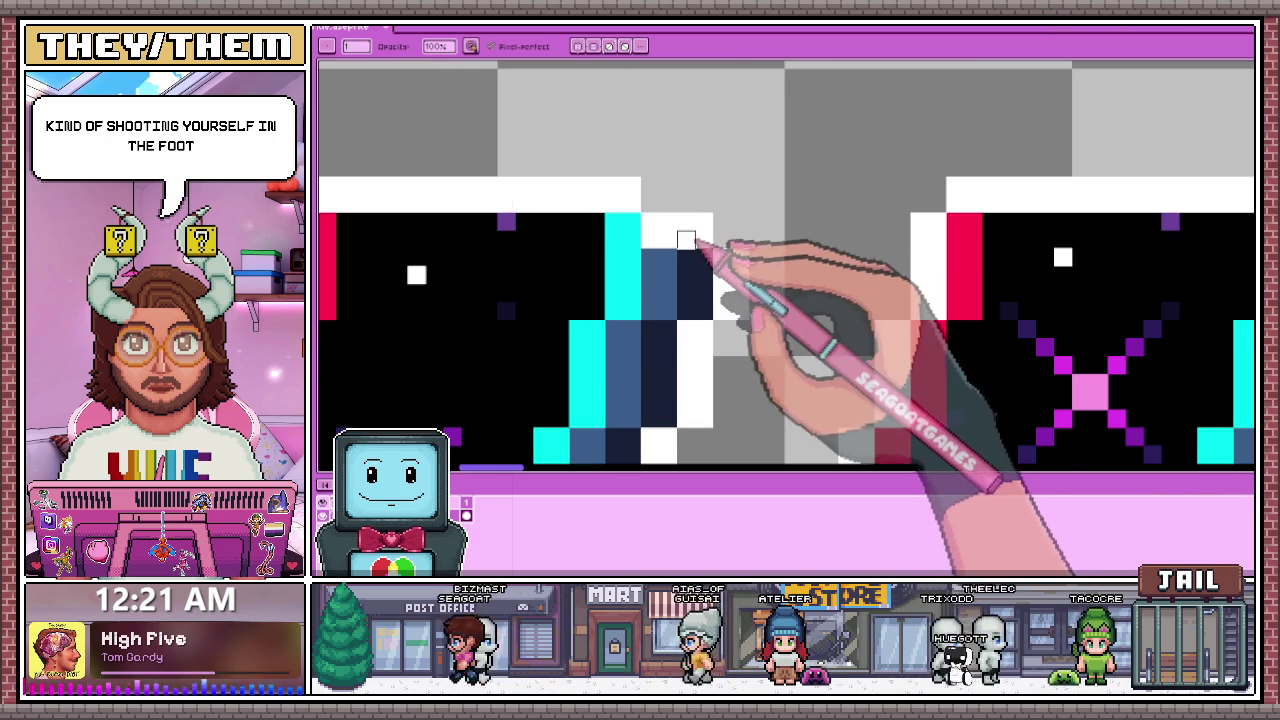
key("b")
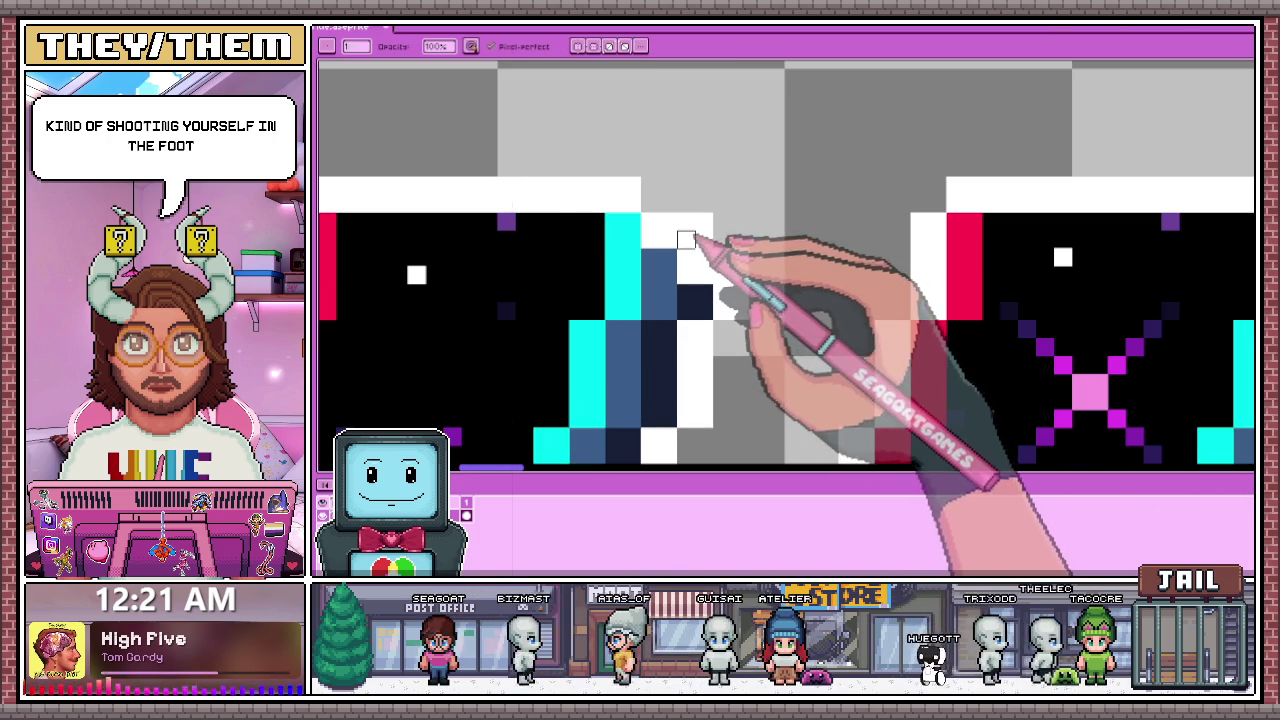
scroll(740, 275, "down", 2)
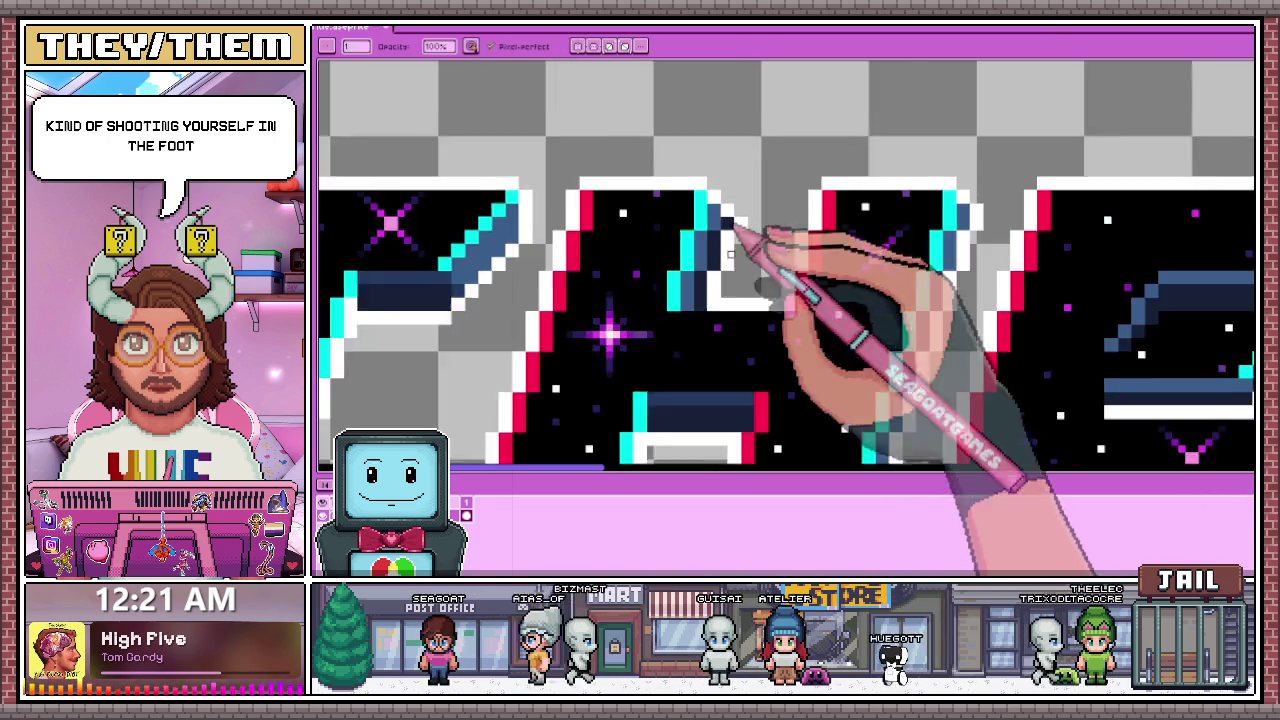
scroll(740, 278, "down", 1)
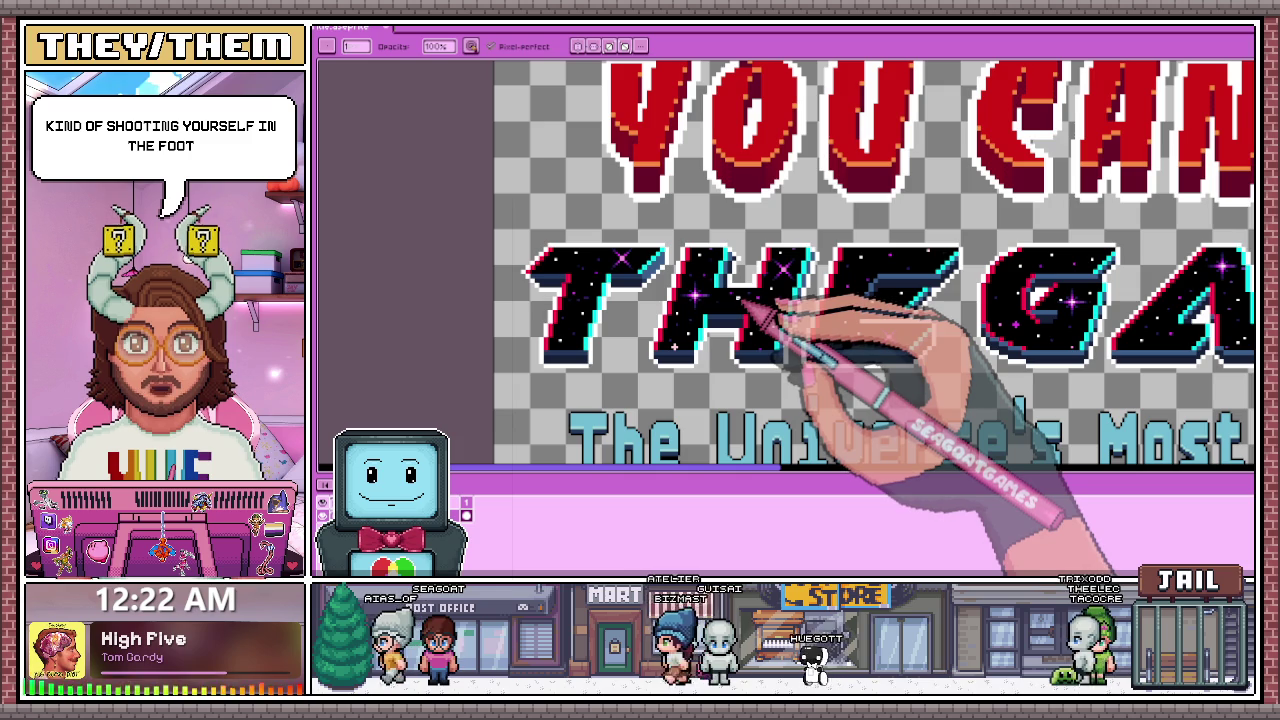
scroll(743, 300, "up", 1)
scroll(737, 257, "up", 2)
key("e")
scroll(757, 251, "up", 1)
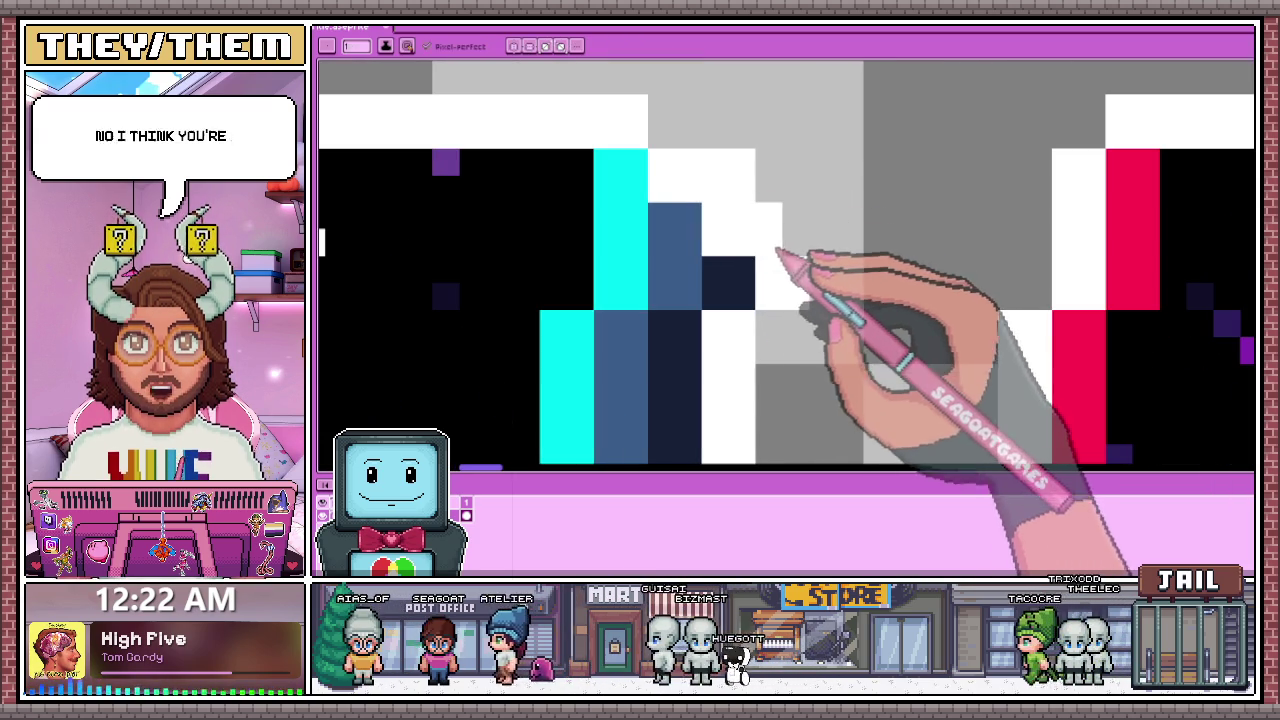
left_click(725, 242)
scroll(735, 230, "down", 2)
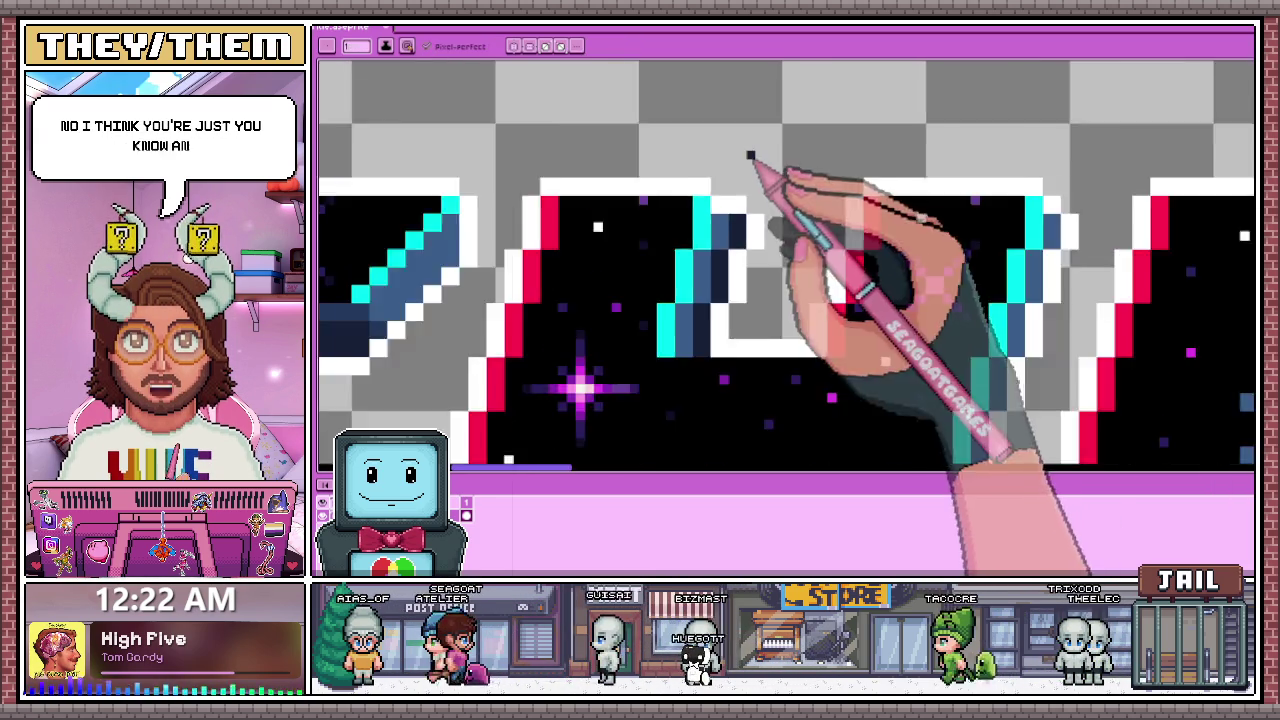
scroll(749, 160, "down", 2)
scroll(752, 218, "up", 2)
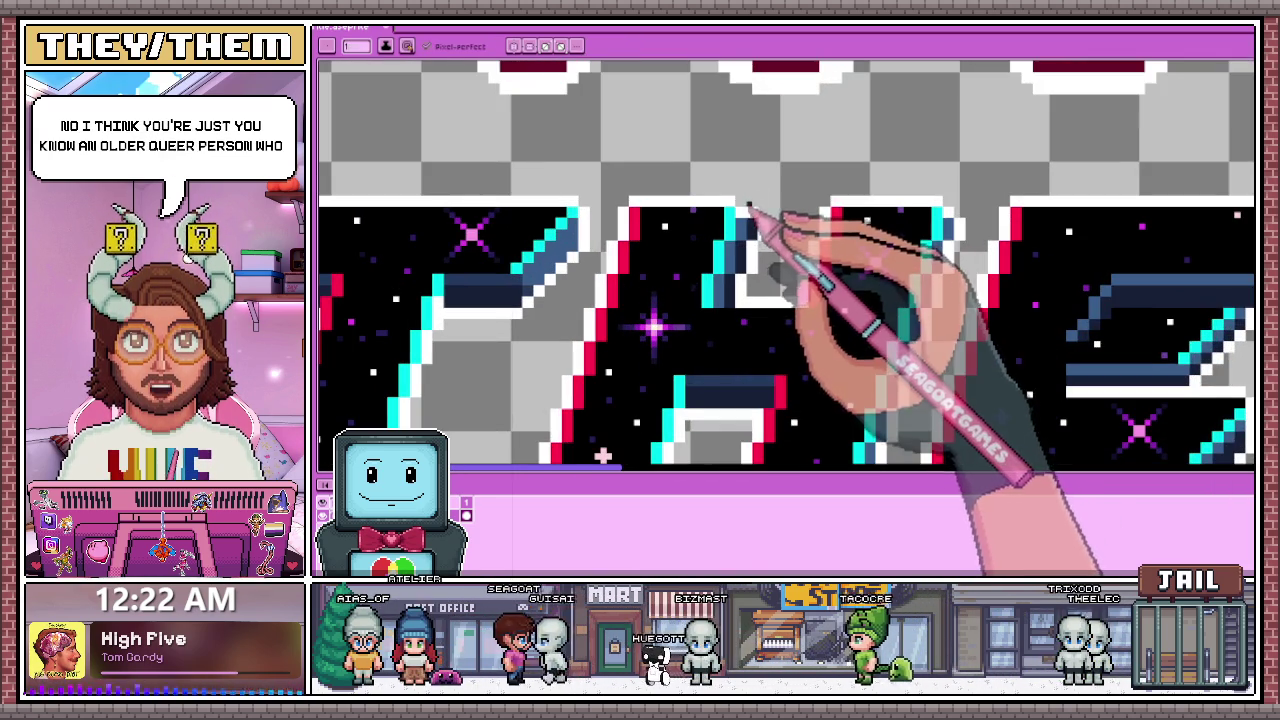
scroll(757, 237, "down", 2)
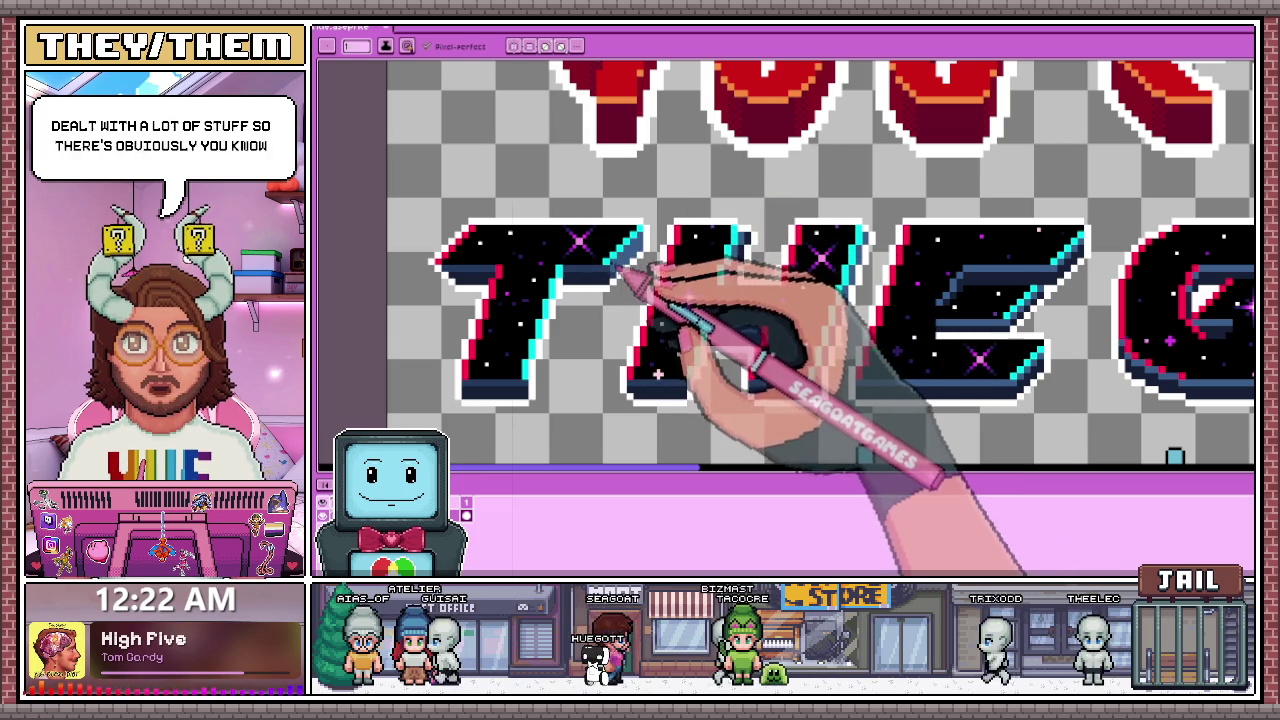
scroll(650, 277, "down", 1)
scroll(850, 280, "up", 2)
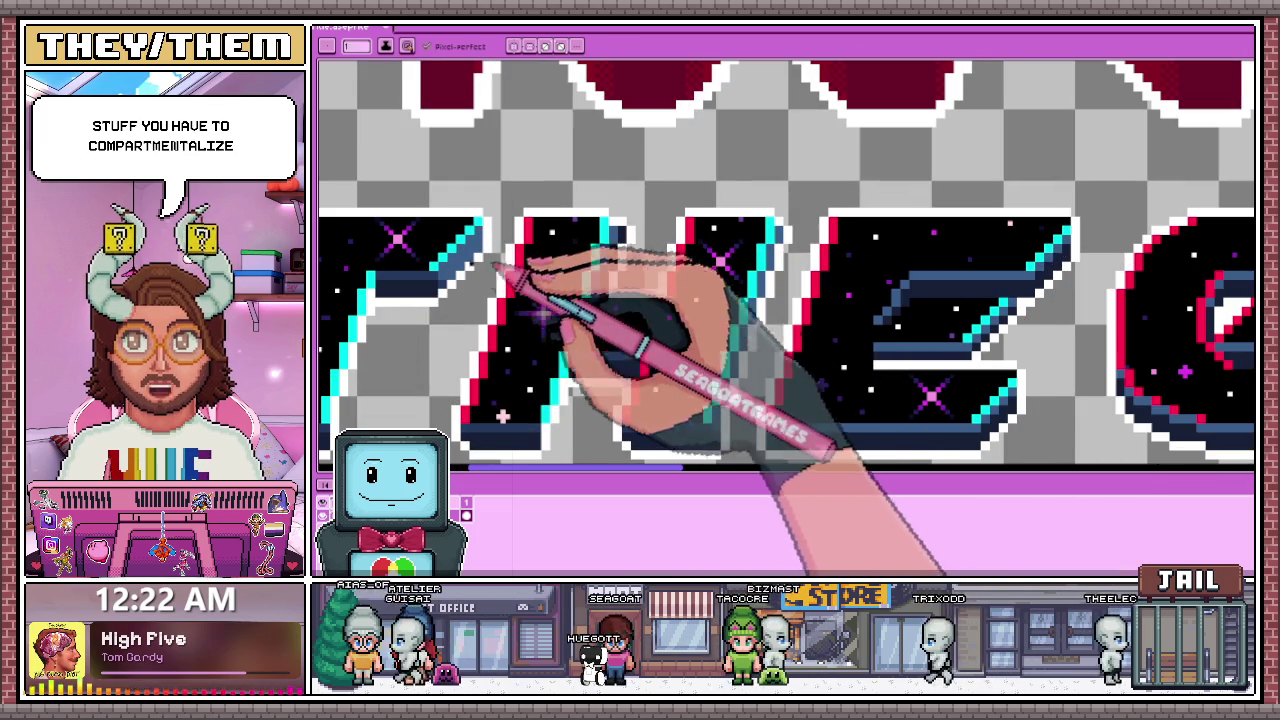
key("i")
key("b")
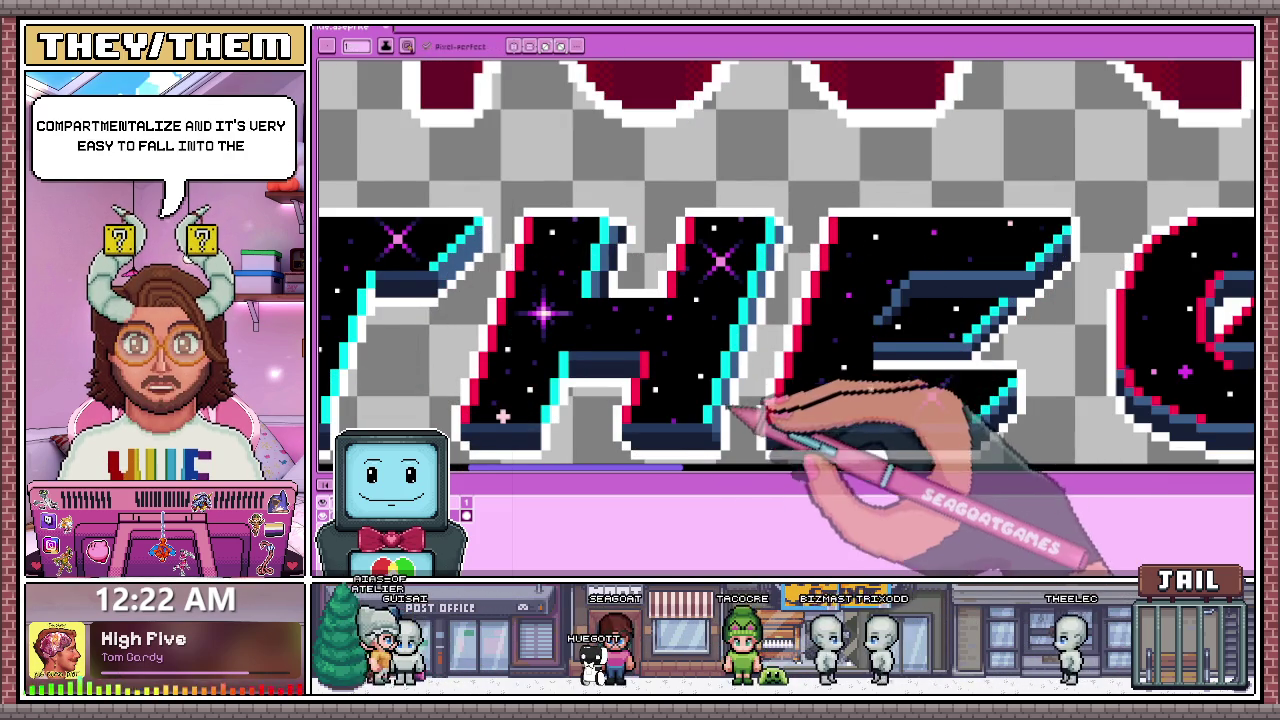
scroll(722, 440, "up", 1)
scroll(743, 300, "up", 1)
scroll(735, 290, "up", 2)
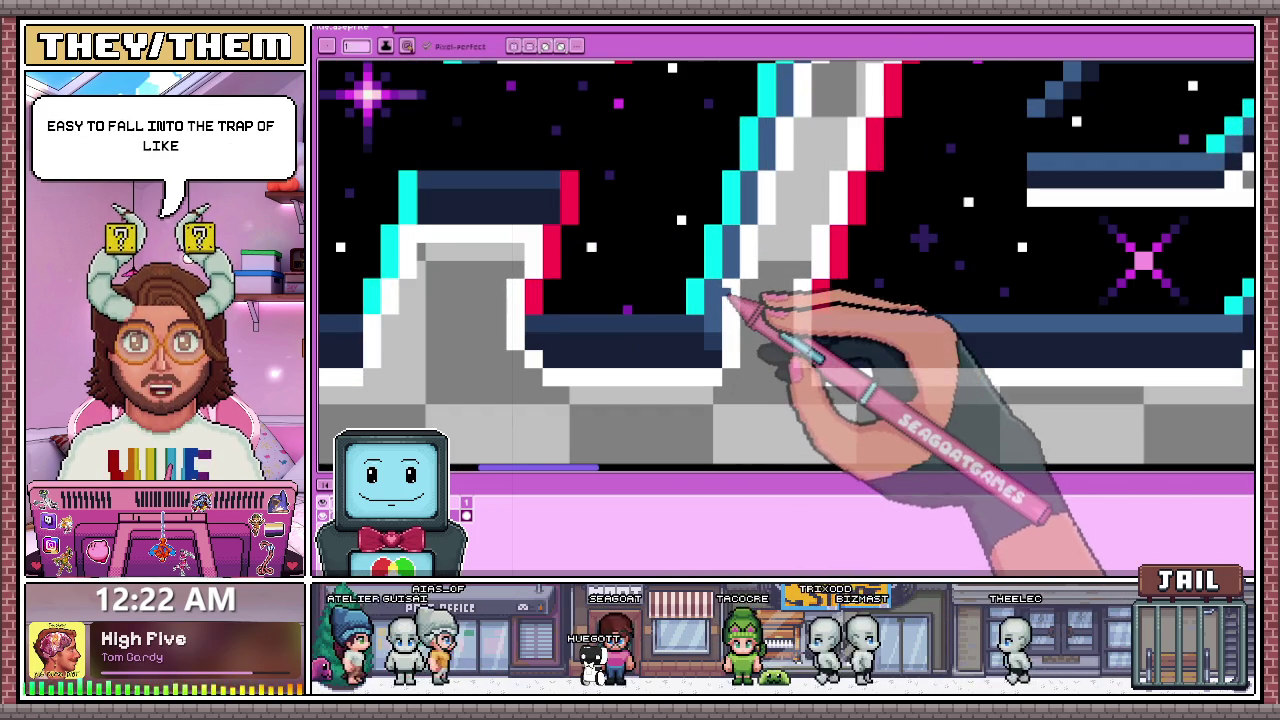
scroll(730, 272, "down", 1)
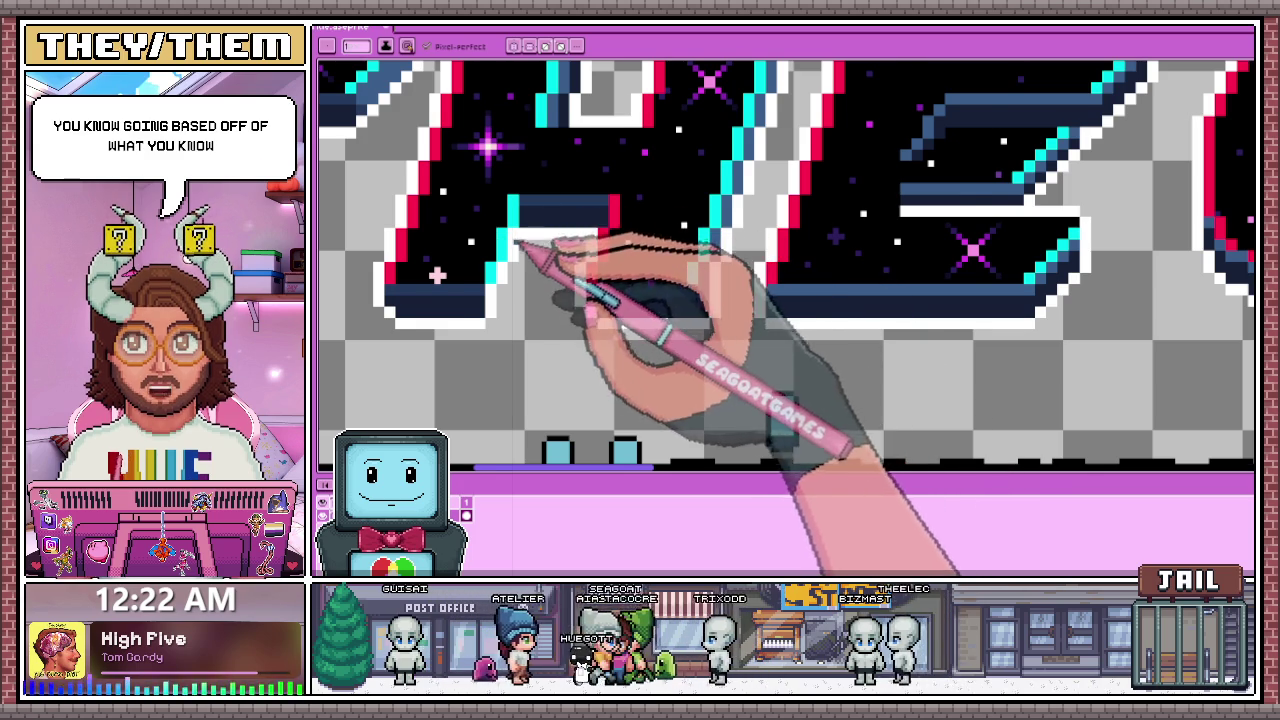
scroll(530, 252, "up", 2)
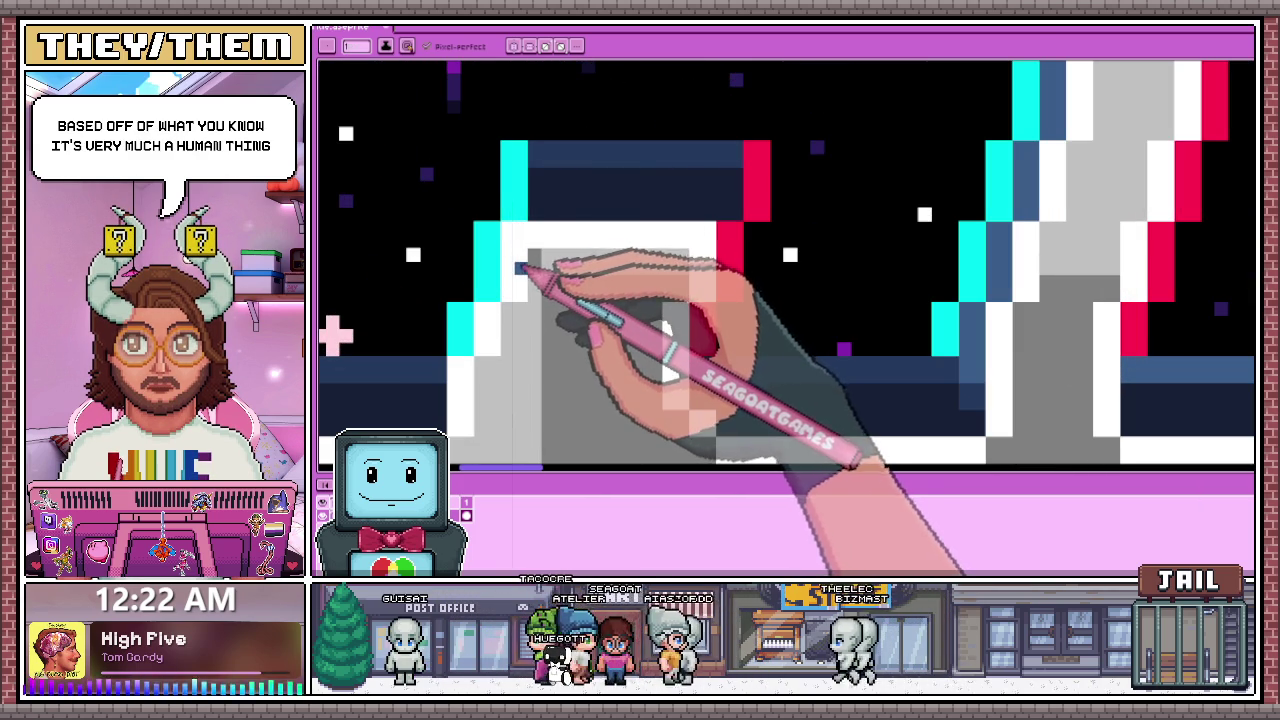
scroll(525, 248, "down", 1)
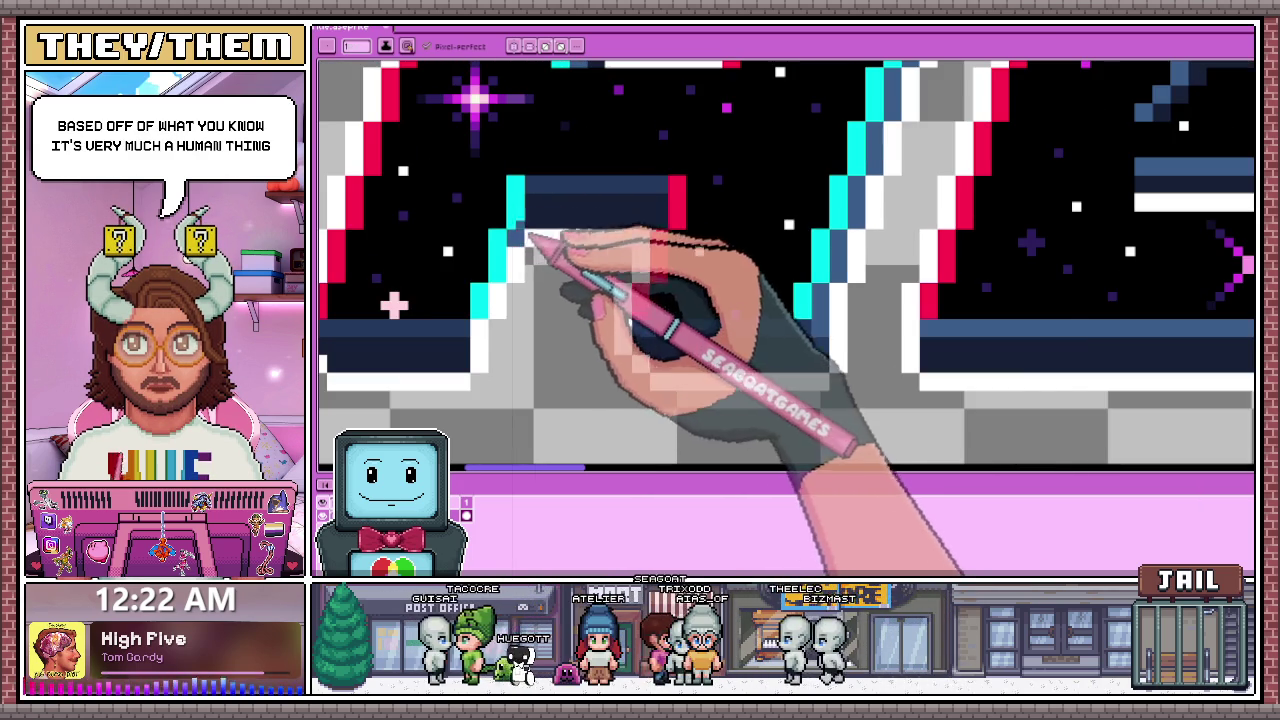
scroll(600, 275, "down", 2)
scroll(580, 300, "down", 1)
scroll(570, 305, "up", 3)
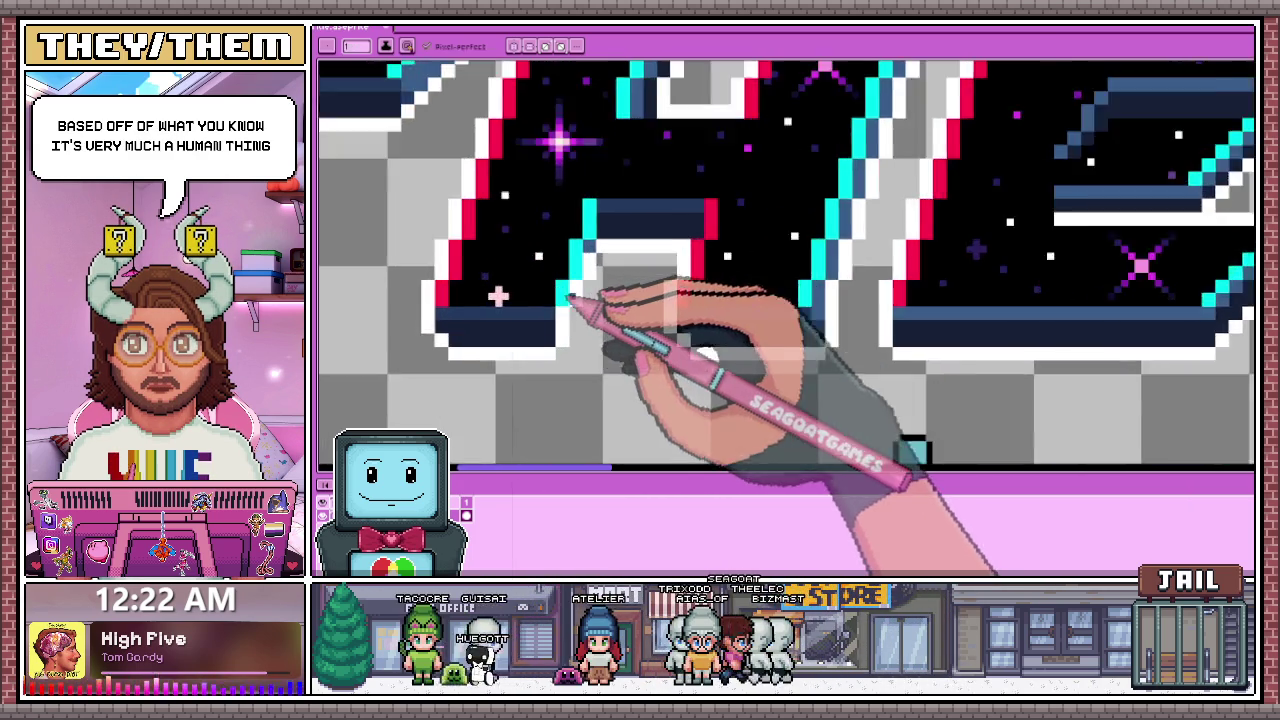
scroll(570, 308, "up", 1)
scroll(598, 287, "down", 2)
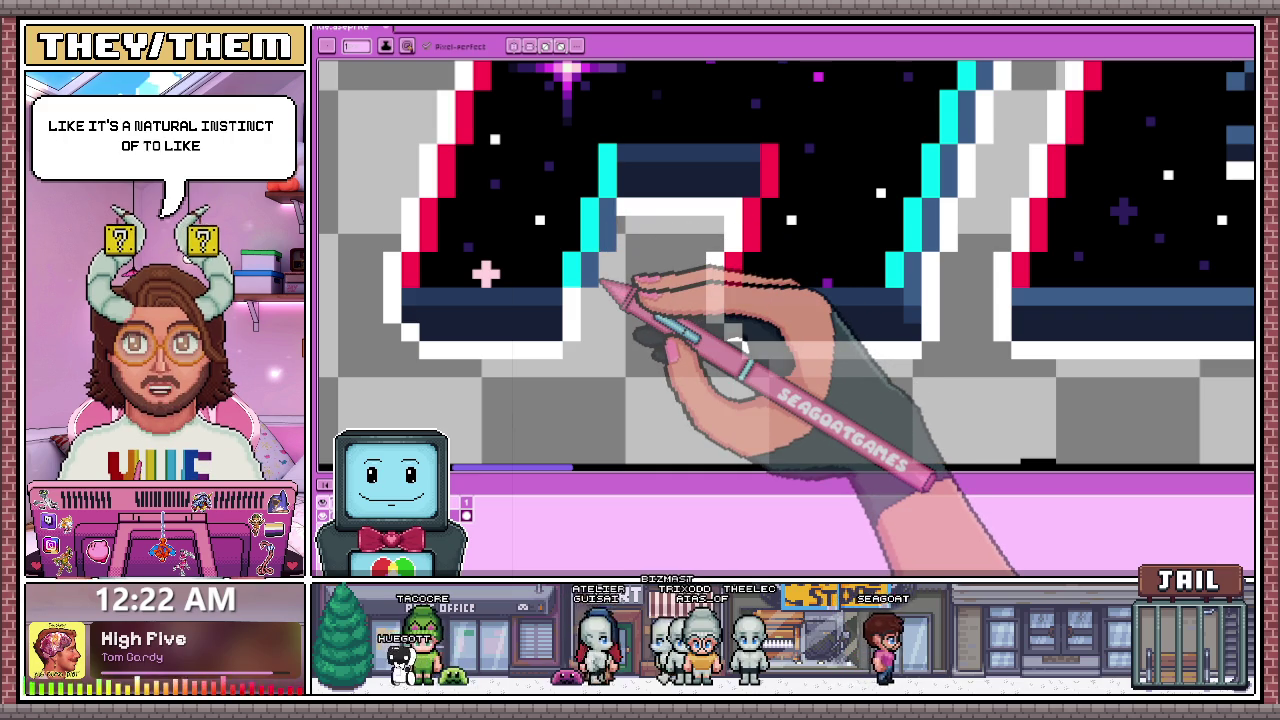
scroll(600, 284, "down", 3)
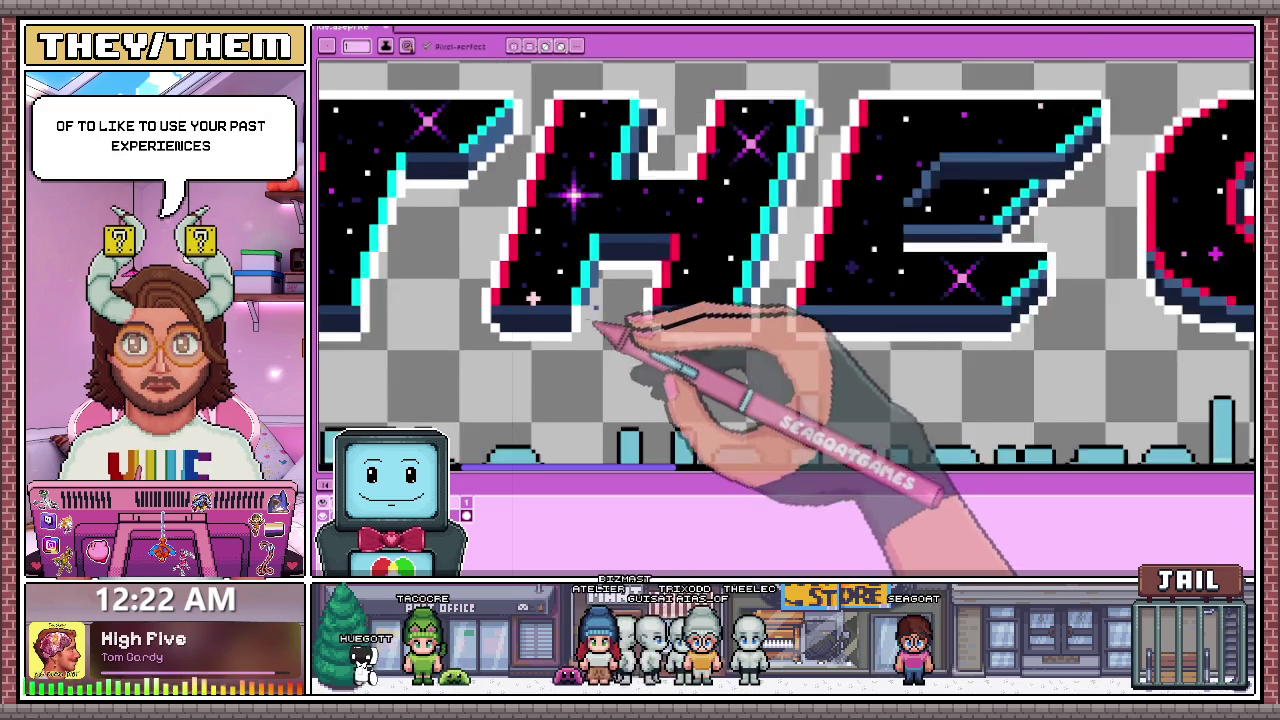
scroll(666, 295, "down", 2)
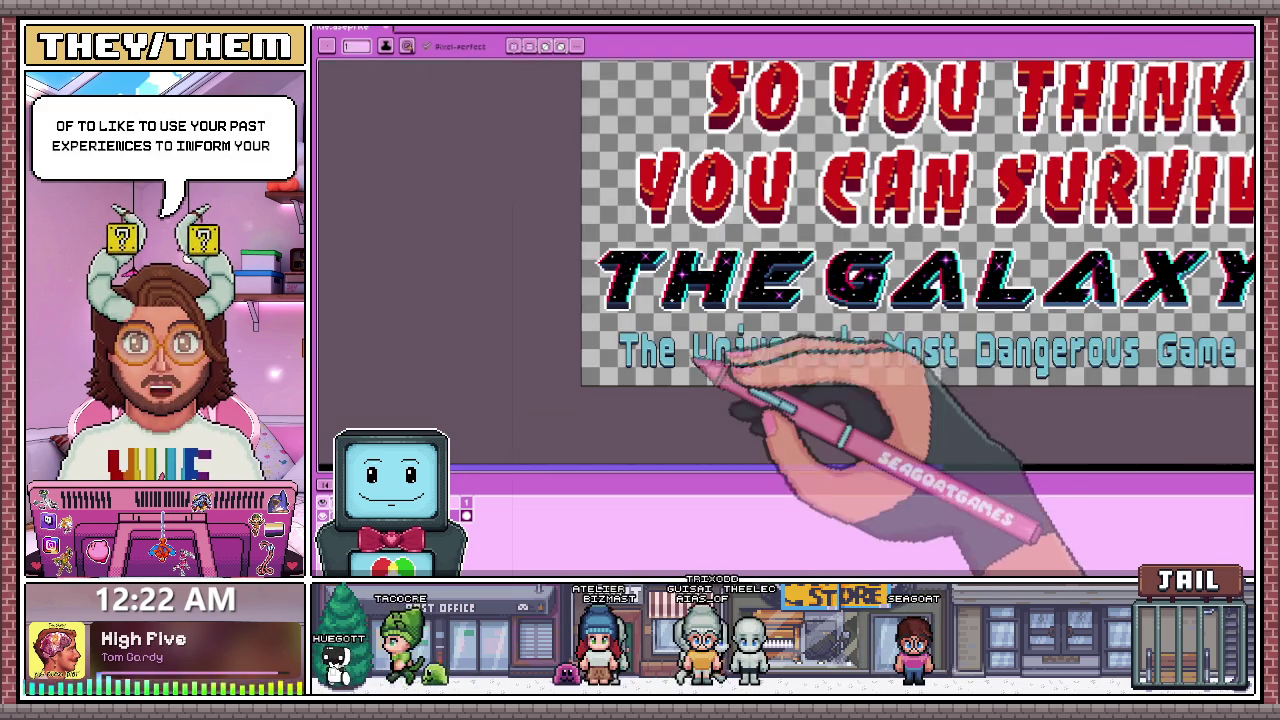
scroll(760, 277, "up", 2)
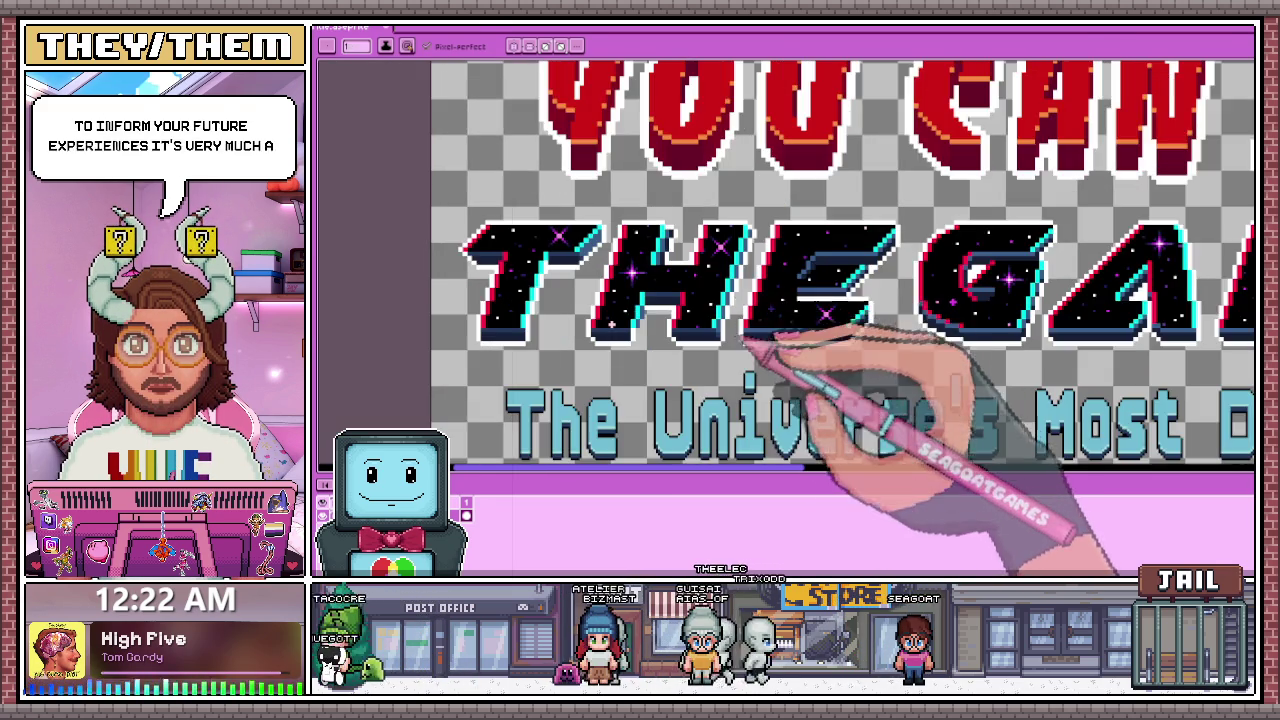
scroll(757, 257, "up", 2)
scroll(737, 320, "down", 2)
scroll(720, 337, "up", 1)
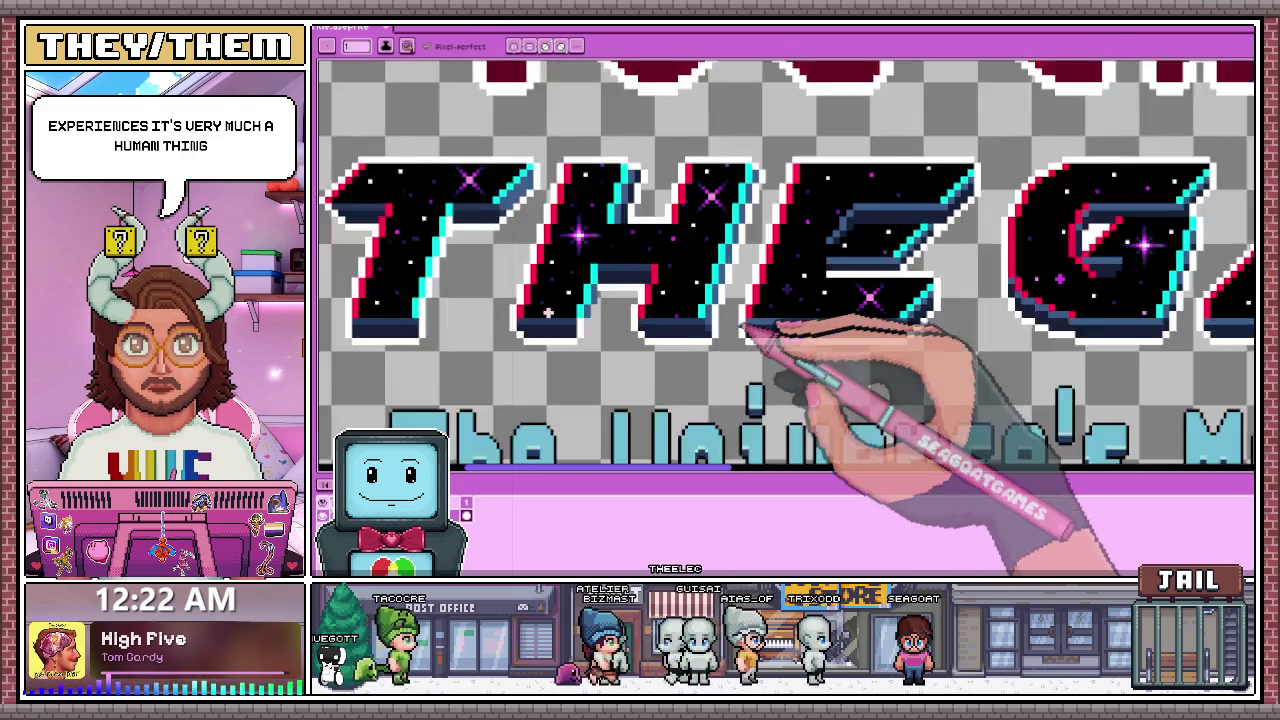
scroll(740, 325, "up", 1)
scroll(710, 300, "up", 1)
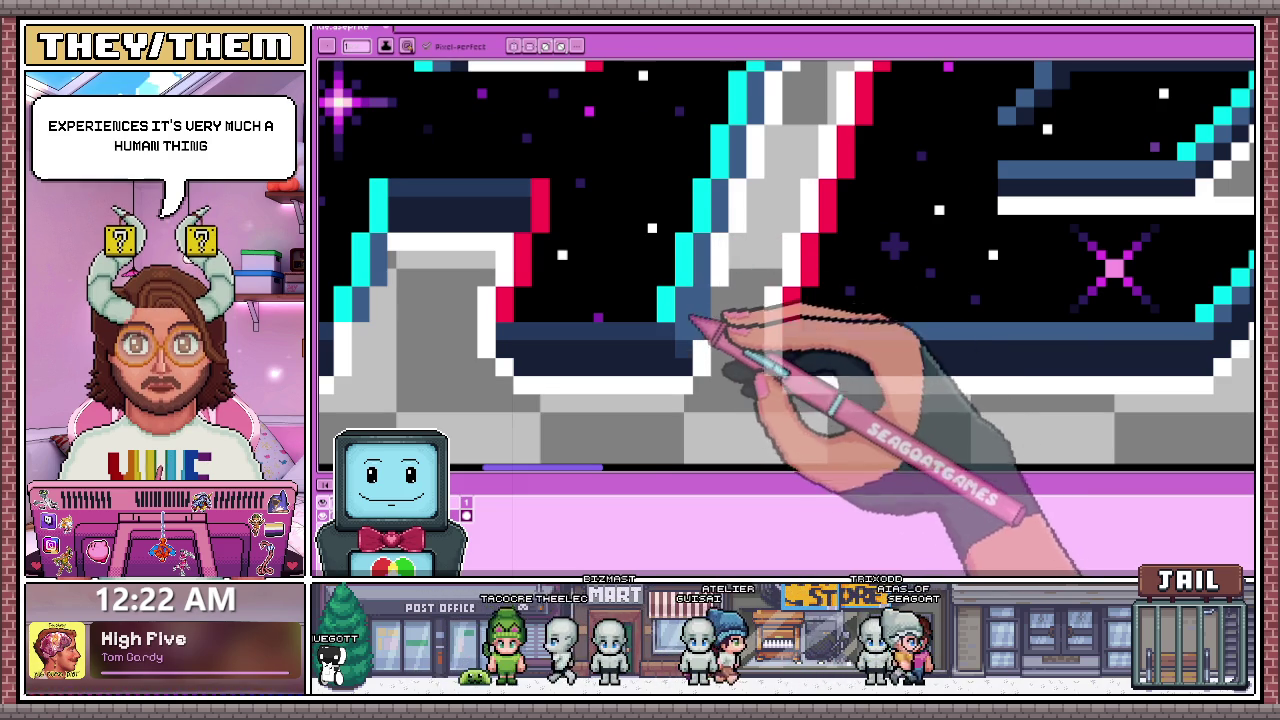
scroll(692, 325, "down", 2)
scroll(700, 290, "up", 3)
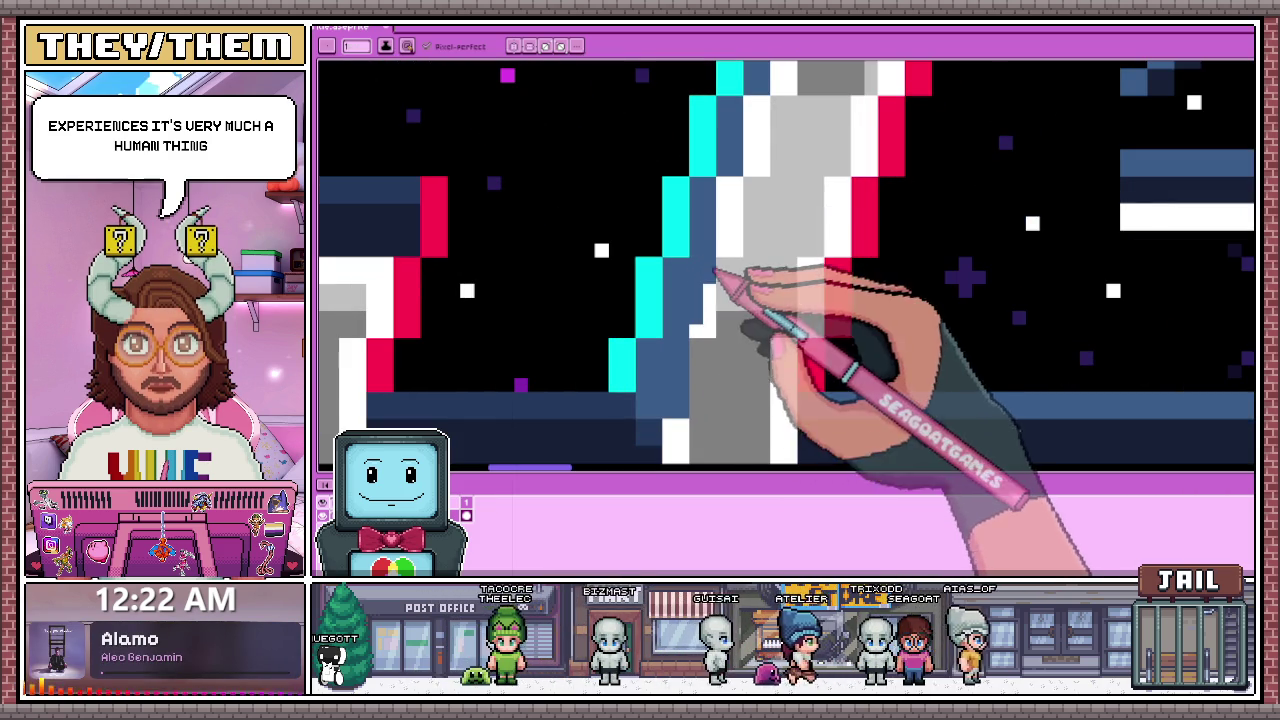
scroll(705, 330, "down", 1)
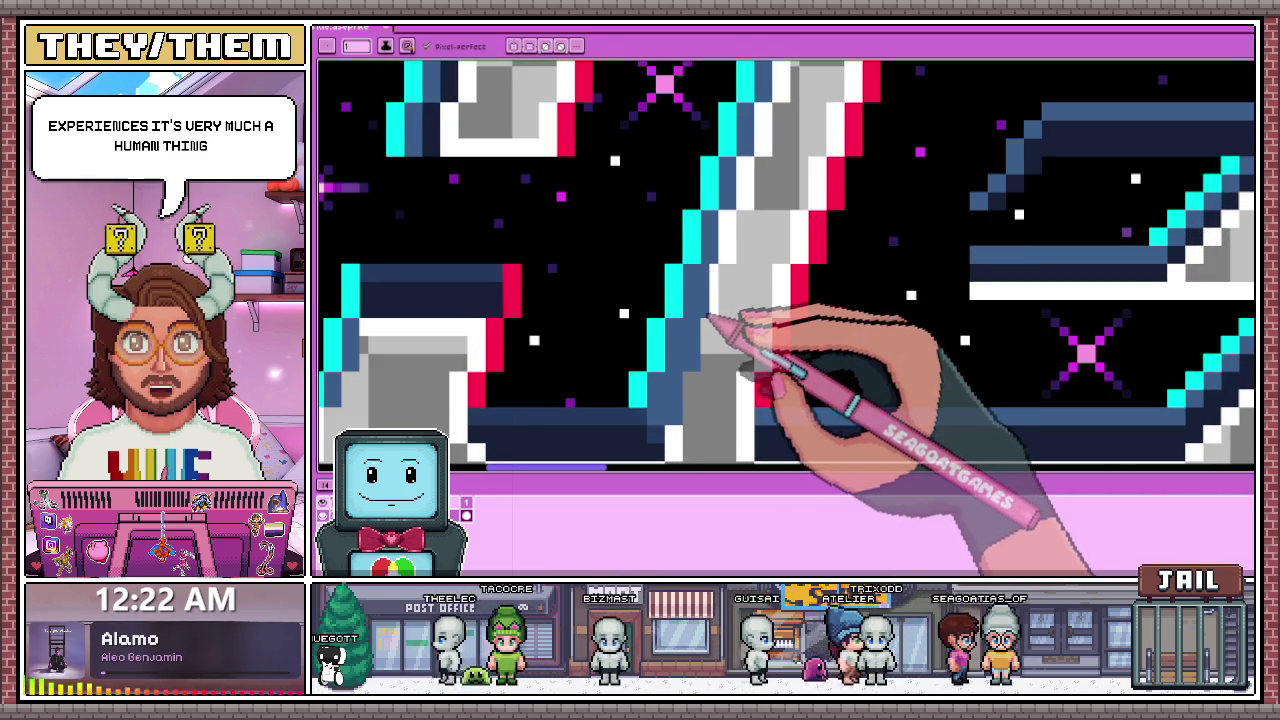
scroll(719, 277, "down", 2)
scroll(737, 251, "up", 2)
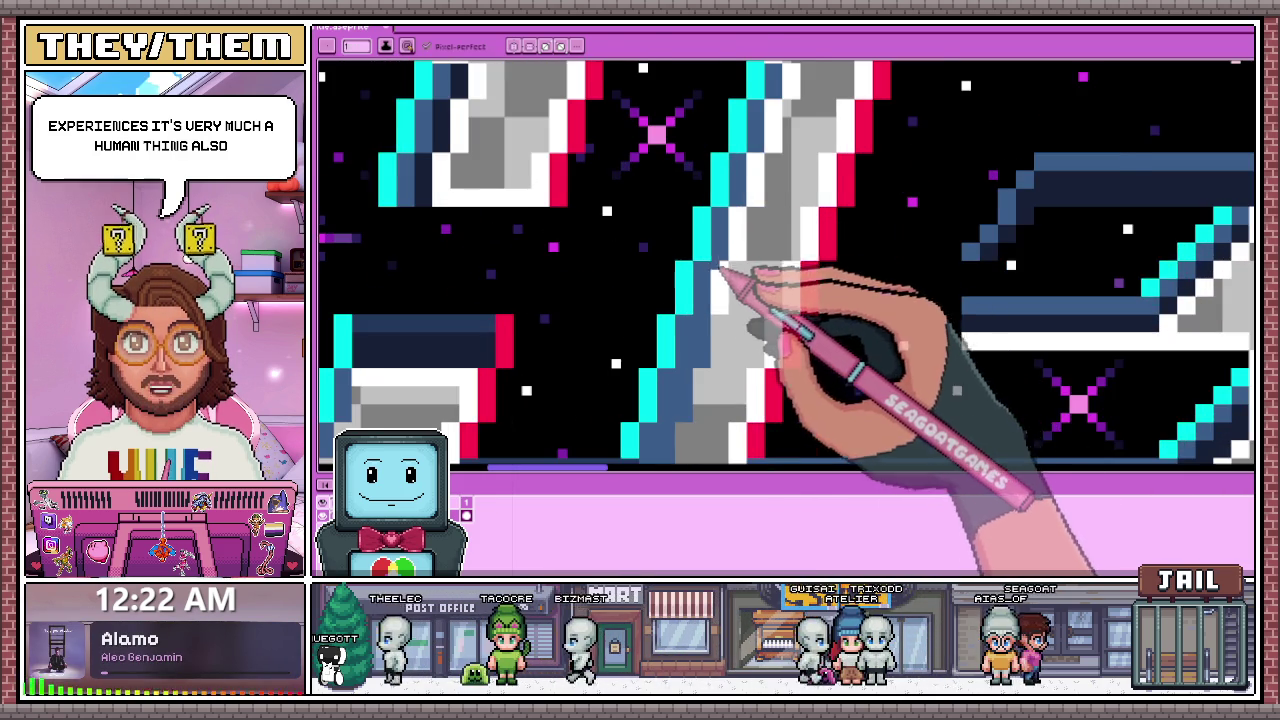
scroll(720, 268, "up", 1)
scroll(730, 283, "down", 2)
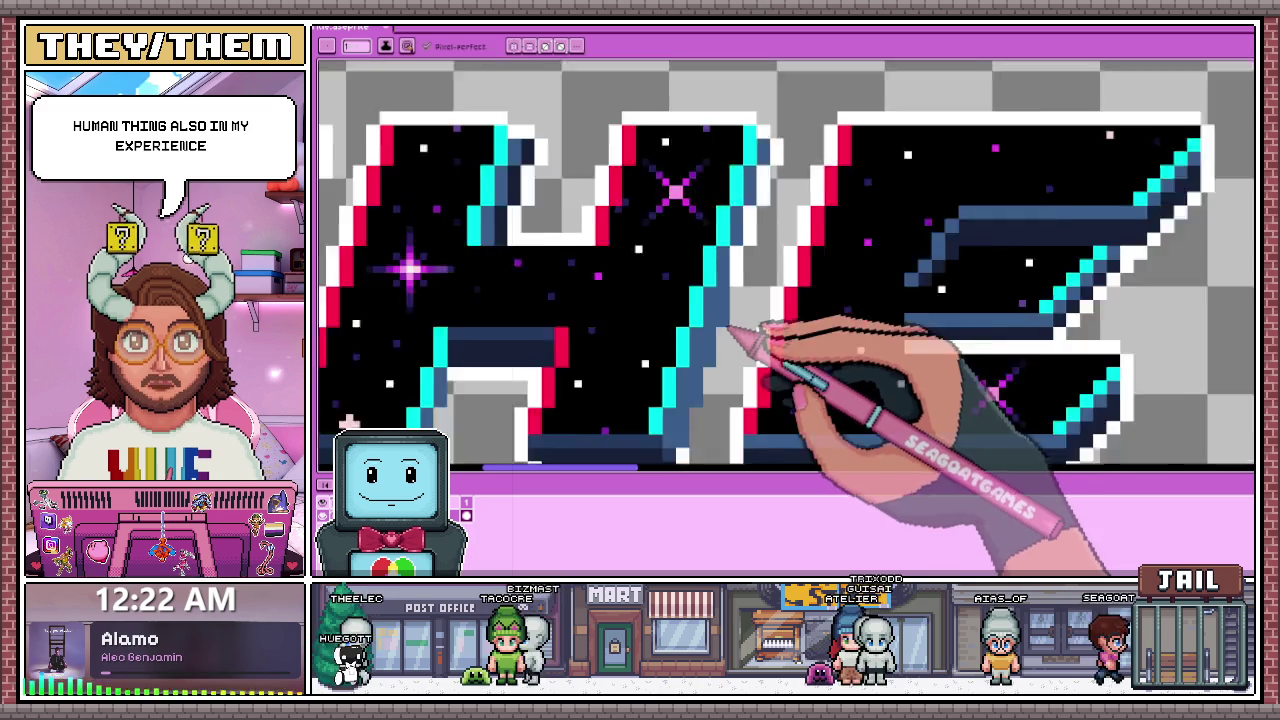
scroll(728, 280, "up", 1)
scroll(722, 272, "up", 2)
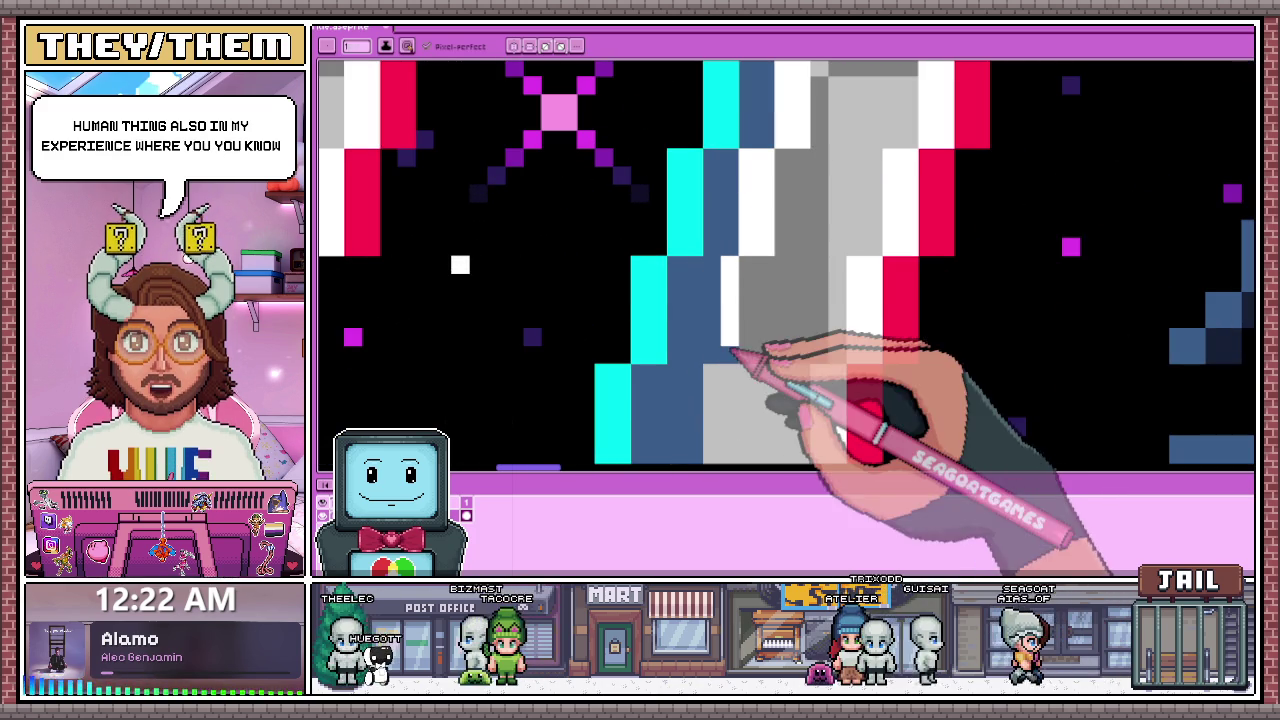
scroll(733, 280, "down", 1)
scroll(731, 295, "up", 1)
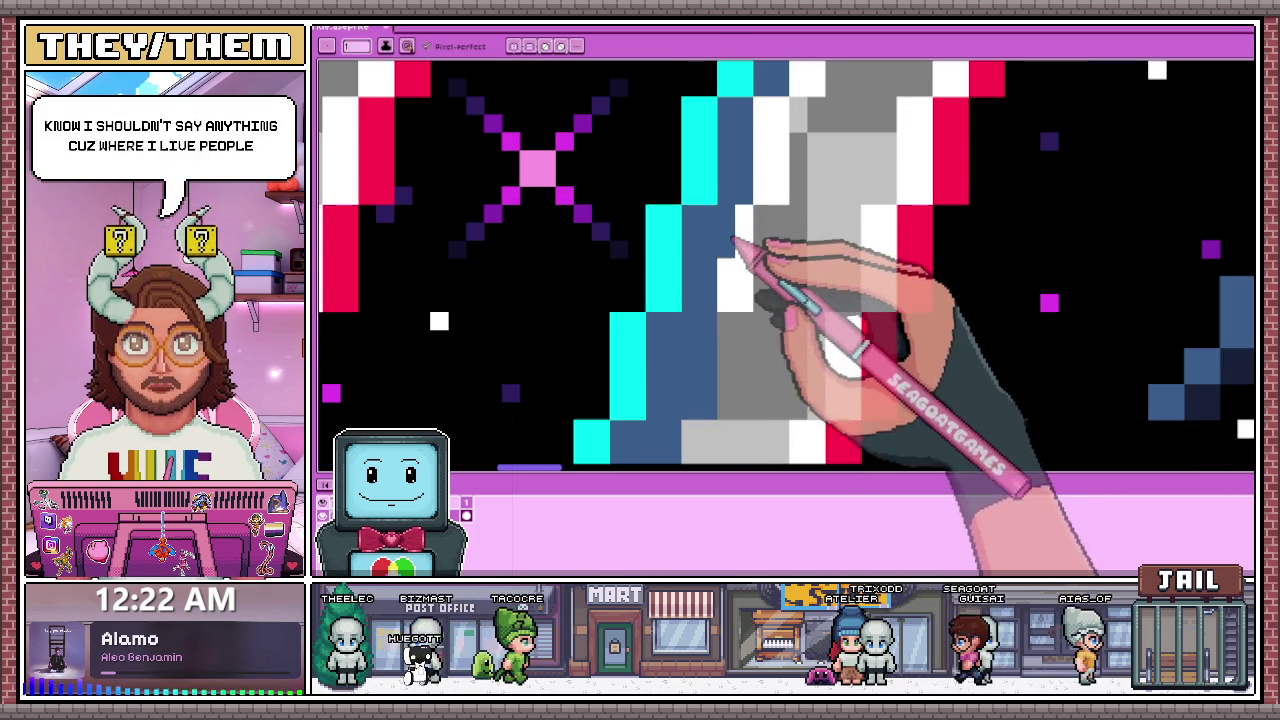
scroll(748, 222, "down", 2)
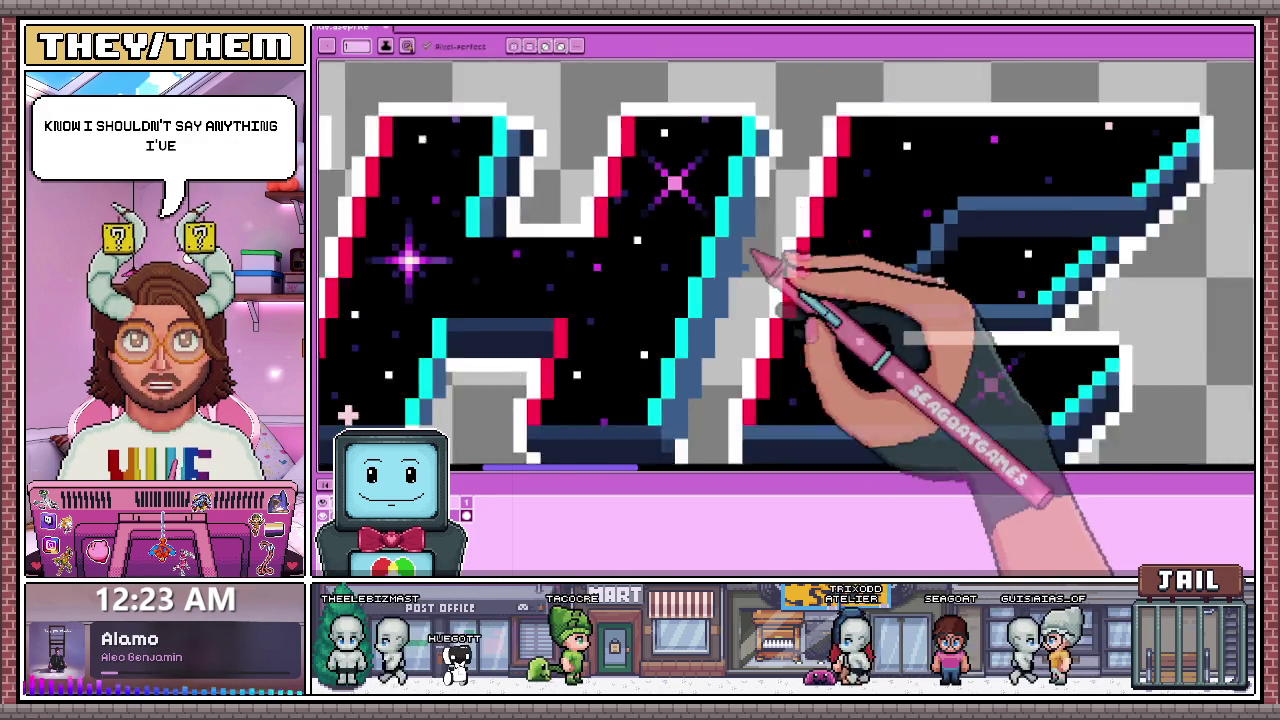
scroll(748, 220, "up", 1)
scroll(750, 218, "up", 1)
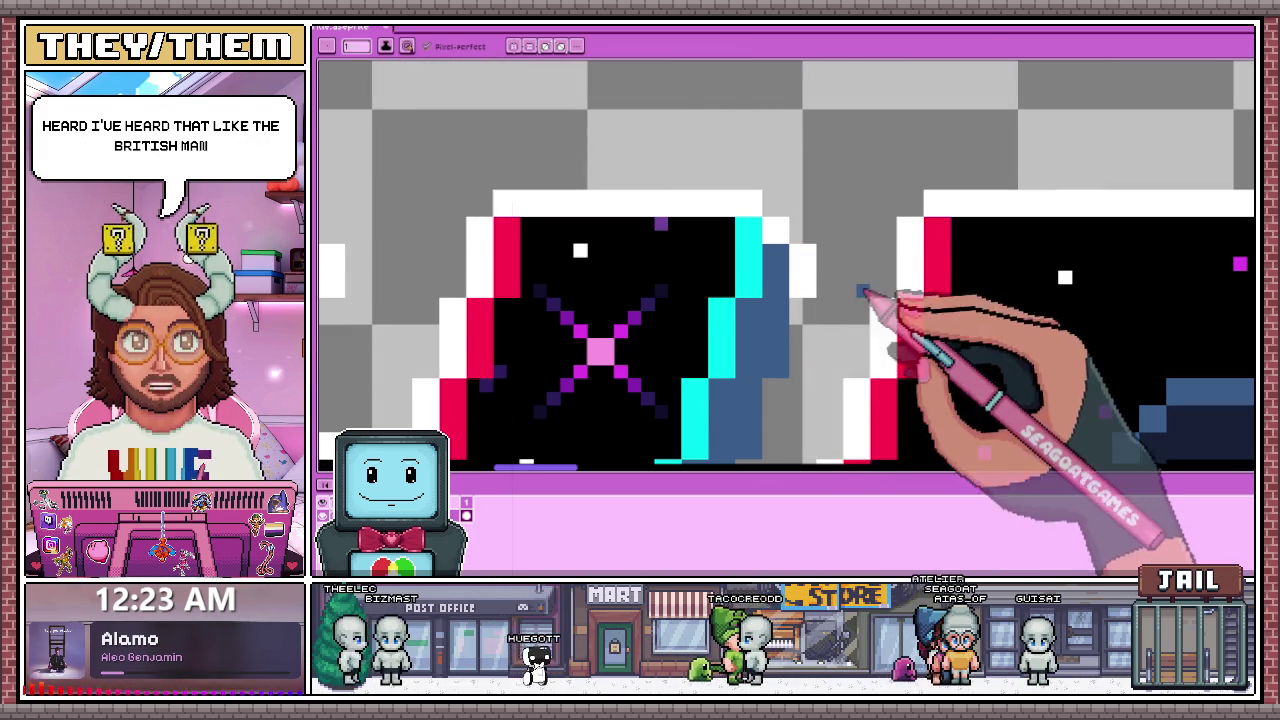
scroll(830, 295, "down", 2)
scroll(820, 296, "down", 1)
scroll(800, 290, "up", 2)
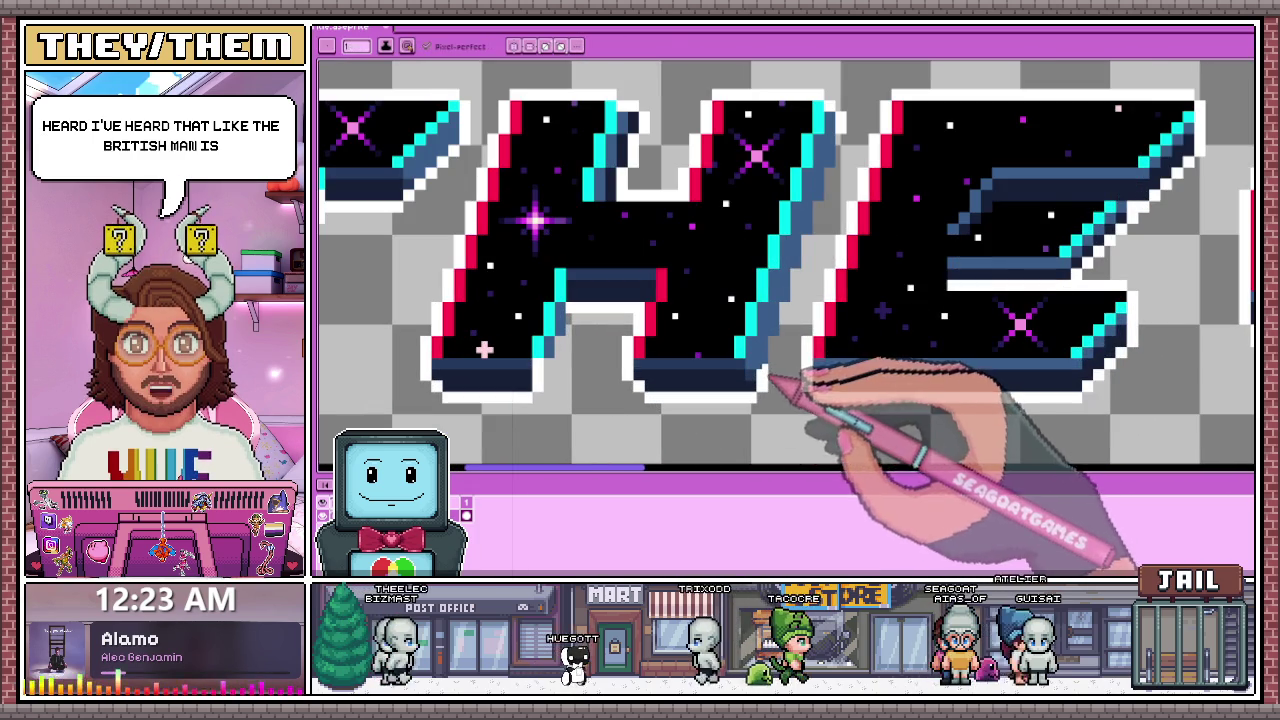
scroll(795, 262, "up", 2)
scroll(766, 360, "up", 1)
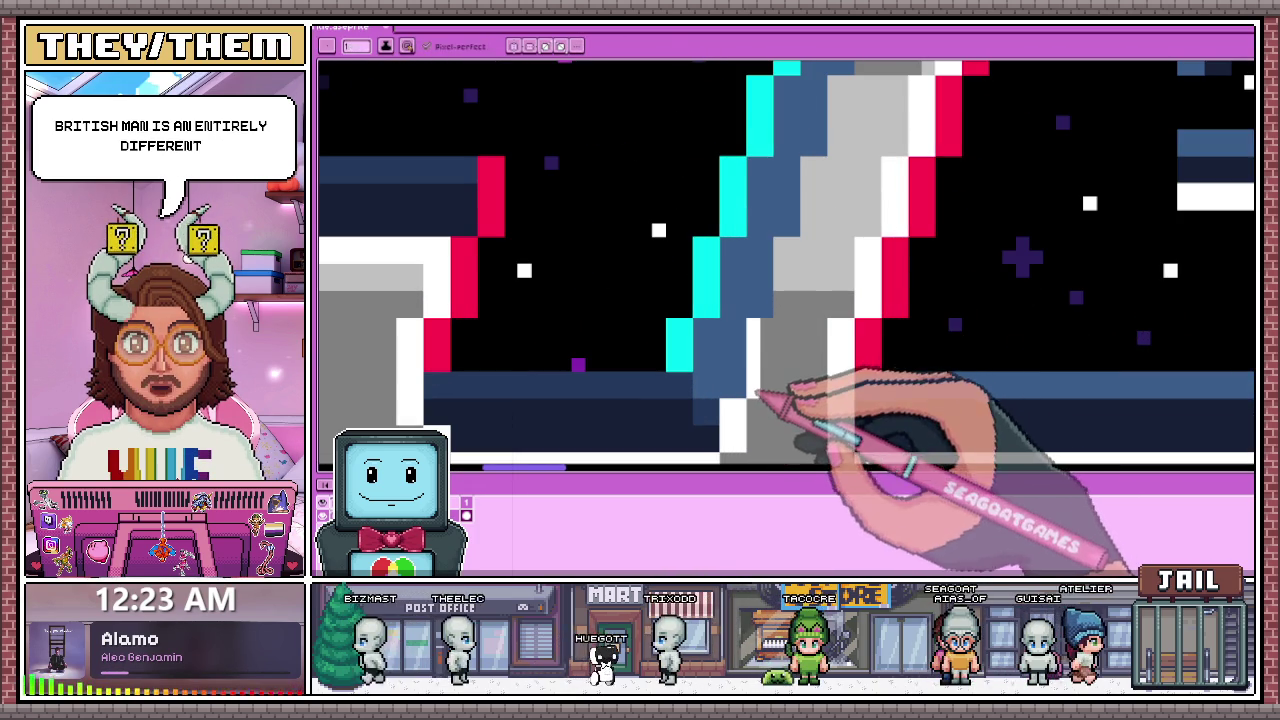
scroll(740, 285, "down", 2)
scroll(748, 335, "up", 2)
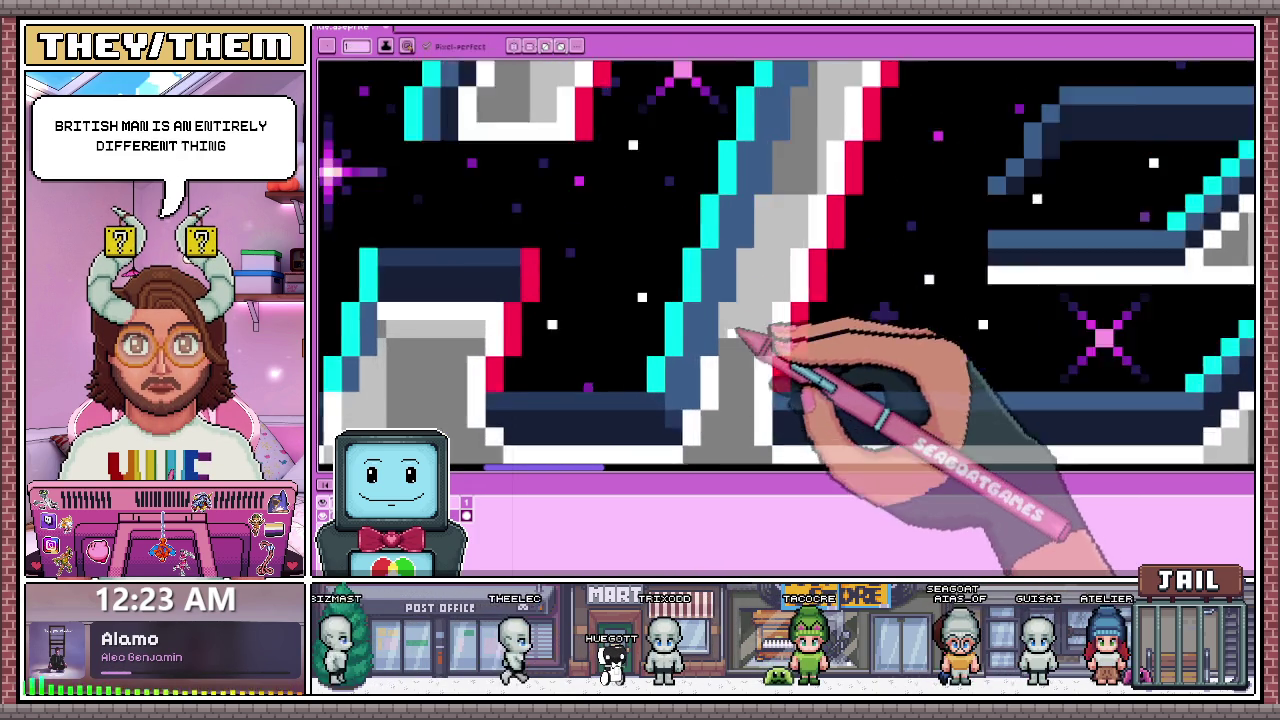
scroll(727, 297, "up", 1)
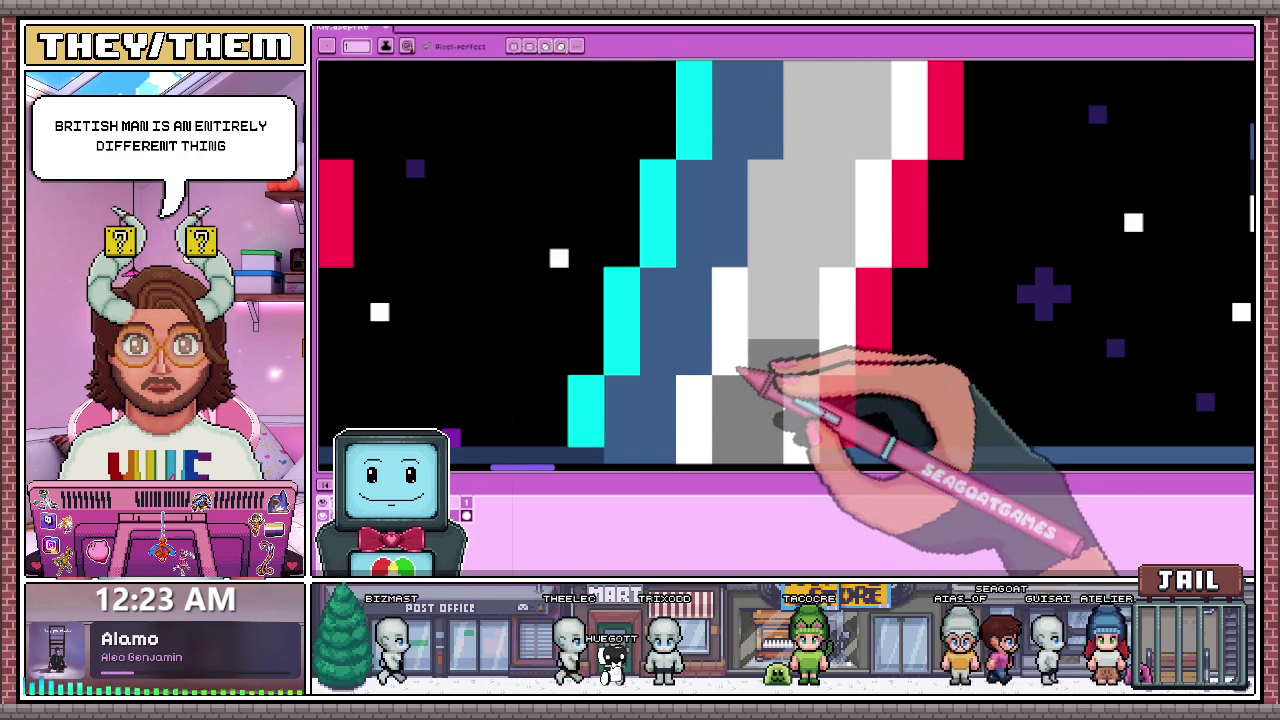
scroll(740, 366, "down", 1)
scroll(752, 325, "down", 1)
scroll(750, 261, "up", 1)
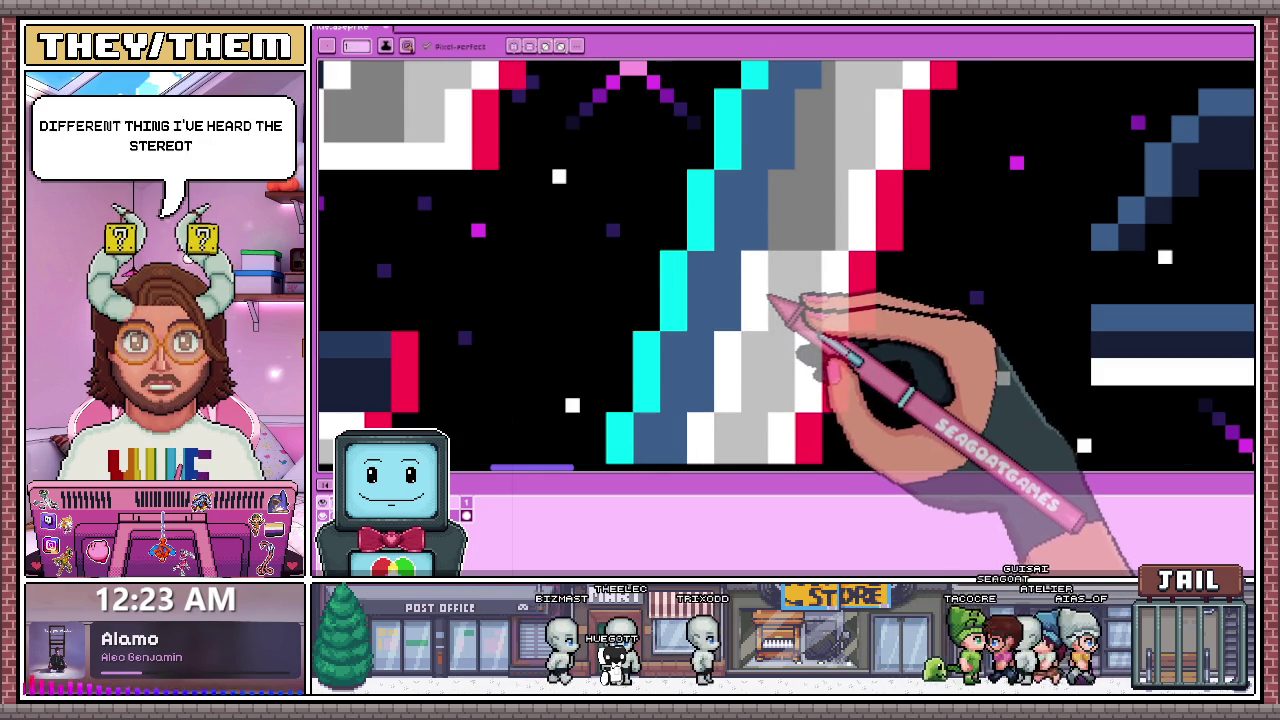
scroll(765, 300, "down", 1)
scroll(765, 280, "up", 2)
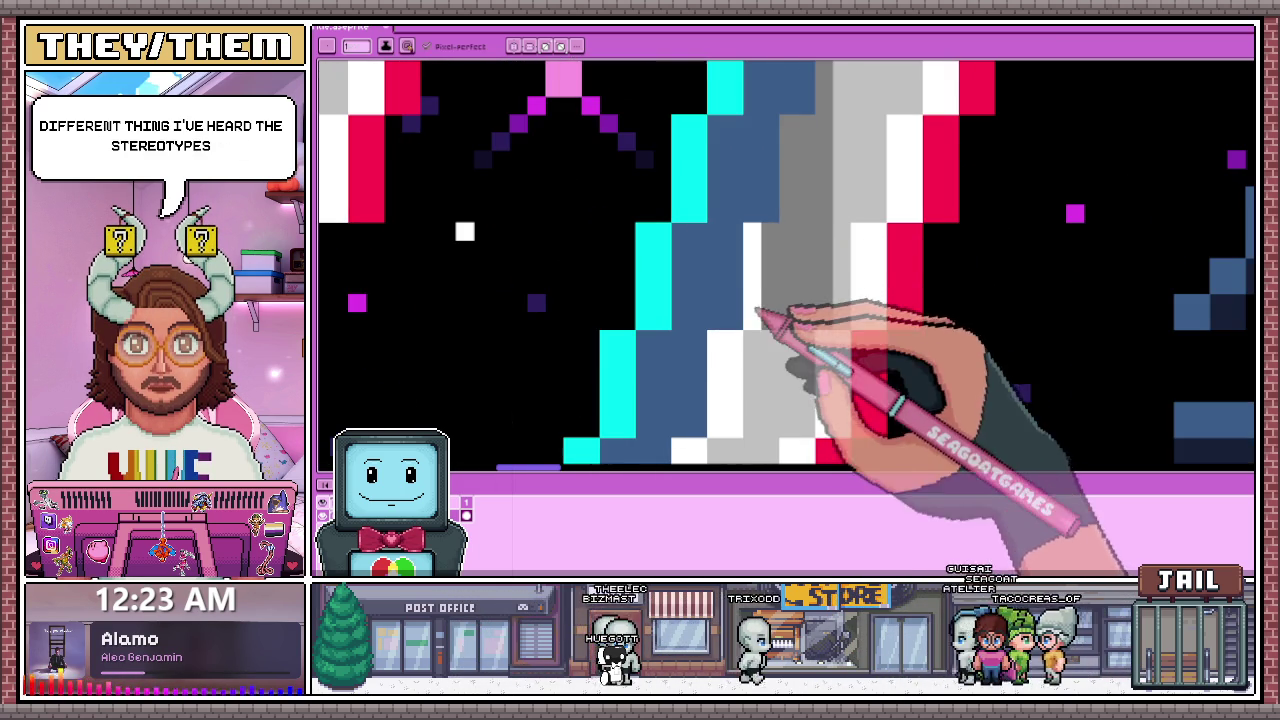
scroll(778, 250, "down", 2)
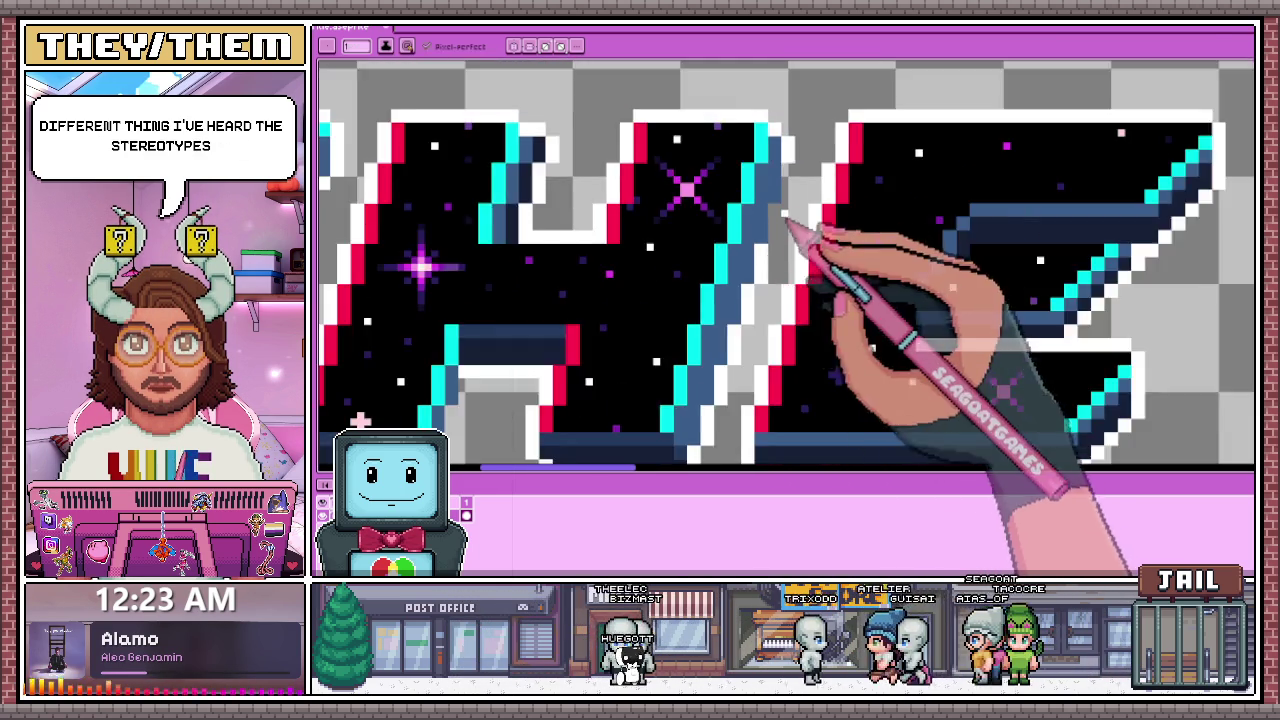
scroll(779, 265, "up", 1)
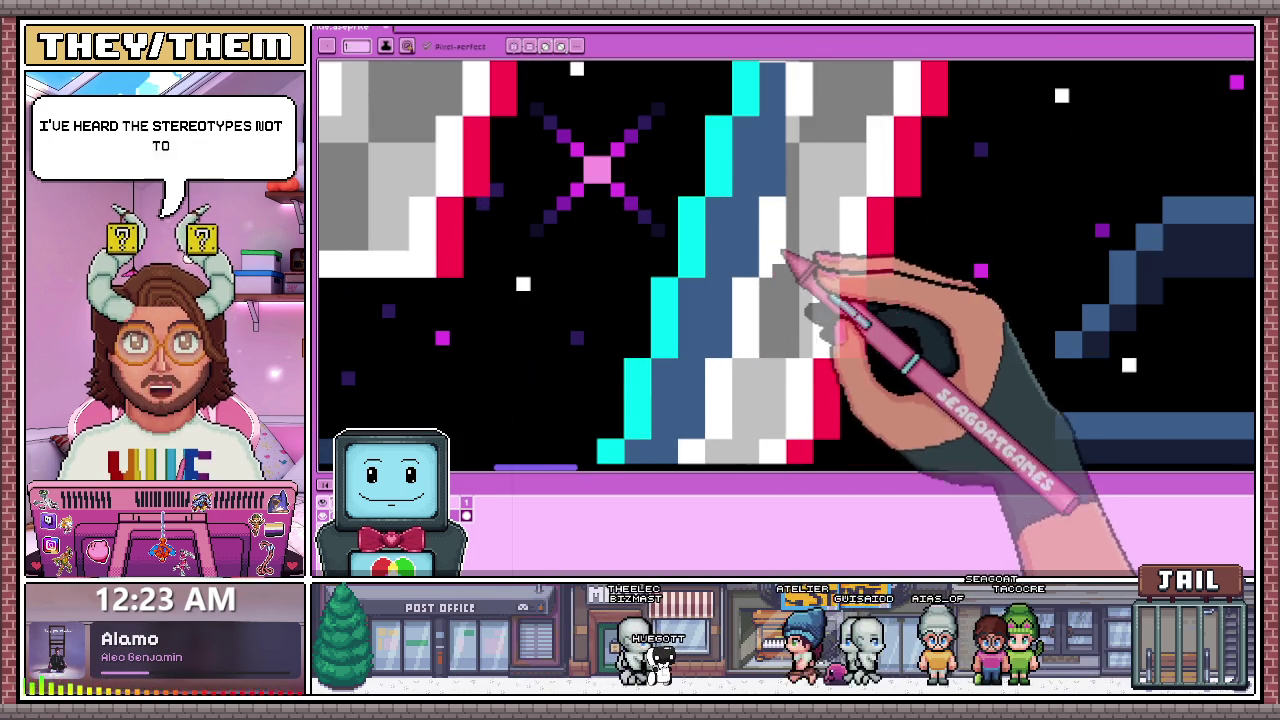
scroll(780, 370, "down", 1)
scroll(800, 220, "up", 1)
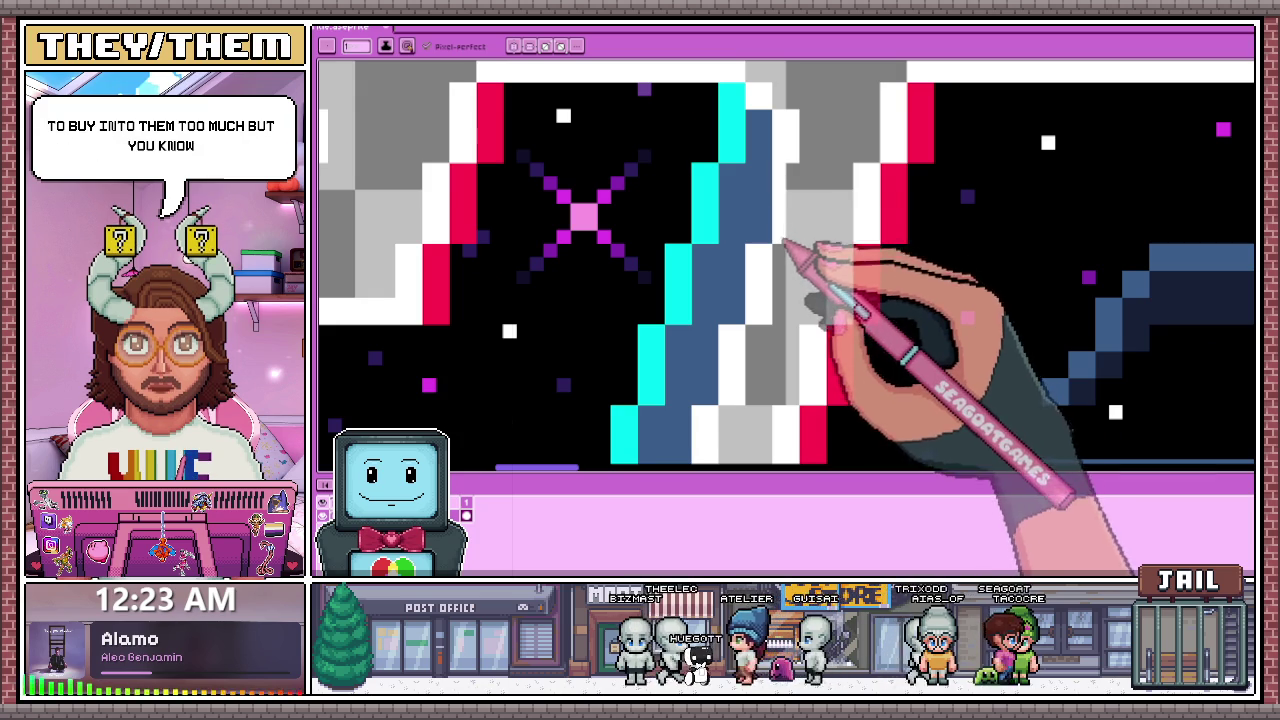